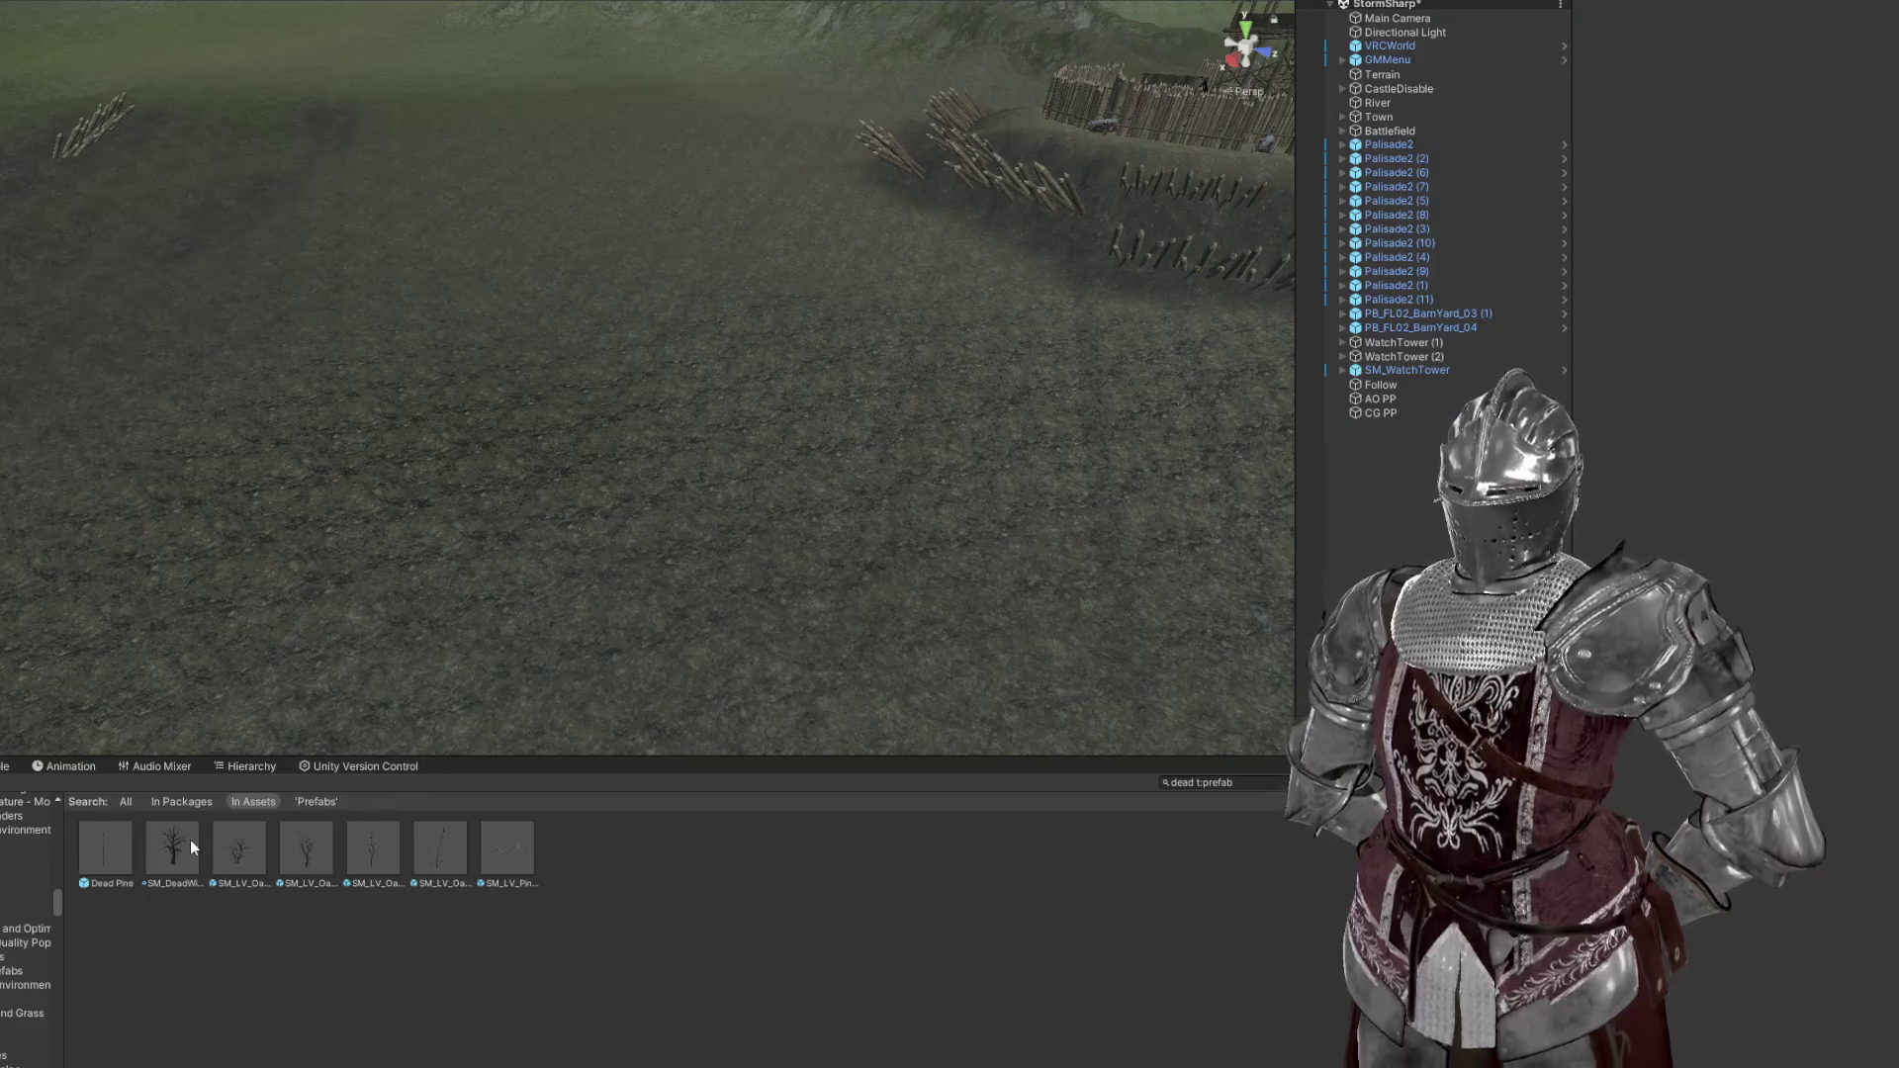
Place a Dead Pine tree prefab in the scene, then delete it again
{"action": "left_click_drag", "start_coordinate": [127, 821], "coordinate": [697, 488]}
{"action": "scroll", "scroll_direction": "up", "scroll_amount": 3}
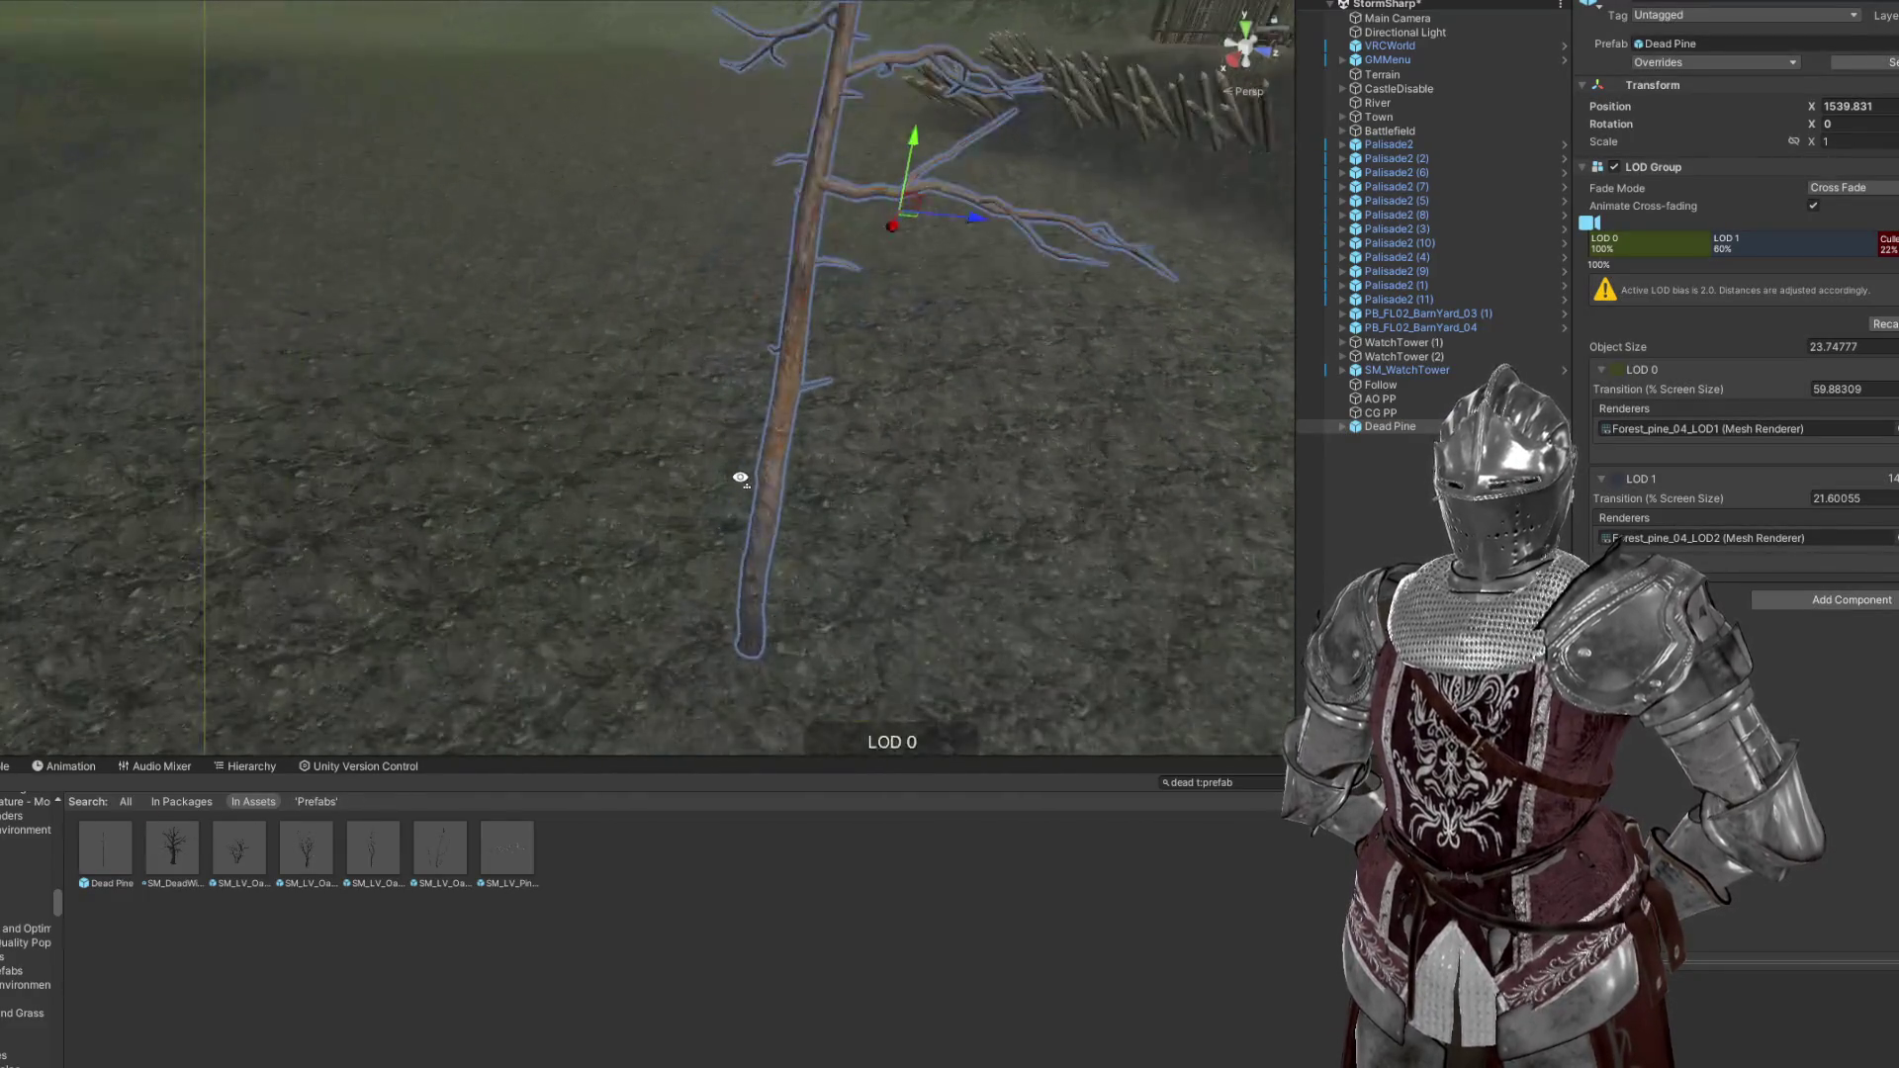
{"action": "key", "text": "Delete"}
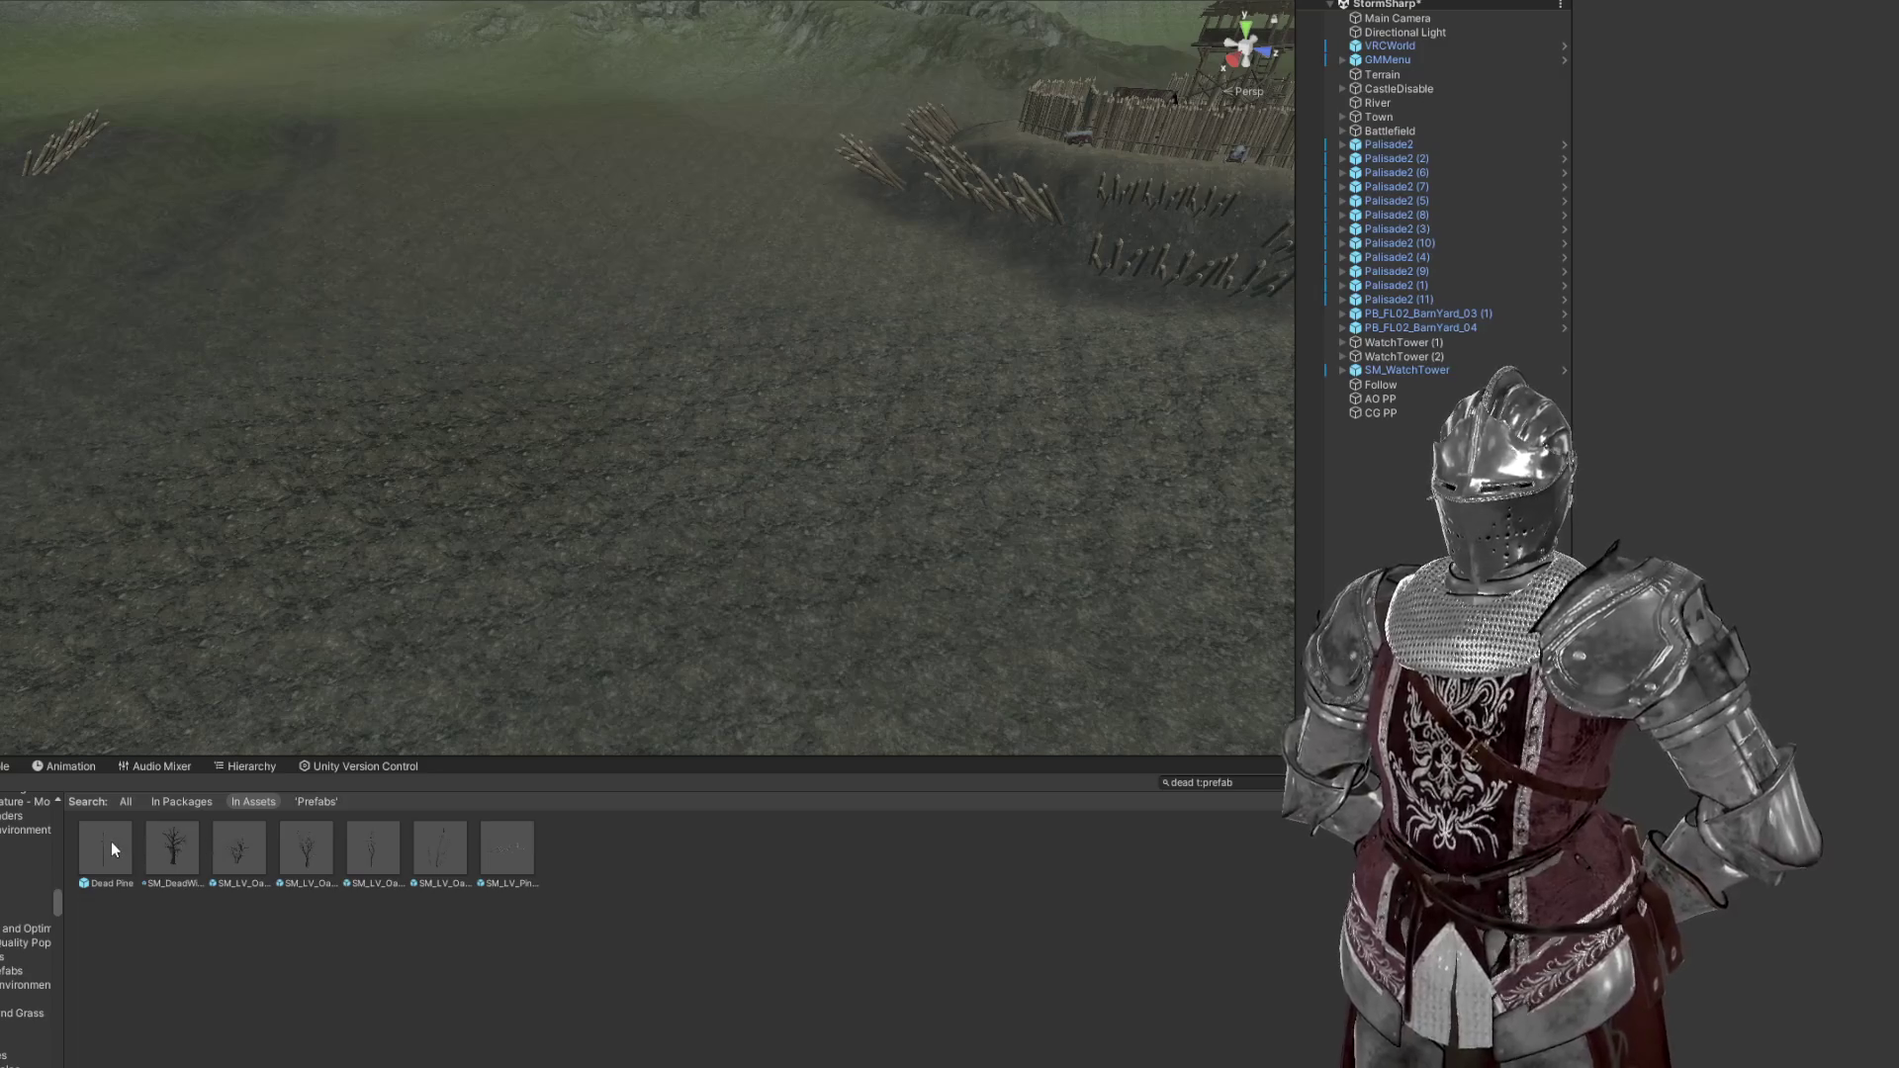
{"action": "scroll", "scroll_direction": "down", "scroll_amount": 3}
Activate terrain editing on the Terrain and paint dead pines across it with Paint Trees
{"action": "left_click", "coordinate": [804, 572]}
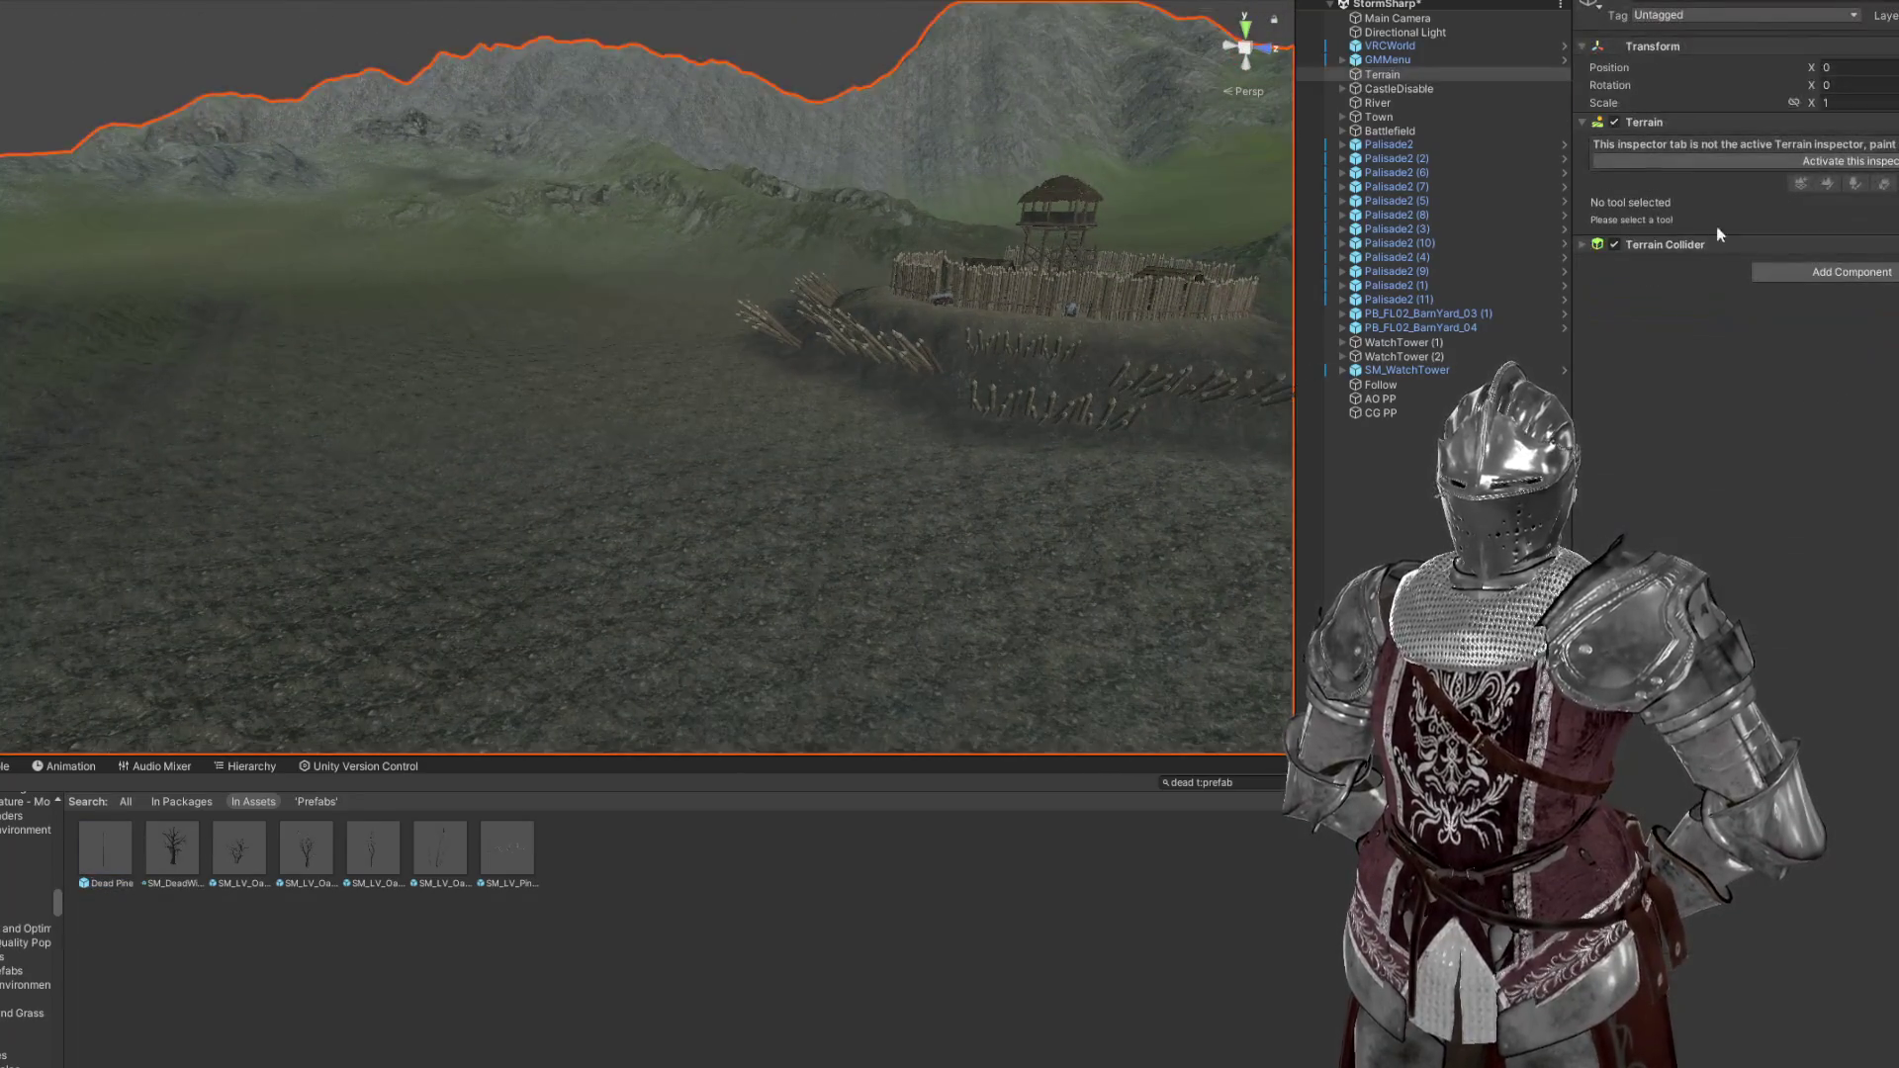
{"action": "left_click", "coordinate": [1694, 162]}
{"action": "left_click", "coordinate": [1856, 145]}
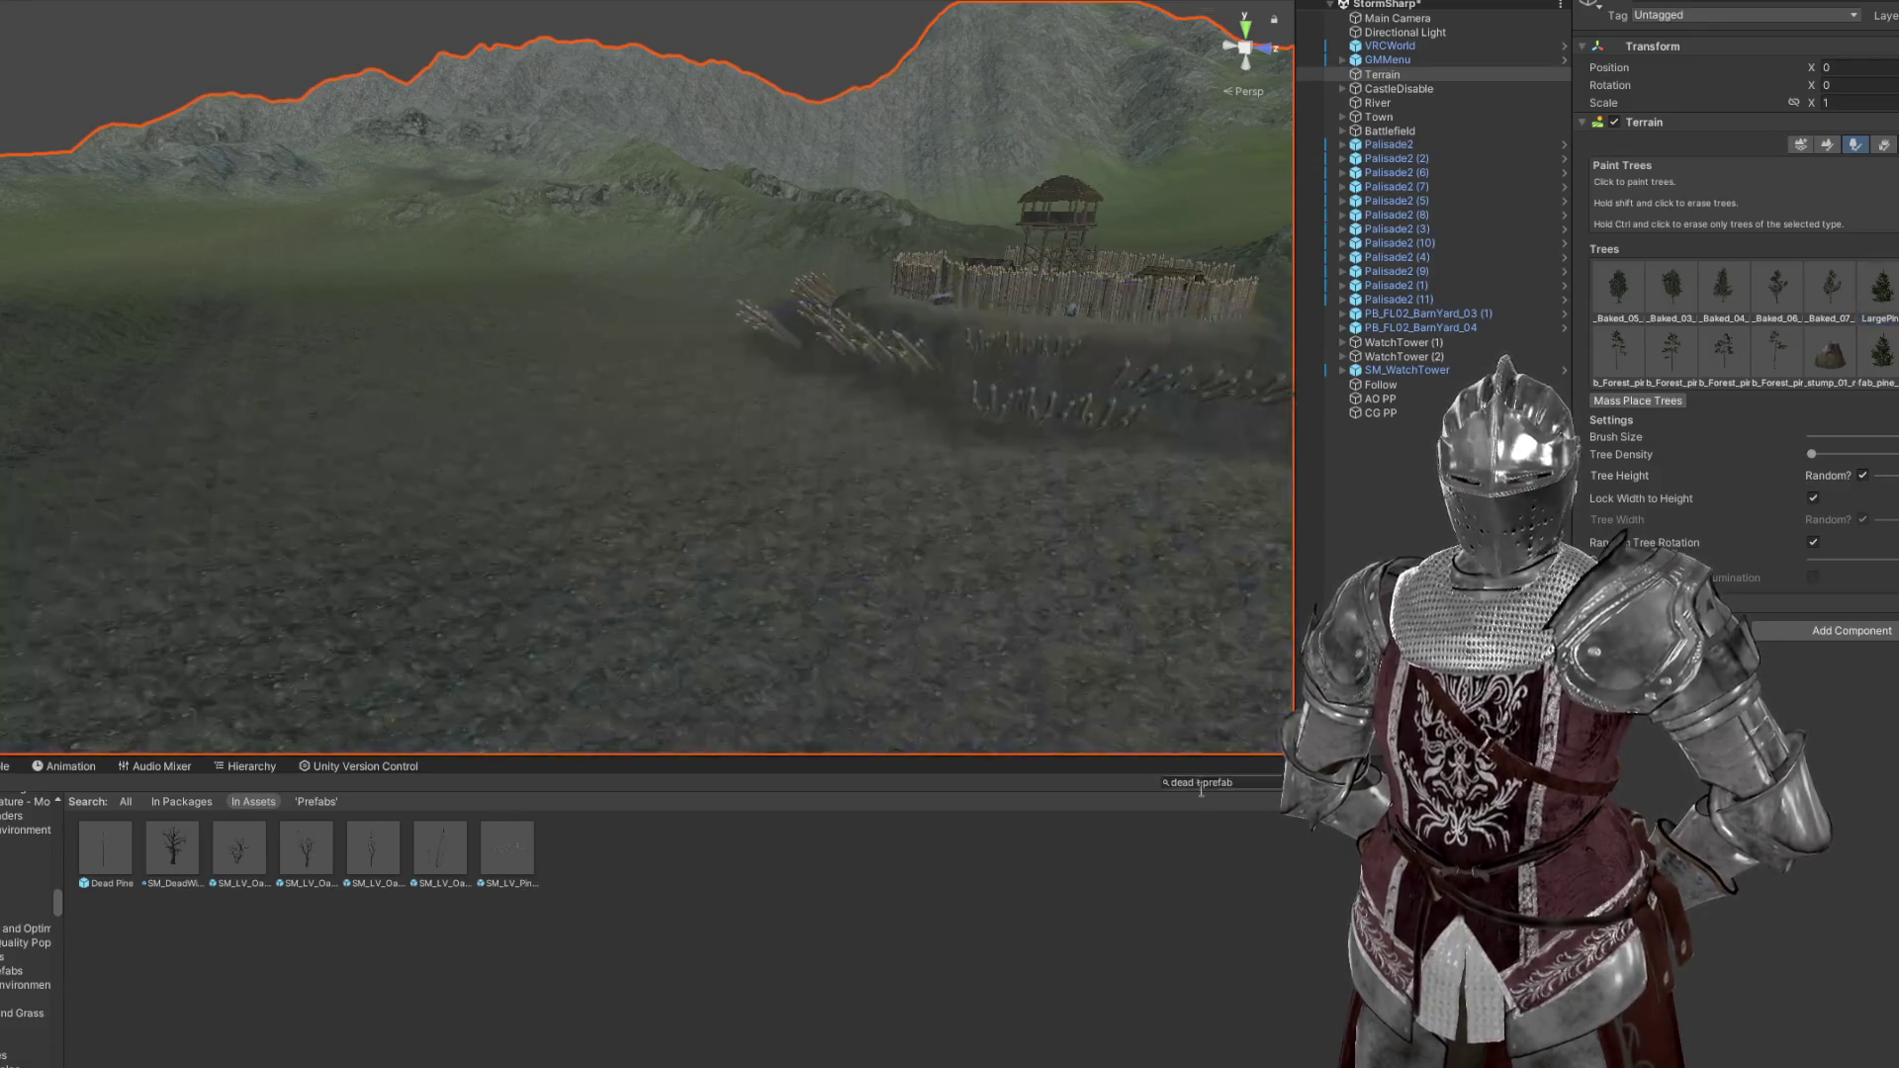
{"action": "left_click", "coordinate": [713, 500]}
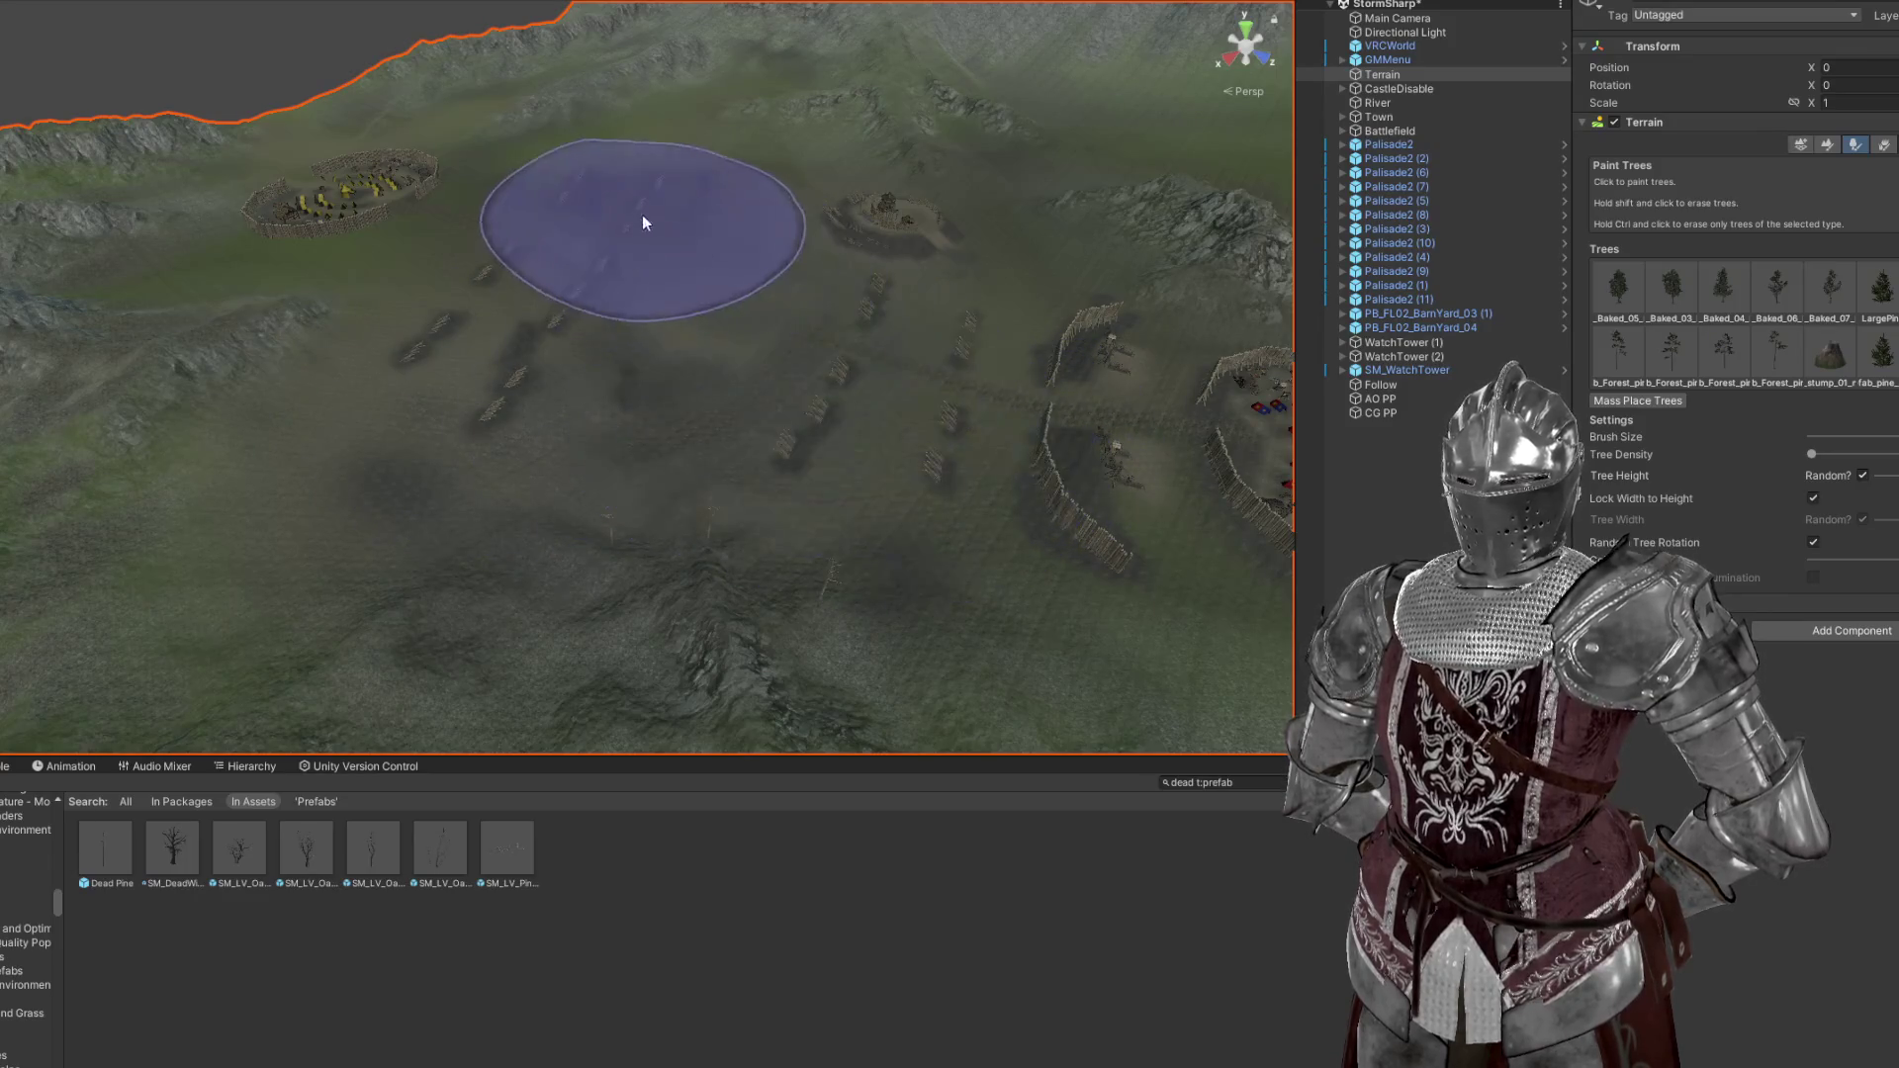
{"action": "key", "text": "w"}
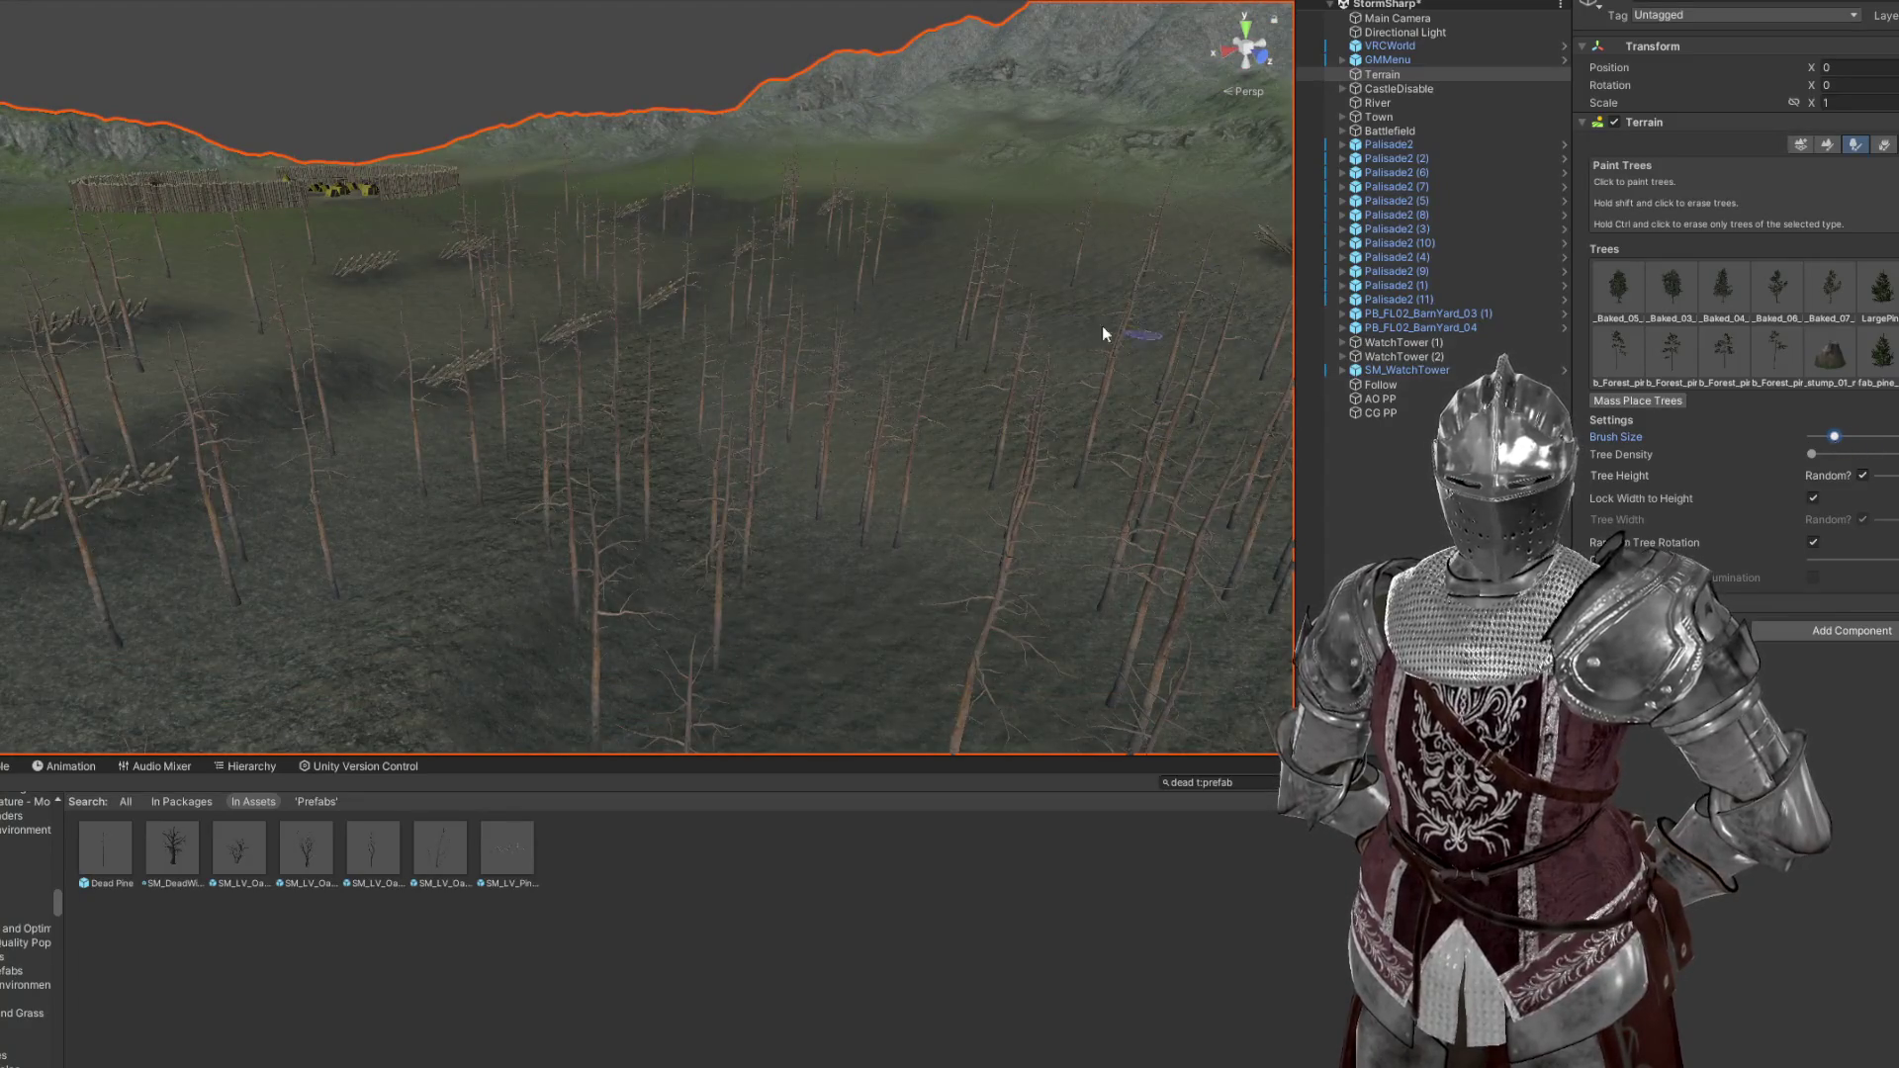
Enlarge the tree-painting brush slightly and fly the view toward the palisade and tents
{"action": "left_click_drag", "start_coordinate": [1835, 437], "coordinate": [1862, 436]}
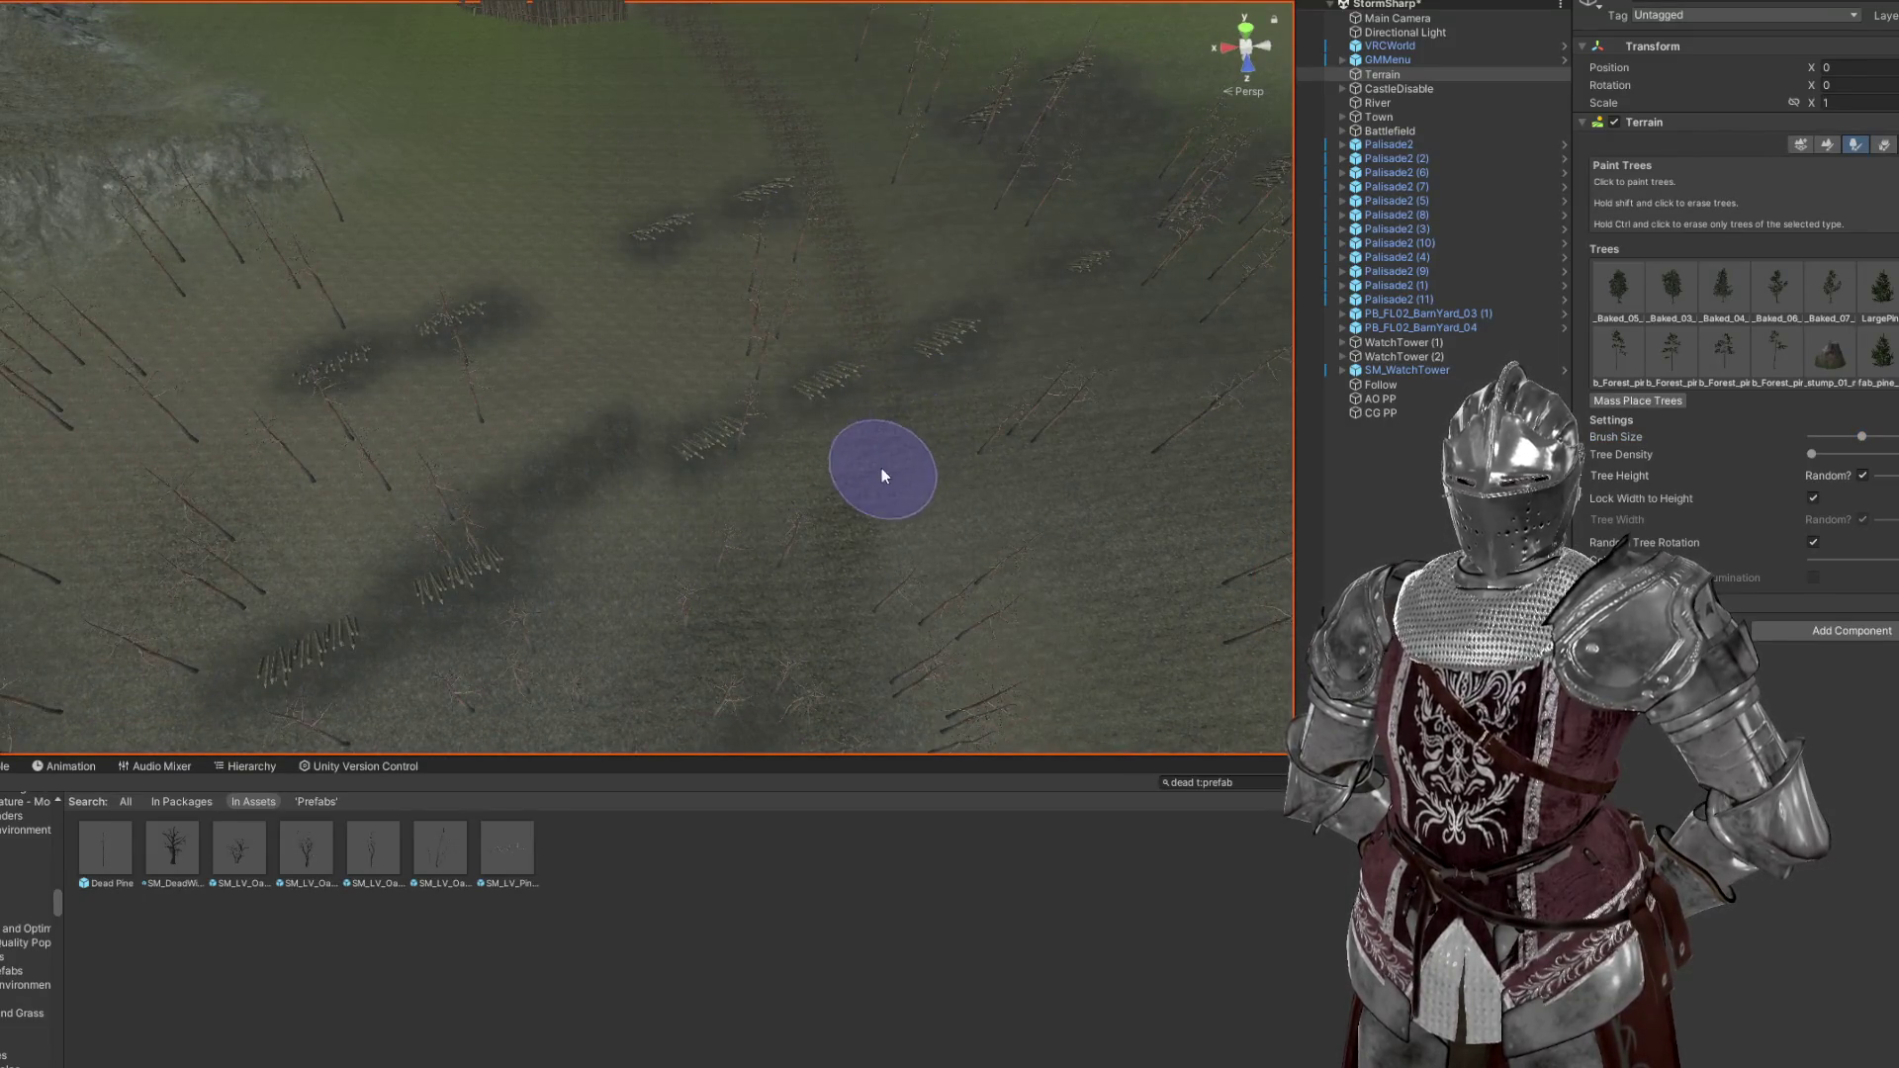
{"action": "left_click_drag", "start_coordinate": [886, 465], "coordinate": [1145, 552]}
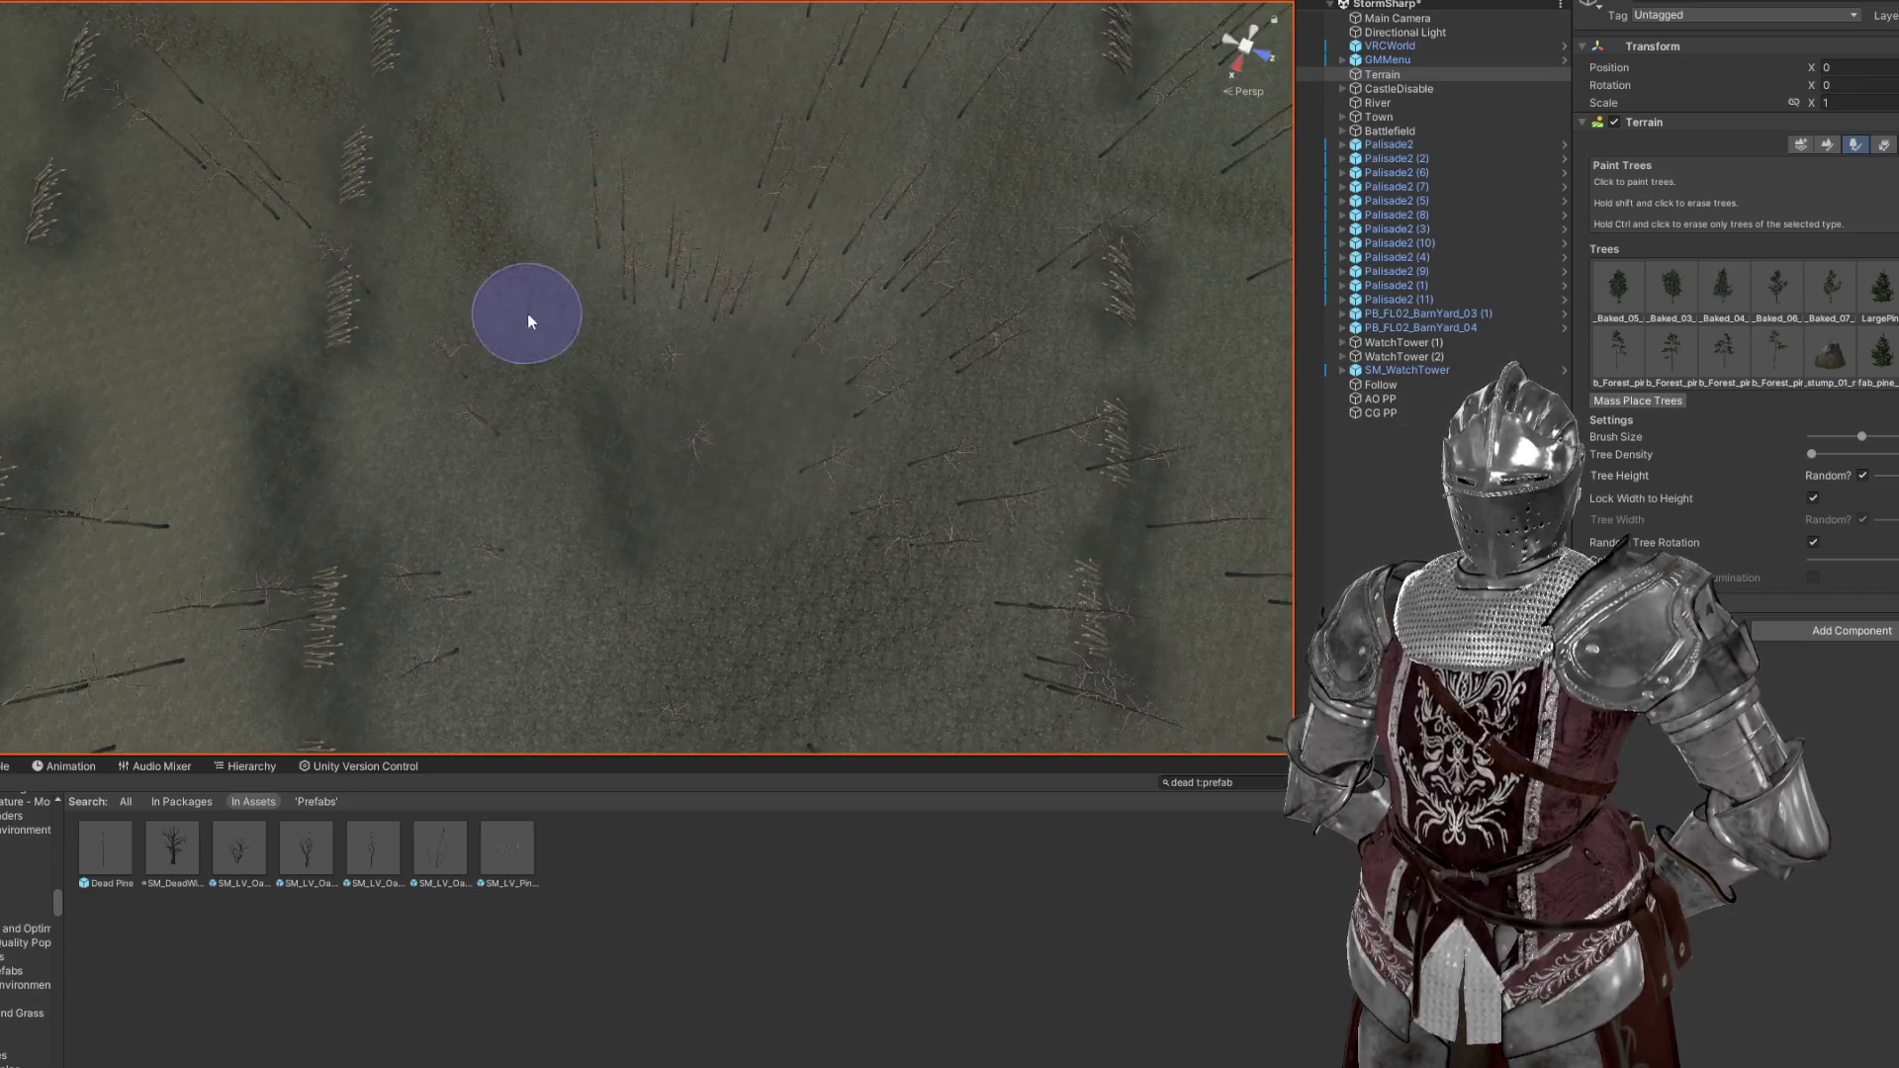
{"action": "left_click_drag", "start_coordinate": [835, 624], "coordinate": [1000, 158]}
{"action": "scroll", "scroll_direction": "up", "scroll_amount": 3}
{"action": "left_click_drag", "start_coordinate": [666, 402], "coordinate": [891, 395]}
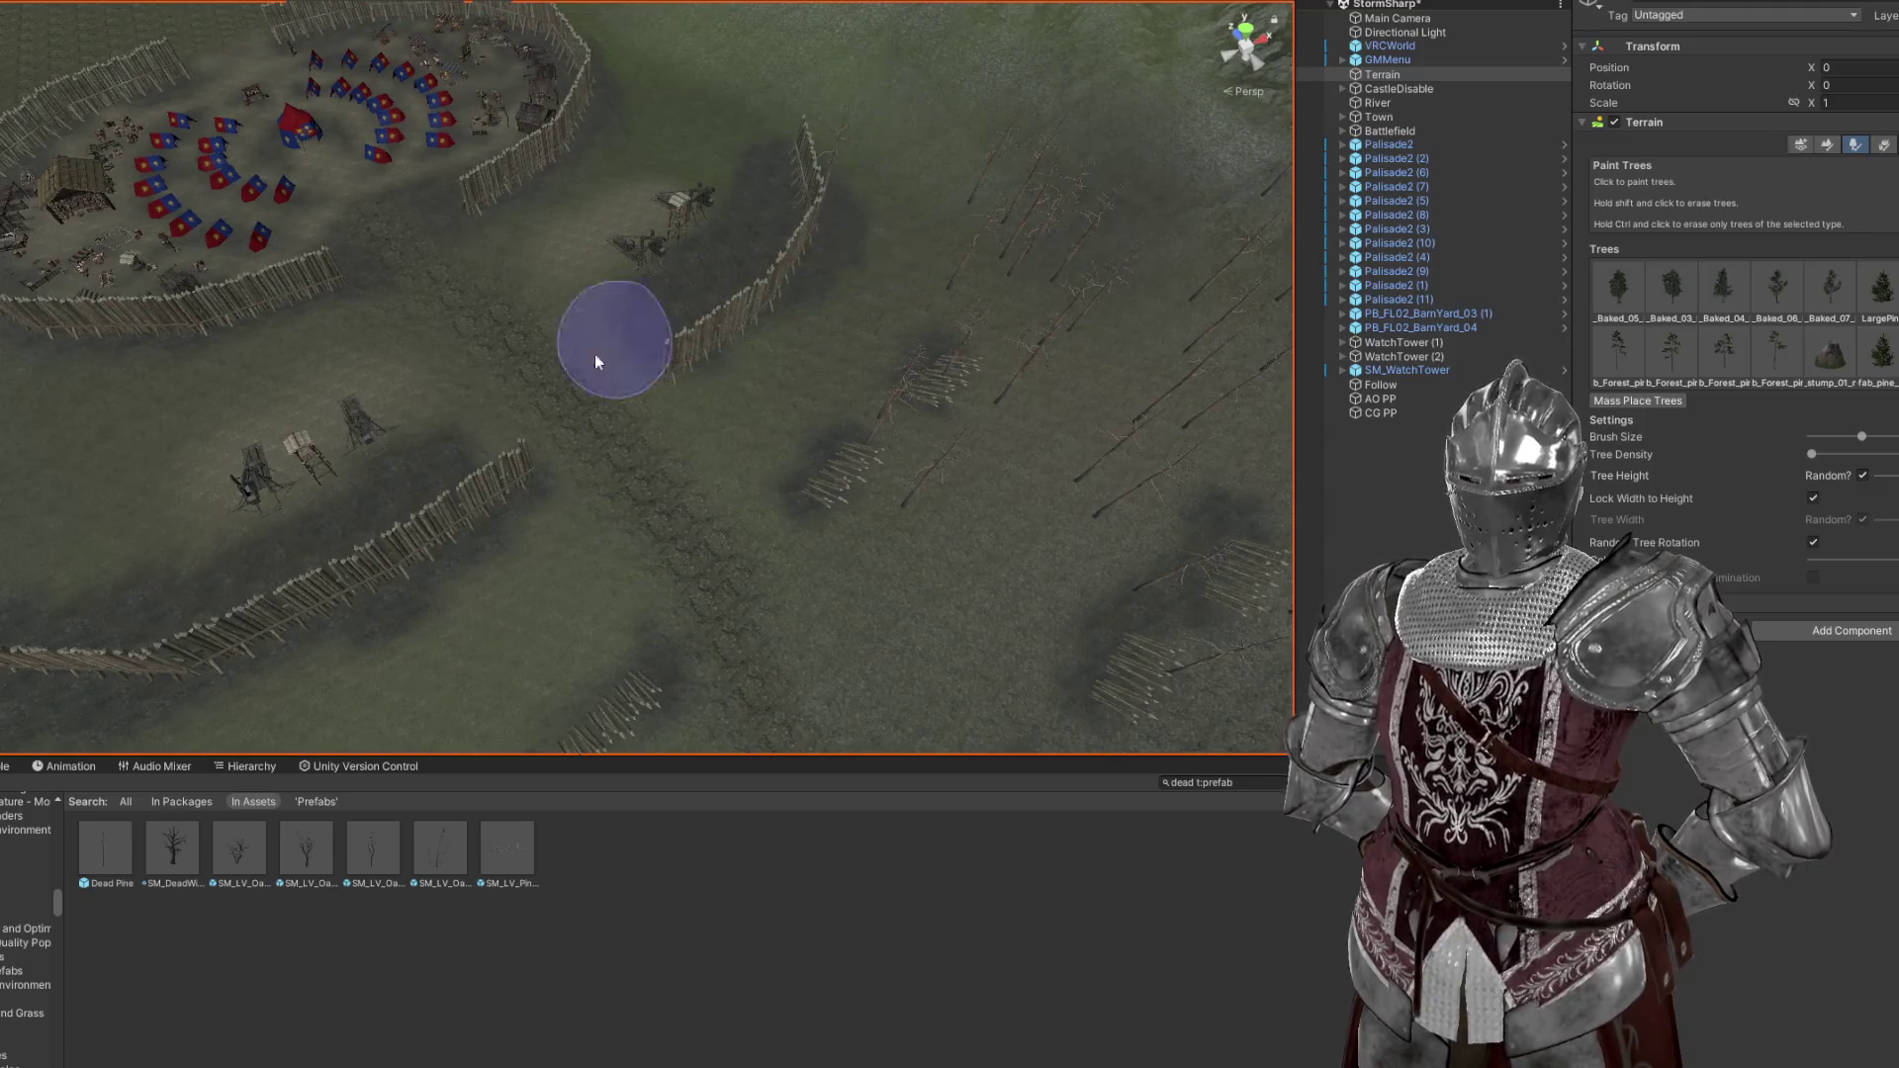
{"action": "scroll", "scroll_direction": "up", "scroll_amount": 3}
{"action": "left_click_drag", "start_coordinate": [555, 466], "coordinate": [731, 467]}
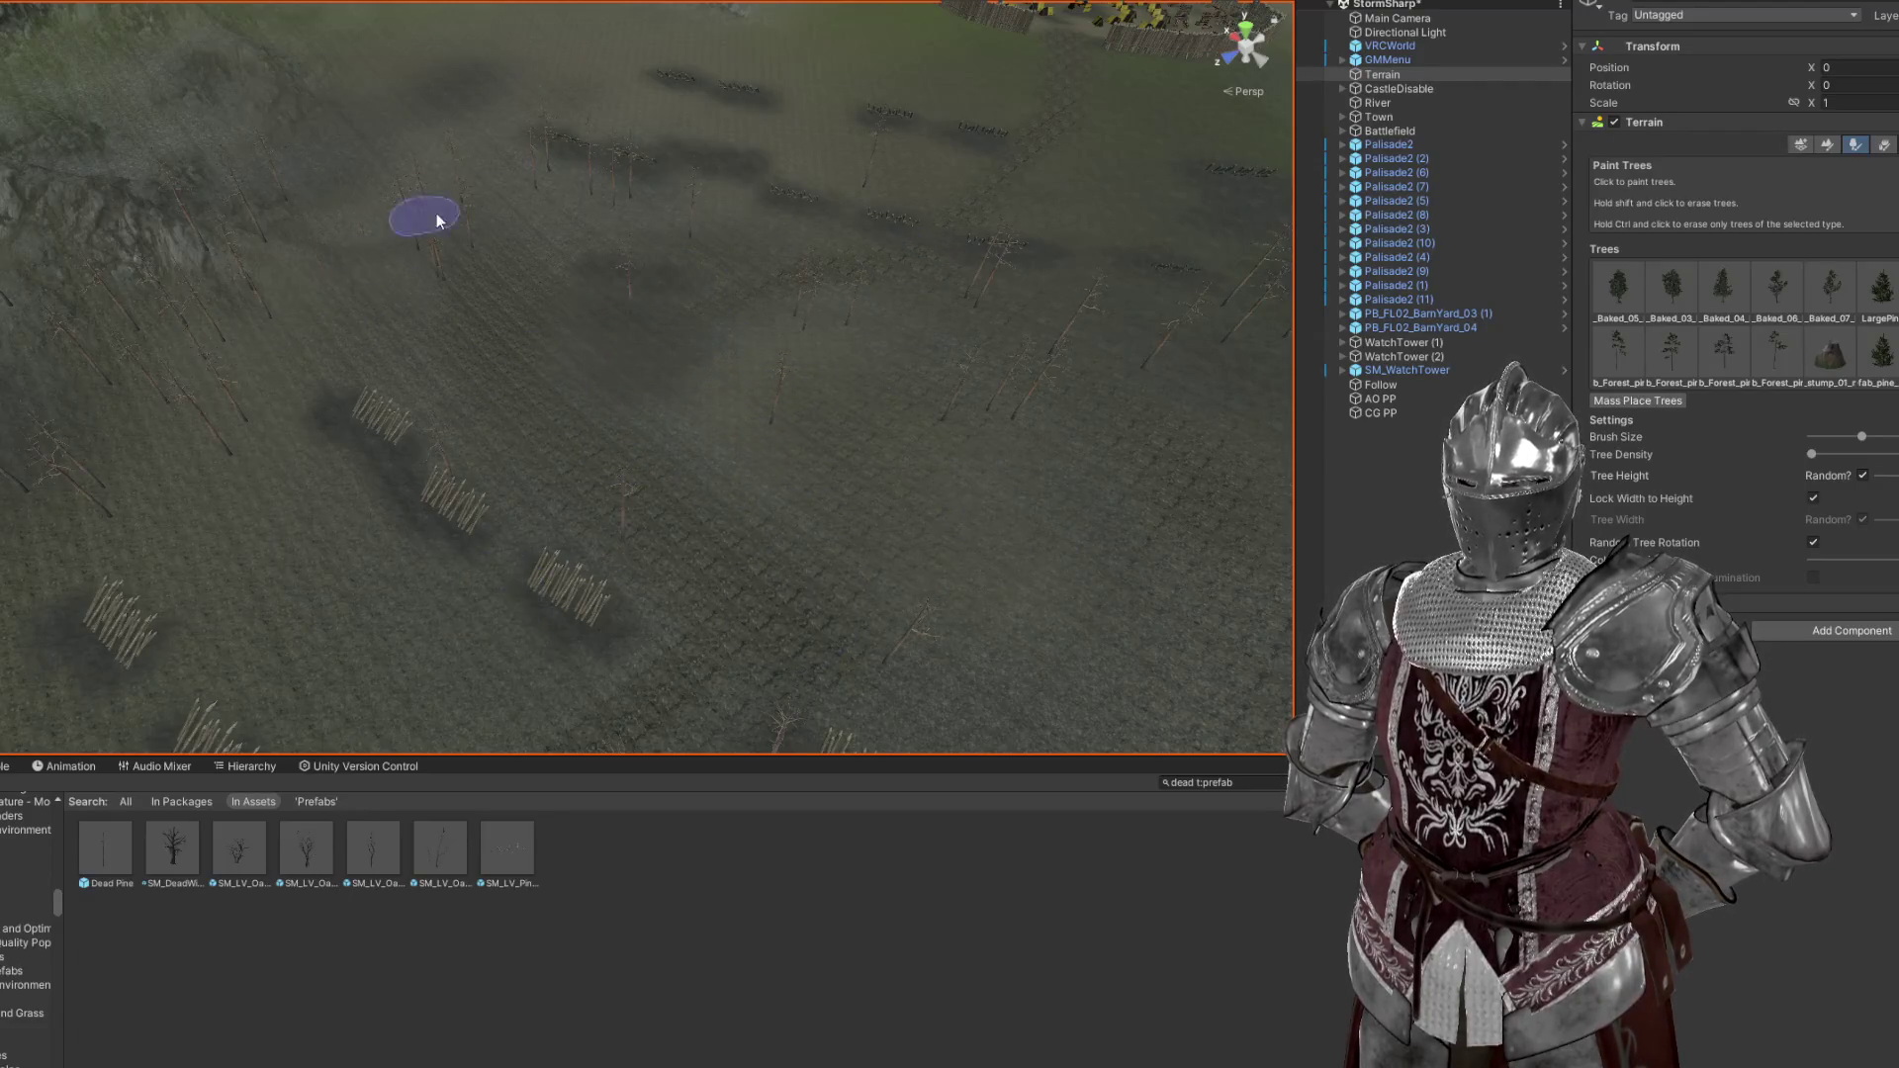
Orbit and fly over the dead-tree field to overlook the palisaded fort and camp
{"action": "left_click_drag", "start_coordinate": [1043, 614], "coordinate": [1088, 574]}
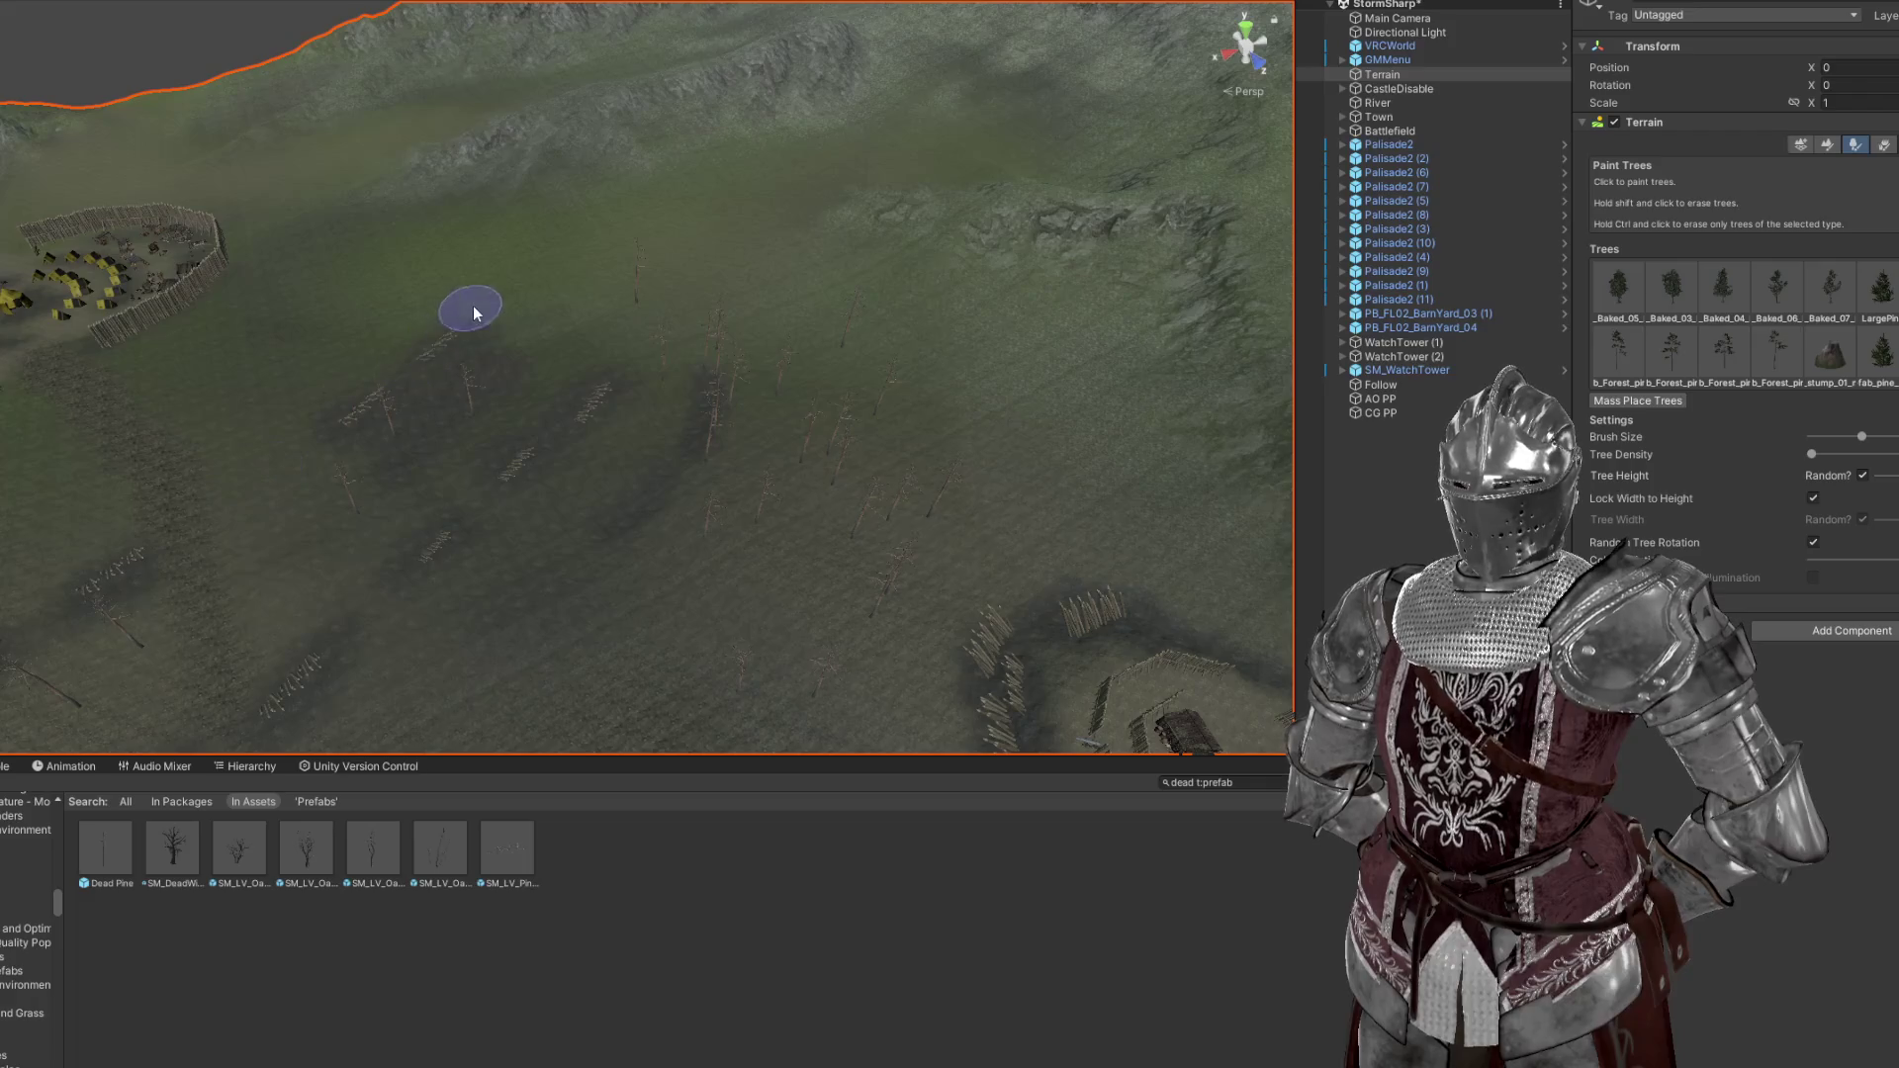
{"action": "left_click_drag", "start_coordinate": [712, 540], "coordinate": [890, 539]}
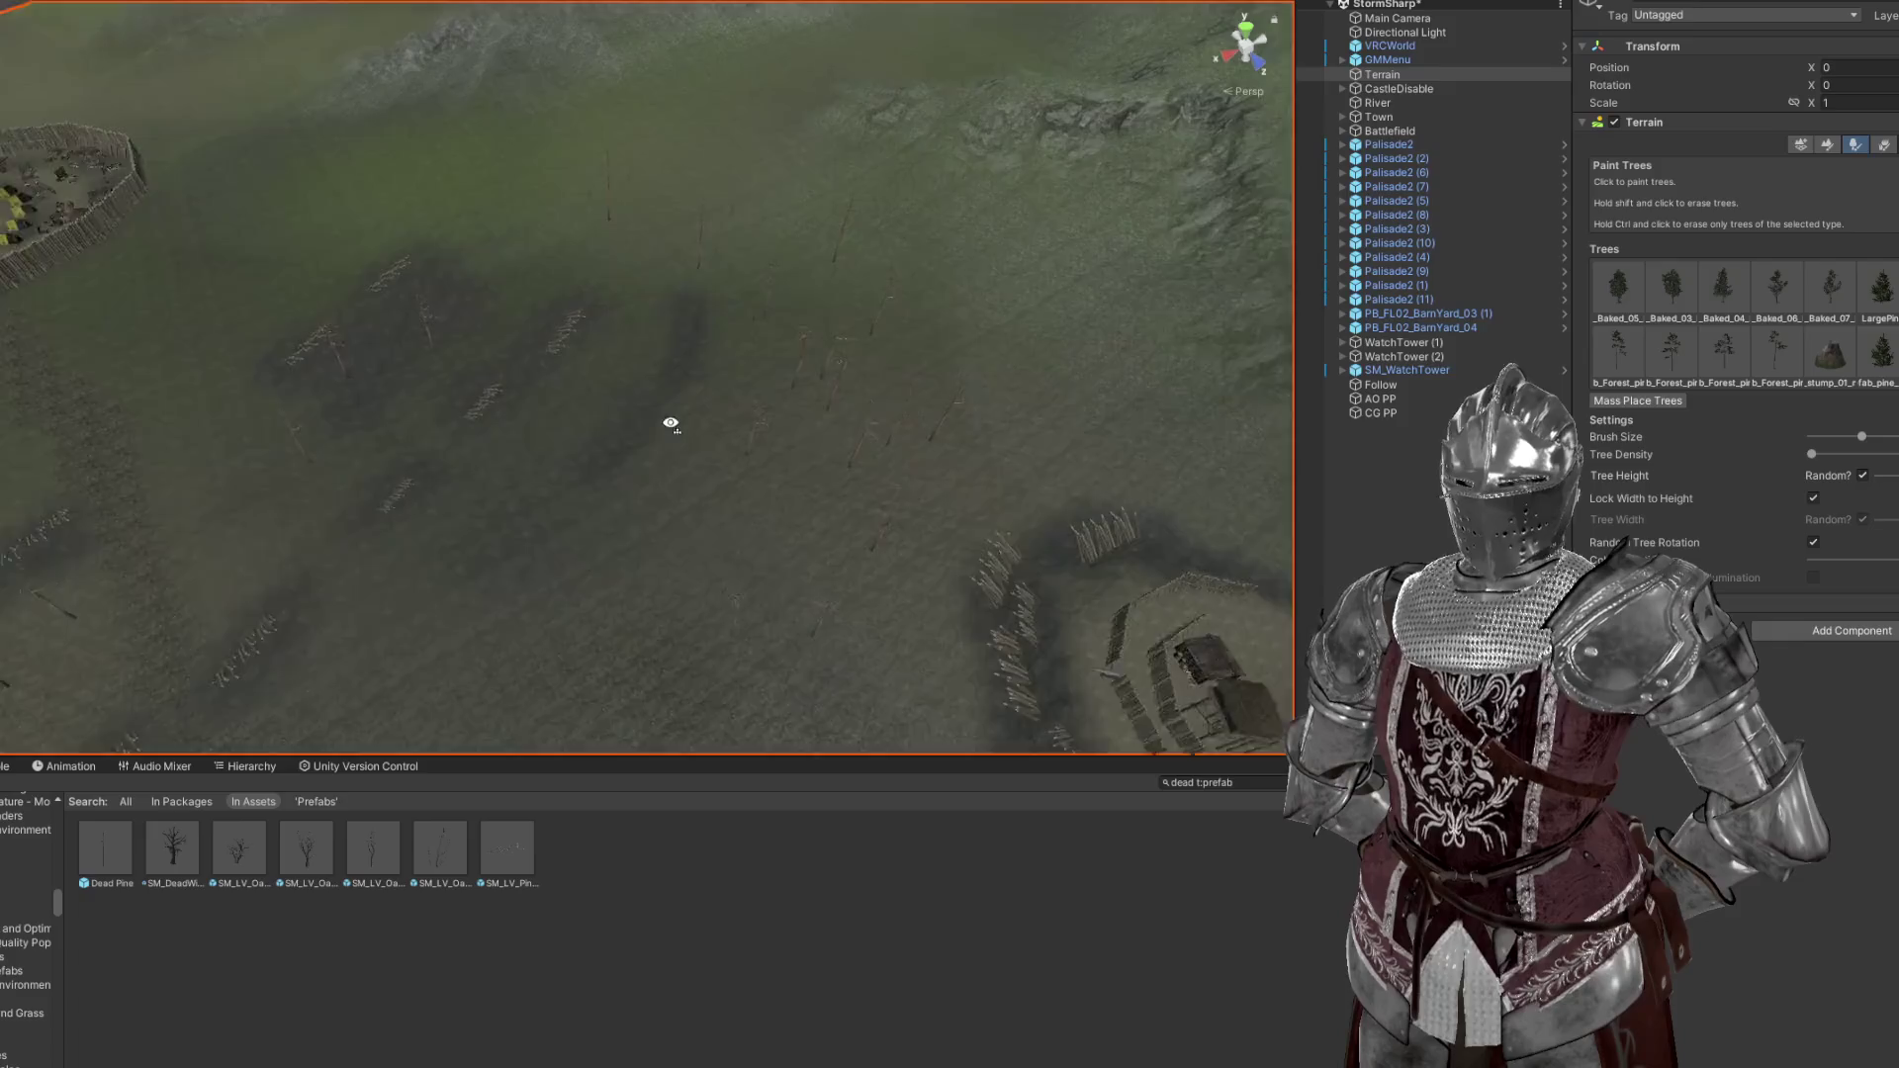
{"action": "scroll", "scroll_direction": "up", "scroll_amount": 3}
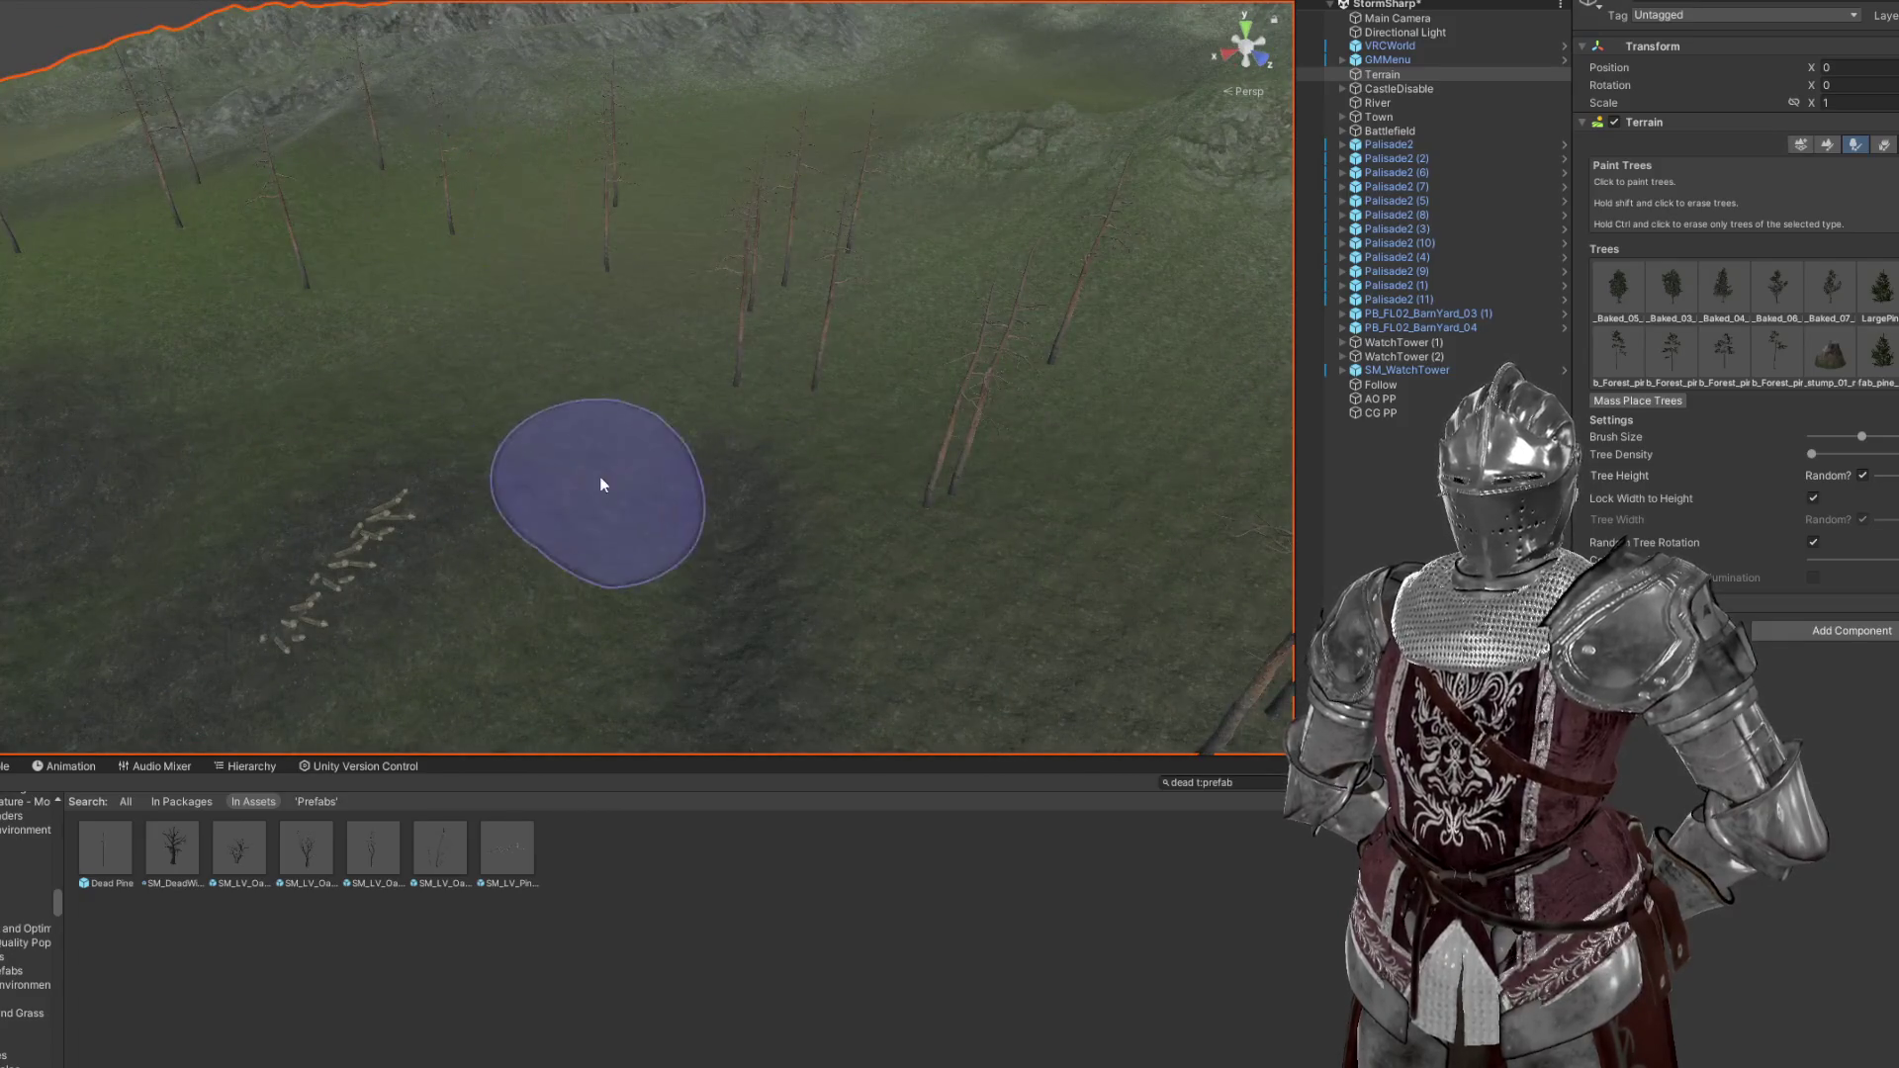
{"action": "left_click_drag", "start_coordinate": [581, 423], "coordinate": [738, 382]}
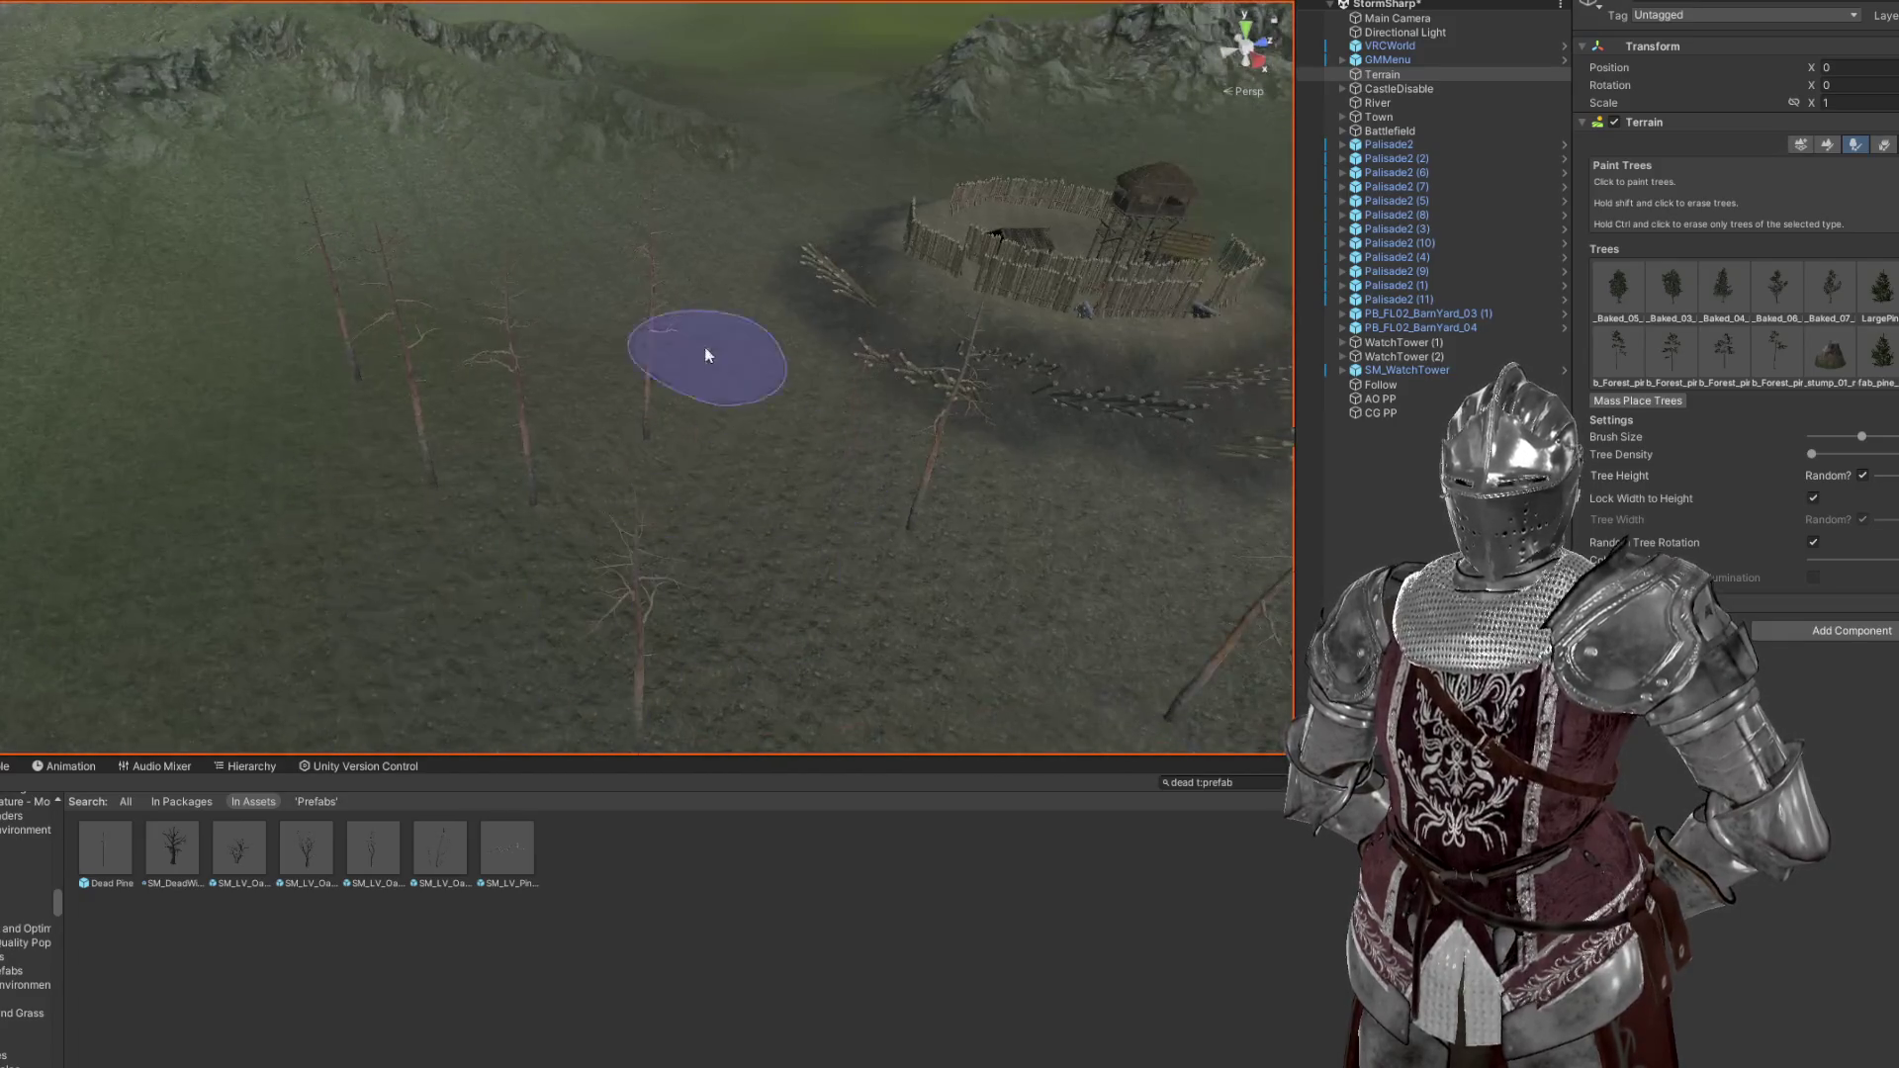
{"action": "left_click_drag", "start_coordinate": [712, 628], "coordinate": [666, 551]}
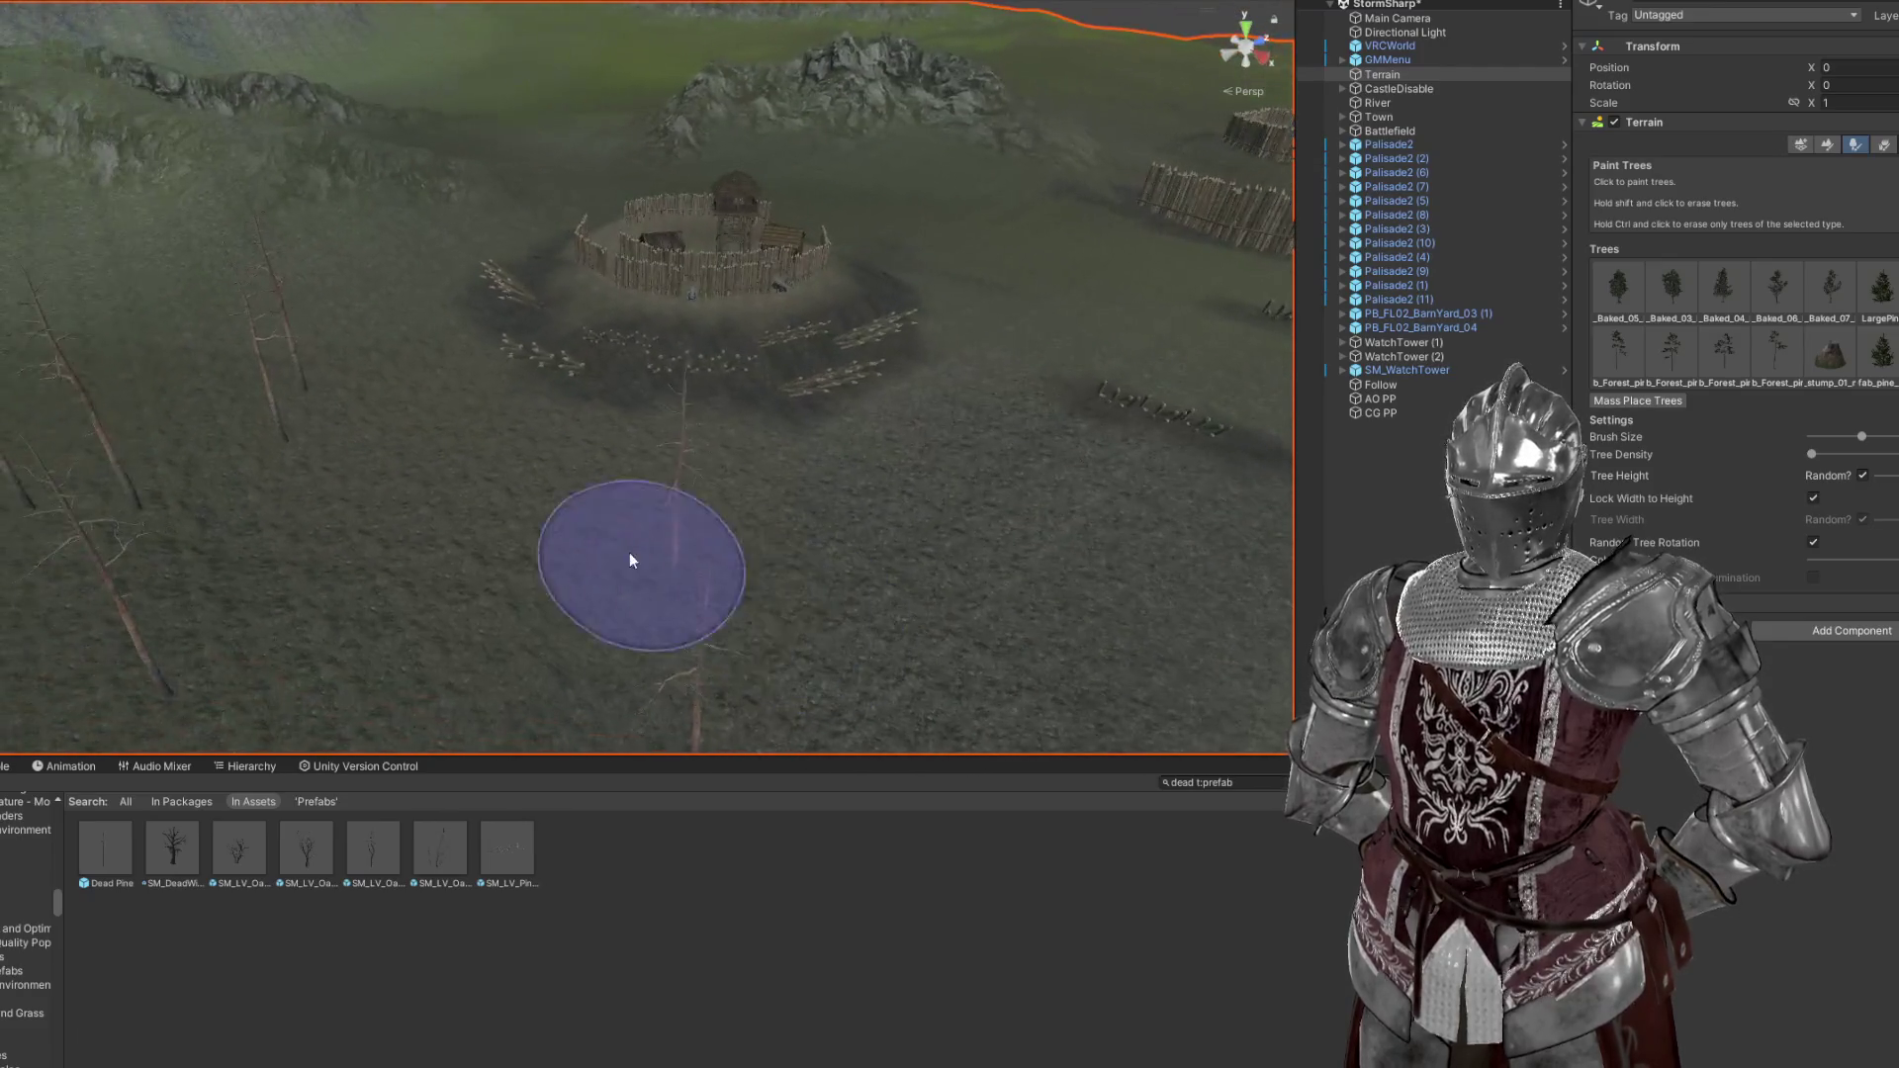
{"action": "left_click_drag", "start_coordinate": [777, 729], "coordinate": [797, 652]}
{"action": "left_click_drag", "start_coordinate": [666, 383], "coordinate": [1039, 462]}
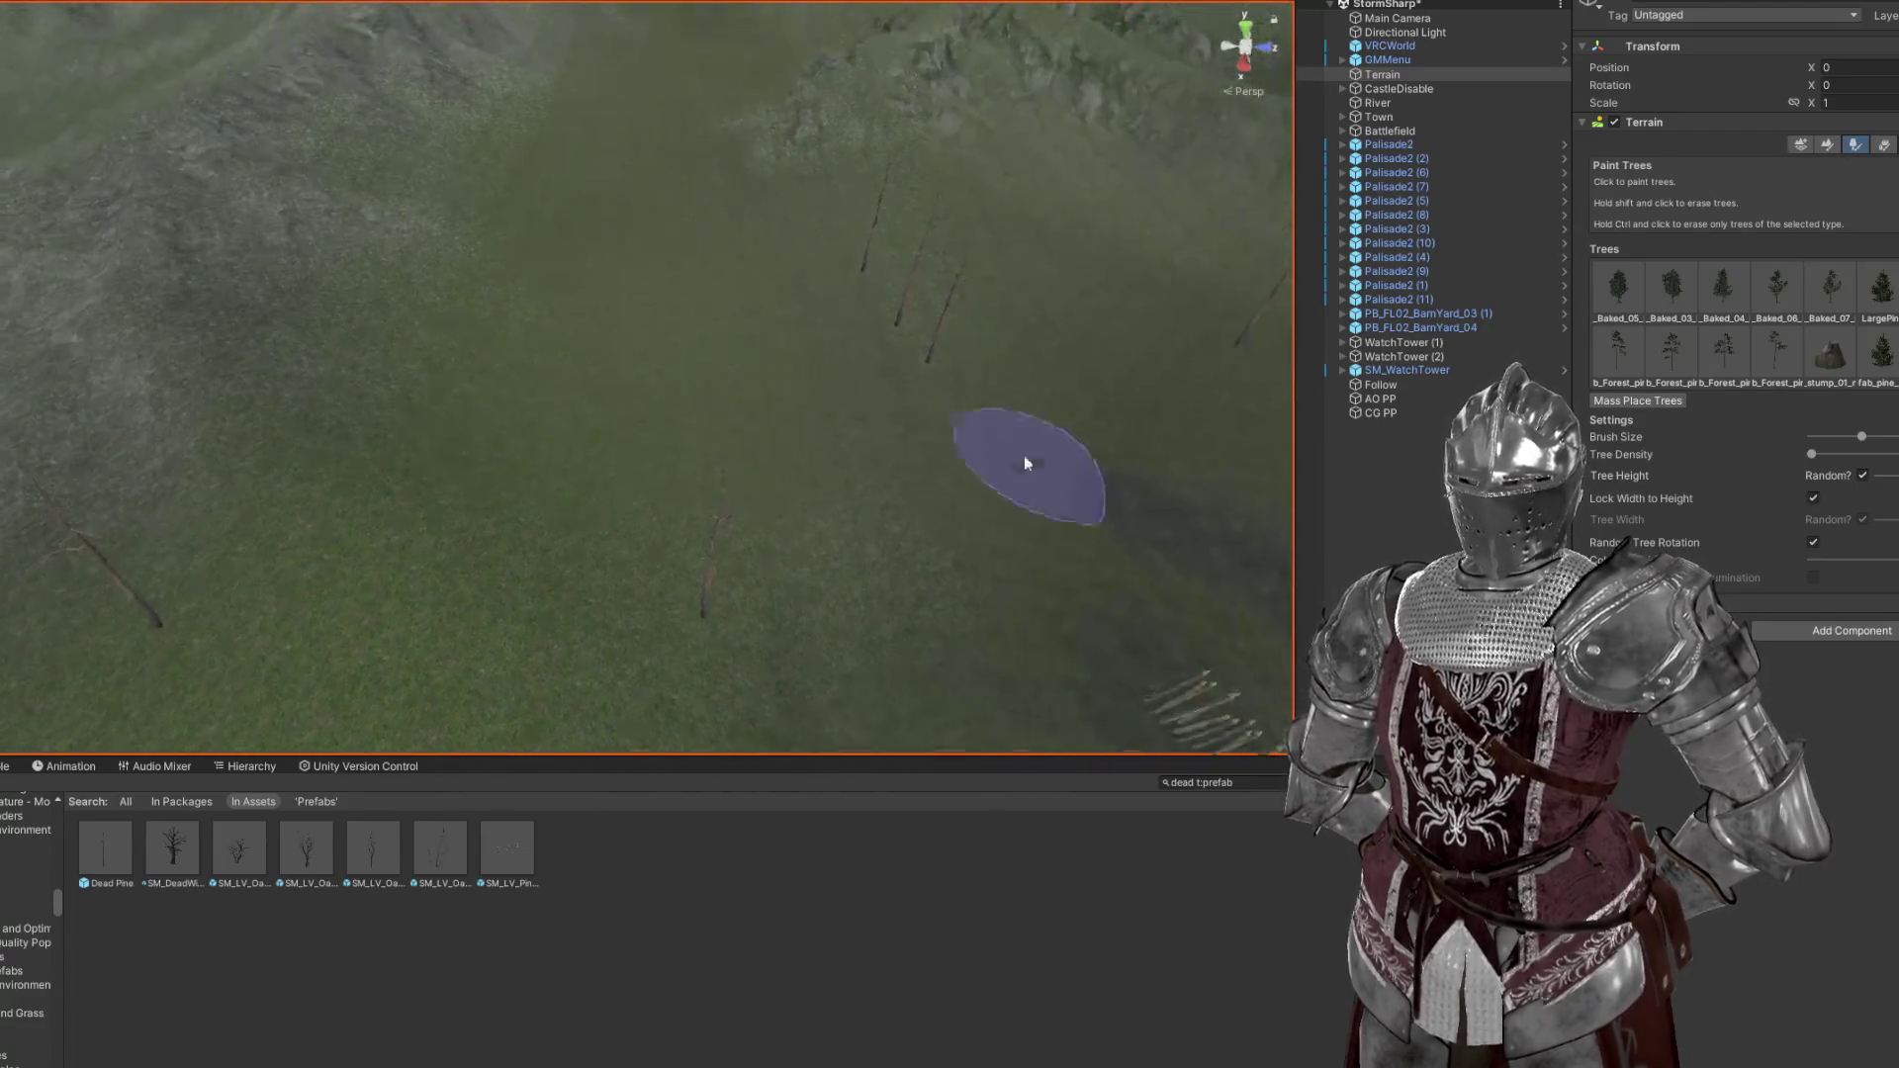
{"action": "left_click_drag", "start_coordinate": [956, 315], "coordinate": [676, 319]}
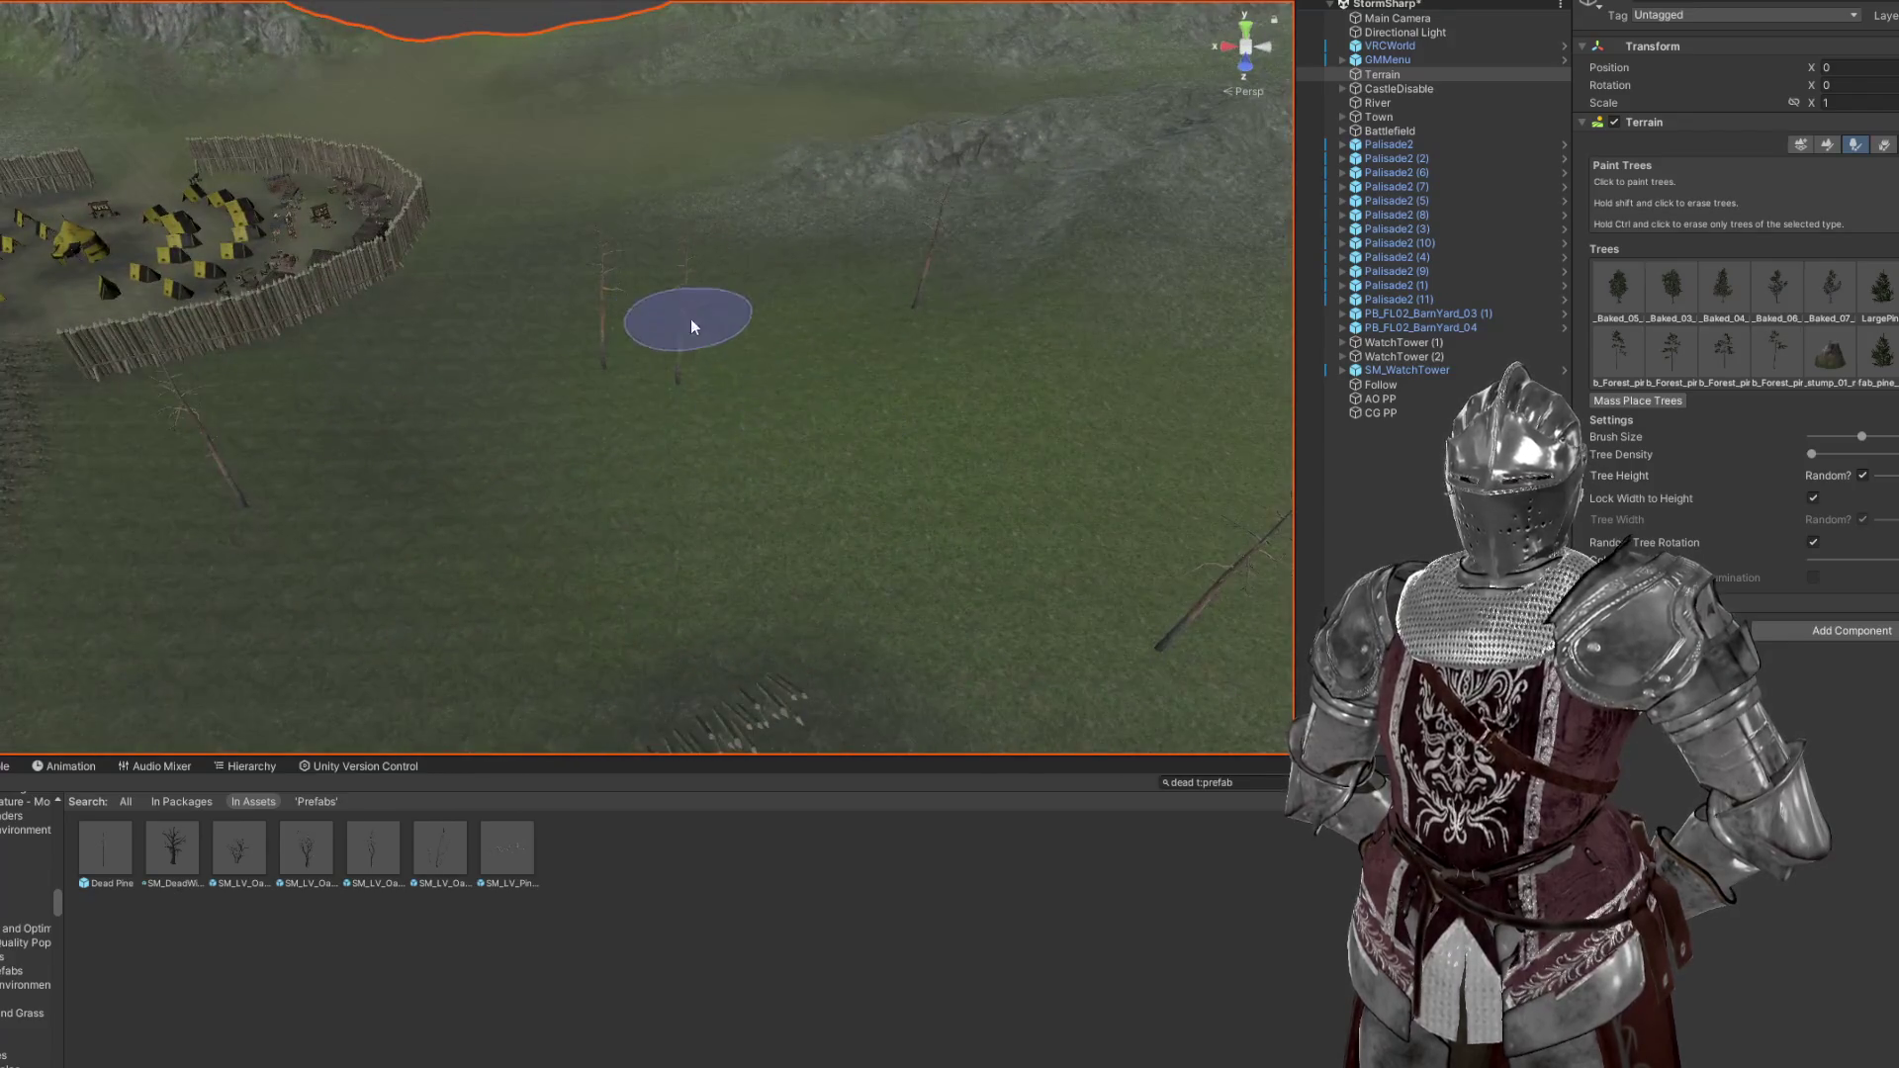
{"action": "left_click_drag", "start_coordinate": [1289, 472], "coordinate": [420, 708]}
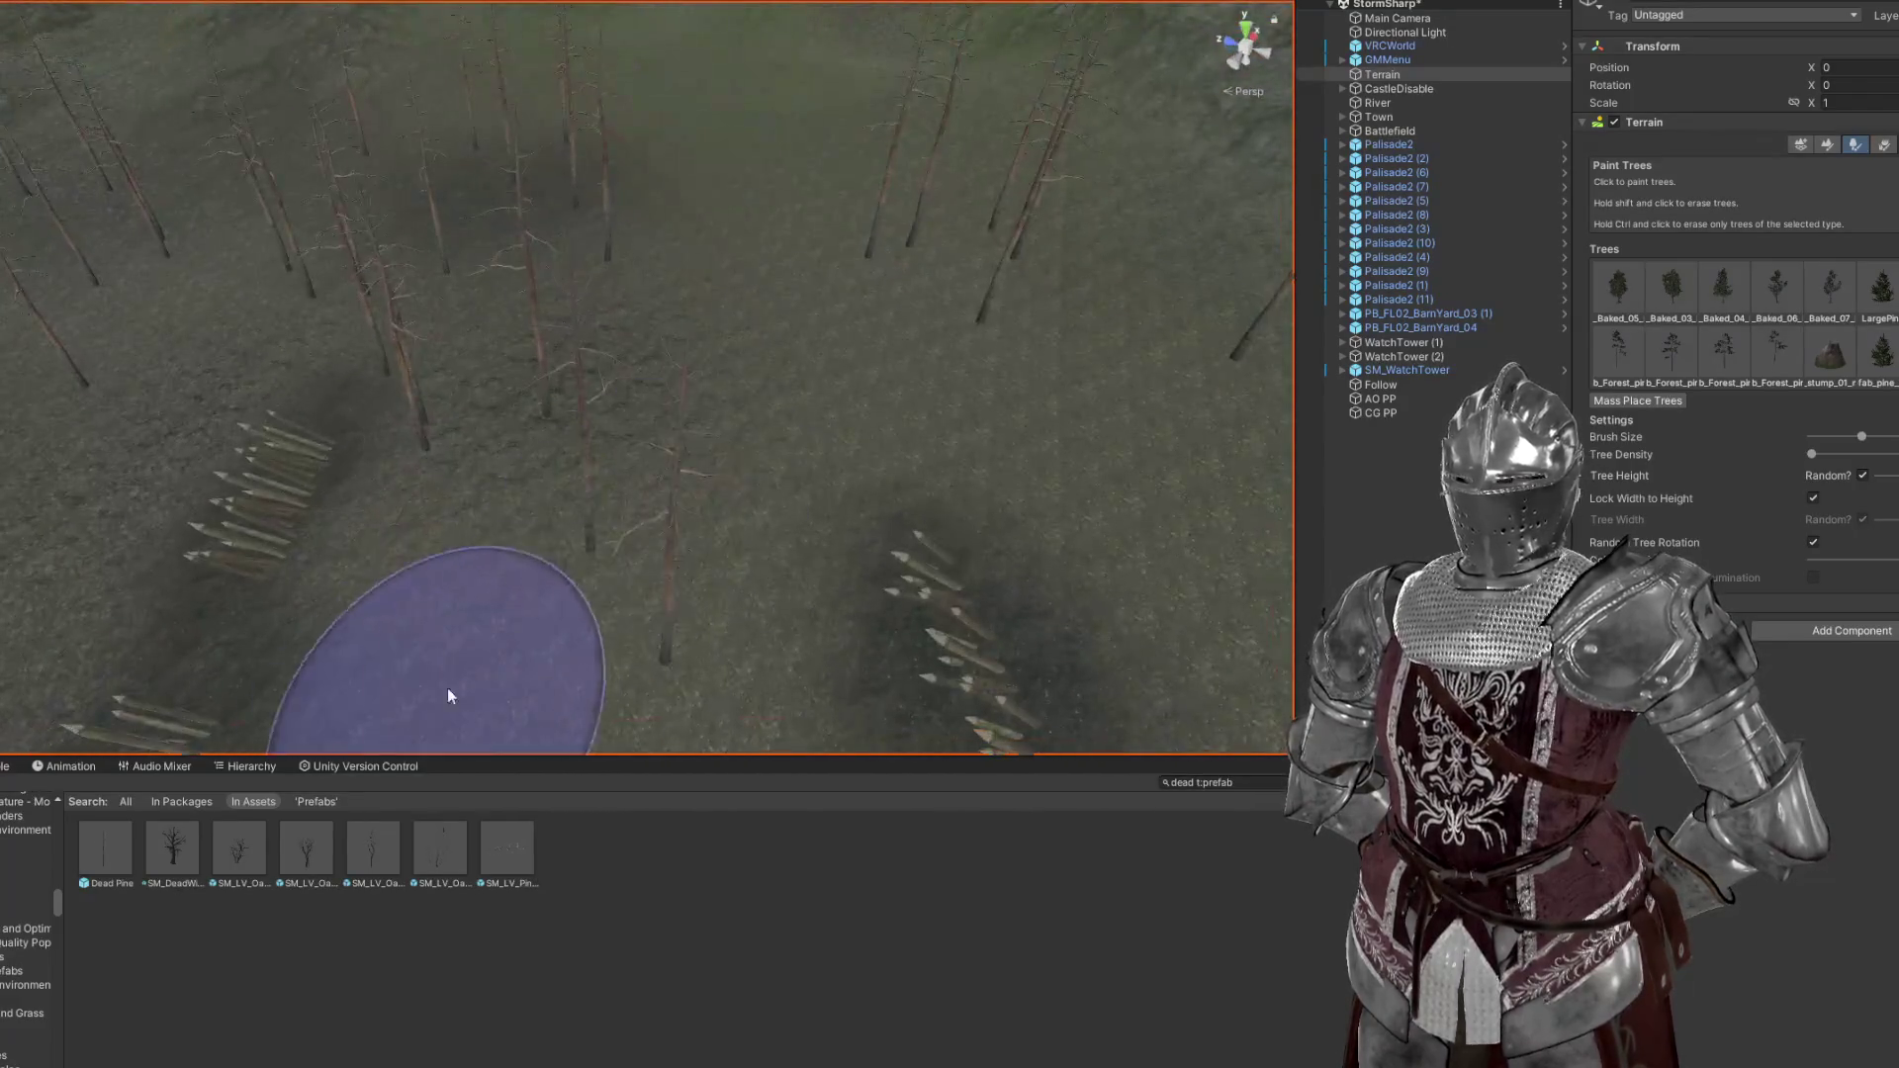
{"action": "left_click_drag", "start_coordinate": [457, 323], "coordinate": [614, 479]}
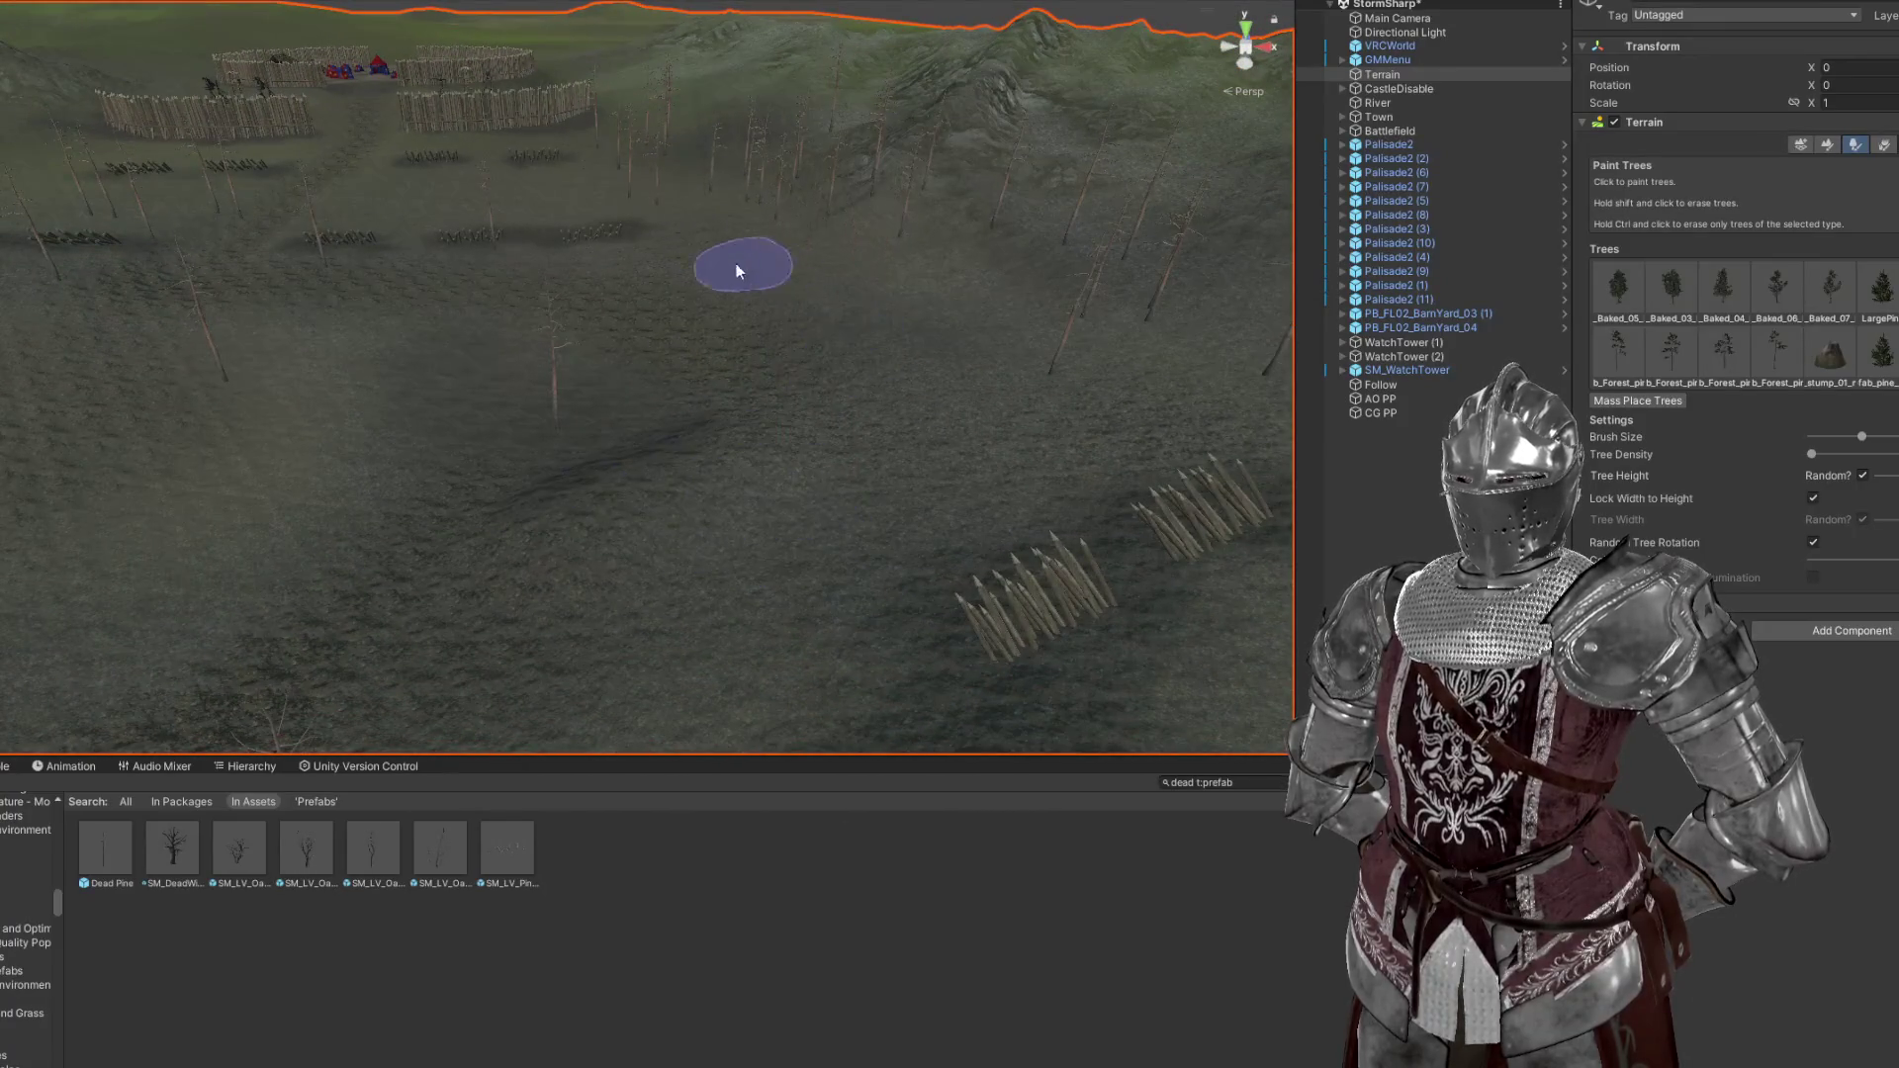
{"action": "left_click_drag", "start_coordinate": [605, 195], "coordinate": [630, 288]}
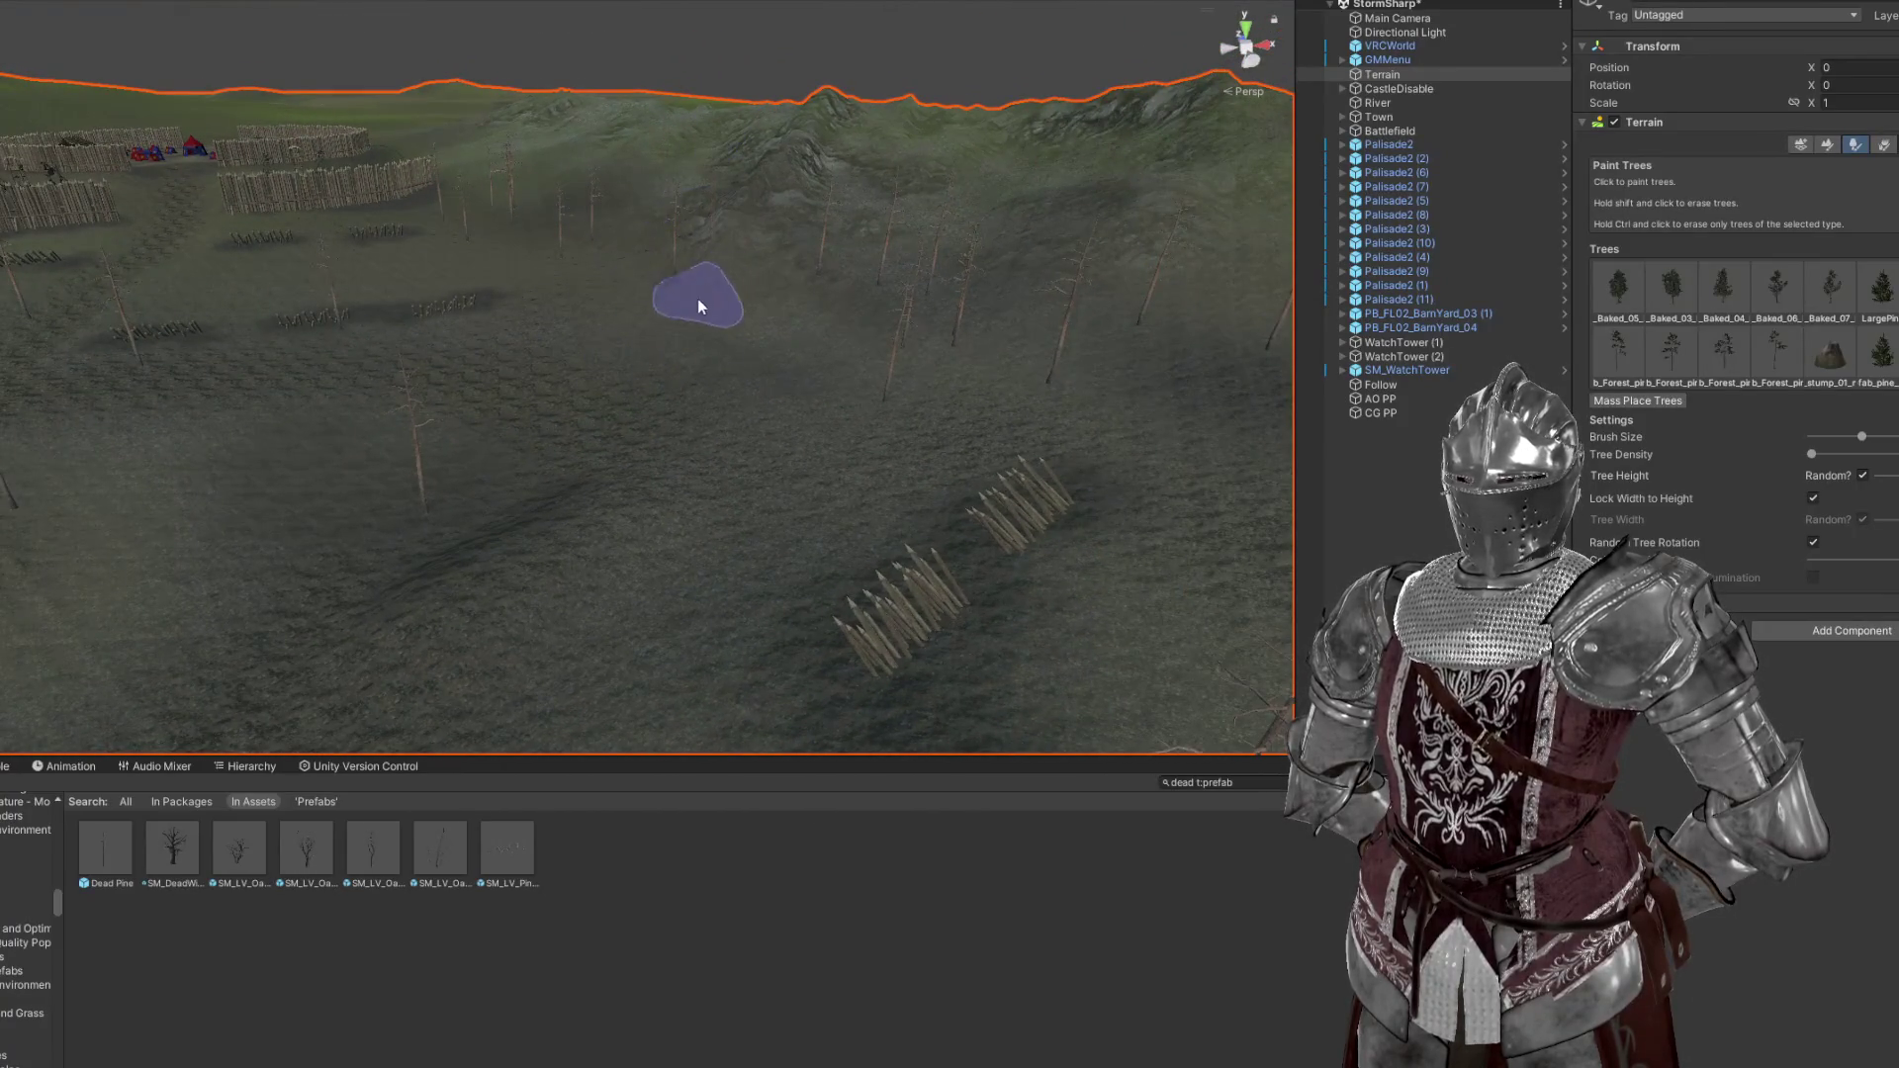
{"action": "left_click_drag", "start_coordinate": [711, 224], "coordinate": [851, 413]}
{"action": "left_click_drag", "start_coordinate": [602, 284], "coordinate": [752, 336]}
Switch the Terrain to Paint Details for grass and zoom out over the battlefield
{"action": "key", "text": "F6"}
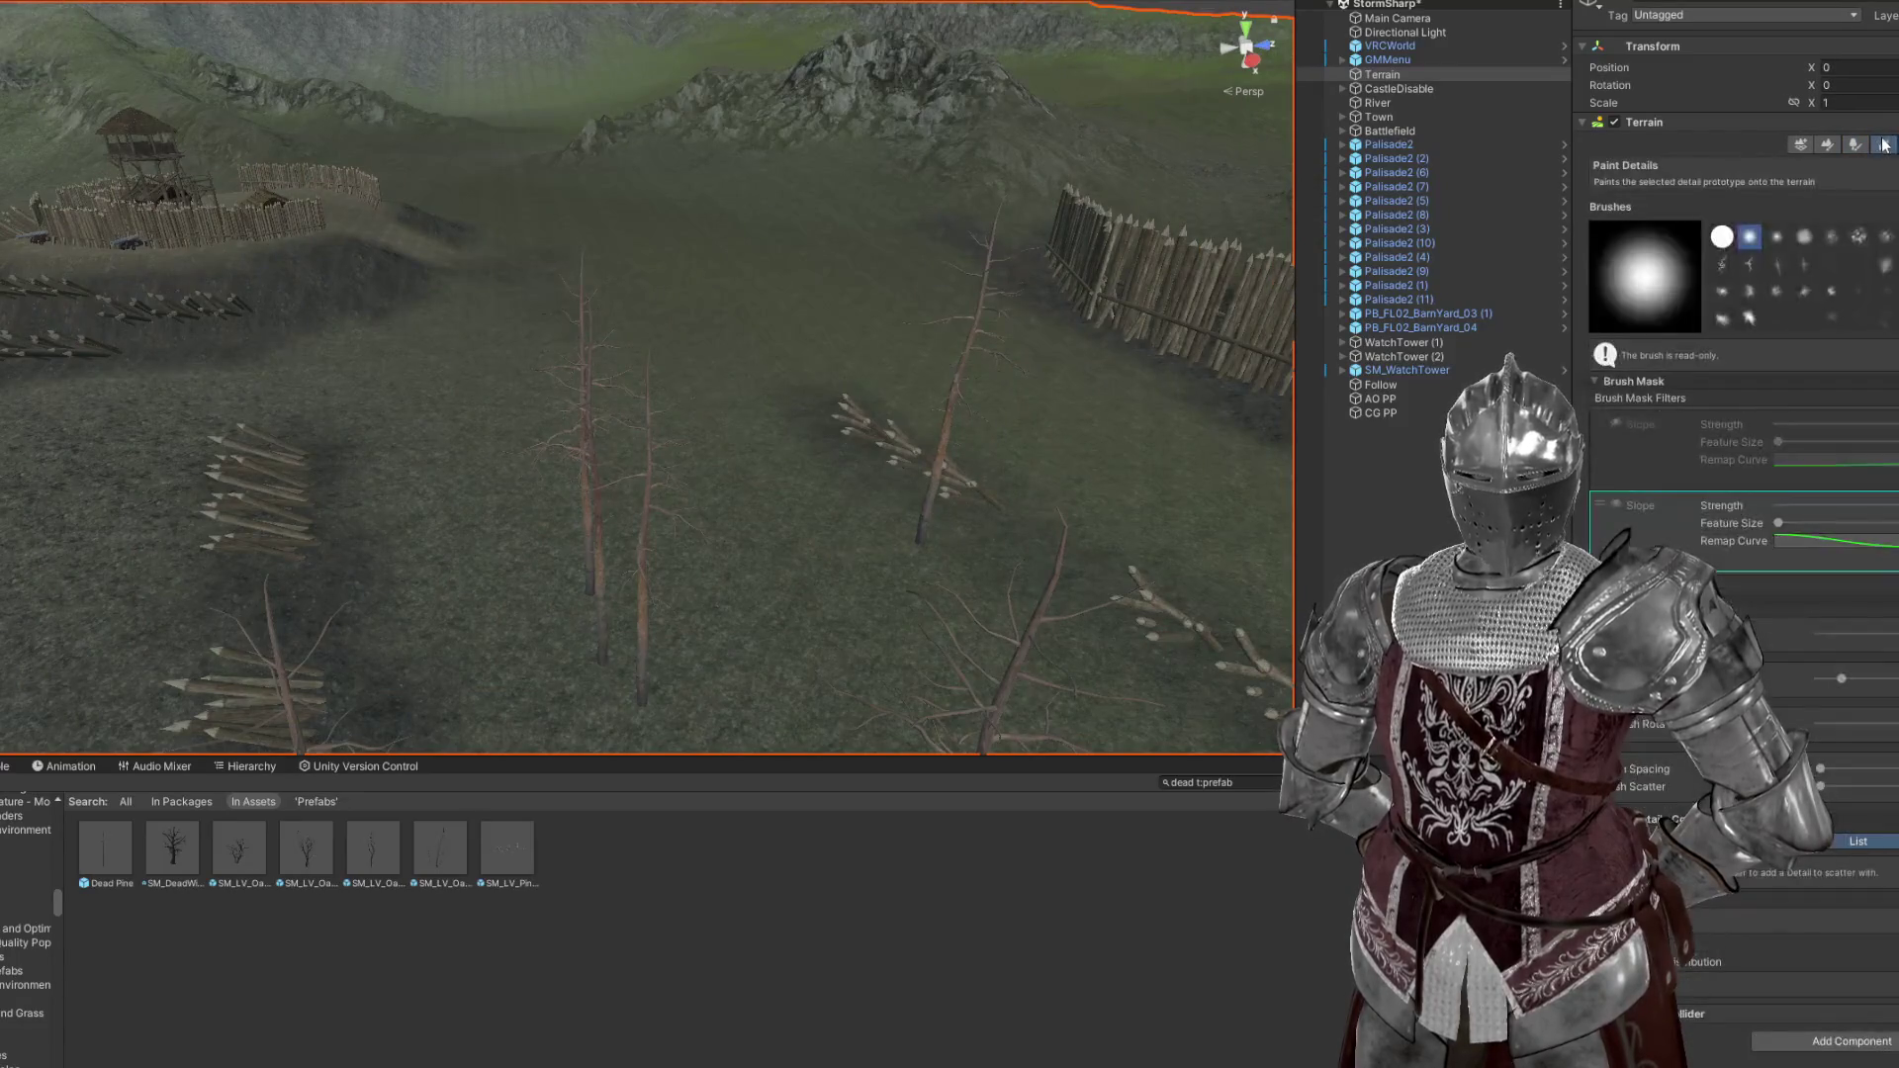
{"action": "scroll", "scroll_direction": "down", "scroll_amount": 3}
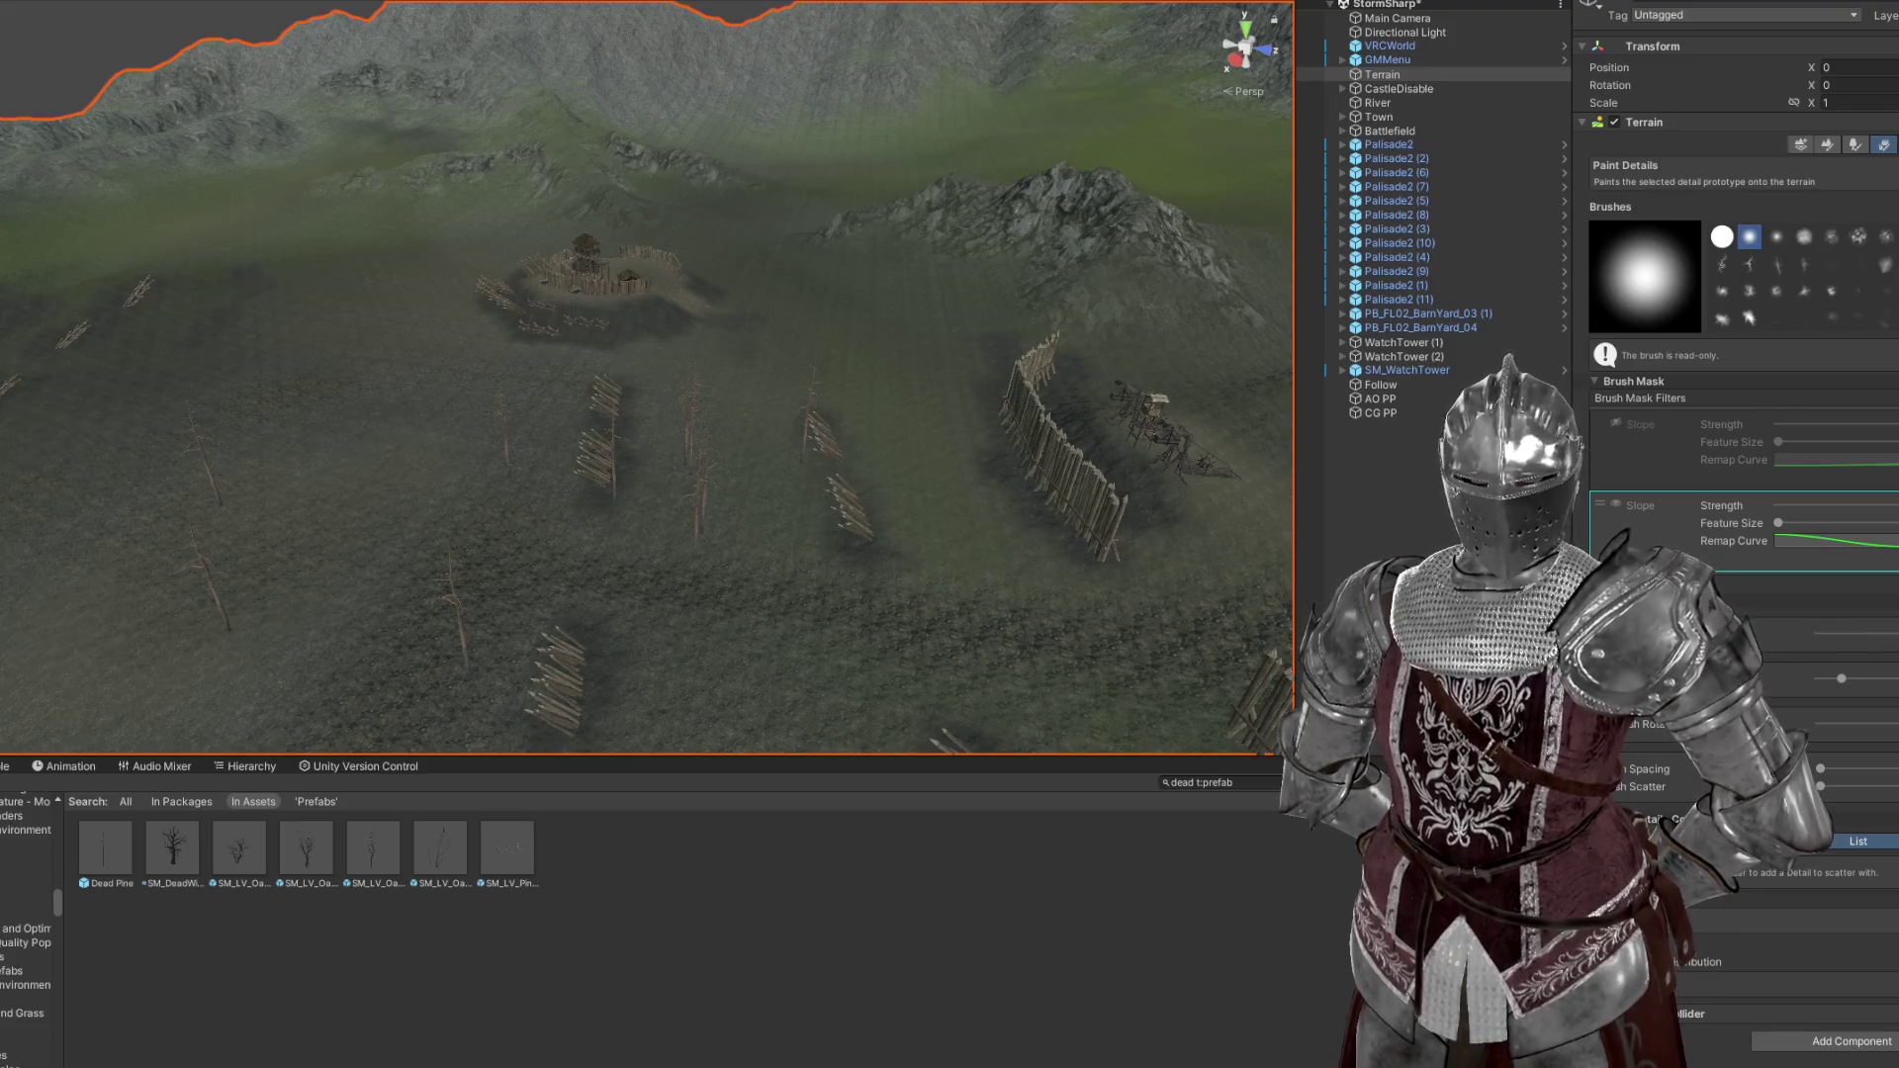
{"action": "scroll", "scroll_direction": "up", "scroll_amount": 3}
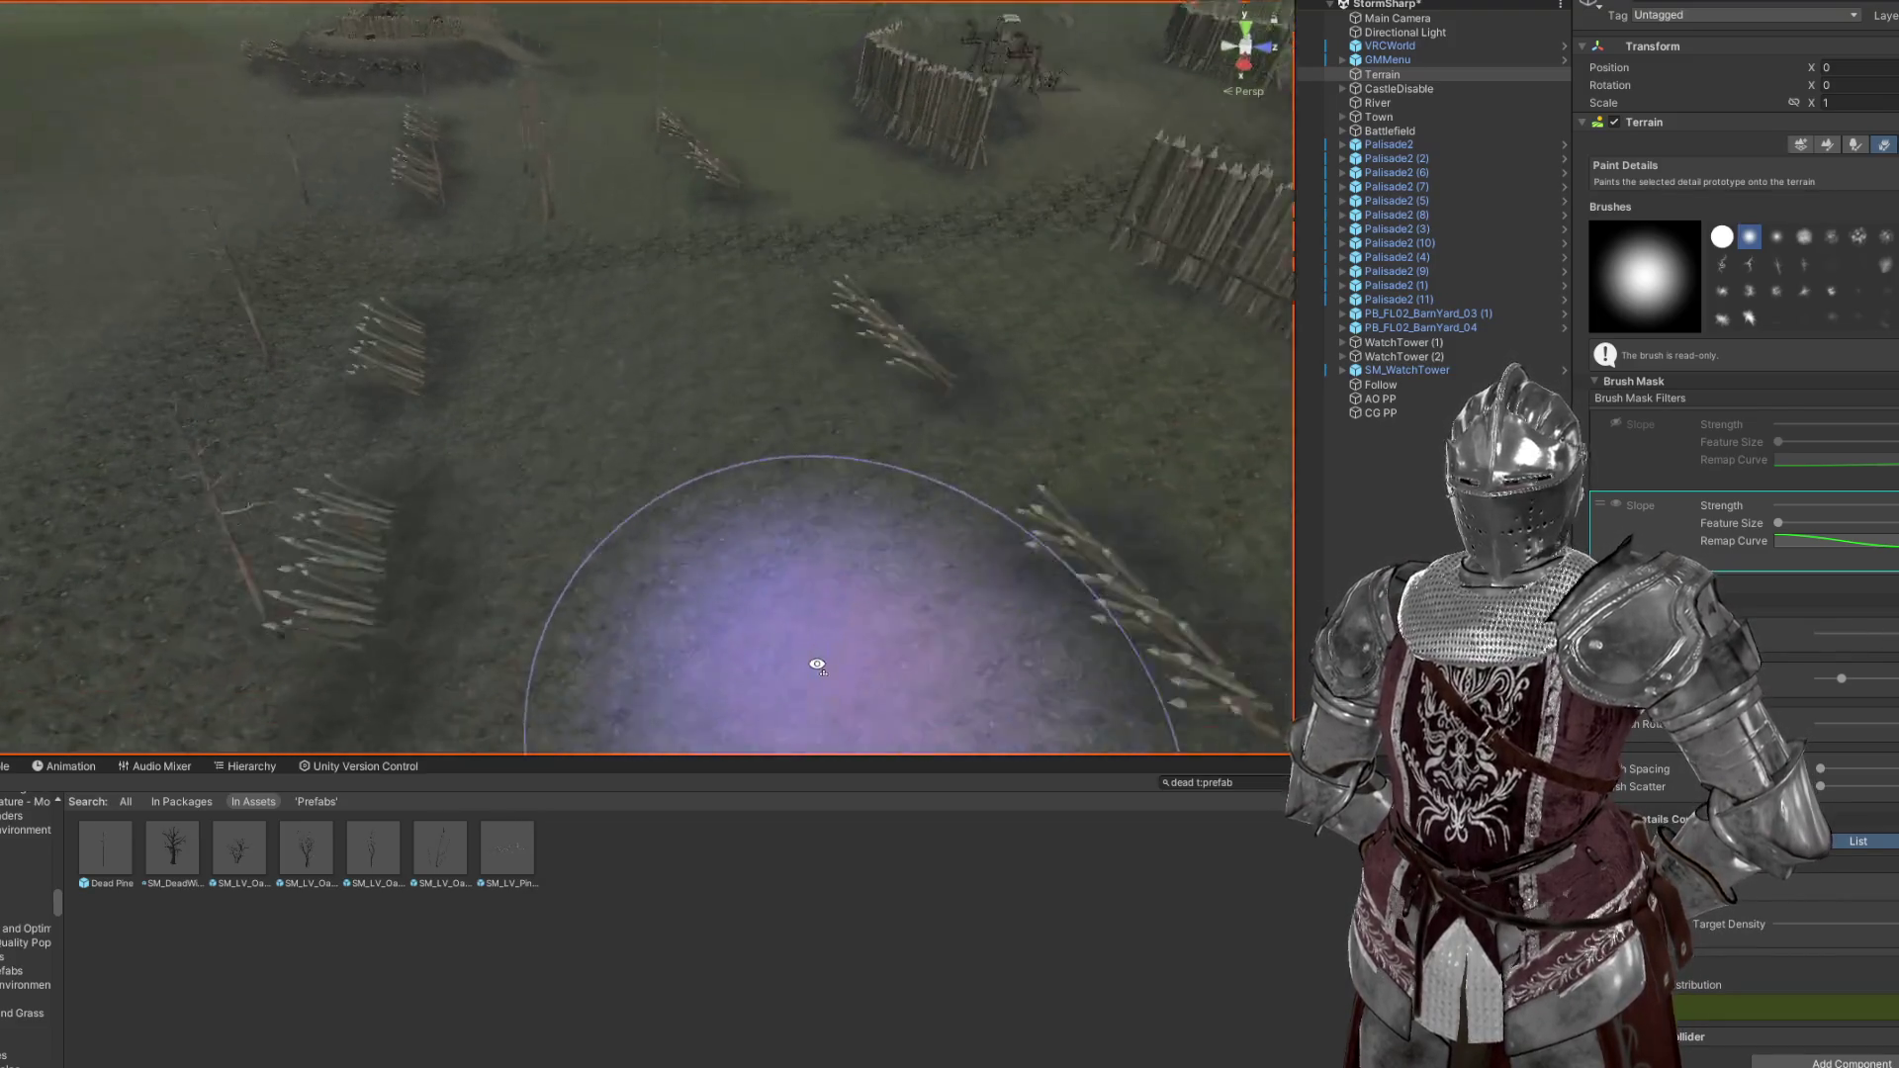
Paint patches of grass detail onto the battlefield terrain between the dead pines
{"action": "scroll", "scroll_direction": "down", "scroll_amount": 3}
{"action": "left_click_drag", "start_coordinate": [829, 657], "coordinate": [1080, 540]}
{"action": "key", "text": "ctrl+z"}
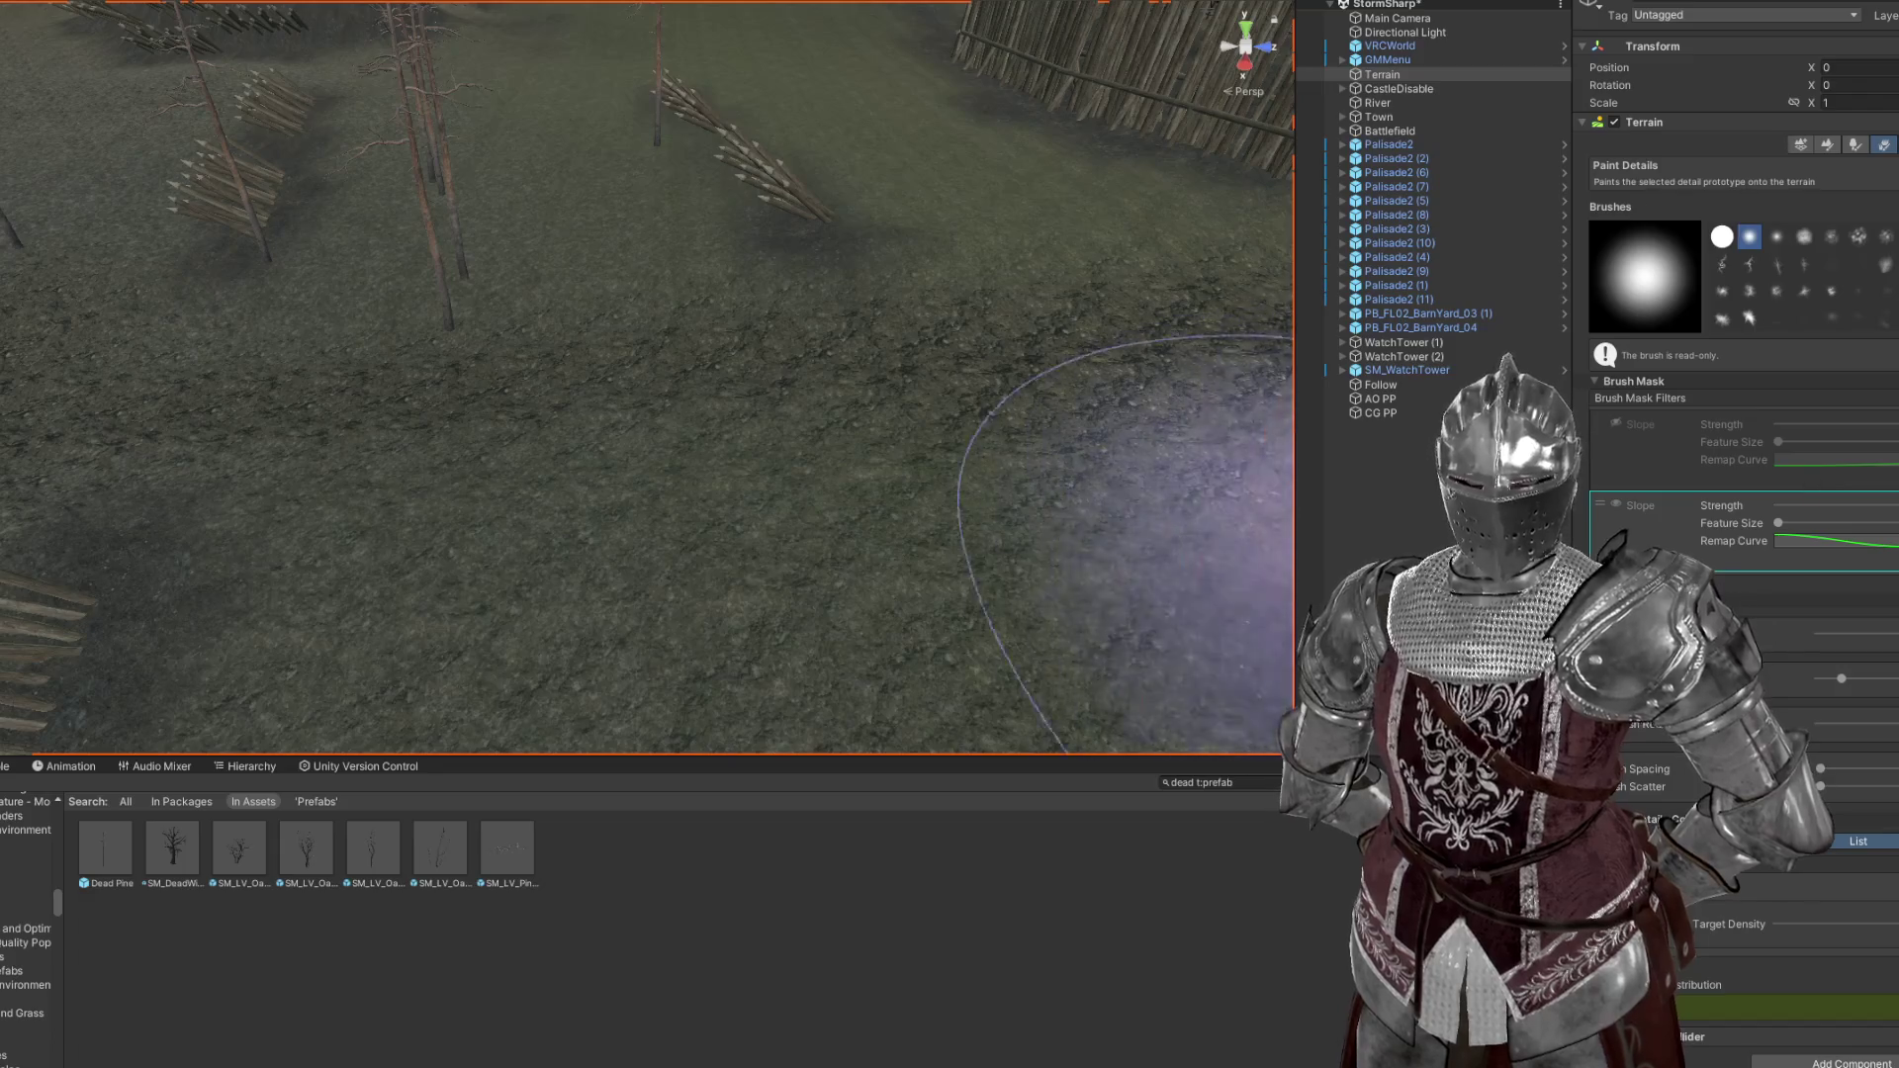
{"action": "left_click", "coordinate": [633, 639]}
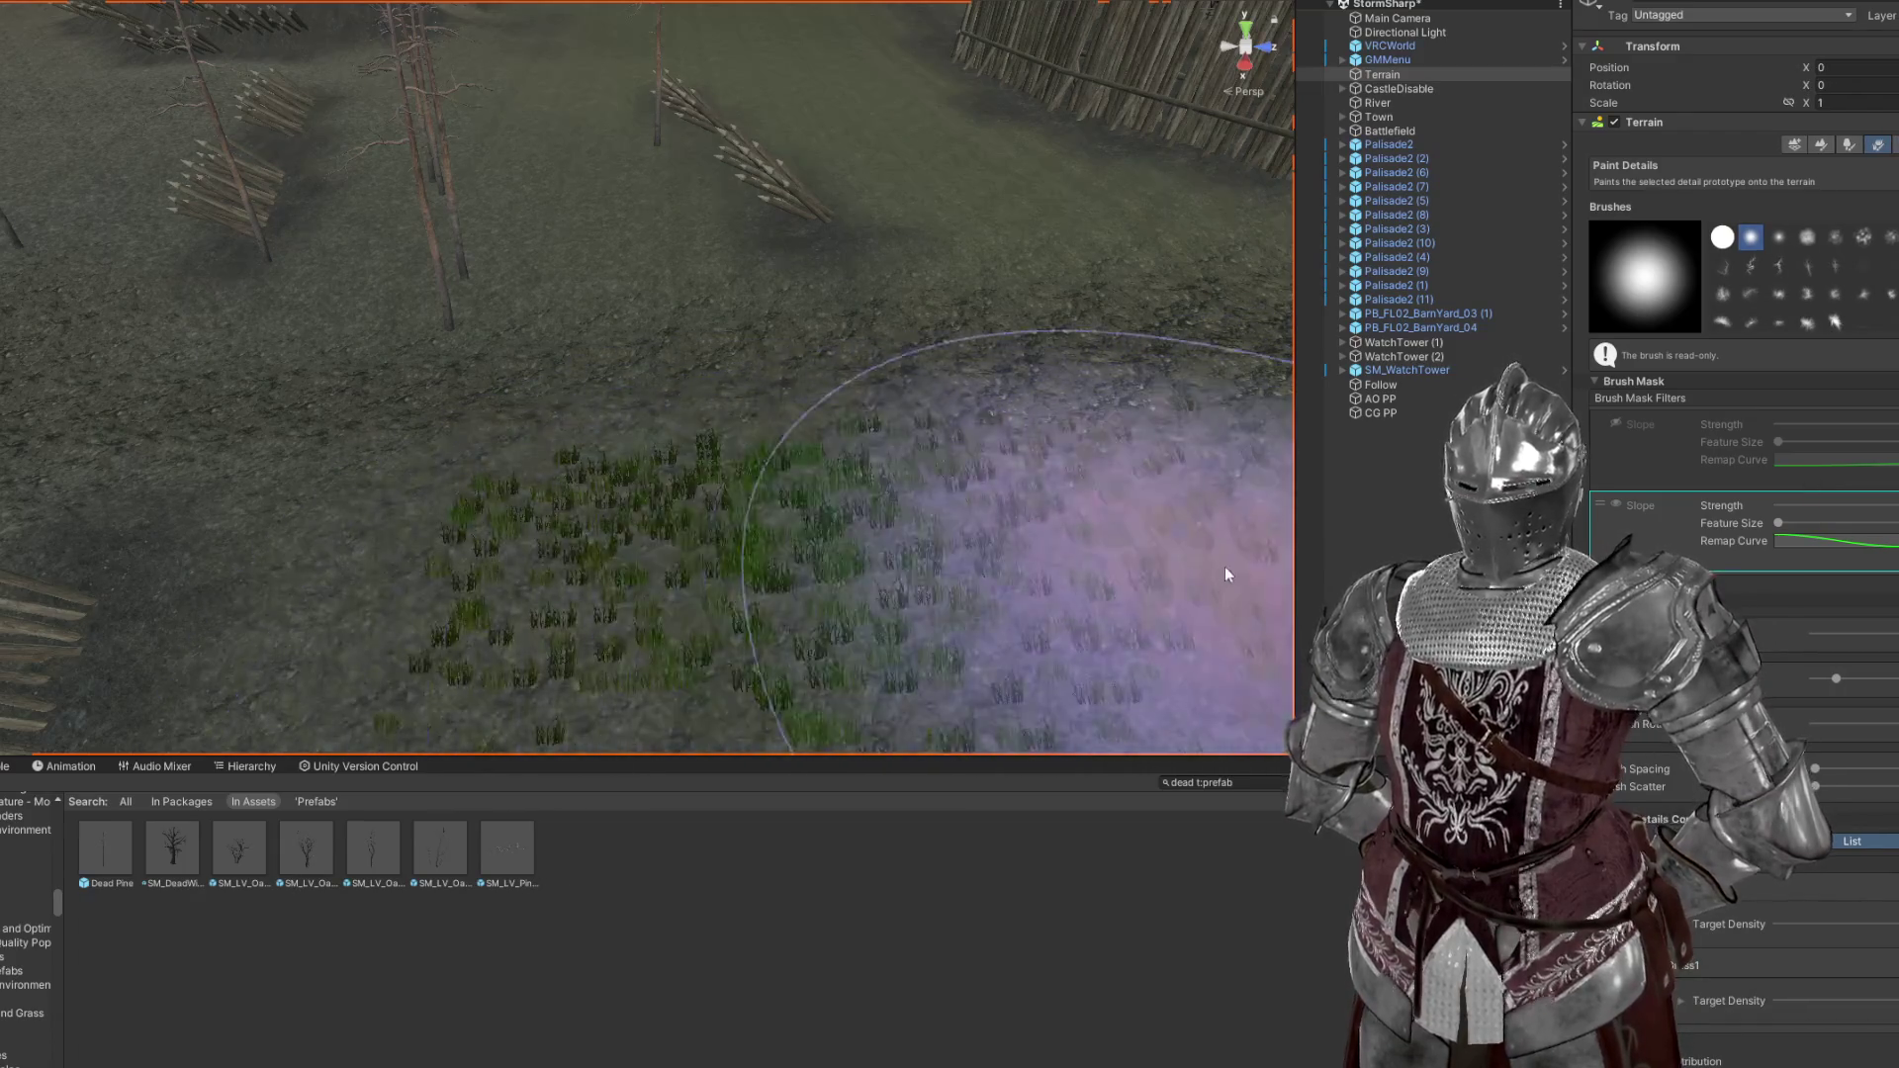
{"action": "scroll", "scroll_direction": "down", "scroll_amount": 3}
{"action": "scroll", "scroll_direction": "down", "scroll_amount": 3}
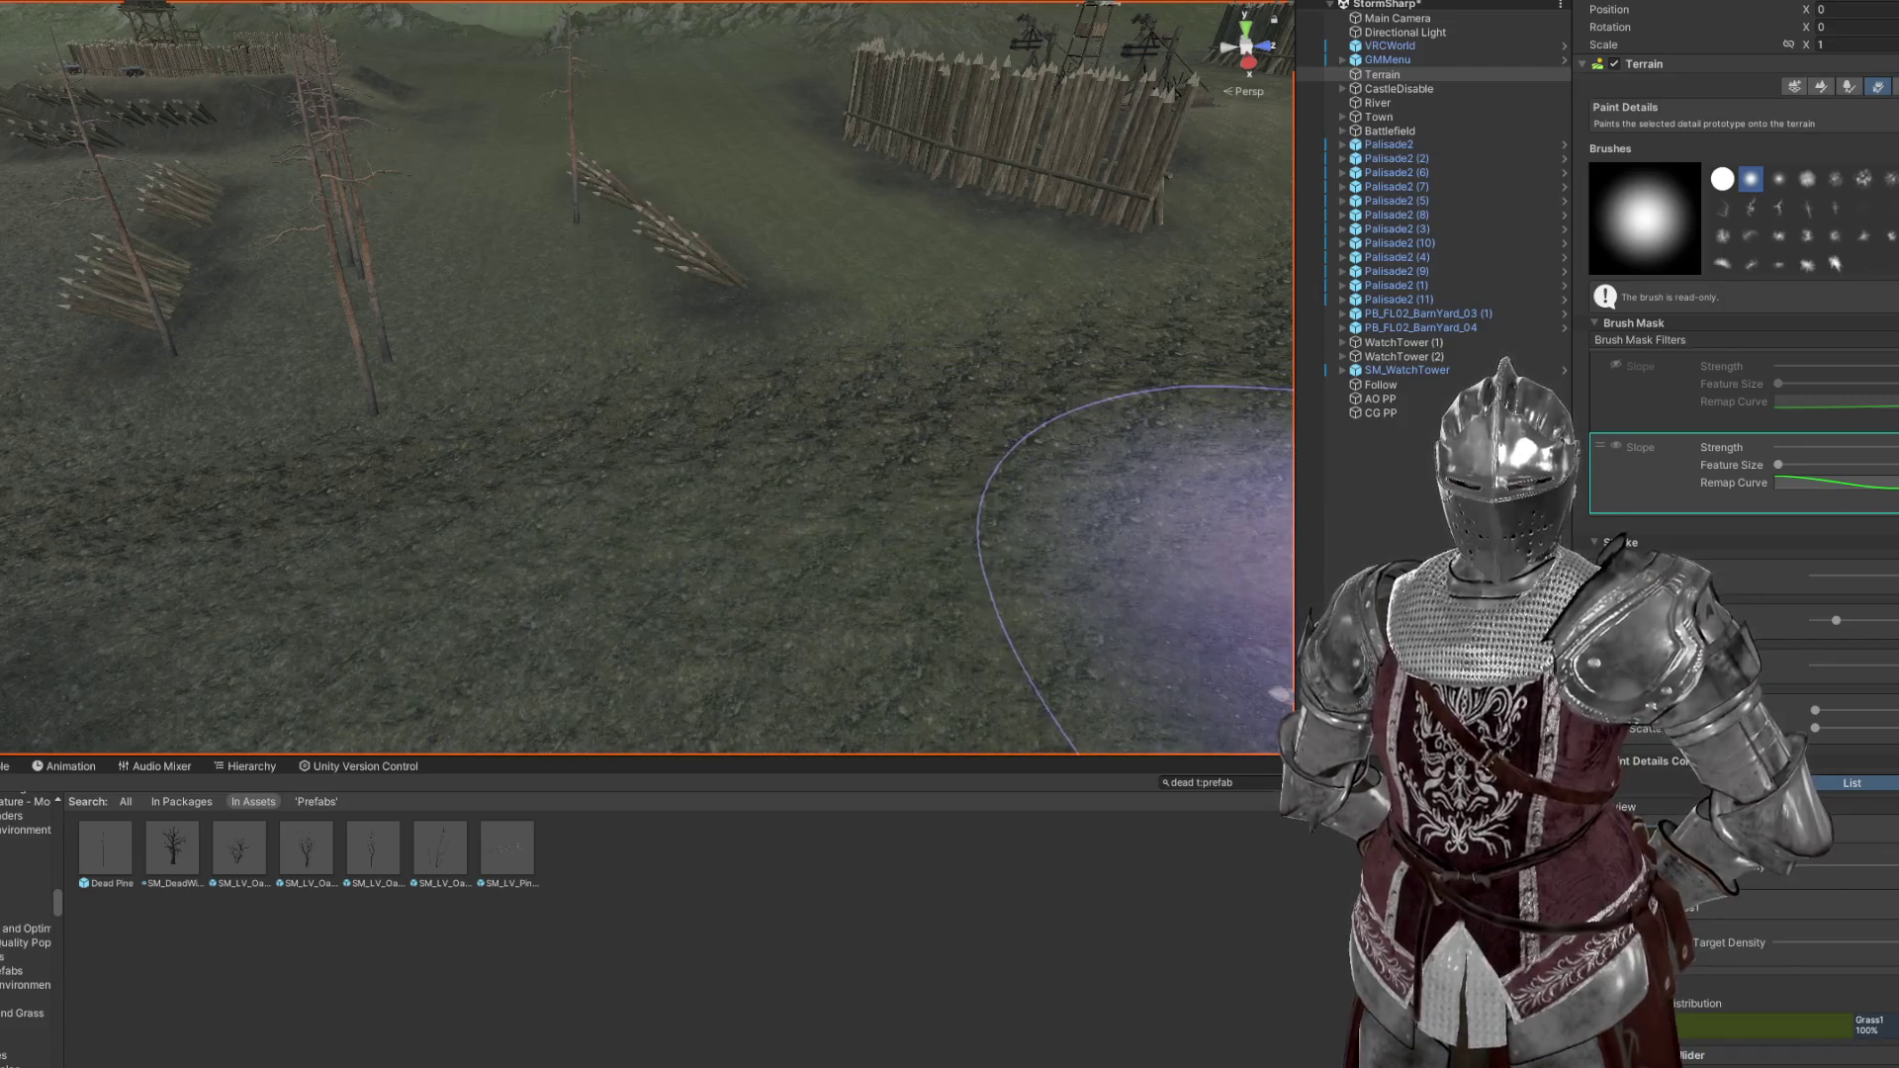
{"action": "left_click_drag", "start_coordinate": [801, 623], "coordinate": [881, 630]}
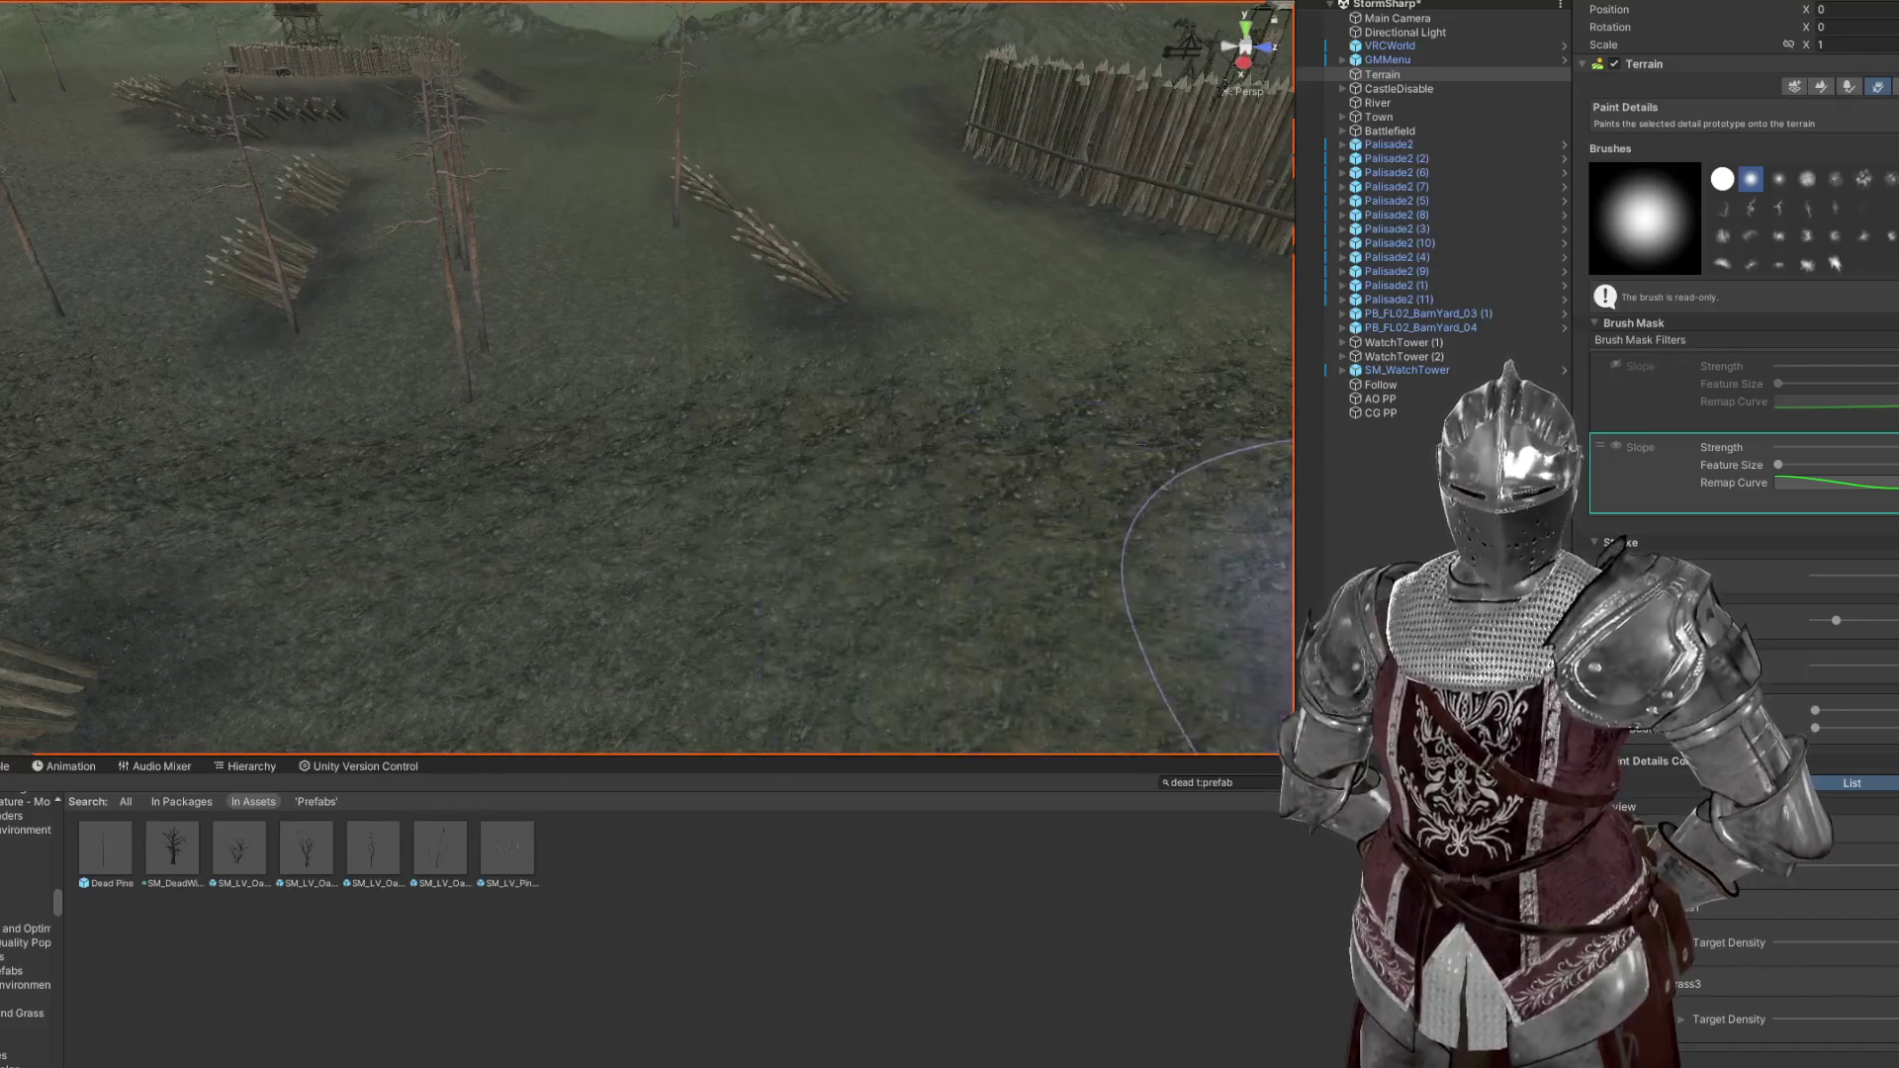
Show the Terrain Settings with Basic Terrain and Tree & Detail Objects options
{"action": "scroll", "scroll_direction": "down", "scroll_amount": 3}
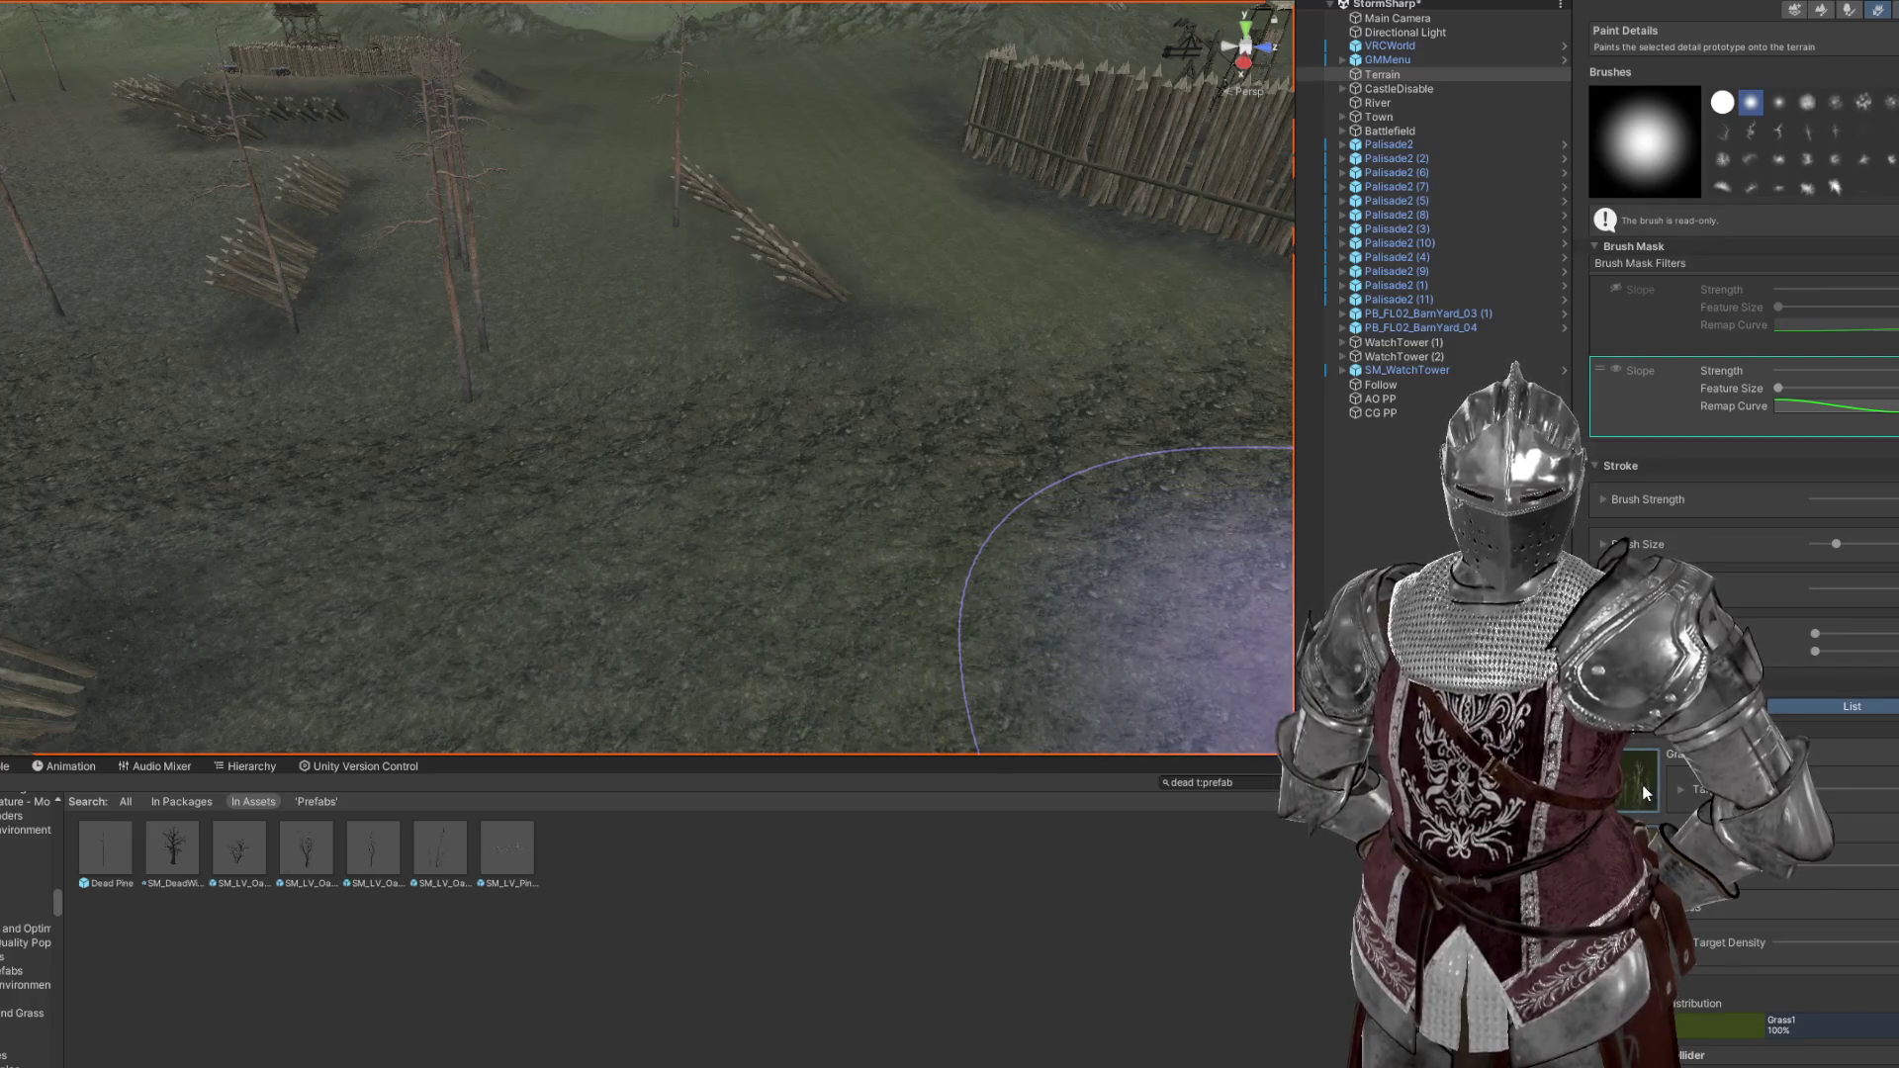
{"action": "scroll", "scroll_direction": "down", "scroll_amount": 3}
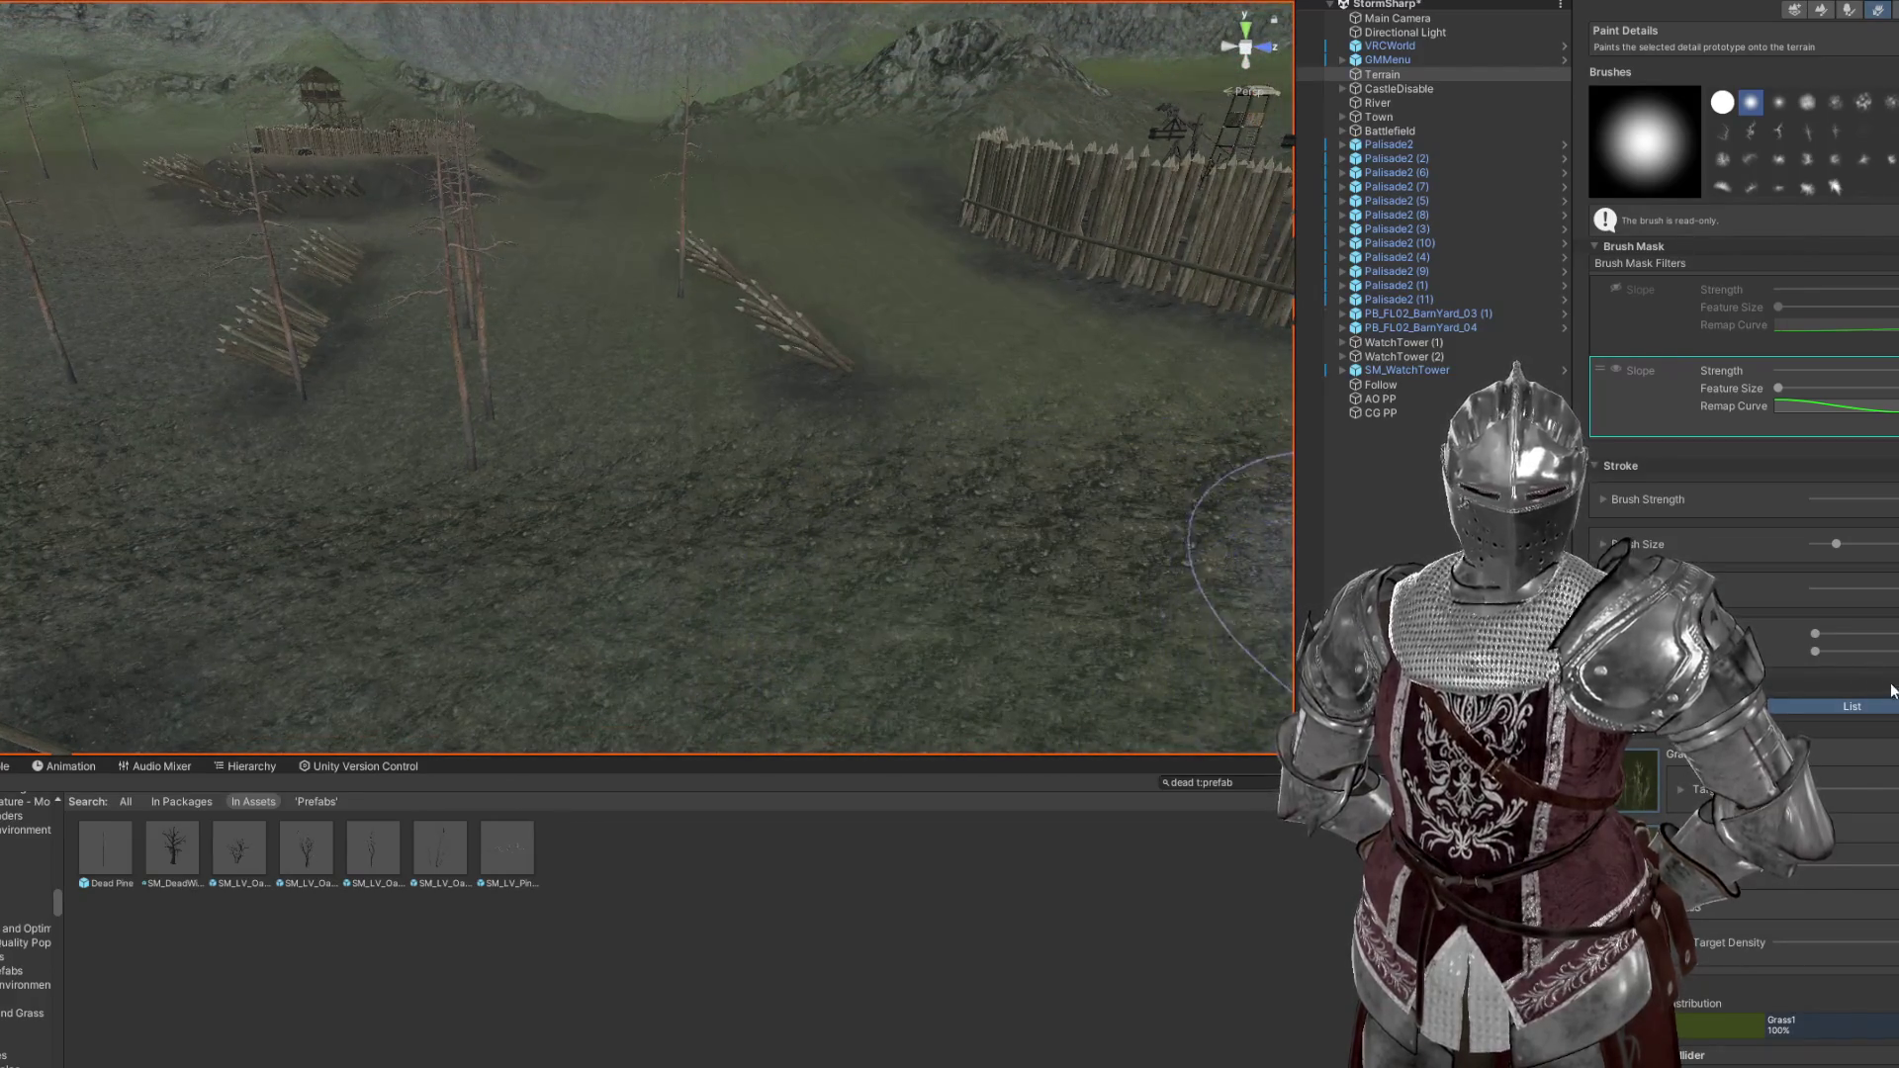
{"action": "scroll", "scroll_direction": "up", "scroll_amount": 3}
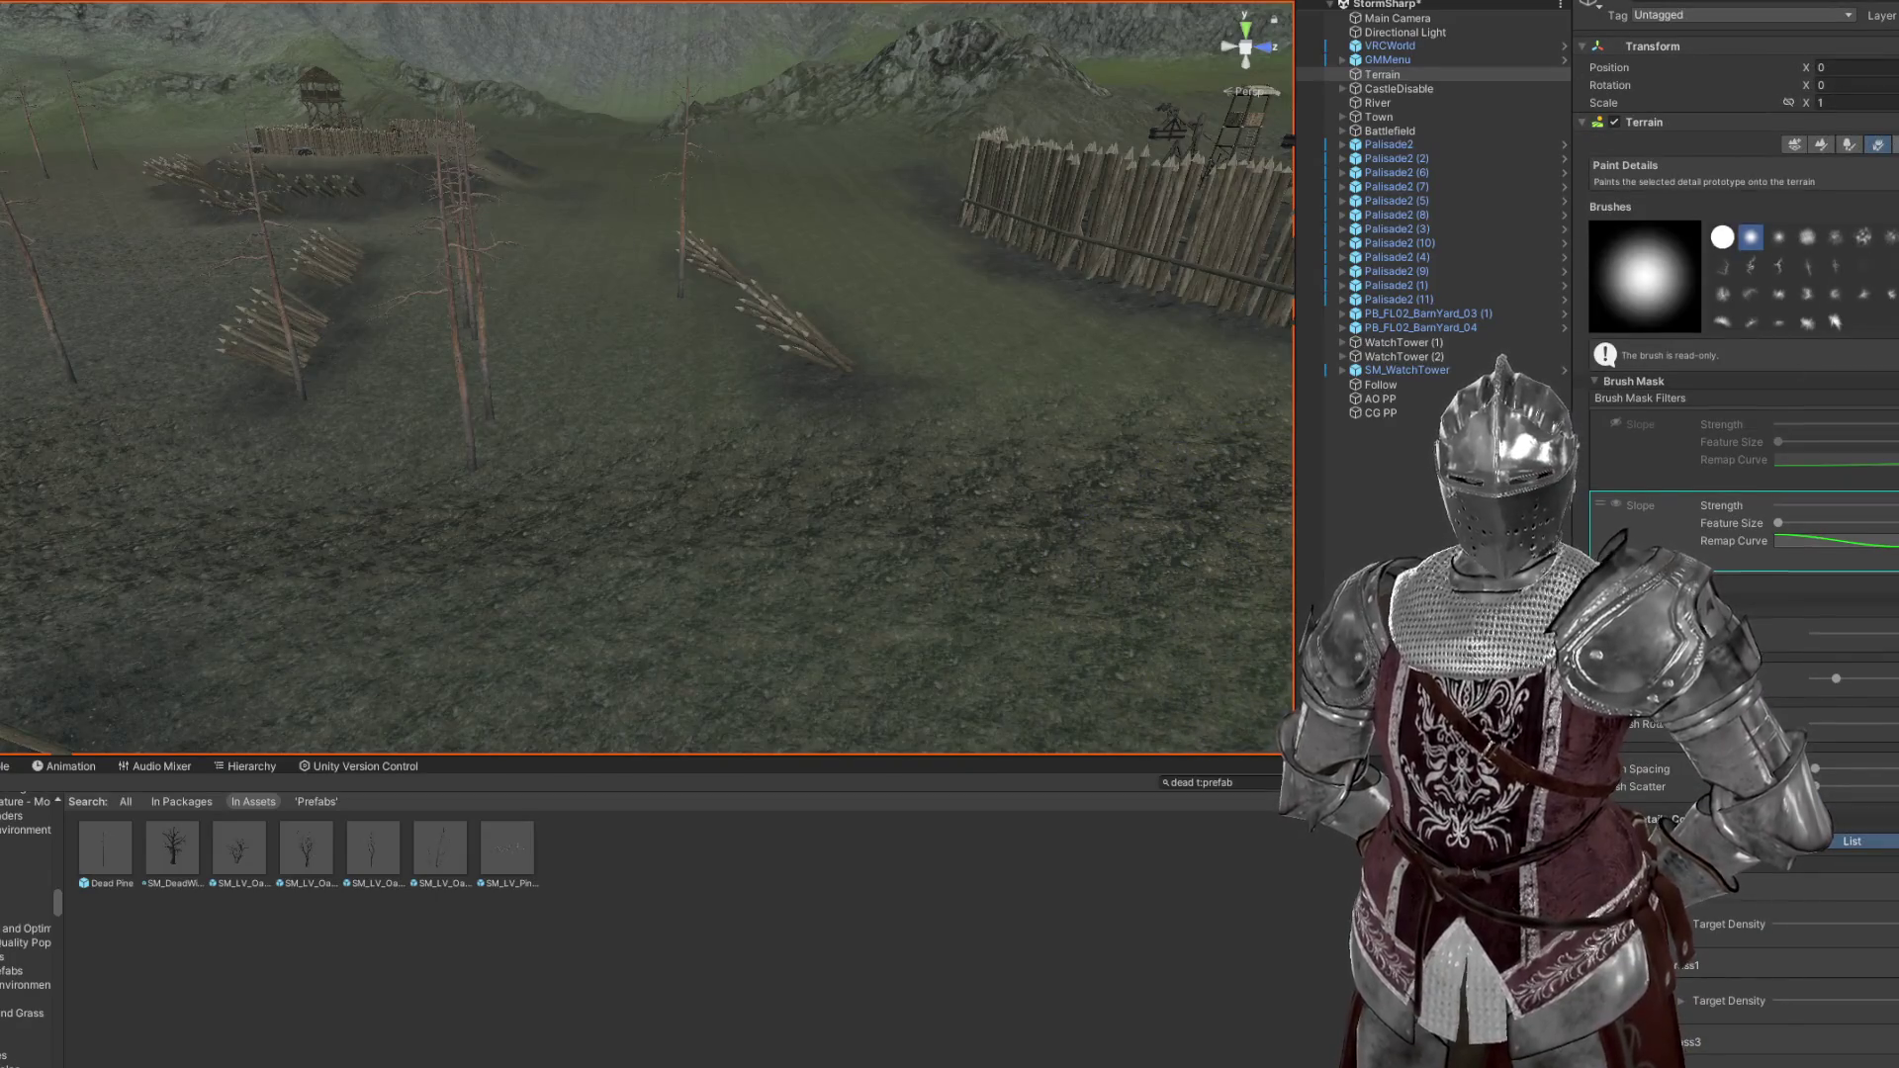
{"action": "left_click", "coordinate": [1894, 145]}
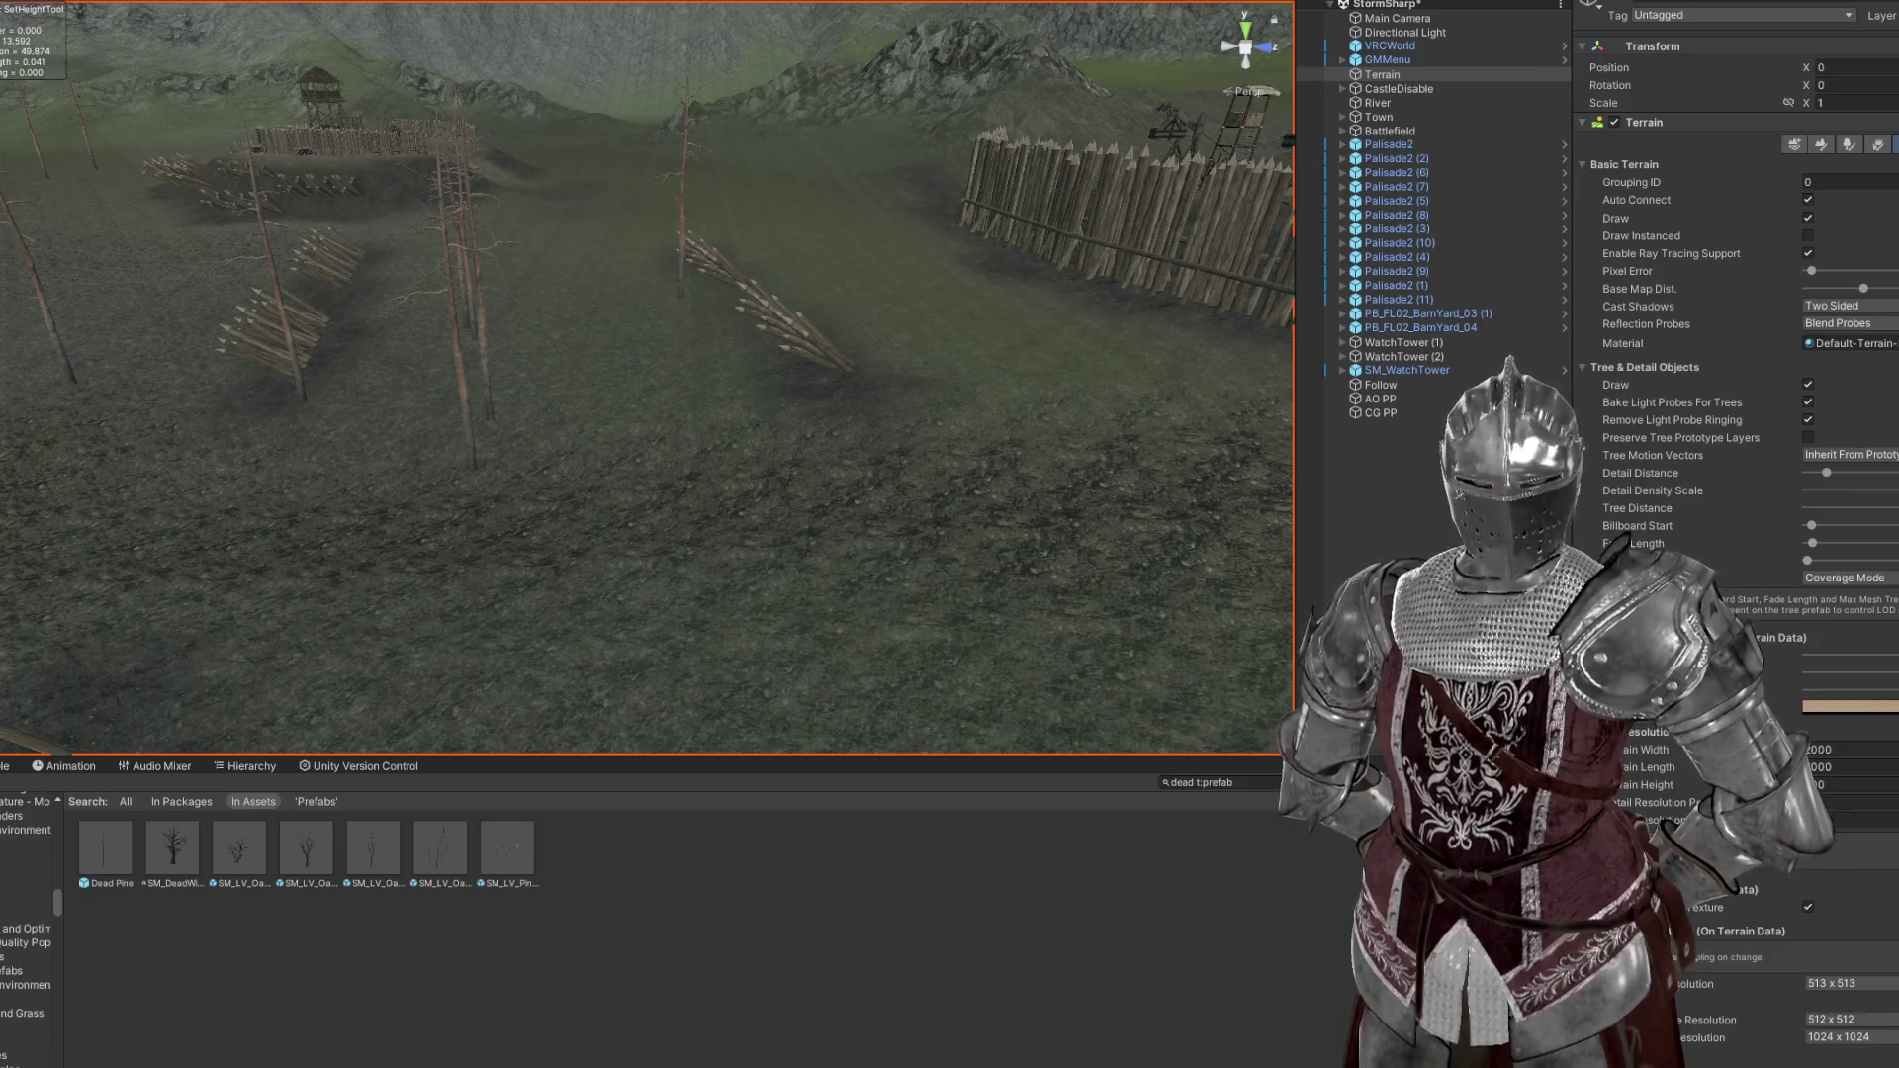
Fly the Scene camera across the battlefield to the log ramp below the castle palisade
{"action": "left_click_drag", "start_coordinate": [871, 509], "coordinate": [876, 509]}
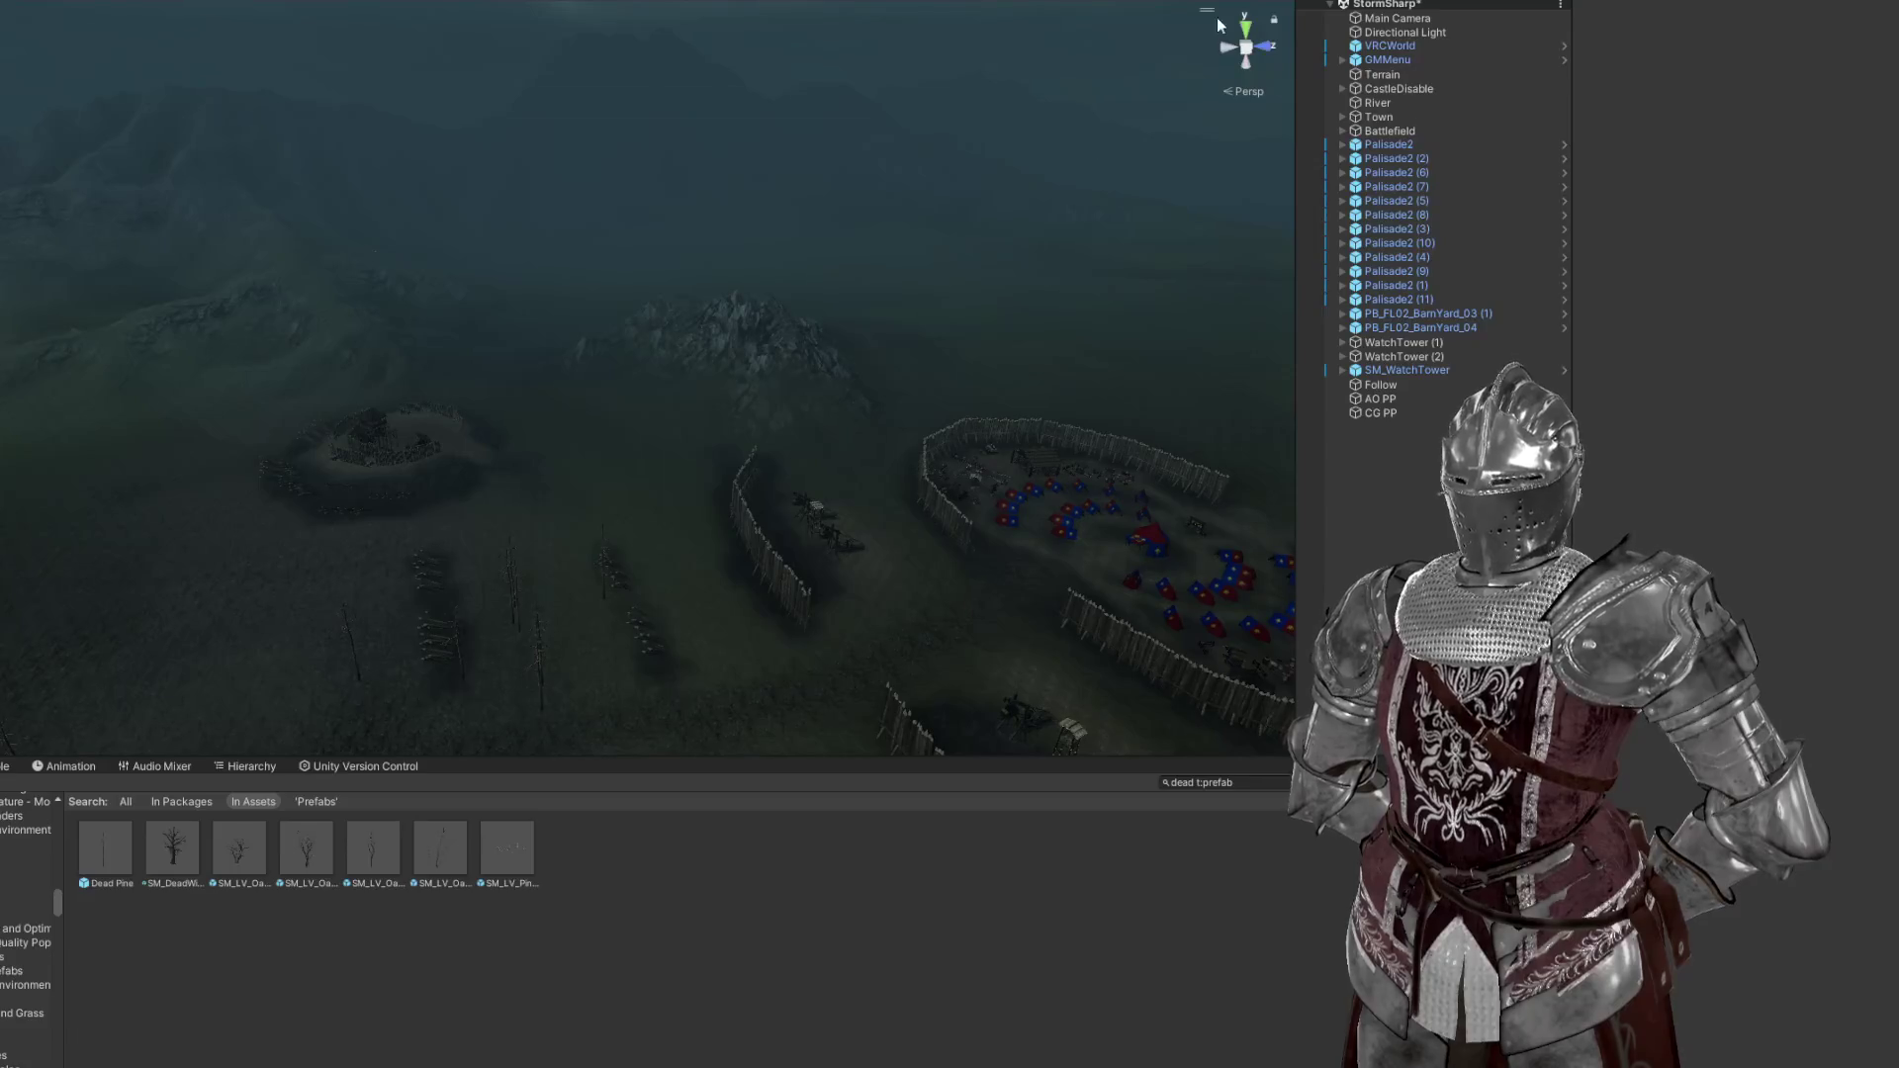
{"action": "scroll", "scroll_direction": "up", "scroll_amount": 3}
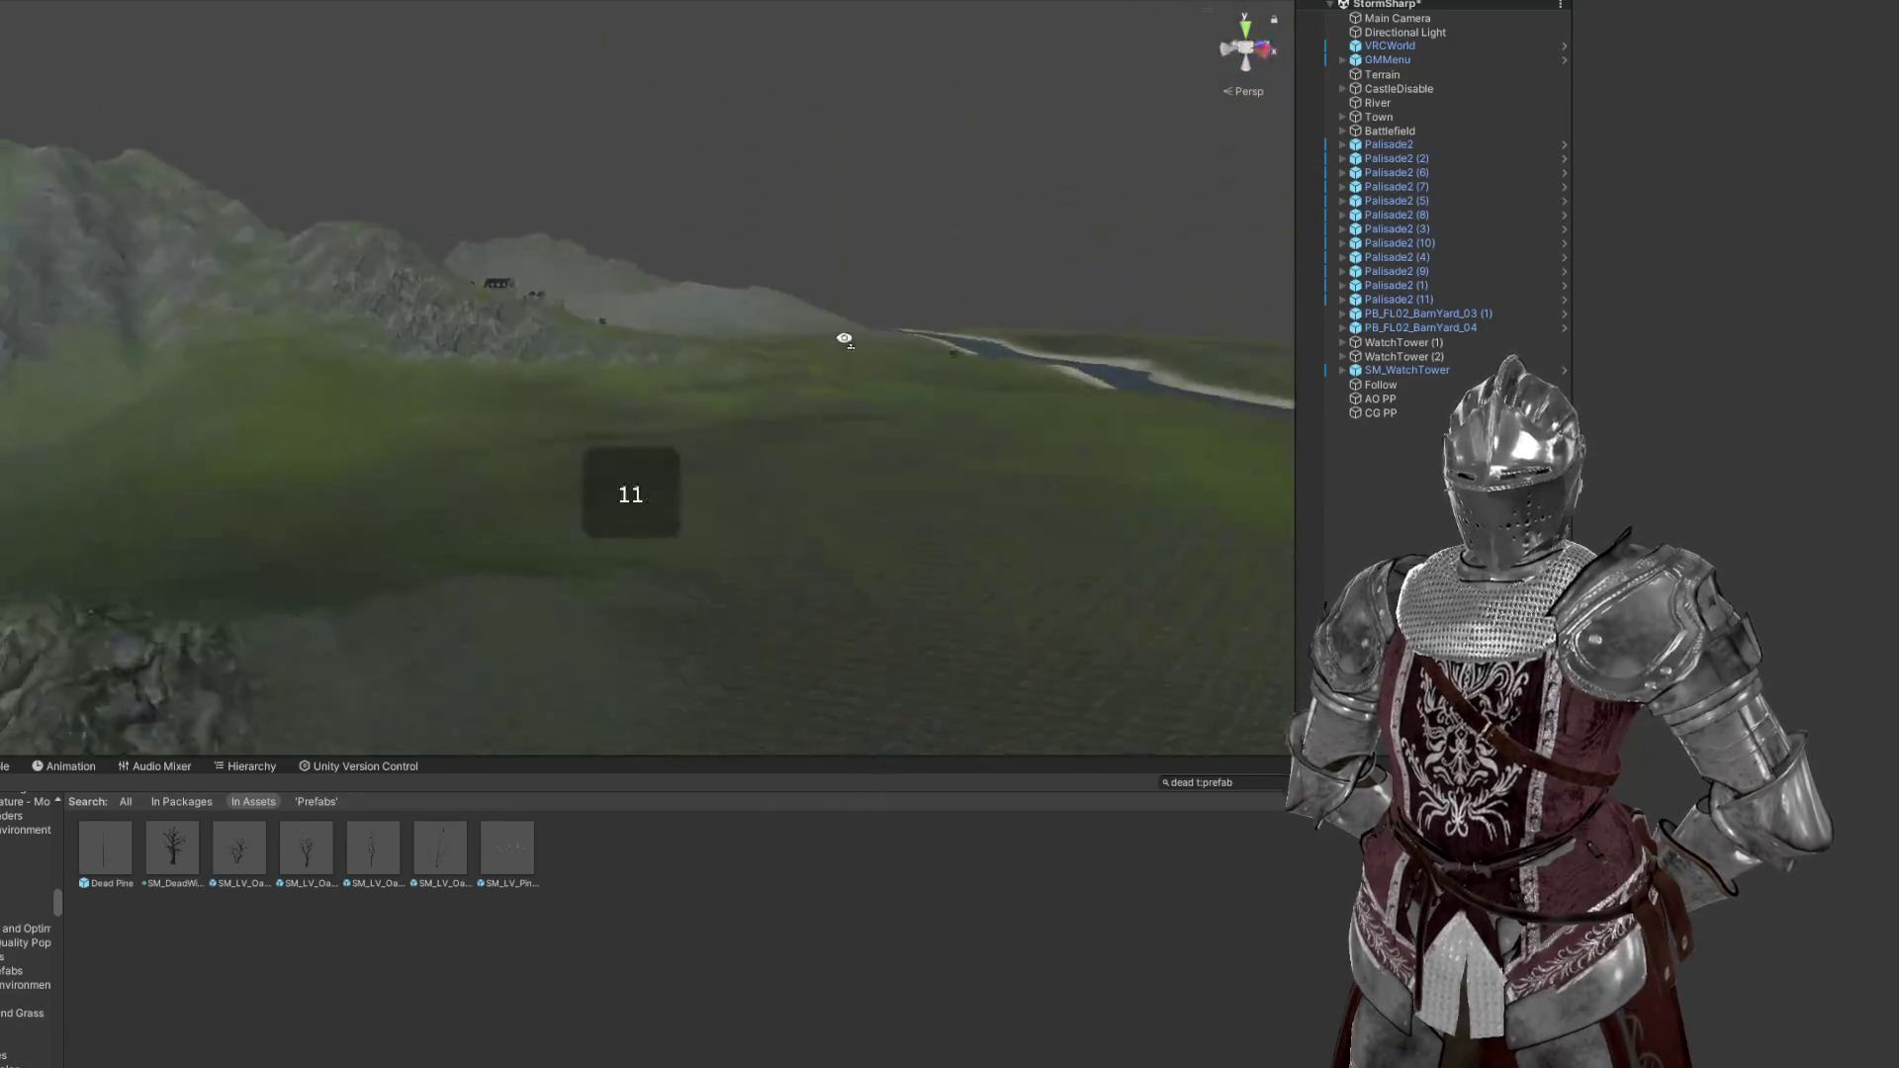
{"action": "key", "text": "w"}
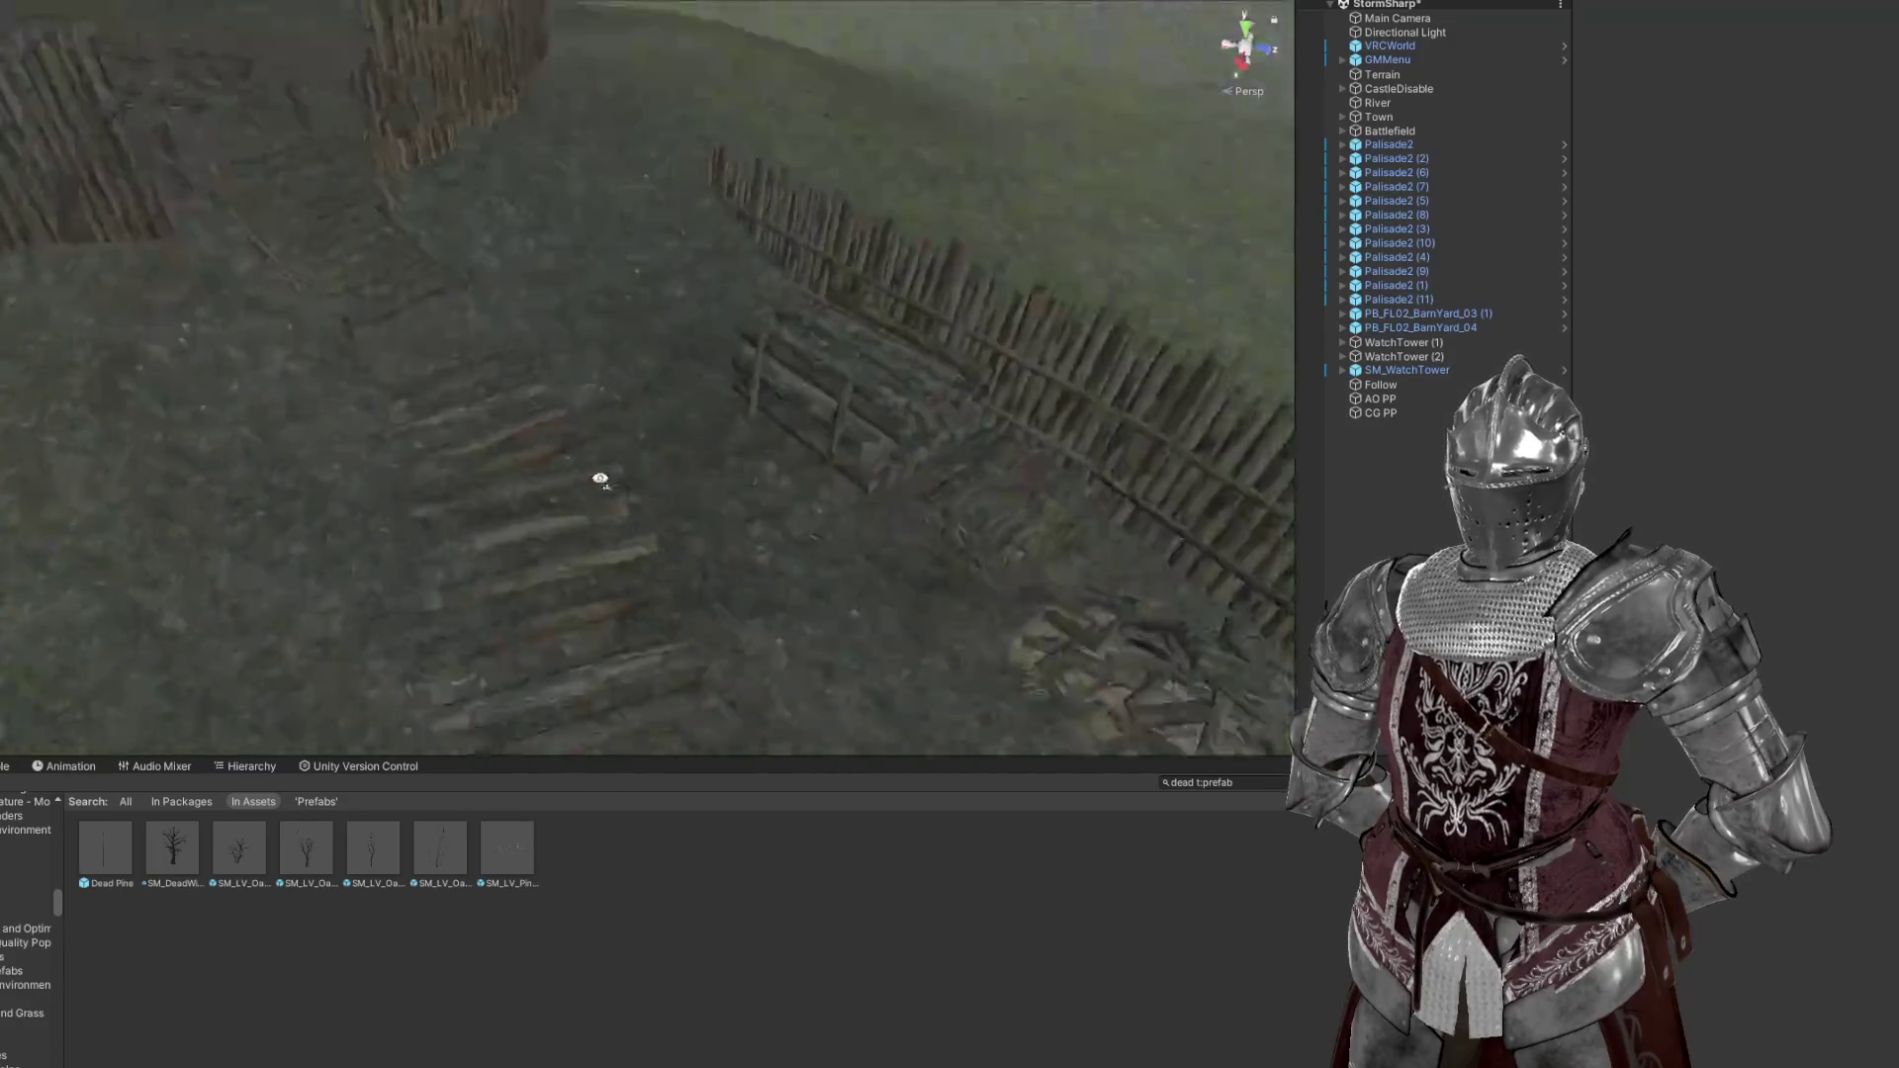
{"action": "scroll", "scroll_direction": "down", "scroll_amount": 3}
{"action": "scroll", "scroll_direction": "down", "scroll_amount": 3}
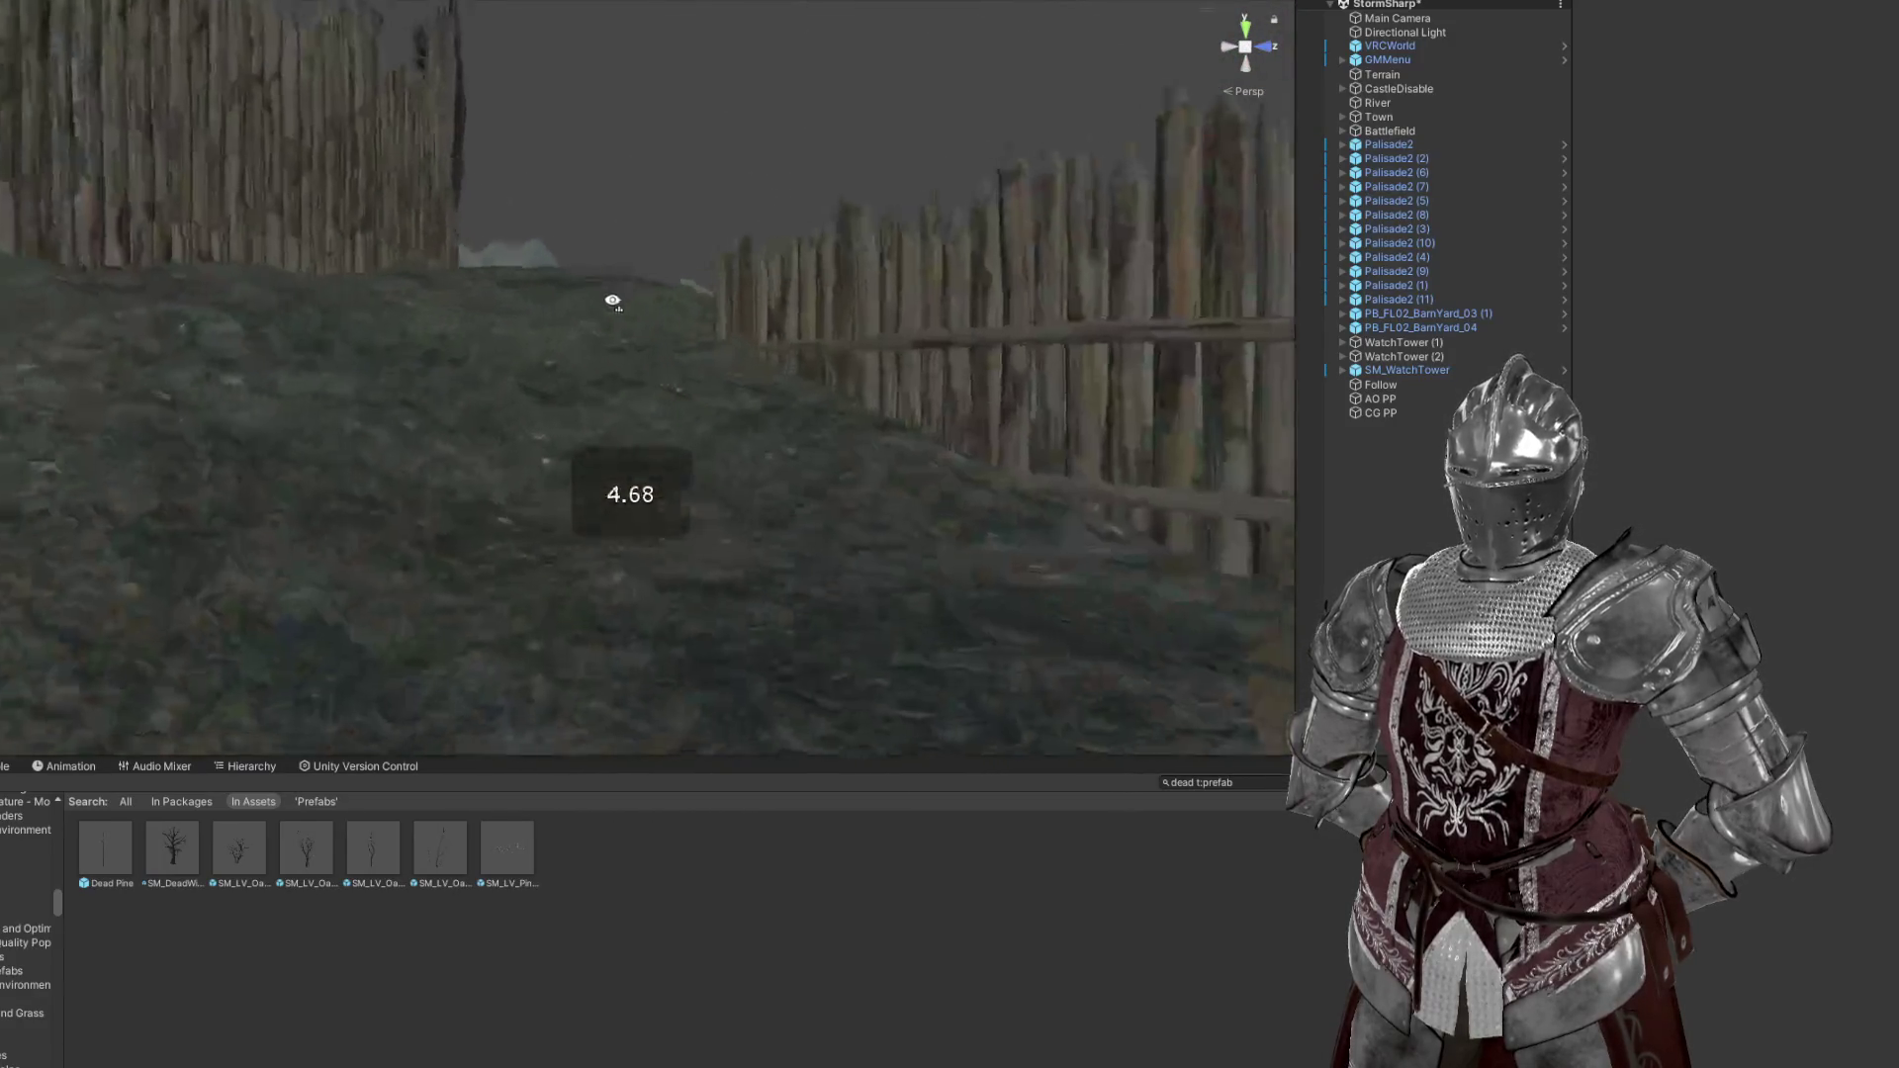
{"action": "scroll", "scroll_direction": "down", "scroll_amount": 3}
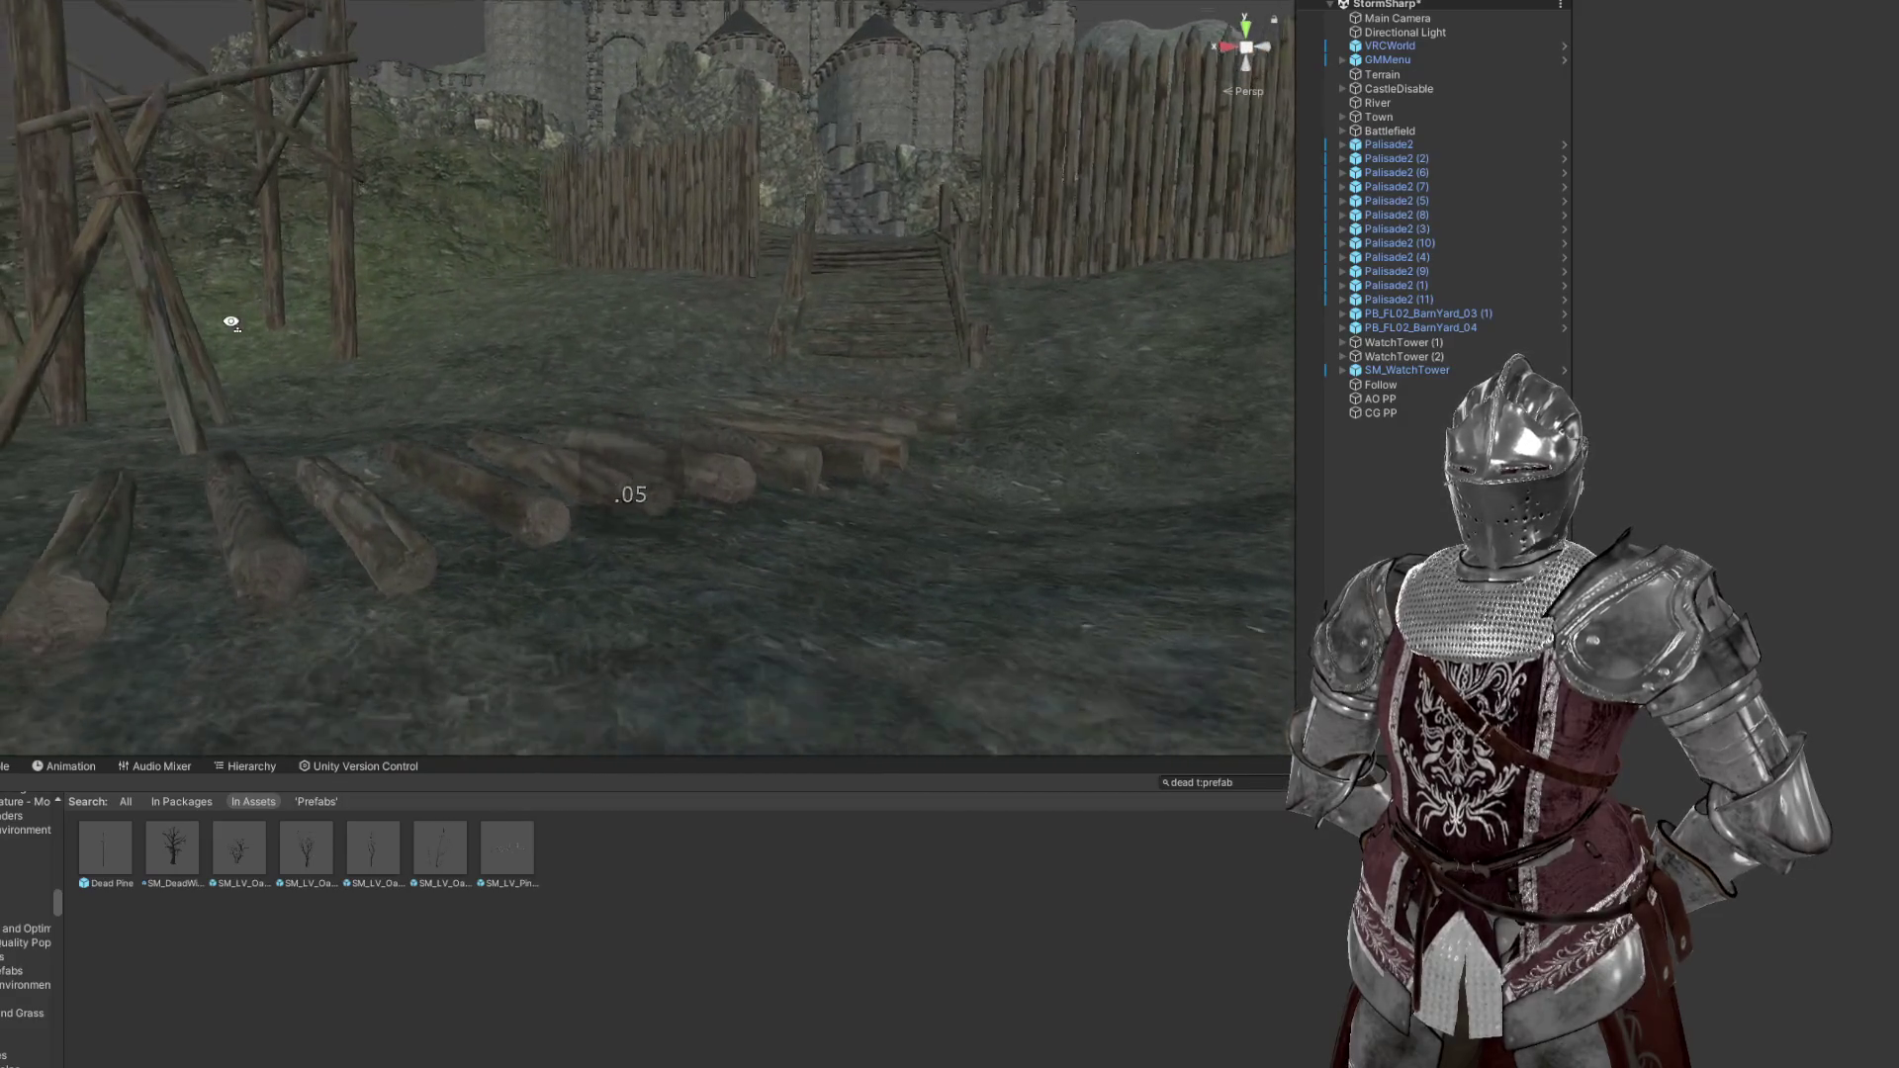
{"action": "left_click", "coordinate": [673, 560]}
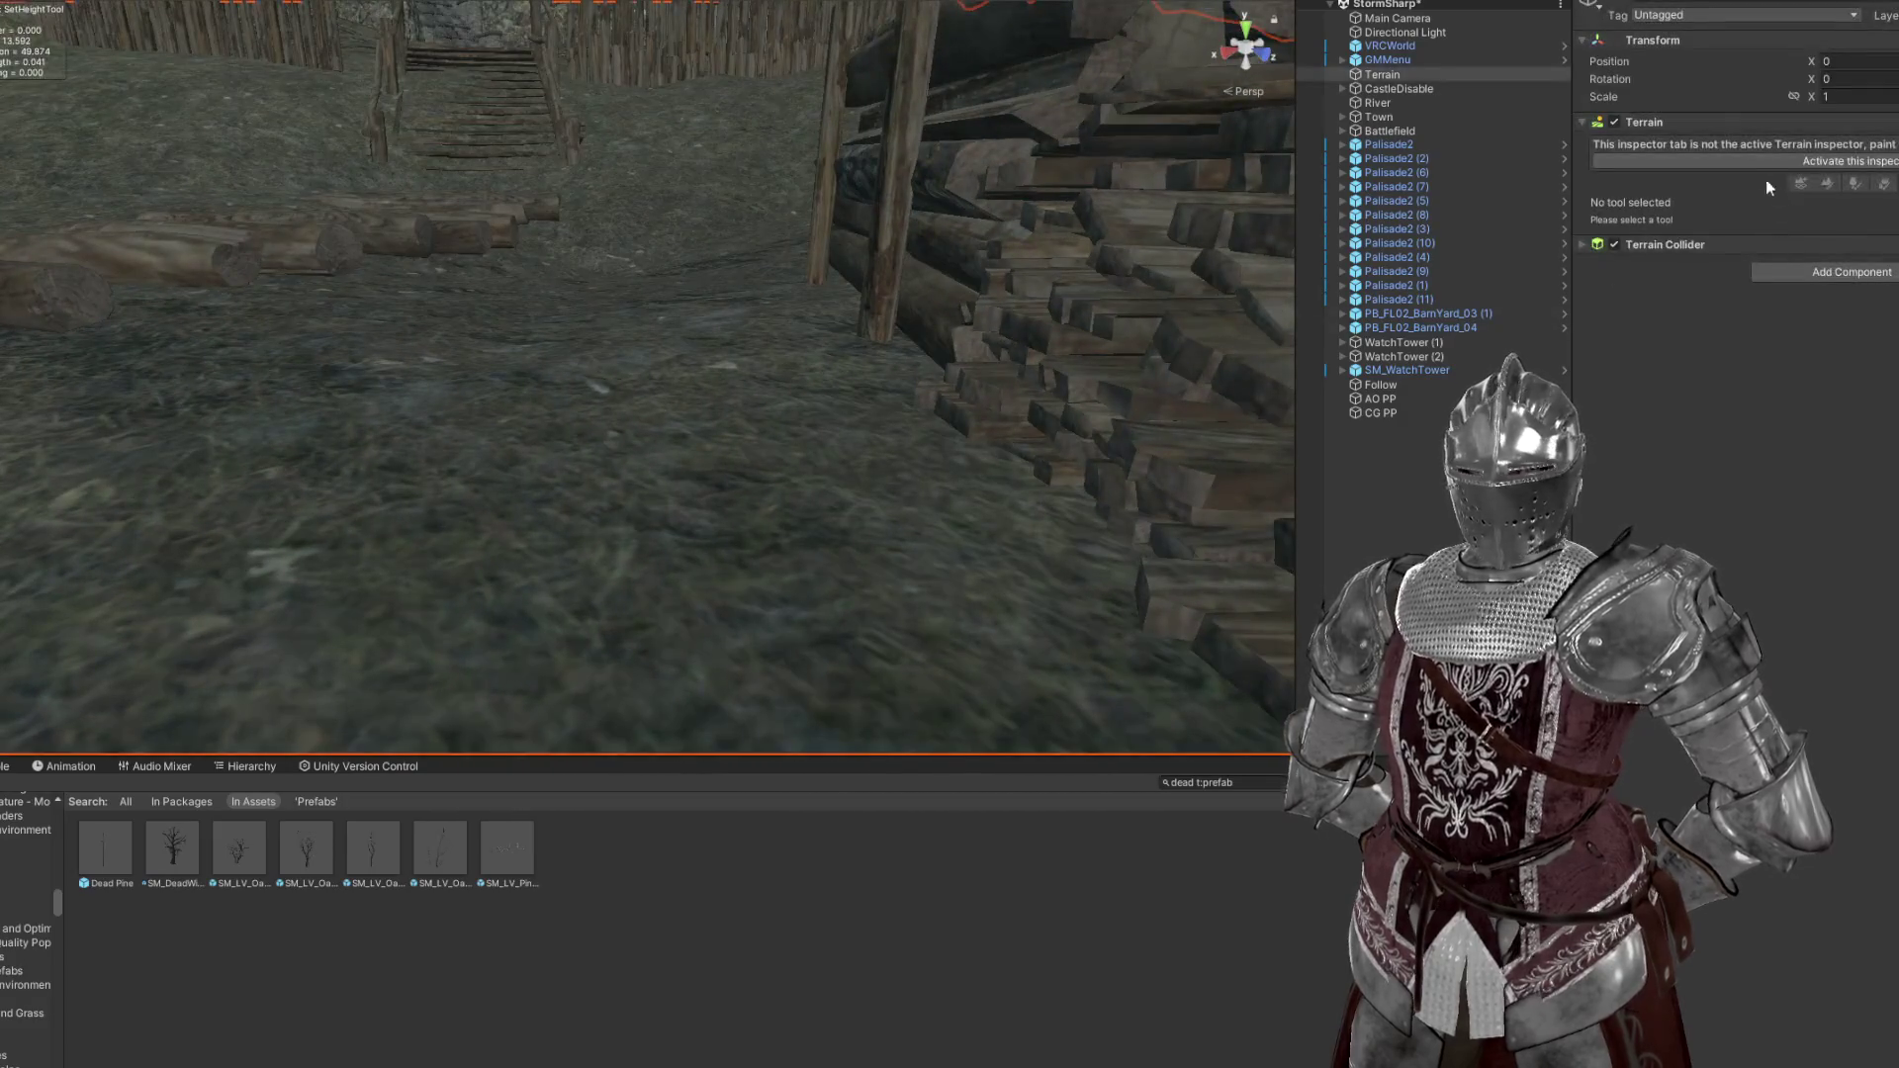
Use Set Height at 223.3867, sampled beside the log stairs, with a hard round brush at 100%
{"action": "left_click", "coordinate": [1812, 150]}
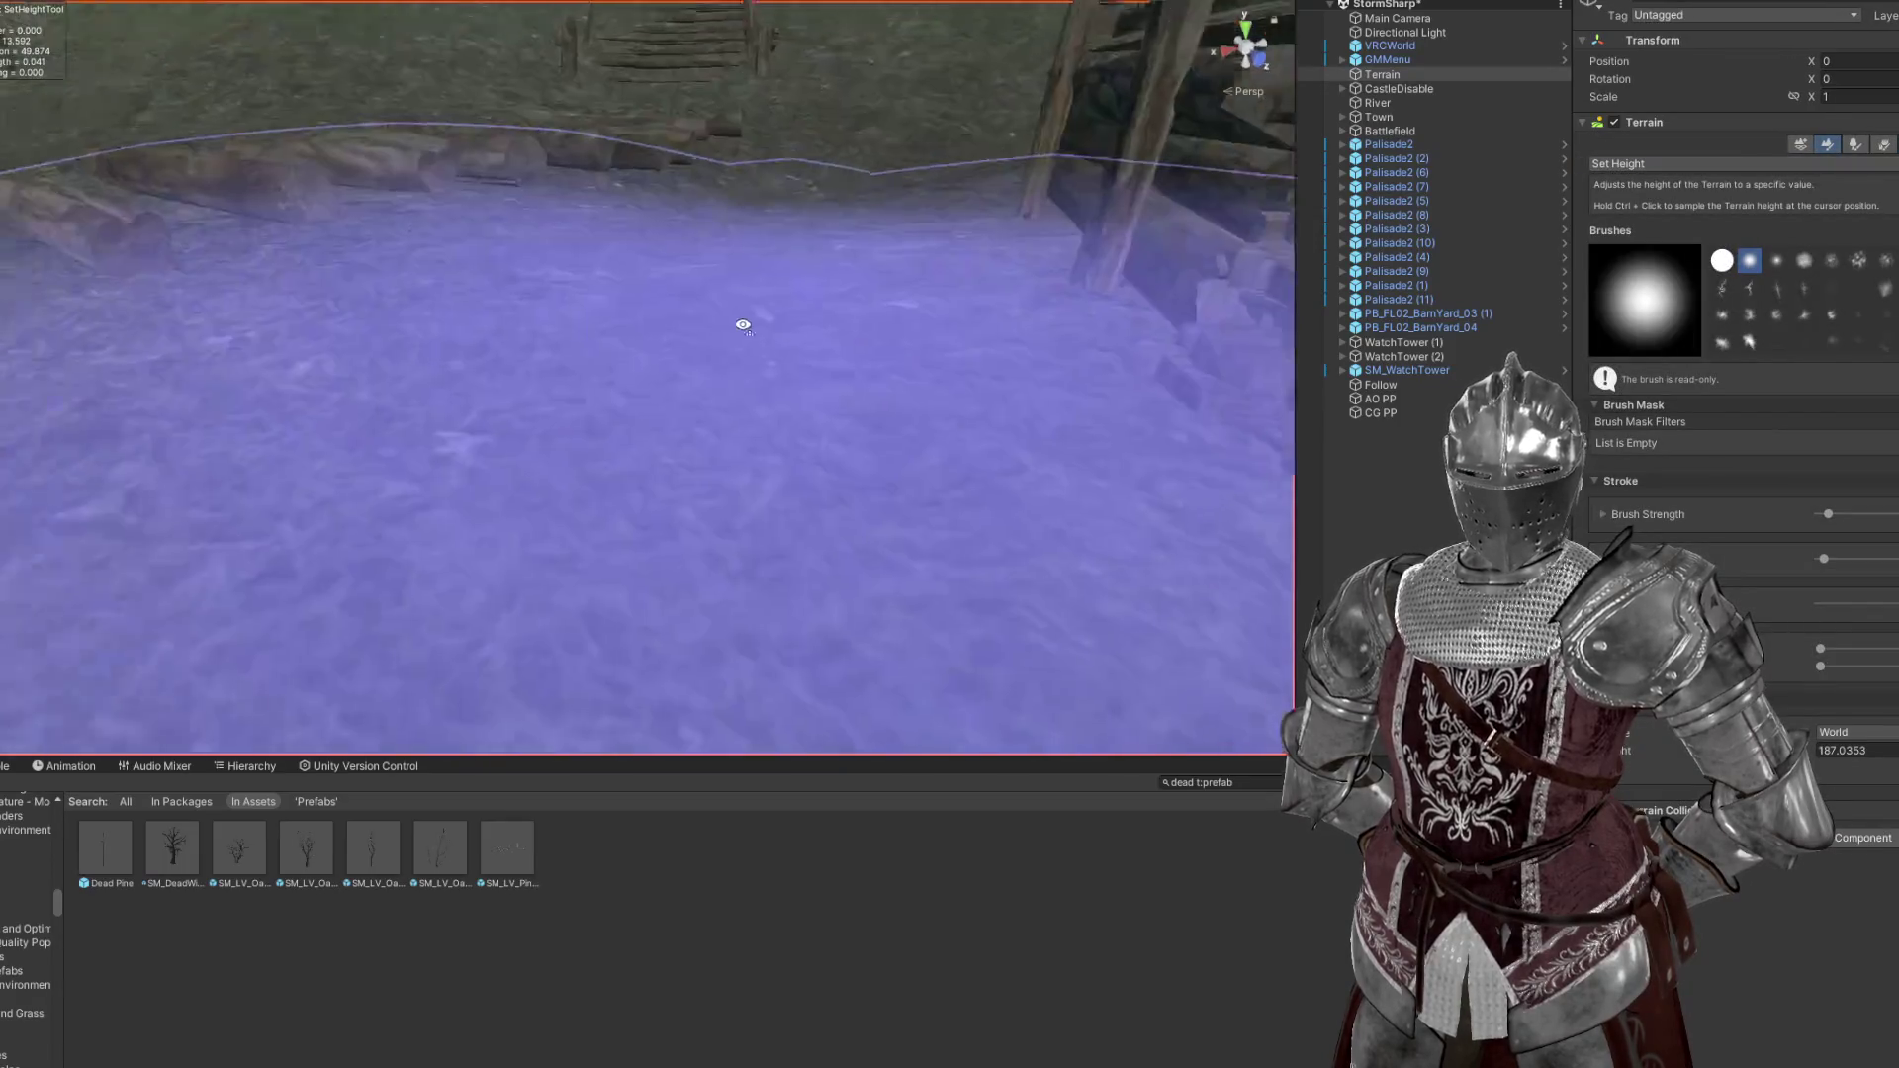
{"action": "scroll", "scroll_direction": "up", "scroll_amount": 3}
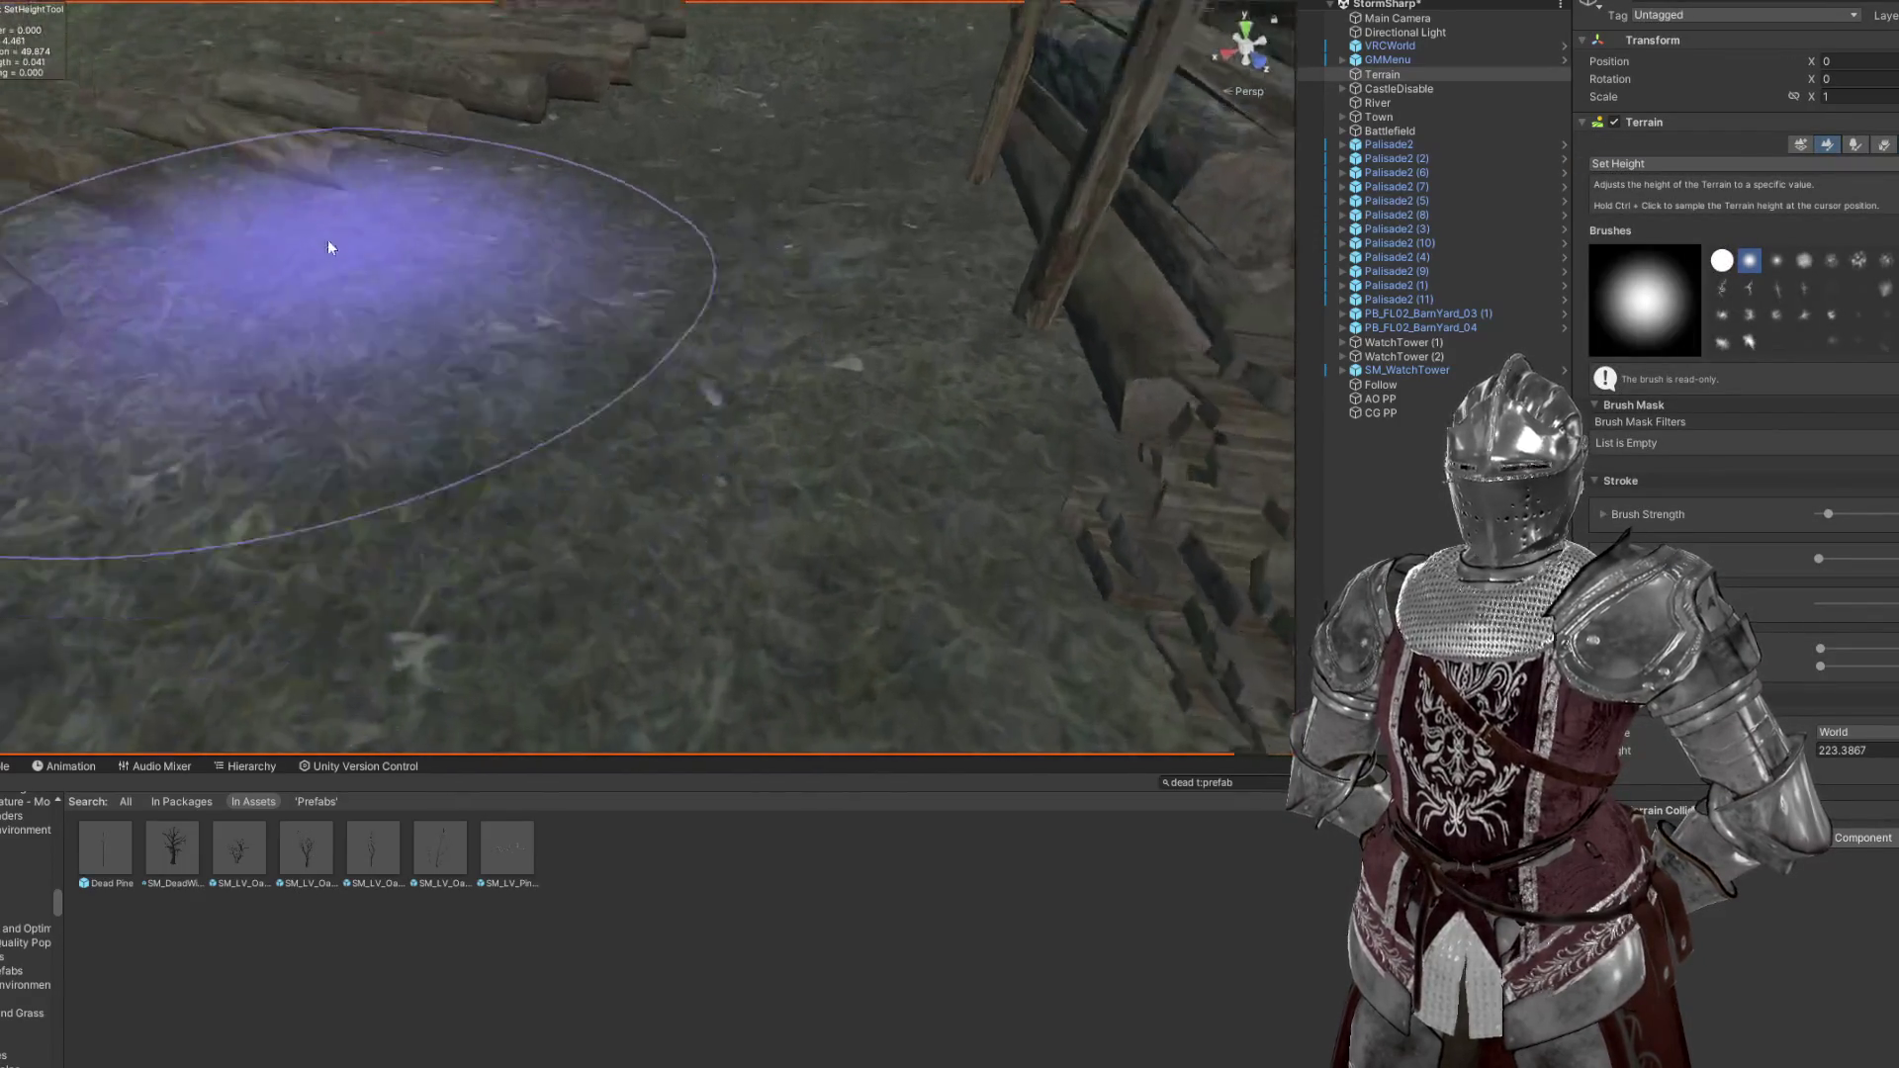
{"action": "left_click", "coordinate": [754, 111]}
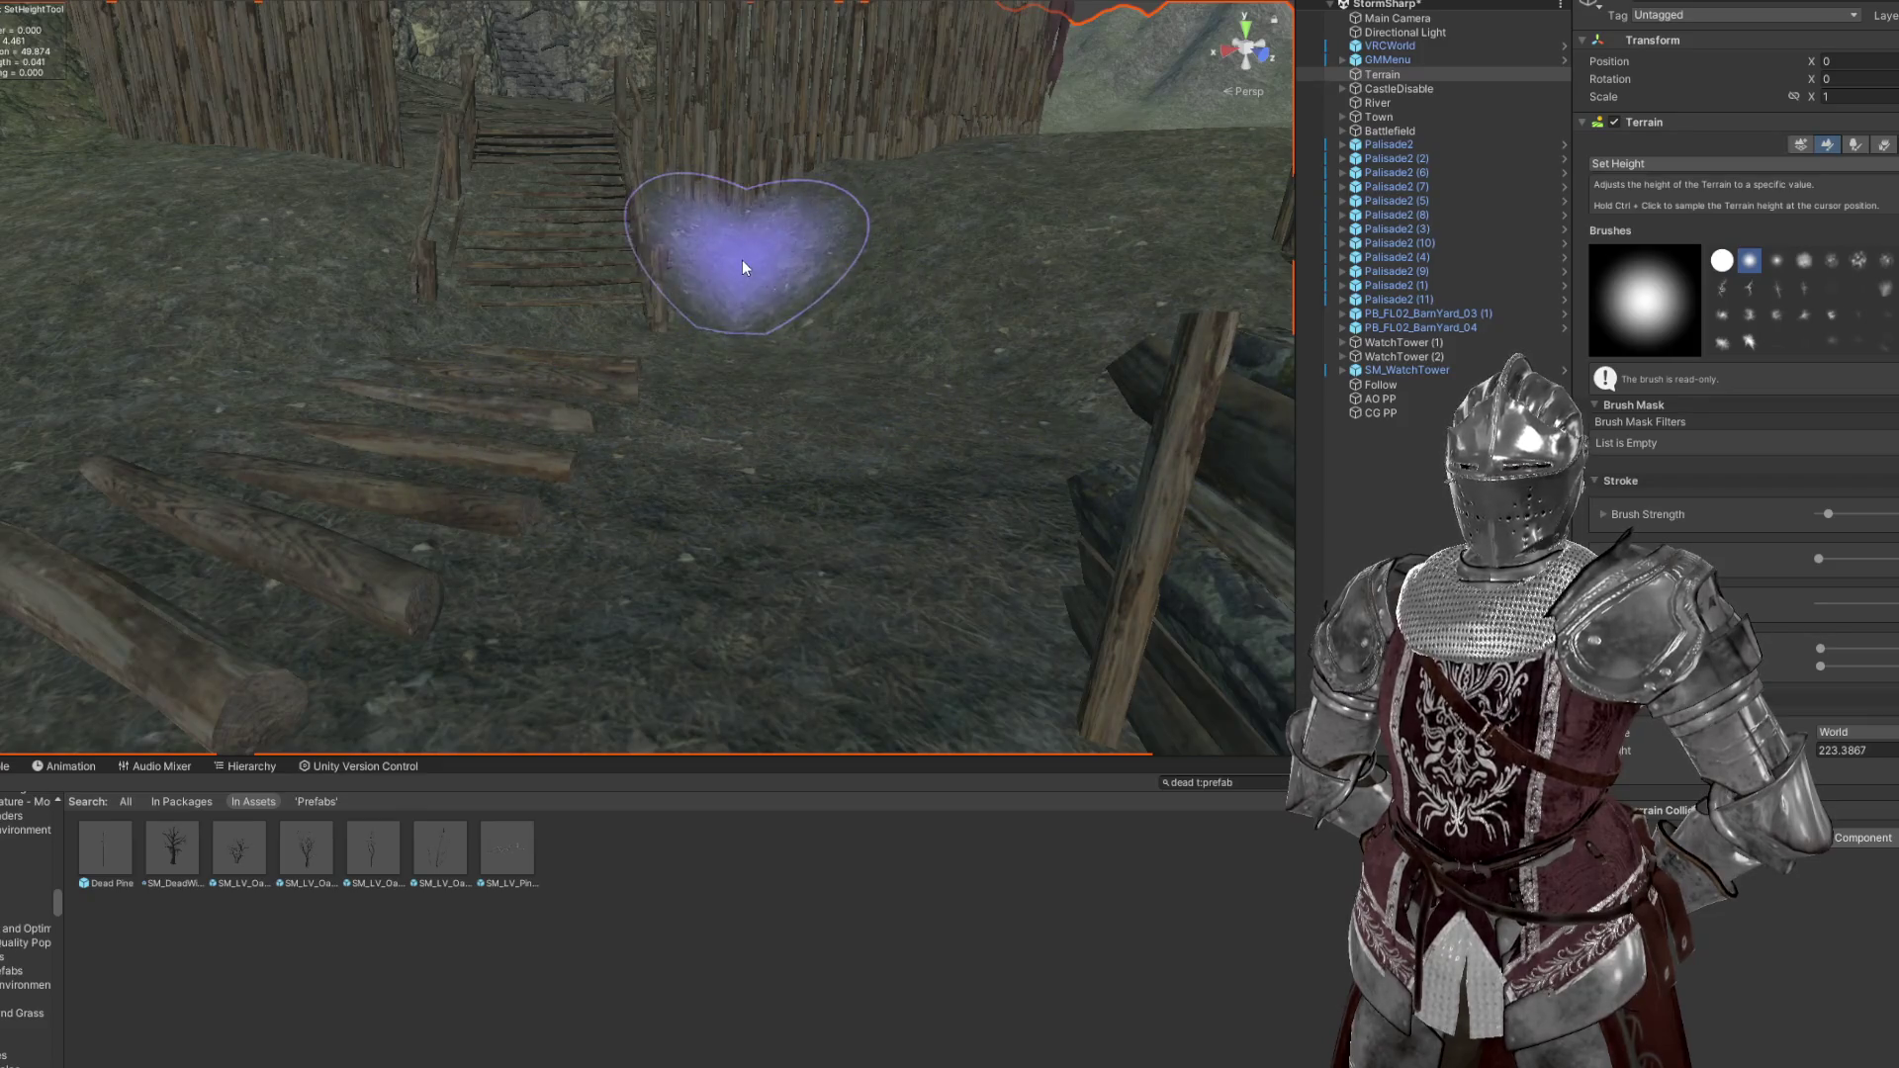
{"action": "left_click_drag", "start_coordinate": [966, 276], "coordinate": [691, 477]}
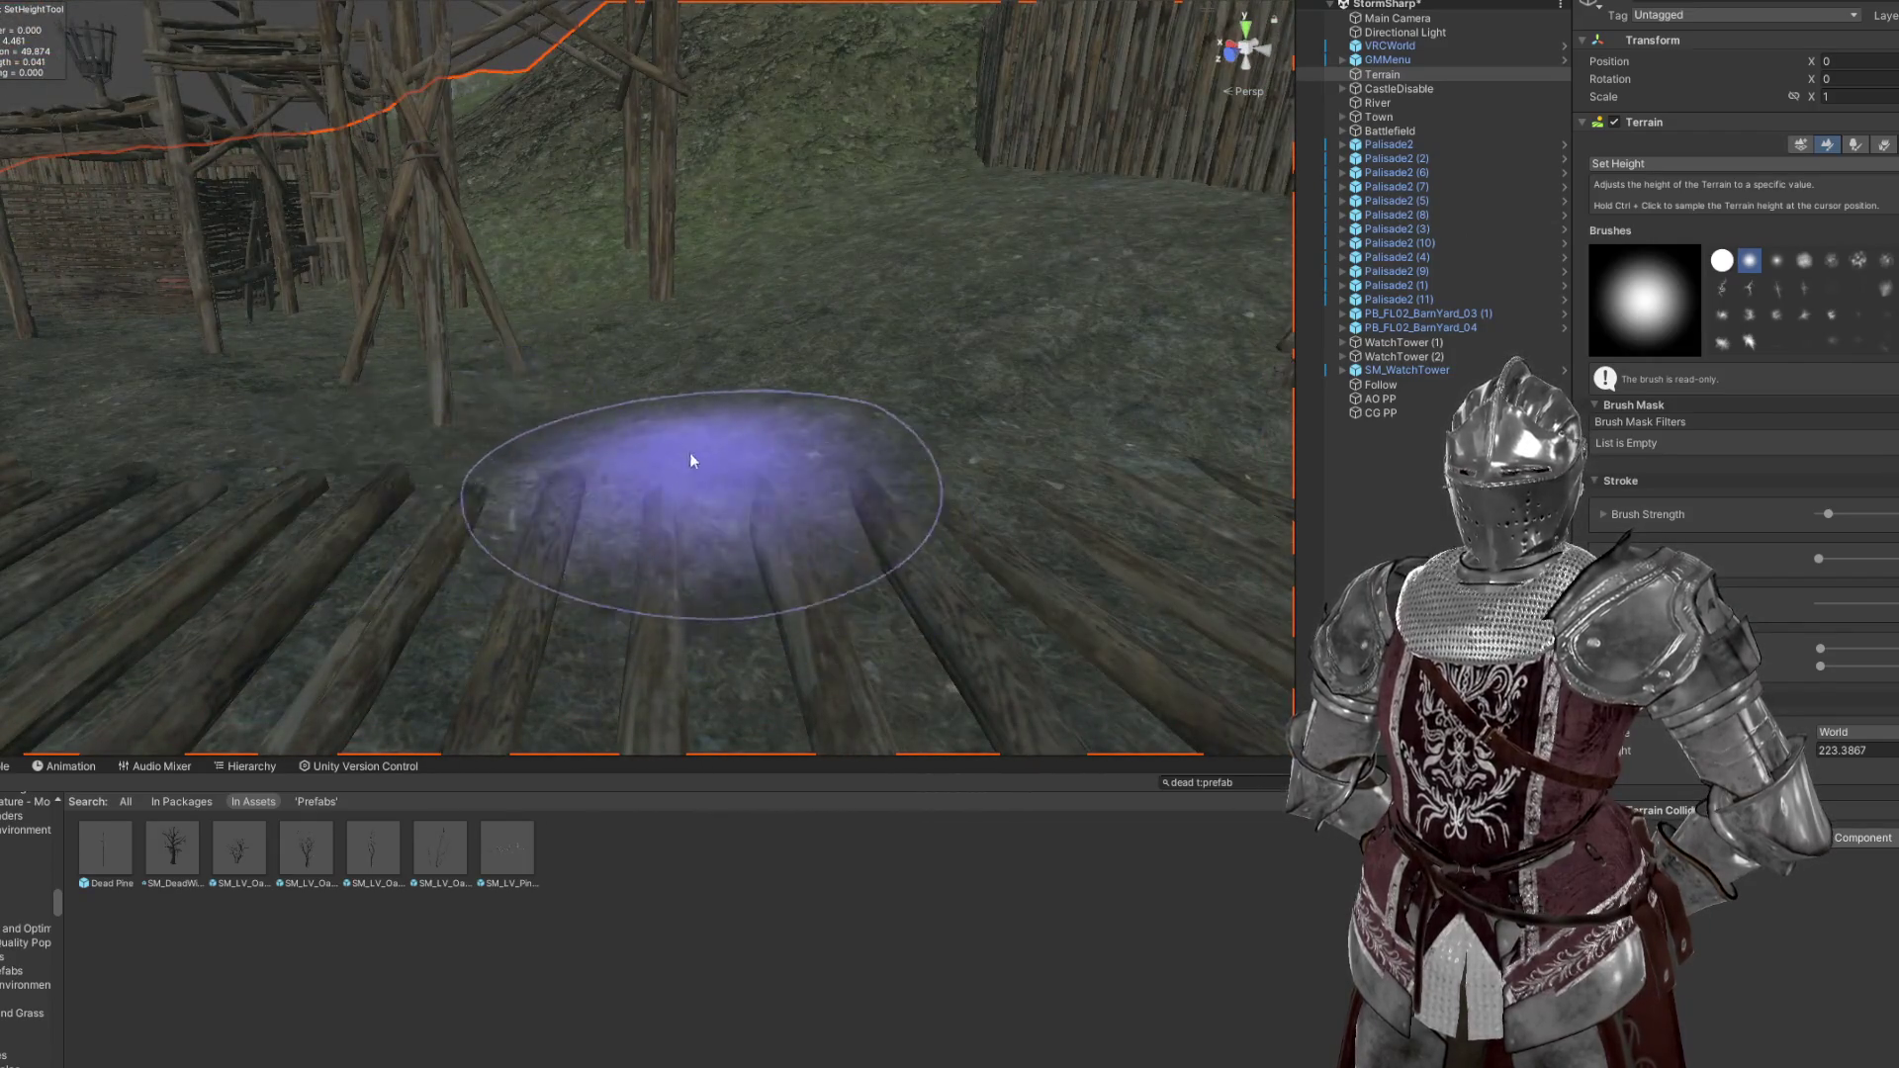
{"action": "key", "text": "comma"}
{"action": "key", "text": "a"}
{"action": "left_click_drag", "start_coordinate": [649, 384], "coordinate": [787, 463]}
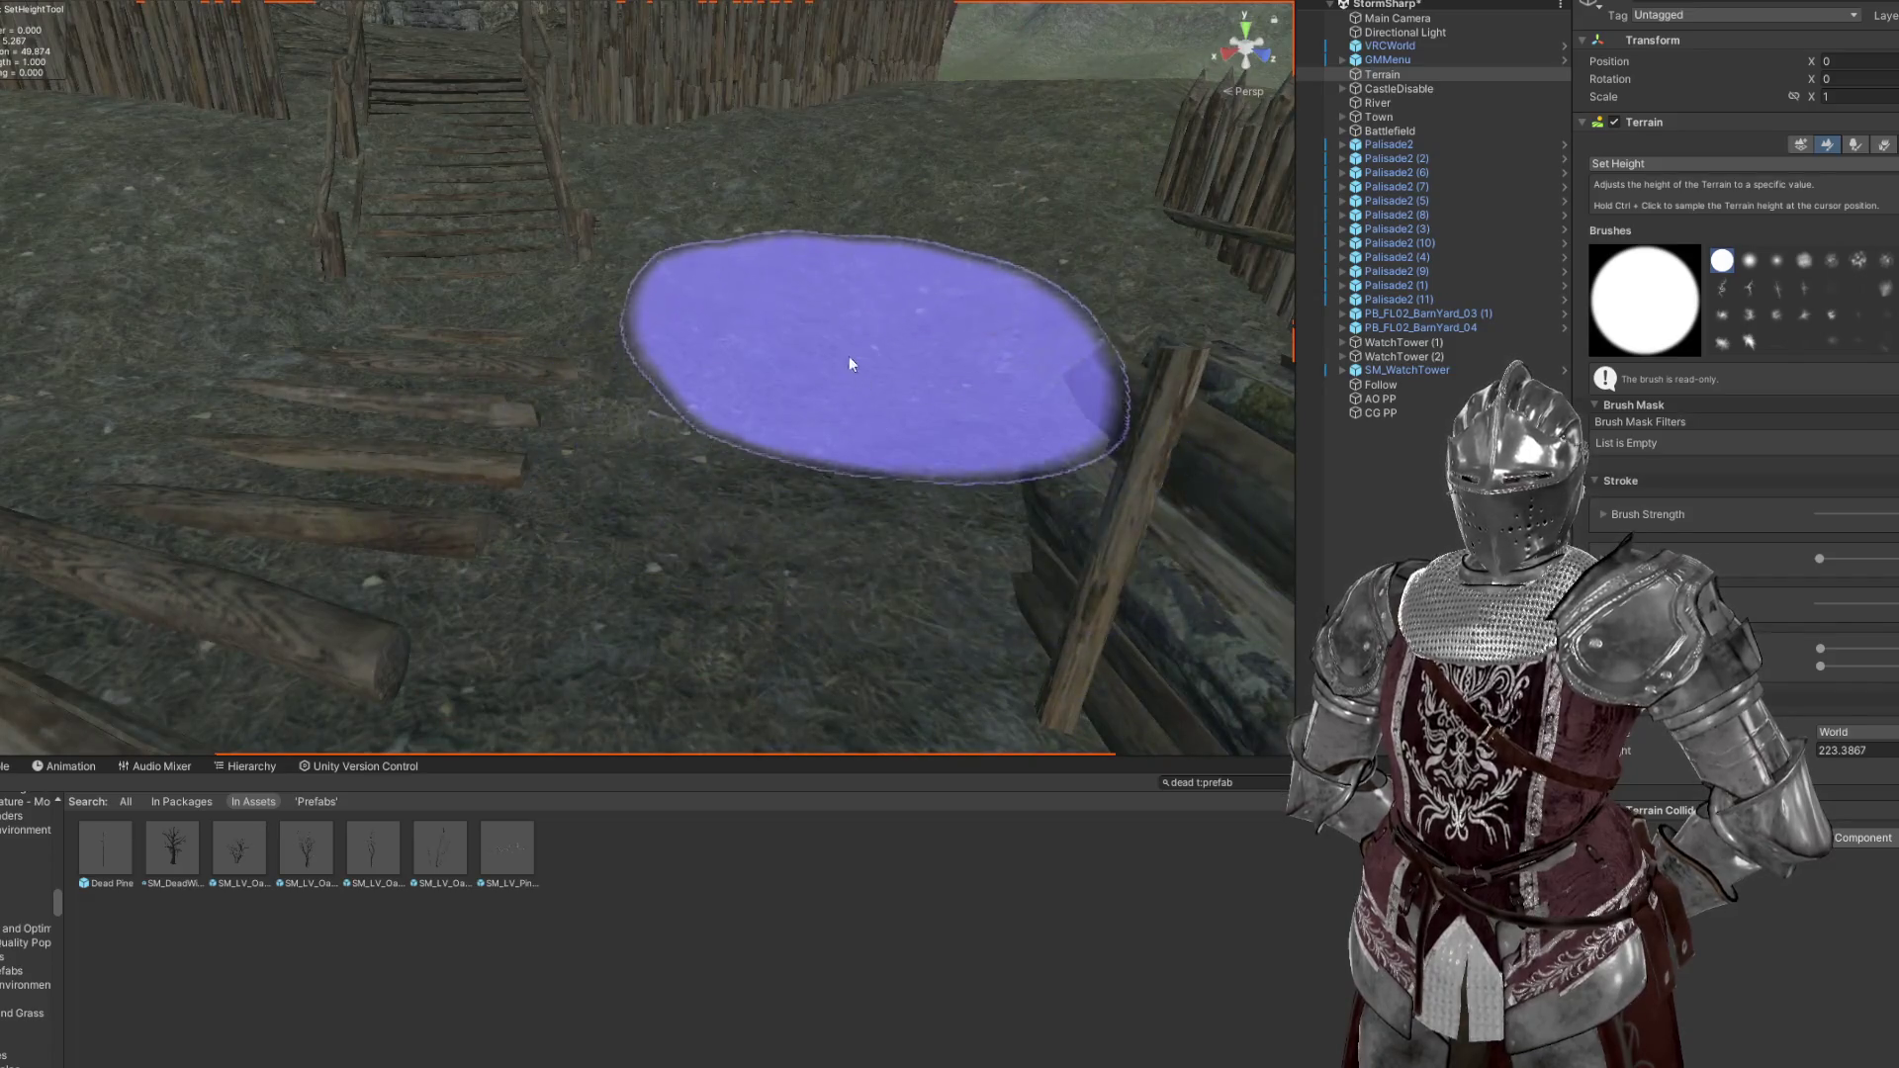
{"action": "left_click_drag", "start_coordinate": [970, 418], "coordinate": [1304, 93]}
{"action": "double_click", "coordinate": [1412, 55]}
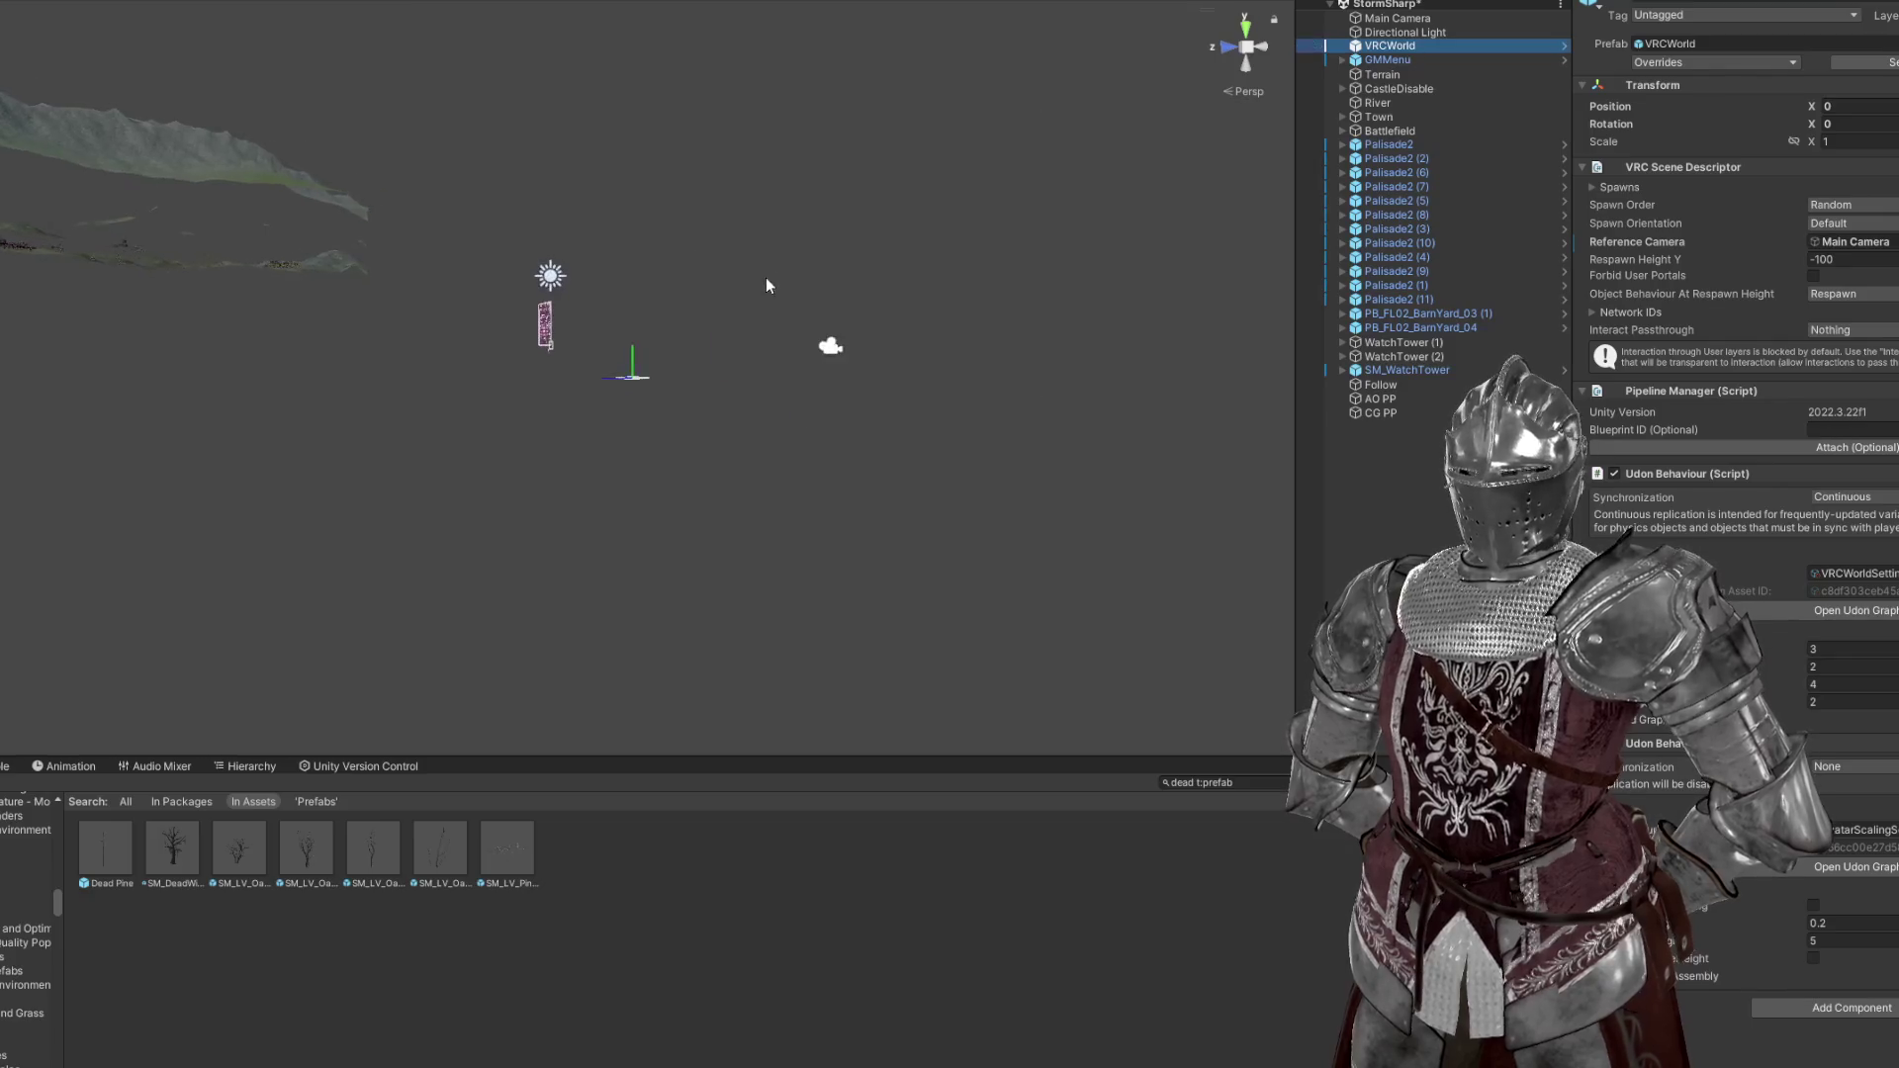
Fly the Scene view over the camp and start play mode in the VRChat Client Simulator
{"action": "scroll", "scroll_direction": "up", "scroll_amount": 3}
{"action": "scroll", "scroll_direction": "up", "scroll_amount": 3}
{"action": "left_click_drag", "start_coordinate": [697, 364], "coordinate": [827, 80]}
{"action": "scroll", "scroll_direction": "down", "scroll_amount": 3}
{"action": "scroll", "scroll_direction": "down", "scroll_amount": 3}
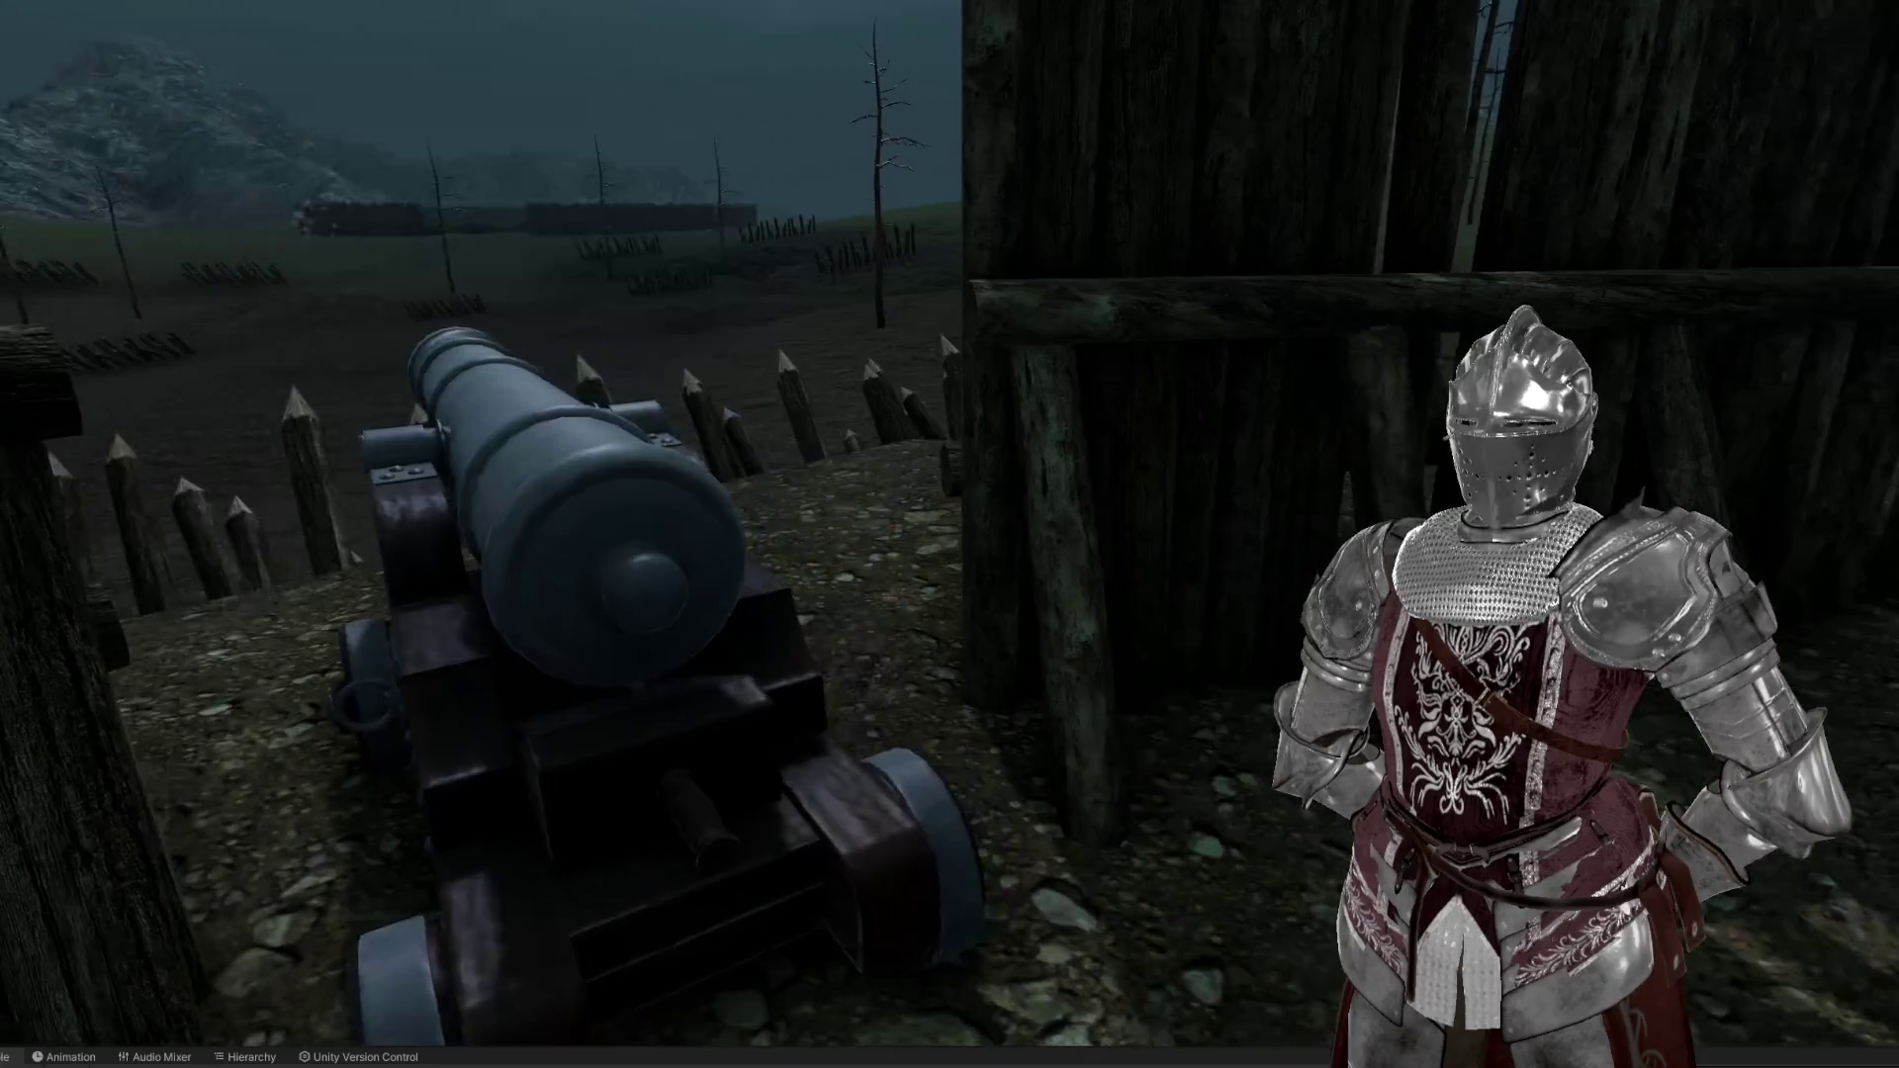
Fire the cannon four times toward the distant palisade, producing muzzle flash and smoke
{"action": "key", "text": "e"}
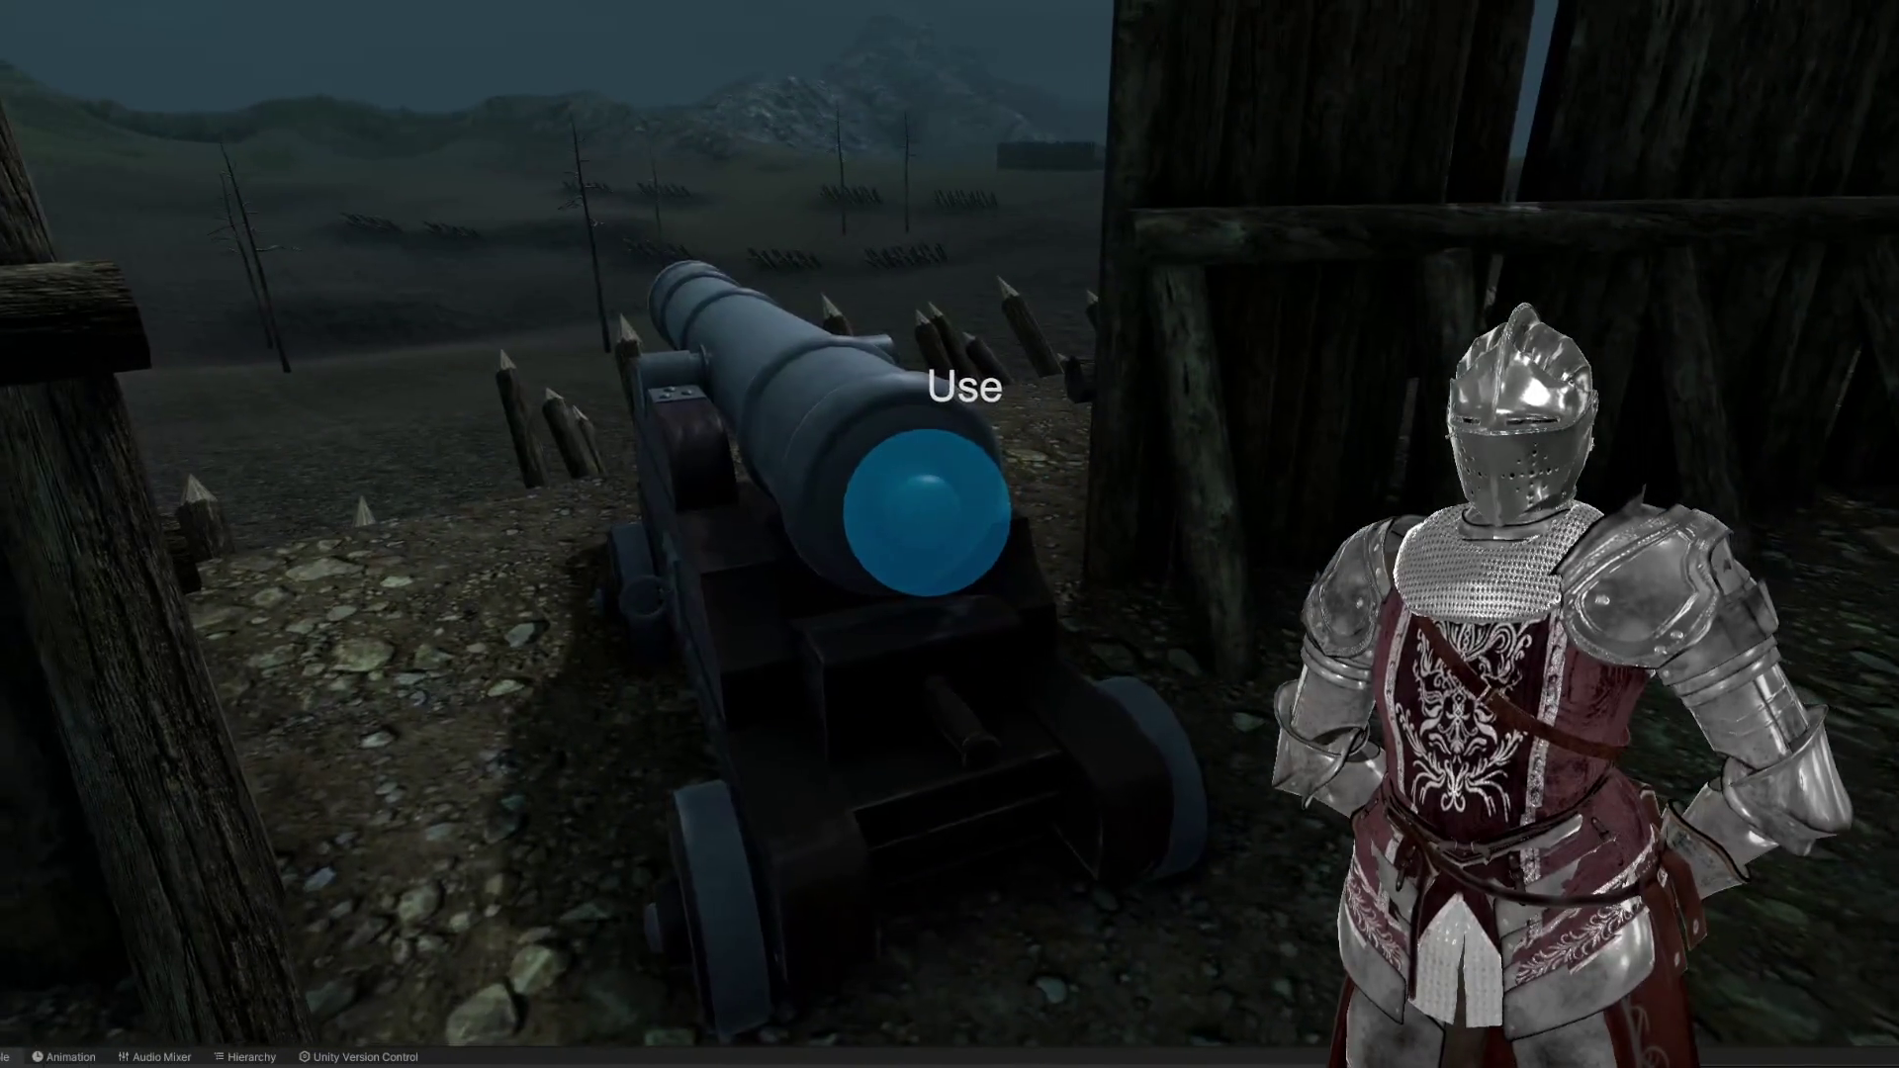
{"action": "key", "text": "e"}
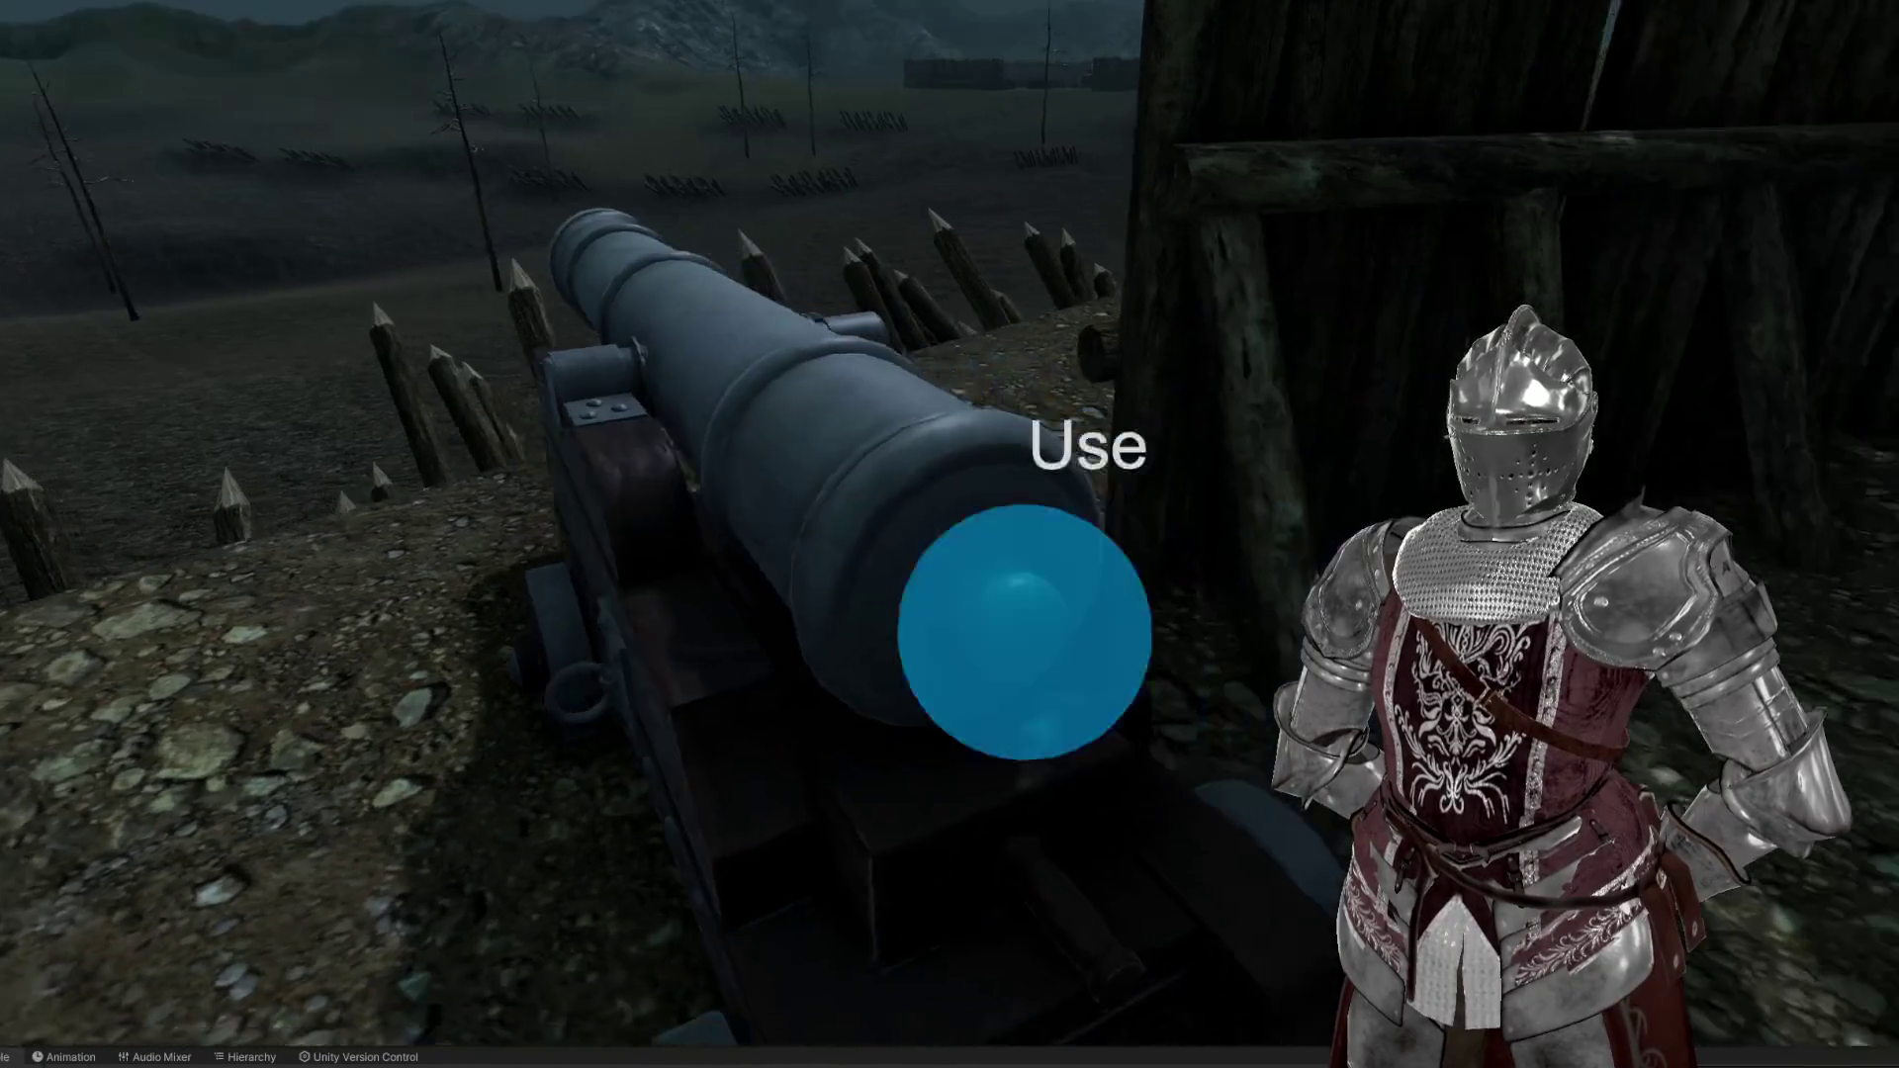
{"action": "key", "text": "e"}
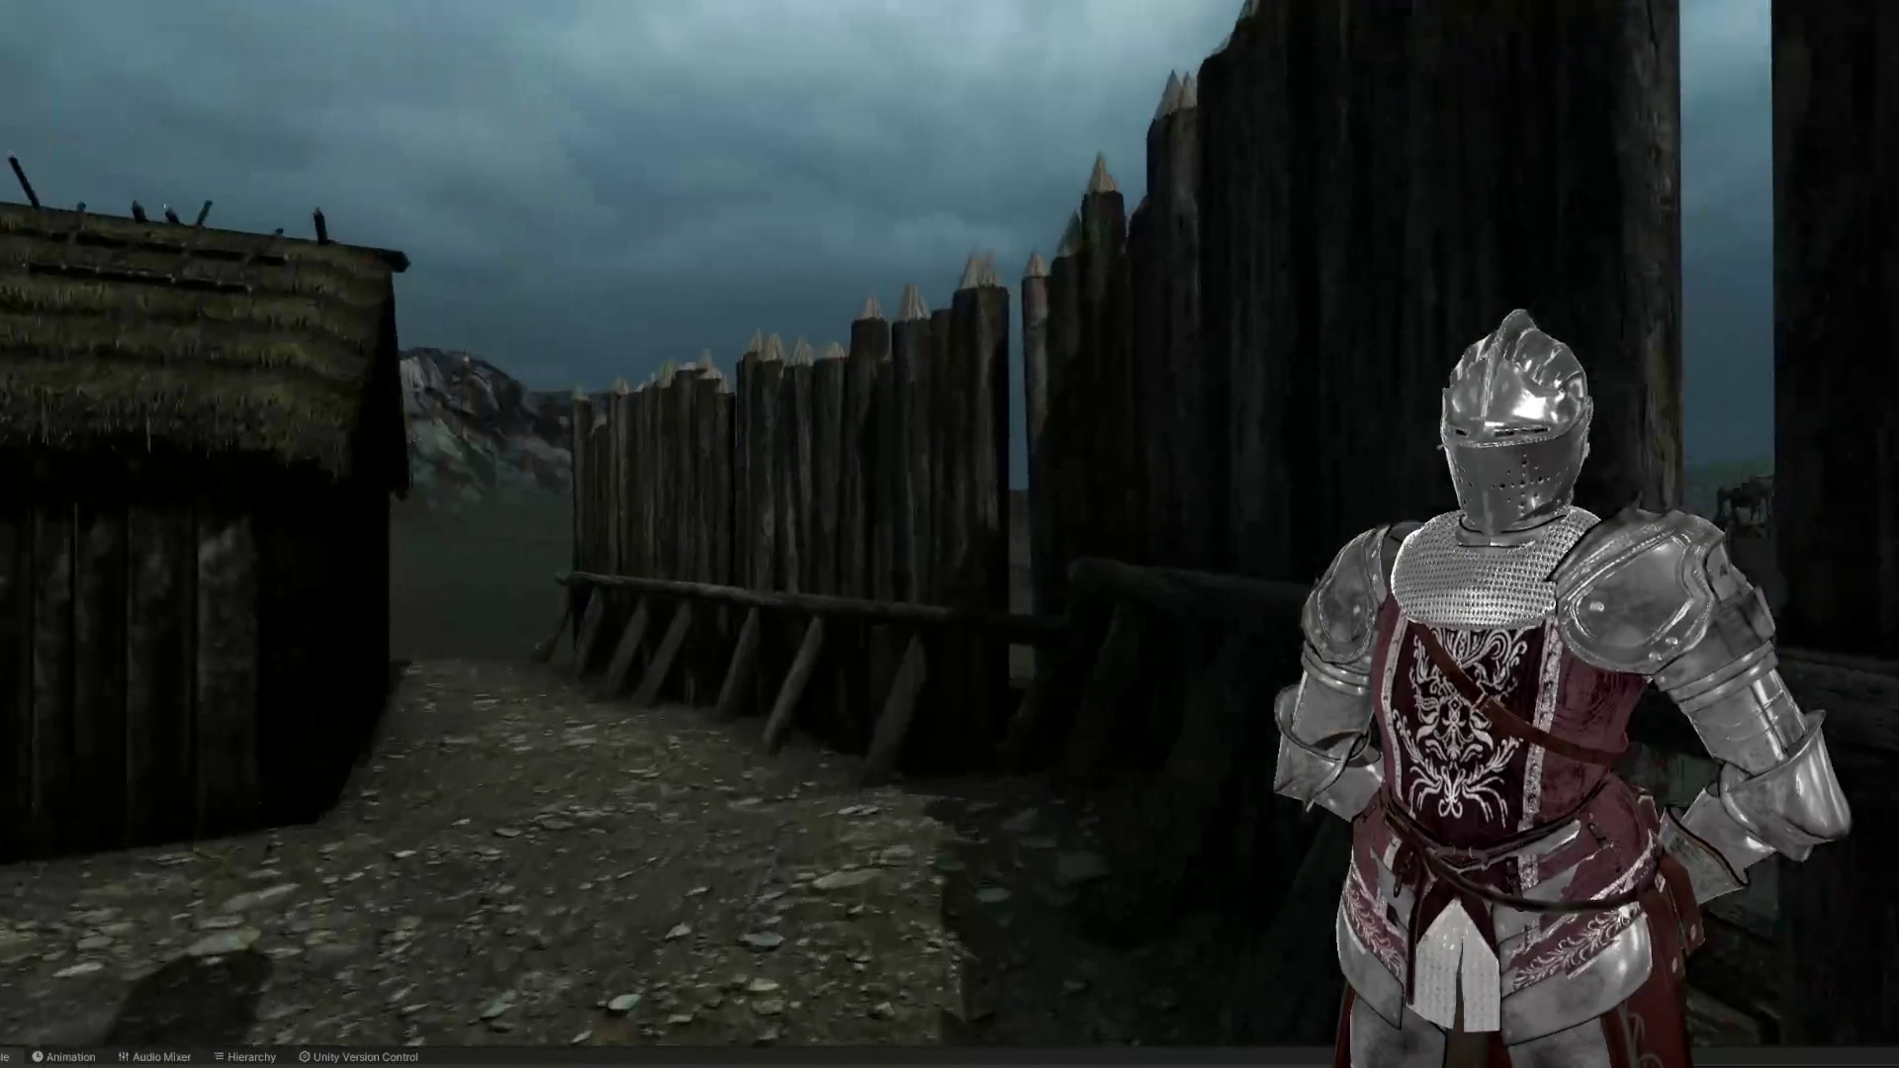
{"action": "key", "text": "e"}
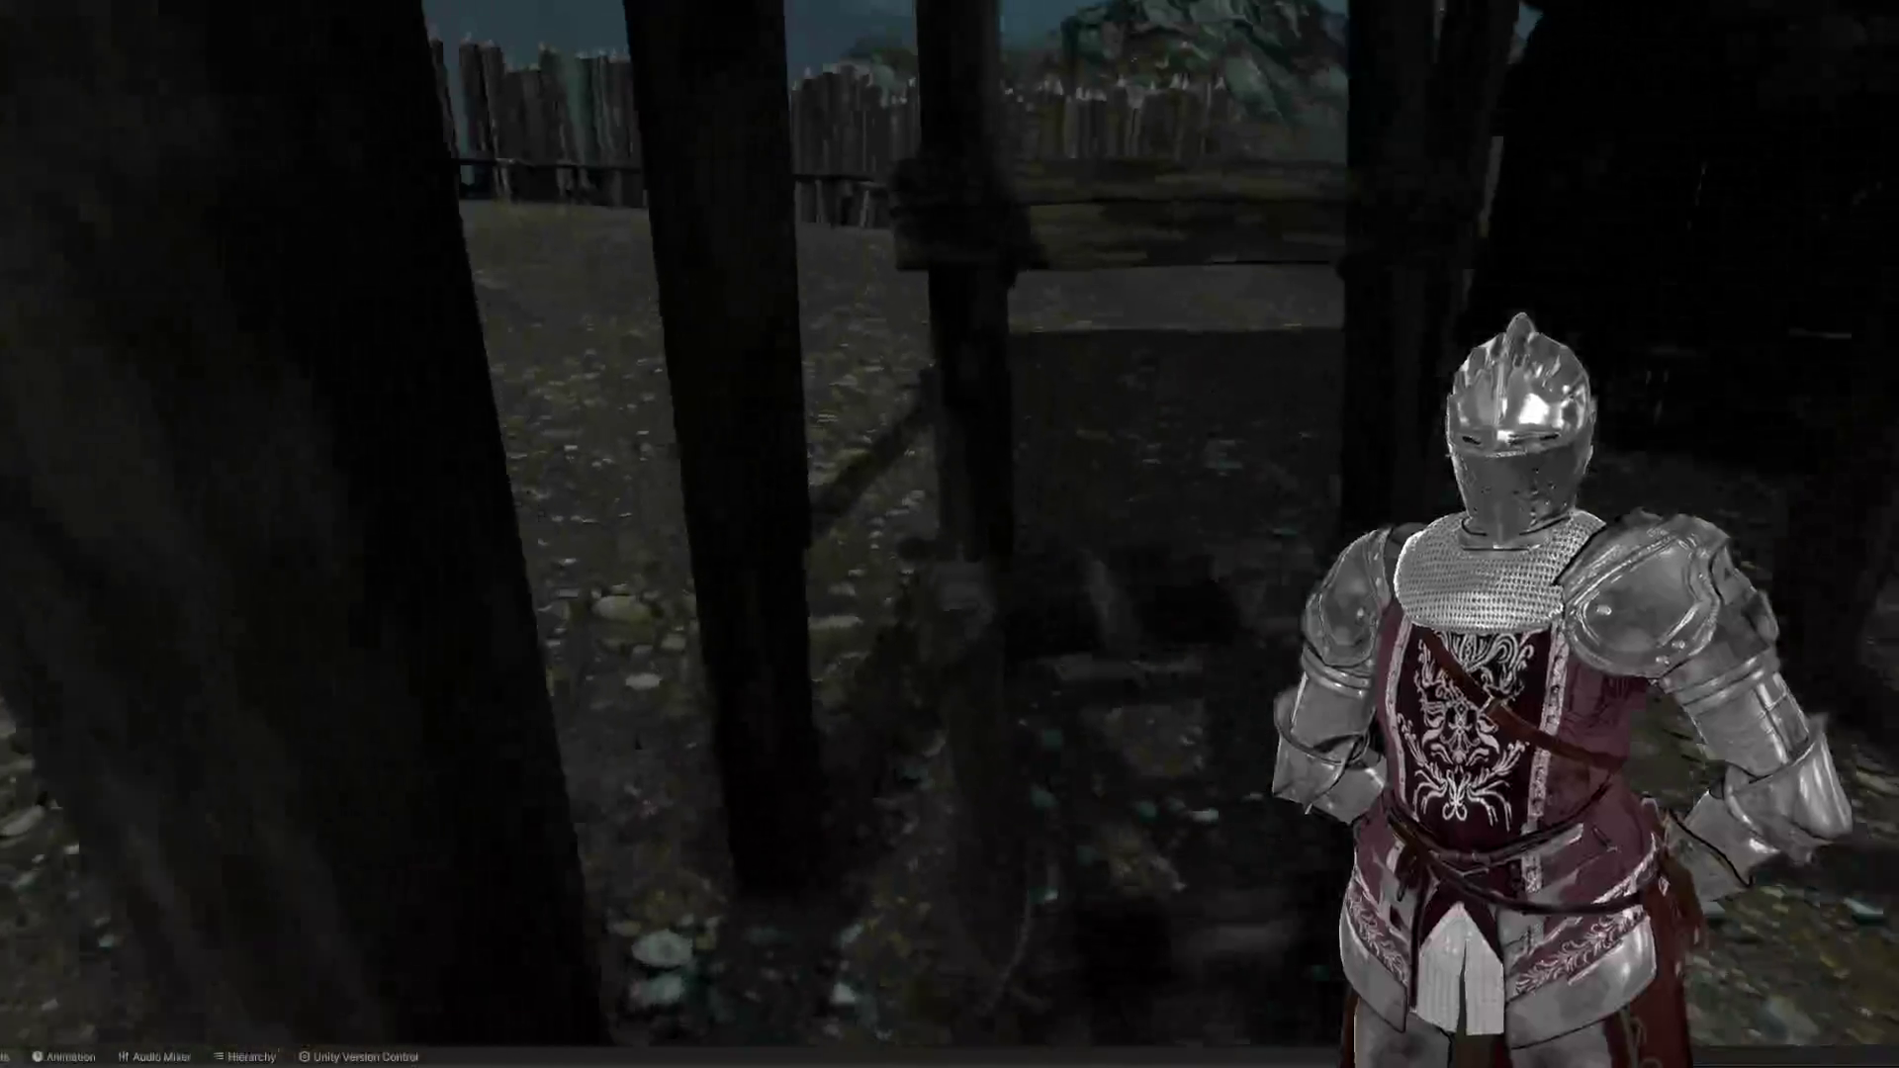
{"action": "left_click", "coordinate": [1034, 492]}
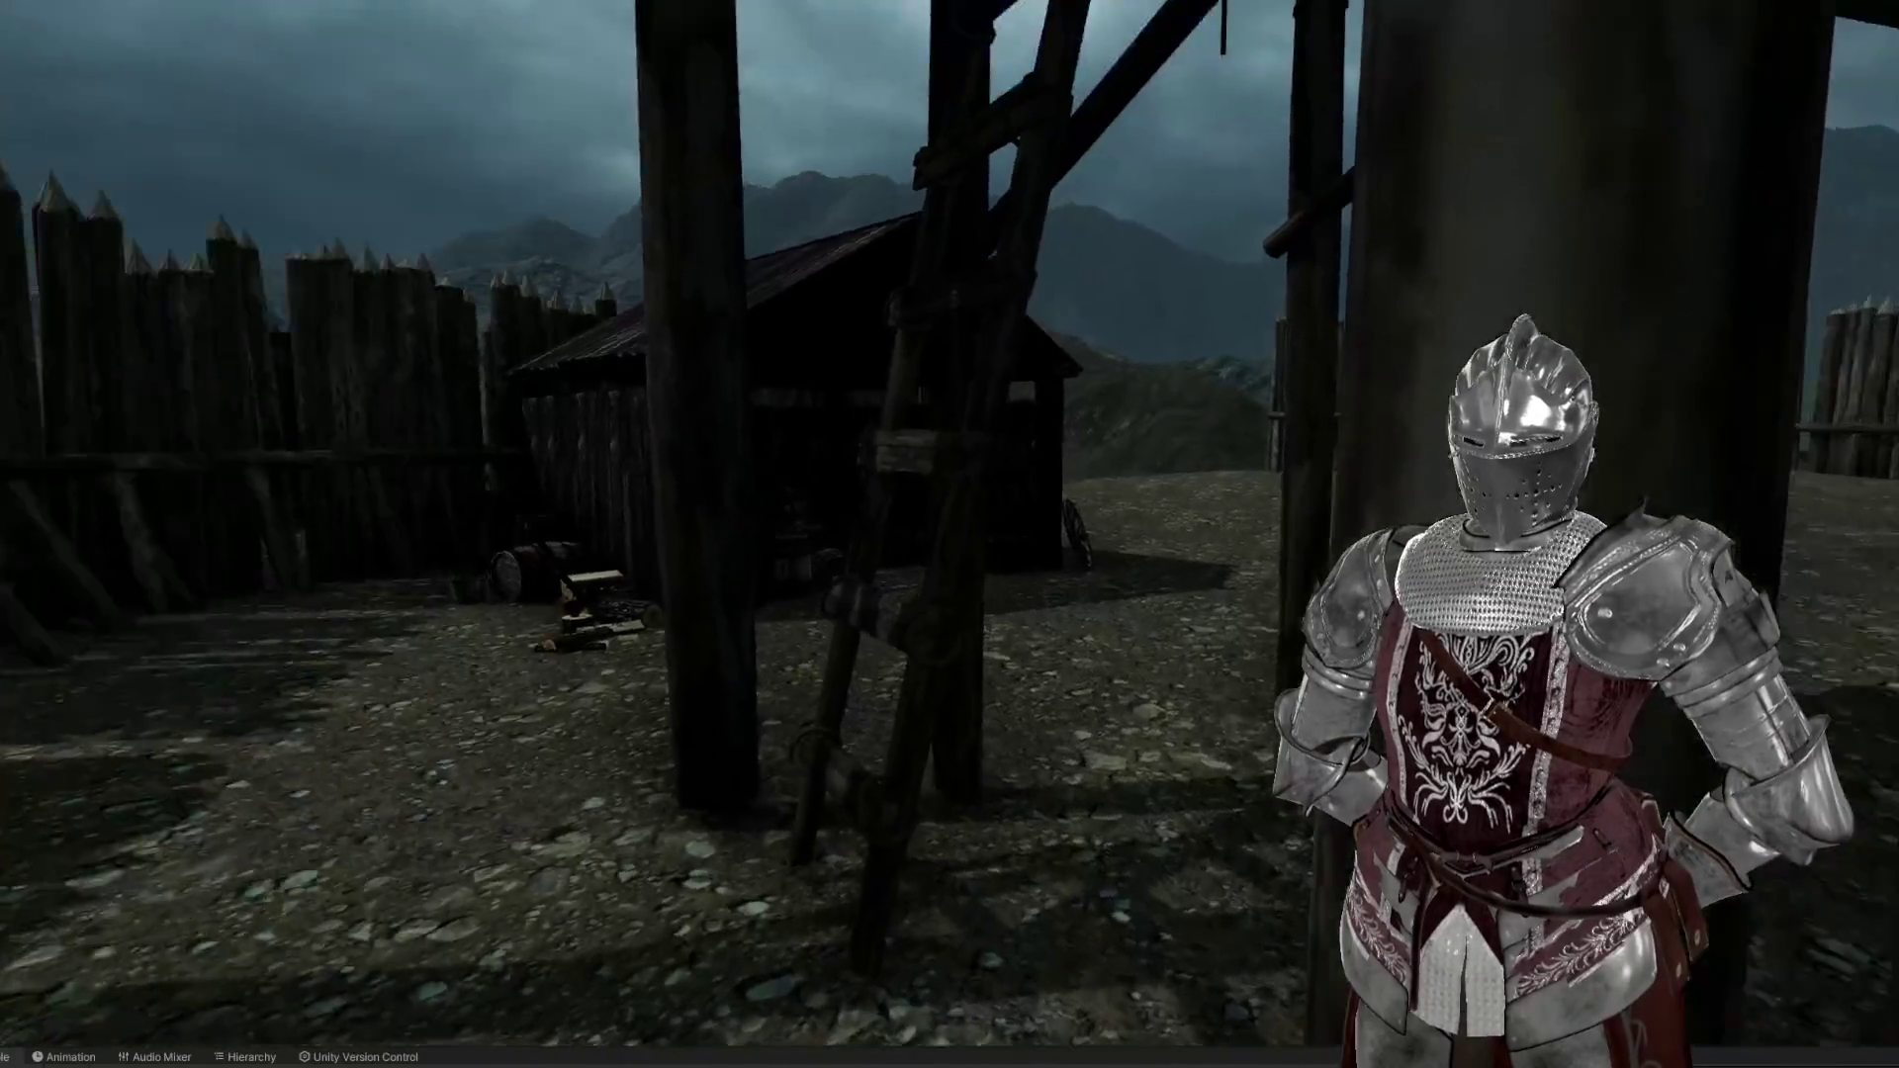
Turn Noclip off in the in-game Options menu, then exit play mode
{"action": "key", "text": "Escape"}
{"action": "left_click", "coordinate": [971, 530]}
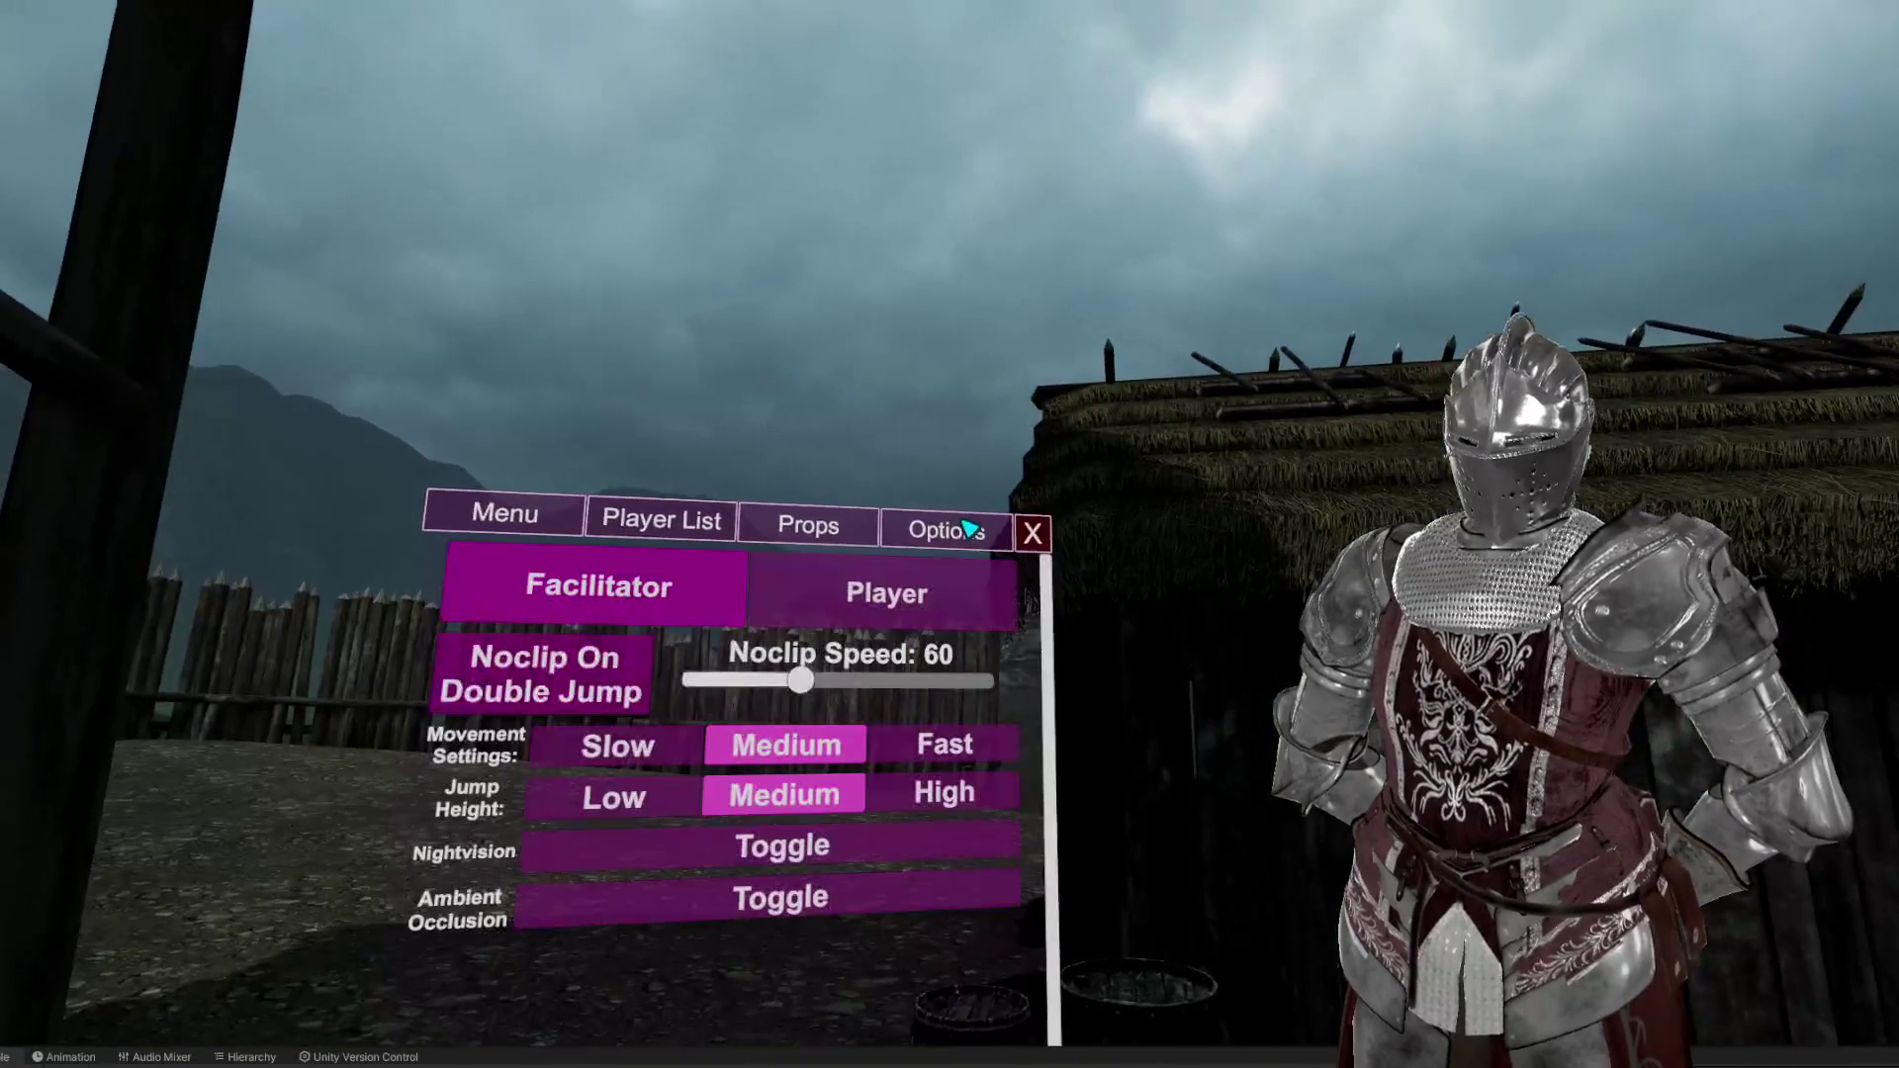
{"action": "left_click", "coordinate": [969, 527]}
{"action": "key", "text": "Escape"}
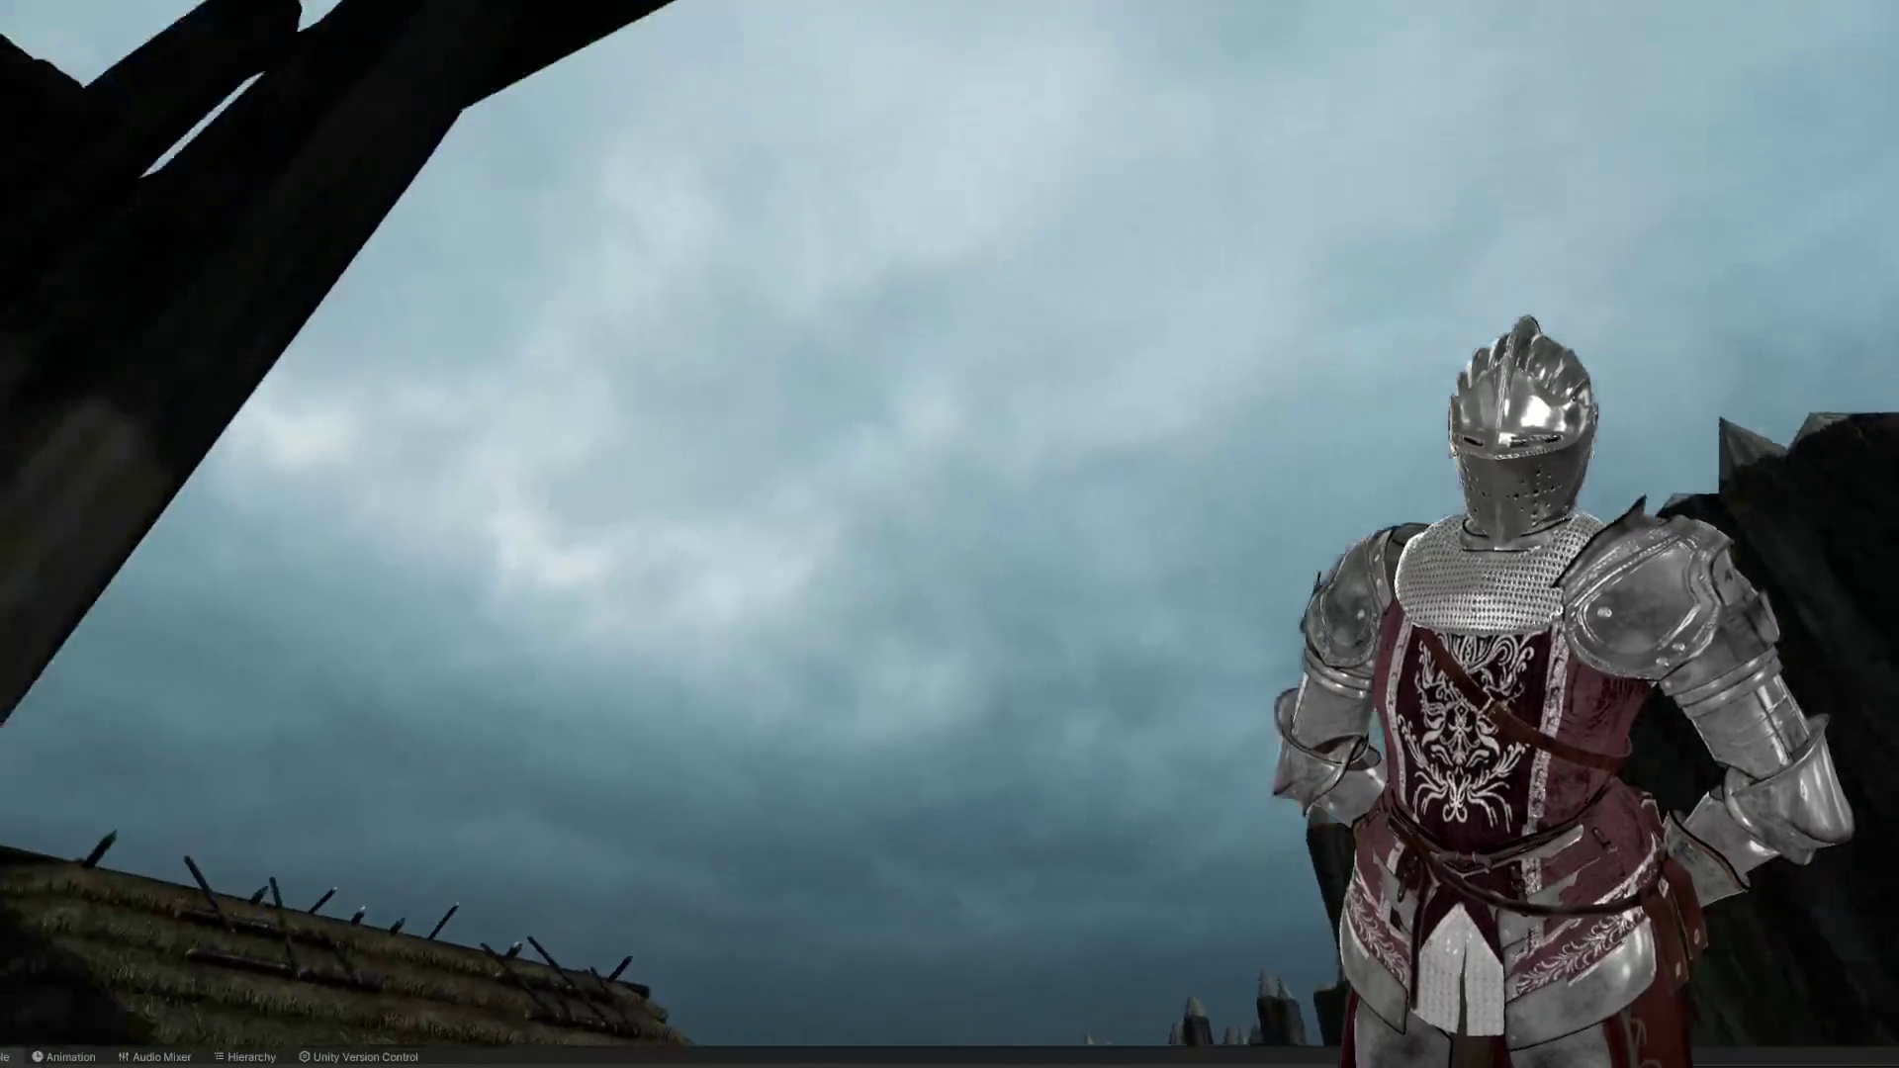
{"action": "key", "text": "Escape"}
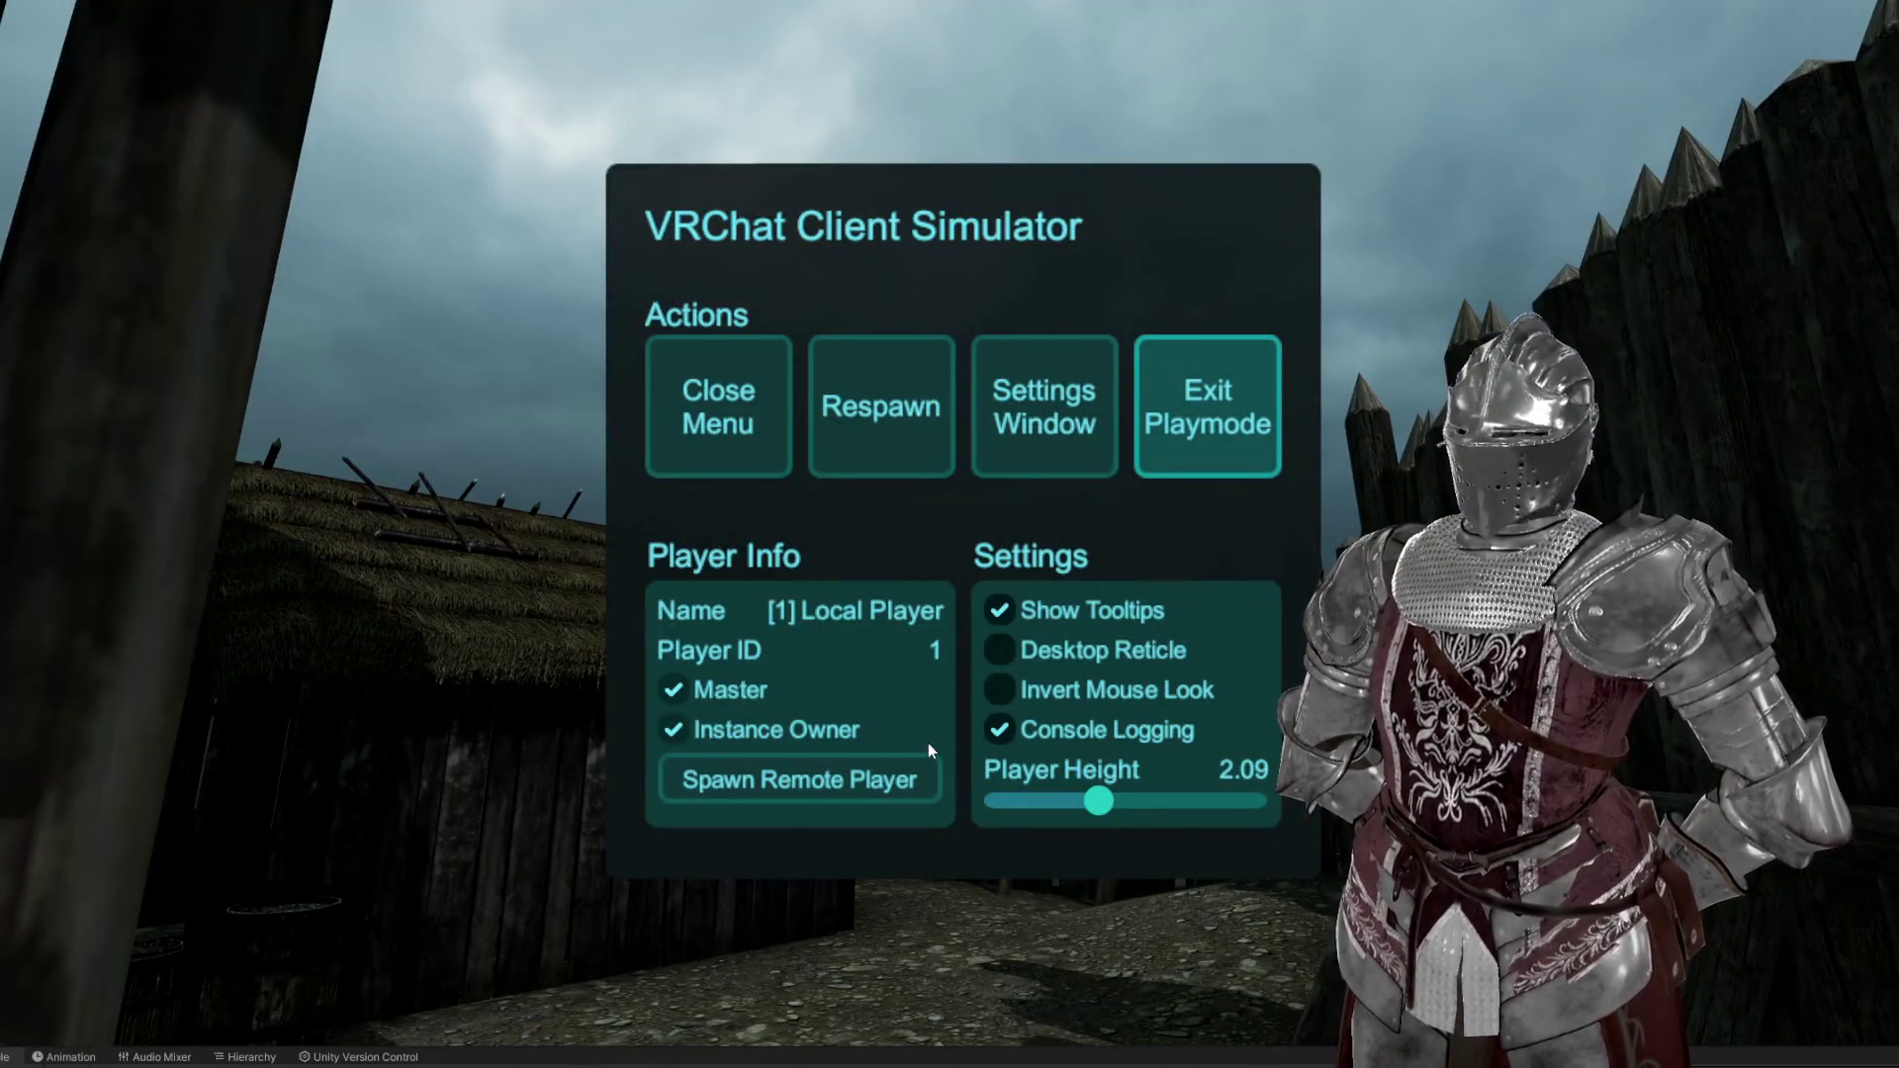
{"action": "key", "text": "ctrl+p"}
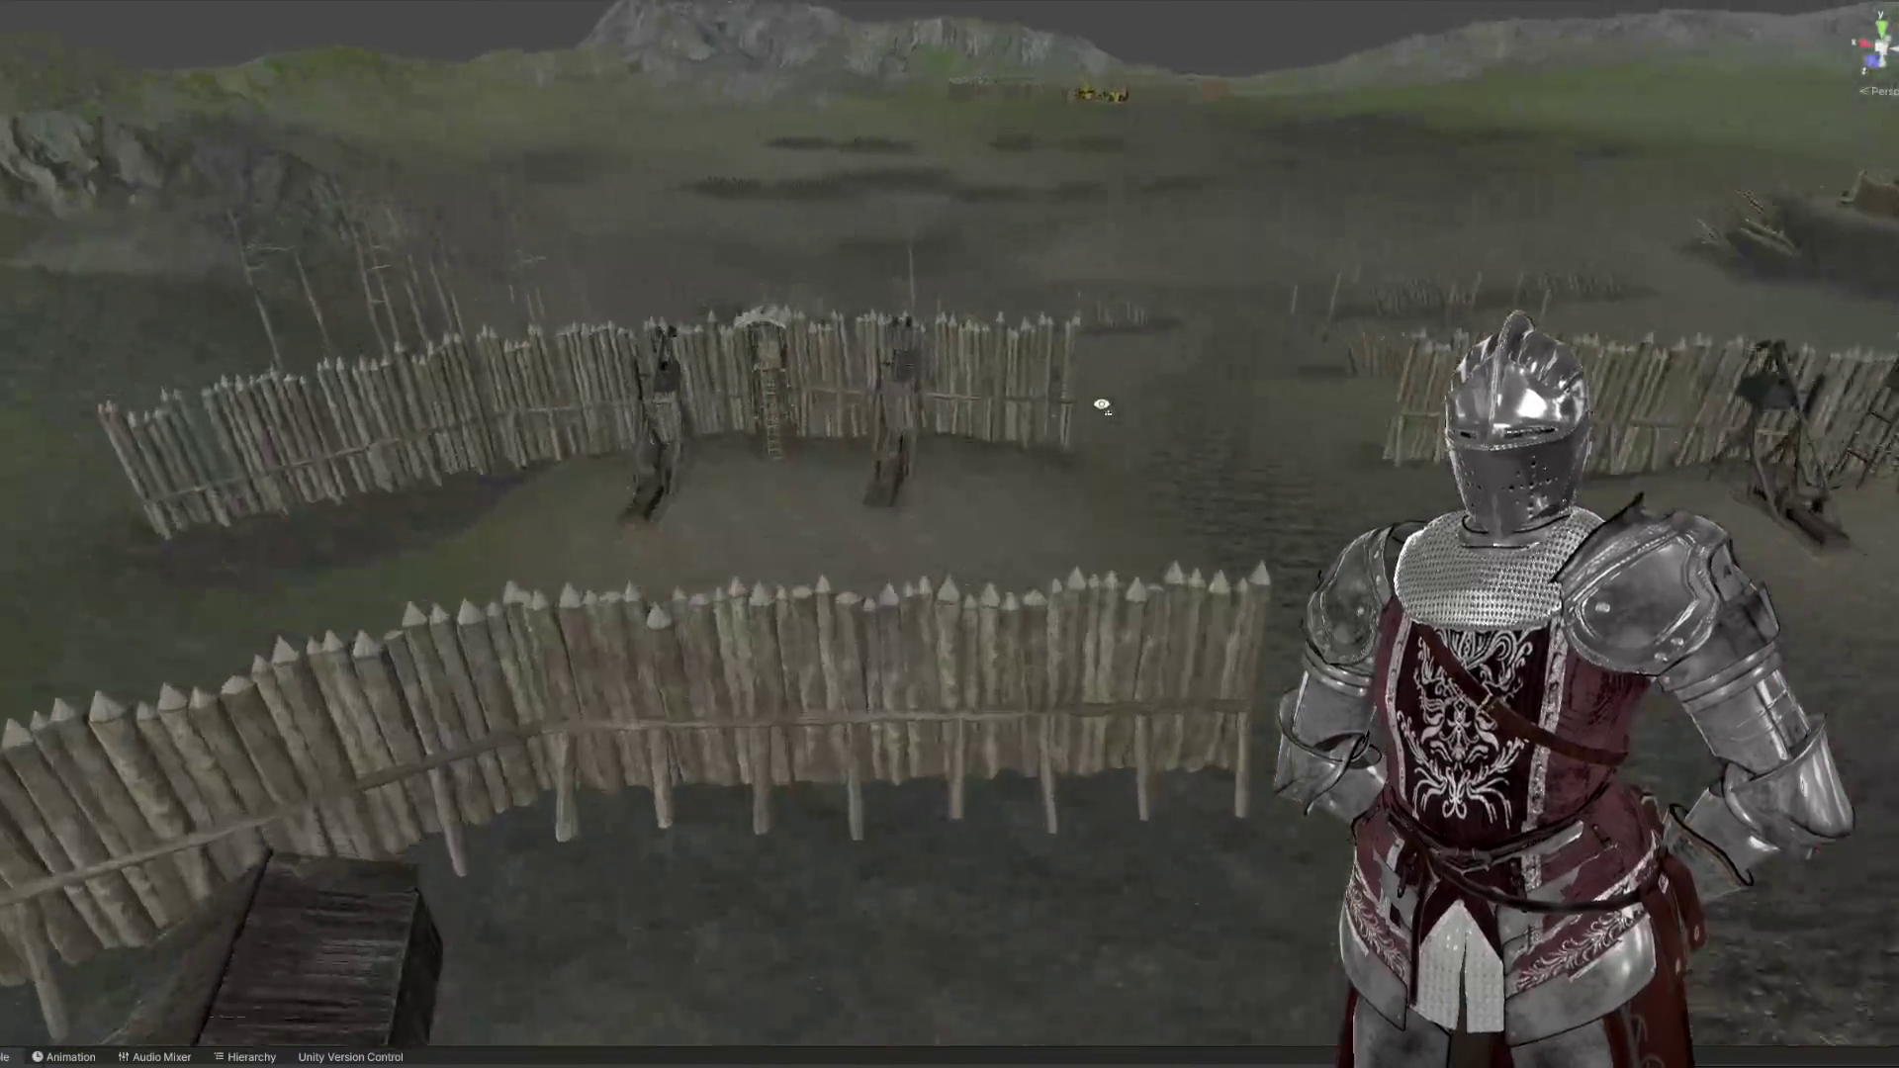
Frame a trebuchet in the scene and search the enlarged Project panel for 'Trebuchet t:prefab'
{"action": "scroll", "scroll_direction": "up", "scroll_amount": 3}
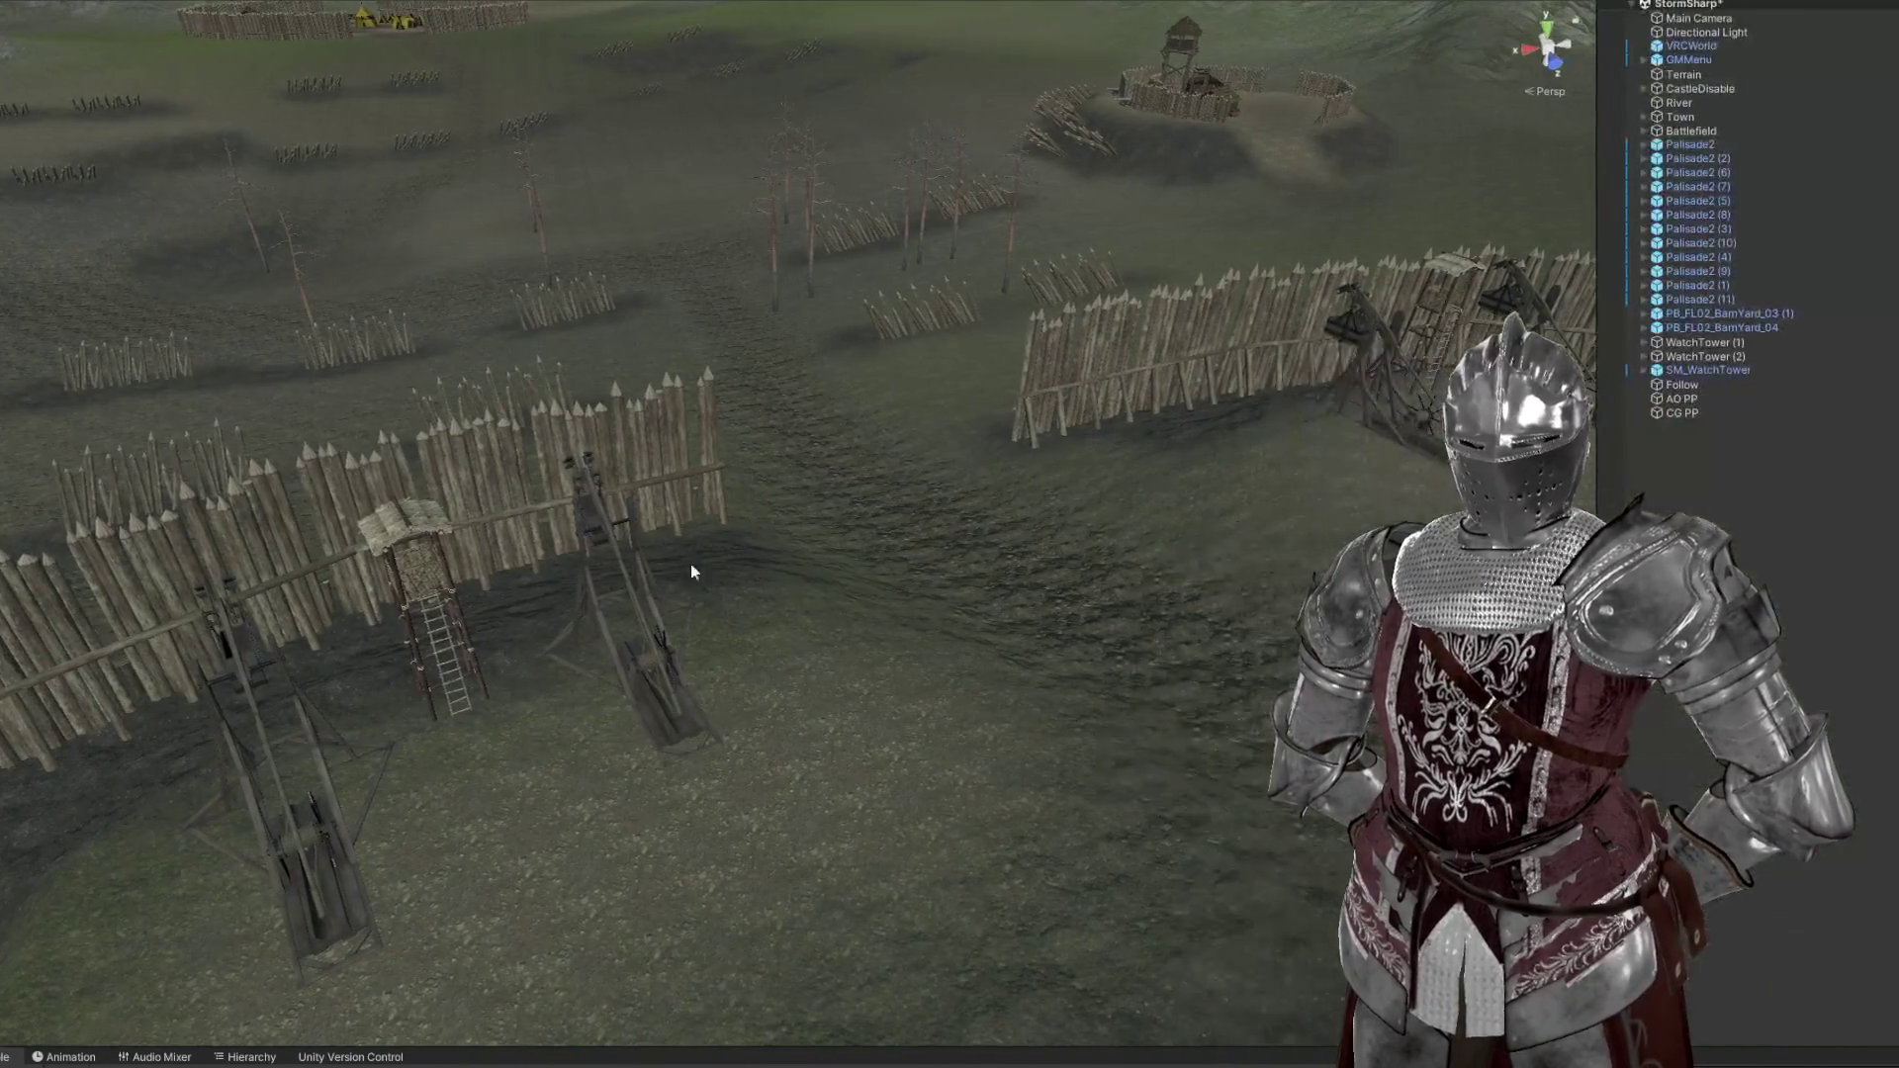
{"action": "left_click", "coordinate": [608, 527]}
{"action": "key", "text": "f"}
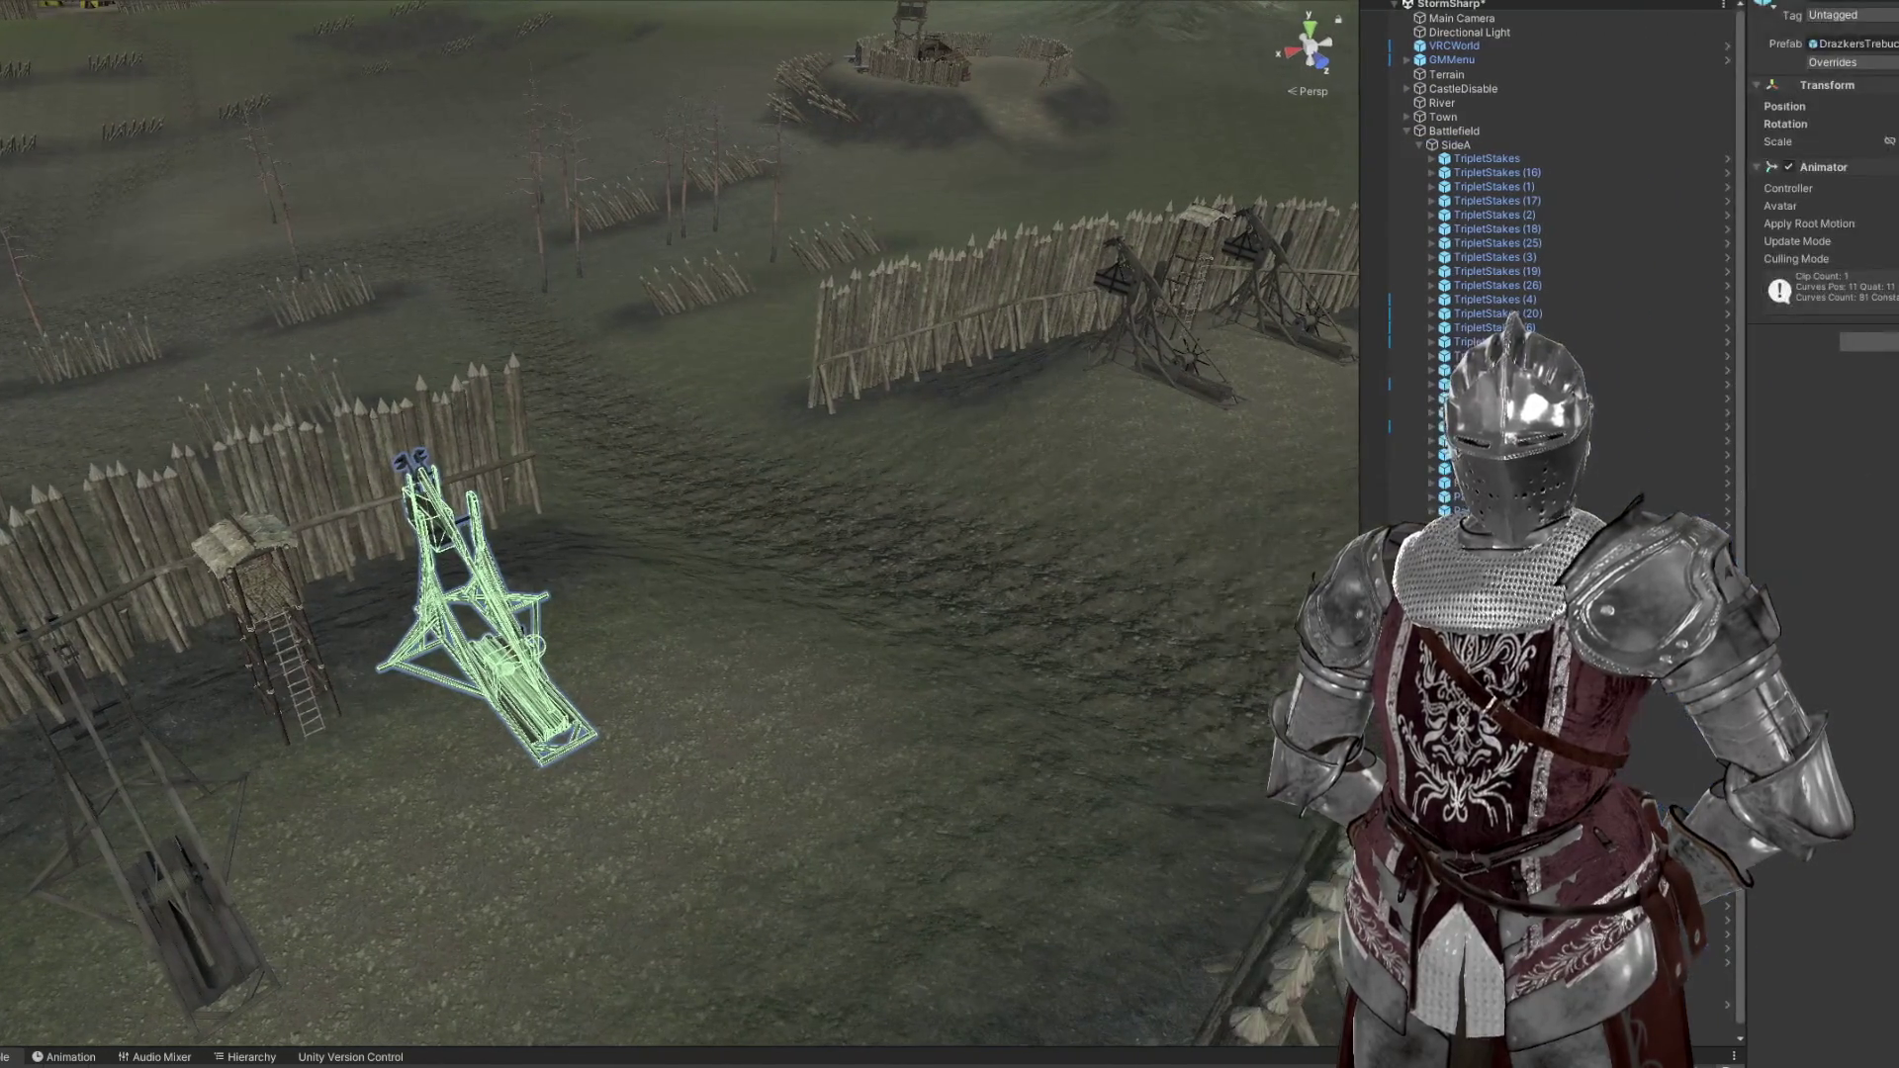
{"action": "left_click_drag", "start_coordinate": [1179, 1046], "coordinate": [1179, 843]}
{"action": "type", "text": "t"}
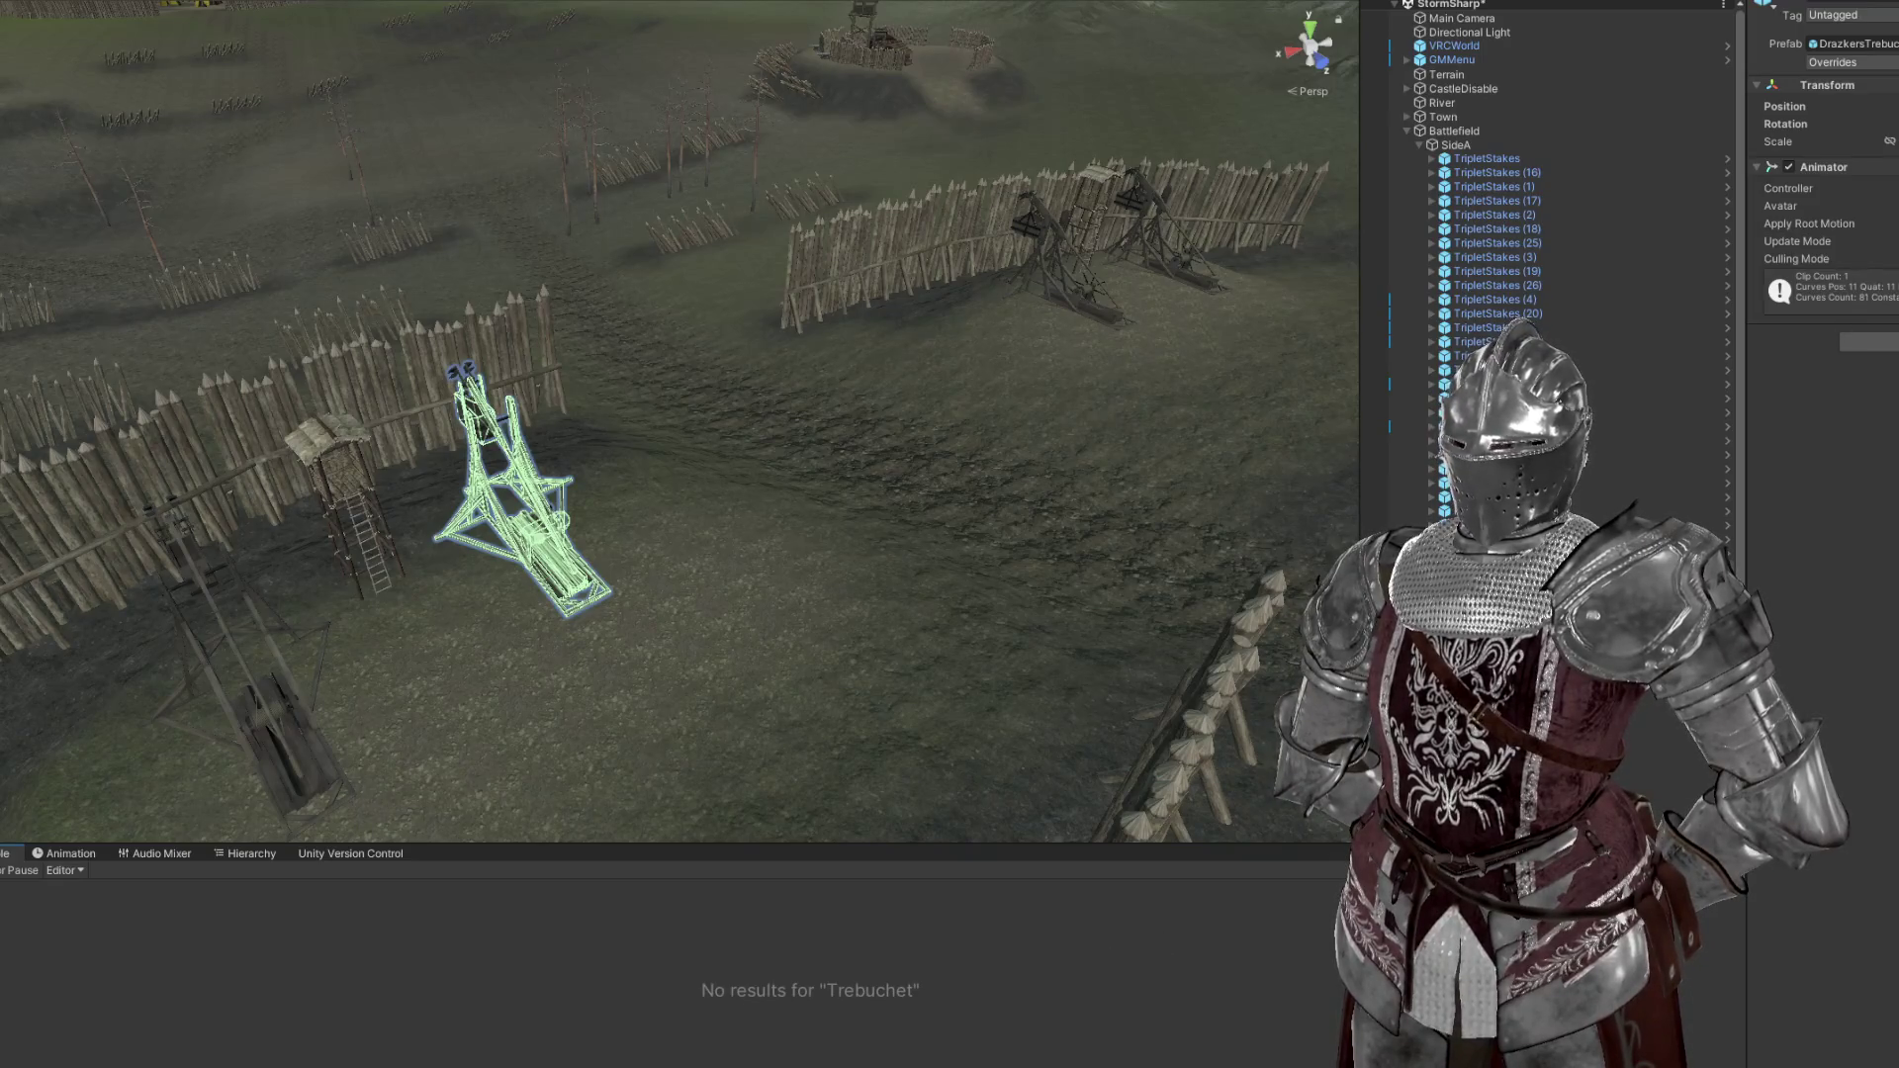
{"action": "type", "text": "dead"}
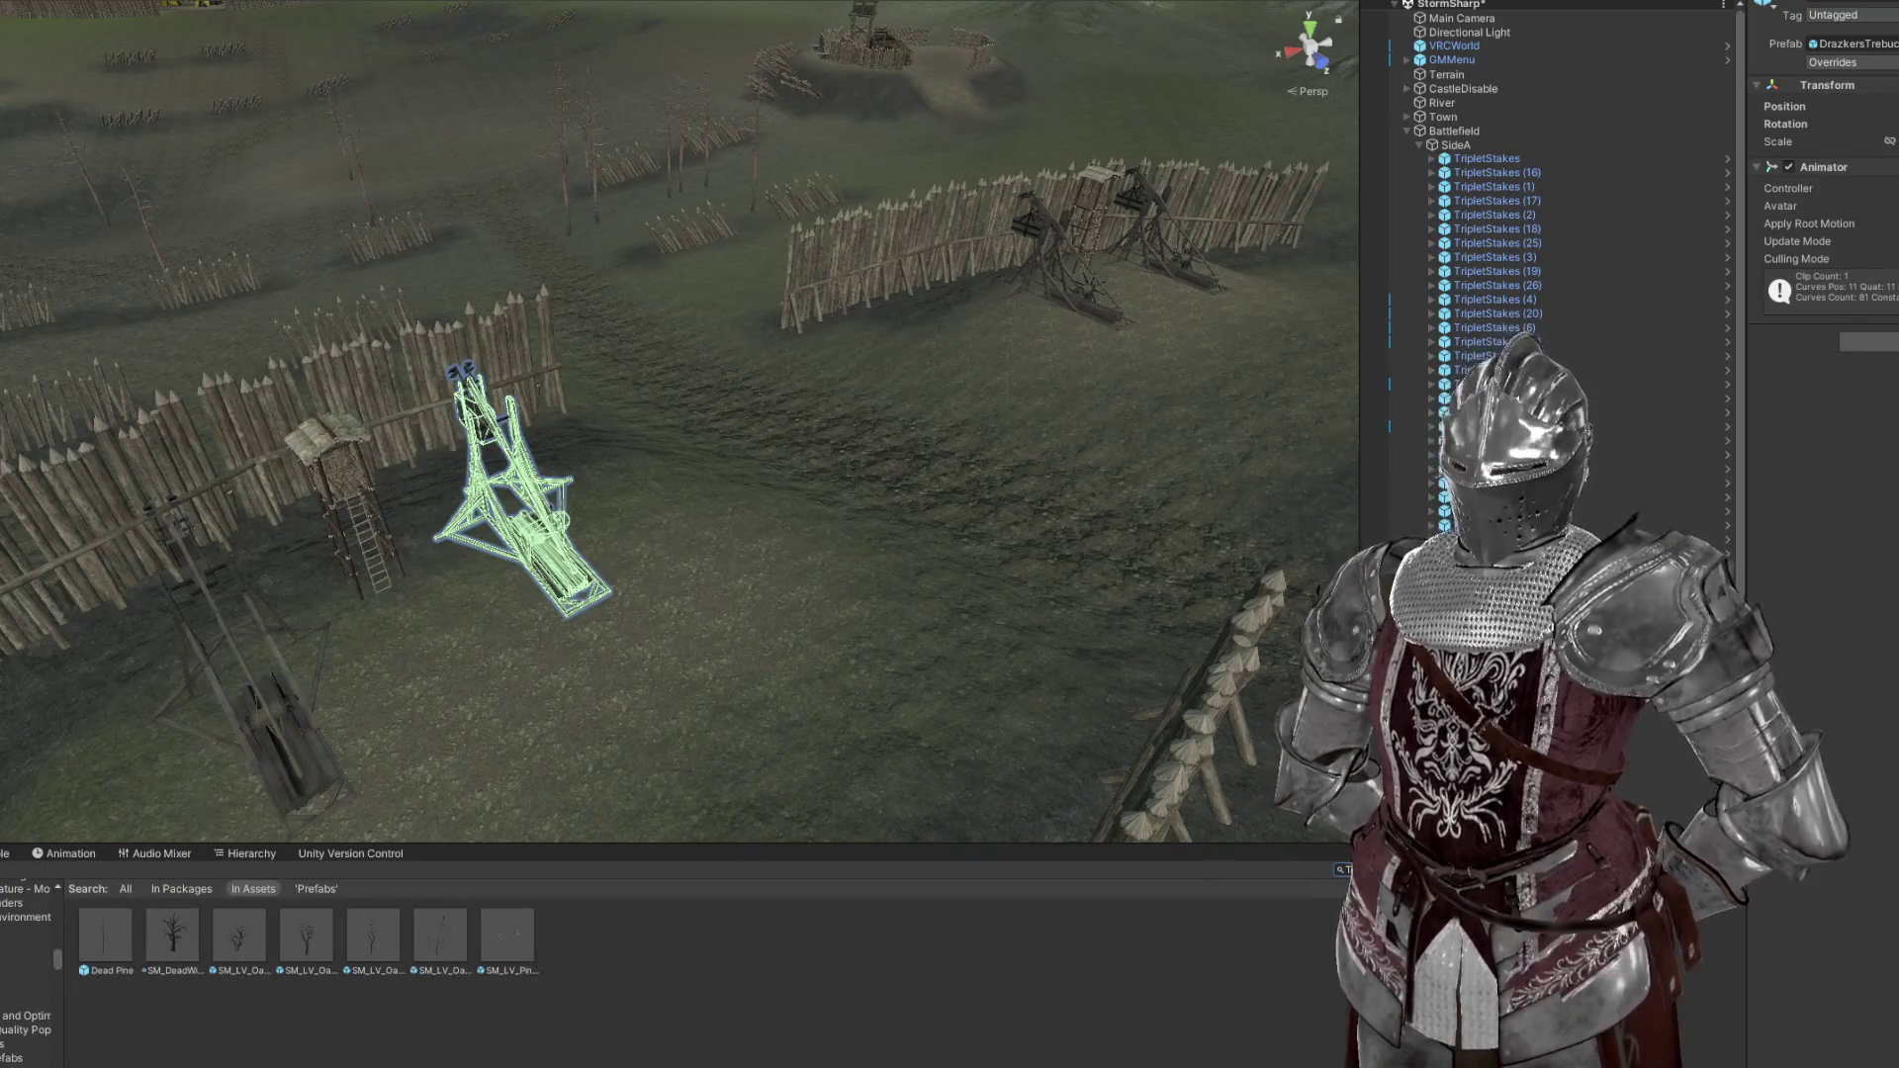
{"action": "type", "text": "Trebuchet"}
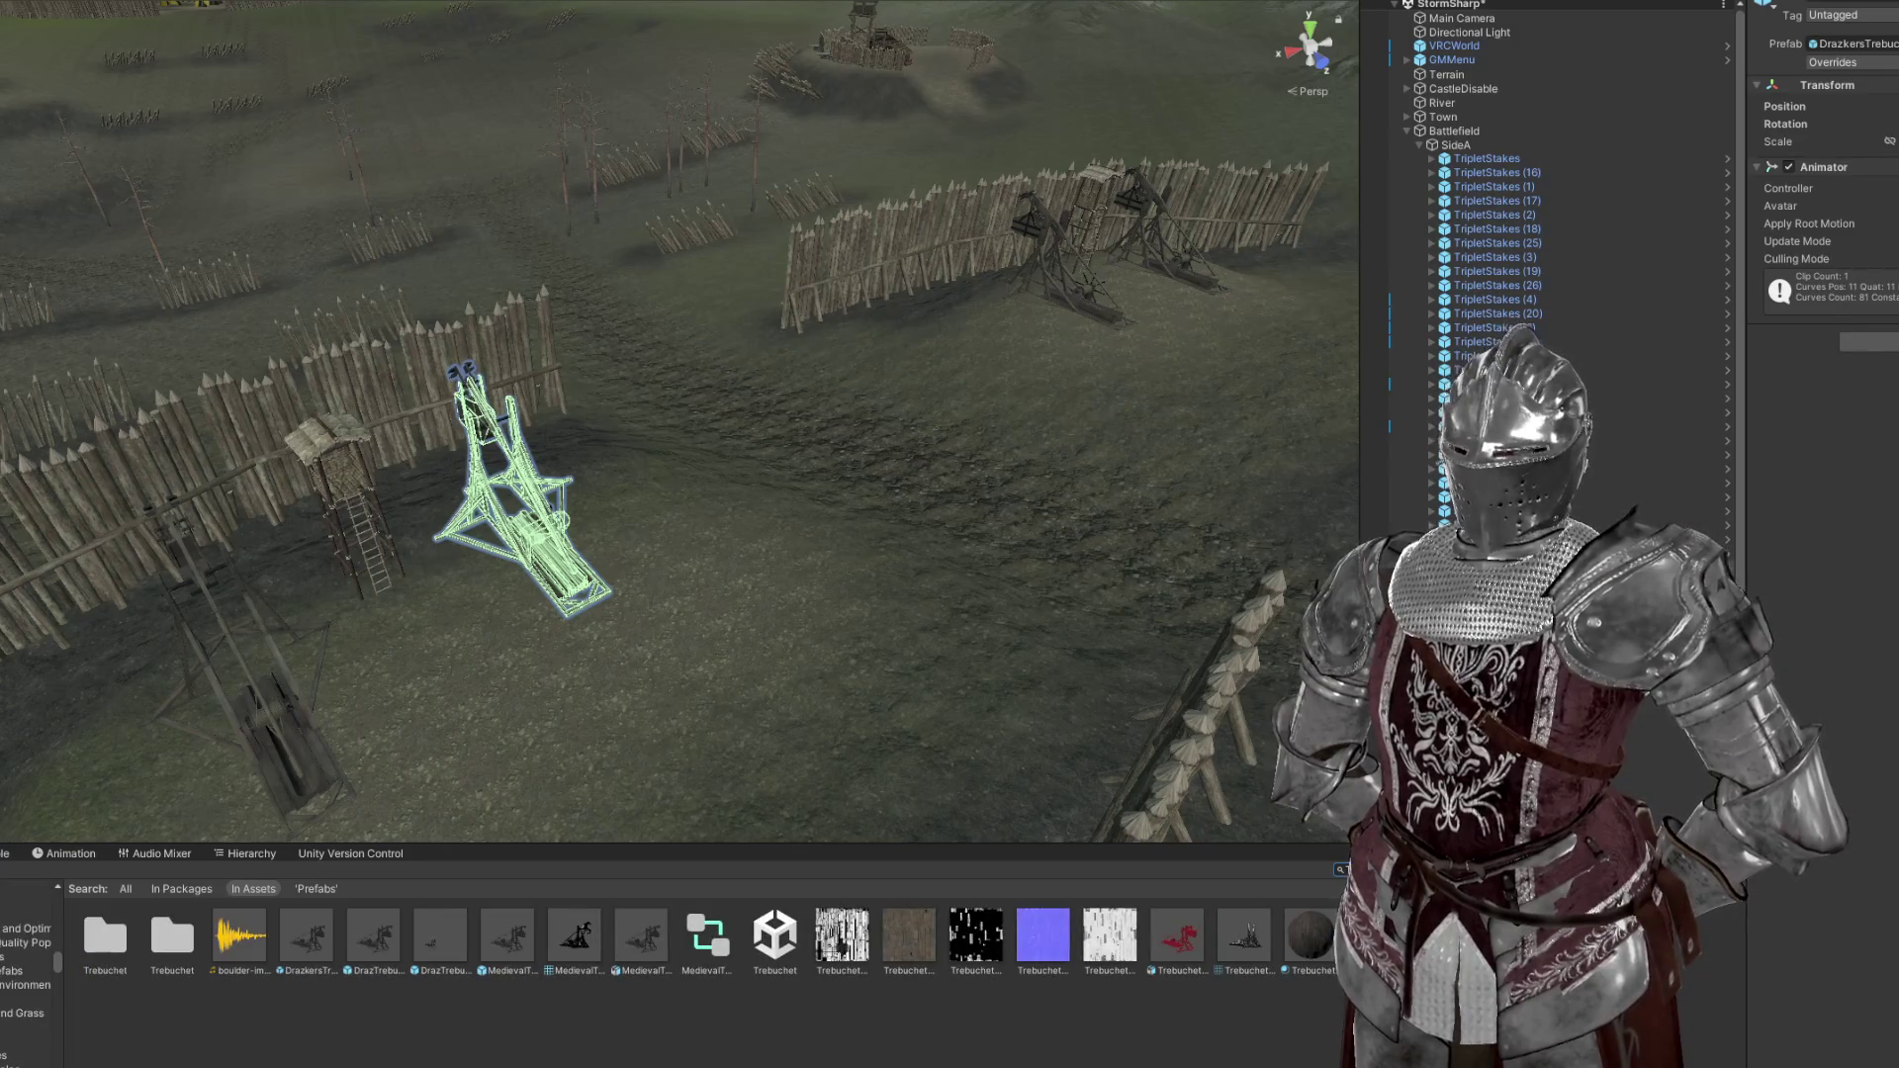
{"action": "type", "text": " t:prefab"}
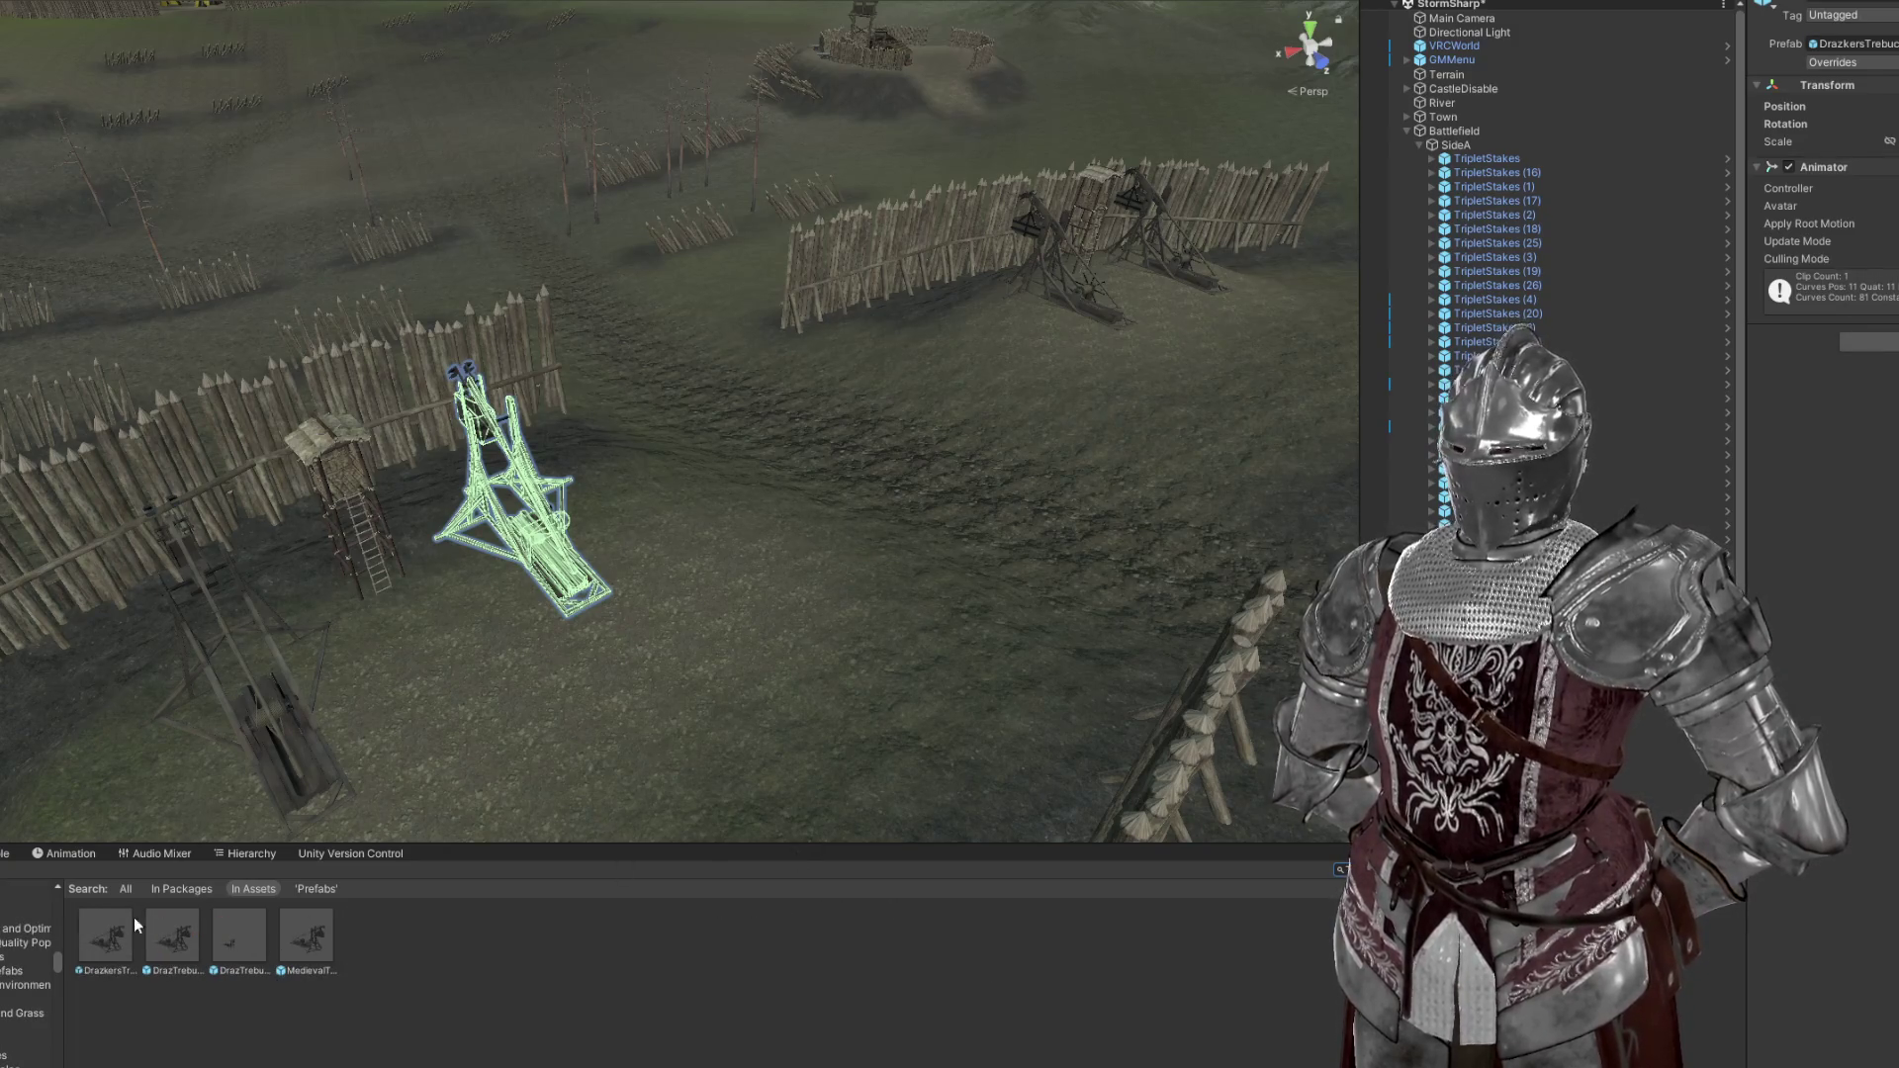
Compare the trebuchet prefab assets and find which one the scene's DrazkersTrebuchet uses
{"action": "left_click", "coordinate": [113, 937]}
{"action": "left_click", "coordinate": [172, 940]}
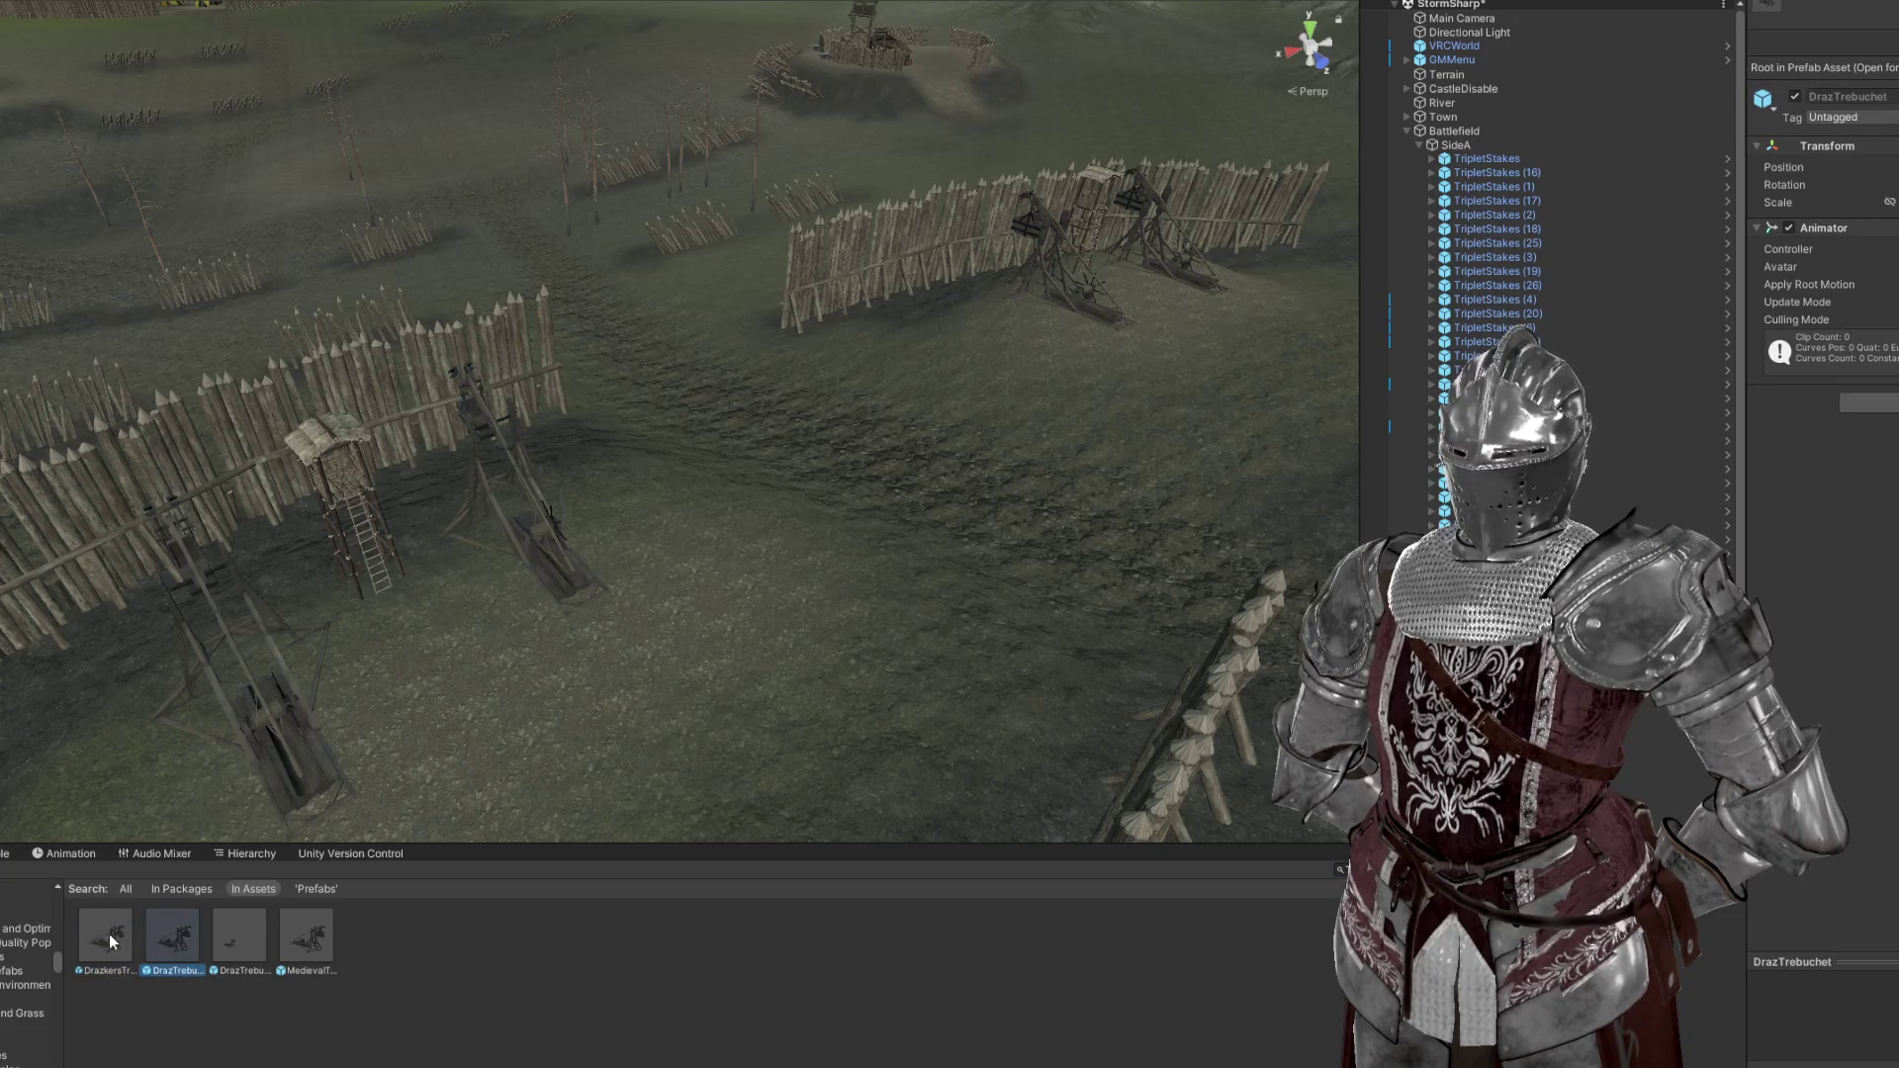
{"action": "left_click", "coordinate": [109, 940]}
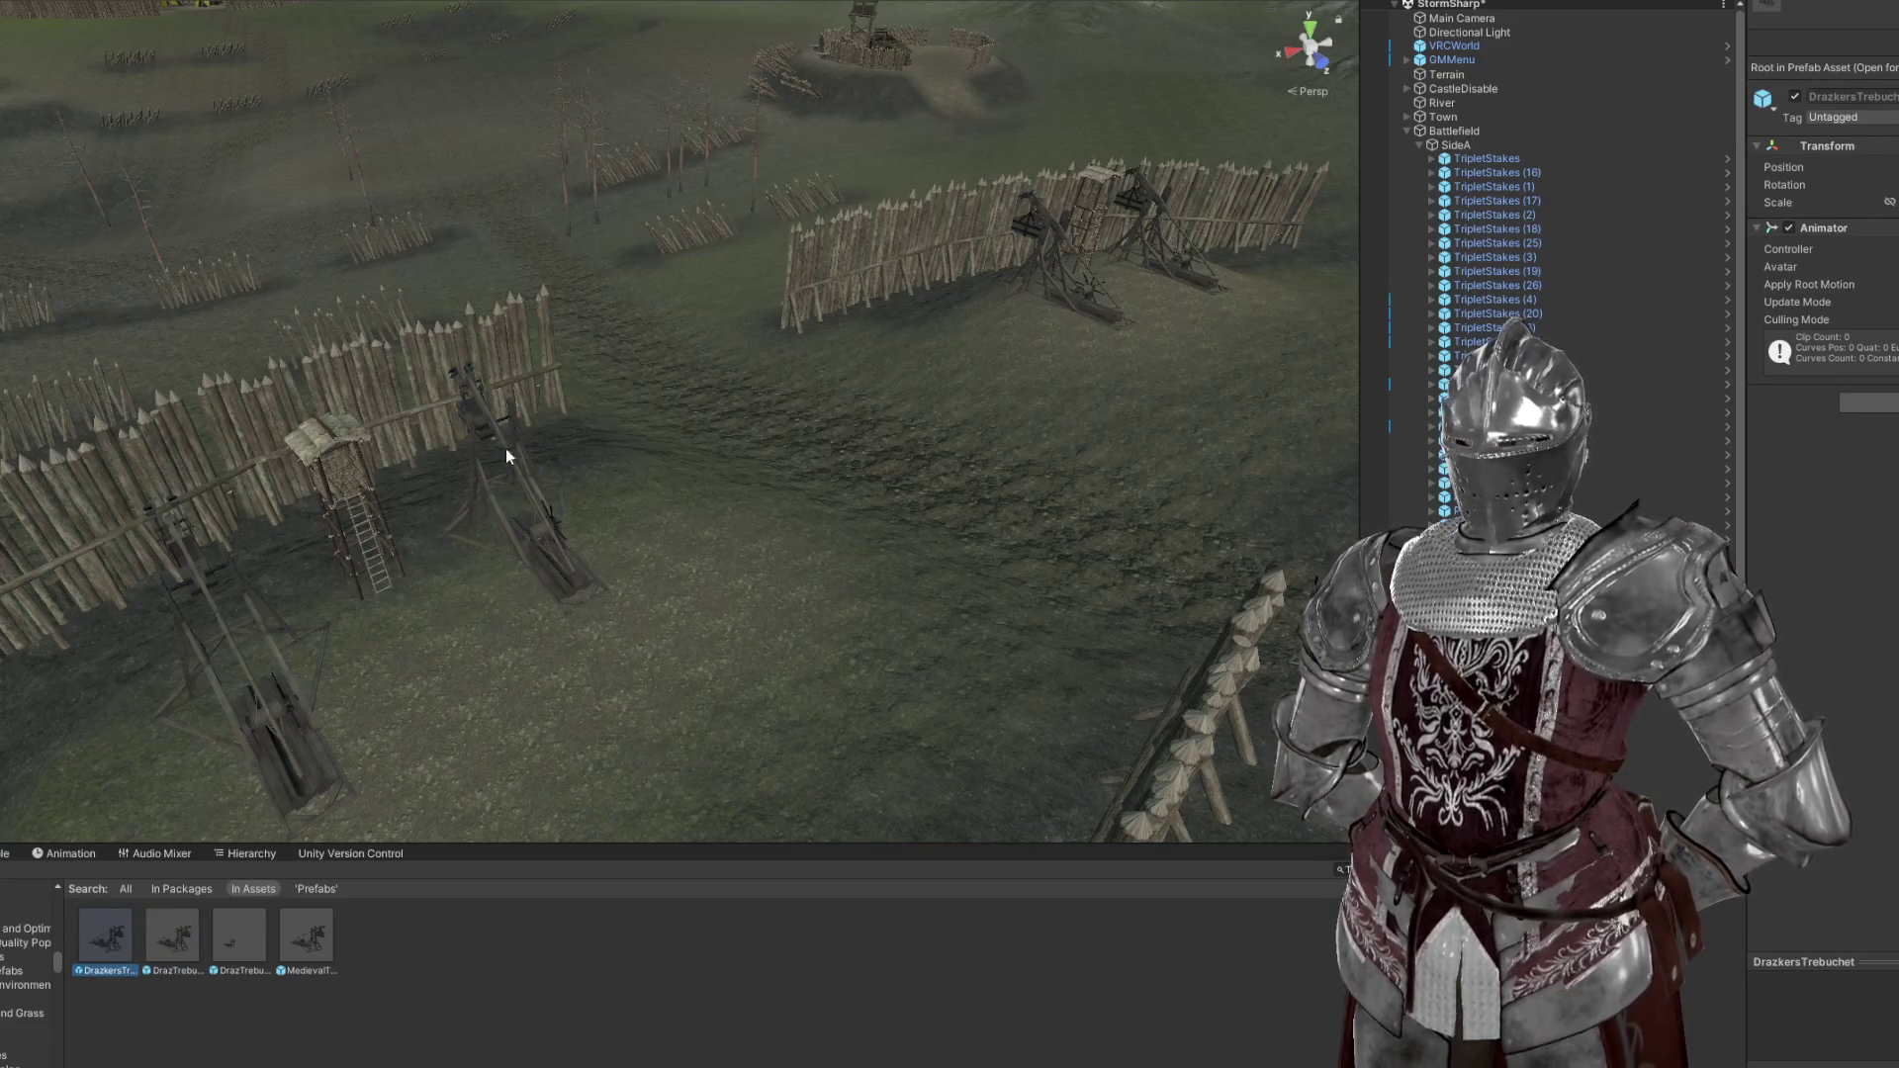
{"action": "left_click", "coordinate": [485, 416]}
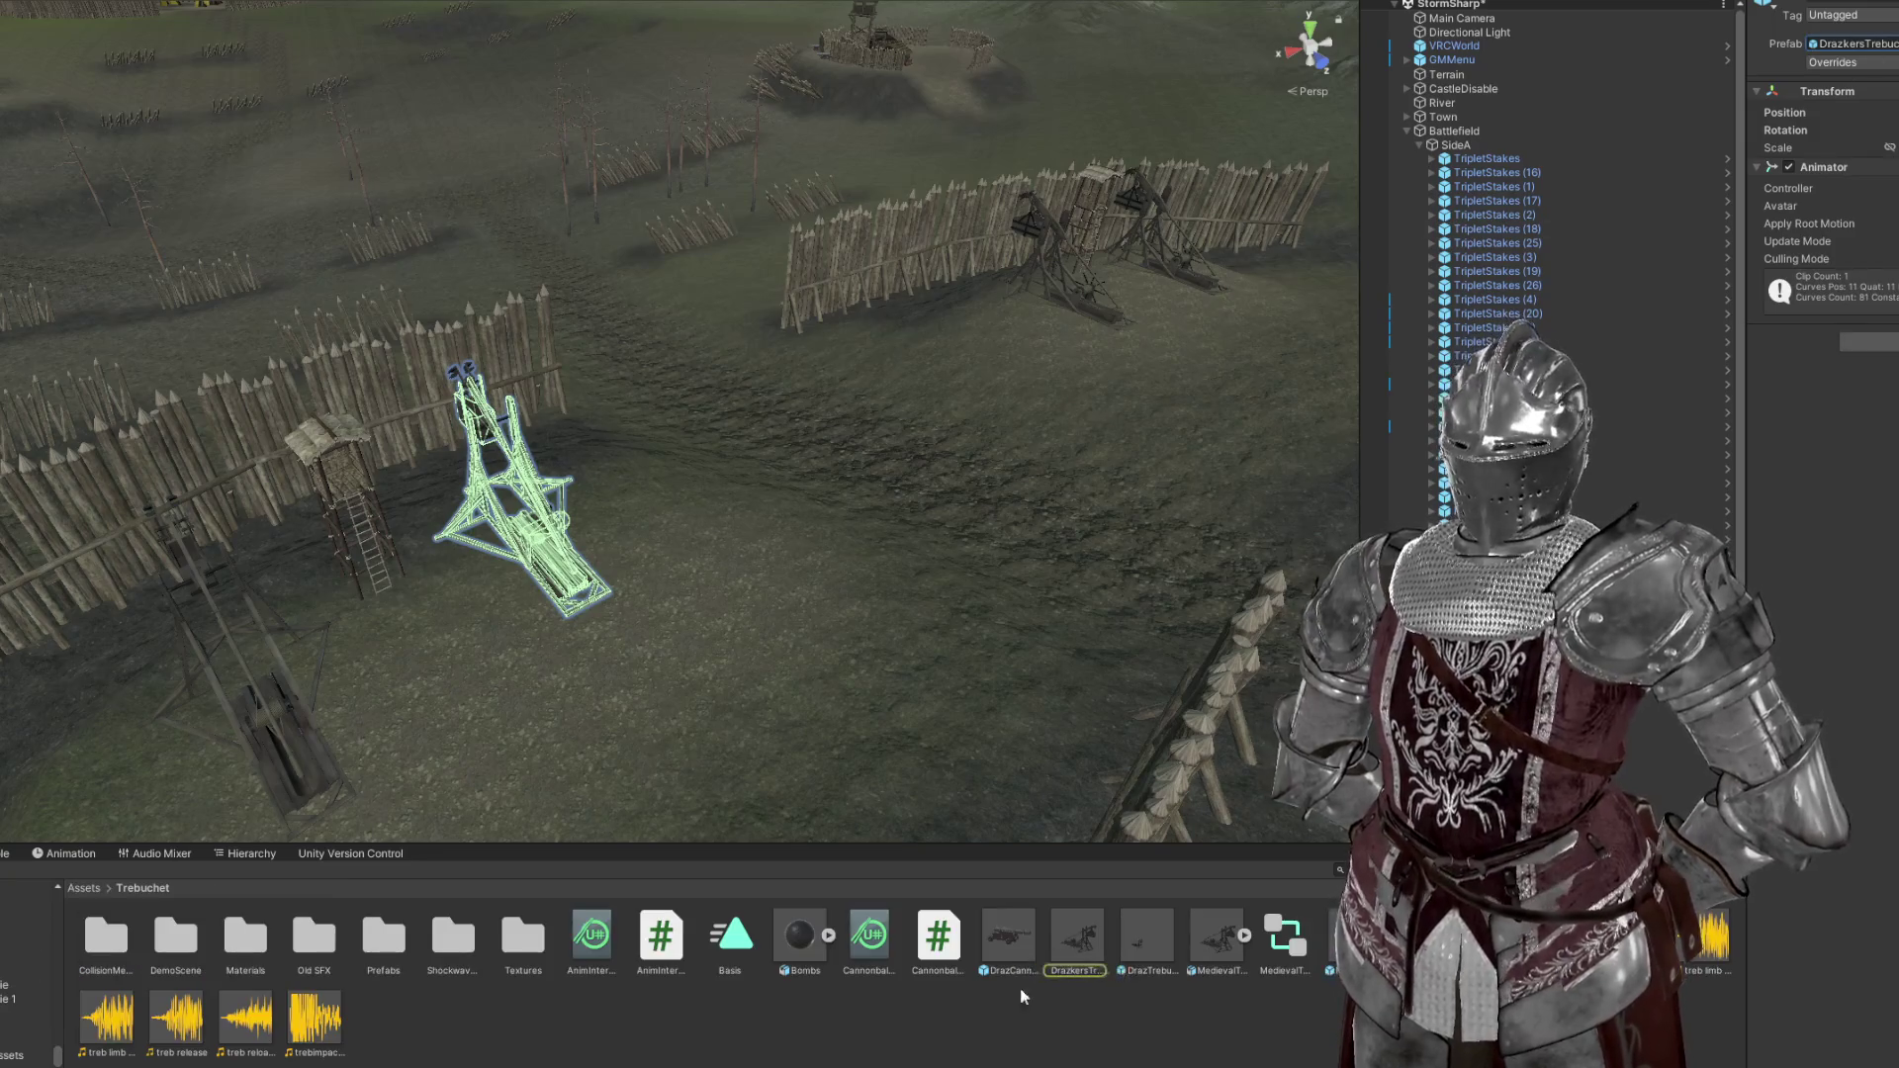
{"action": "left_click", "coordinate": [1088, 942]}
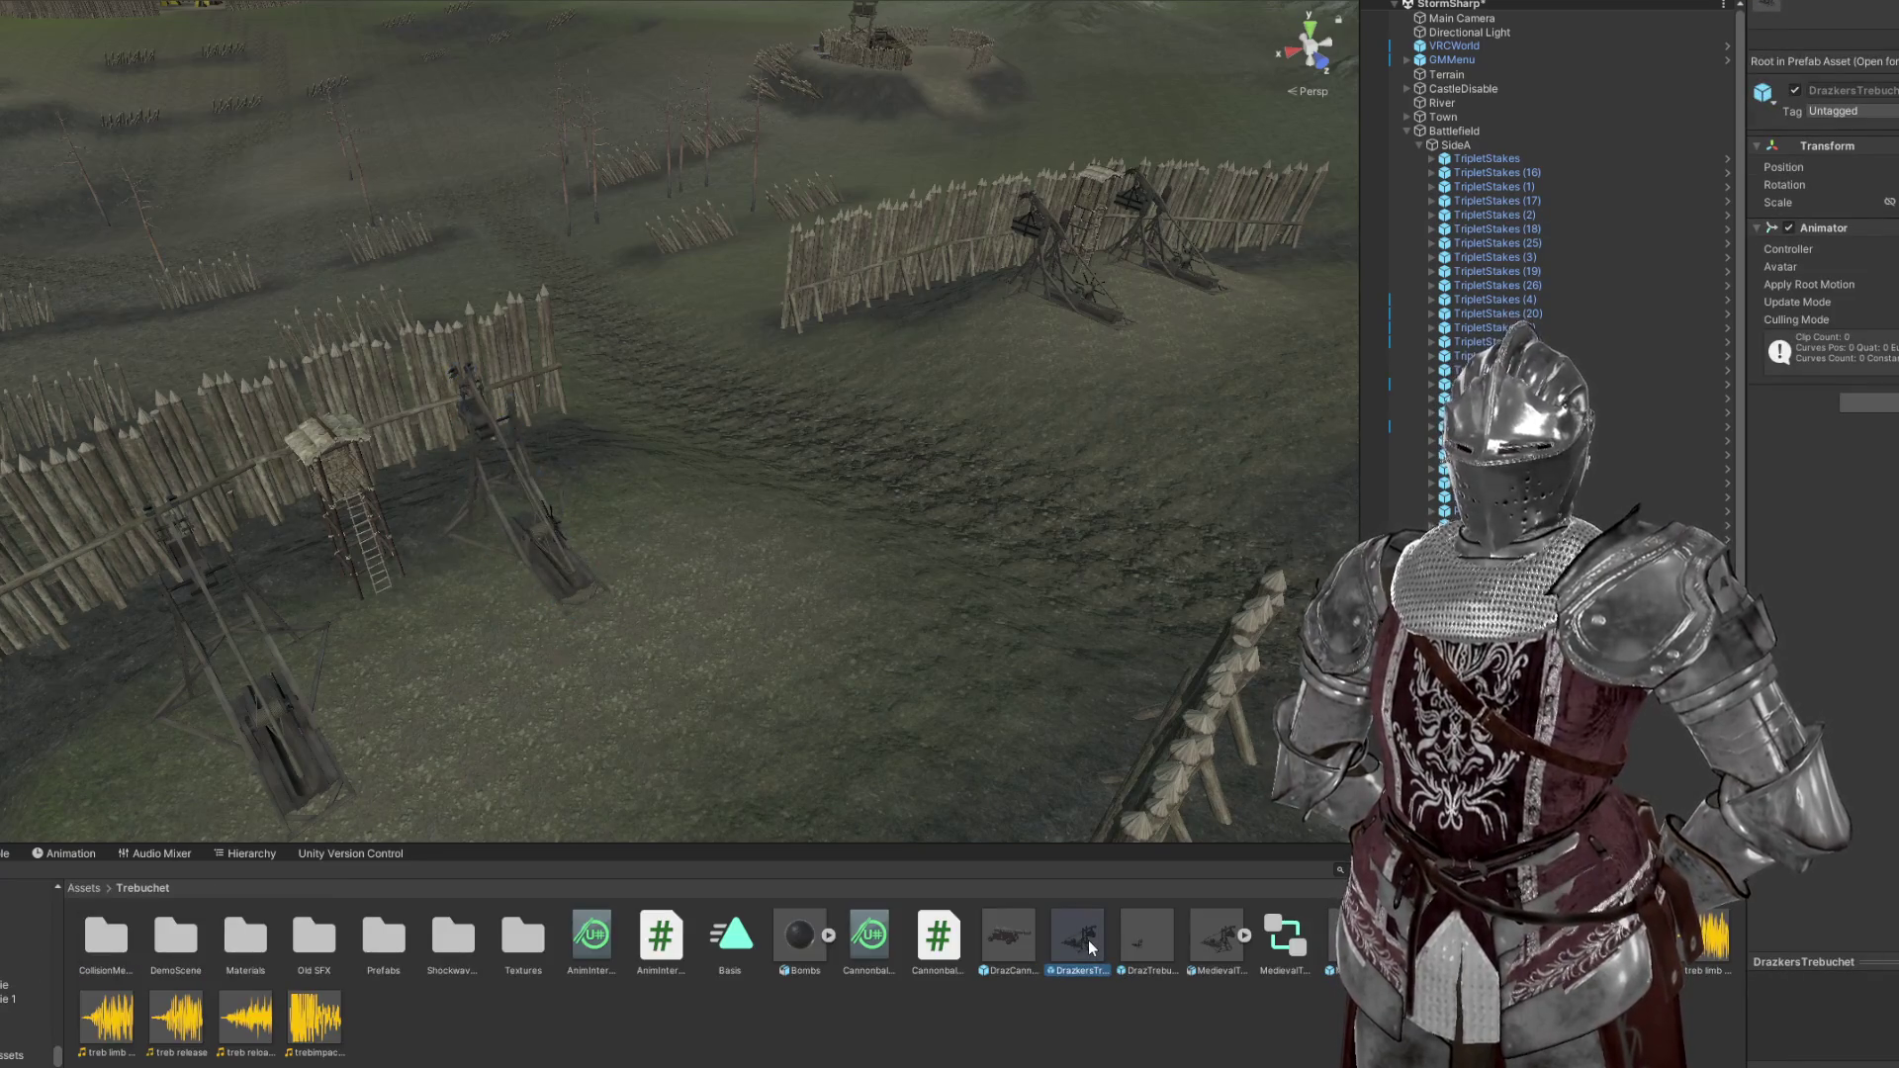
Drag the DrazTrebuchet prefab from Assets > Trebuchet onto open ground near the palisades
{"action": "left_click_drag", "start_coordinate": [1018, 755], "coordinate": [890, 633]}
{"action": "type", "text": "Trebuchet"}
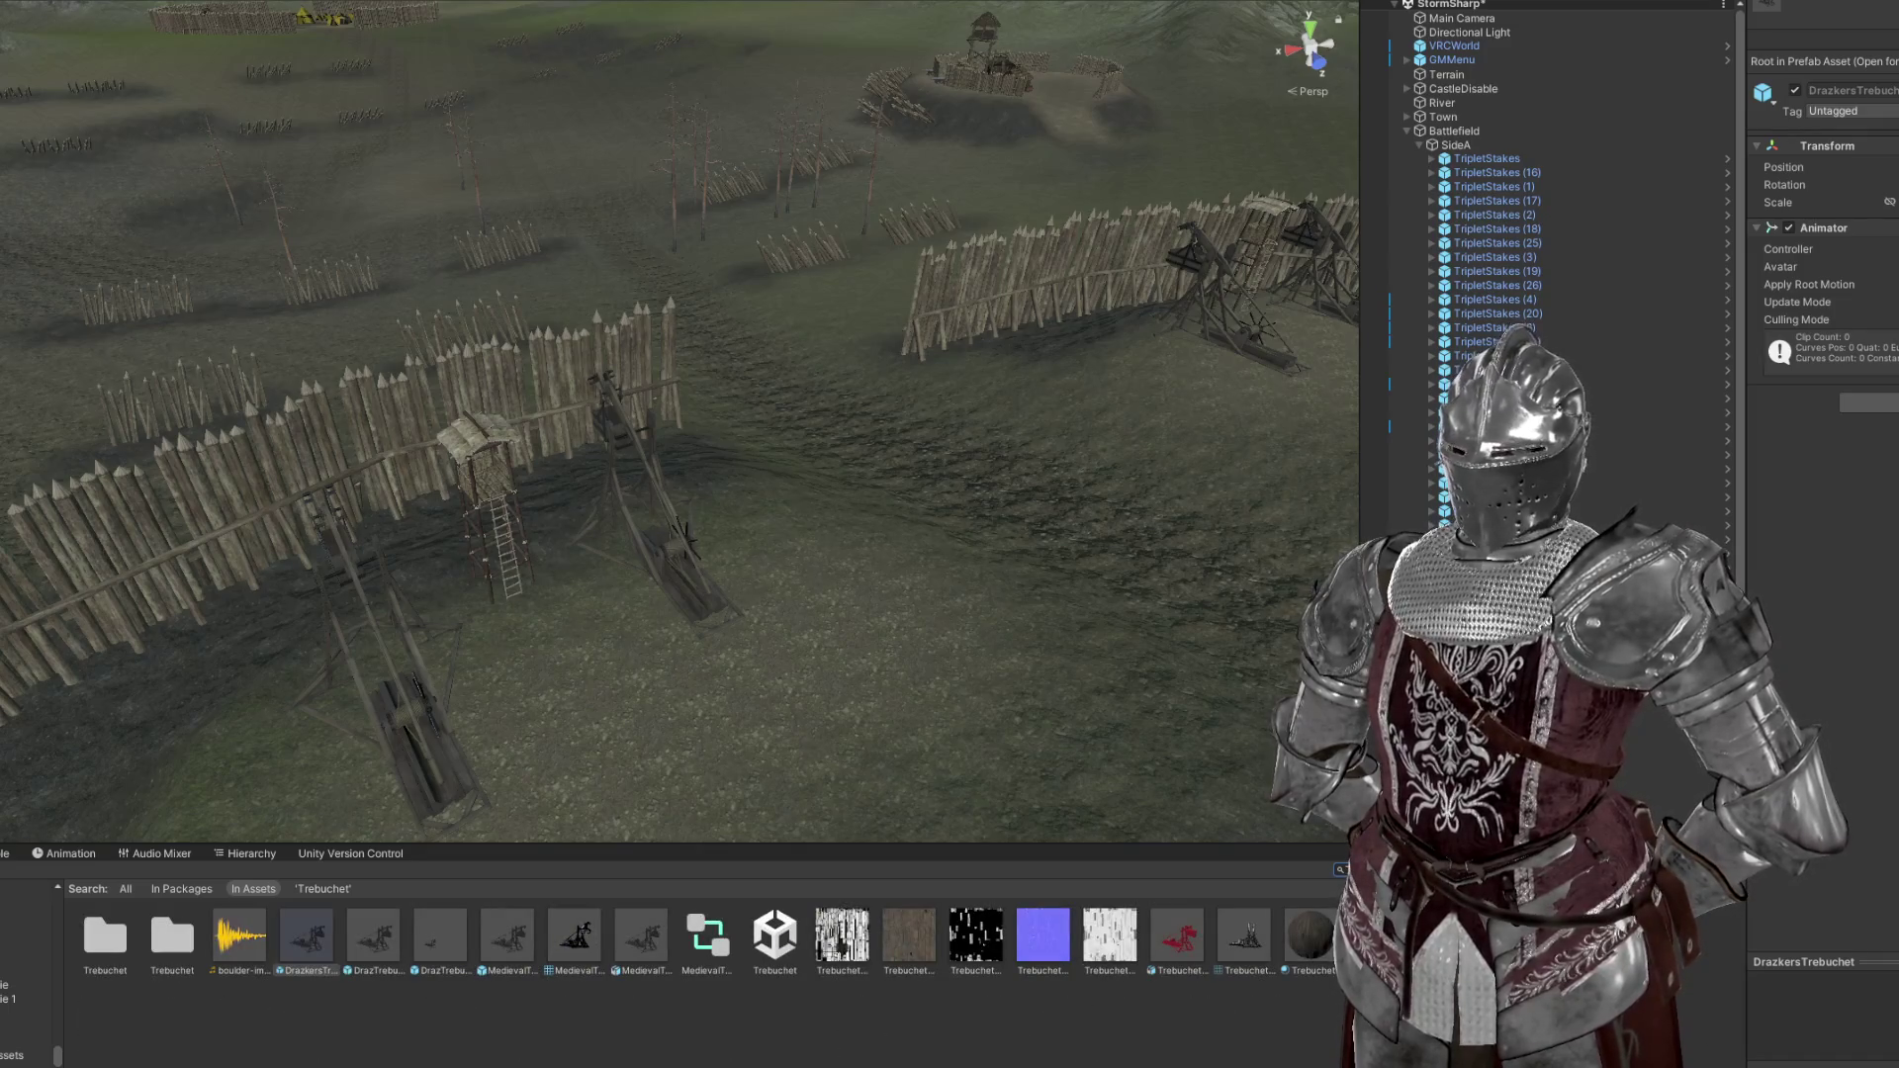
{"action": "left_click", "coordinate": [368, 949]}
{"action": "left_click_drag", "start_coordinate": [364, 946], "coordinate": [890, 672]}
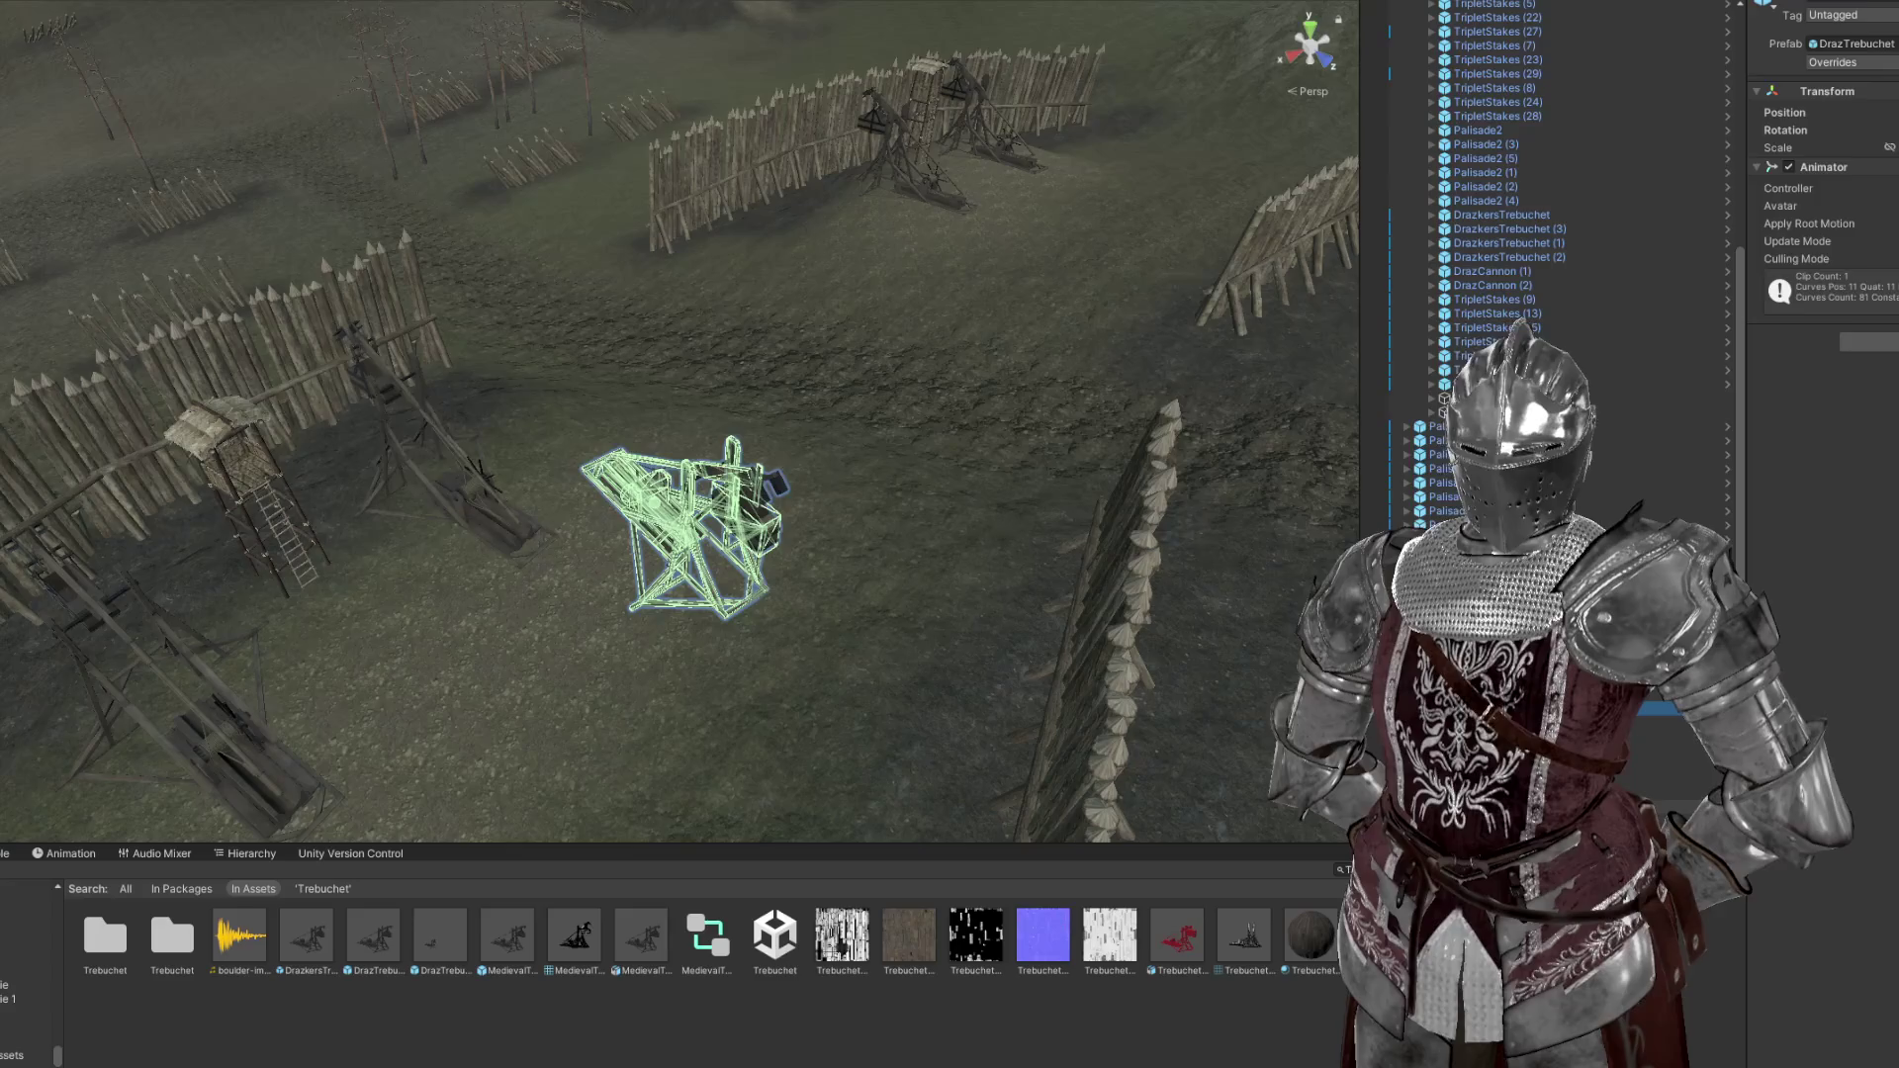
{"action": "left_click", "coordinate": [1682, 809]}
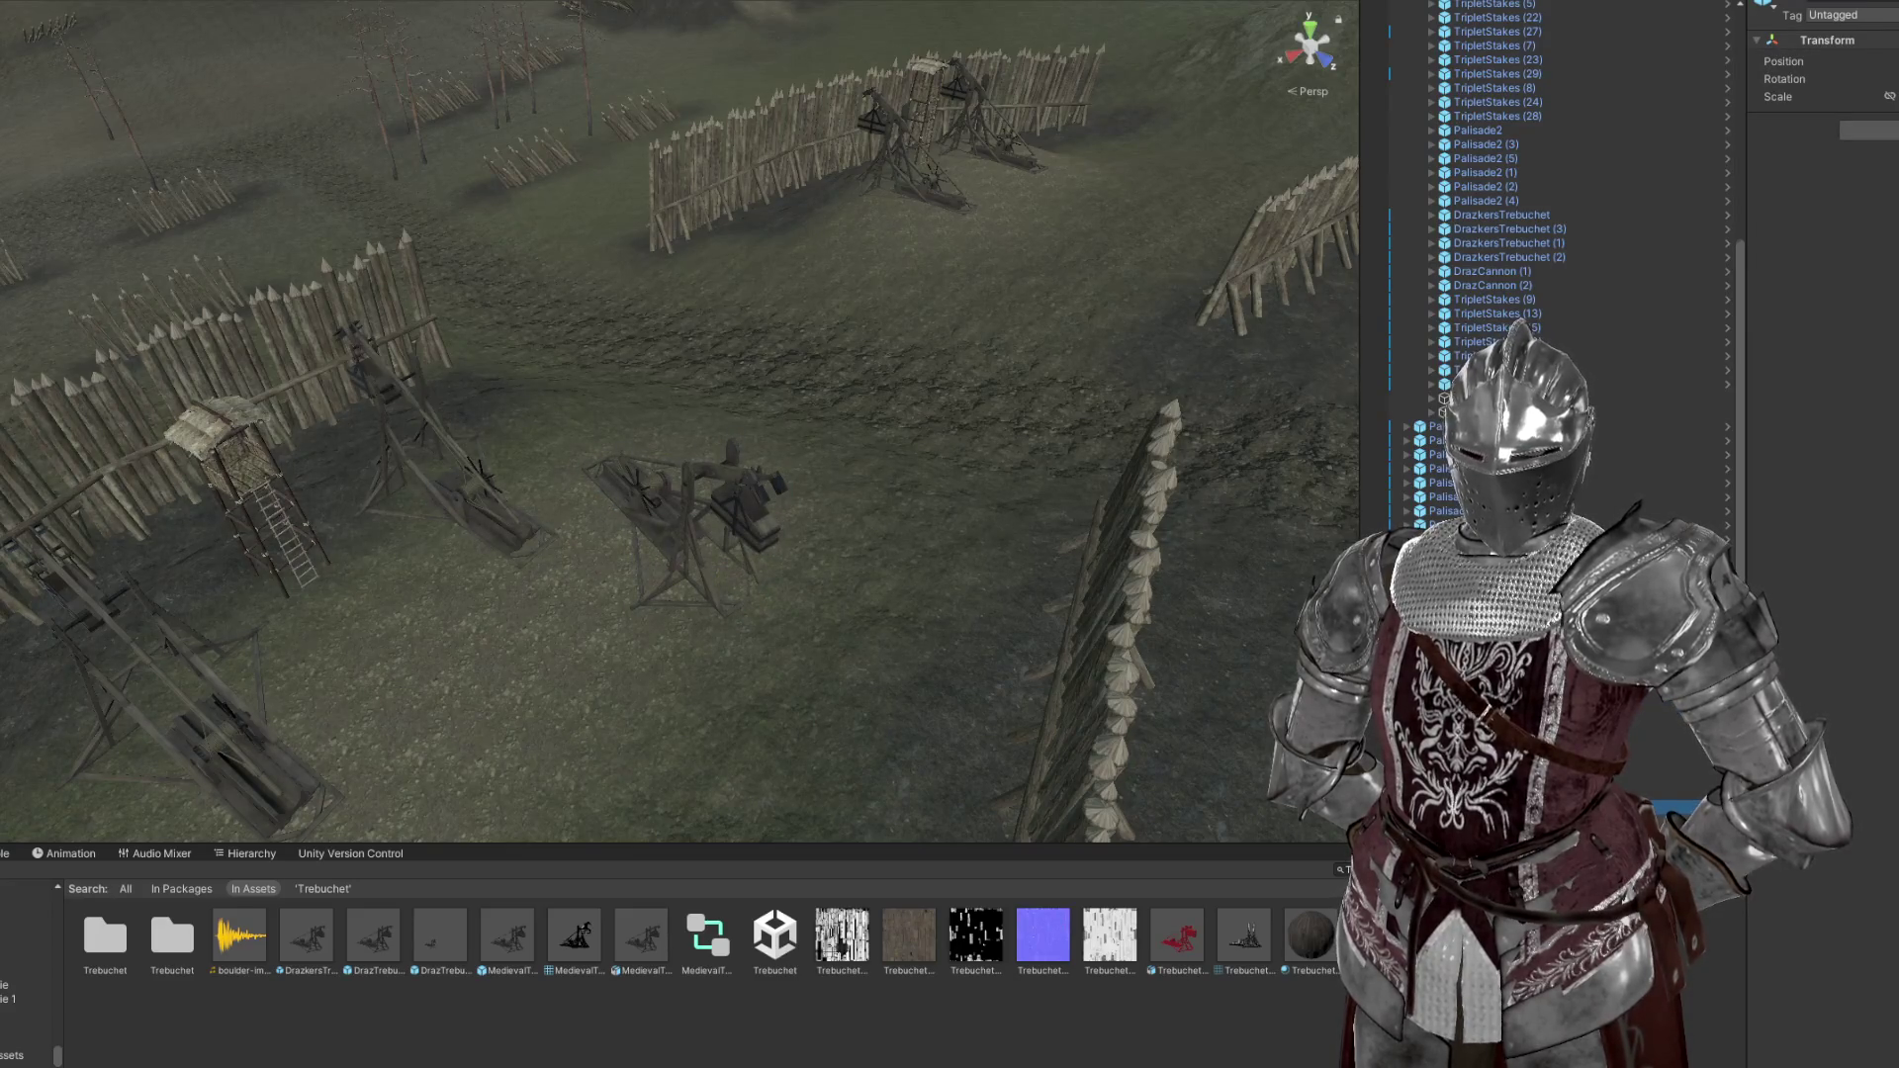
{"action": "scroll", "scroll_direction": "down", "scroll_amount": 3}
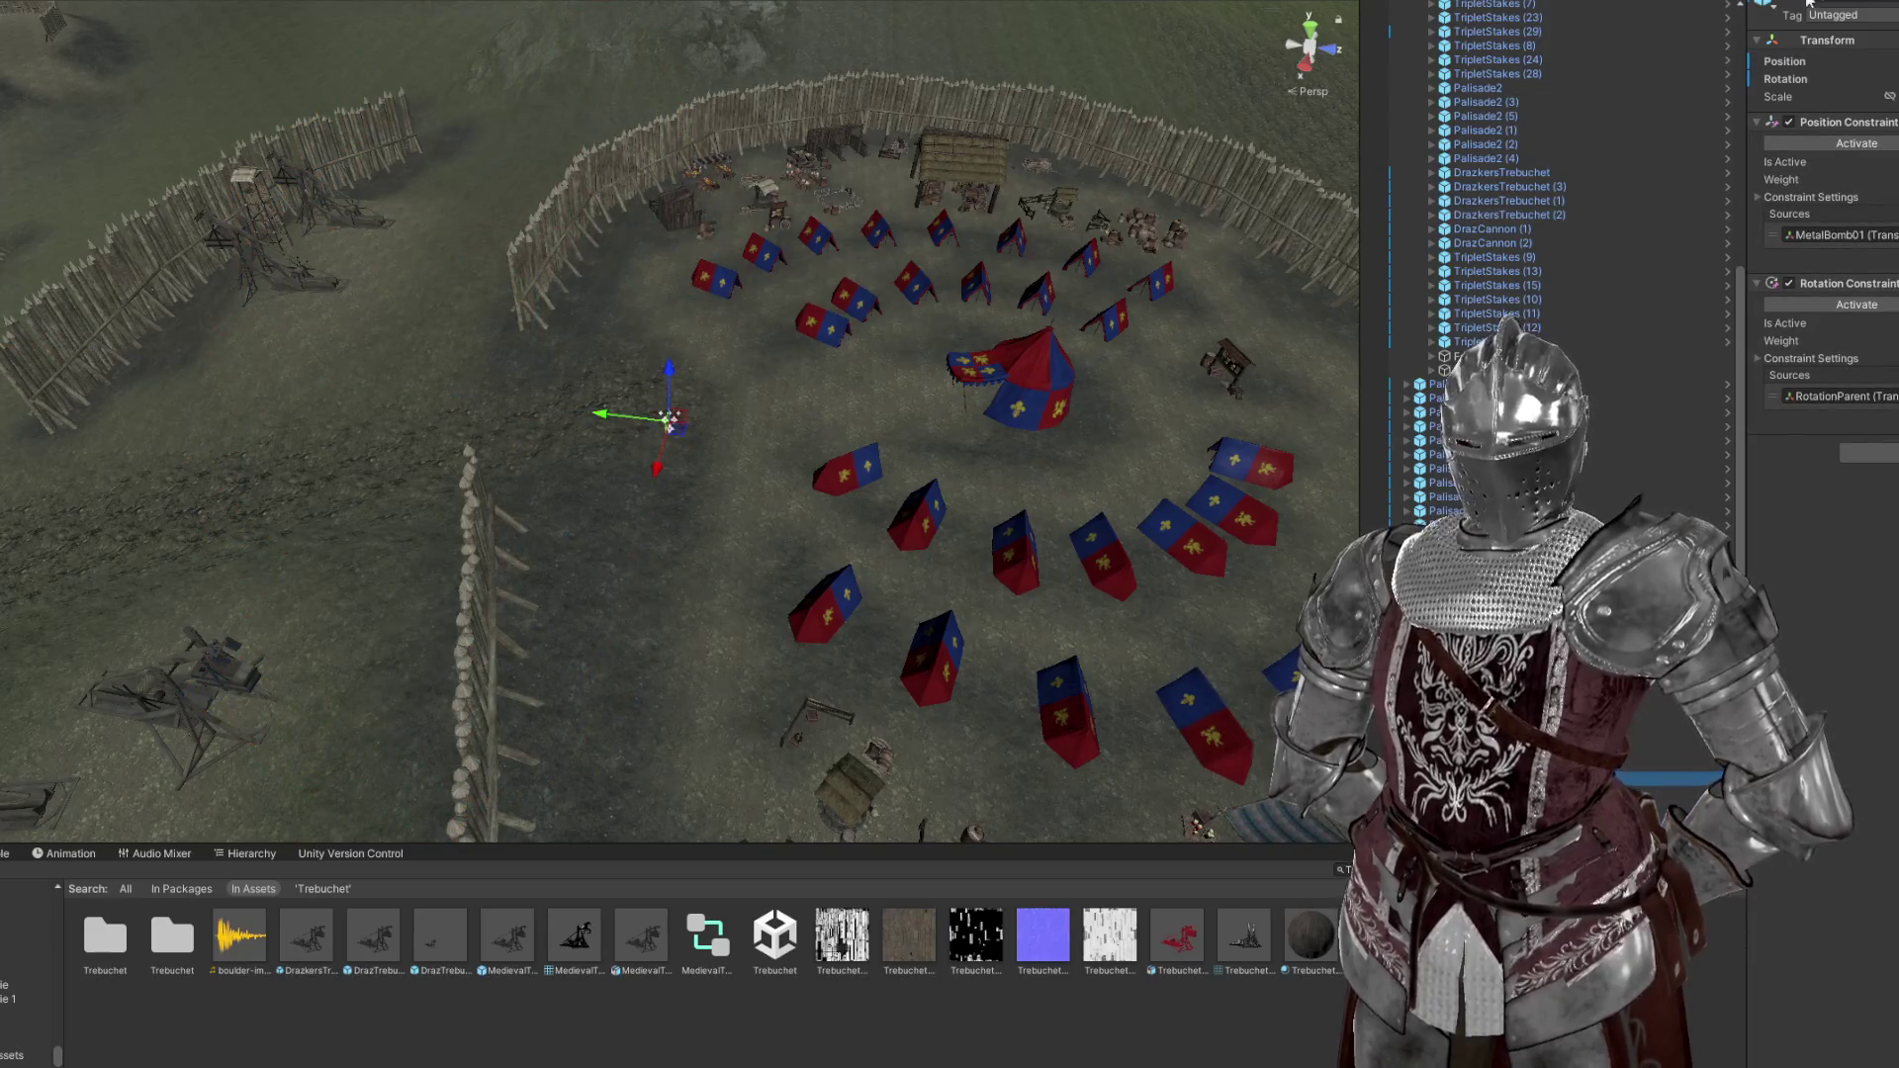
Frame the new DrazTrebuchet and slide it farther back across the ground
{"action": "left_click_drag", "start_coordinate": [821, 415], "coordinate": [880, 401]}
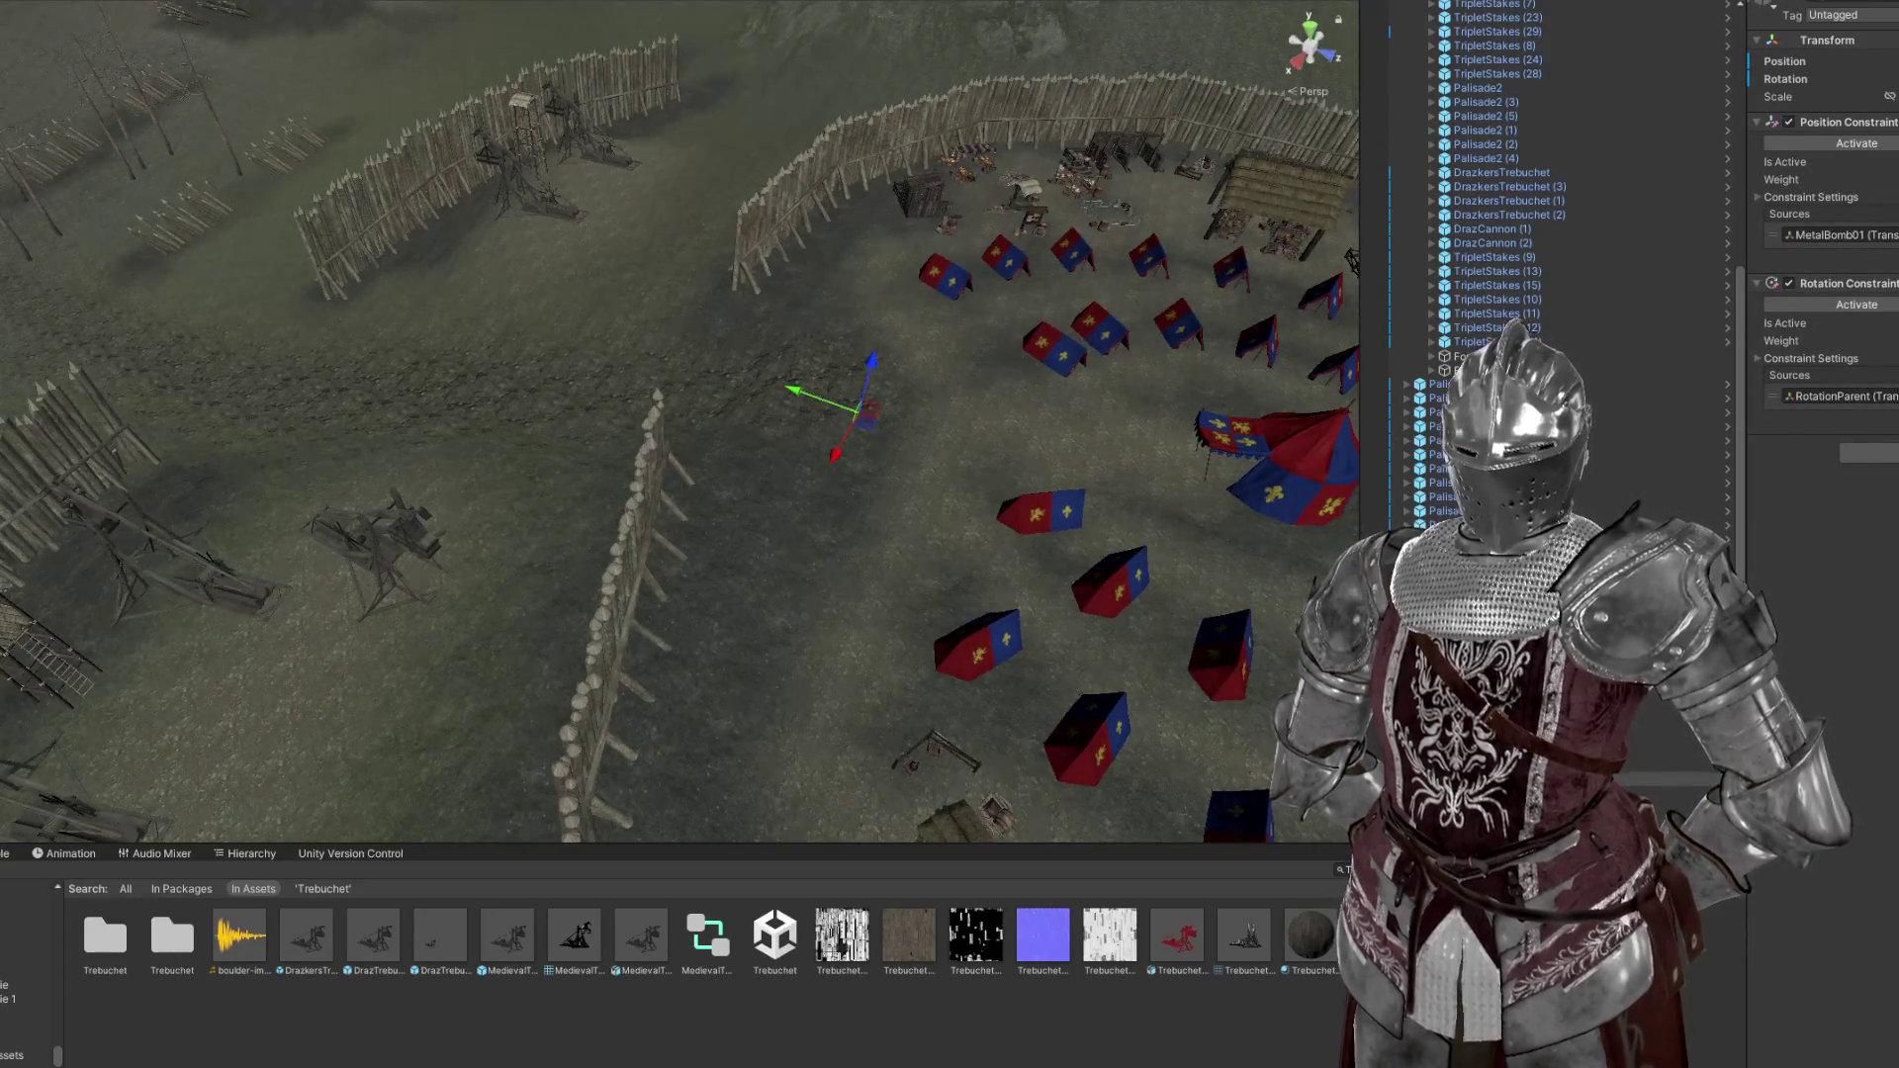
{"action": "left_click", "coordinate": [376, 545]}
{"action": "left_click_drag", "start_coordinate": [396, 554], "coordinate": [465, 568]}
{"action": "key", "text": "f"}
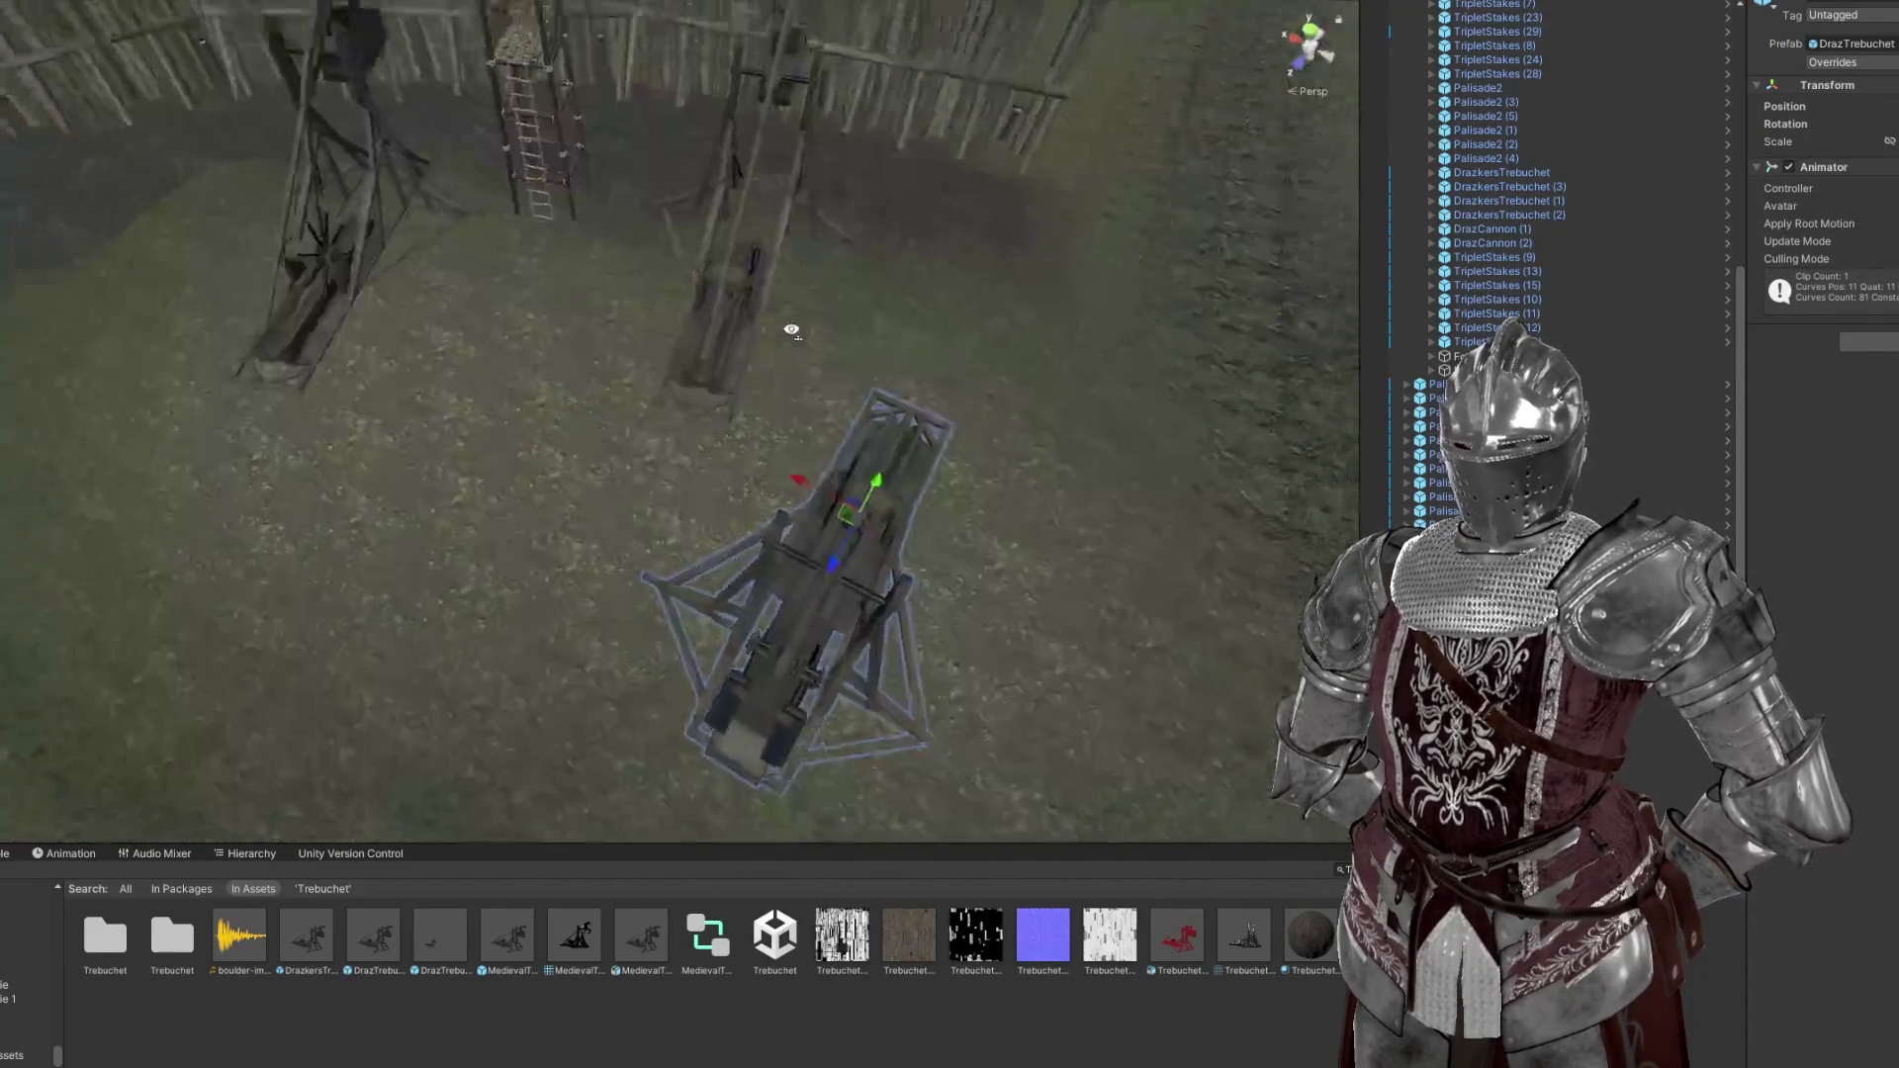
{"action": "left_click_drag", "start_coordinate": [806, 554], "coordinate": [792, 326]}
Delete the older DrazkersTrebuchet (1), then rotate the DrazTrebuchet around its vertical axis
{"action": "left_click", "coordinate": [767, 269]}
{"action": "key", "text": "Delete"}
{"action": "left_click", "coordinate": [802, 467]}
{"action": "key", "text": "e"}
{"action": "left_click_drag", "start_coordinate": [801, 467], "coordinate": [507, 327]}
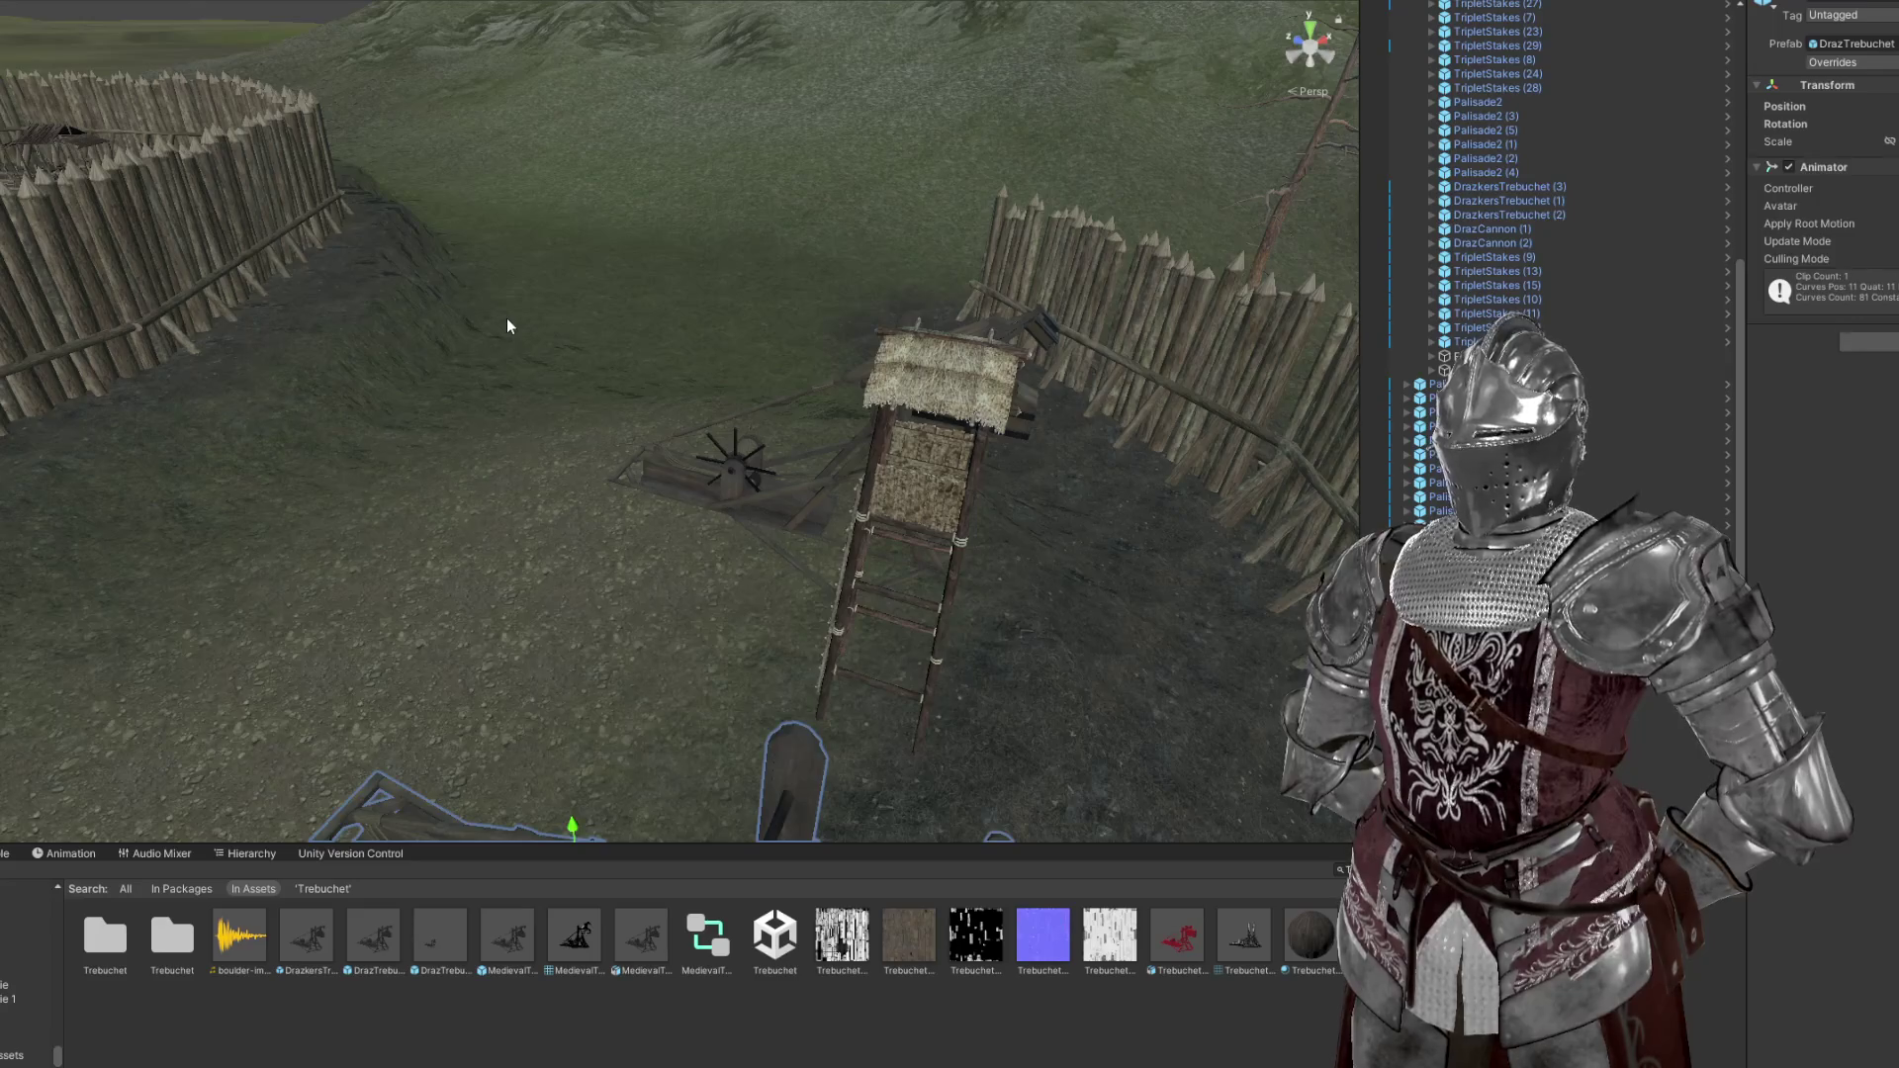
{"action": "left_click_drag", "start_coordinate": [506, 327], "coordinate": [885, 566]}
Delete another DrazkersTrebuchet and frame the DrazTrebuchet
{"action": "key", "text": "Delete"}
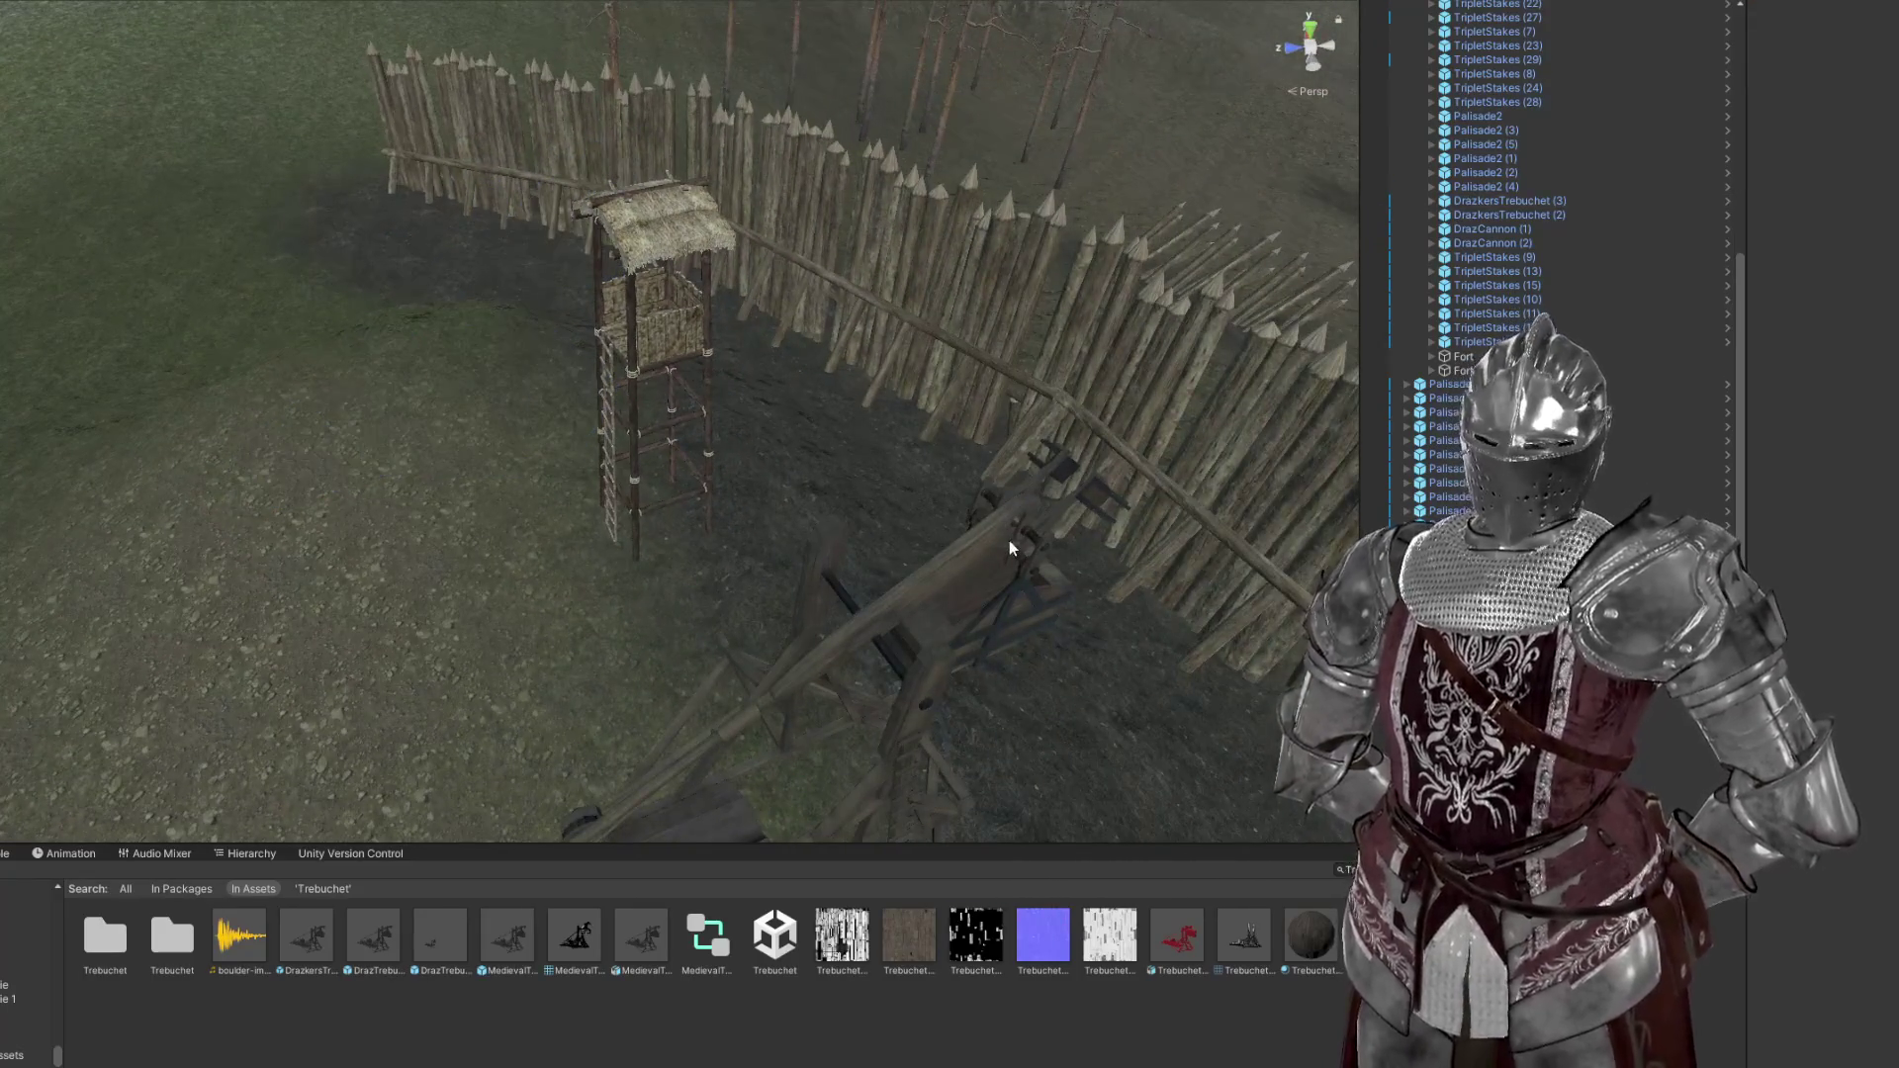
{"action": "left_click", "coordinate": [946, 556]}
{"action": "left_click", "coordinate": [1033, 475]}
{"action": "key", "text": "f"}
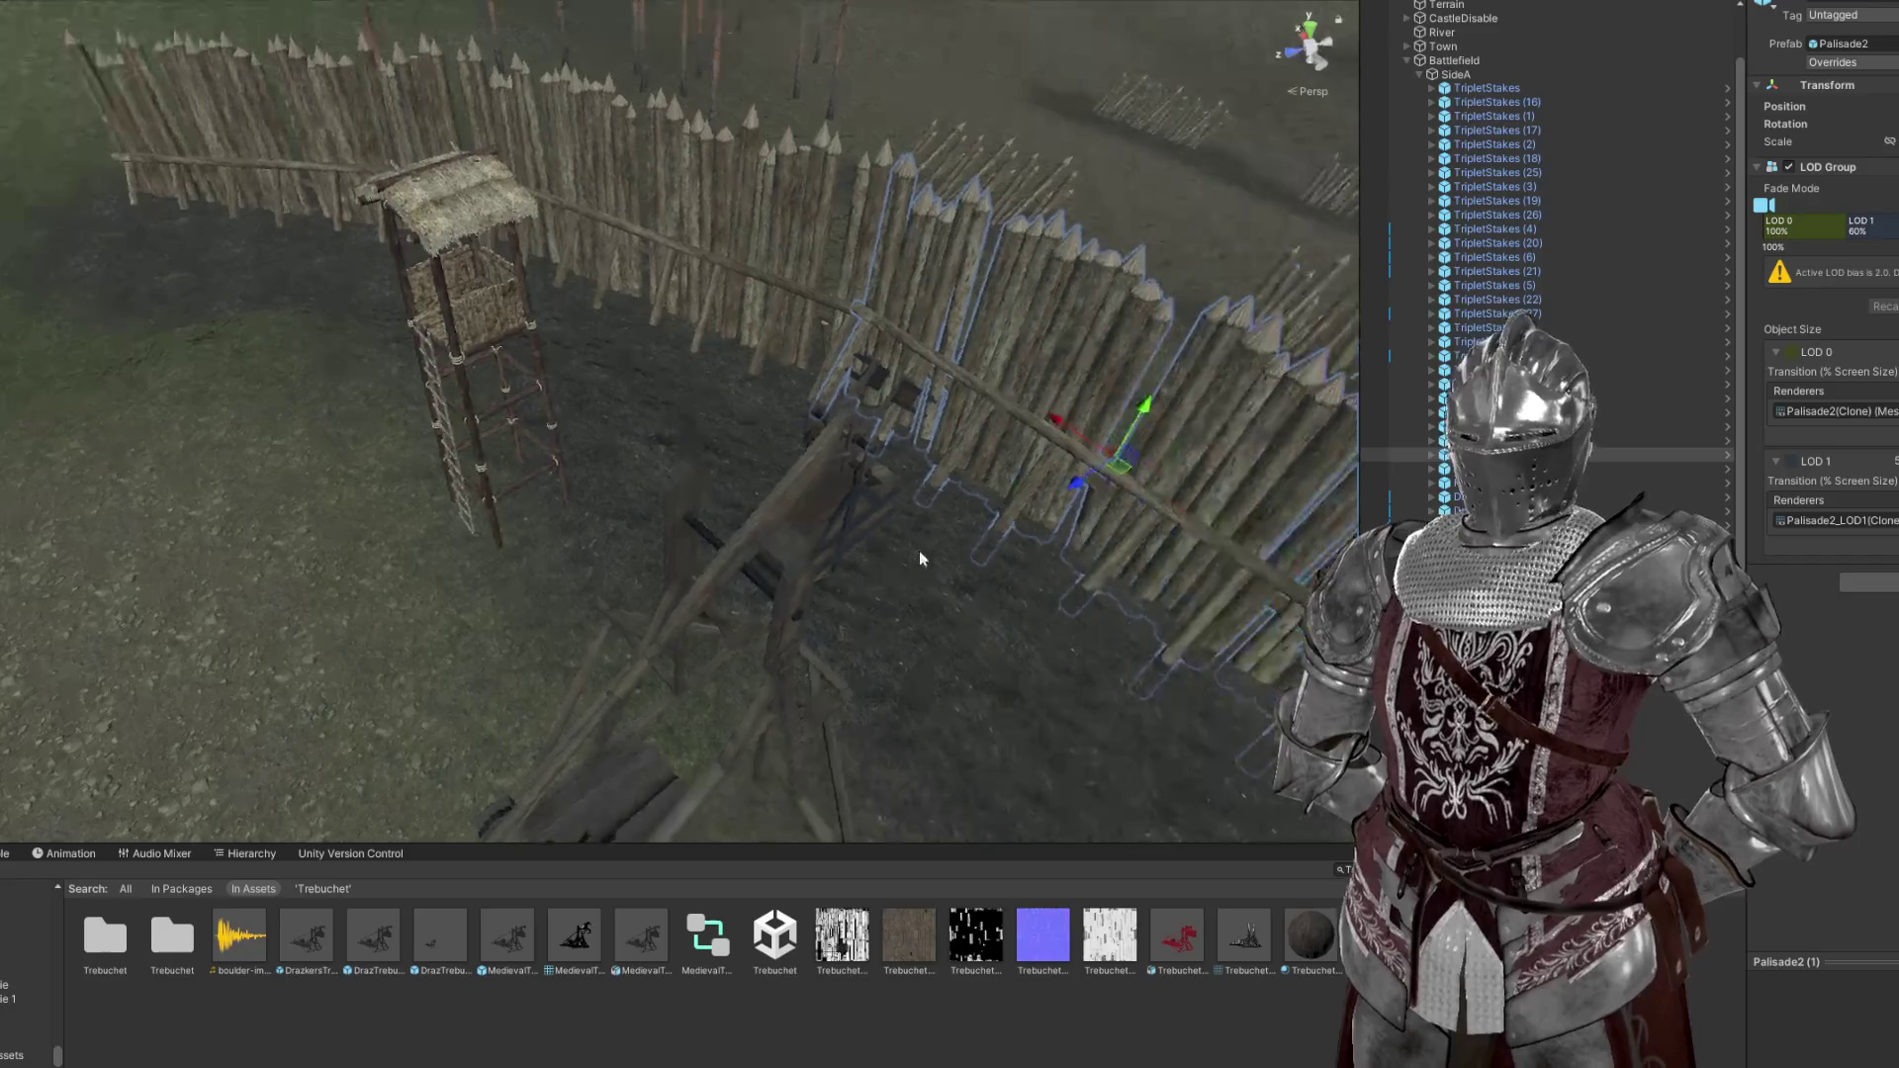
{"action": "left_click_drag", "start_coordinate": [857, 477], "coordinate": [978, 605]}
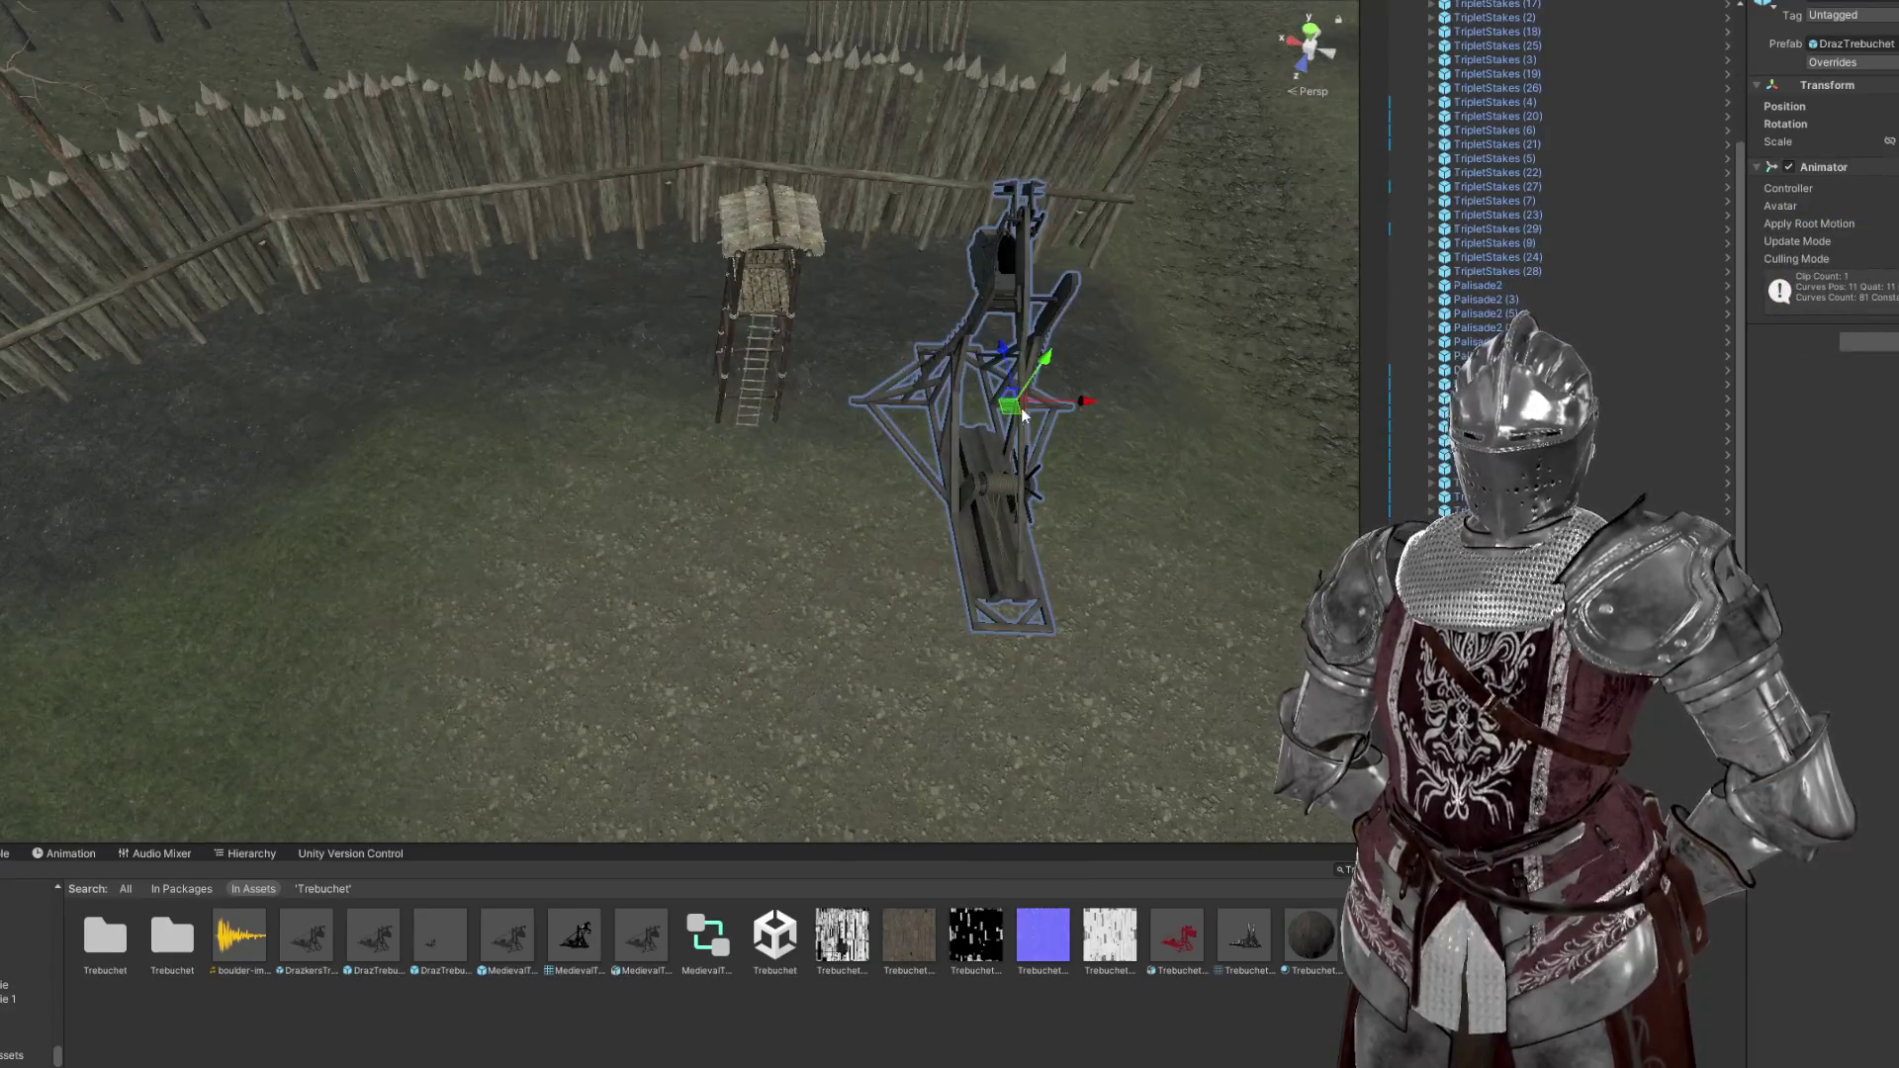
Duplicate the DrazTrebuchet with Ctrl+D and move the copy left of the original
{"action": "key", "text": "ctrl+d"}
{"action": "left_click_drag", "start_coordinate": [1017, 415], "coordinate": [1004, 287]}
{"action": "key", "text": "f"}
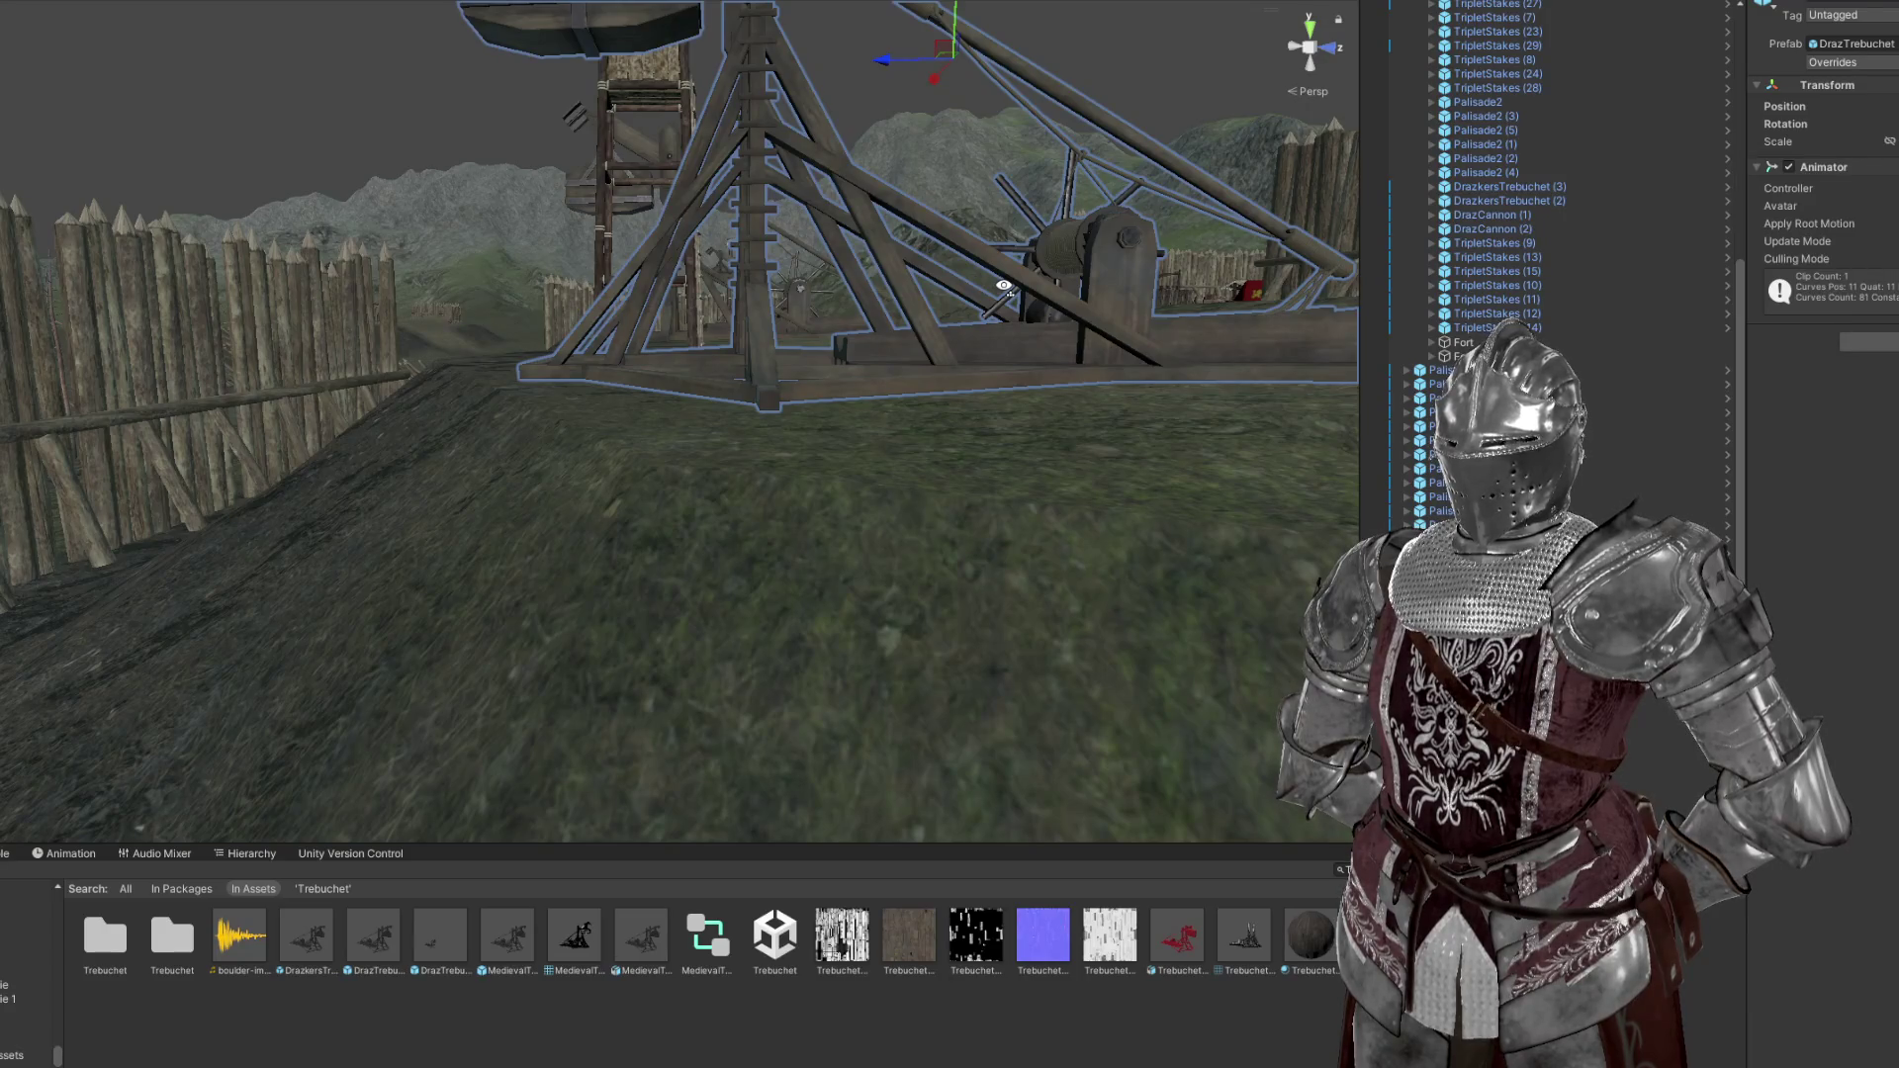
{"action": "left_click_drag", "start_coordinate": [1004, 287], "coordinate": [705, 463]}
Delete the two remaining older Drazkers trebuchets together
{"action": "left_click", "coordinate": [799, 382]}
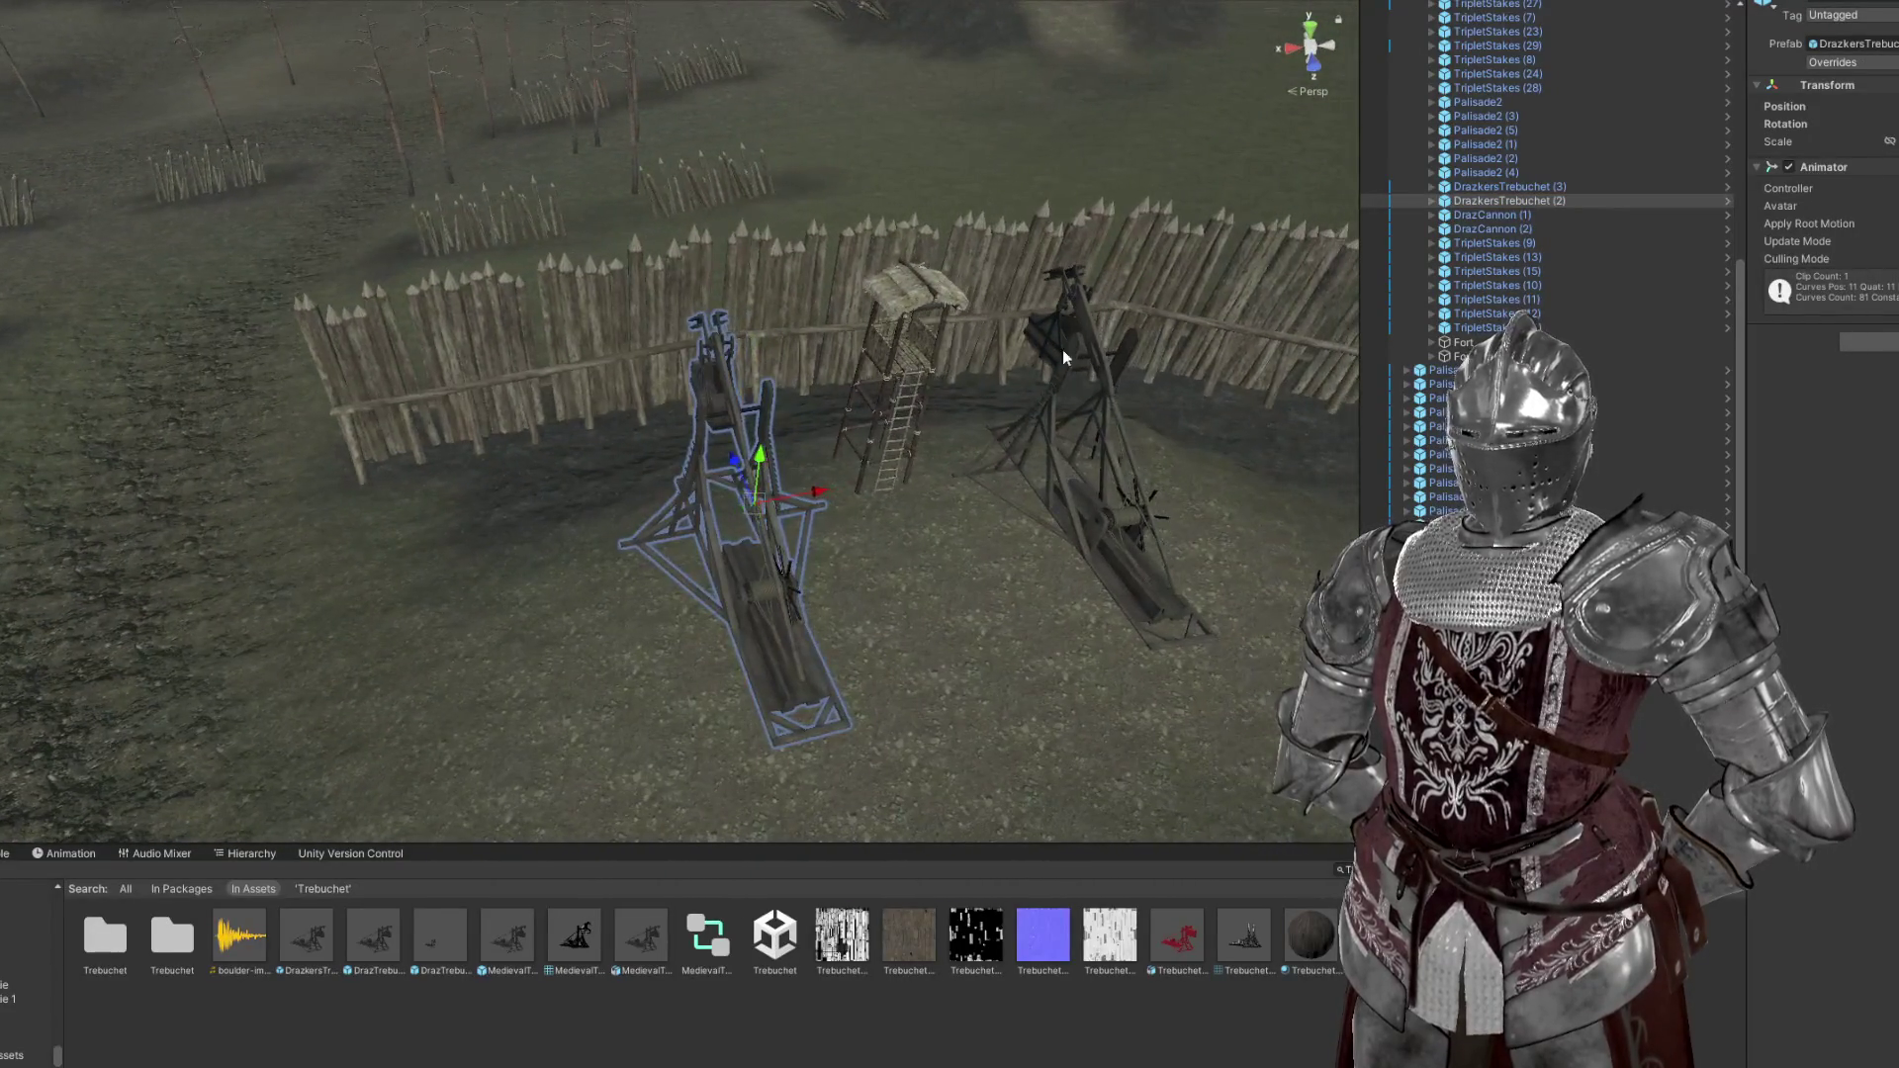
{"action": "left_click", "coordinate": [1058, 352]}
{"action": "key", "text": "Delete"}
{"action": "left_click_drag", "start_coordinate": [589, 348], "coordinate": [696, 350]}
Select both DrazTrebuchets and reposition them together beside the watchtower
{"action": "left_click", "coordinate": [613, 293]}
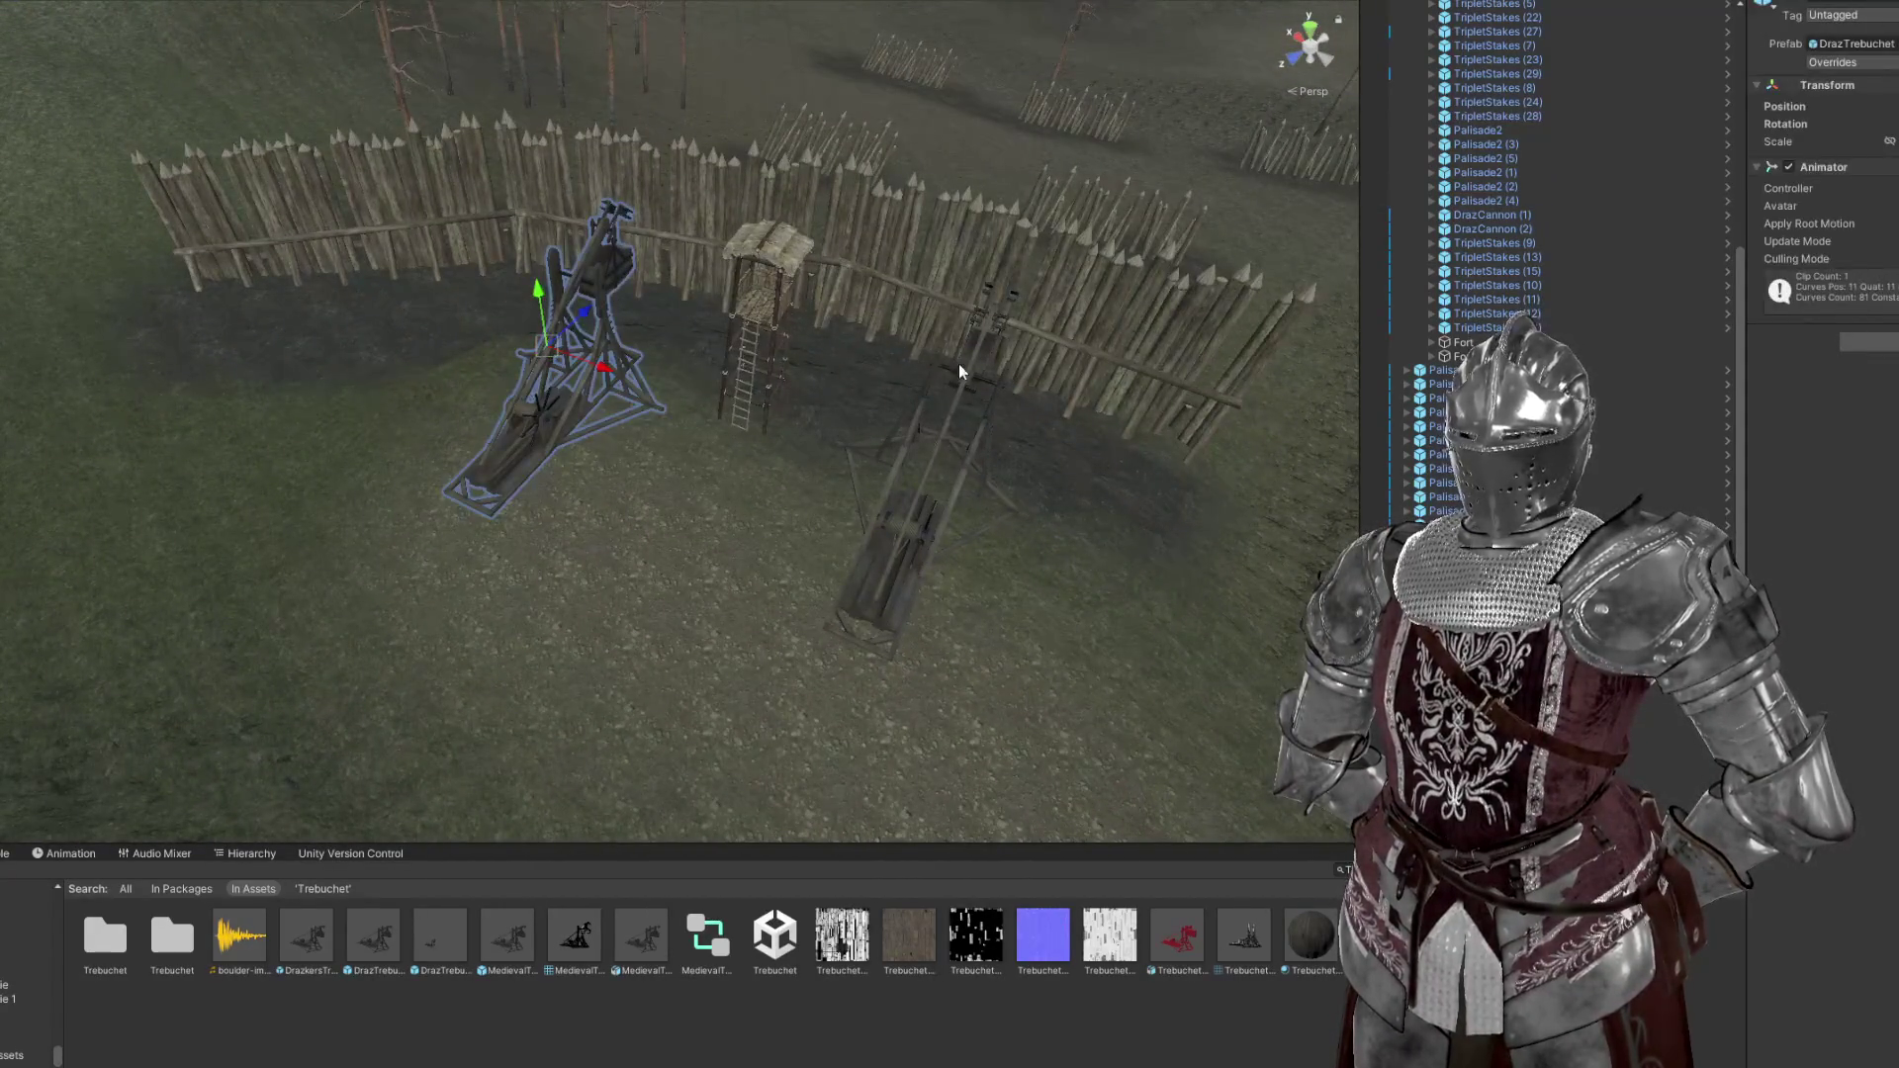
{"action": "left_click", "coordinate": [955, 368]}
{"action": "left_click_drag", "start_coordinate": [956, 368], "coordinate": [834, 502]}
{"action": "key", "text": "w"}
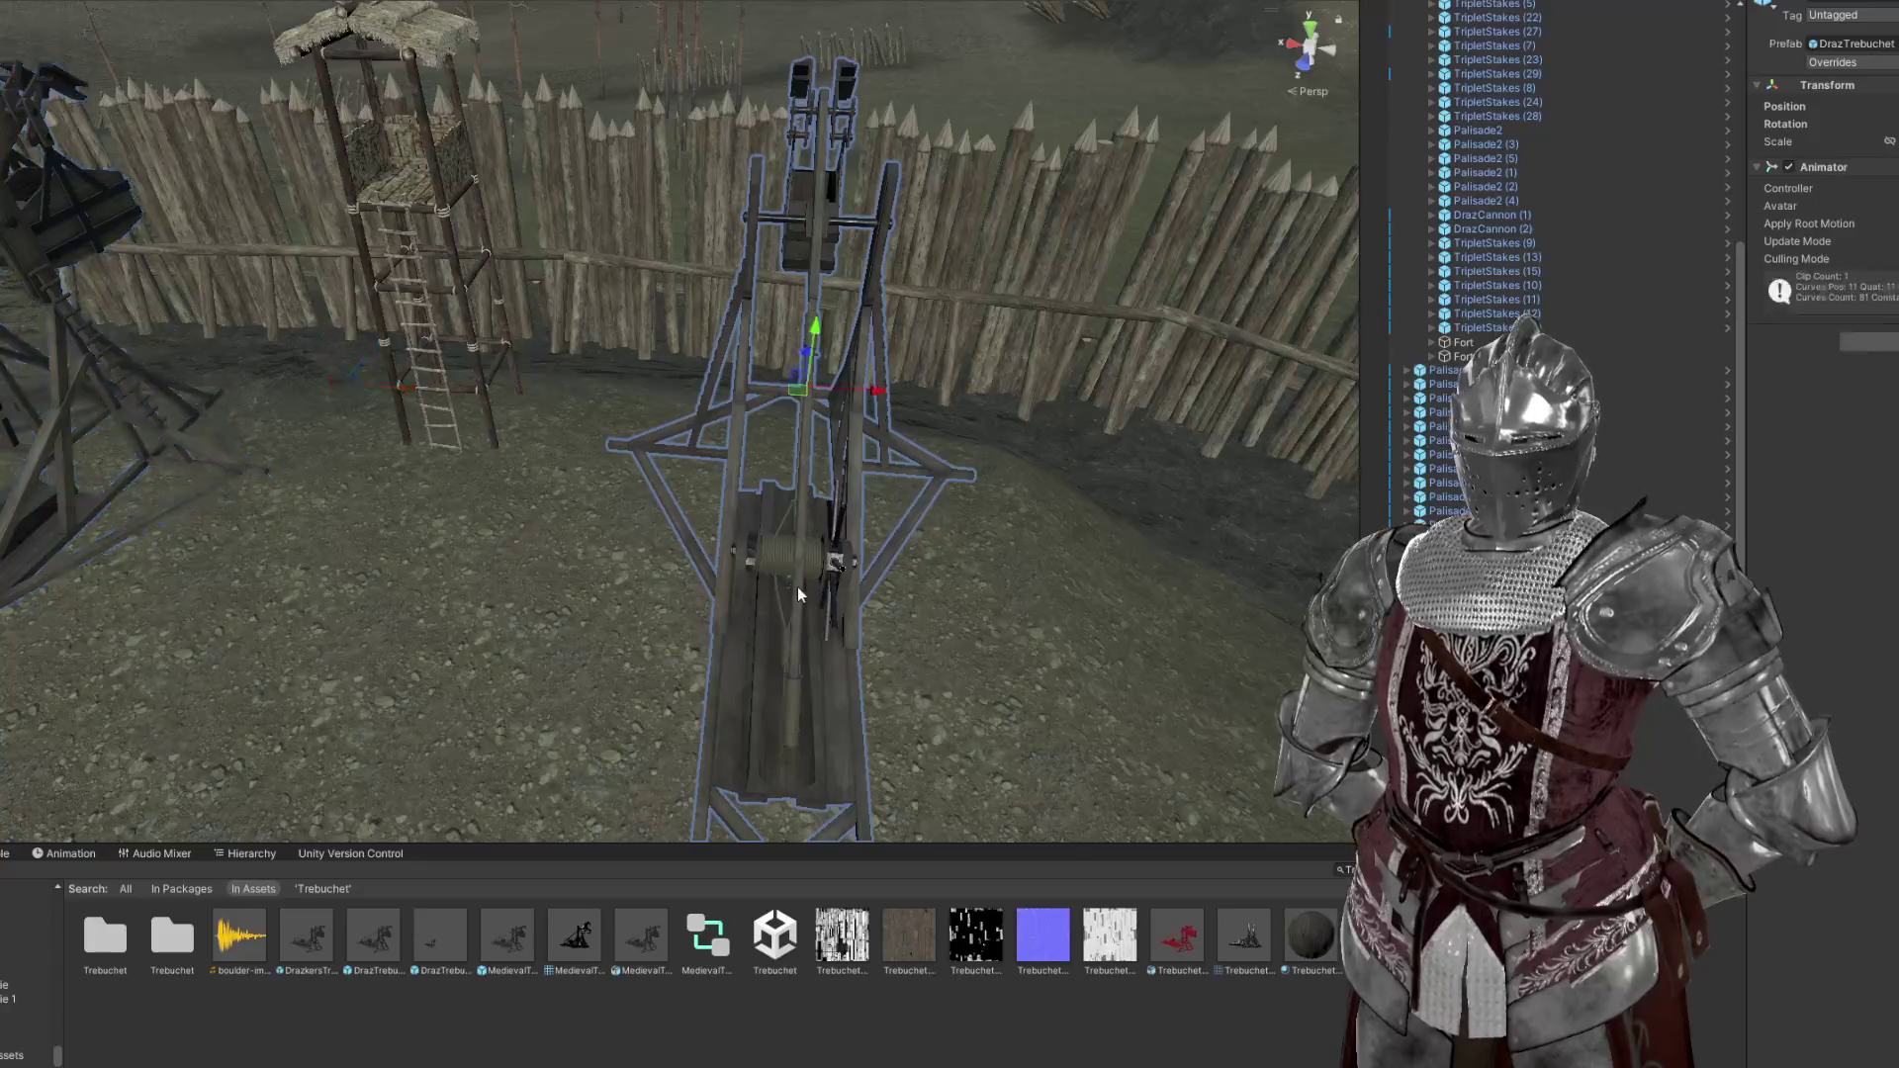
Shift the left DrazTrebuchet right so the pair flanks the watchtower inside the palisade
{"action": "left_click", "coordinate": [799, 594]}
{"action": "left_click_drag", "start_coordinate": [903, 388], "coordinate": [563, 363]}
{"action": "left_click", "coordinate": [385, 198]}
{"action": "key", "text": "f"}
{"action": "left_click_drag", "start_coordinate": [441, 312], "coordinate": [543, 329]}
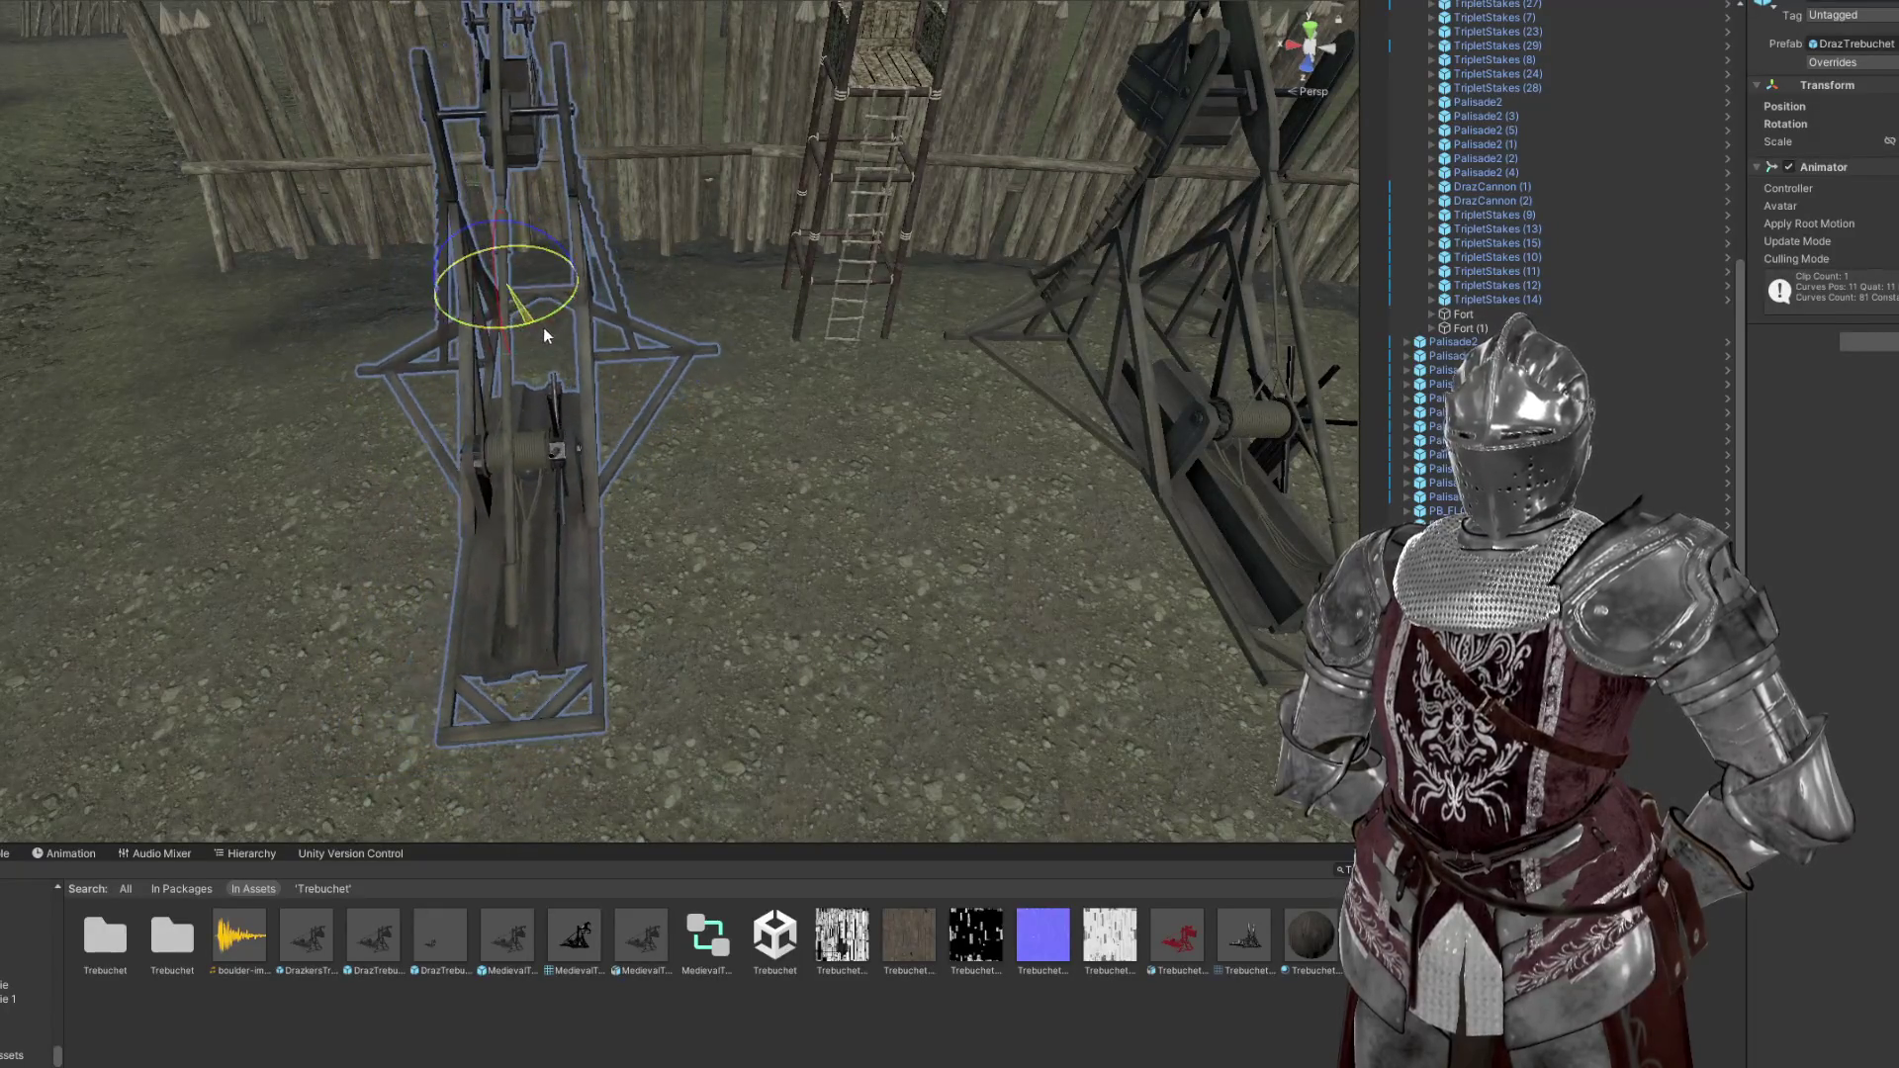
{"action": "scroll", "scroll_direction": "down", "scroll_amount": 3}
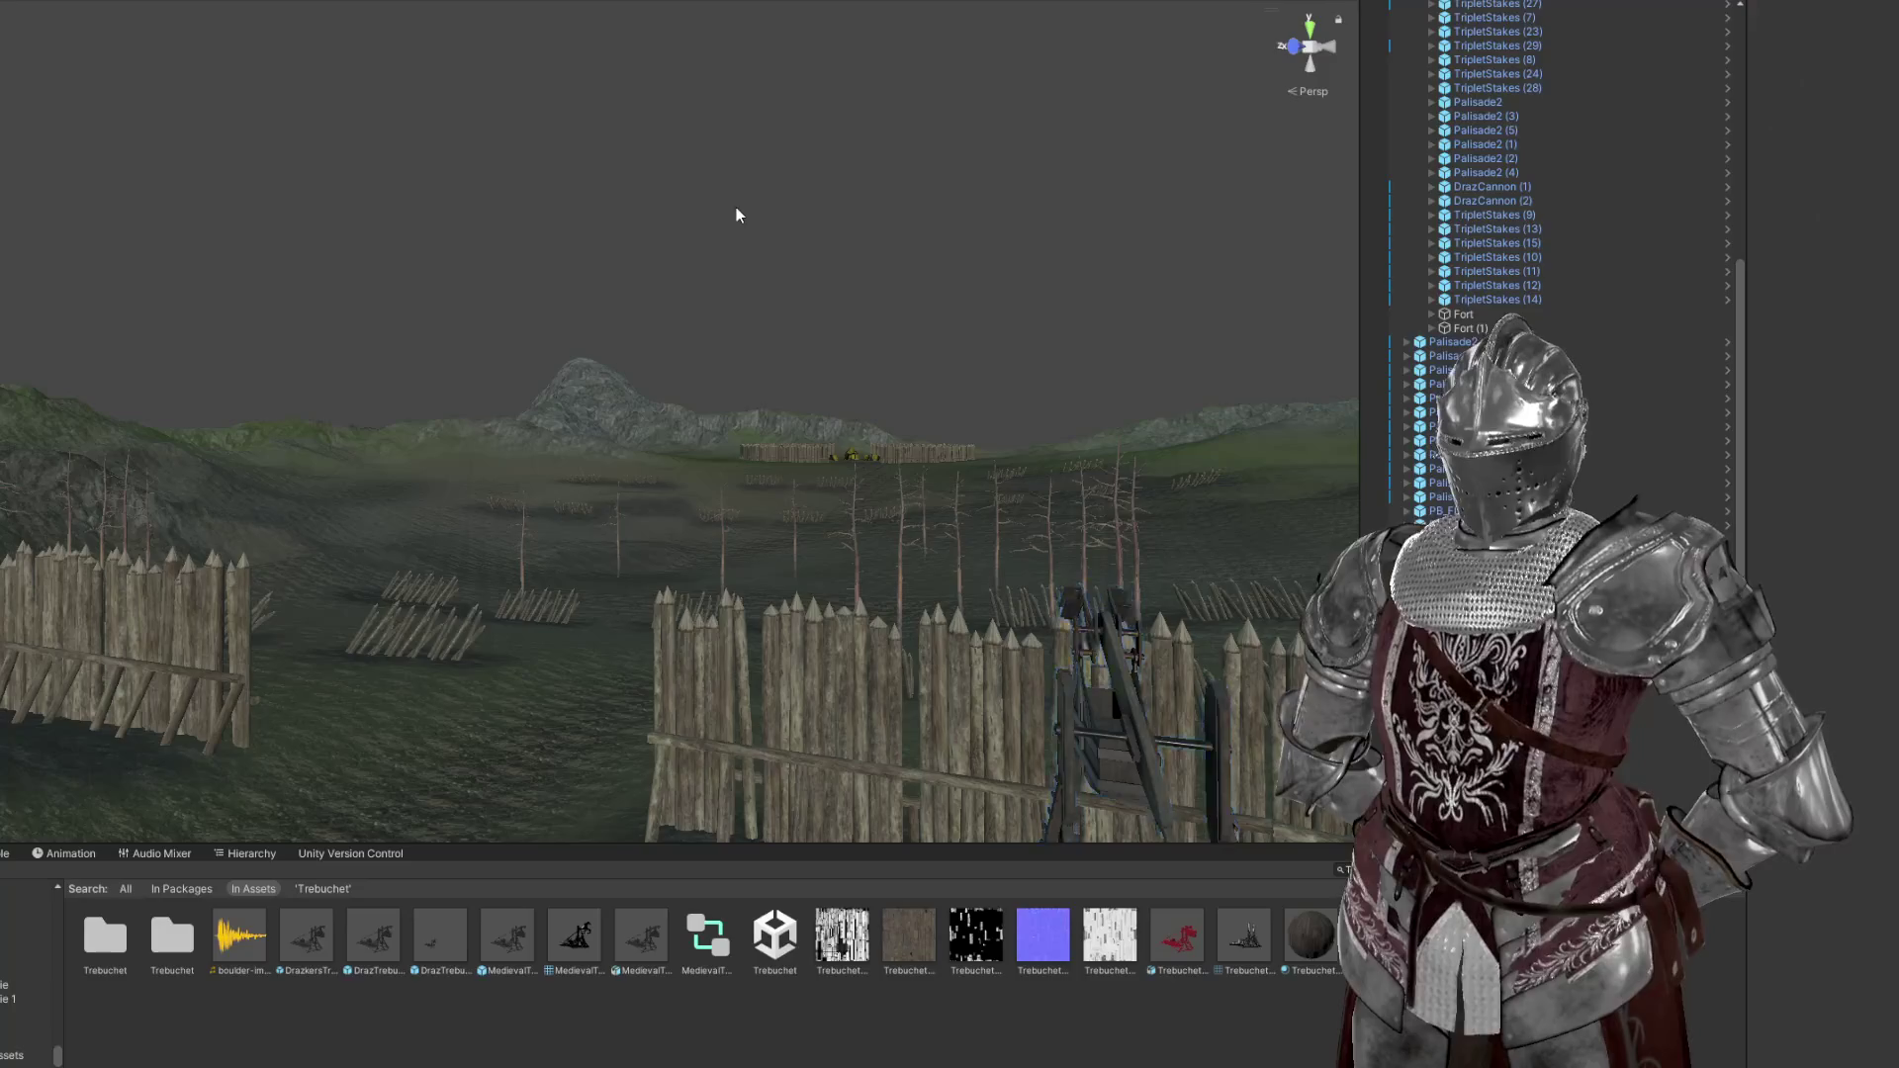
Select the existing cannon beside the fence and remove it from the scene
{"action": "key", "text": "f"}
{"action": "left_click_drag", "start_coordinate": [781, 333], "coordinate": [918, 487]}
{"action": "left_click", "coordinate": [975, 426]}
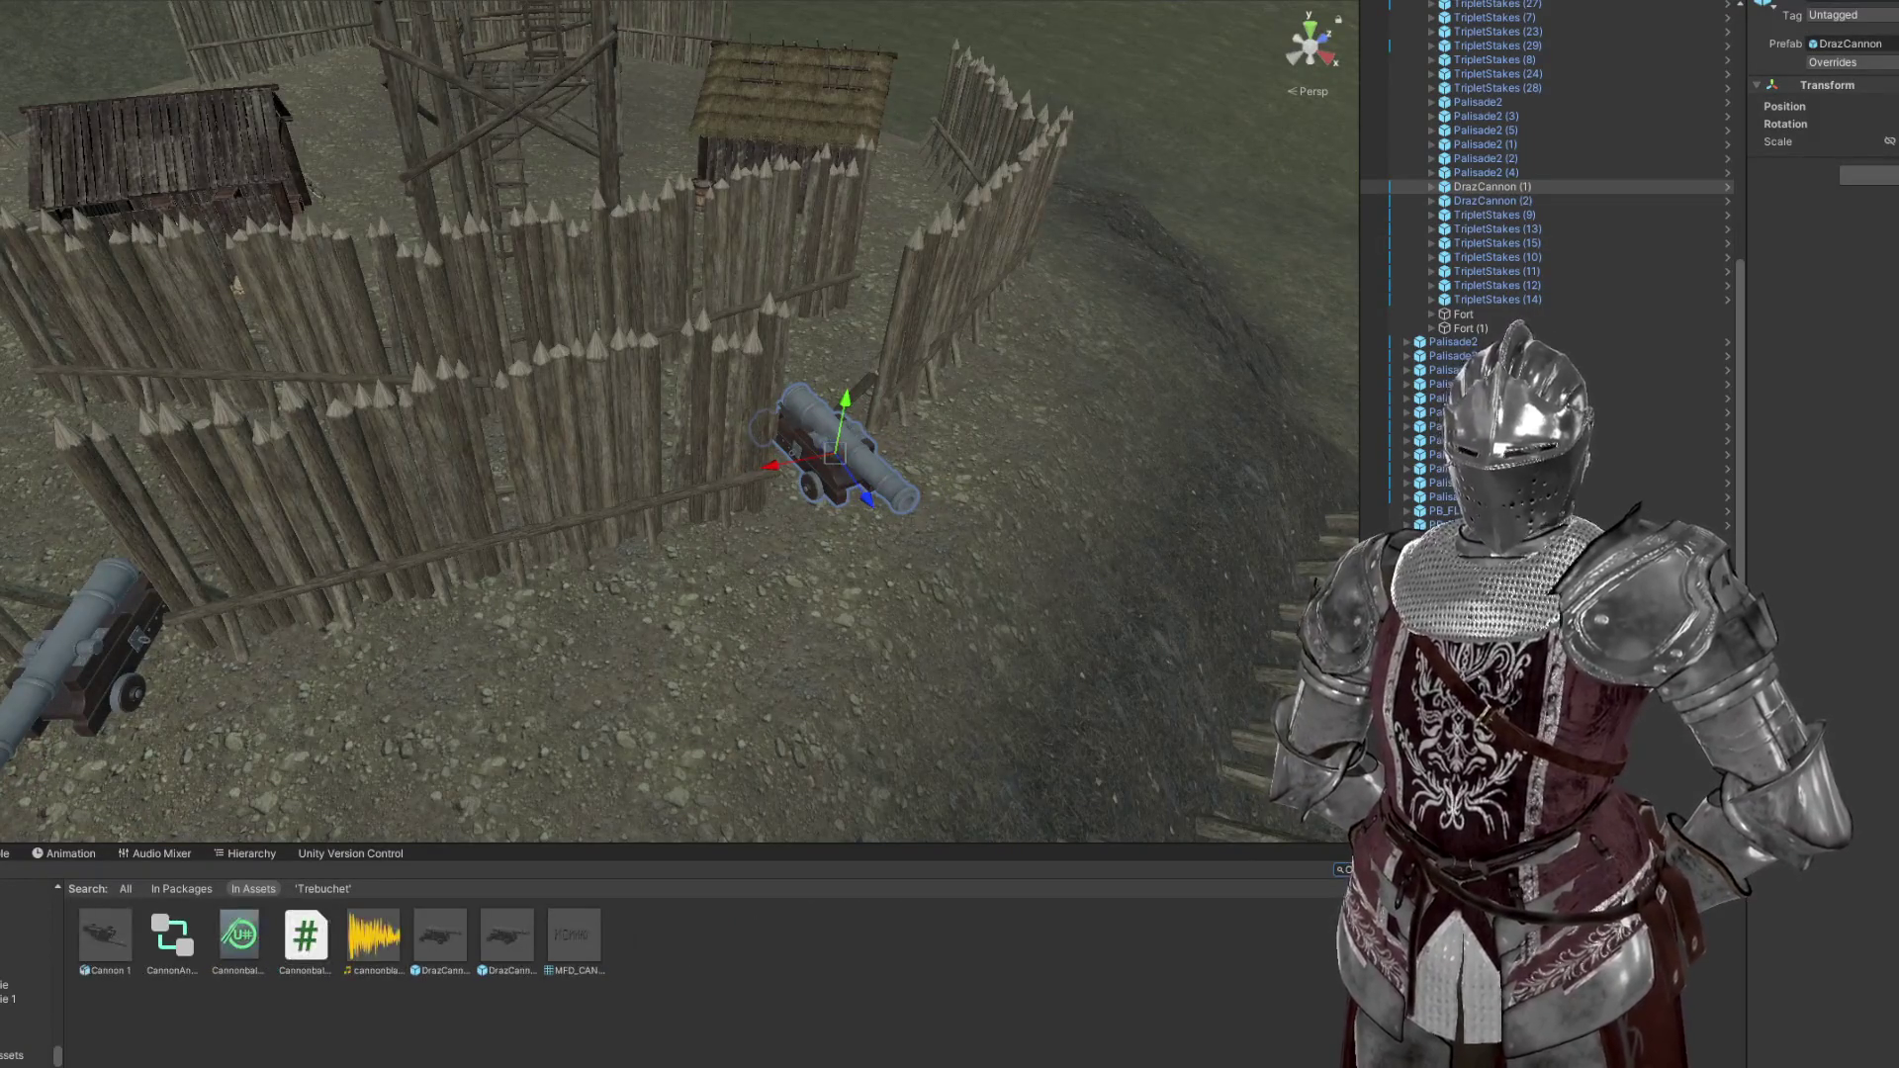
{"action": "left_click_drag", "start_coordinate": [841, 554], "coordinate": [716, 660]}
{"action": "left_click_drag", "start_coordinate": [523, 518], "coordinate": [113, 888]}
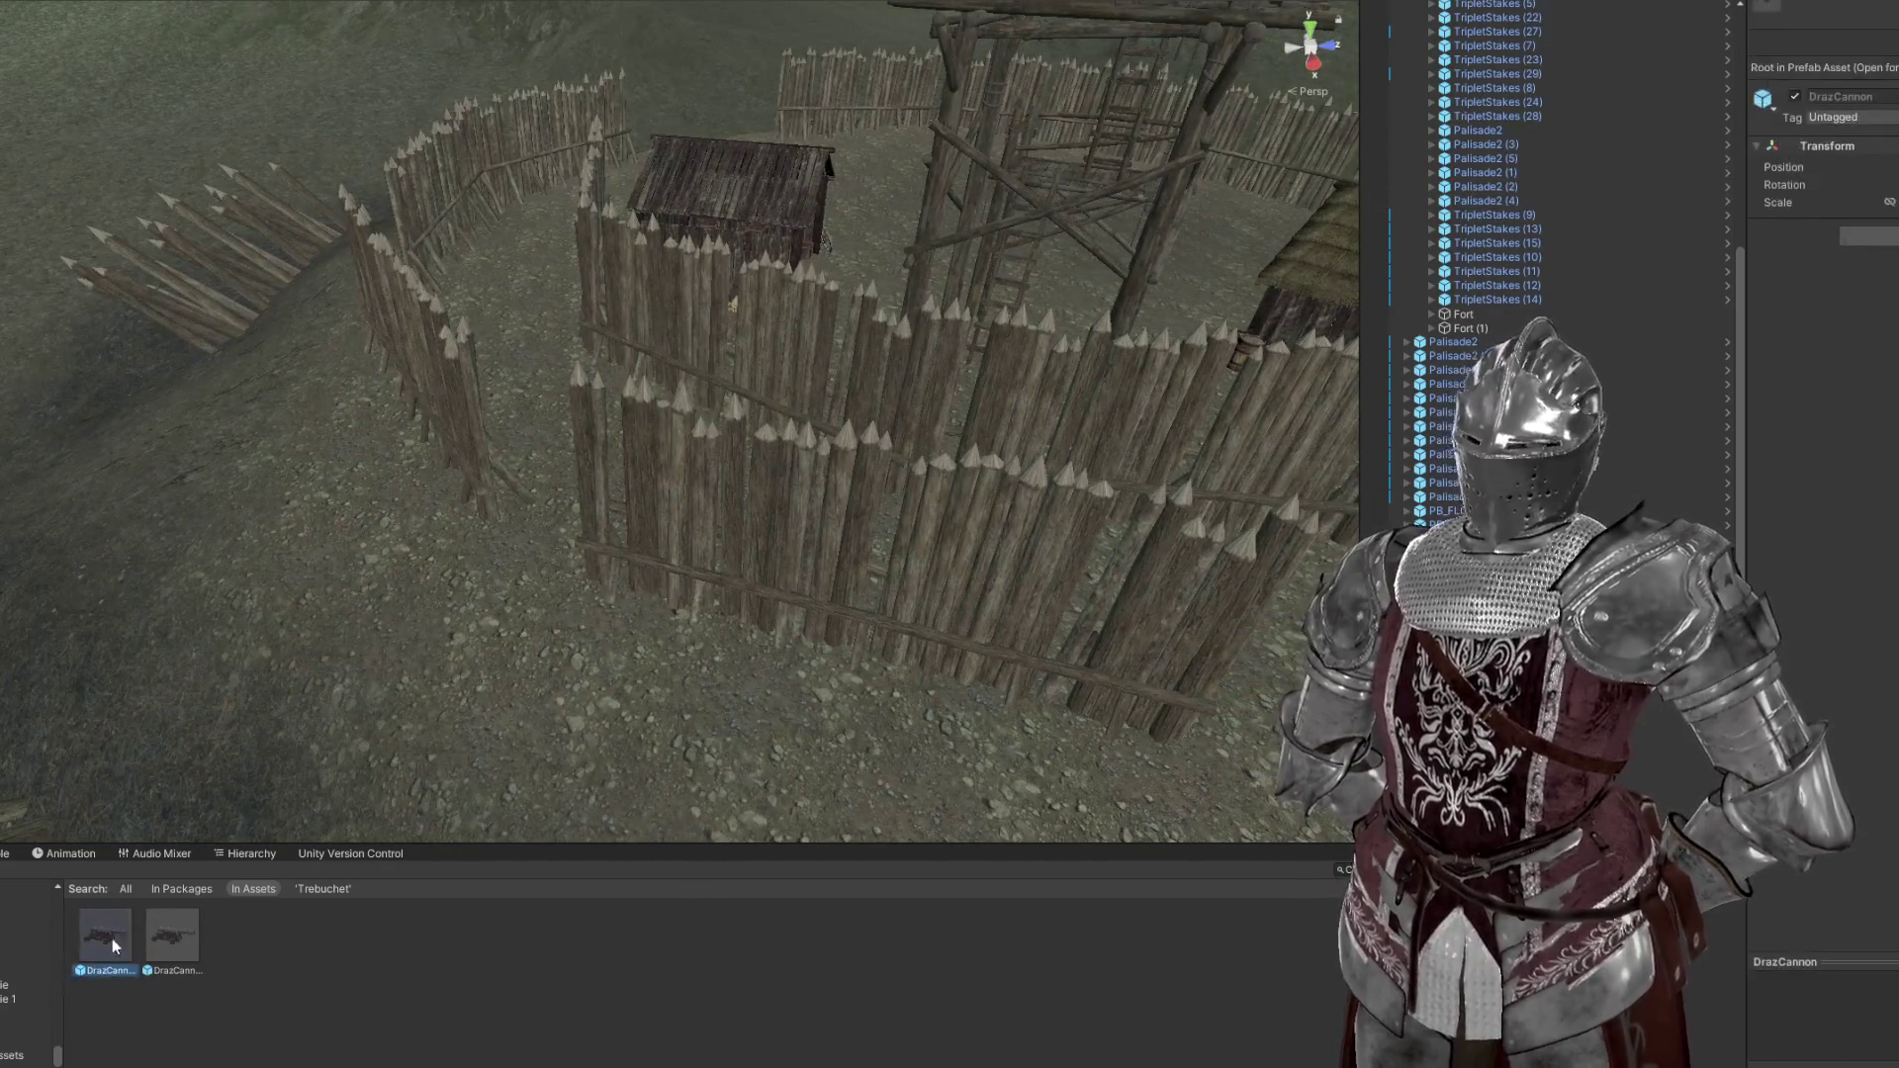
Place a new DrazCannon by the palisade and slide it toward the gap
{"action": "left_click_drag", "start_coordinate": [318, 803], "coordinate": [314, 934]}
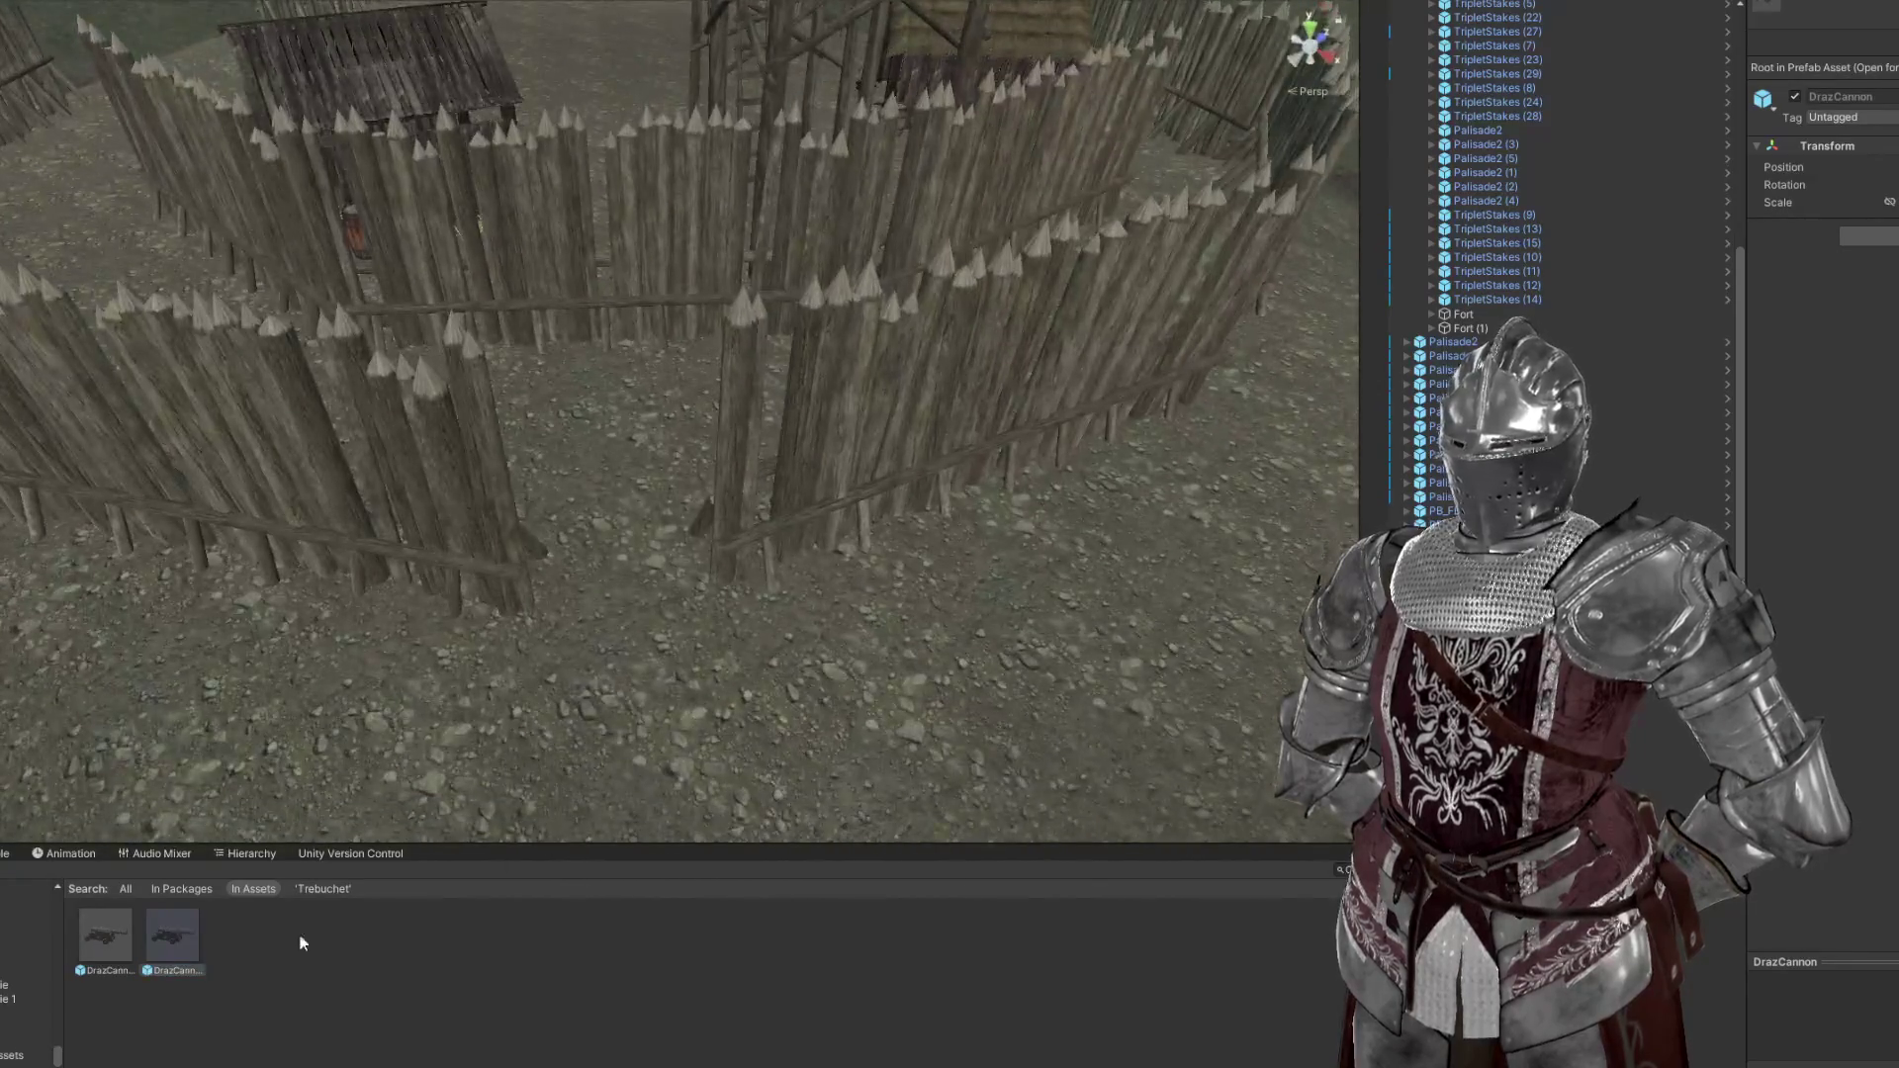
{"action": "left_click_drag", "start_coordinate": [641, 493], "coordinate": [641, 493]}
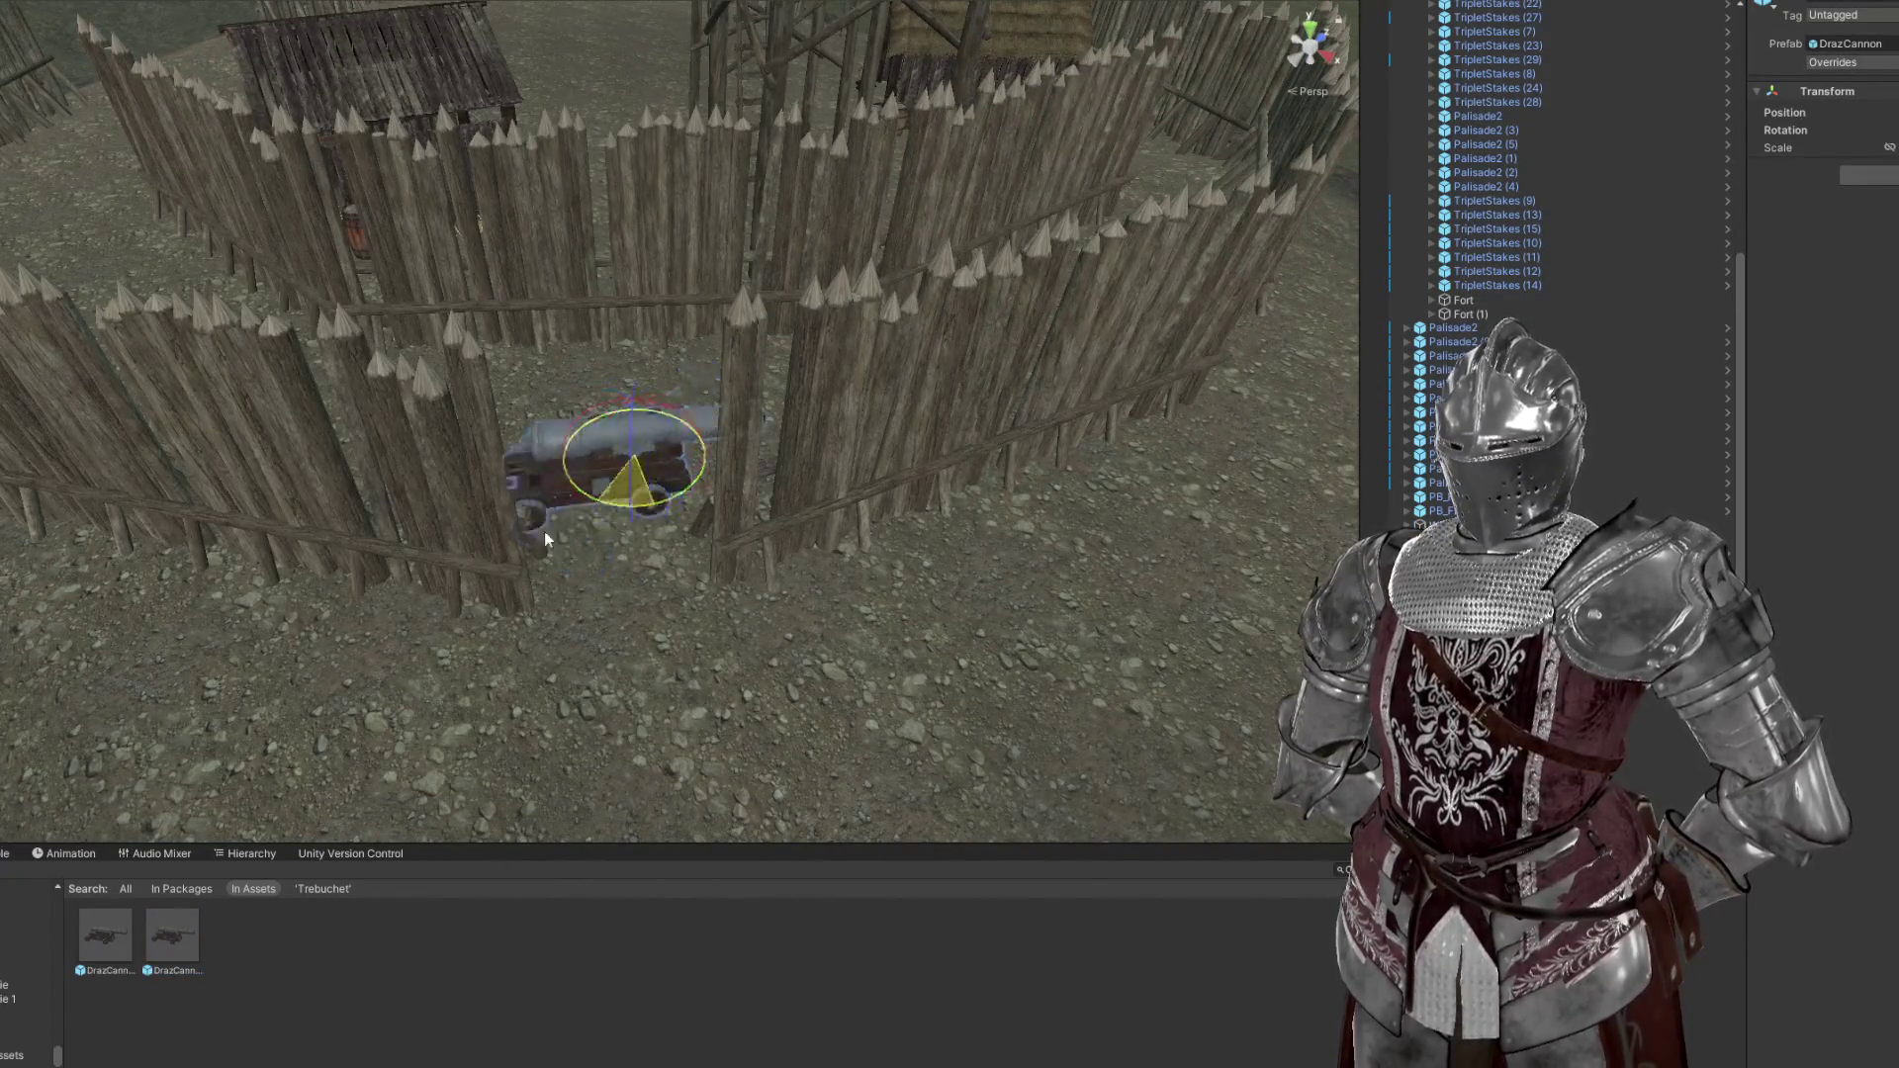
{"action": "key", "text": "w"}
{"action": "left_click_drag", "start_coordinate": [643, 467], "coordinate": [512, 546]}
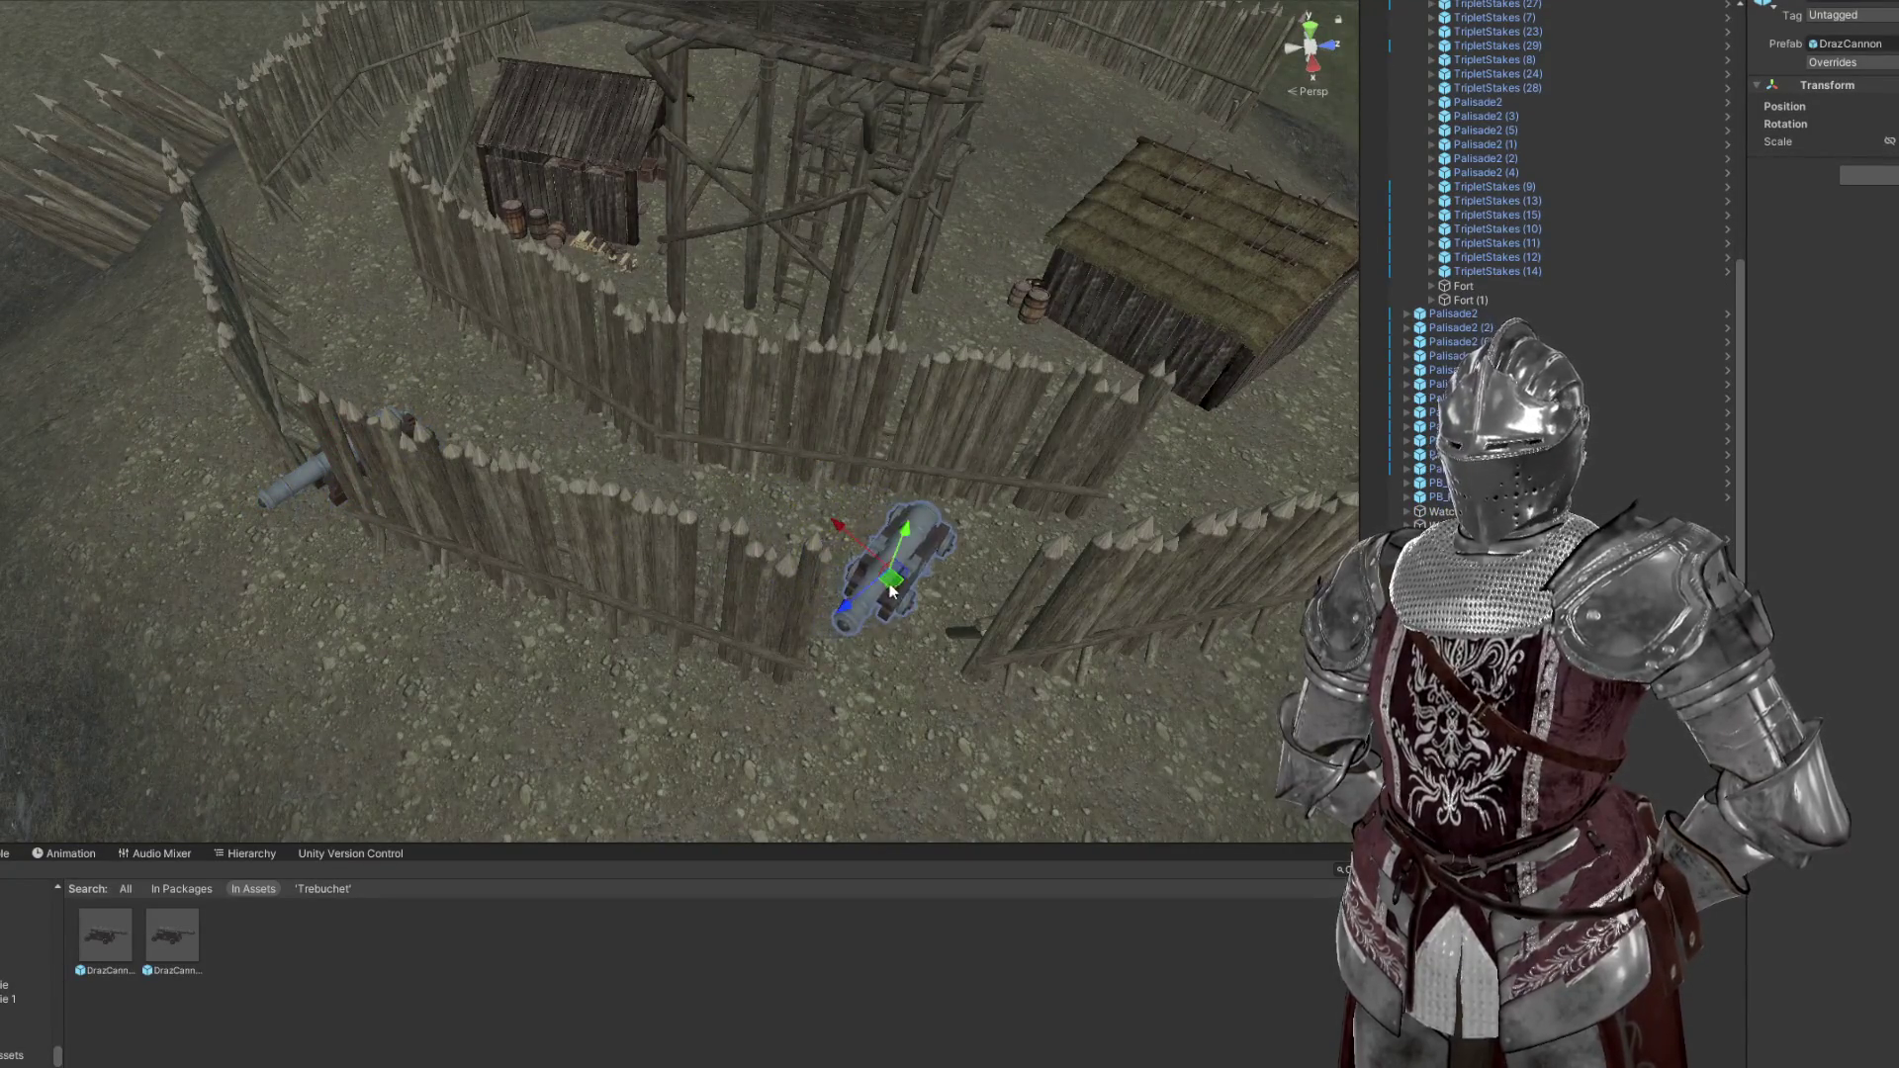
Rotate the cannon and nudge it left into the palisade gap, barrel pointing outward
{"action": "key", "text": "f"}
{"action": "key", "text": "e"}
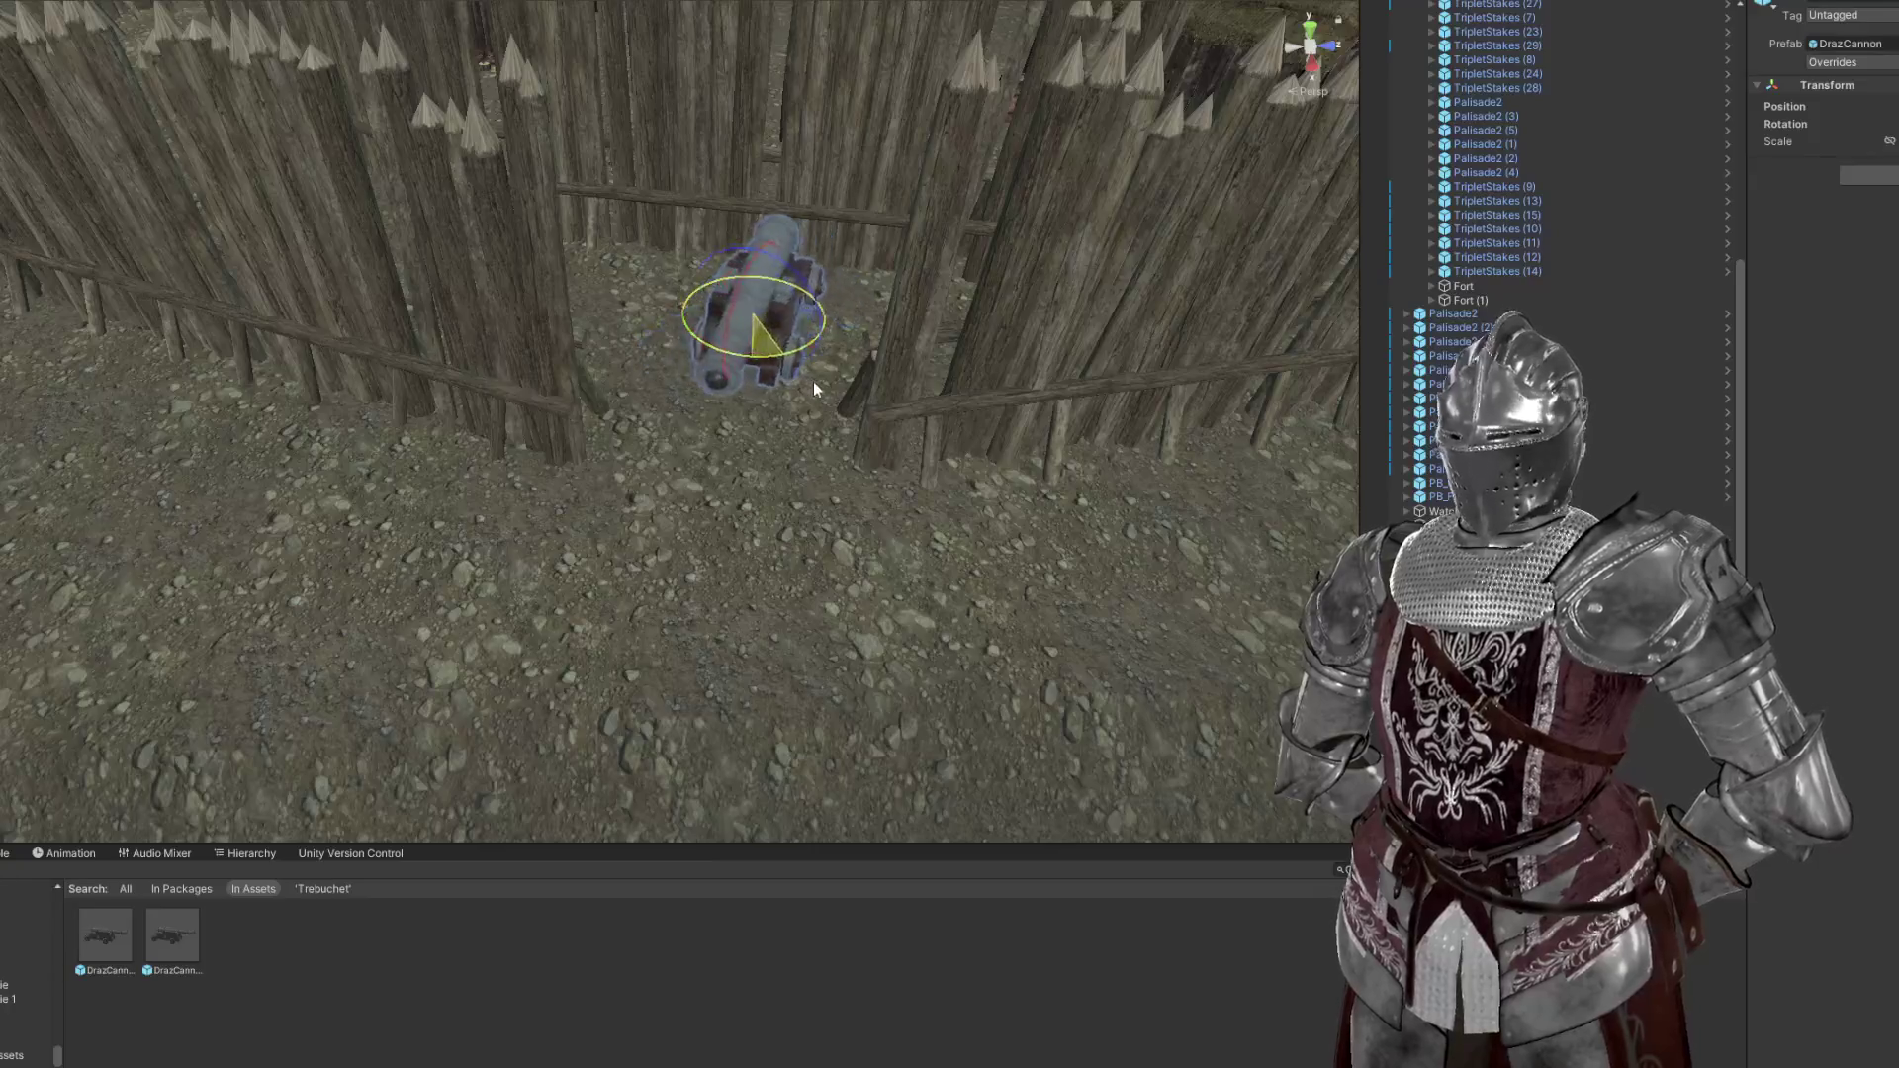
{"action": "key", "text": "w"}
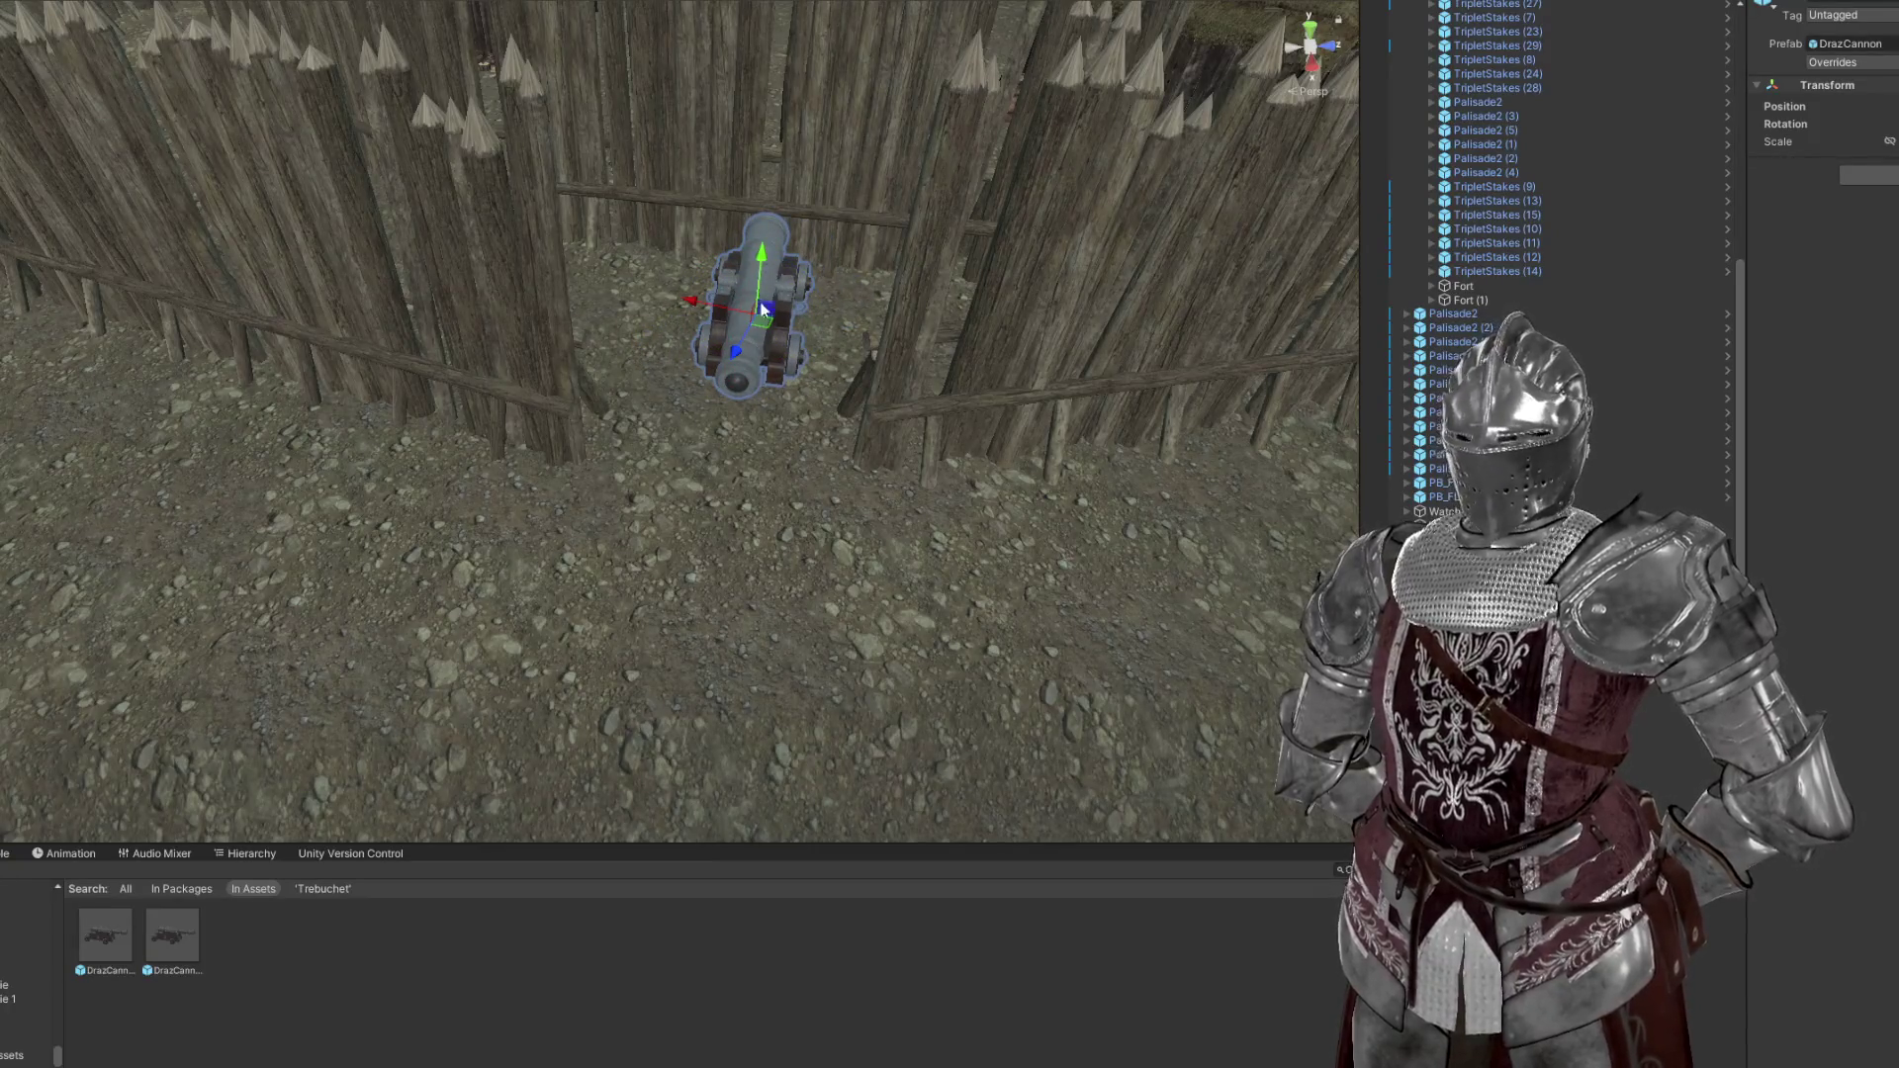
{"action": "left_click_drag", "start_coordinate": [728, 425], "coordinate": [480, 571]}
{"action": "left_click_drag", "start_coordinate": [776, 526], "coordinate": [871, 492]}
{"action": "left_click_drag", "start_coordinate": [756, 521], "coordinate": [695, 455]}
{"action": "scroll", "scroll_direction": "up", "scroll_amount": 3}
{"action": "left_click_drag", "start_coordinate": [754, 396], "coordinate": [791, 376]}
{"action": "scroll", "scroll_direction": "down", "scroll_amount": 3}
{"action": "left_click_drag", "start_coordinate": [946, 268], "coordinate": [537, 584]}
{"action": "scroll", "scroll_direction": "down", "scroll_amount": 3}
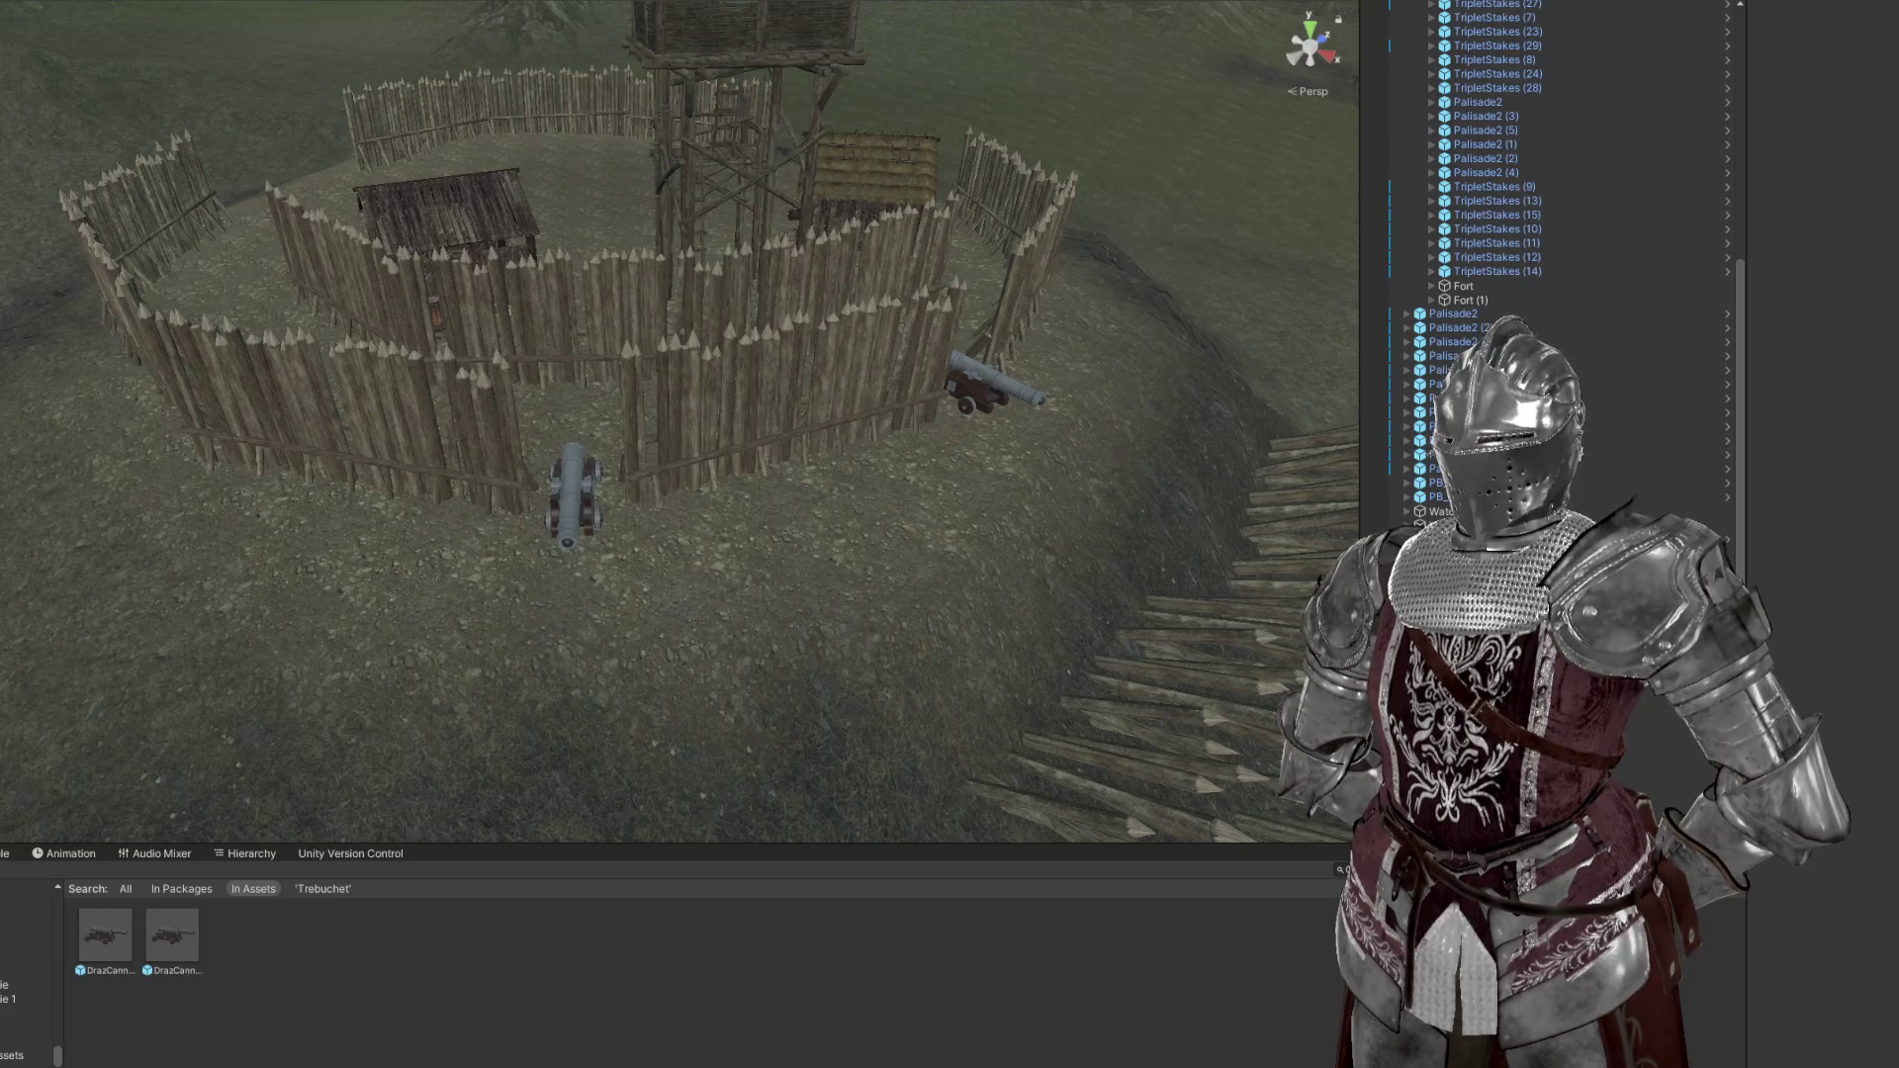
Fly the Scene view over the fort and tilt it toward the tent camp
{"action": "key", "text": "w"}
{"action": "key", "text": "s"}
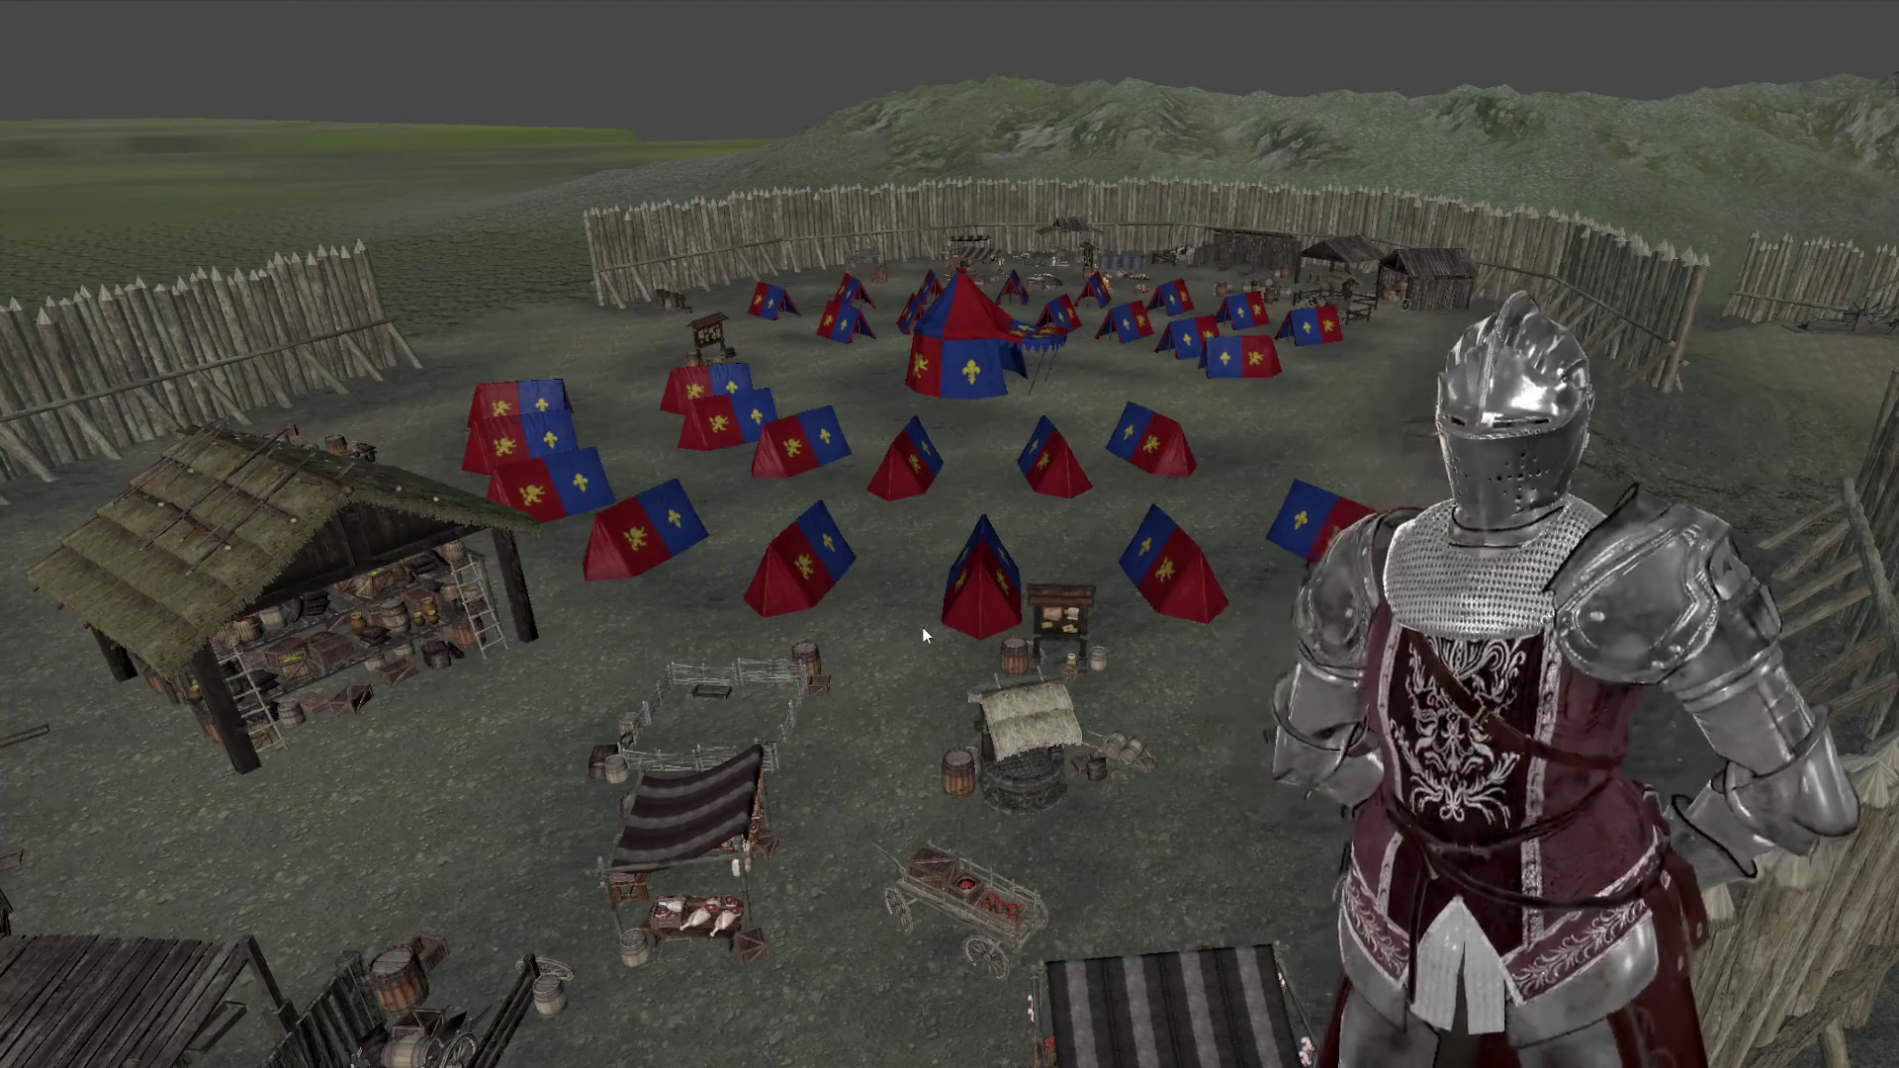
{"action": "left_click_drag", "start_coordinate": [923, 628], "coordinate": [1248, 695]}
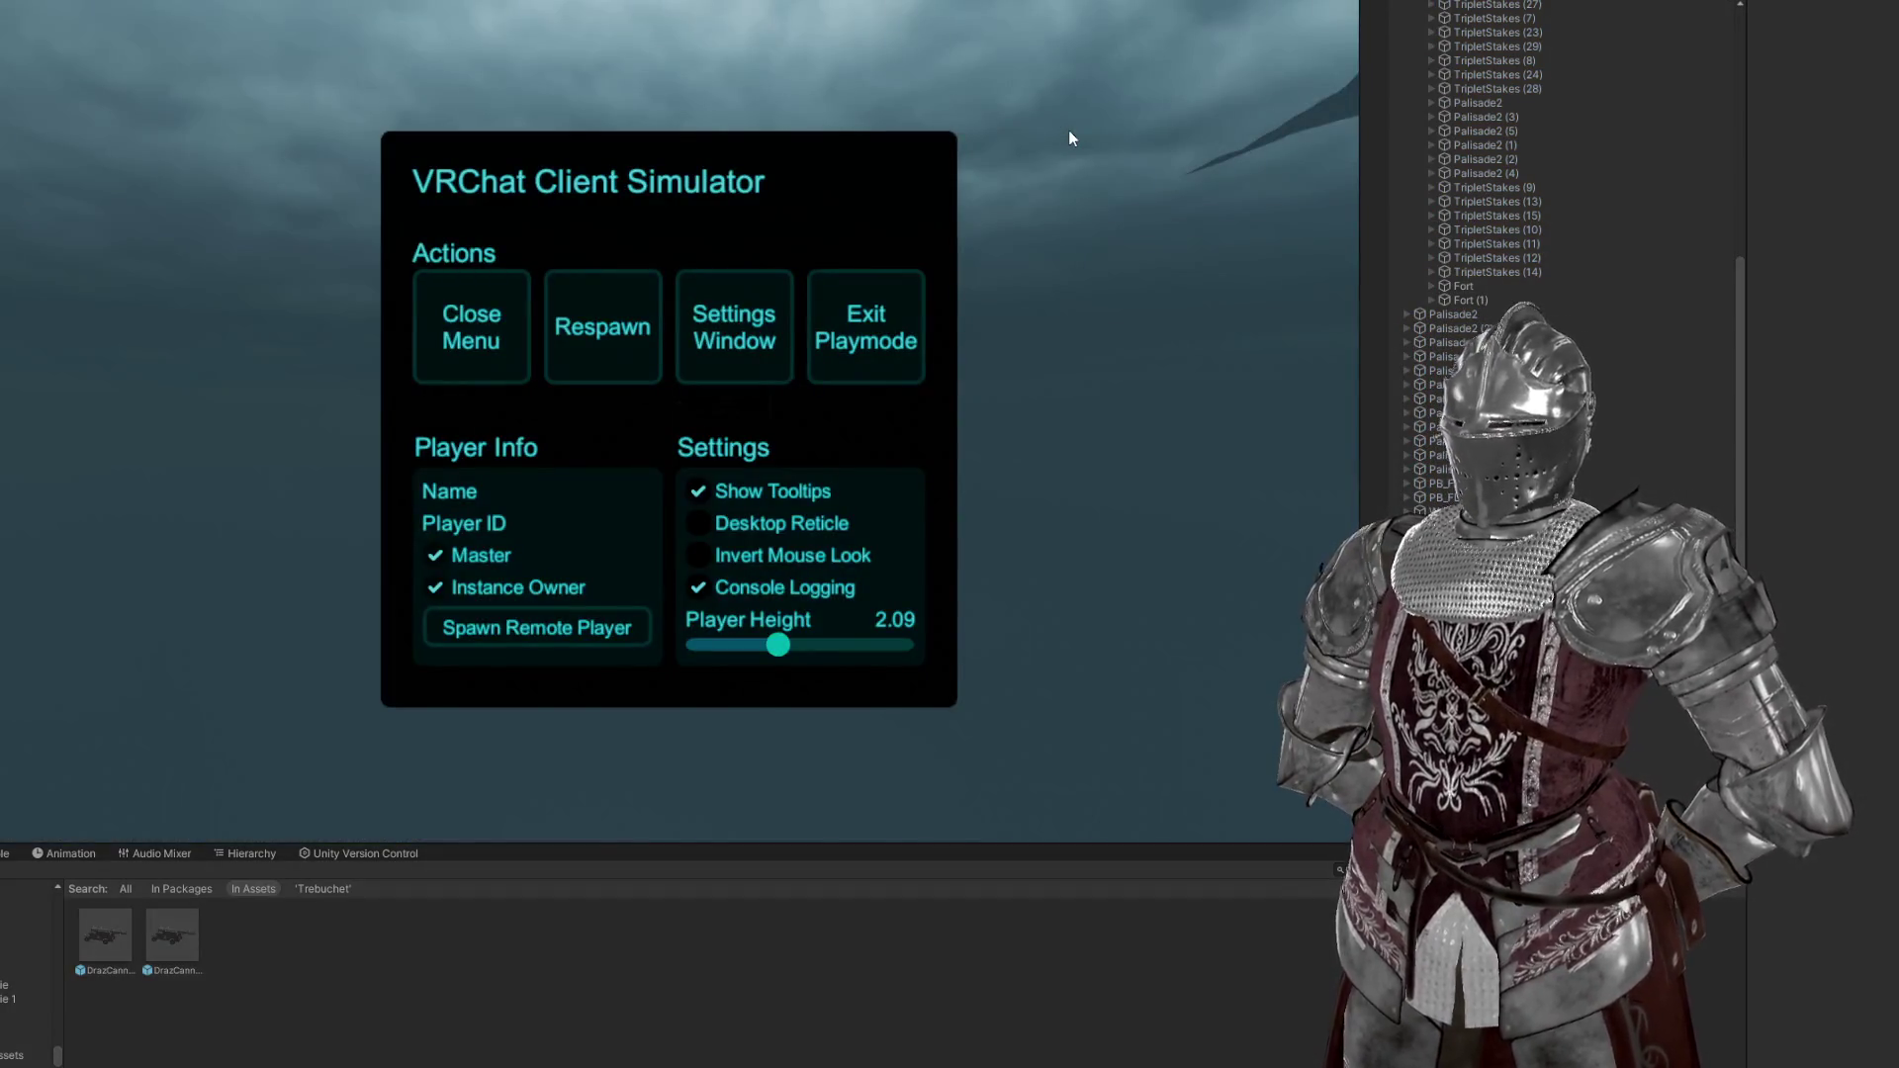
Turn noclip on from the in-world menu's Options page
{"action": "left_click", "coordinate": [500, 337]}
{"action": "left_click", "coordinate": [675, 424]}
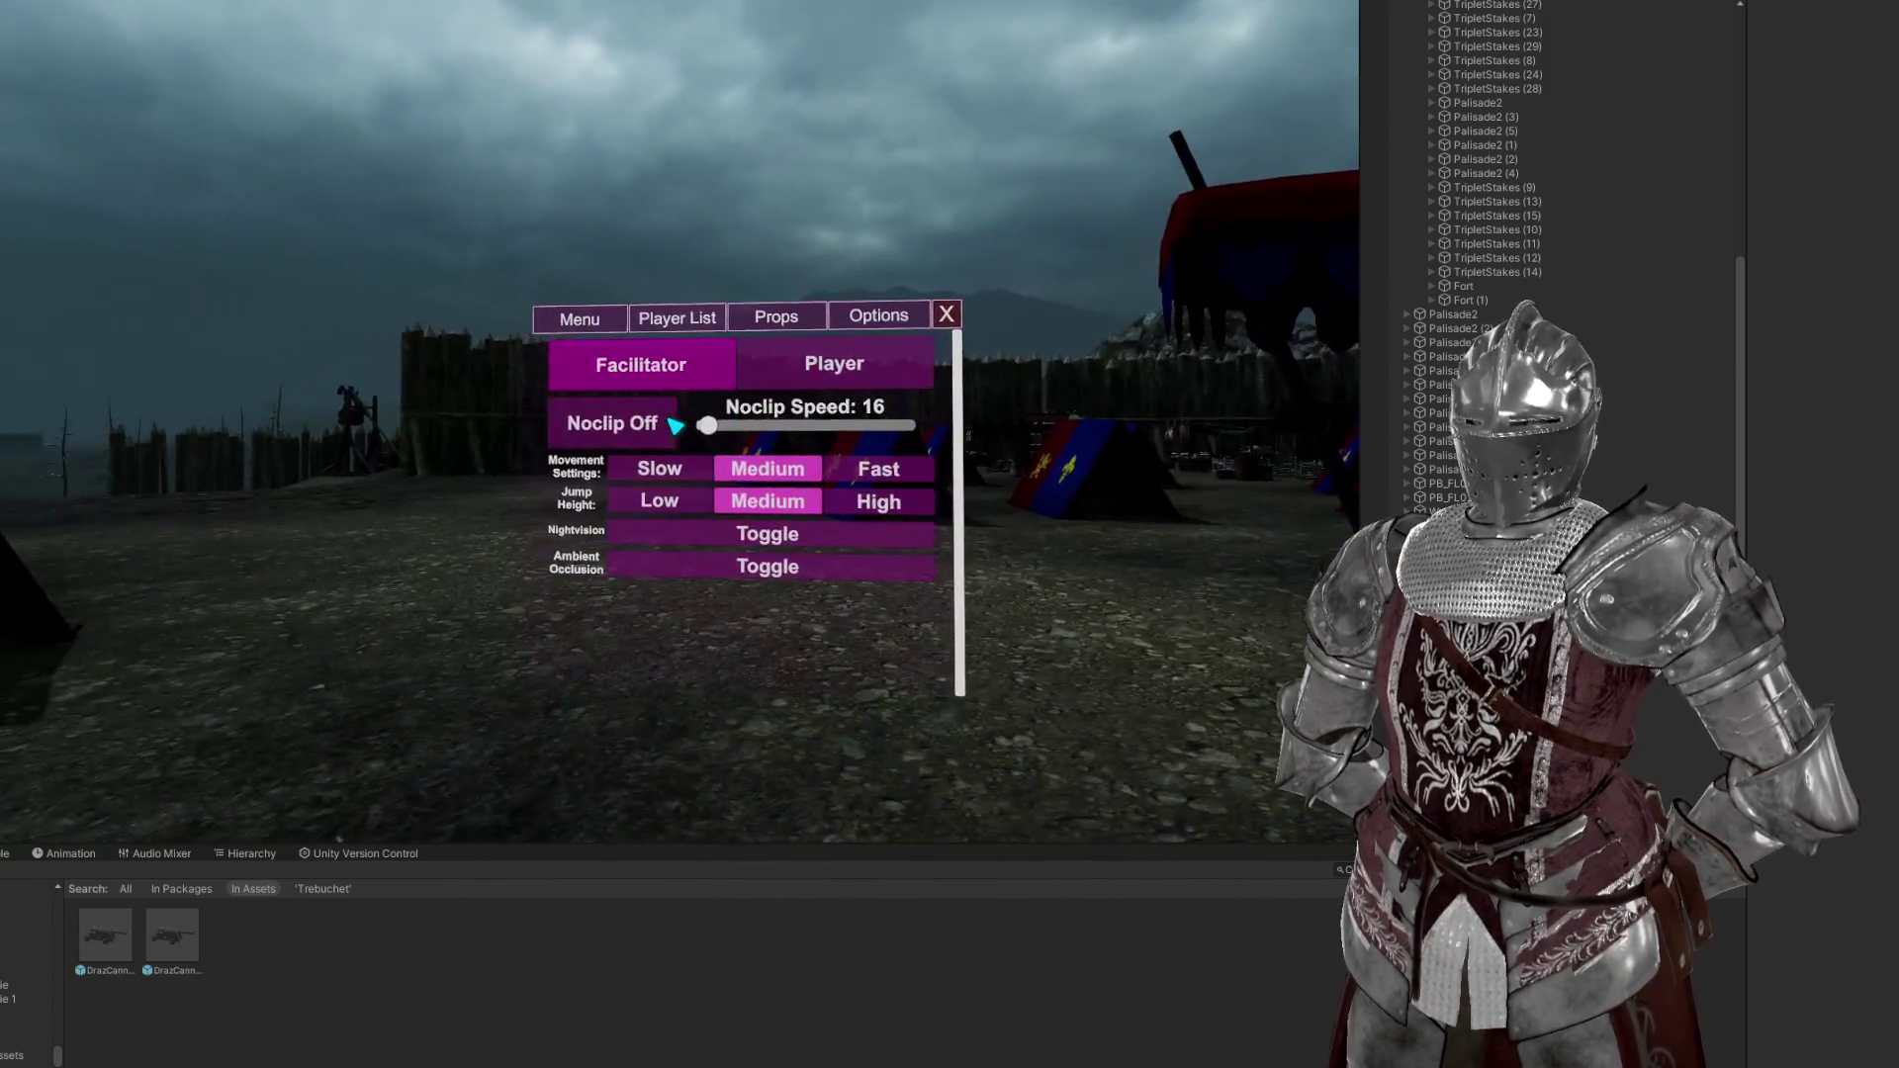
{"action": "left_click", "coordinate": [675, 424]}
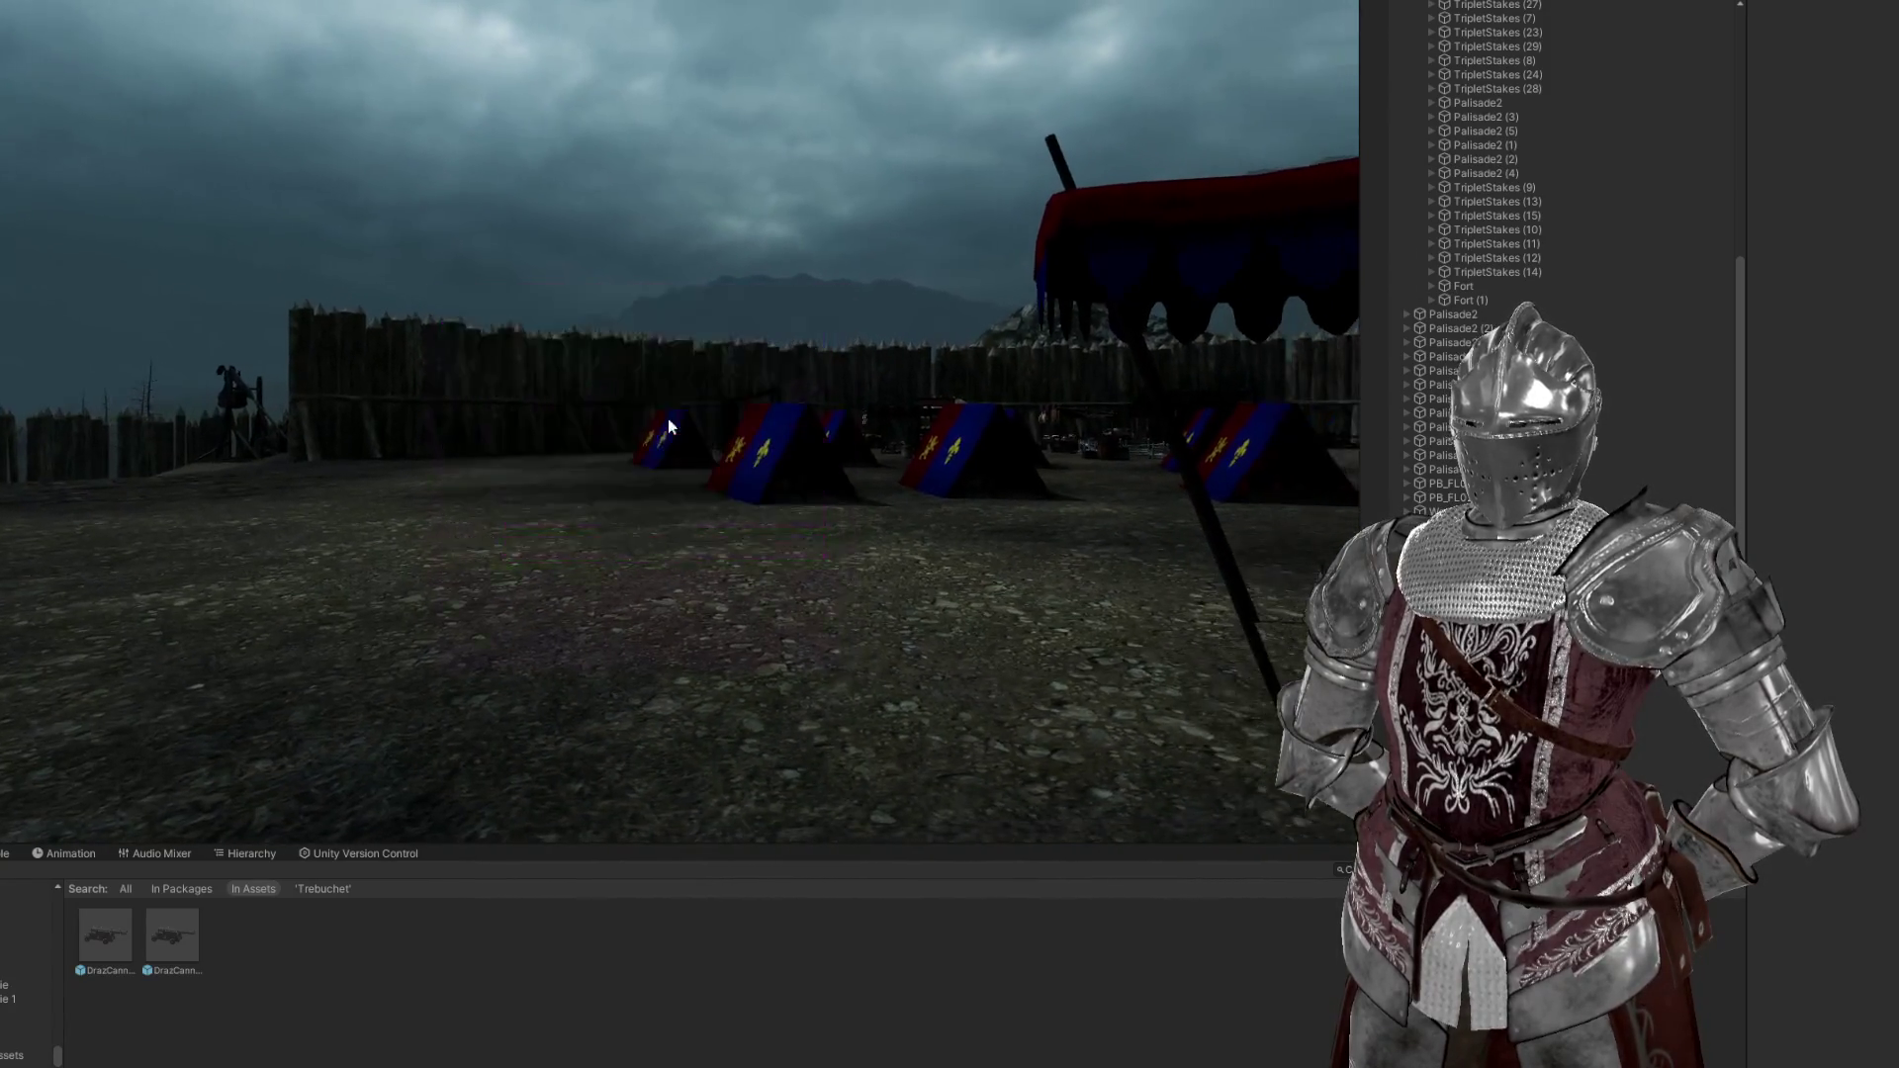
Fly past the trebuchet, out beyond the palisade and back inside the fort
{"action": "key", "text": "w"}
{"action": "key", "text": "w"}
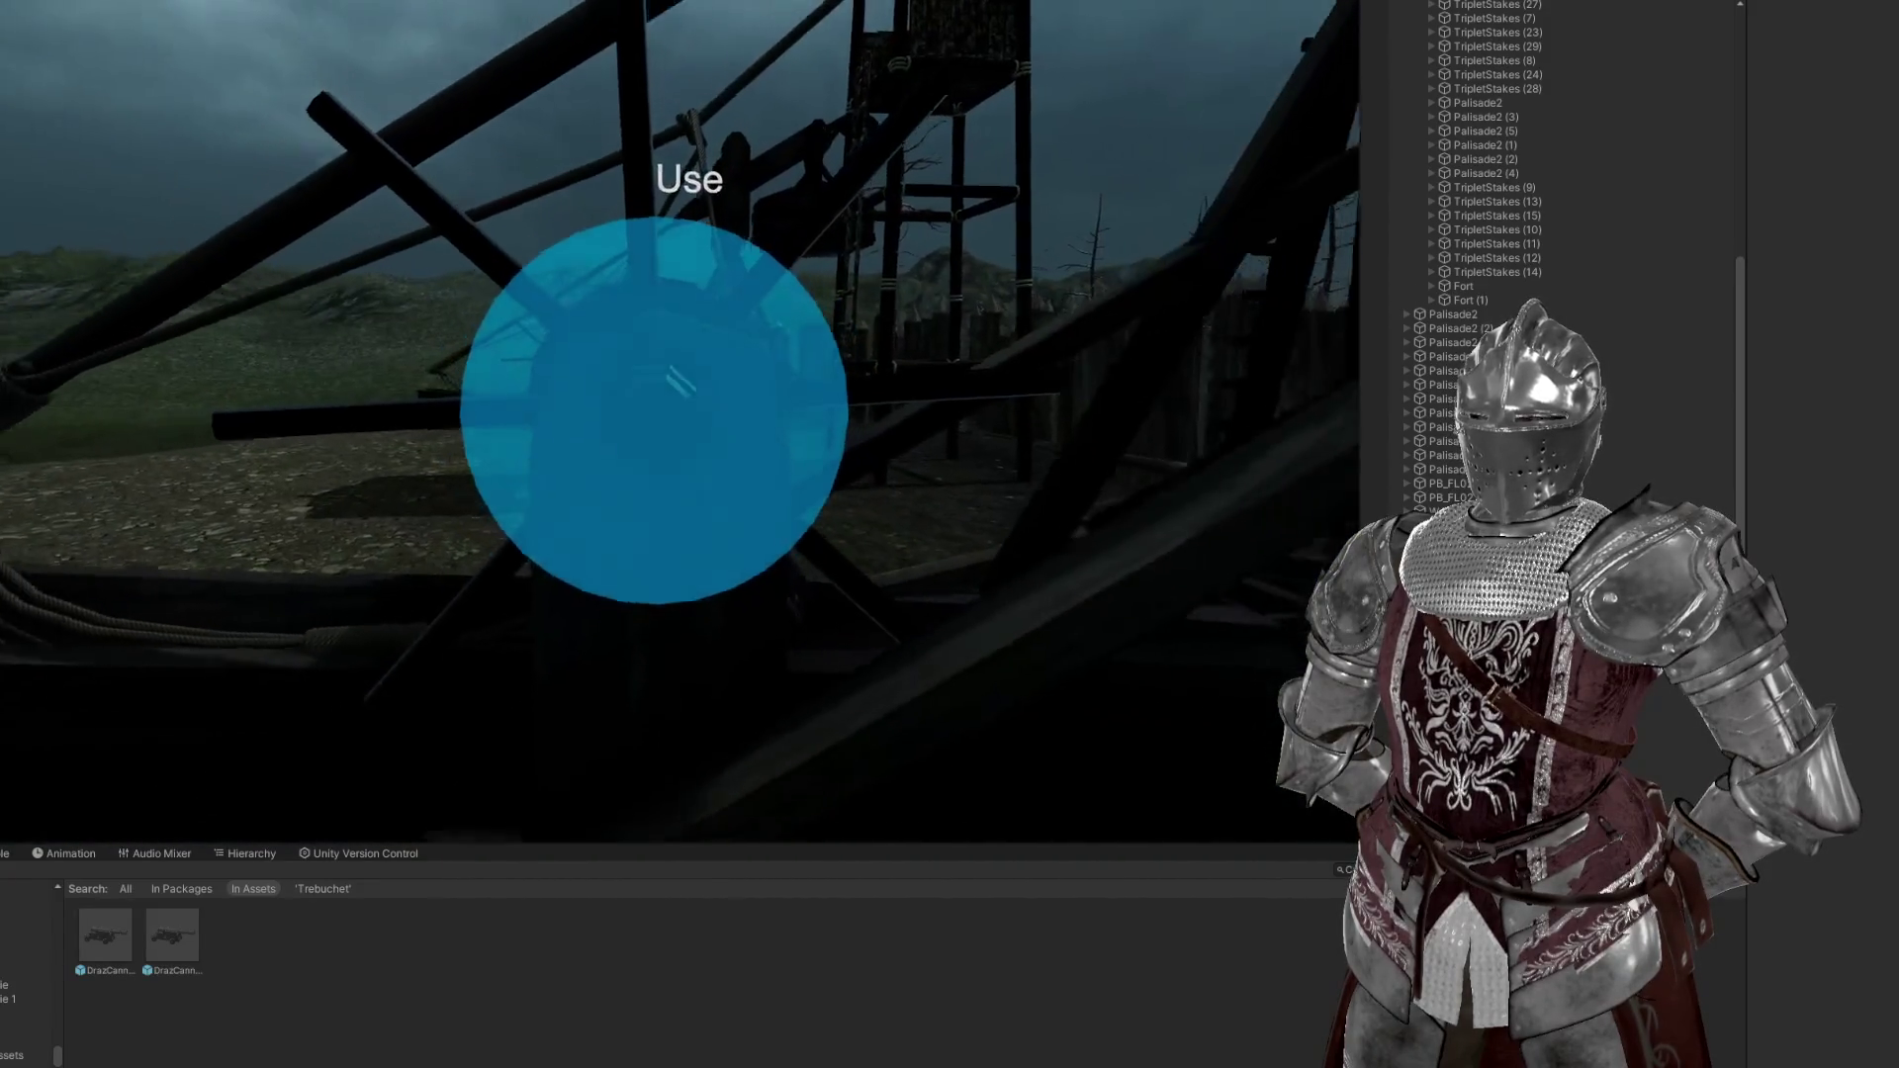
{"action": "key", "text": "w"}
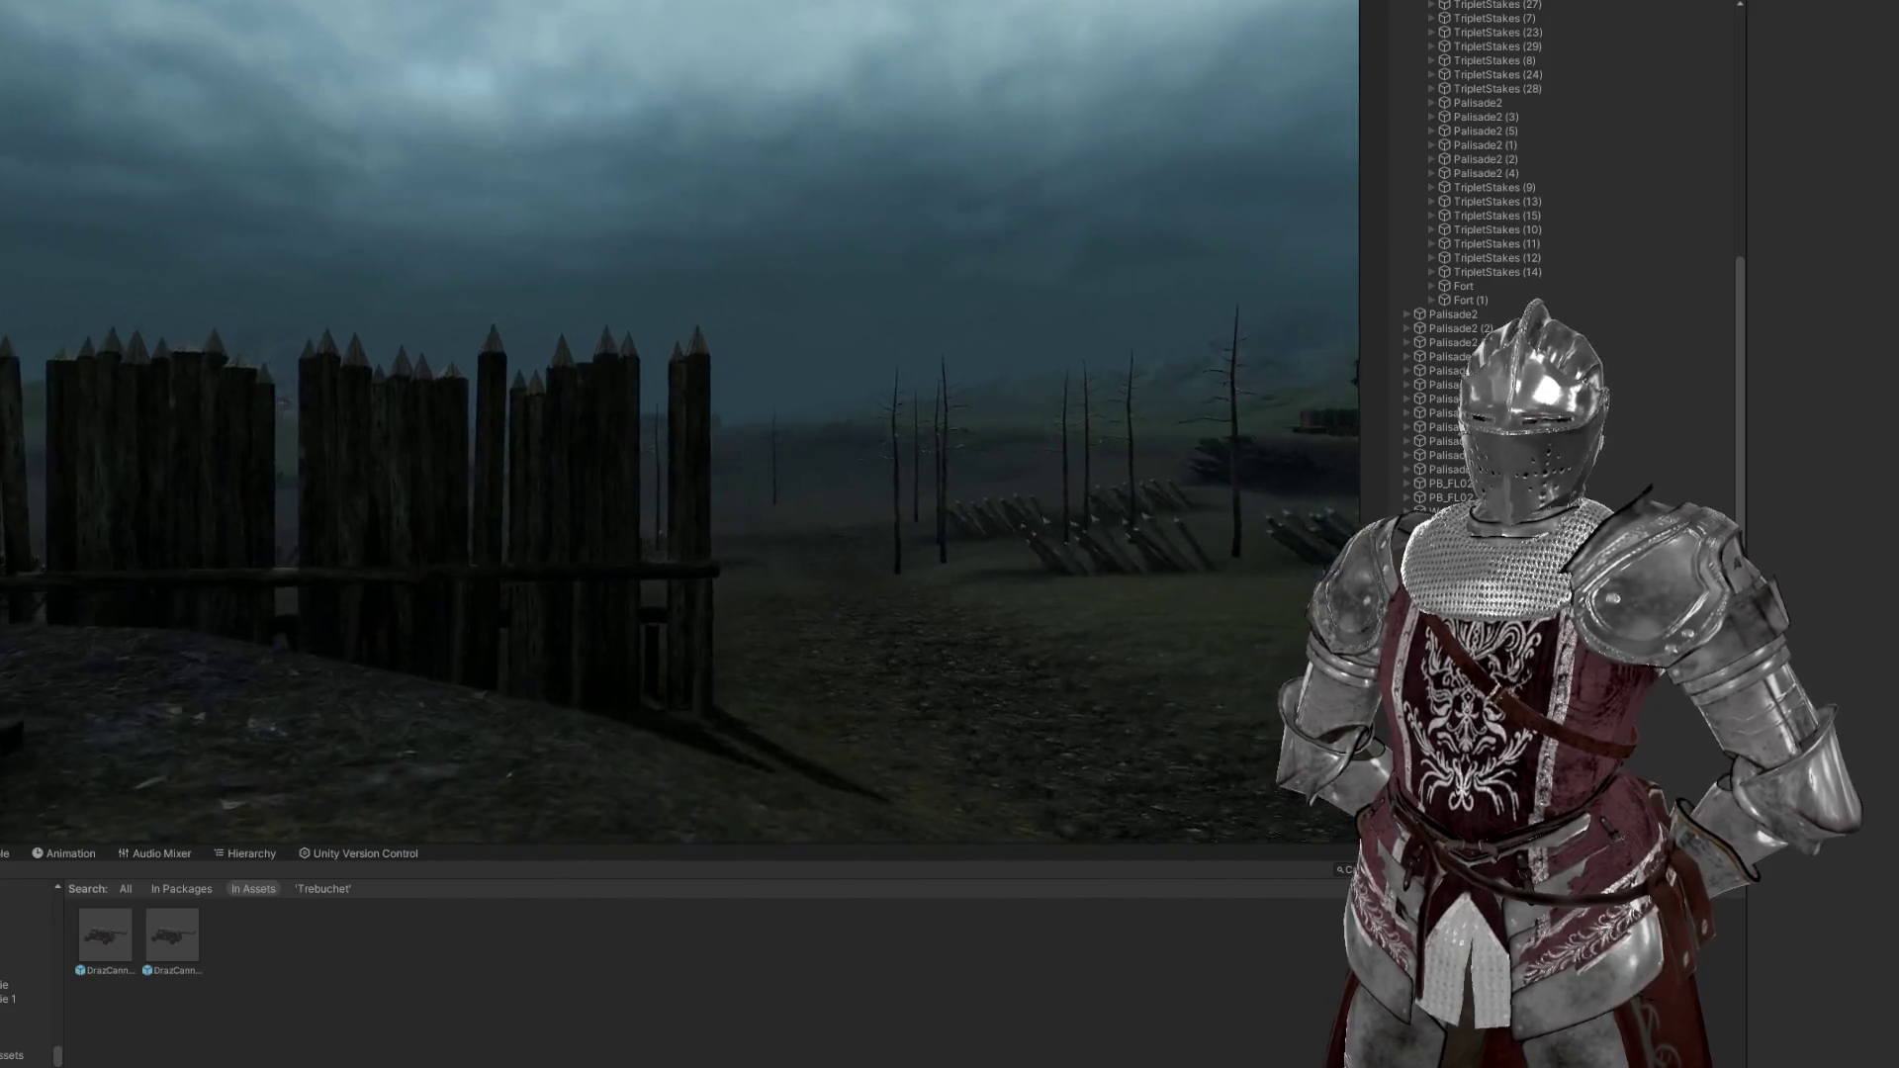
{"action": "key", "text": "w"}
{"action": "key", "text": "w"}
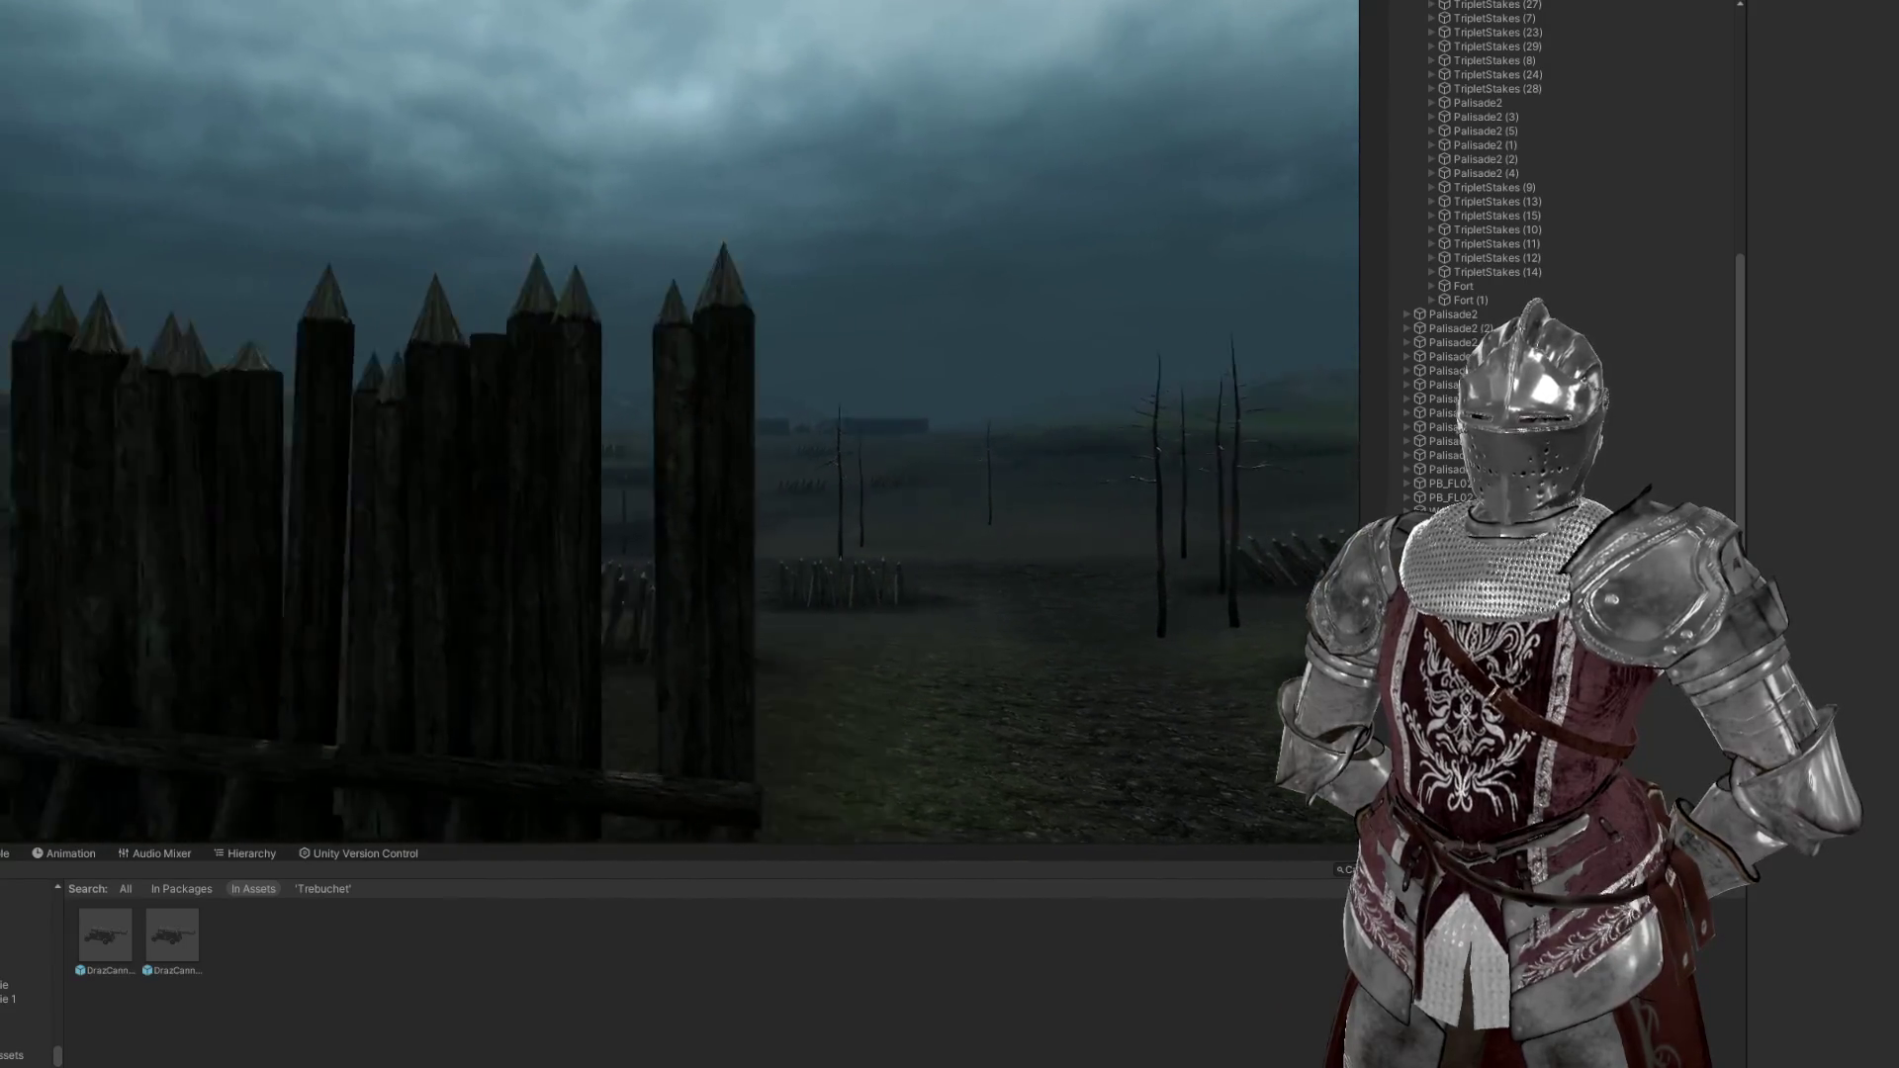
{"action": "key", "text": "w"}
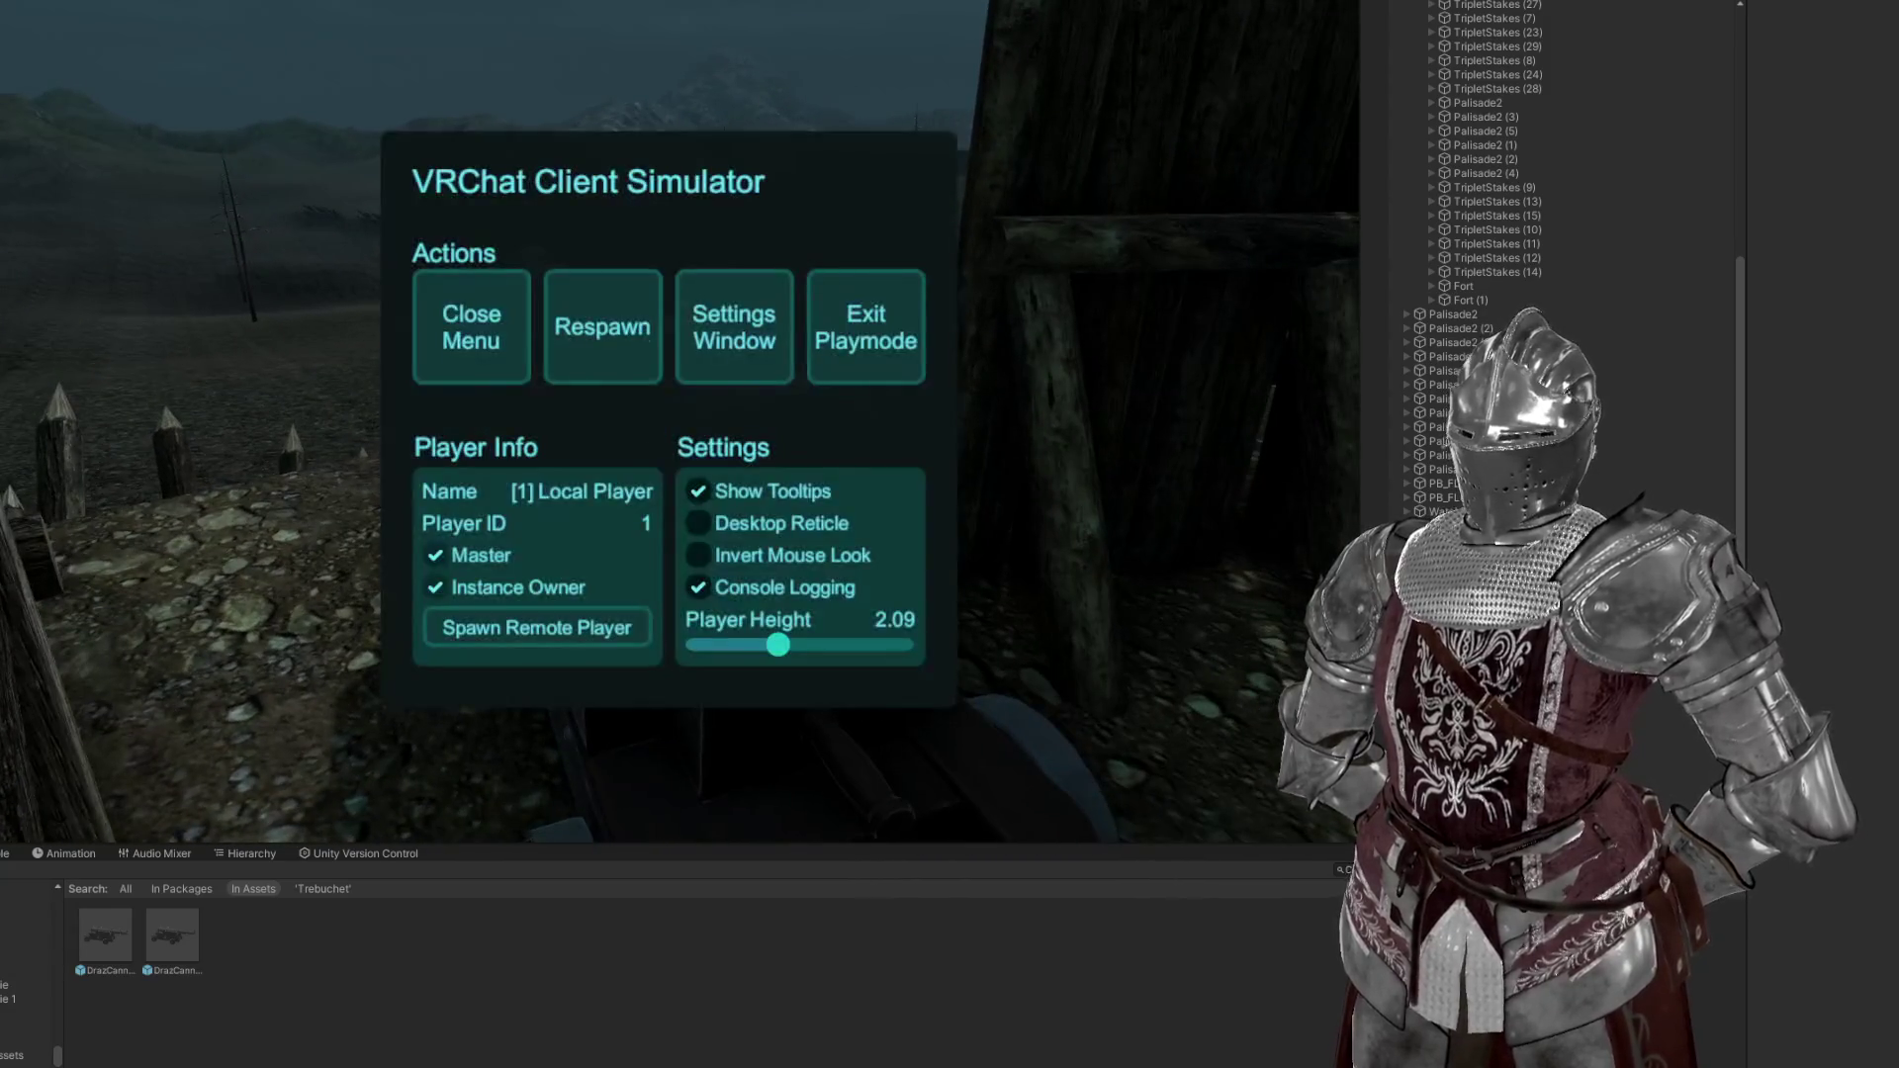
Show the Console, close the simulator menu, and fire the cannon with a smoke burst
{"action": "left_click", "coordinate": [4, 853]}
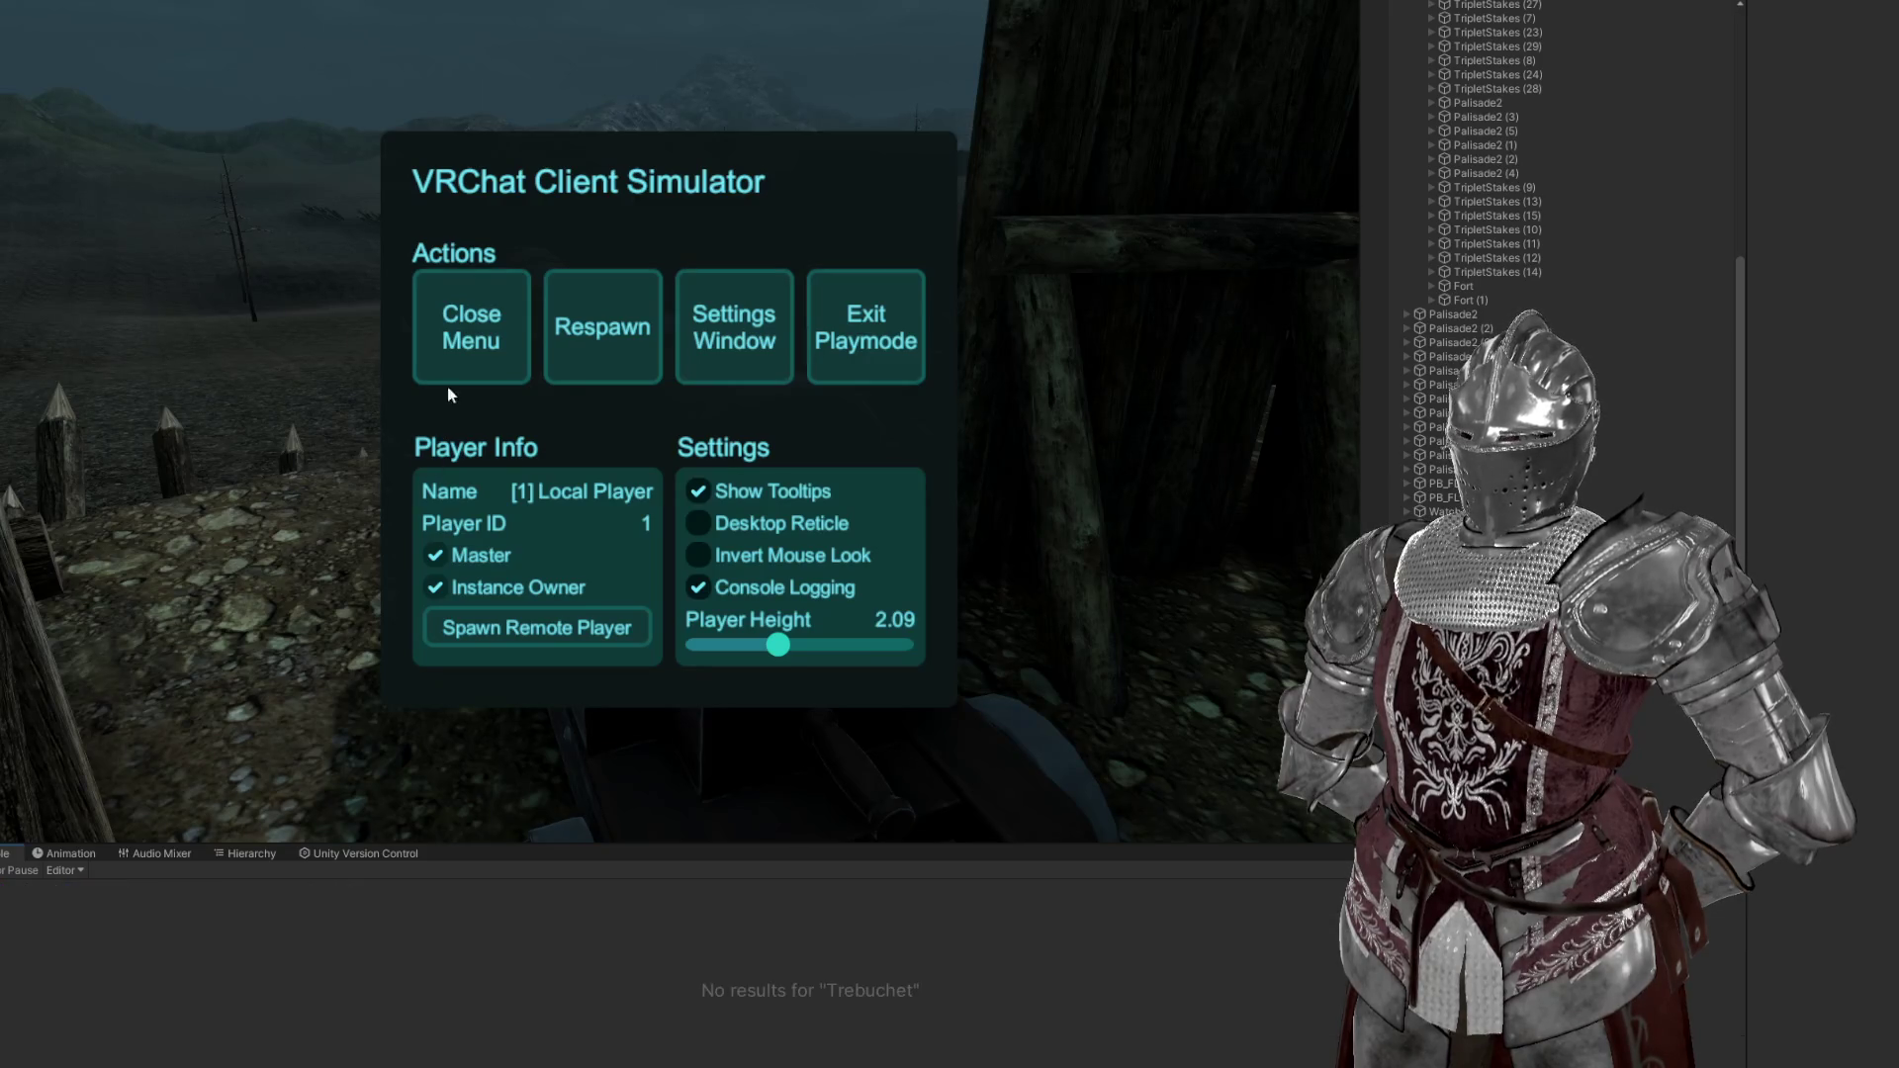
{"action": "left_click", "coordinate": [465, 368]}
{"action": "left_click", "coordinate": [653, 495]}
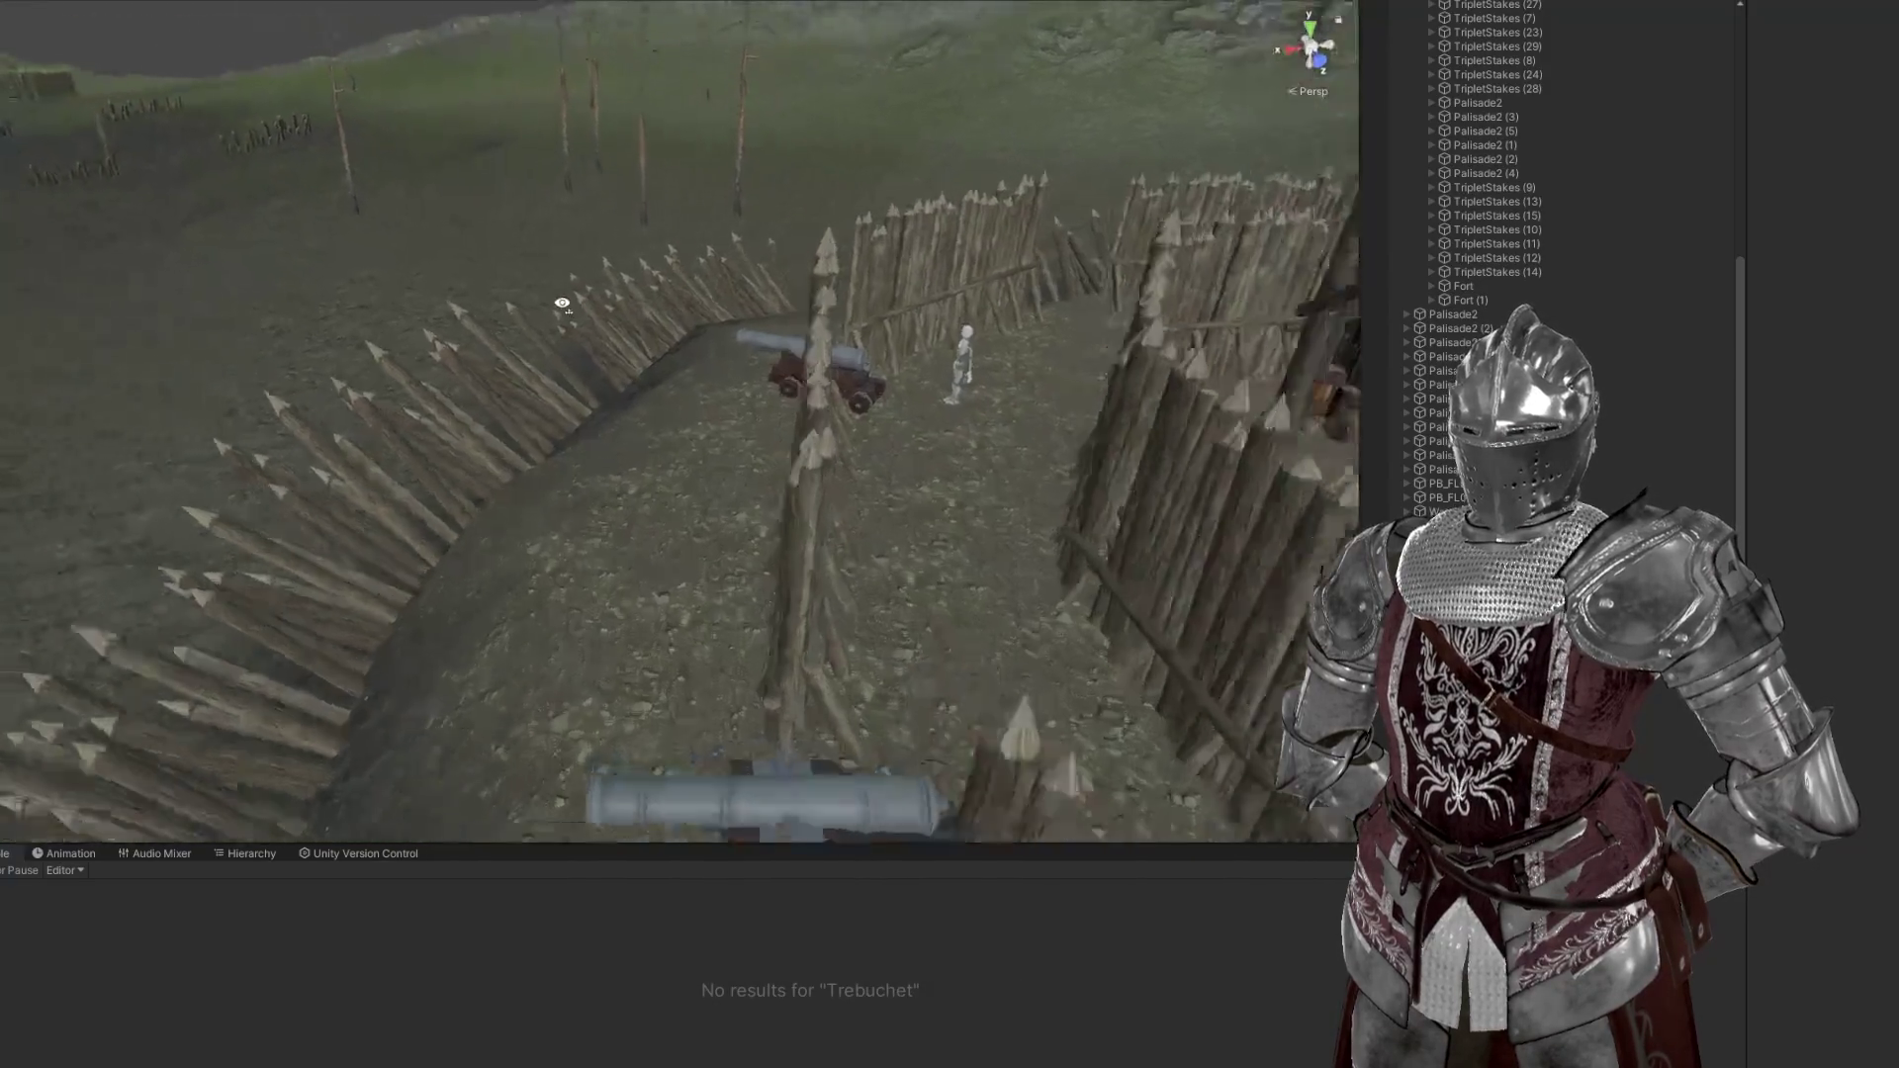
Select the cannon on the fort wall and frame its Metal Bomb projectile
{"action": "left_click_drag", "start_coordinate": [562, 303], "coordinate": [805, 348]}
{"action": "left_click", "coordinate": [821, 316]}
{"action": "left_click", "coordinate": [818, 322]}
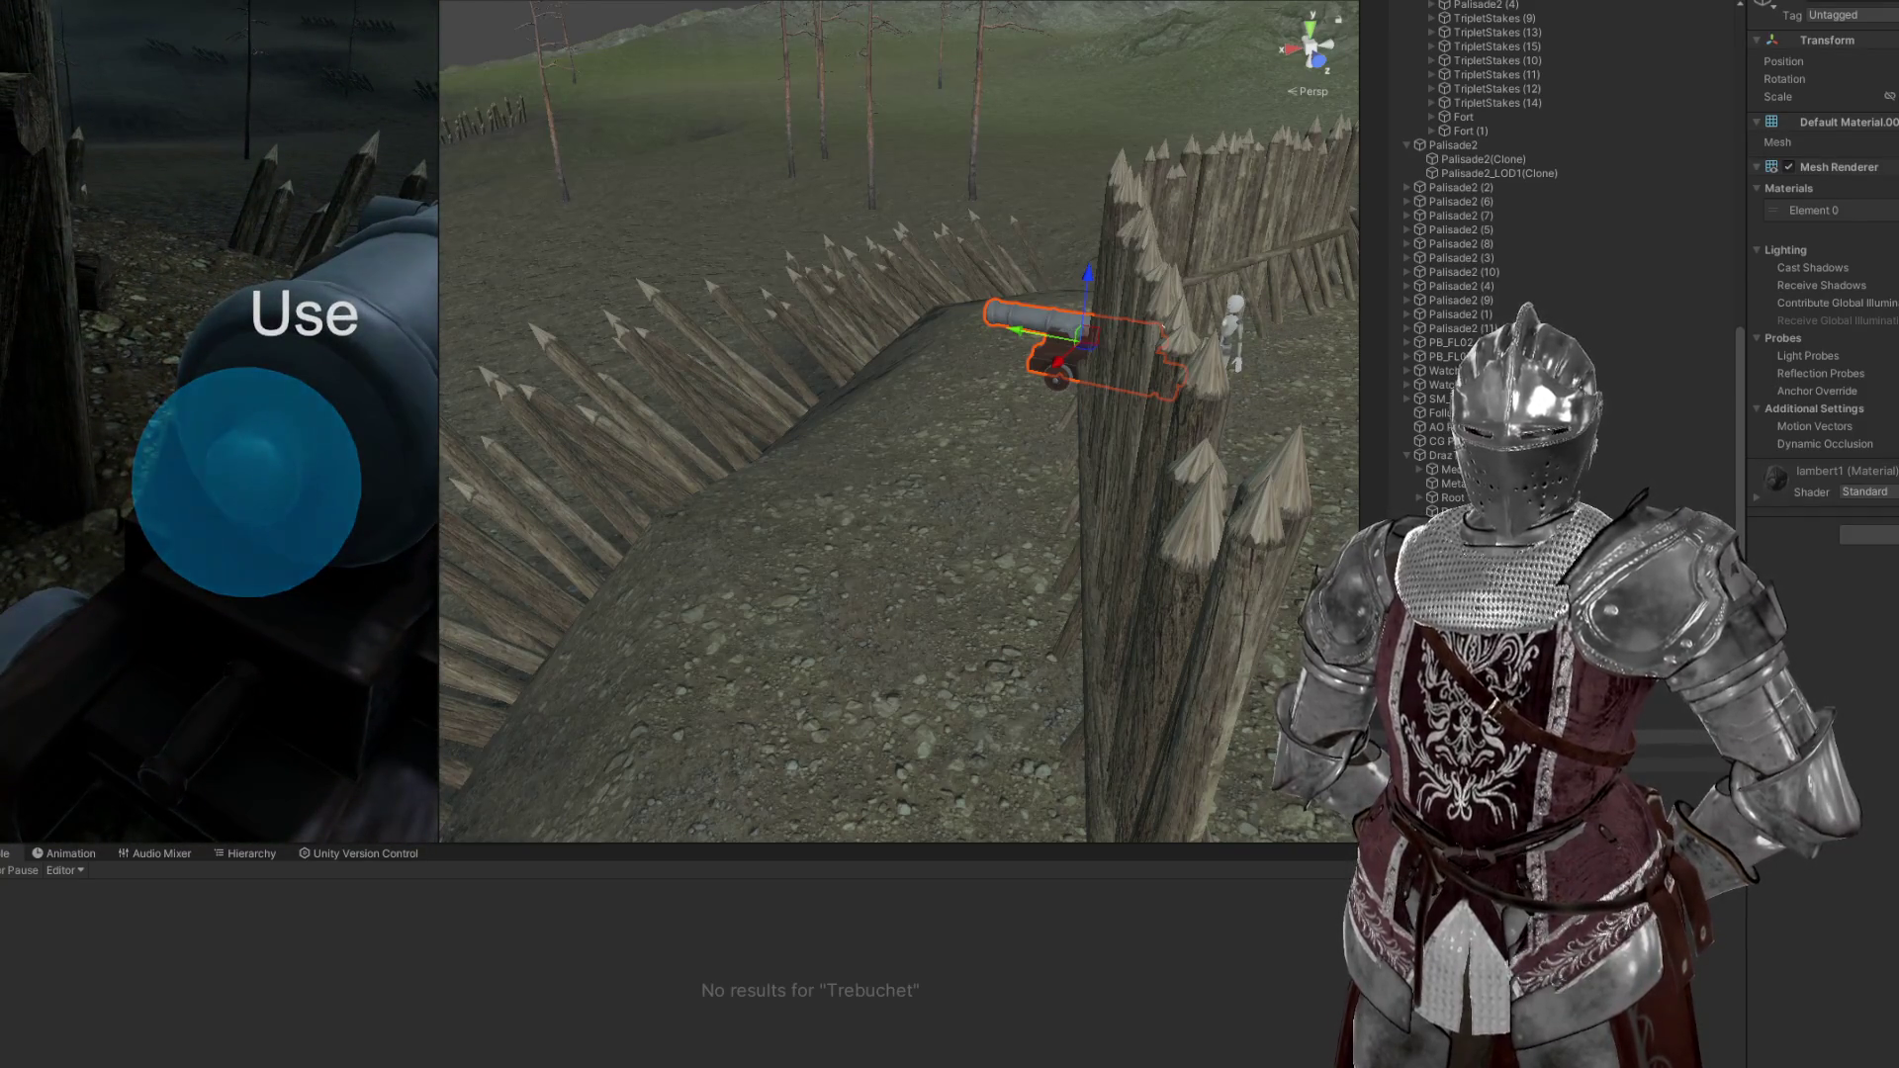
{"action": "left_click", "coordinate": [1681, 779]}
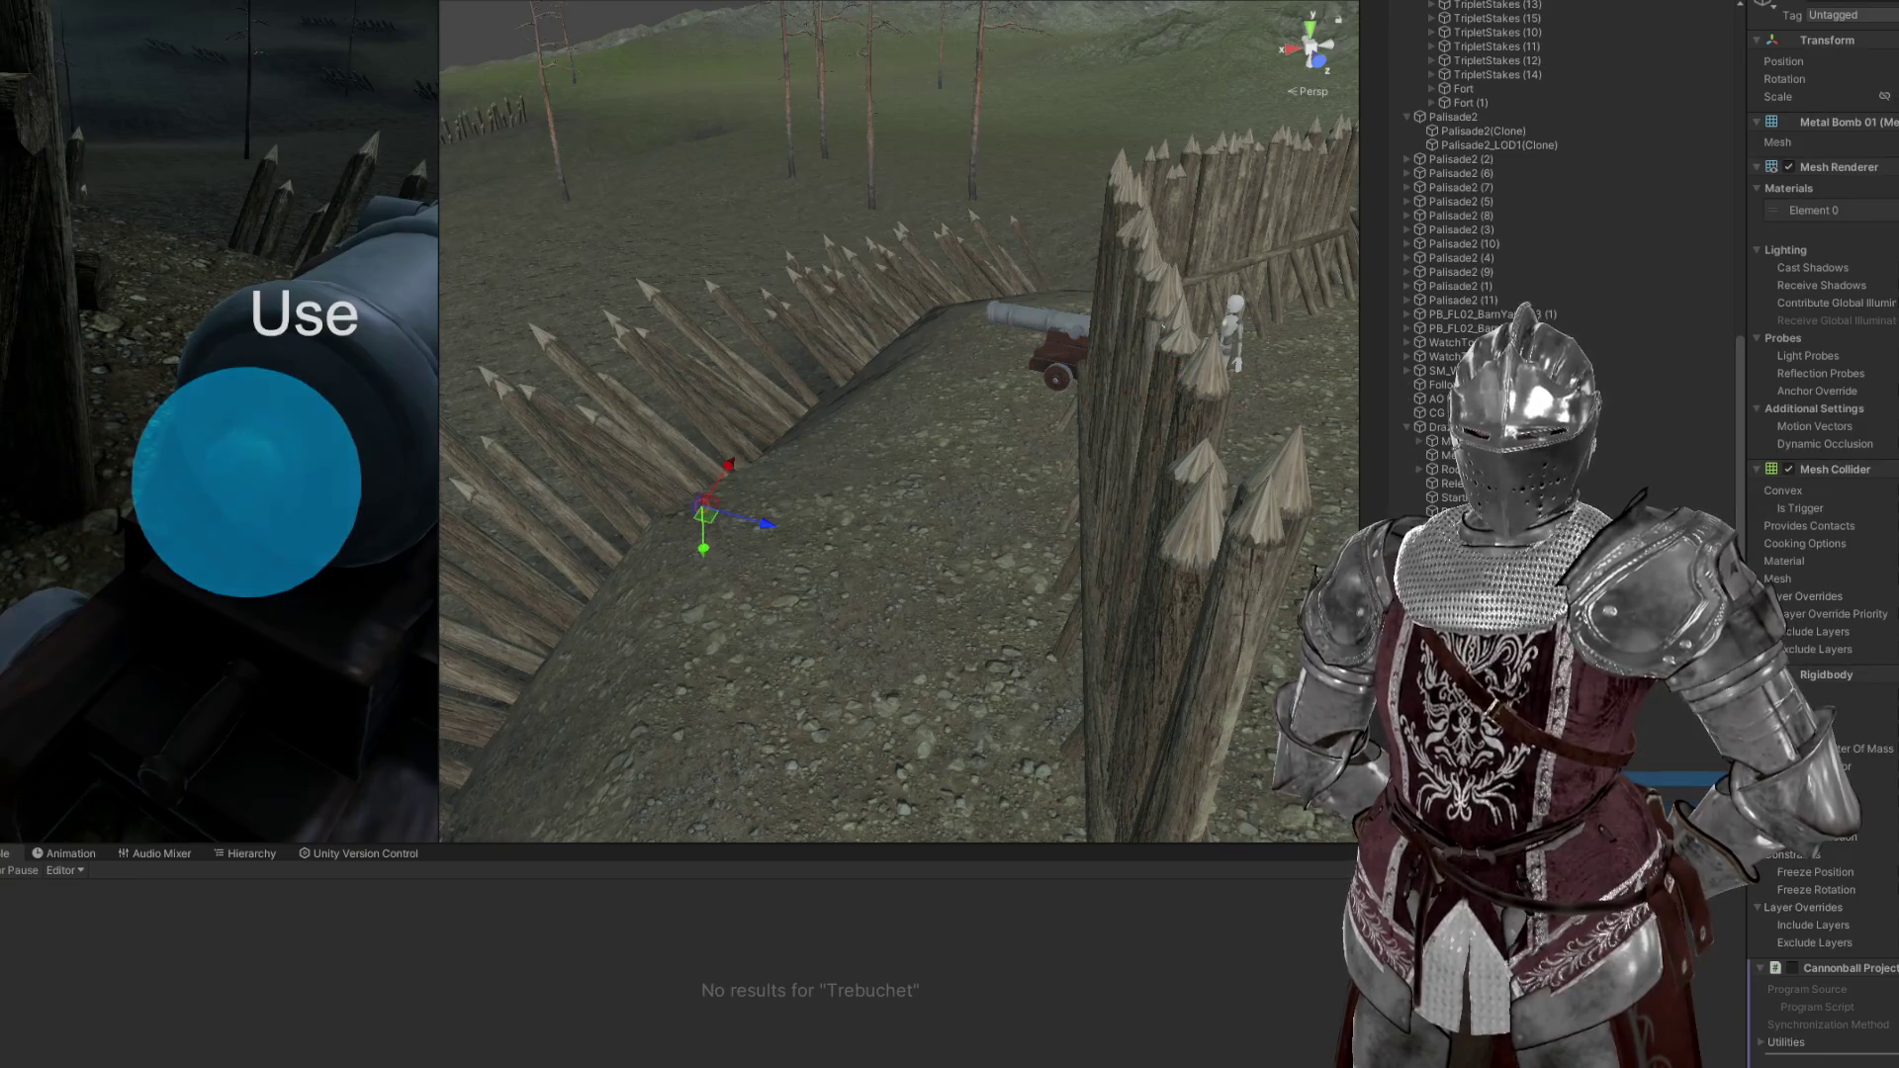
{"action": "key", "text": "f"}
{"action": "scroll", "scroll_direction": "down", "scroll_amount": 3}
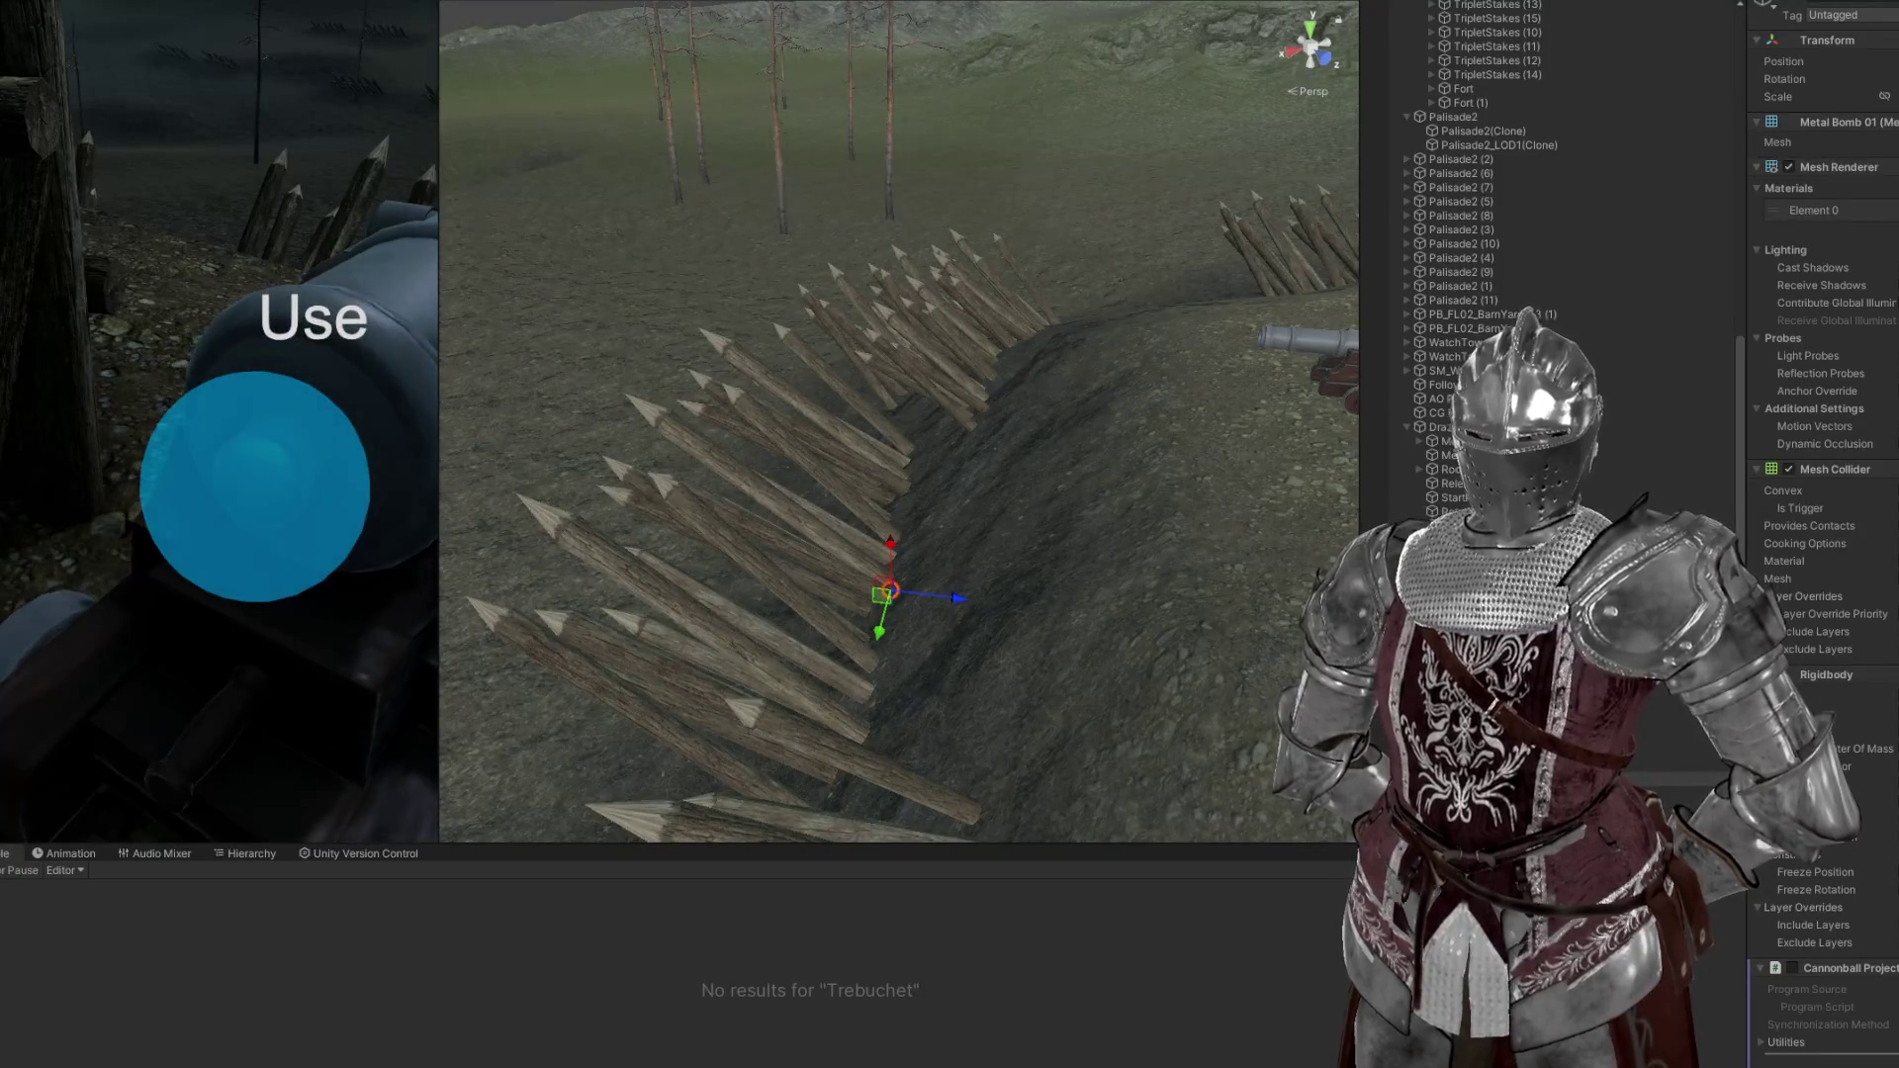
{"action": "left_click_drag", "start_coordinate": [693, 494], "coordinate": [1300, 564]}
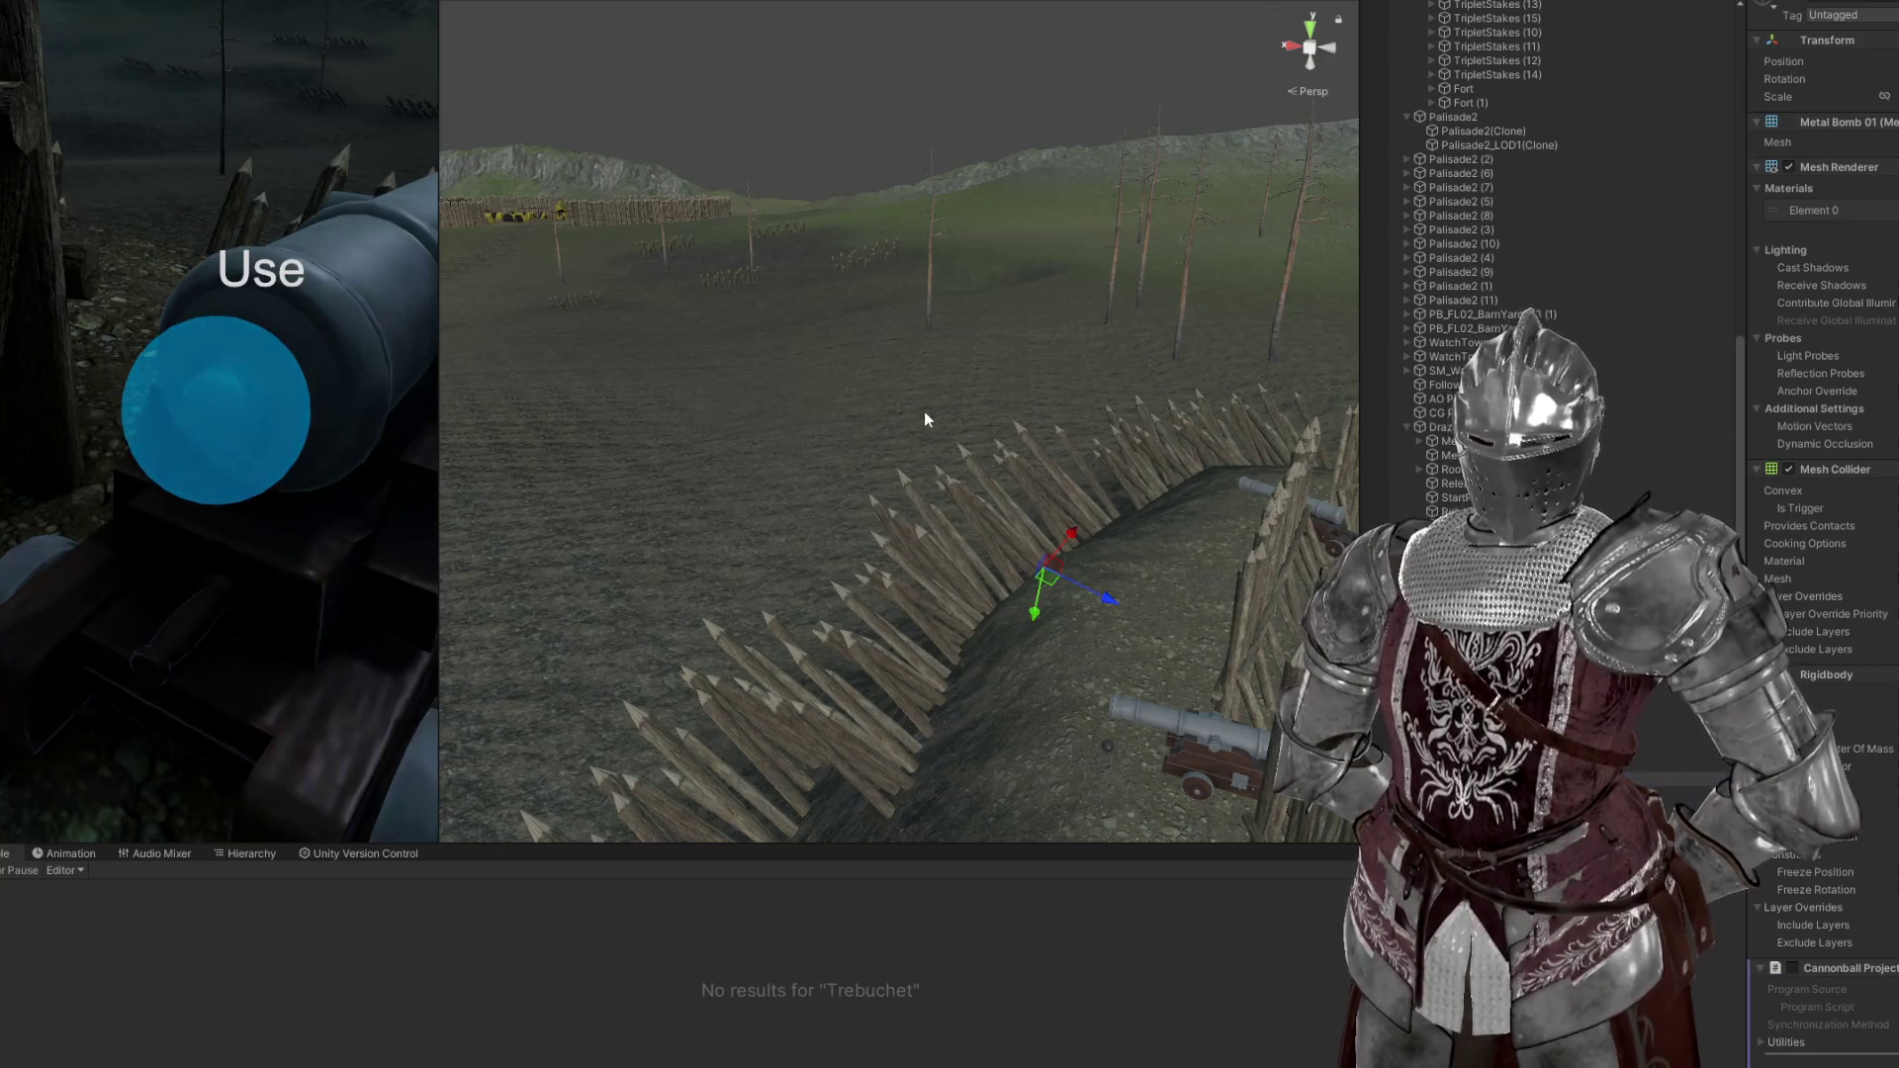
Reselect the cannon behind the stakes and scroll Metal Bomb 01 to Rigidbody and Cannonball Projectile
{"action": "left_click", "coordinate": [804, 422]}
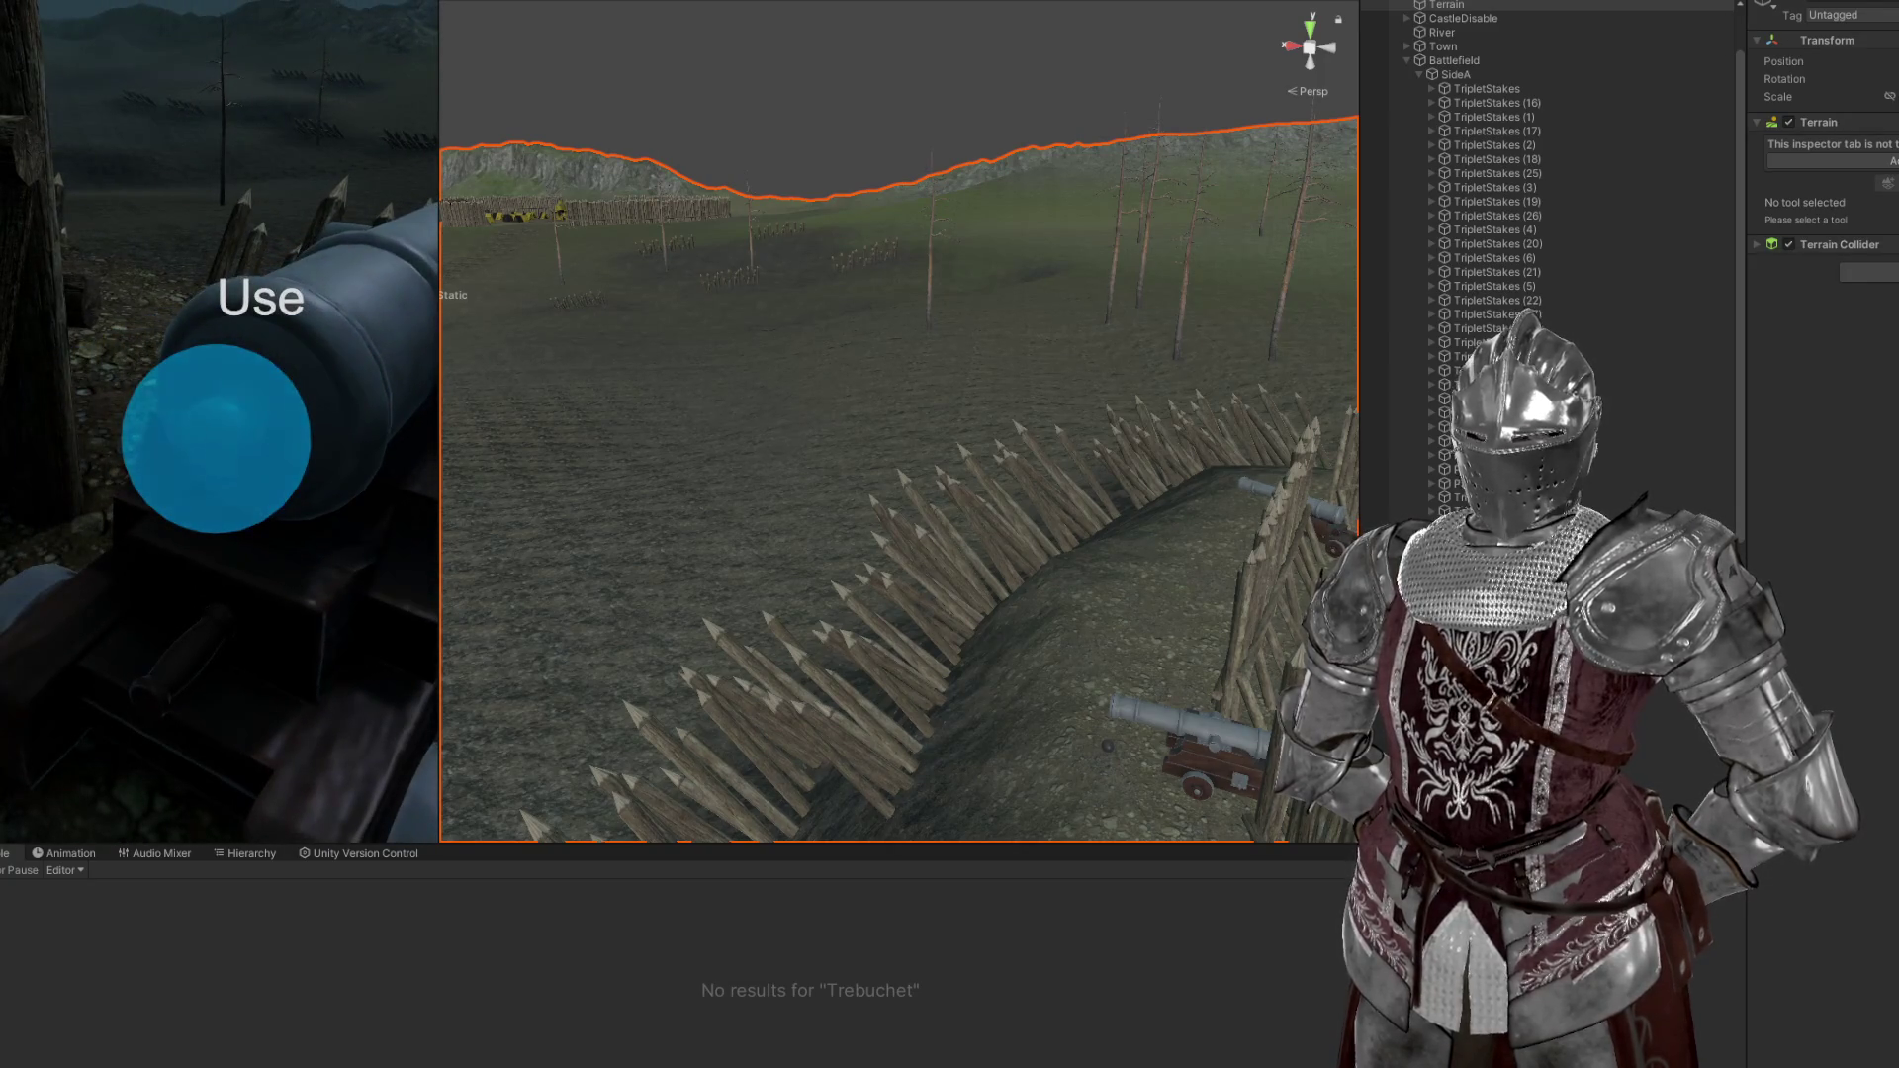
{"action": "key", "text": "w"}
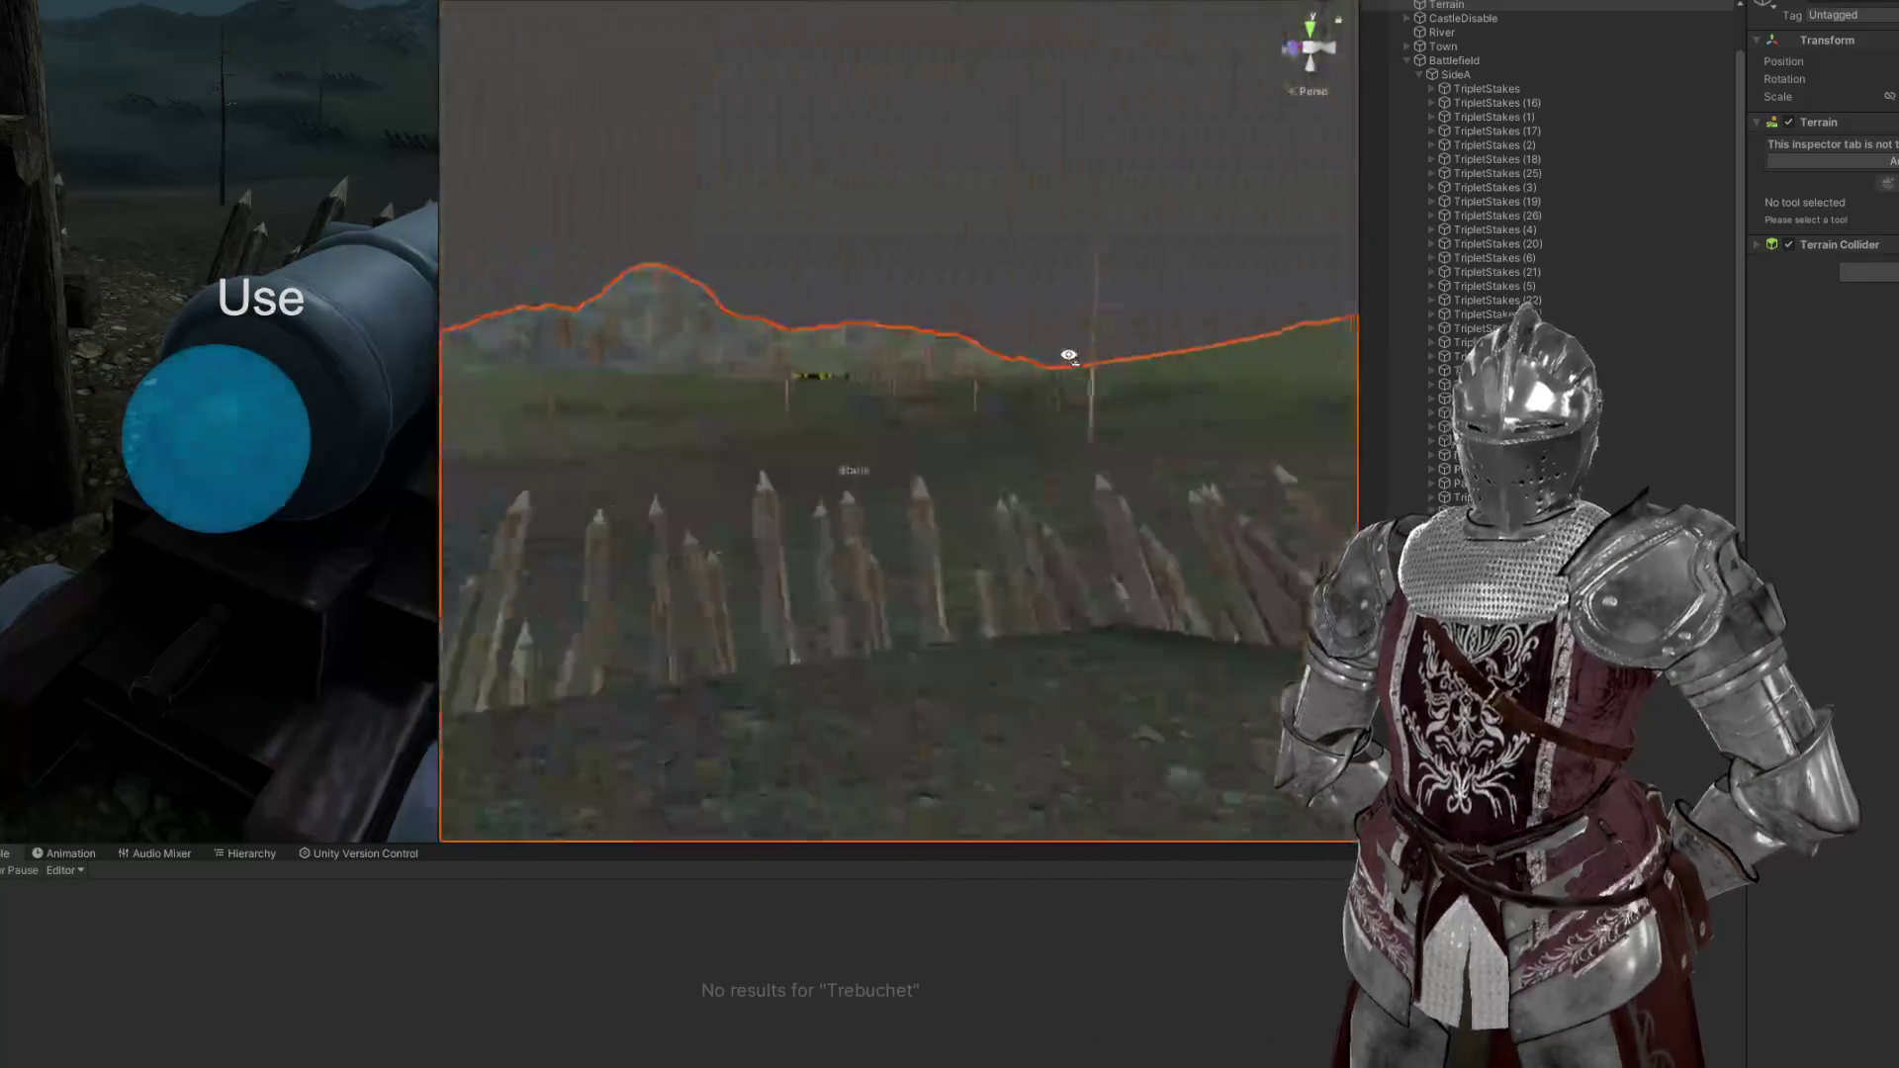
{"action": "key", "text": "s"}
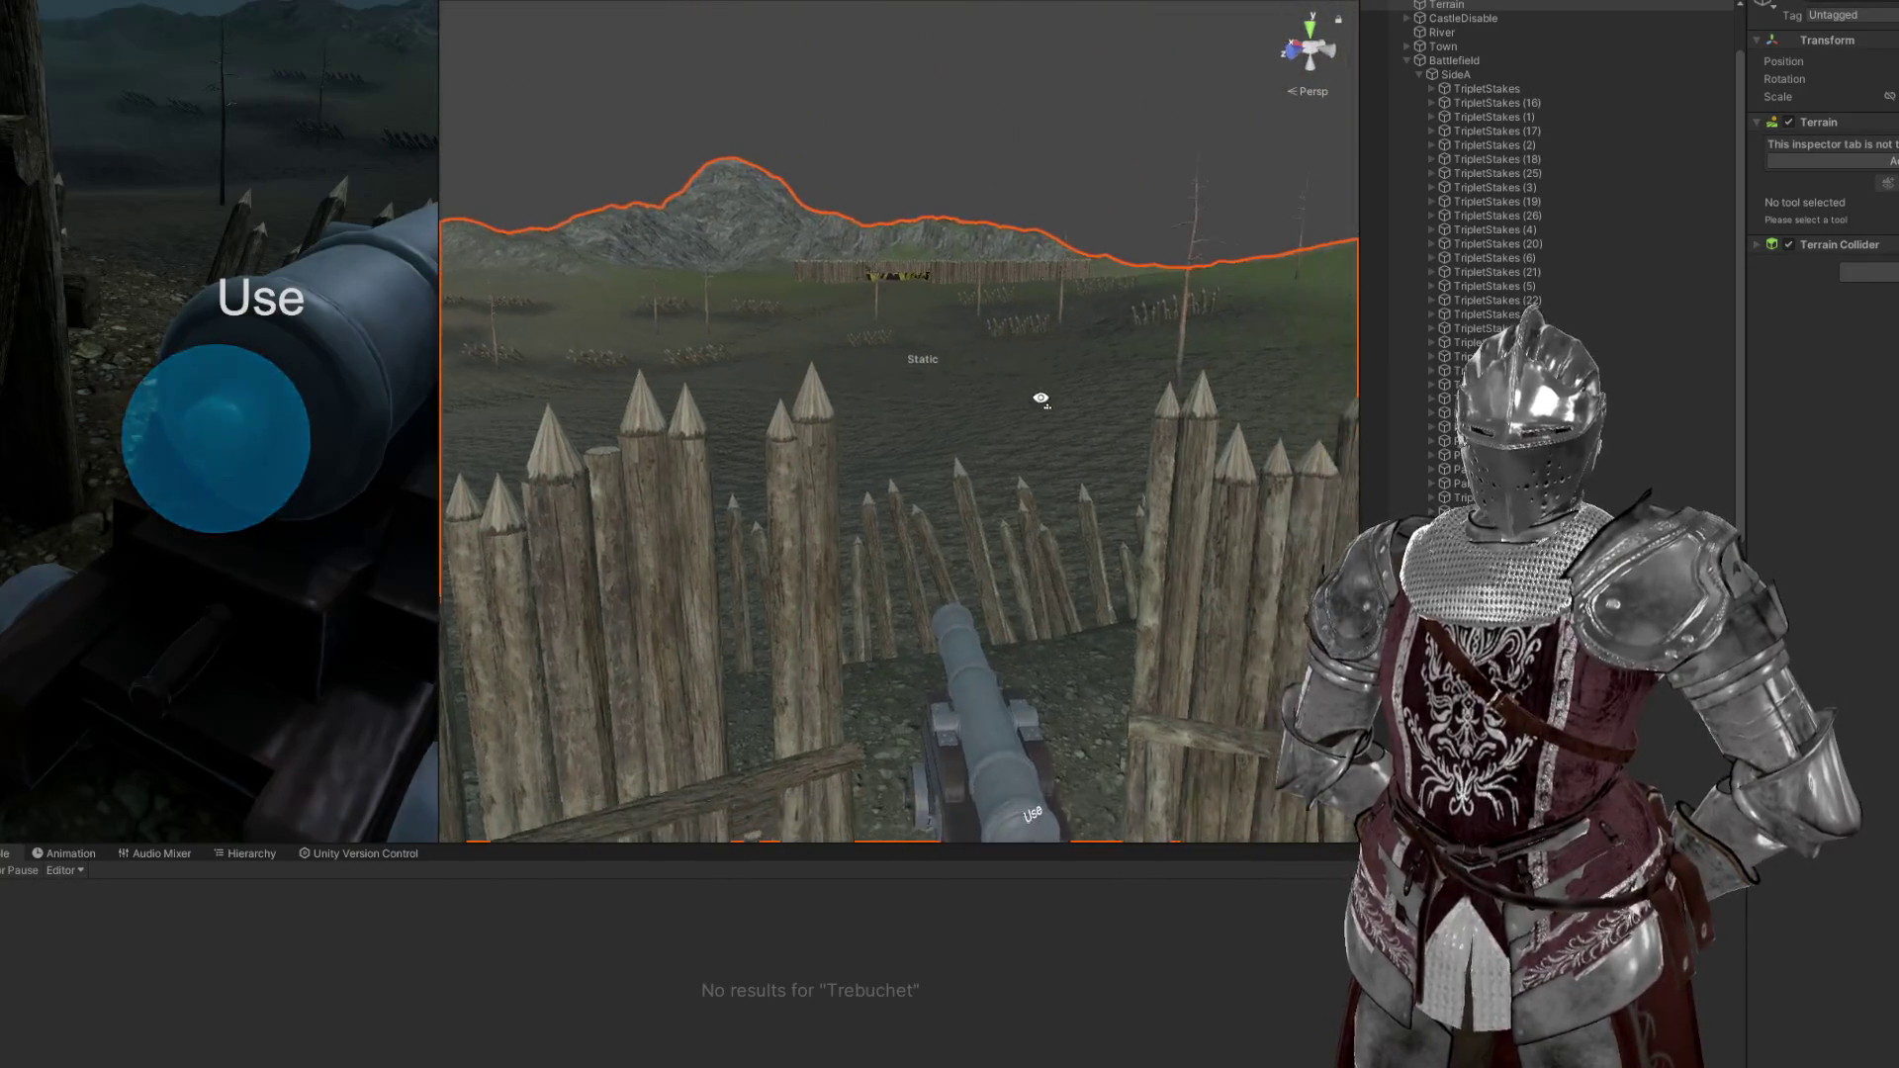
{"action": "left_click", "coordinate": [978, 698]}
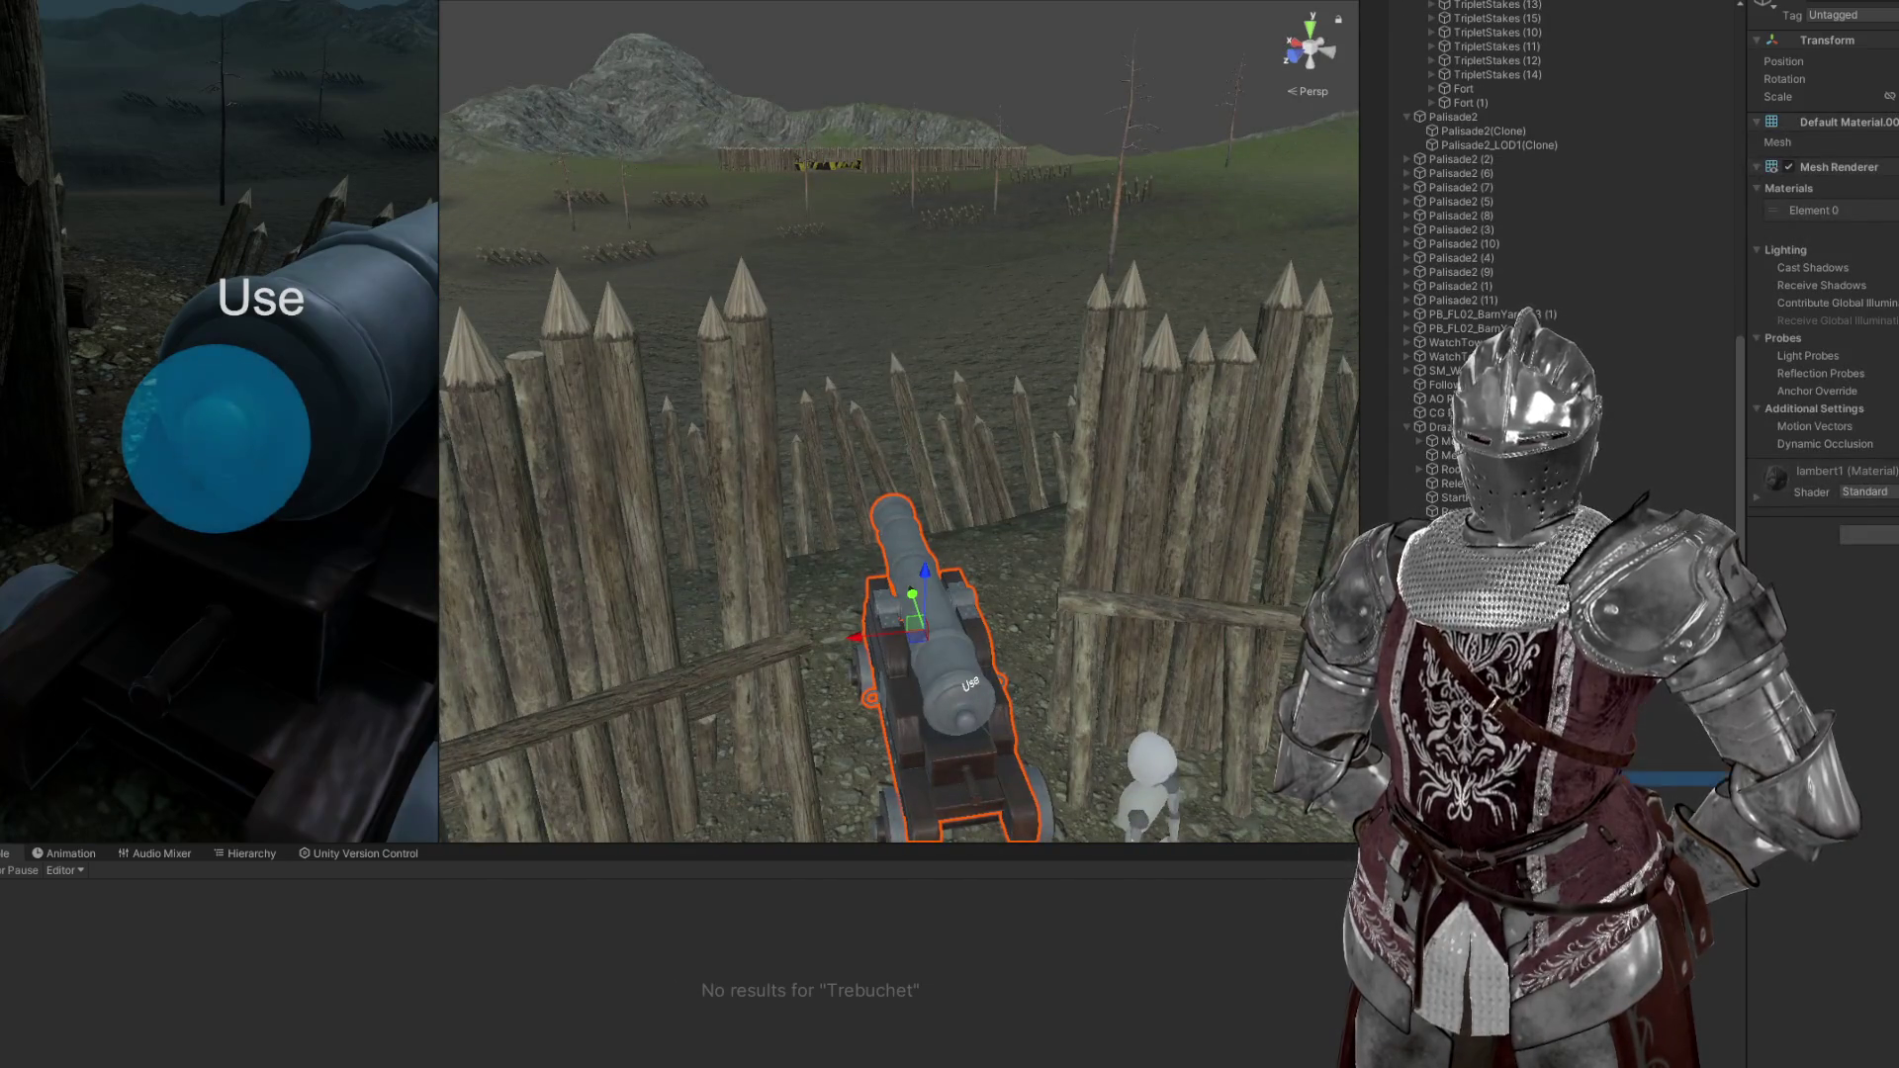
{"action": "double_click", "coordinate": [1446, 441]}
{"action": "key", "text": "s"}
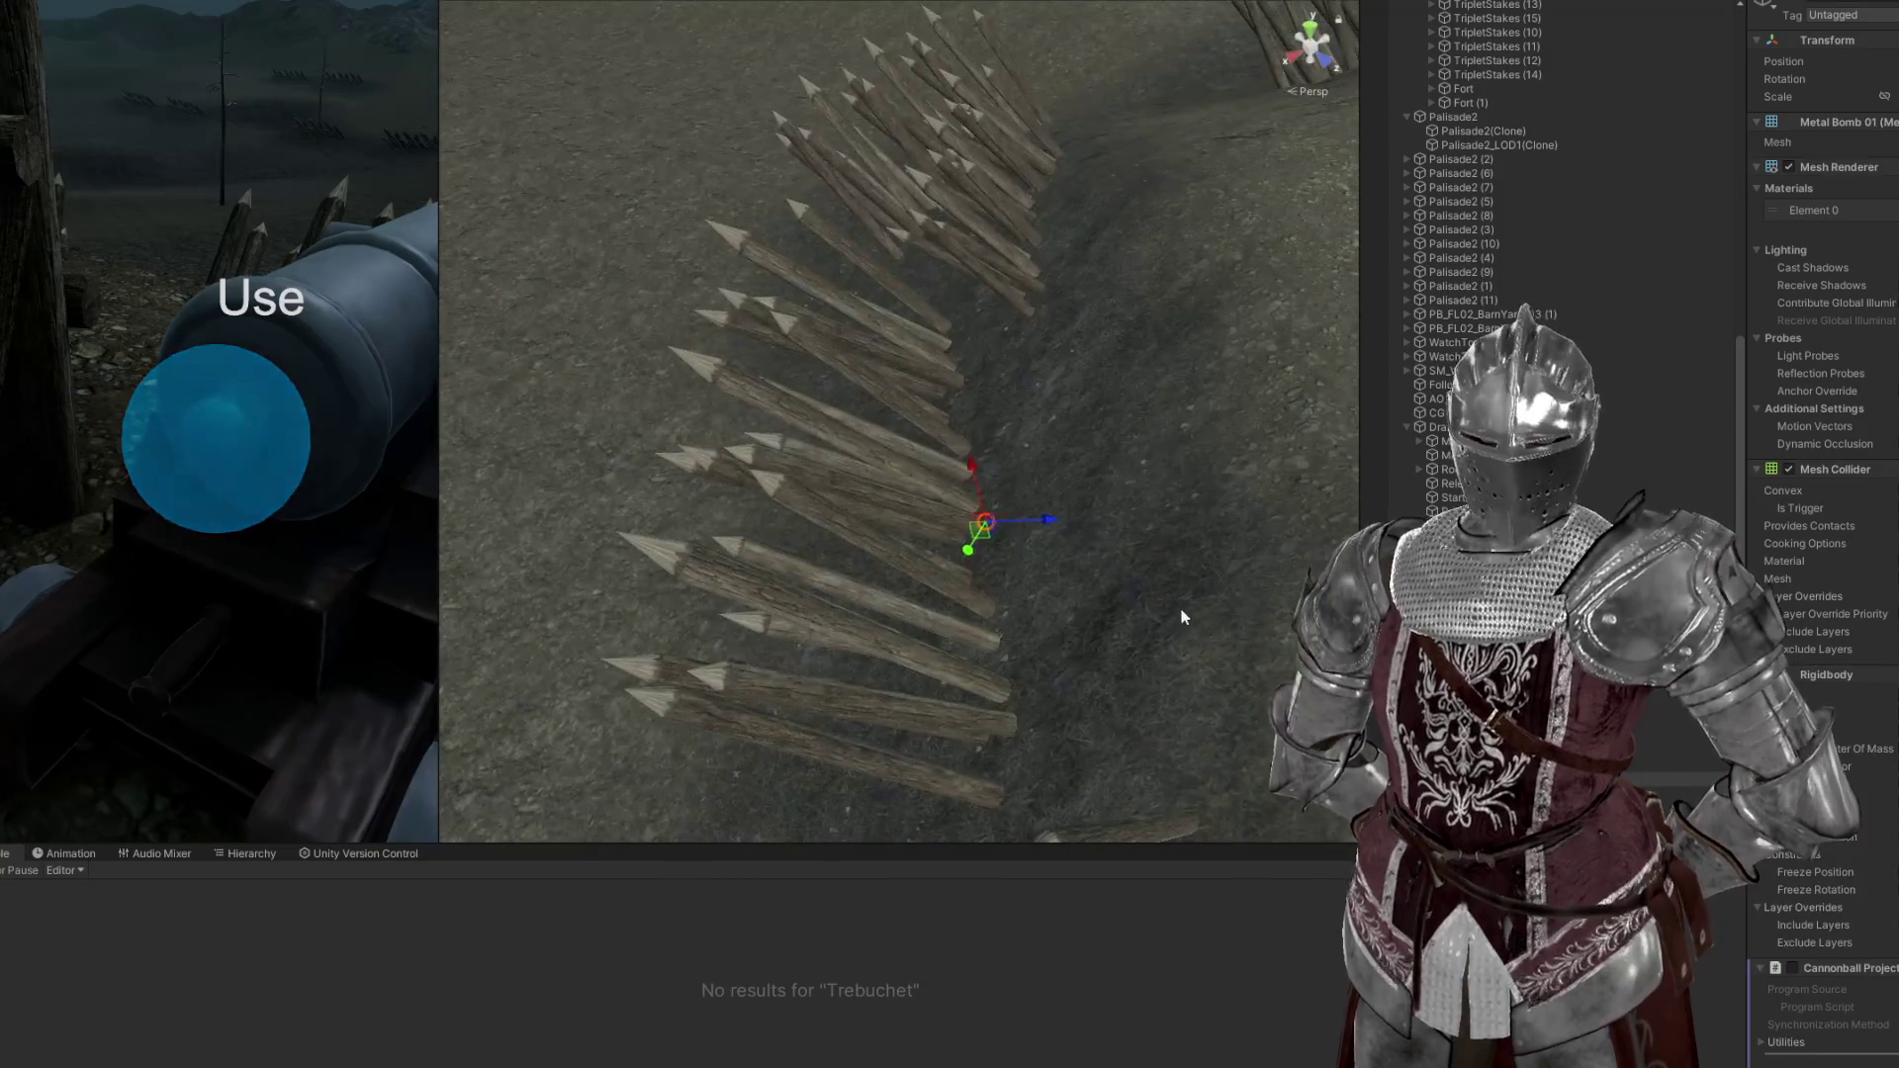
{"action": "scroll", "scroll_direction": "down", "scroll_amount": 3}
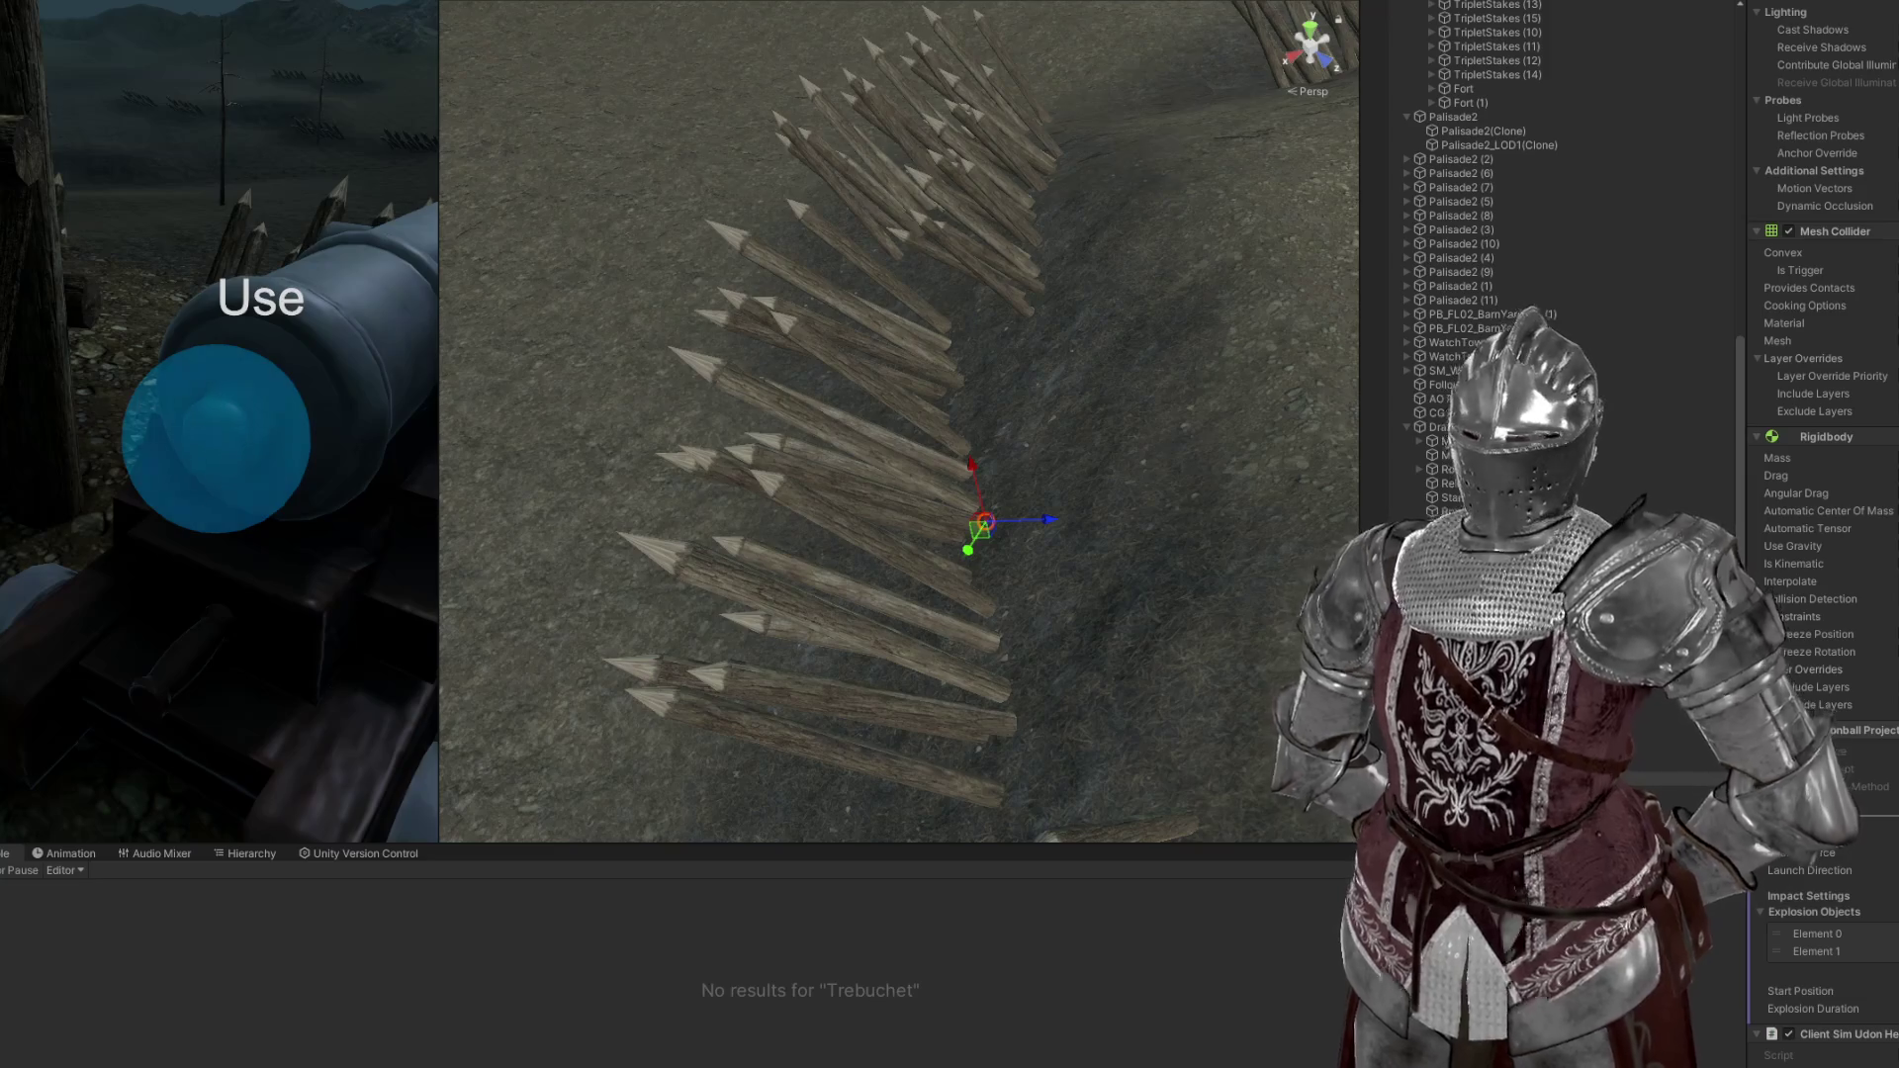
{"action": "scroll", "scroll_direction": "up", "scroll_amount": 3}
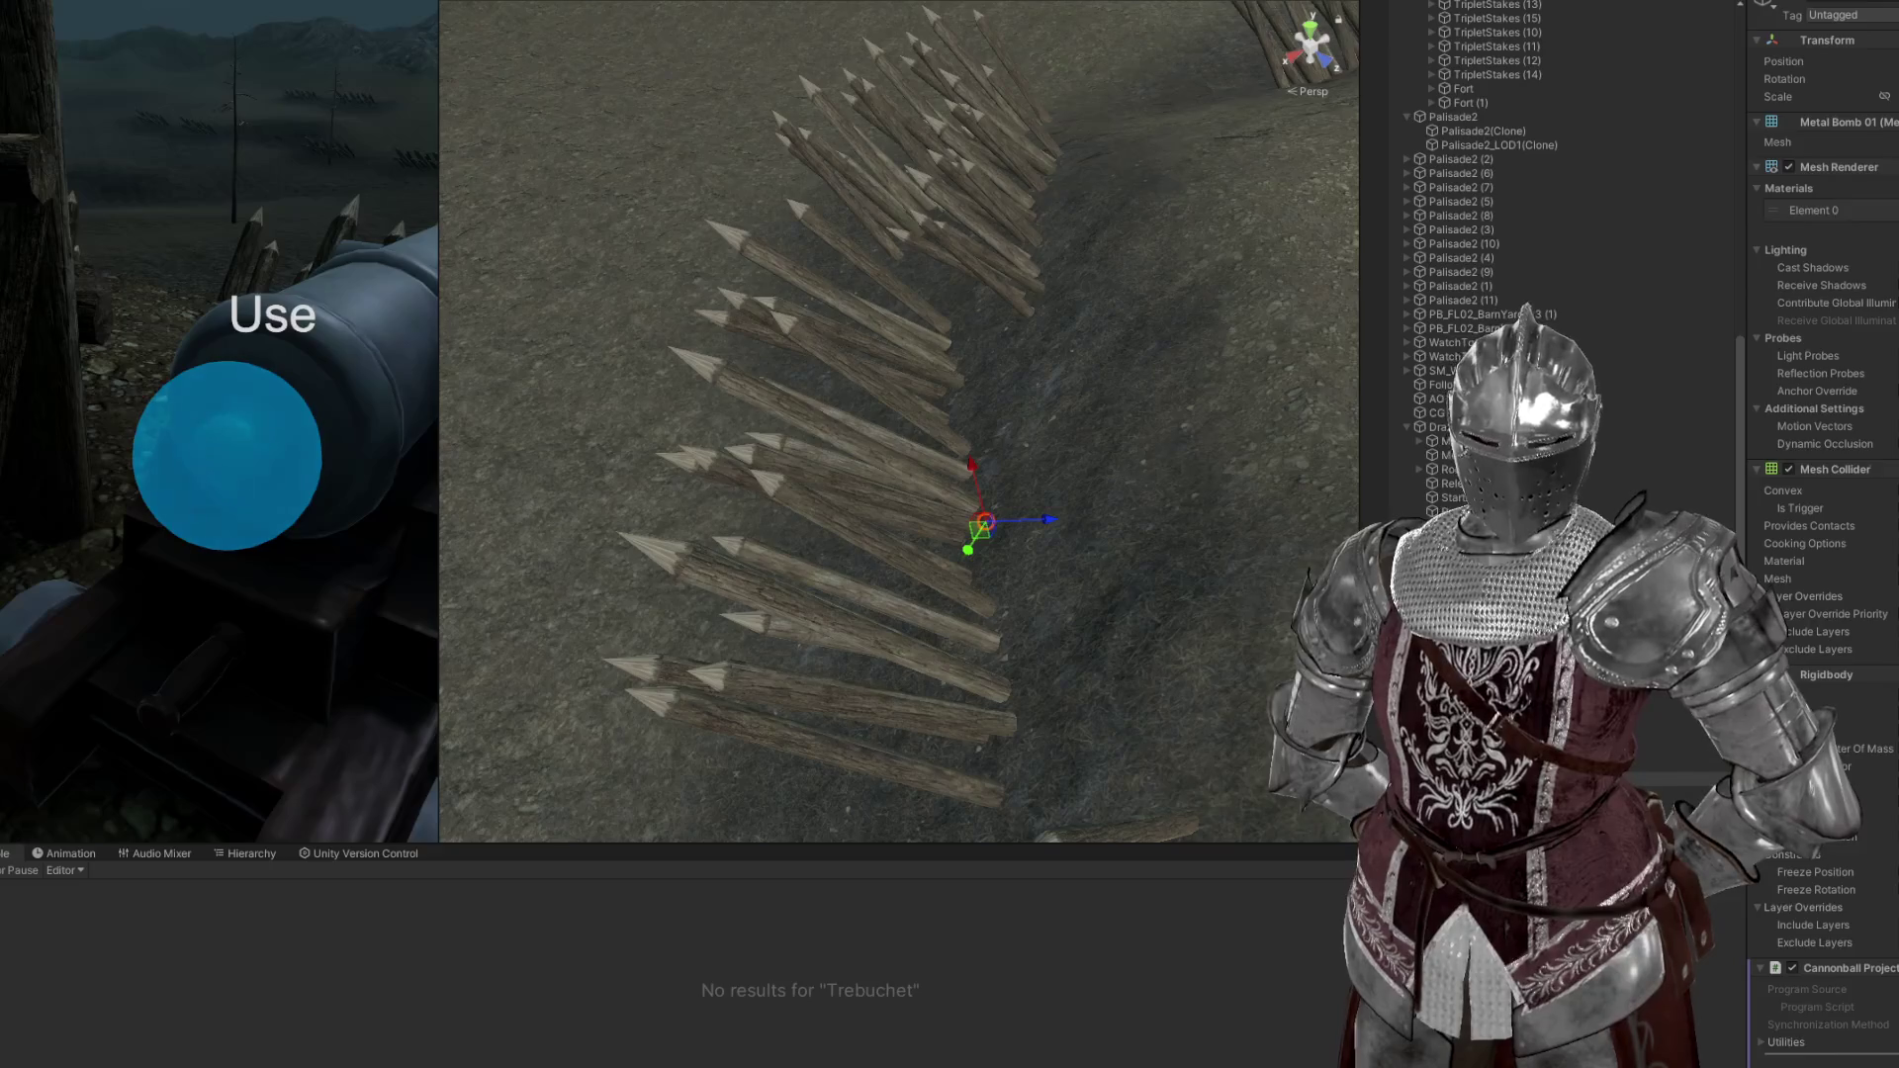
{"action": "scroll", "scroll_direction": "down", "scroll_amount": 3}
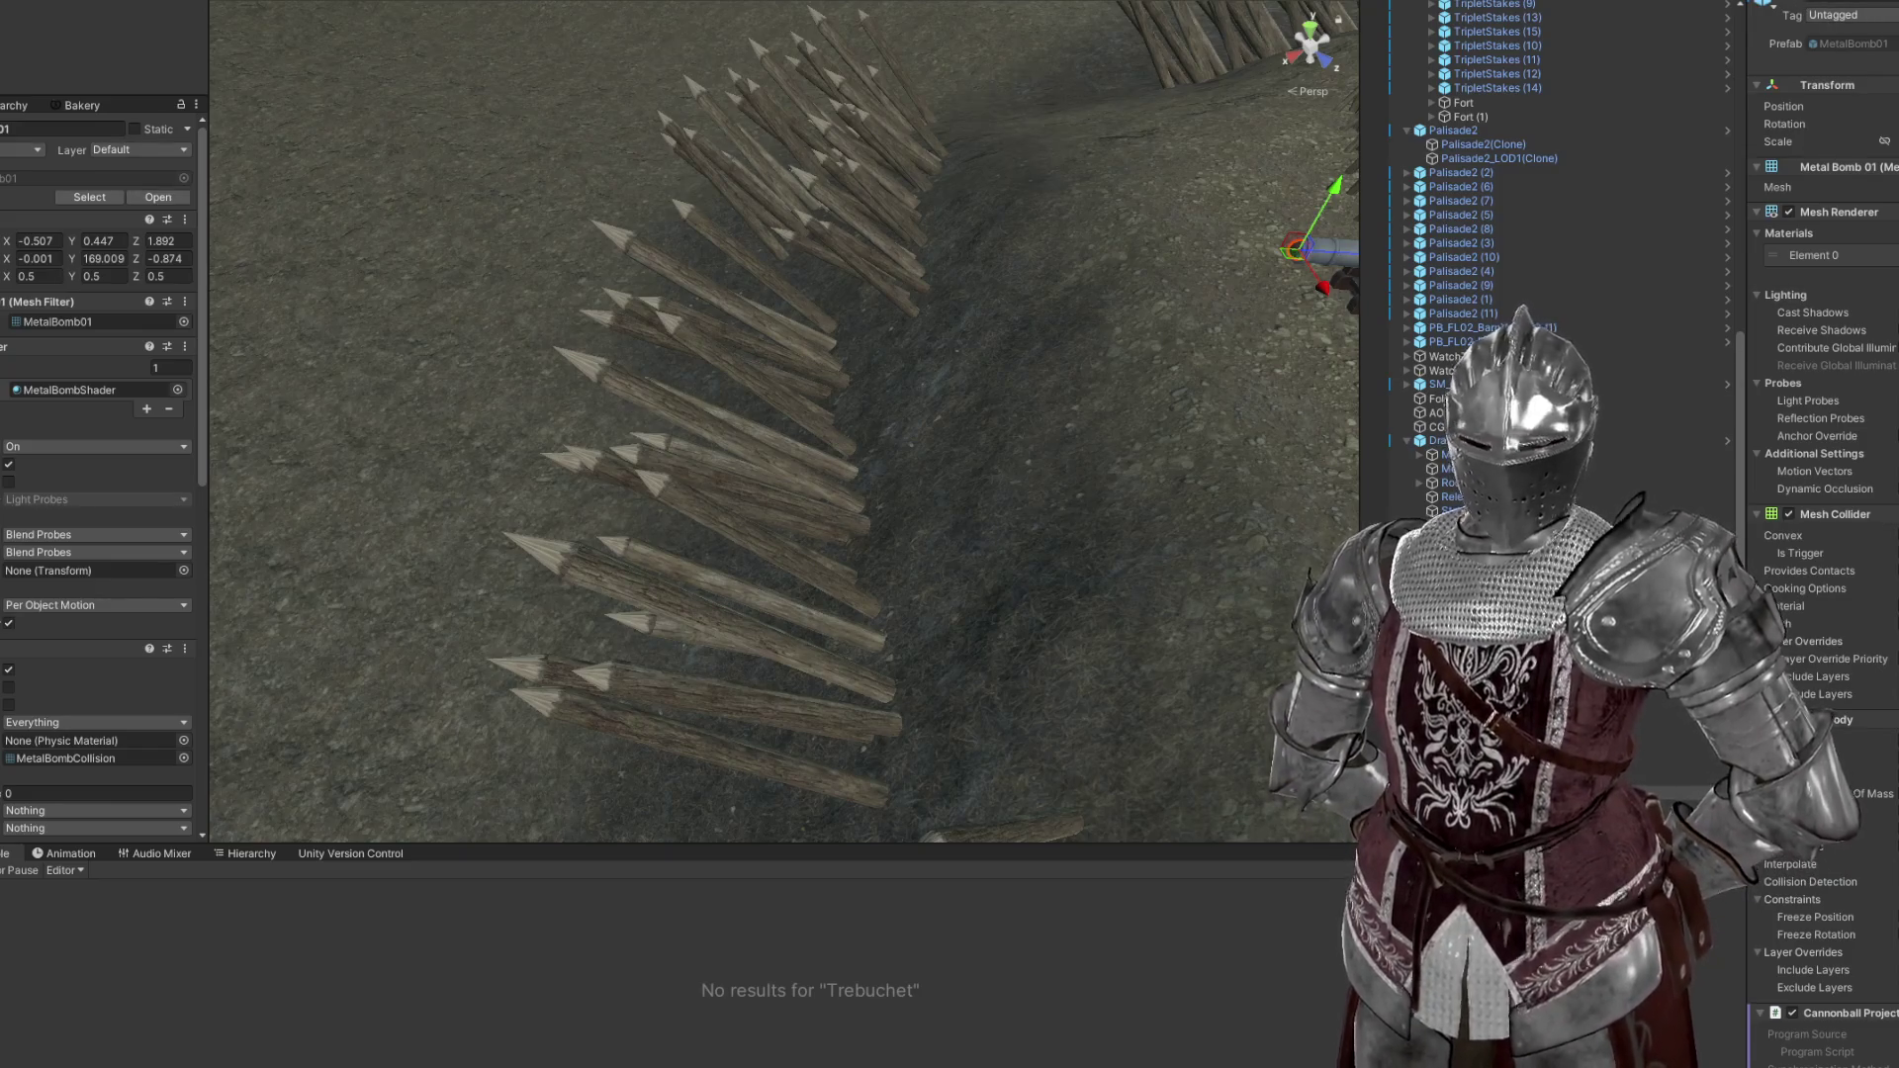
Inspect the SFX audio source and MetalBomb01 settings, then reselect the cannon below the wall
{"action": "left_click", "coordinate": [1464, 554]}
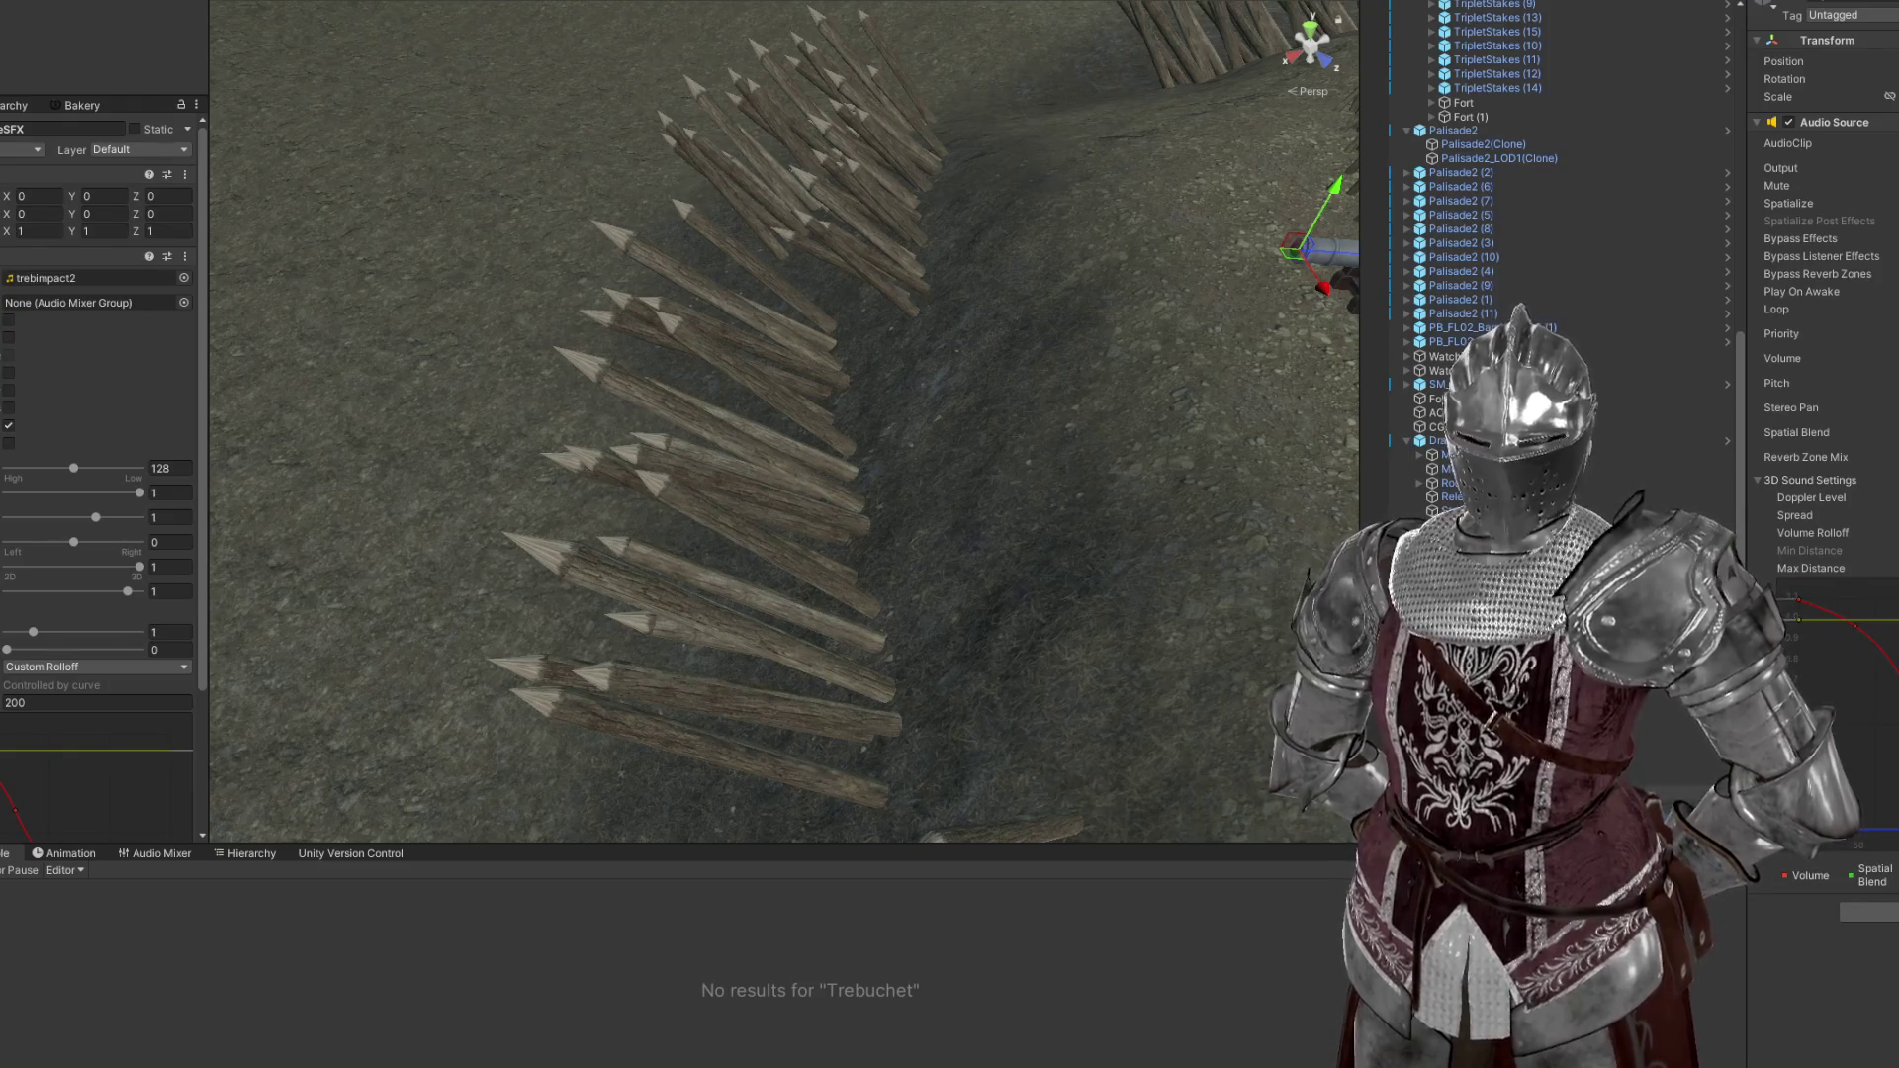
{"action": "left_click", "coordinate": [1484, 792]}
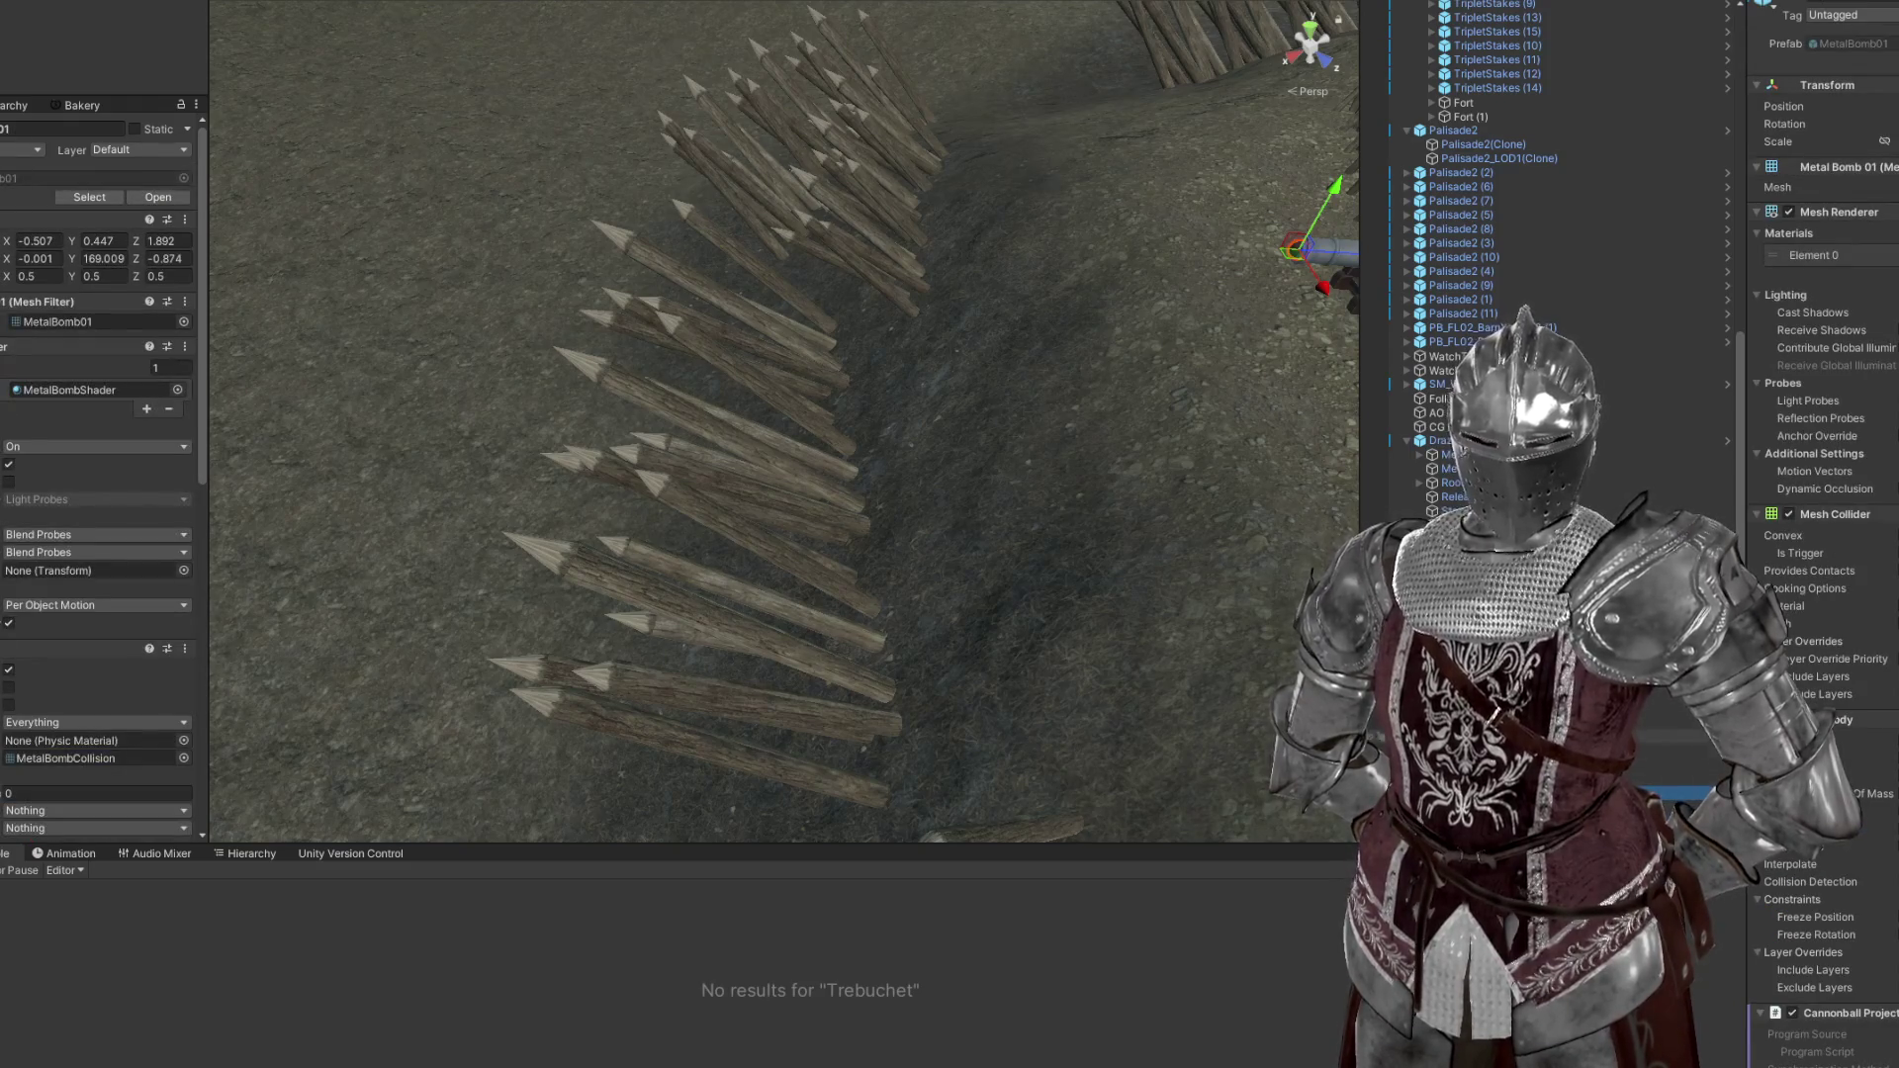
{"action": "left_click_drag", "start_coordinate": [989, 375], "coordinate": [1147, 455]}
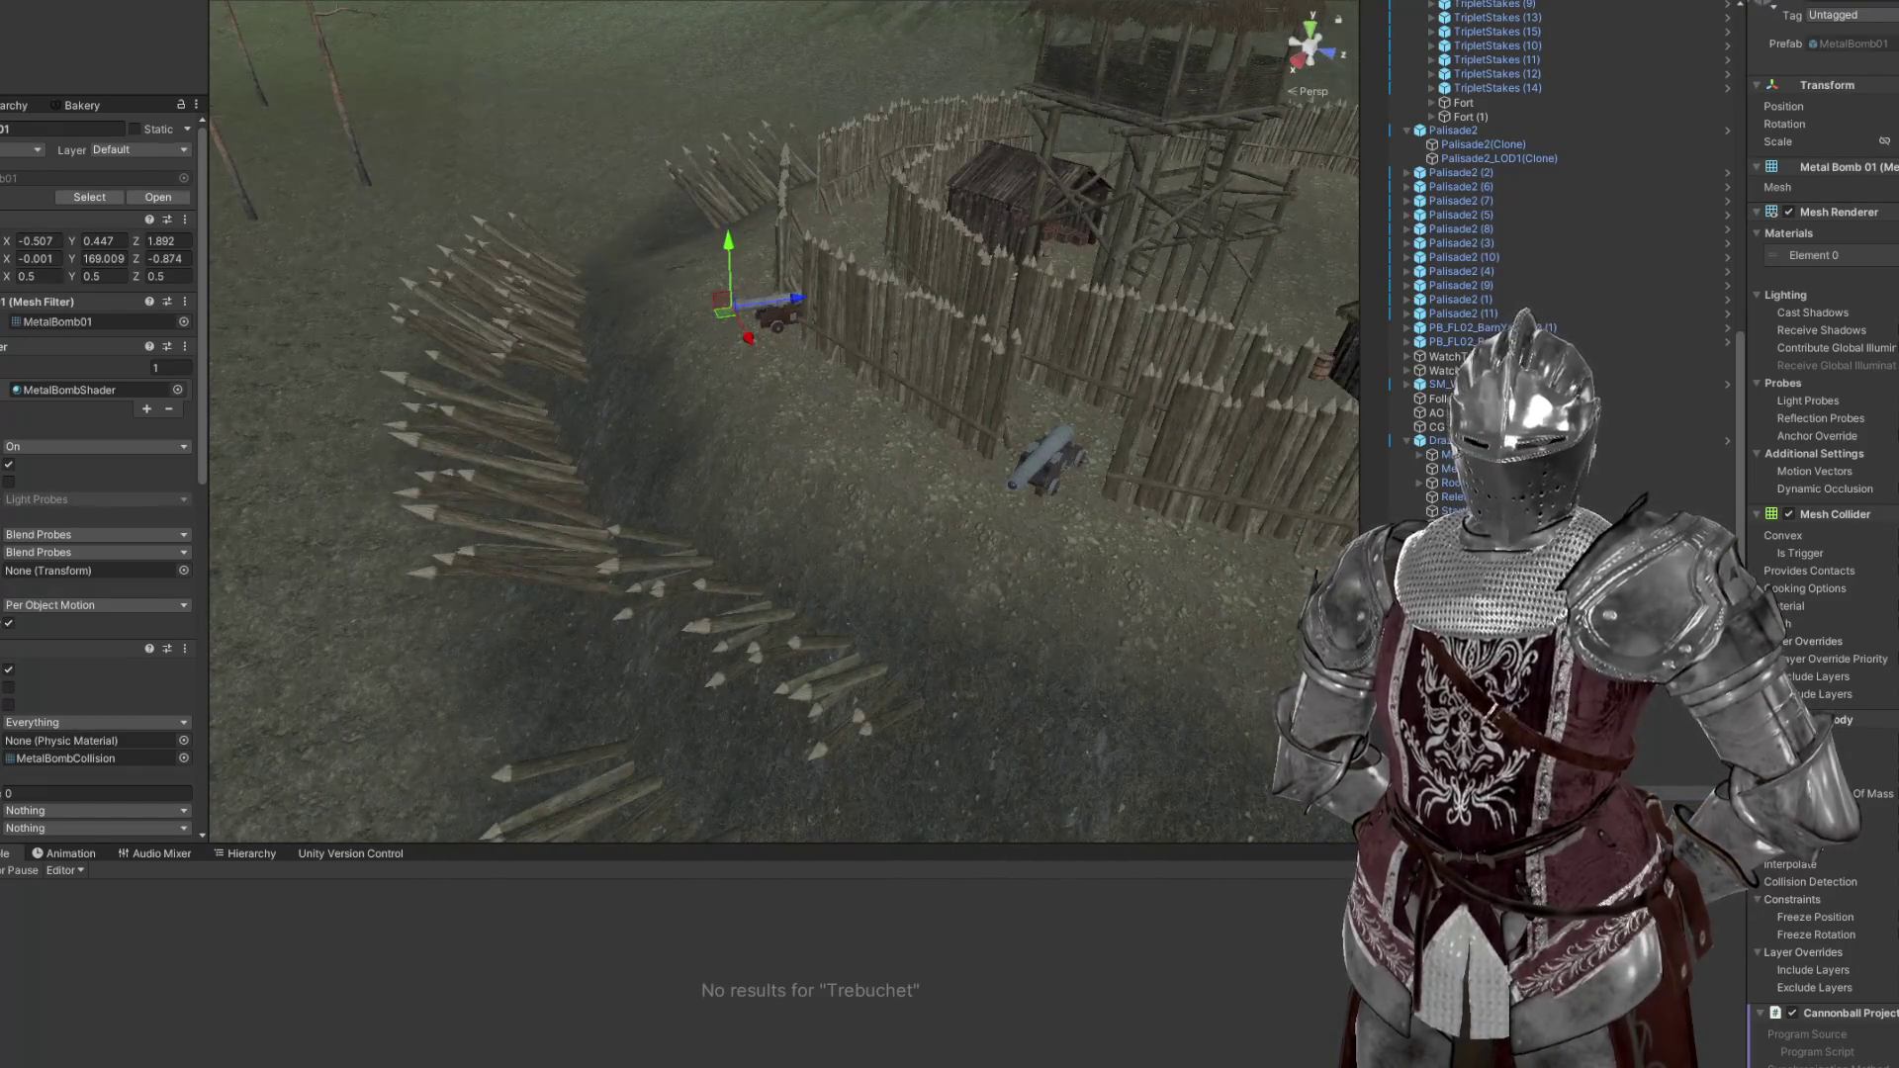
{"action": "left_click", "coordinate": [1064, 465]}
{"action": "left_click", "coordinate": [1064, 465]}
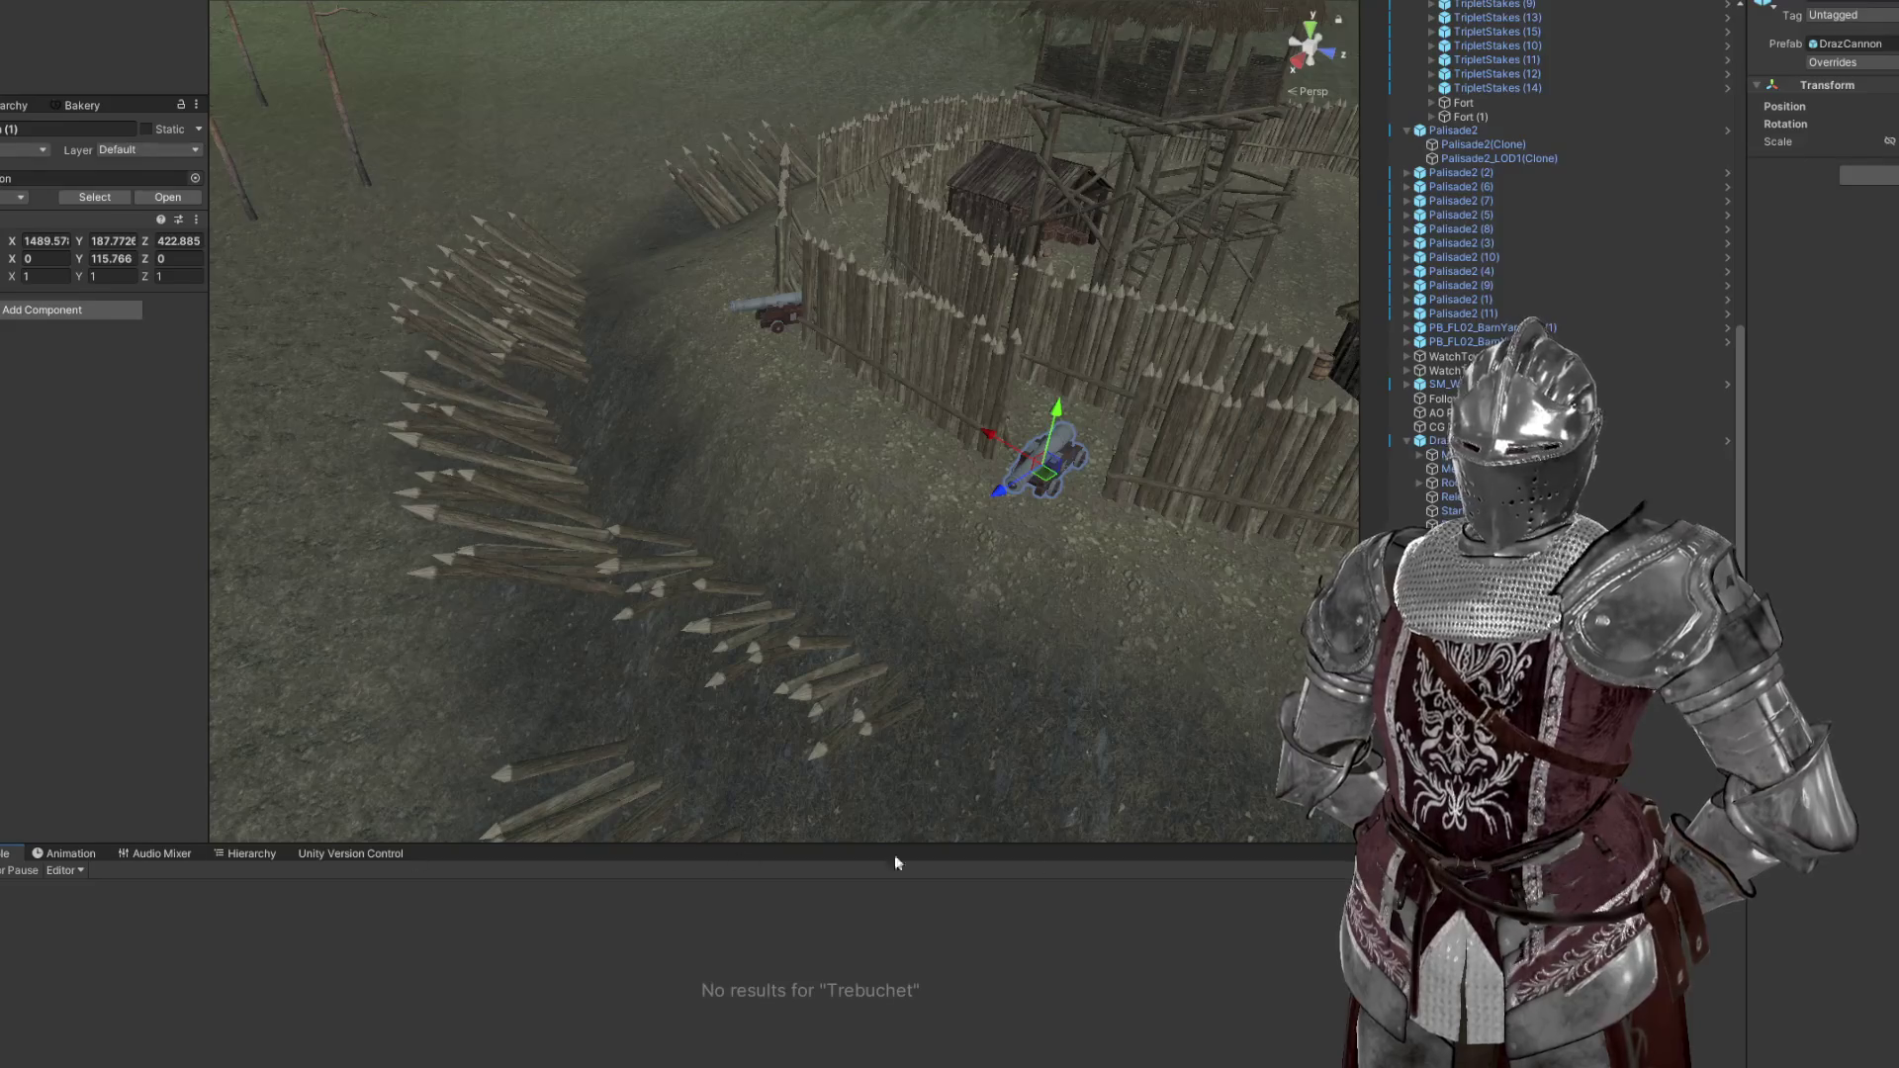
Clear the Console search to reveal the cannonball script errors
{"action": "left_click", "coordinate": [1721, 870]}
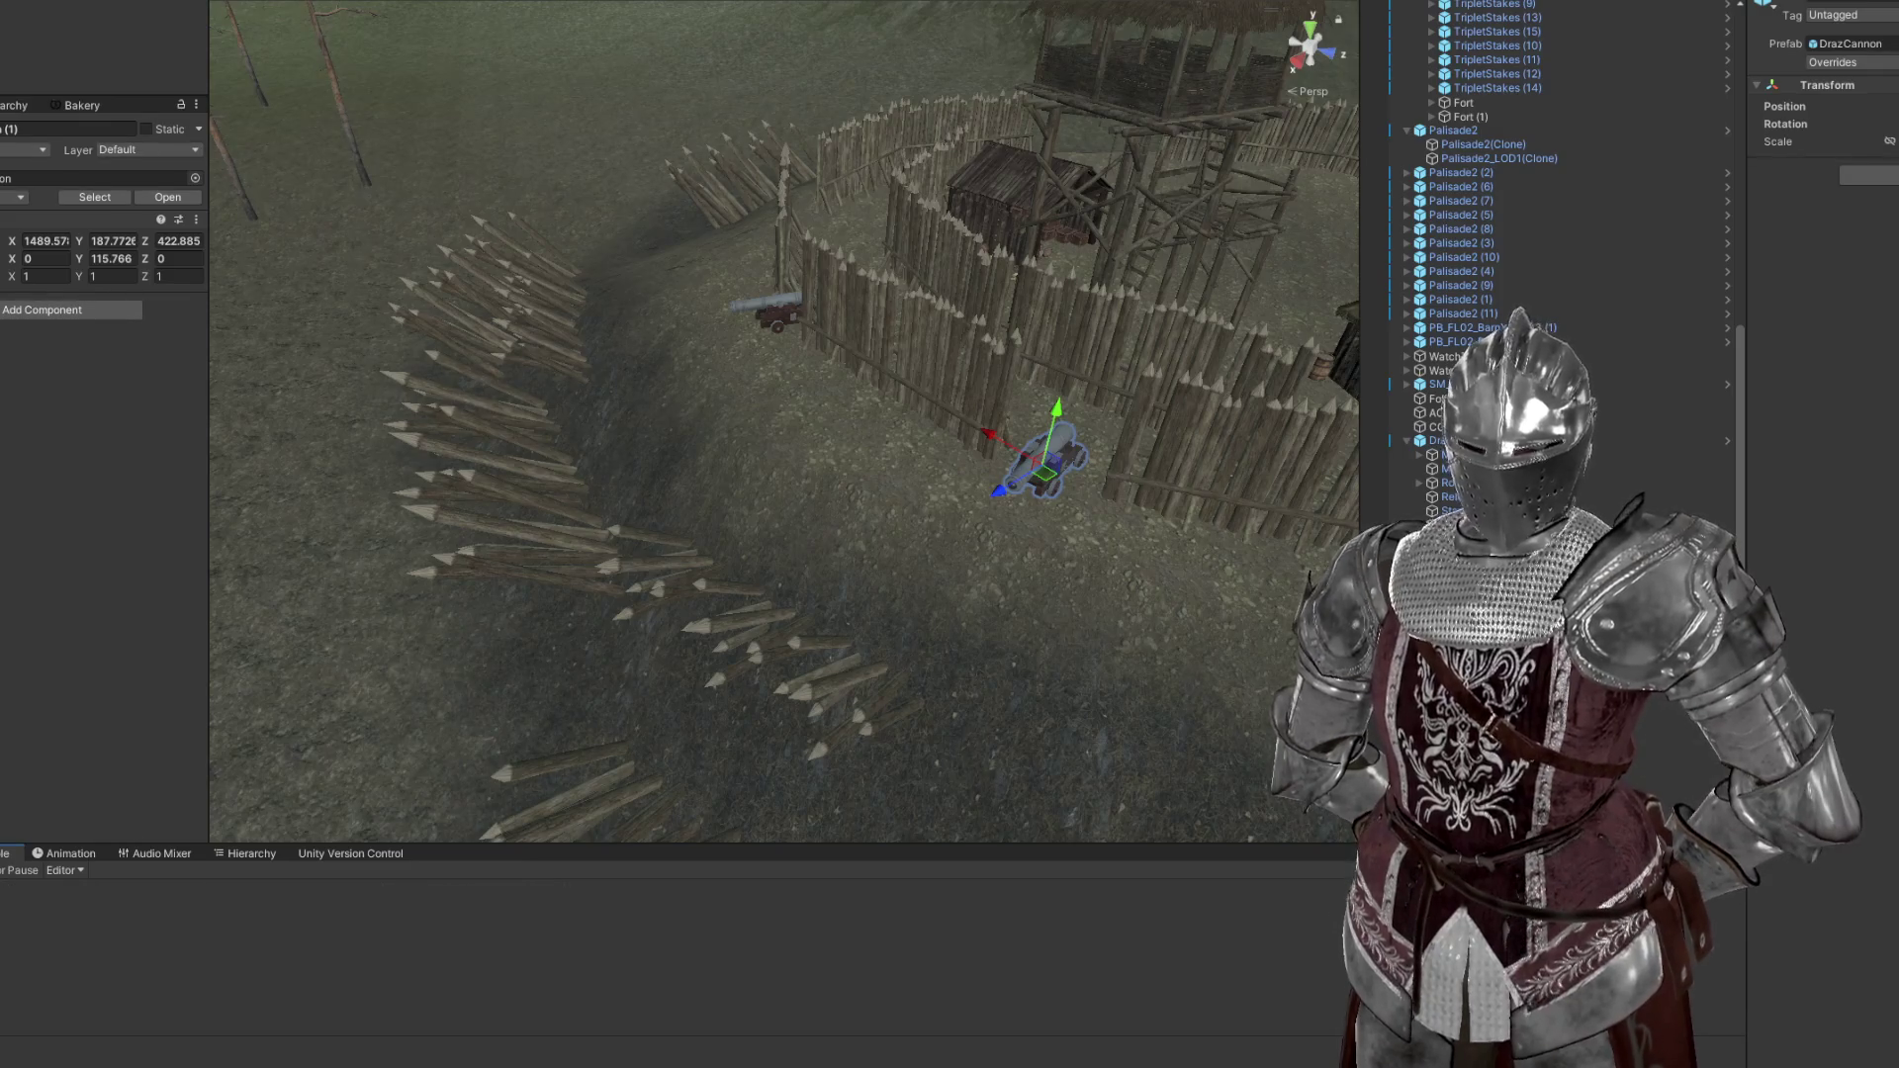
{"action": "scroll", "scroll_direction": "down", "scroll_amount": 3}
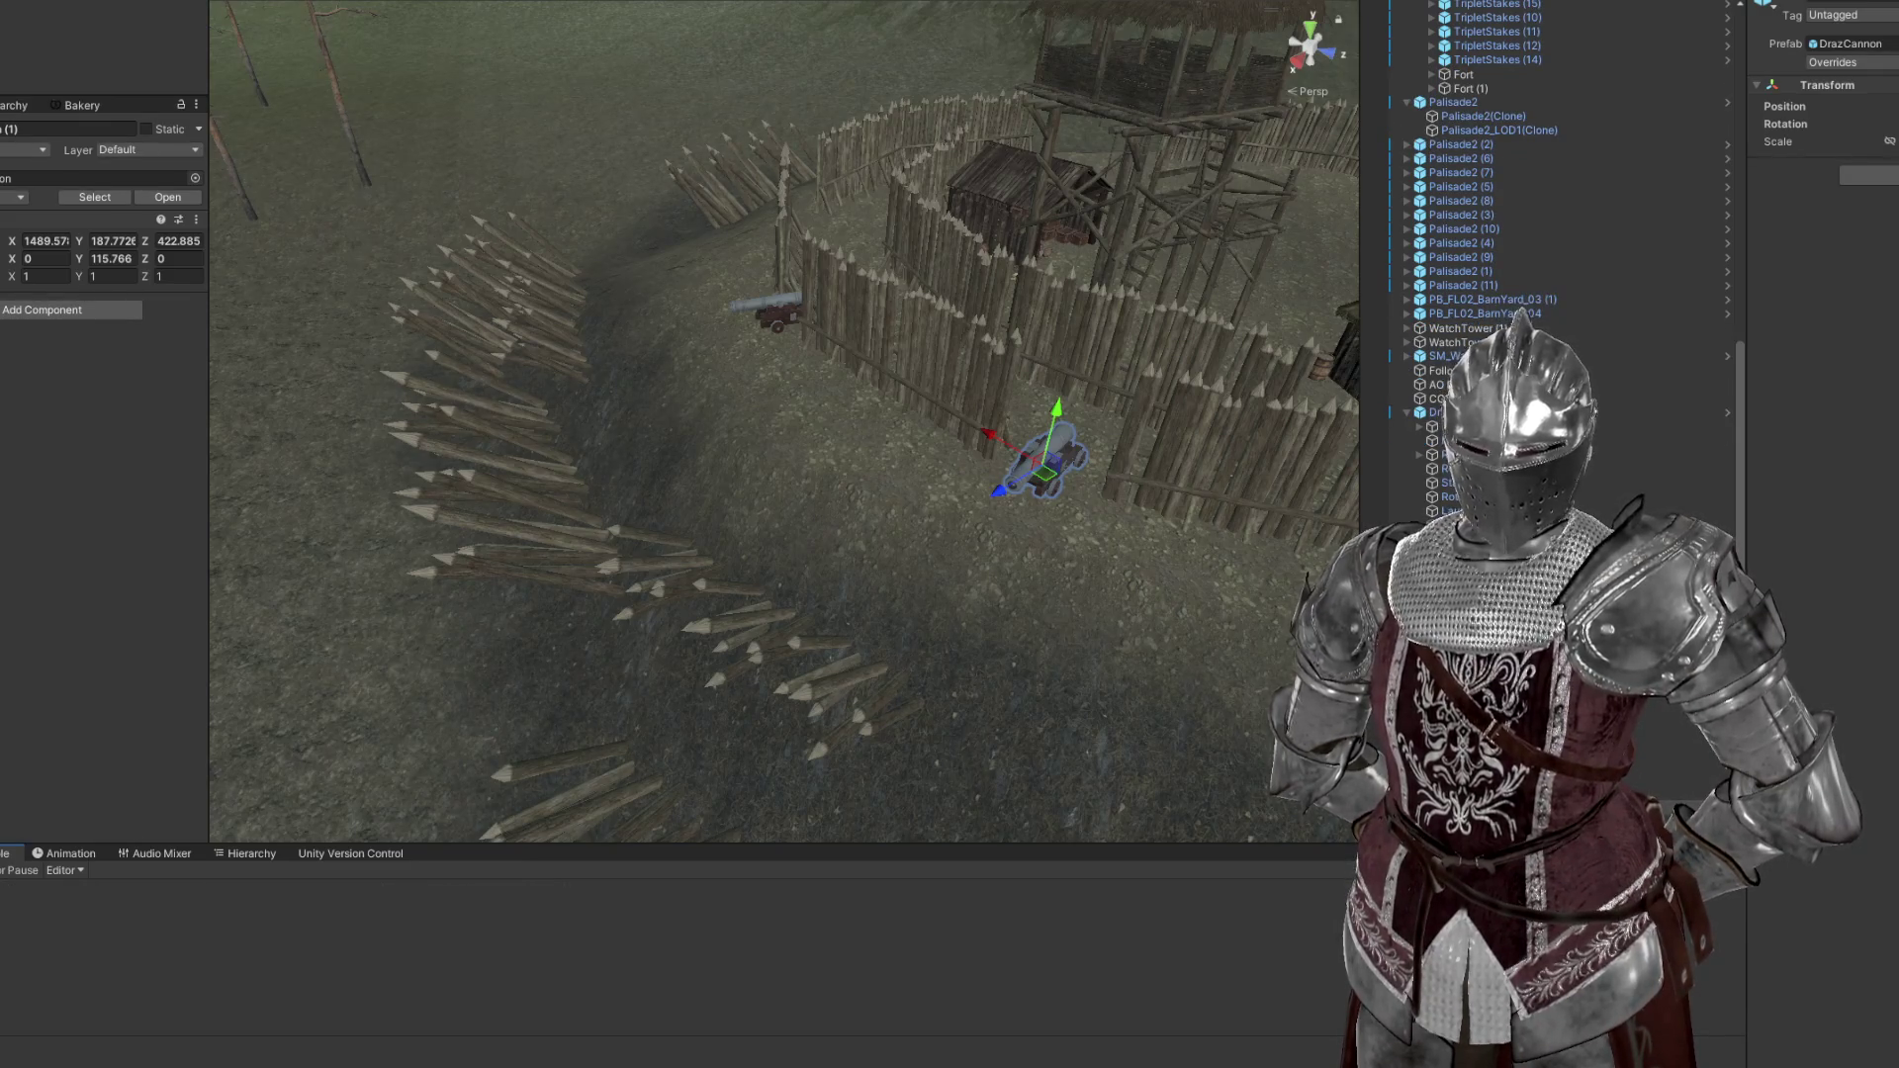
{"action": "left_click_drag", "start_coordinate": [979, 598], "coordinate": [1076, 622]}
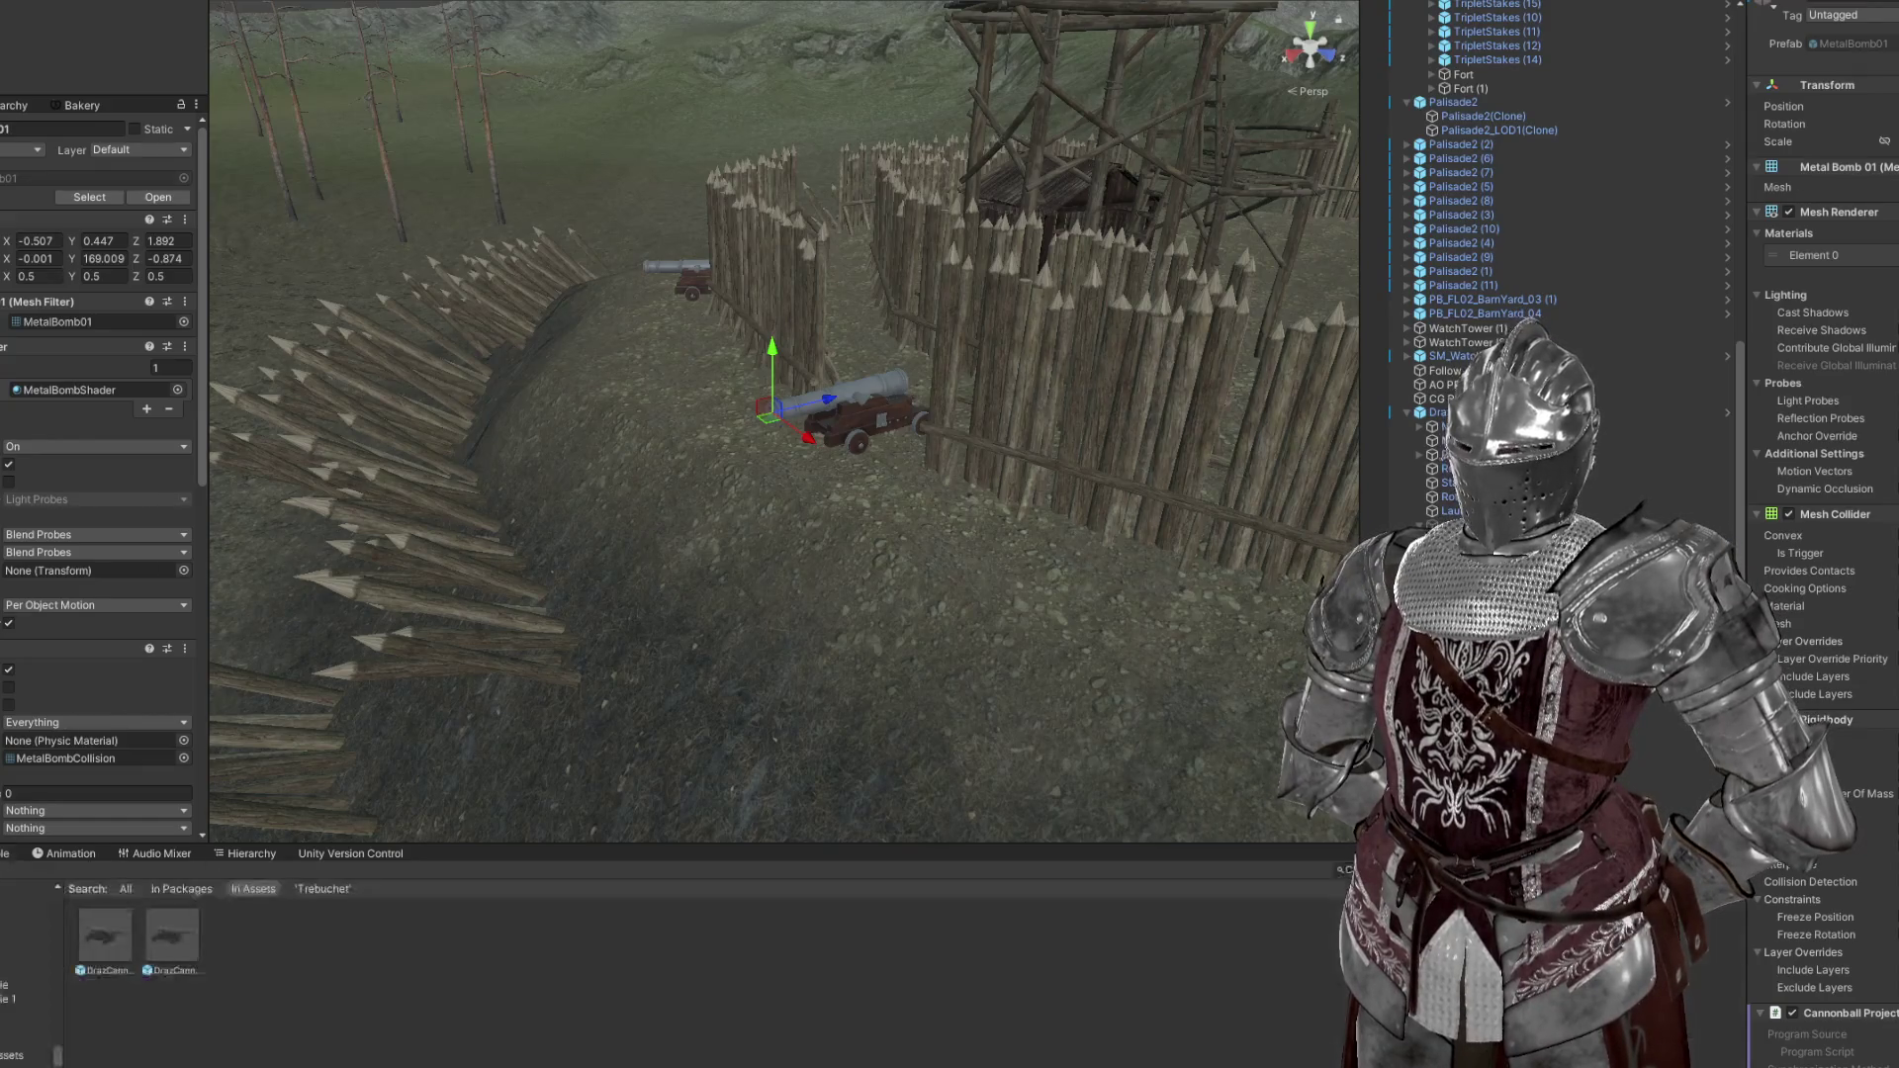
Place DrazCannon (2) in front of the palisade and inspect its muzzle point and Metal Bomb 01
{"action": "left_click_drag", "start_coordinate": [105, 935], "coordinate": [967, 596]}
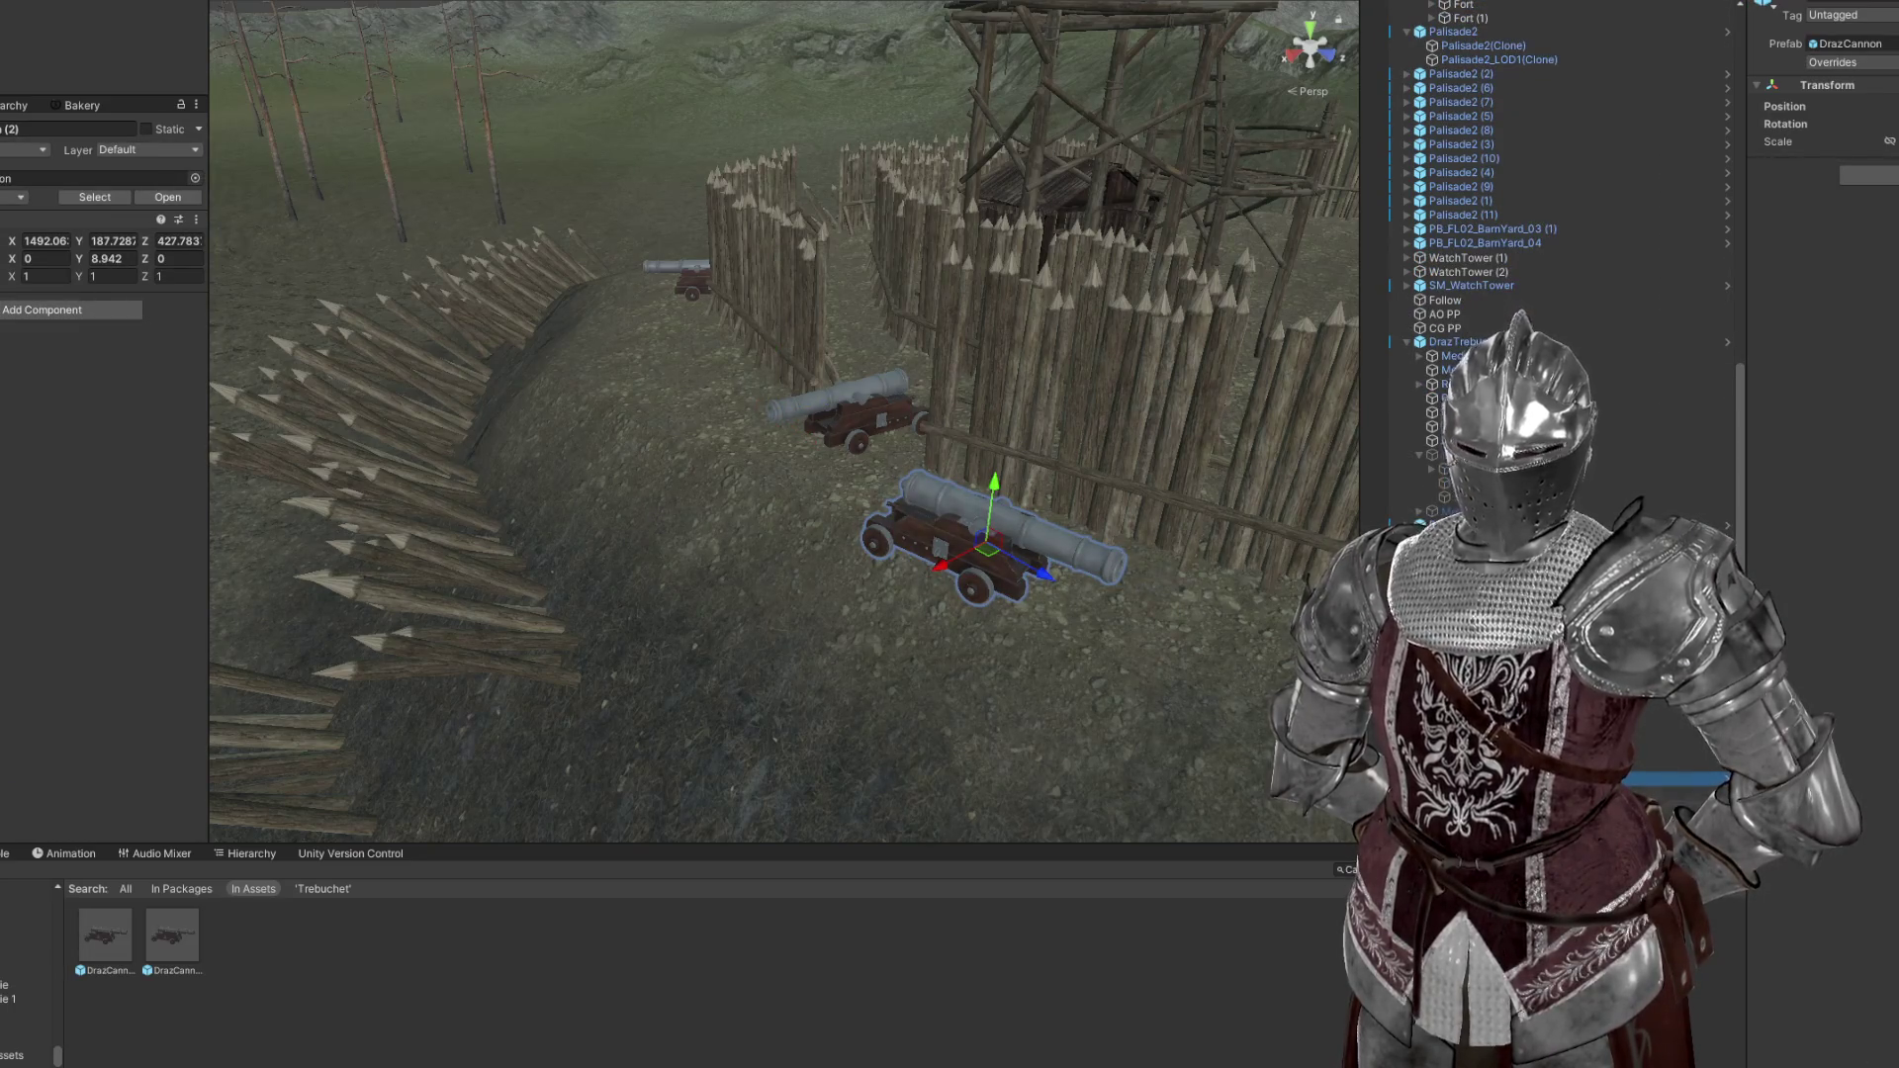
{"action": "left_click", "coordinate": [1484, 807]}
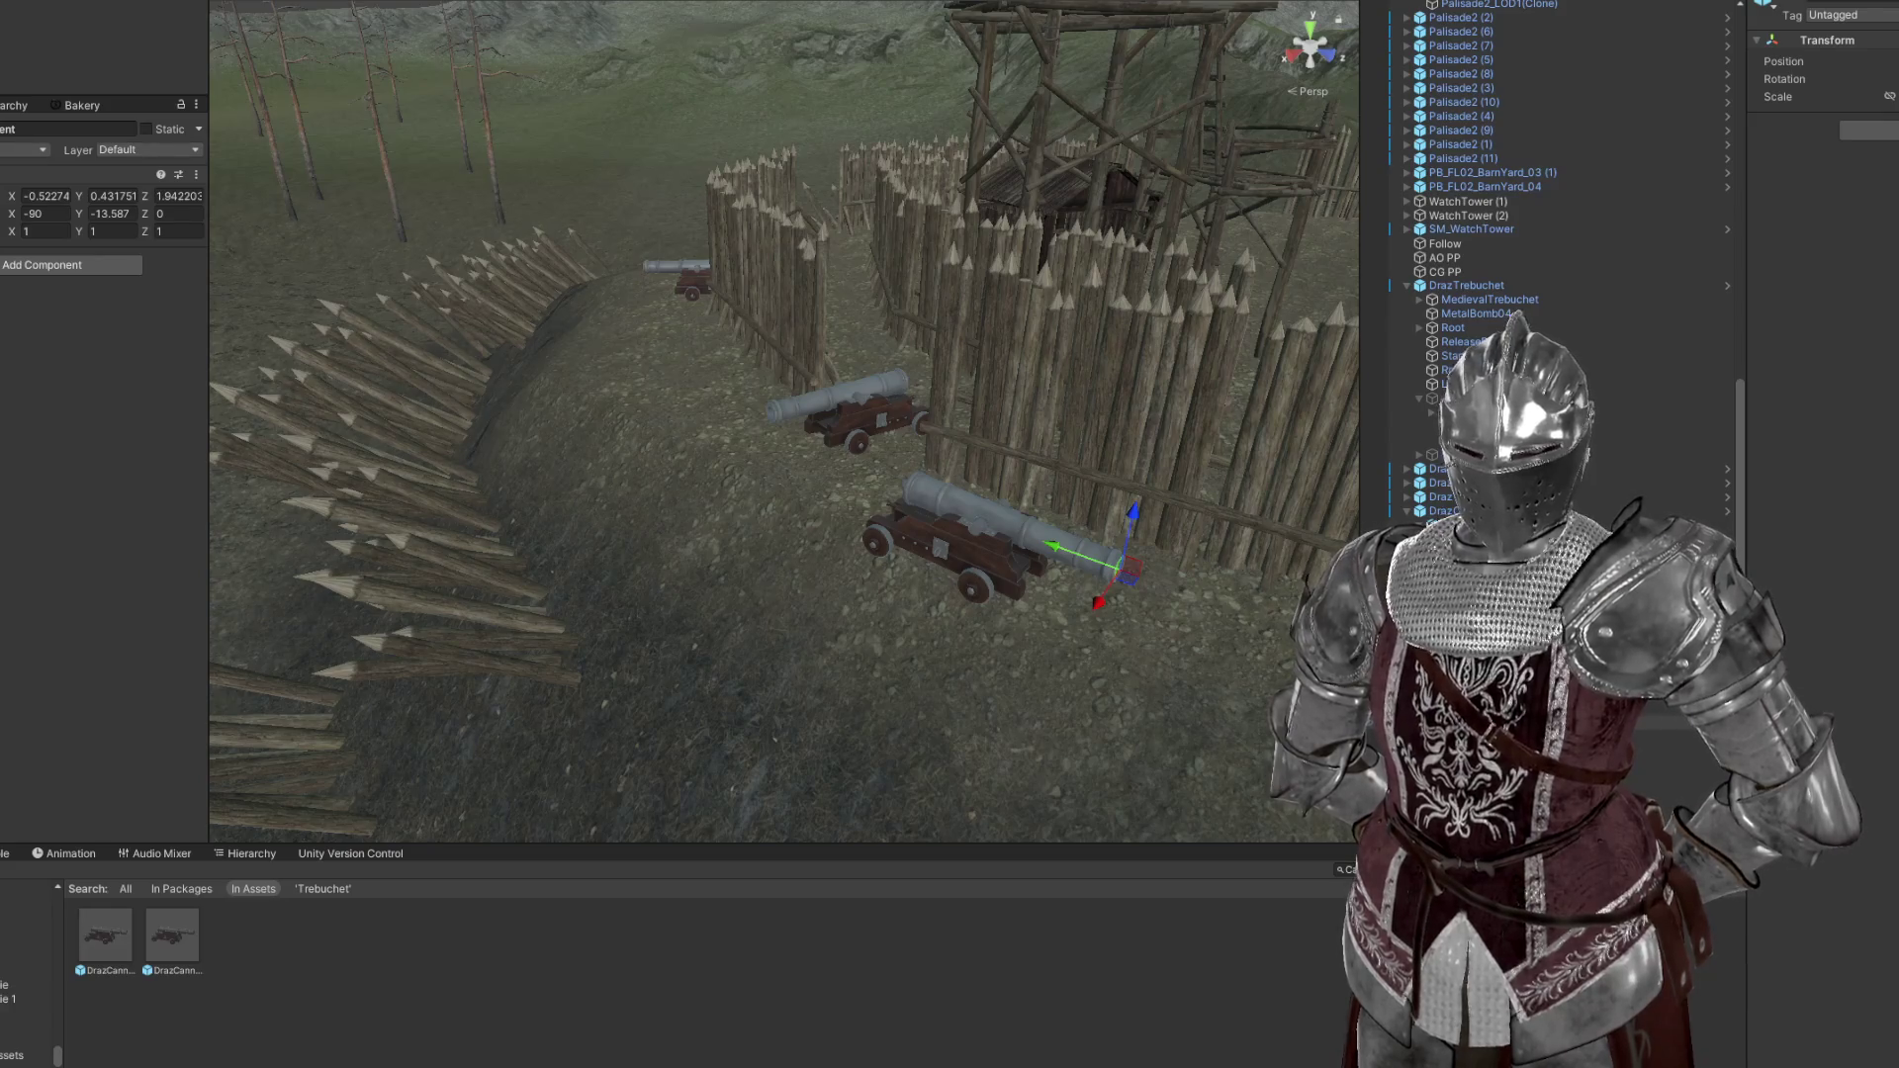
{"action": "left_click", "coordinate": [1484, 722]}
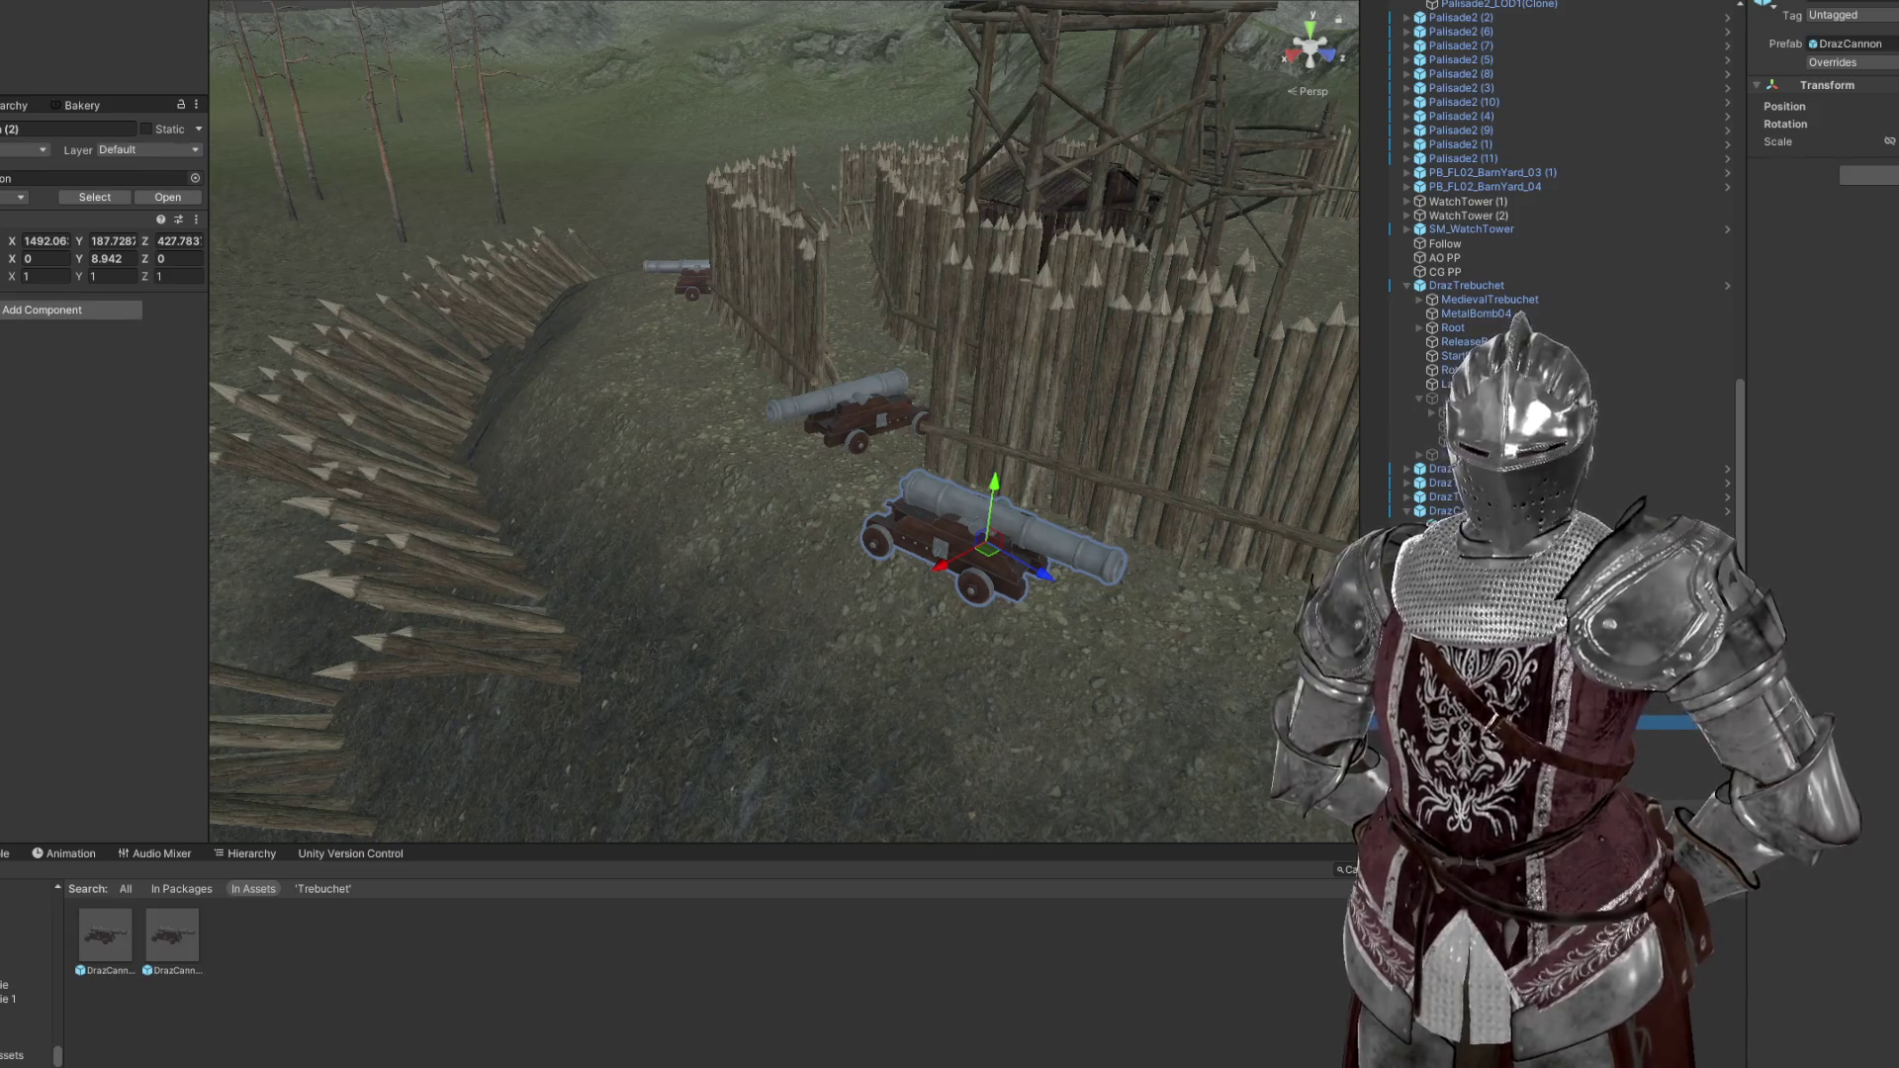
{"action": "scroll", "scroll_direction": "down", "scroll_amount": 3}
{"action": "left_click", "coordinate": [1464, 512]}
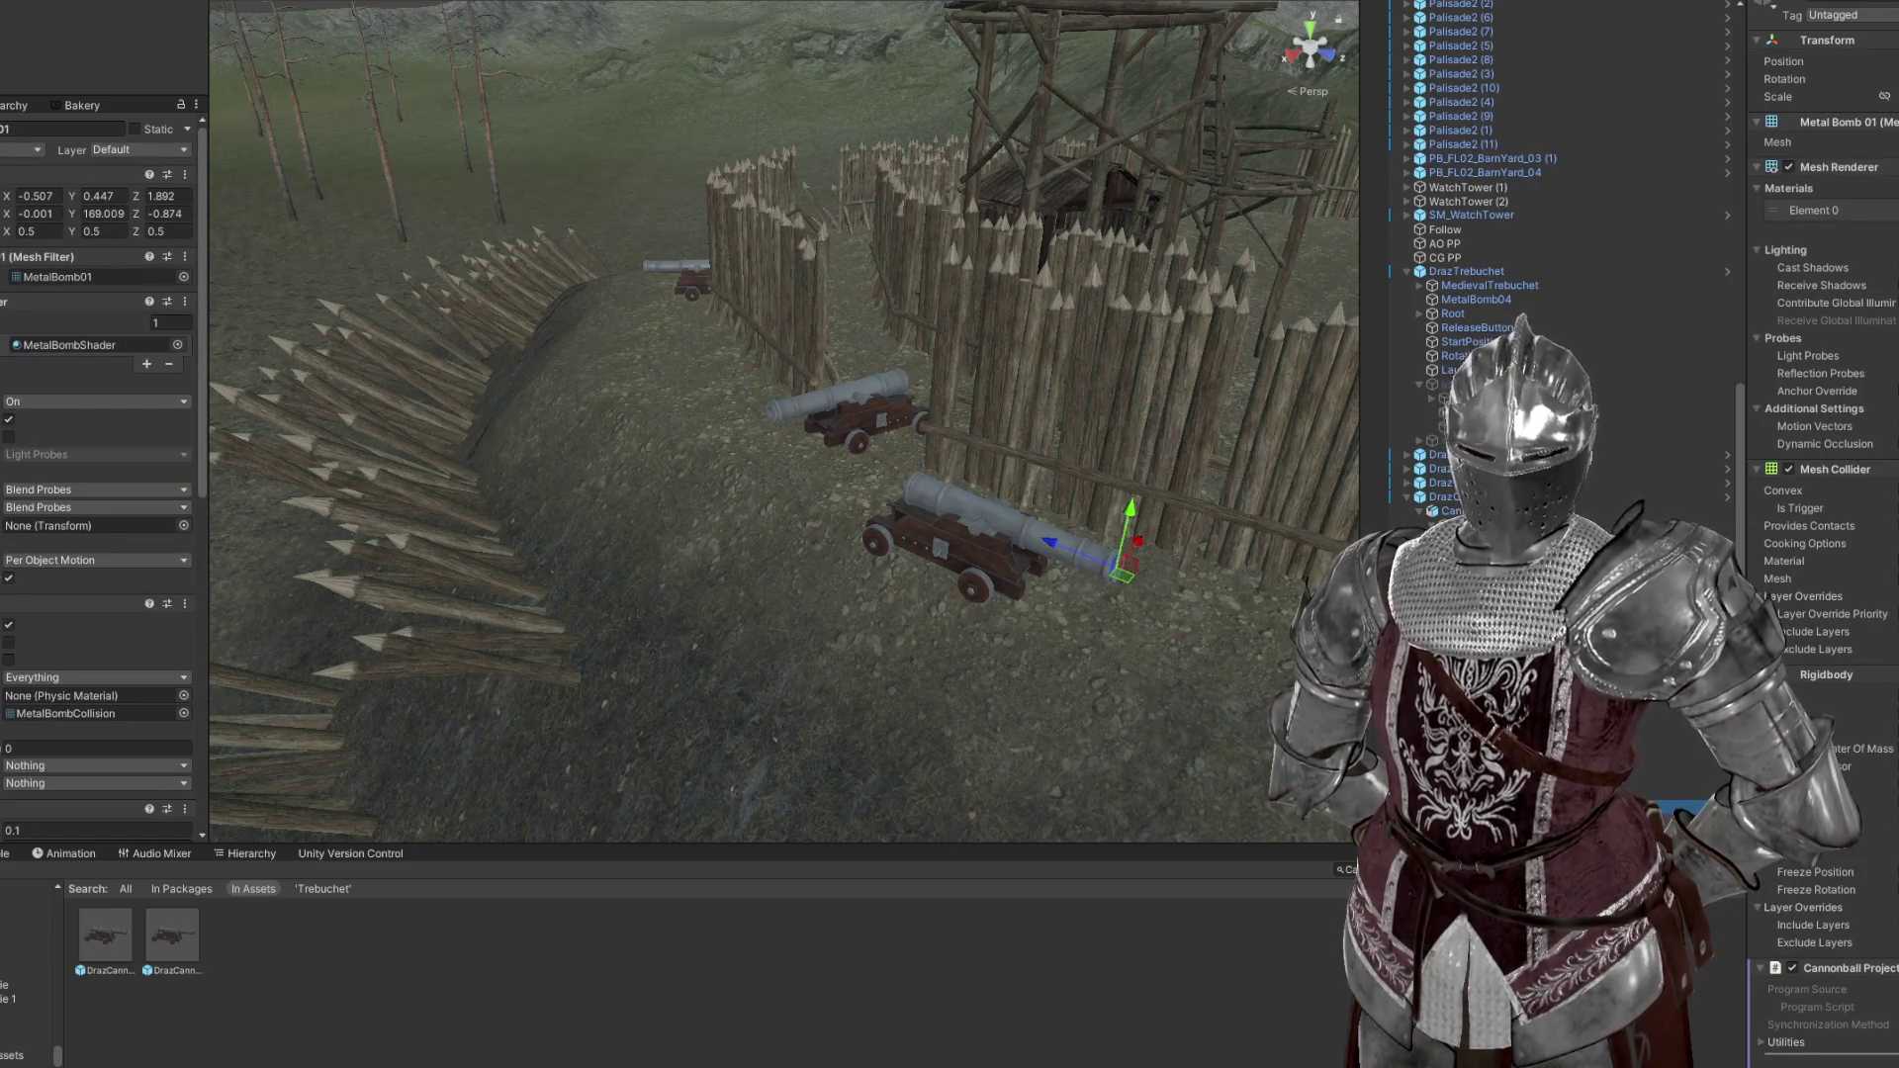
Inspect the DrazCannon's child parts, including the CannonAnim body and MetalBomb01 cannonball
{"action": "scroll", "scroll_direction": "down", "scroll_amount": 3}
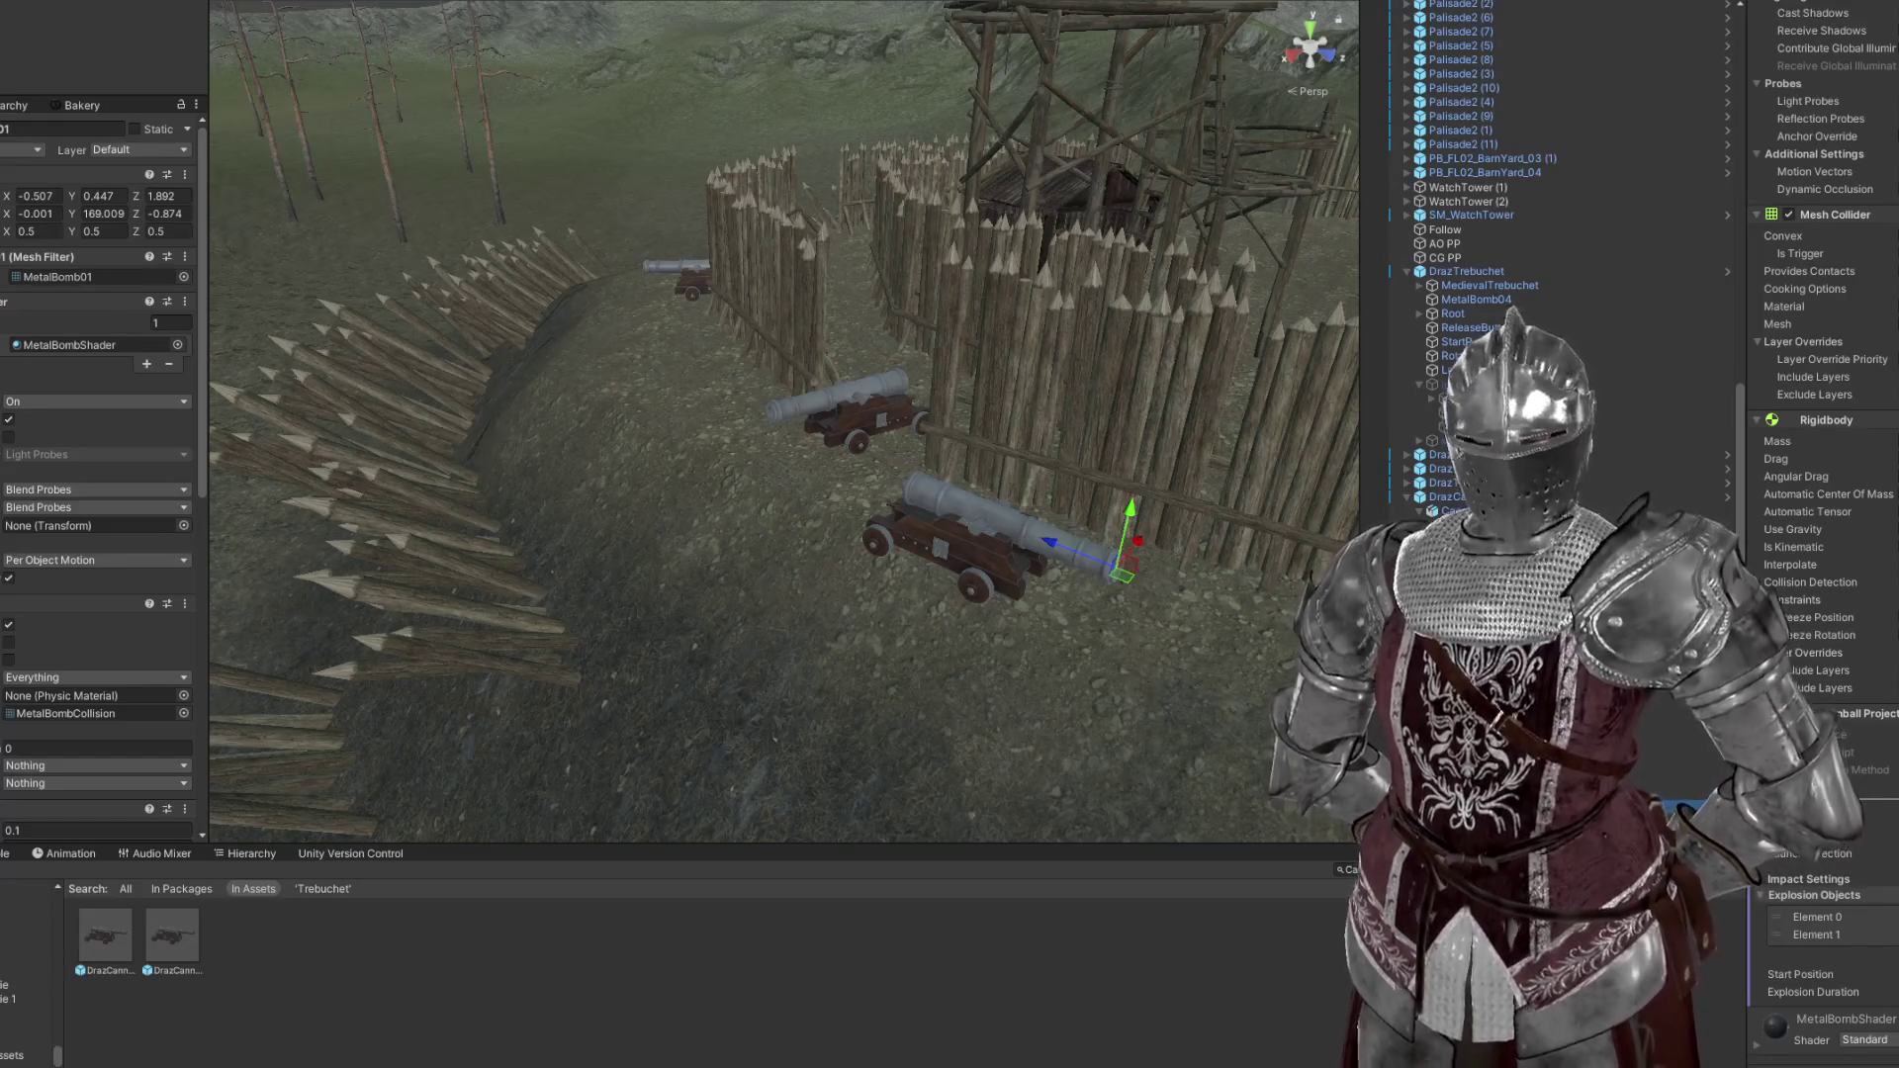
{"action": "left_click", "coordinate": [1484, 764]}
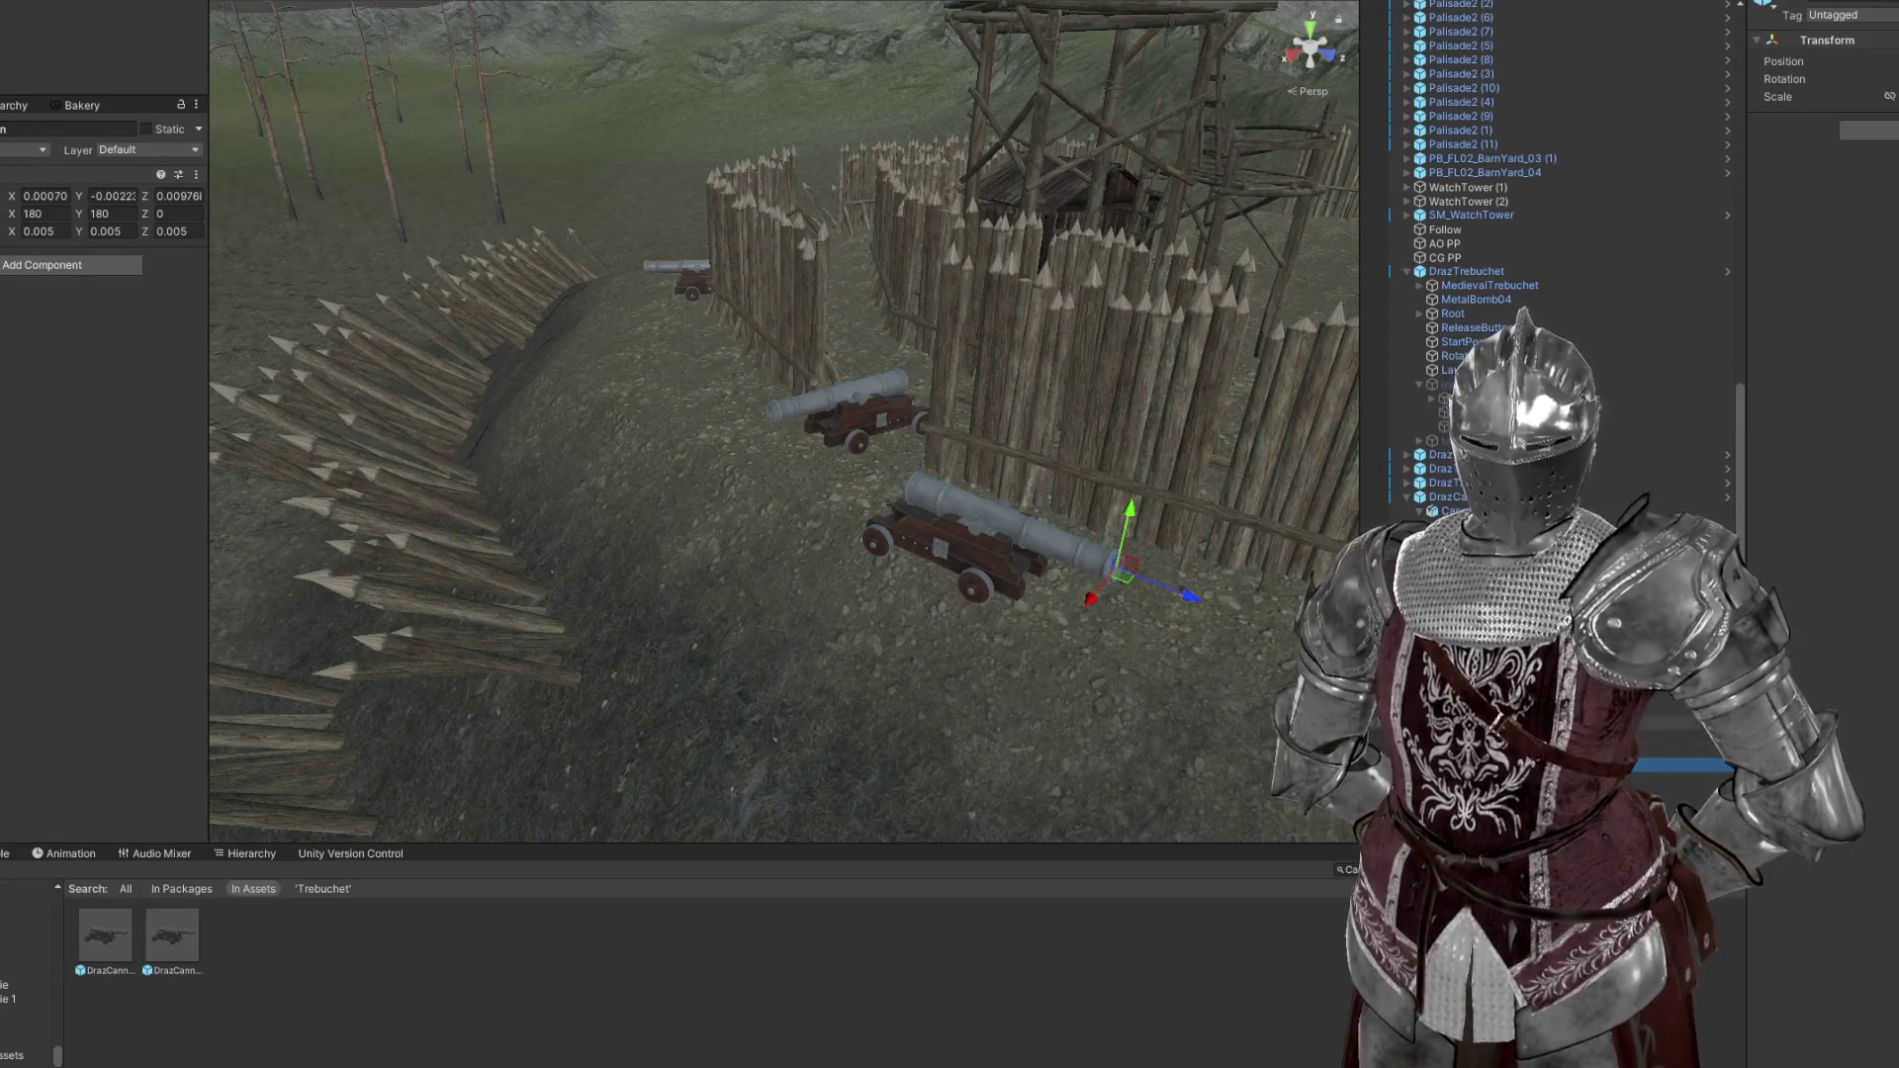
{"action": "left_click", "coordinate": [1385, 723]}
{"action": "left_click", "coordinate": [1385, 709]}
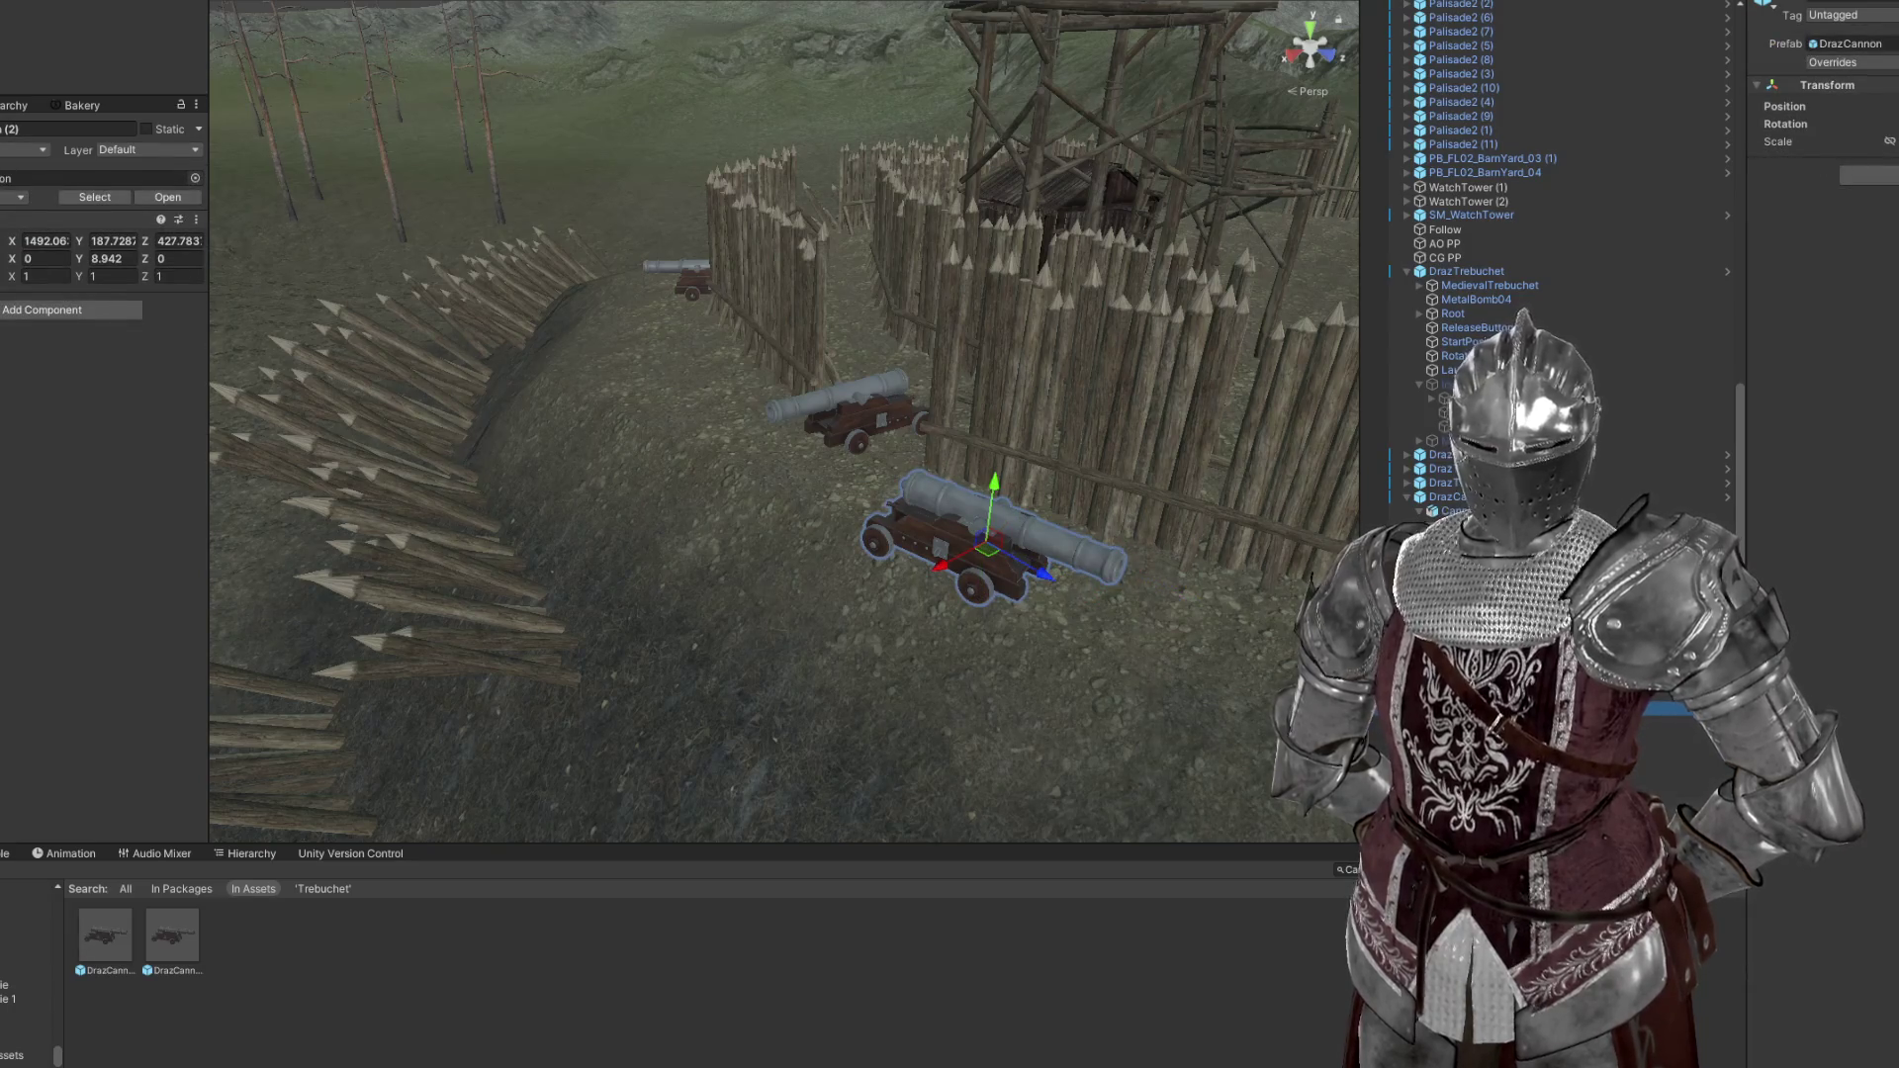
{"action": "left_click", "coordinate": [1385, 737]}
{"action": "left_click", "coordinate": [1682, 765]}
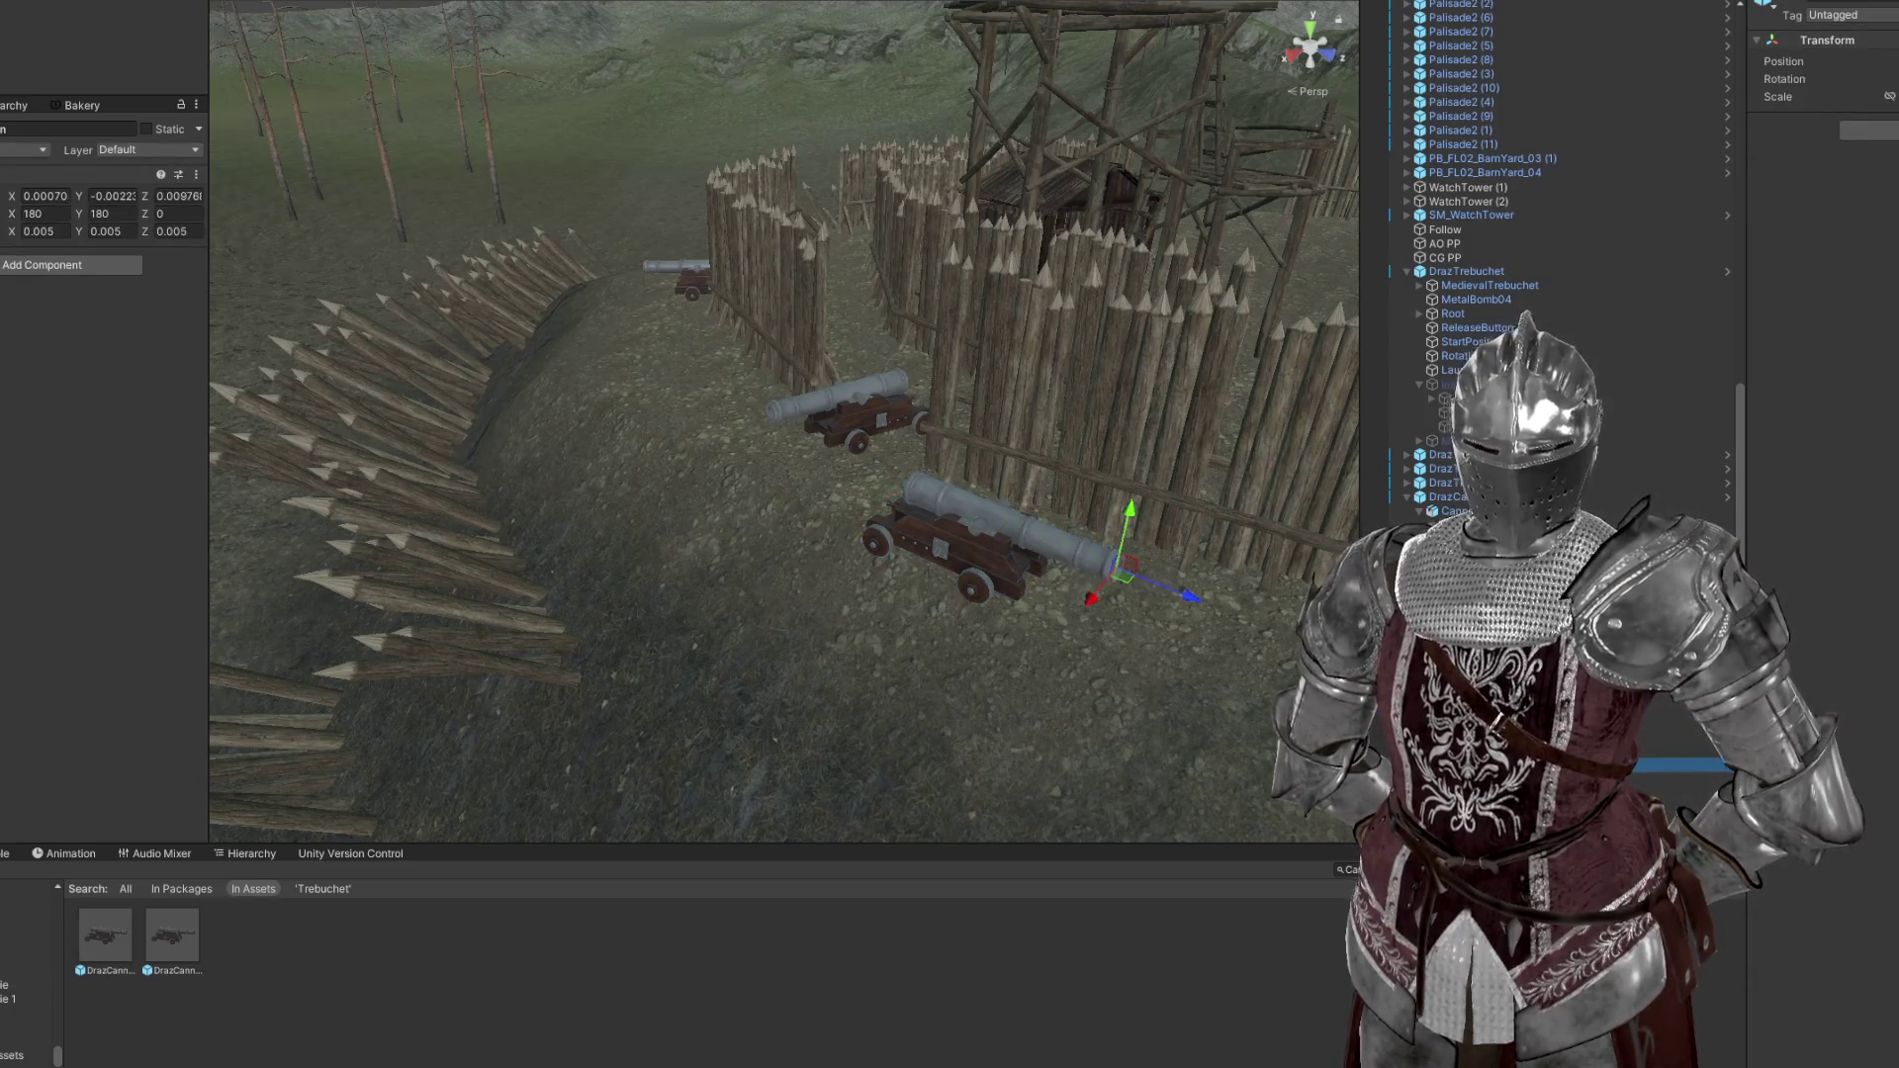
{"action": "left_click", "coordinate": [1672, 708]}
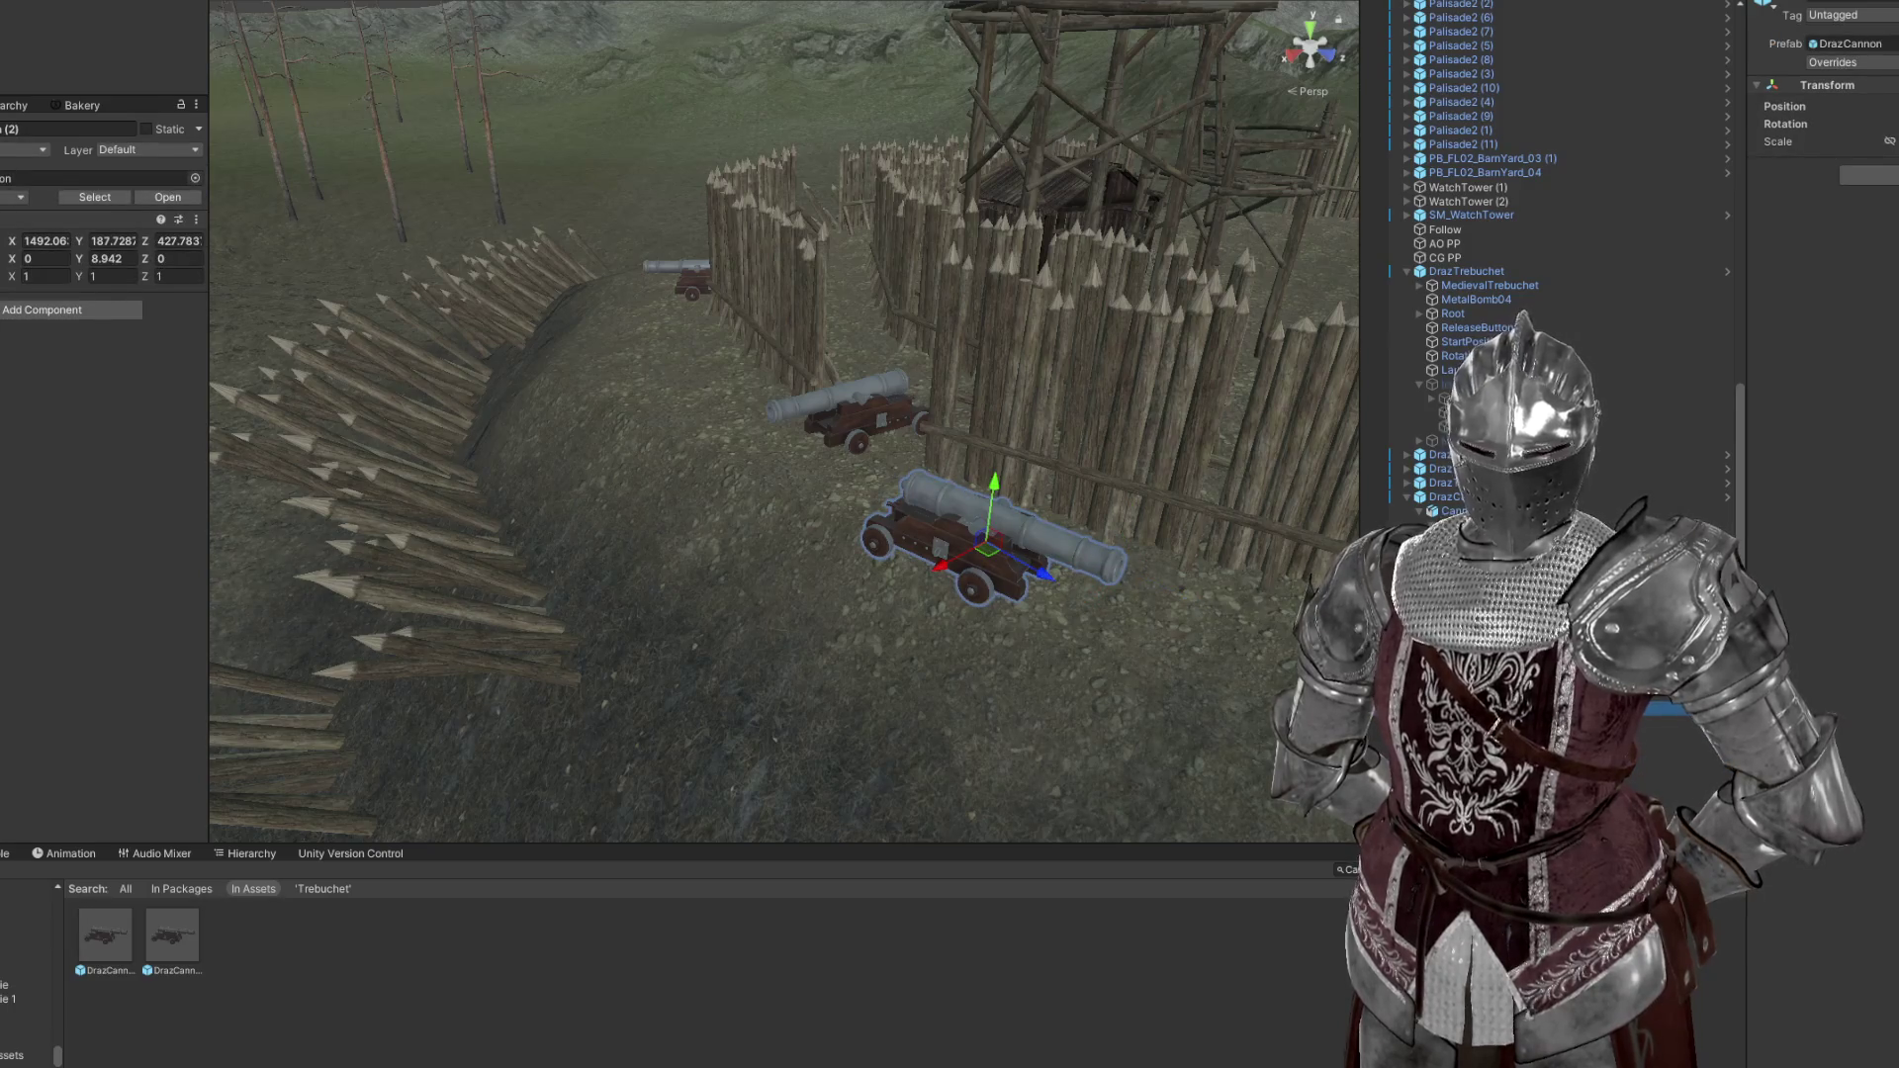
{"action": "left_click", "coordinate": [1672, 737]}
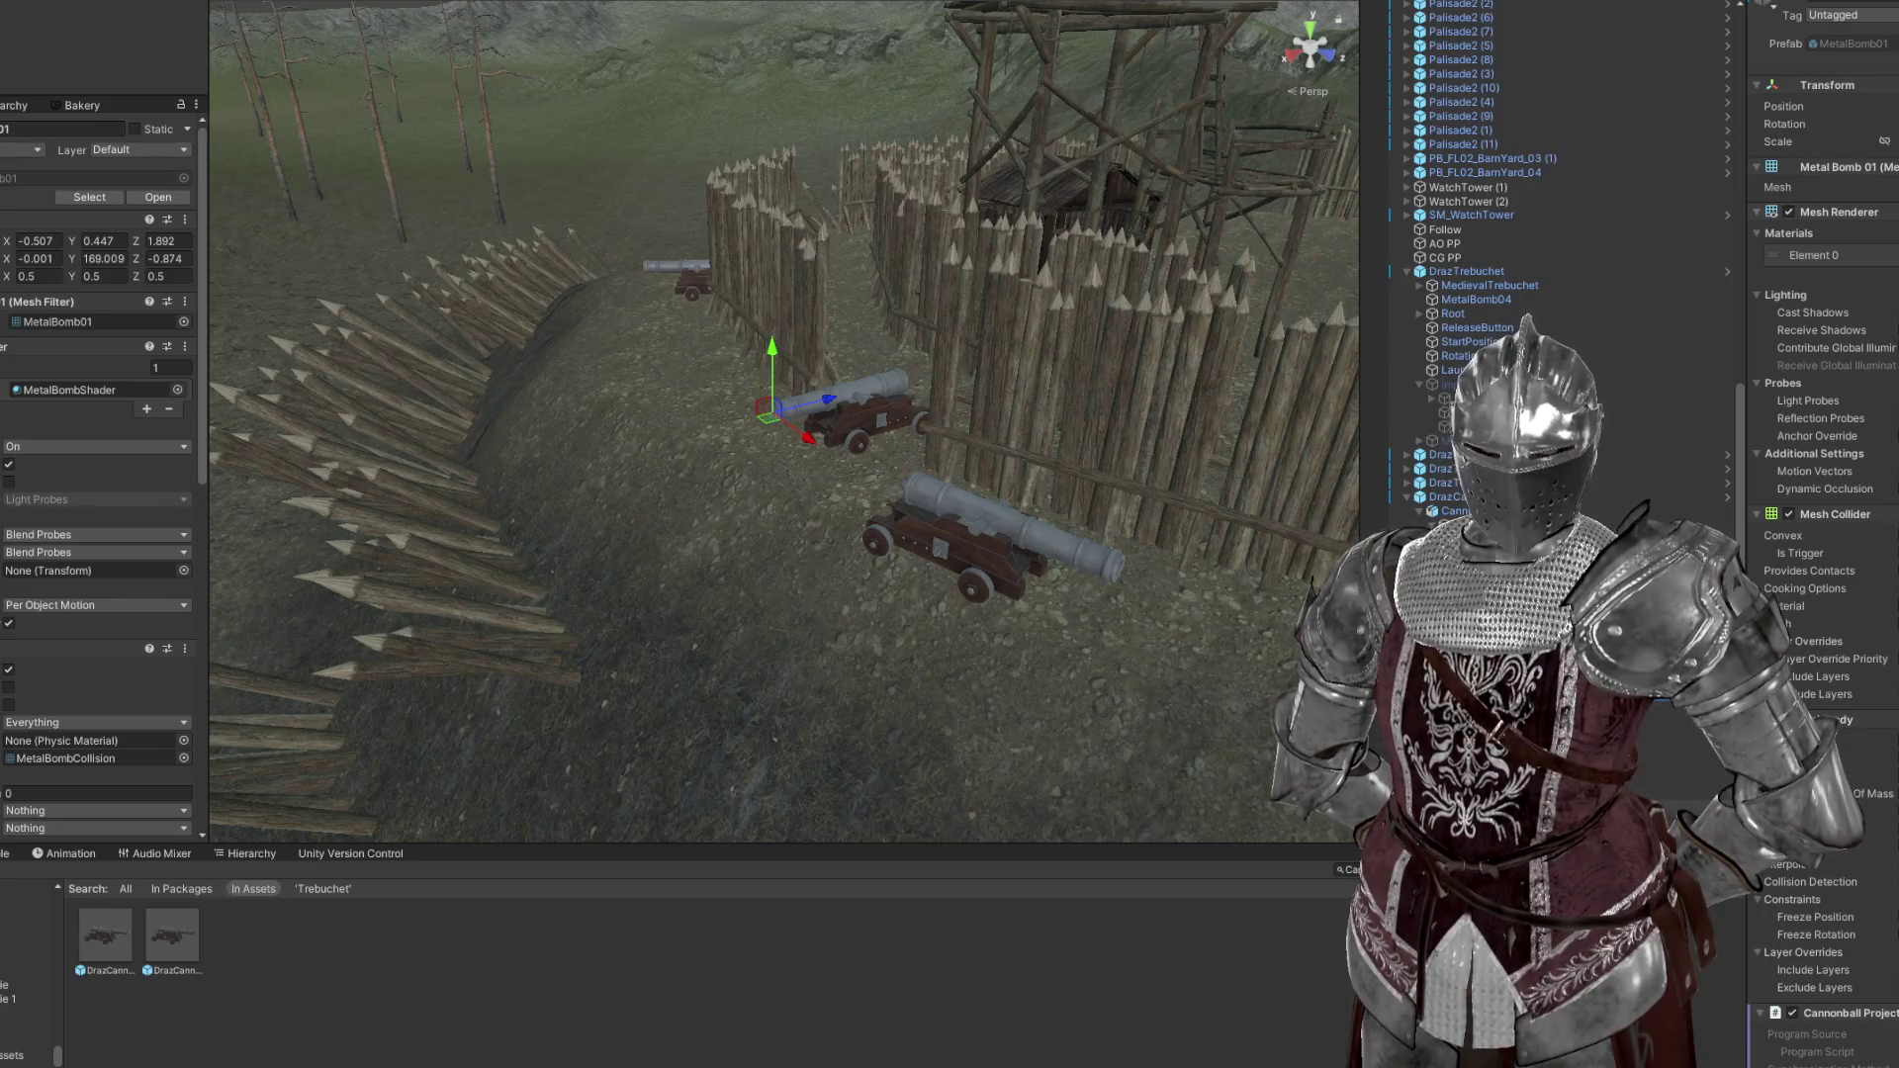
Replay the P_SmokeBehind smoke on DrazCannon (2), then reveal the DrazCannon prefab's folder
{"action": "left_click", "coordinate": [1672, 708]}
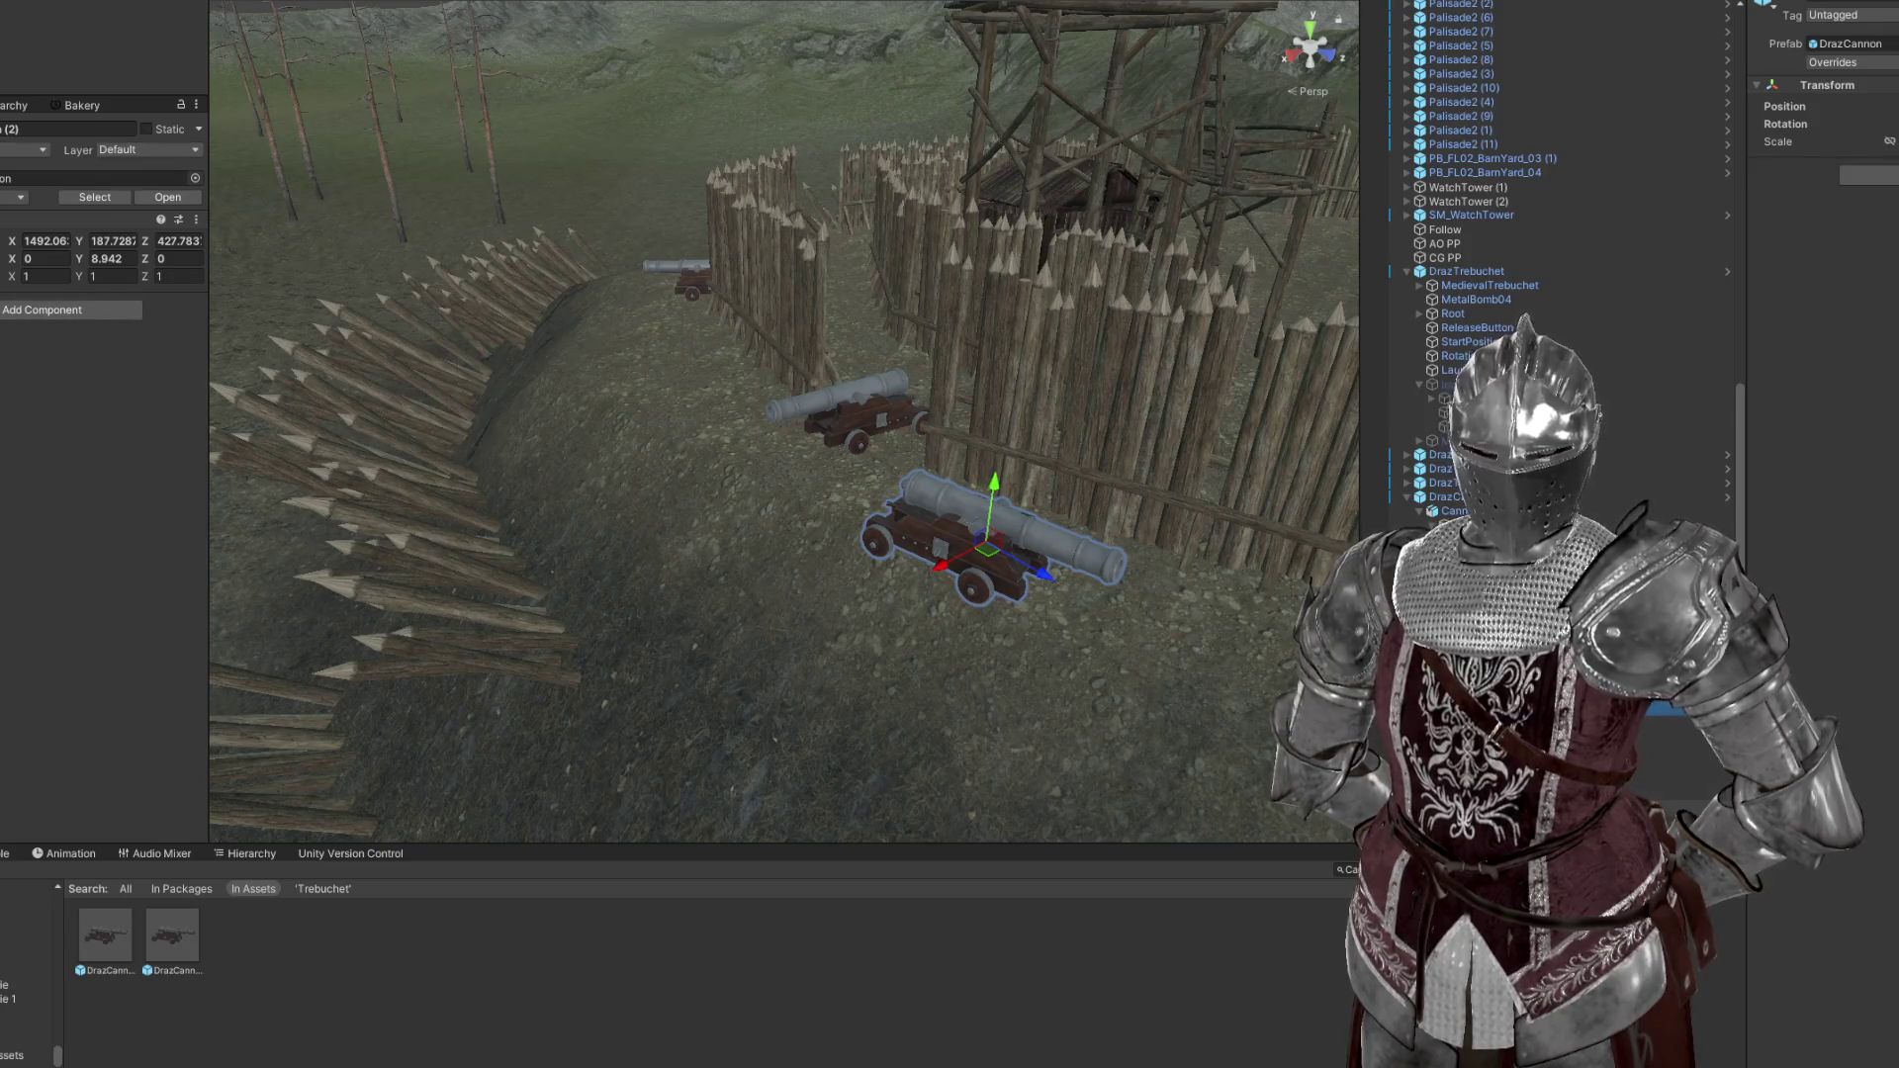
{"action": "key", "text": "Down"}
{"action": "key", "text": "f"}
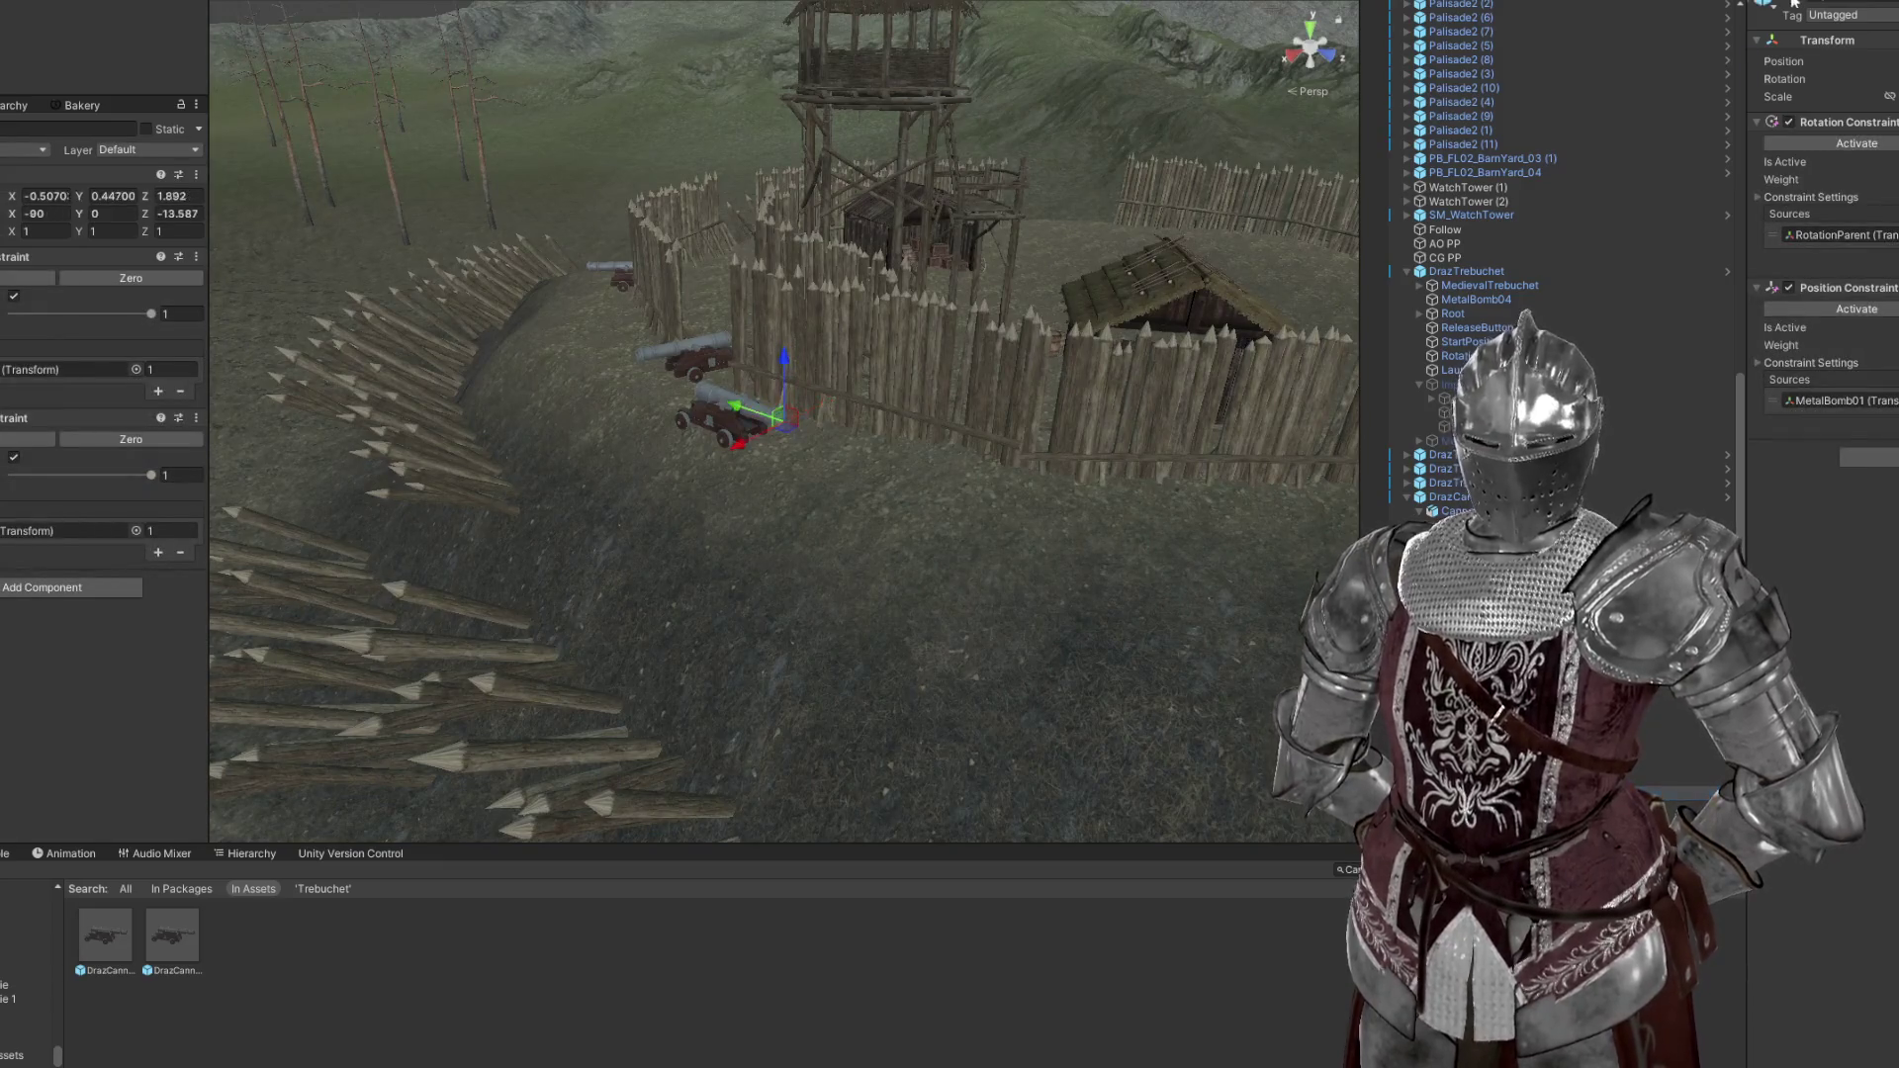
{"action": "key", "text": "Down"}
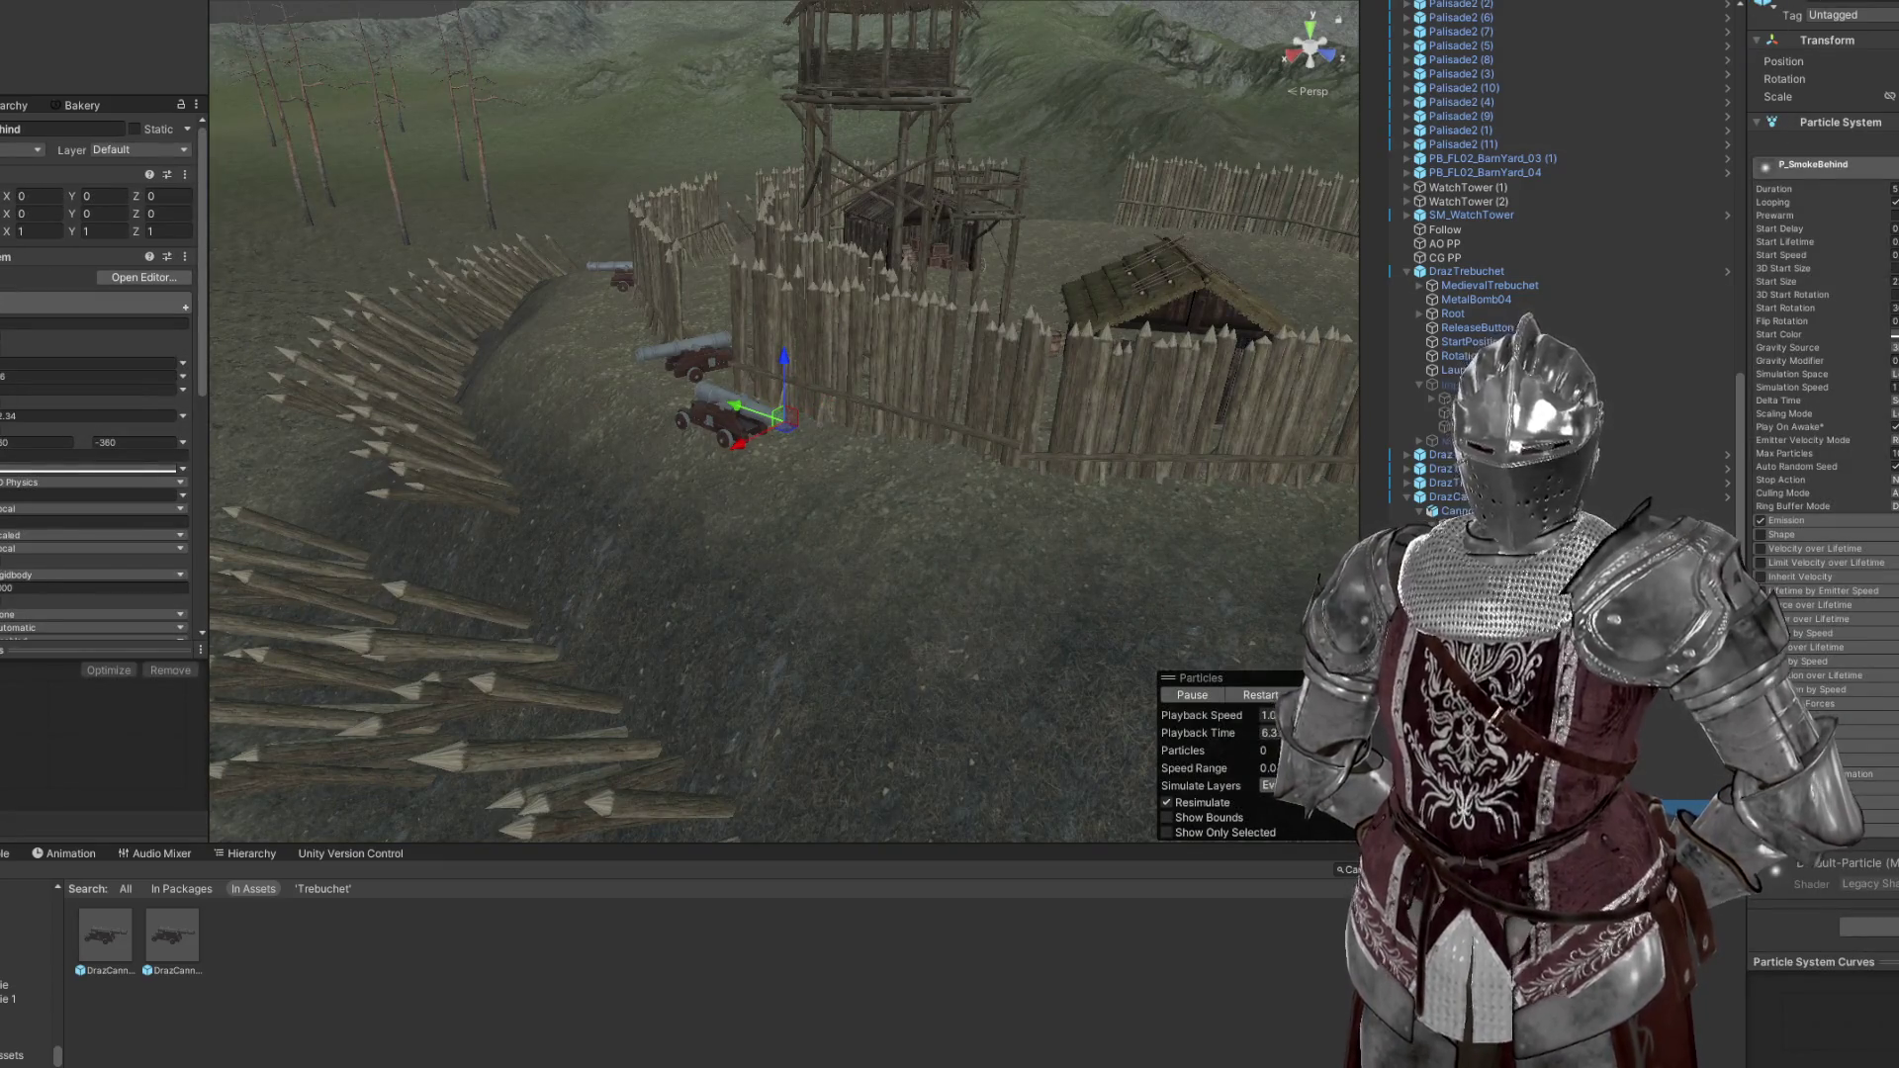
{"action": "left_click", "coordinate": [1260, 695]}
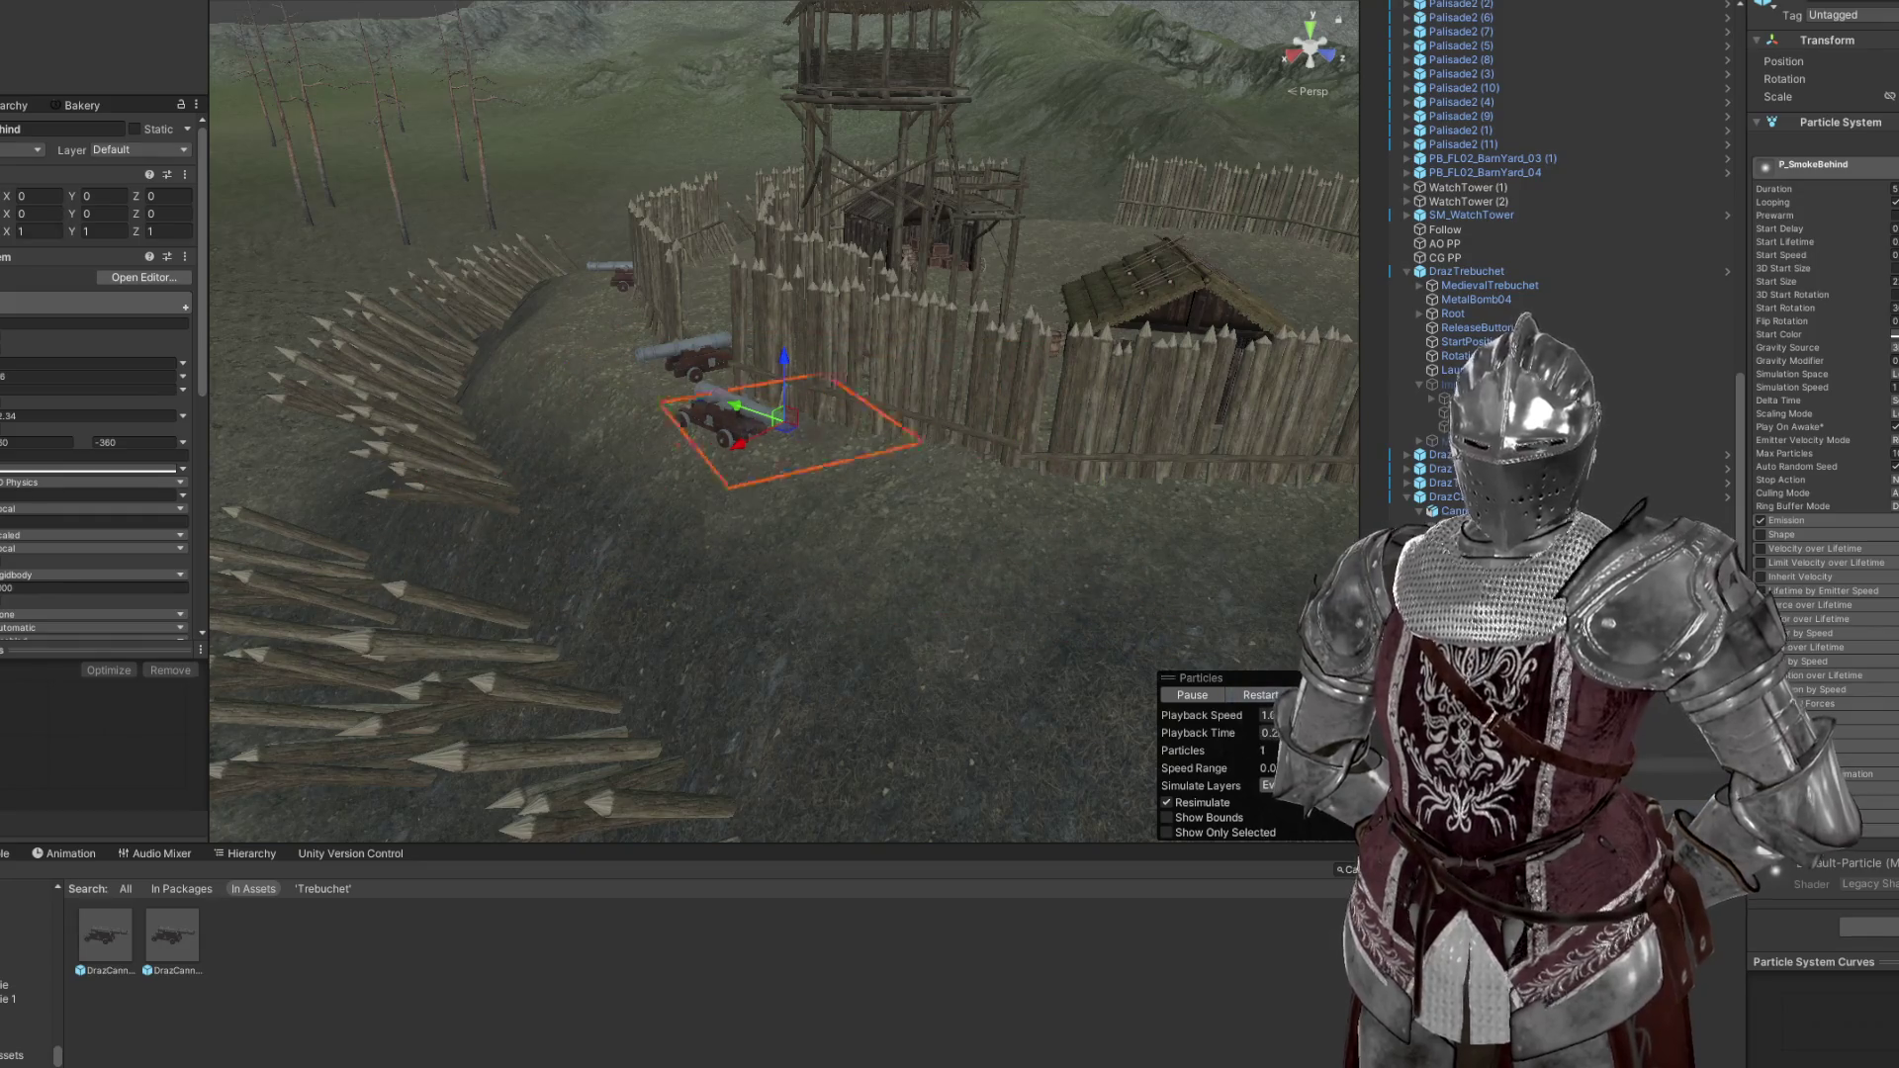
{"action": "scroll", "scroll_direction": "down", "scroll_amount": 3}
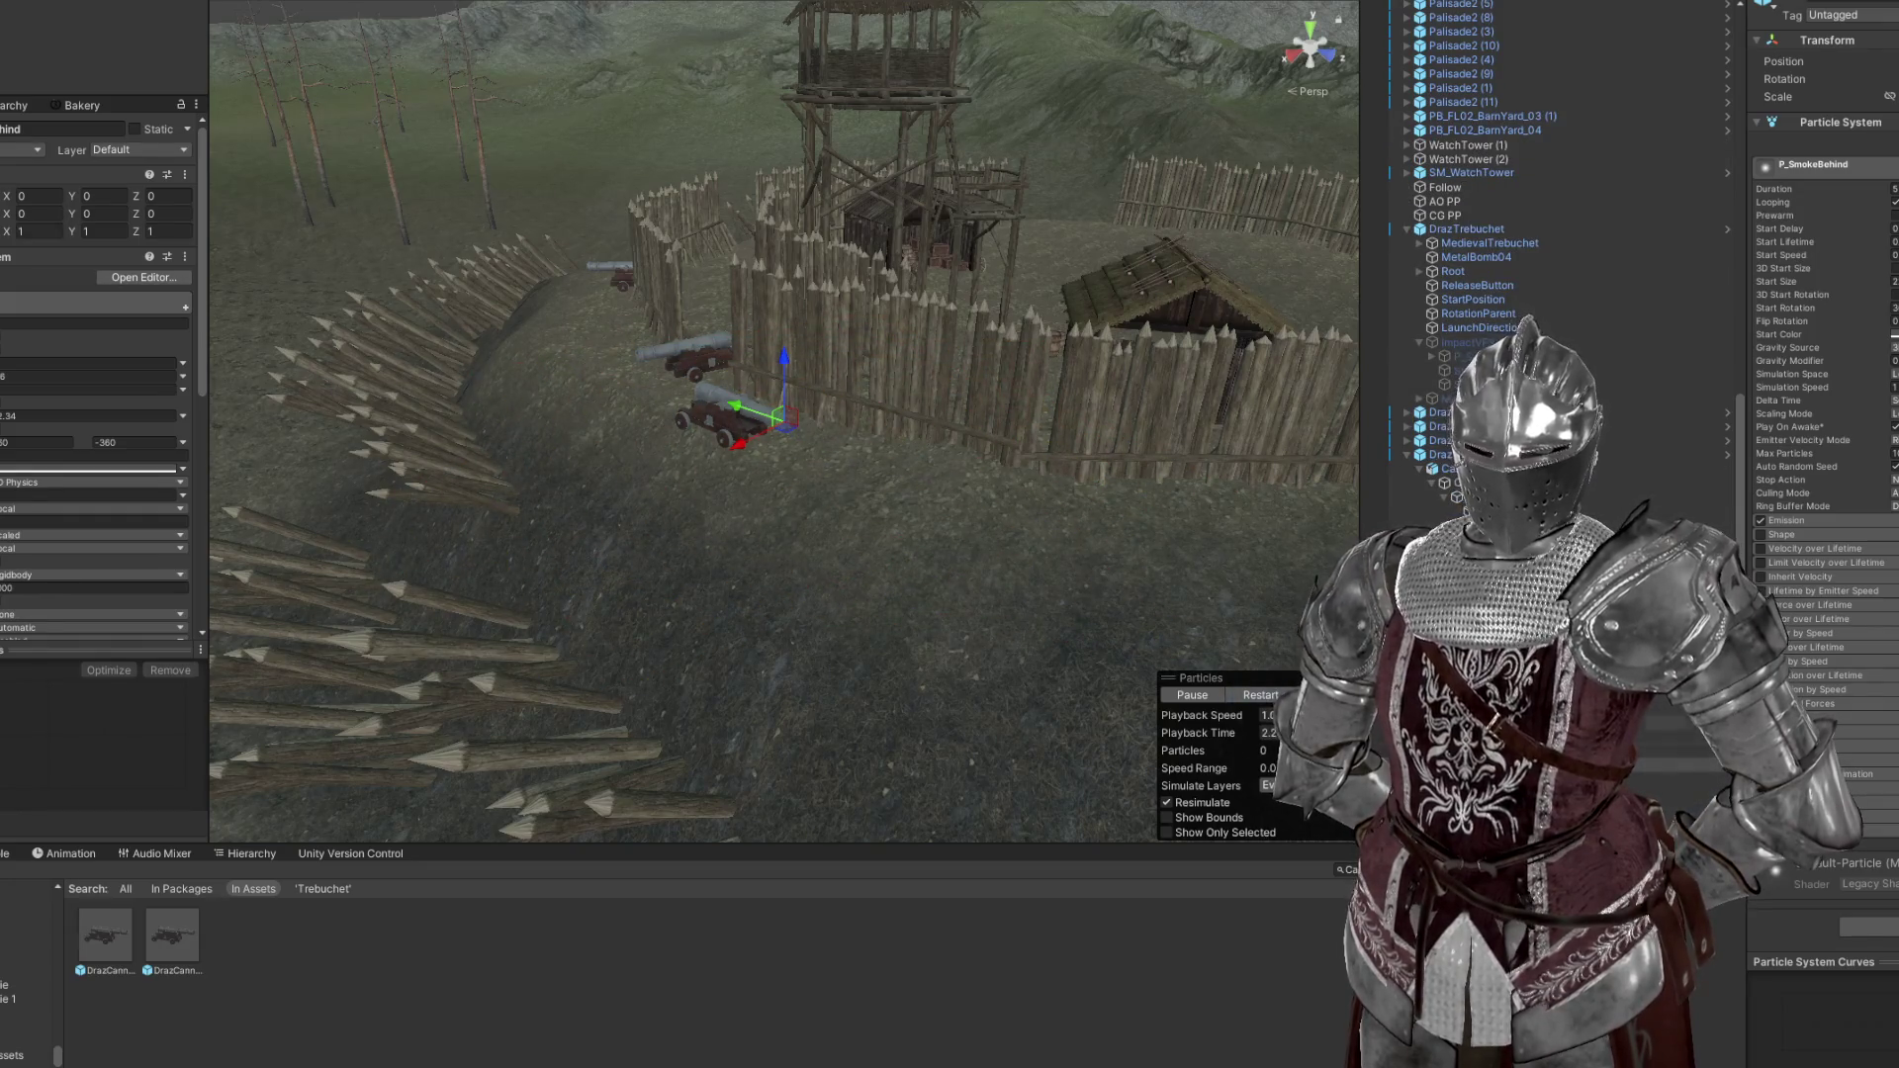
{"action": "key", "text": "Up"}
{"action": "left_click", "coordinate": [95, 197]}
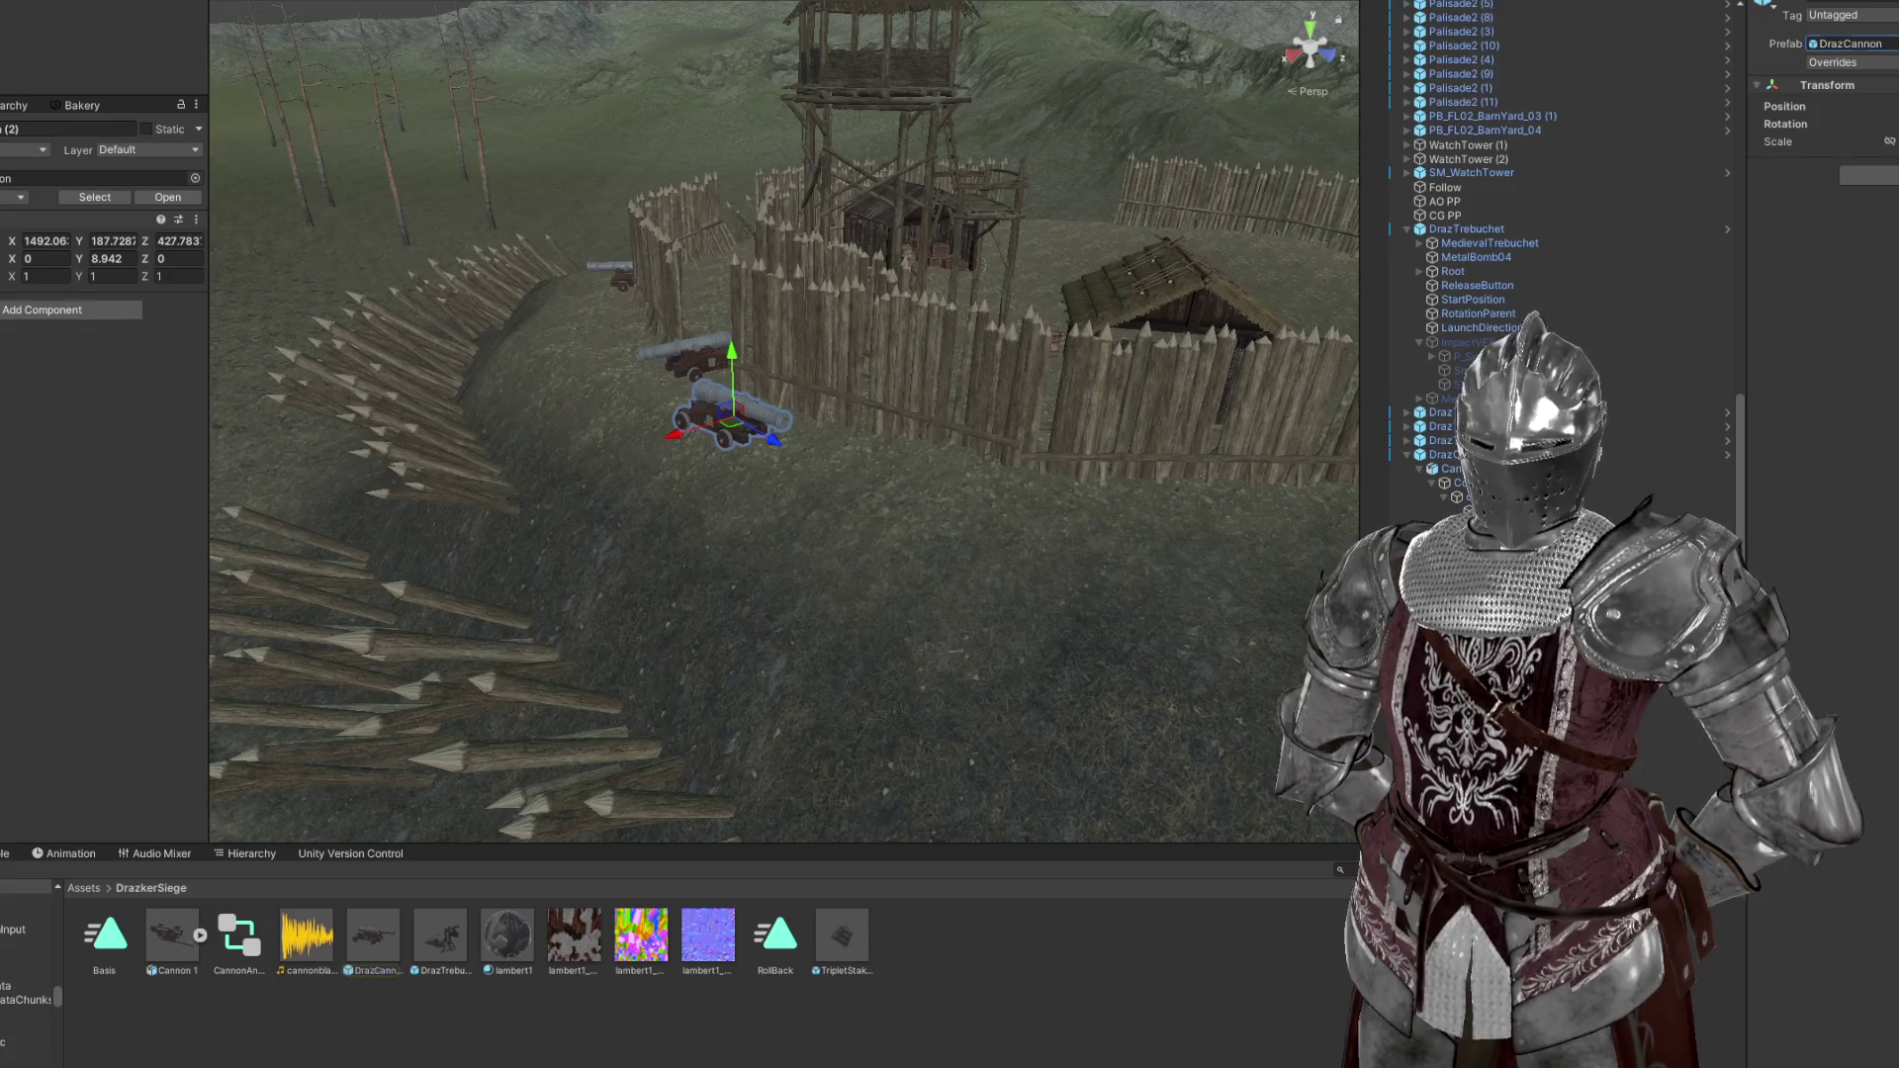
Delete the three old cannons from the scene
{"action": "key", "text": "Delete"}
{"action": "left_click", "coordinate": [608, 269]}
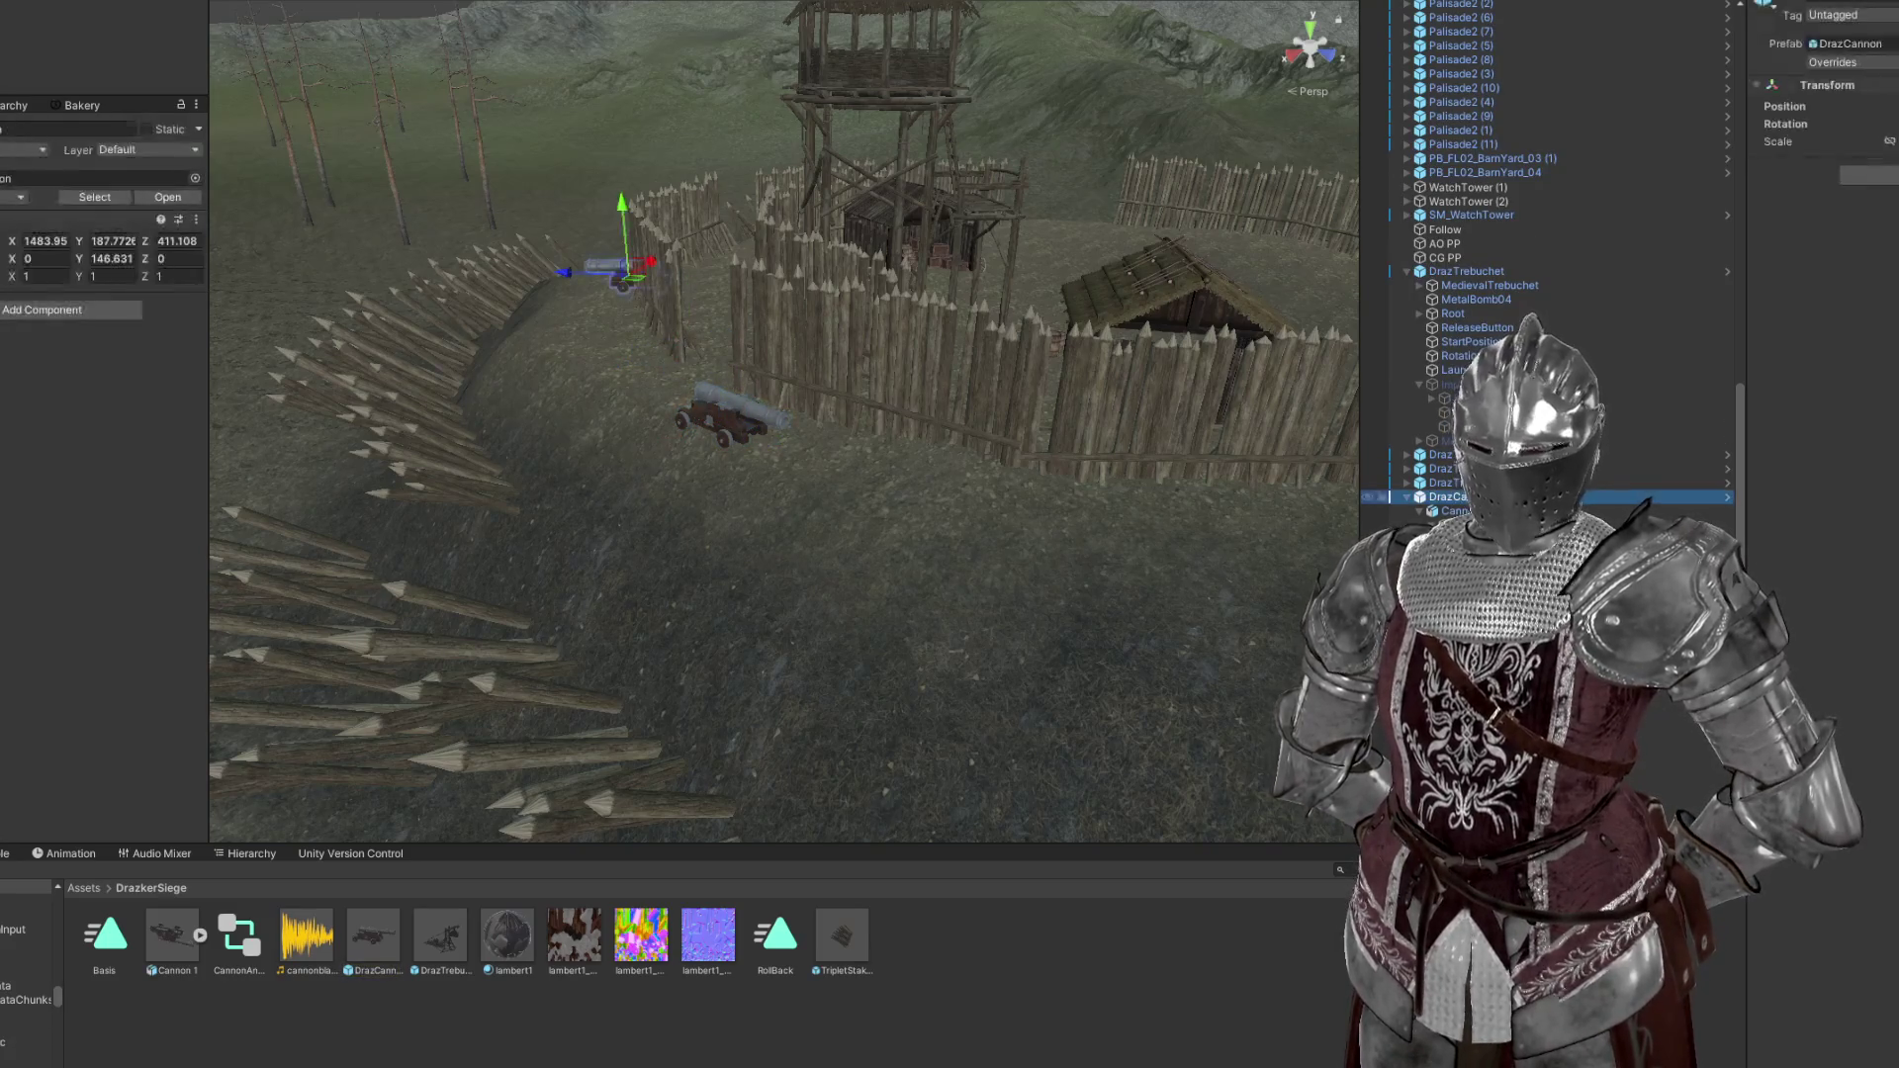
{"action": "key", "text": "Delete"}
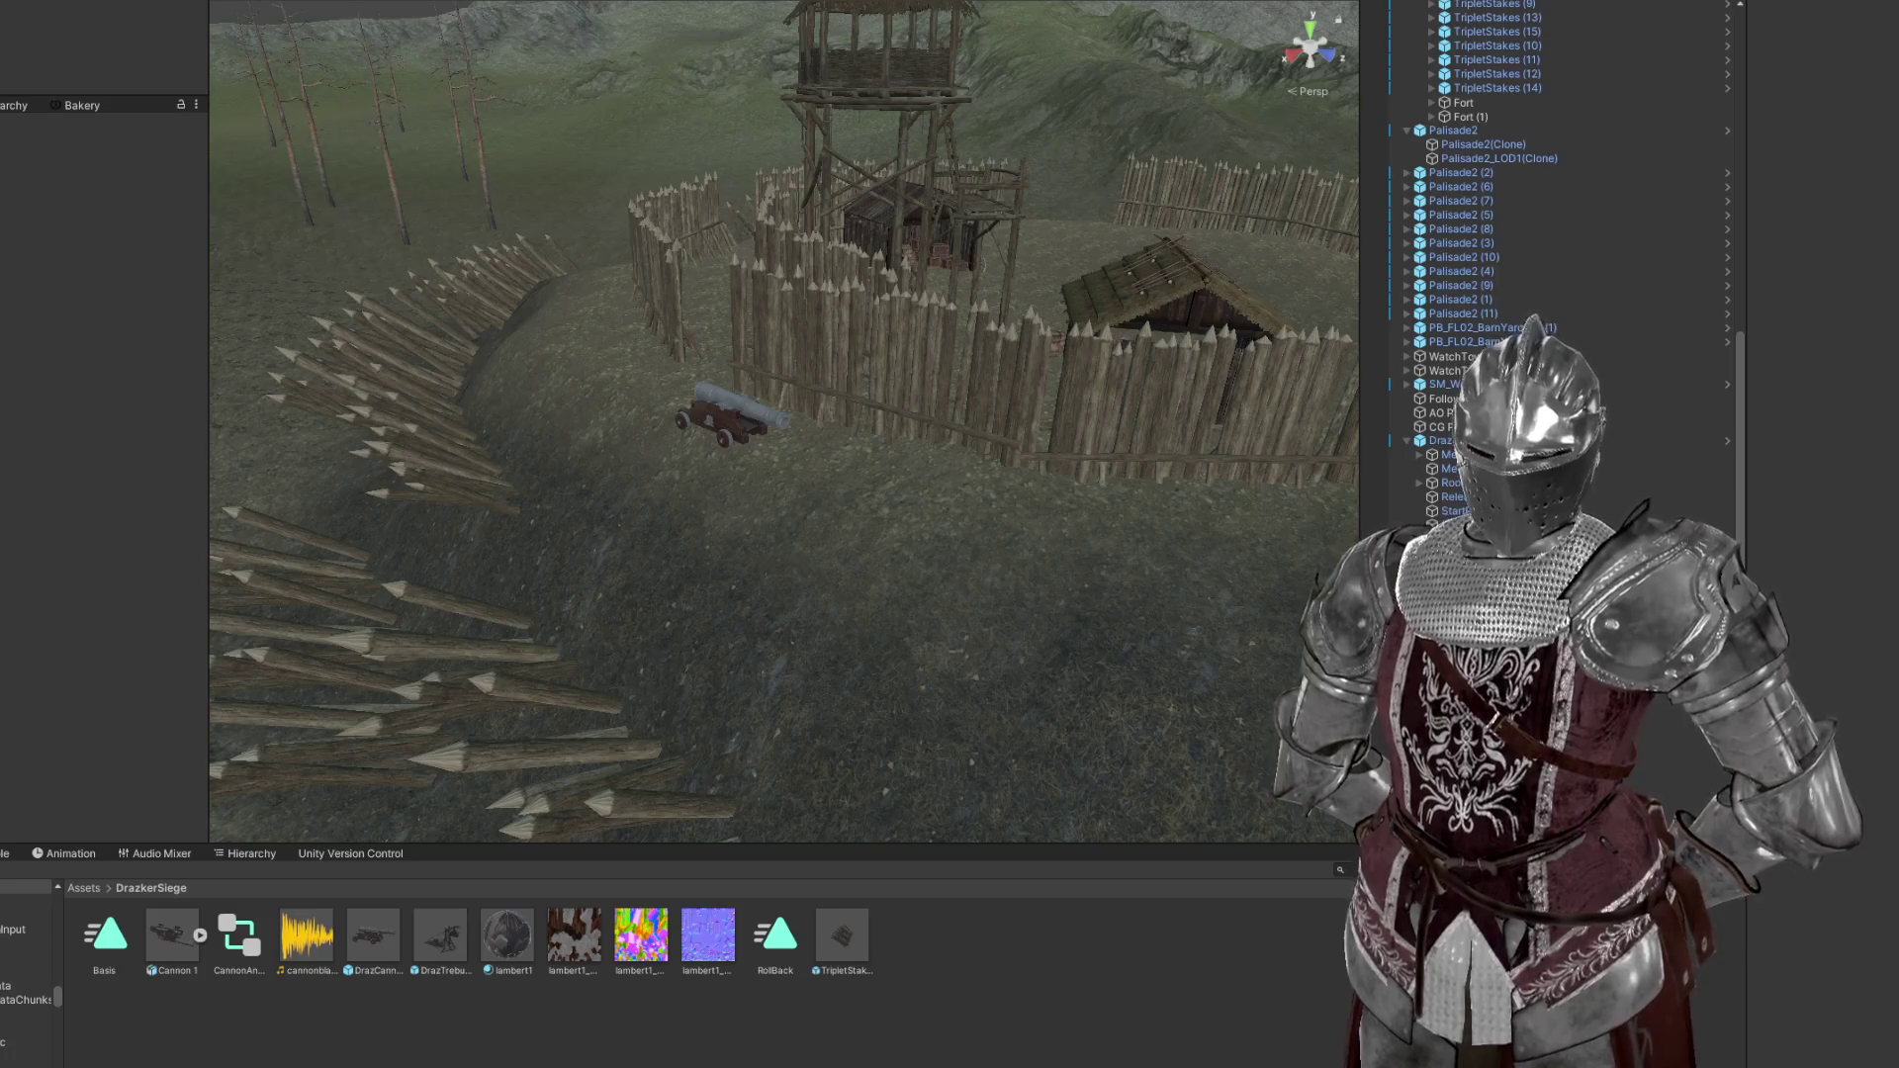
{"action": "left_click", "coordinate": [729, 420]}
{"action": "key", "text": "Delete"}
Place new DrazCannon prefabs inside the palisade, turning one to Y rotation 146.077
{"action": "left_click_drag", "start_coordinate": [784, 551], "coordinate": [293, 859]}
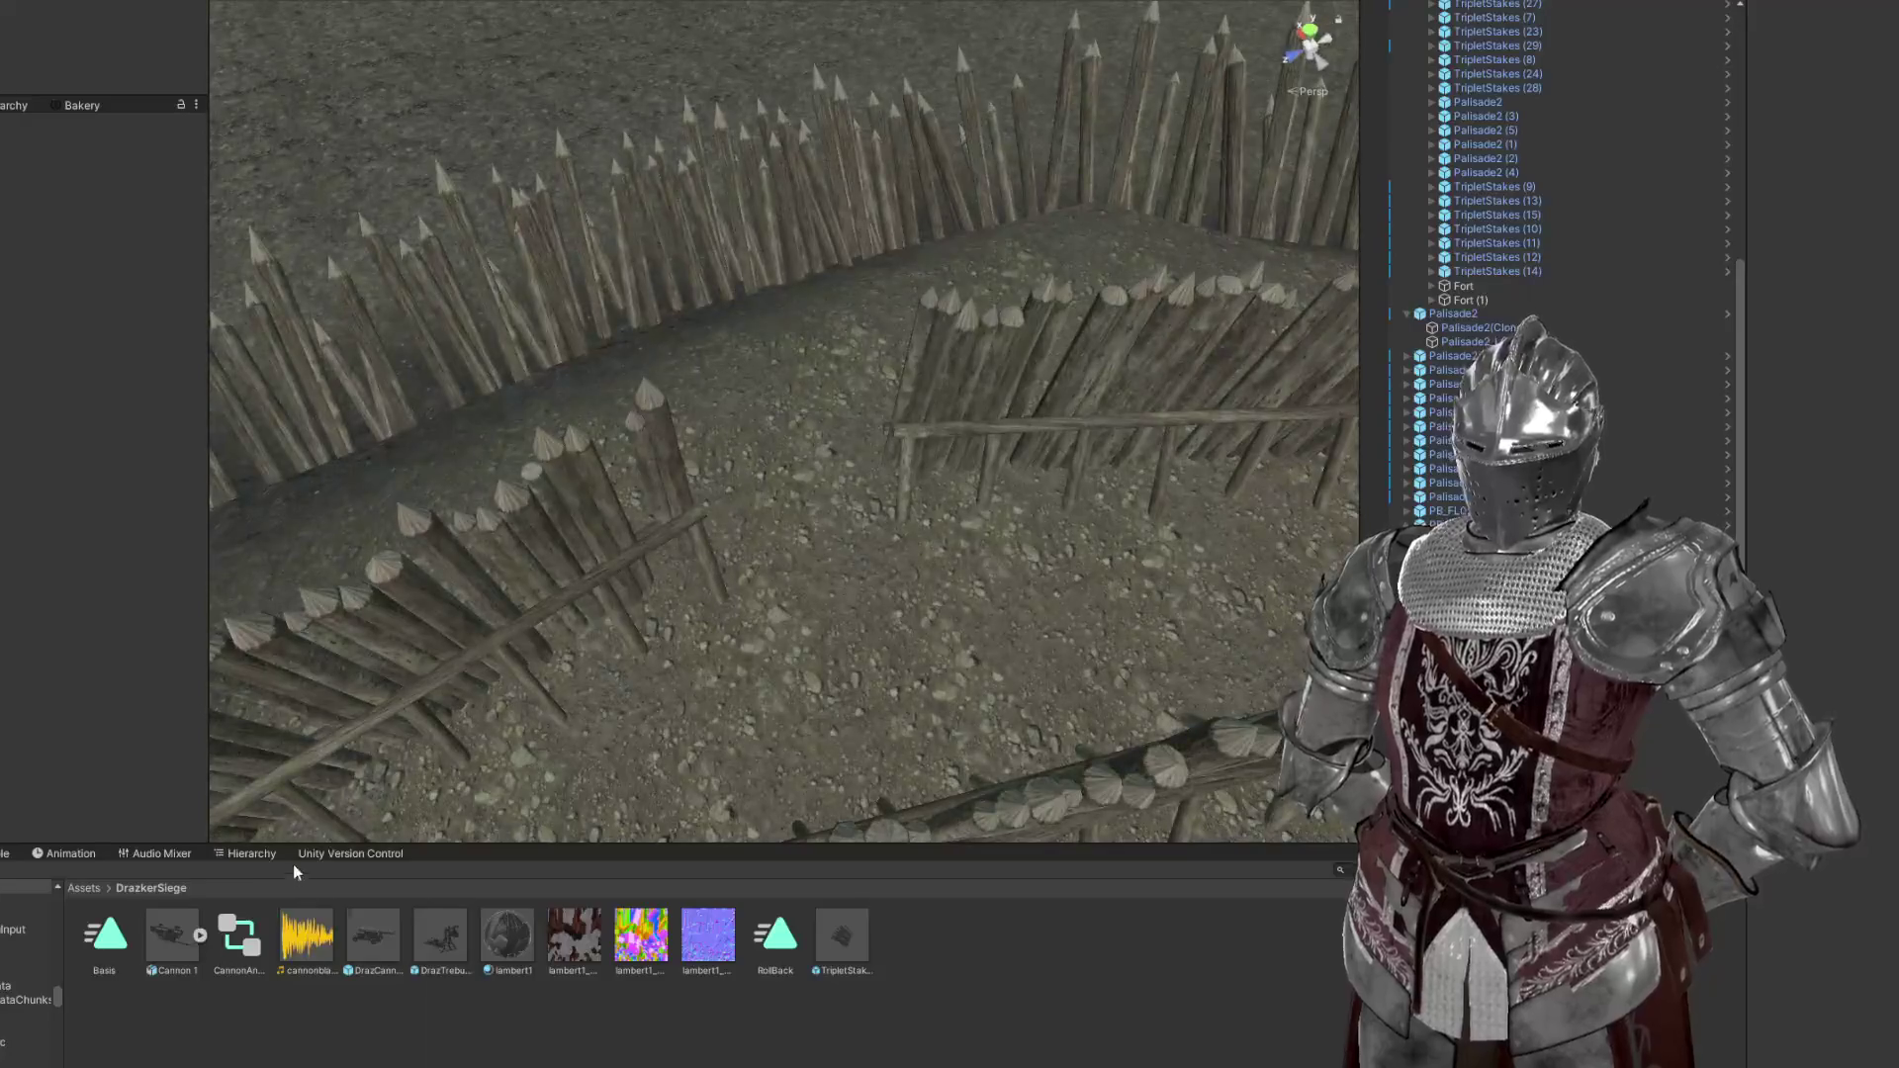
{"action": "left_click", "coordinate": [372, 940]}
{"action": "left_click_drag", "start_coordinate": [372, 940], "coordinate": [806, 514]}
{"action": "key", "text": "e"}
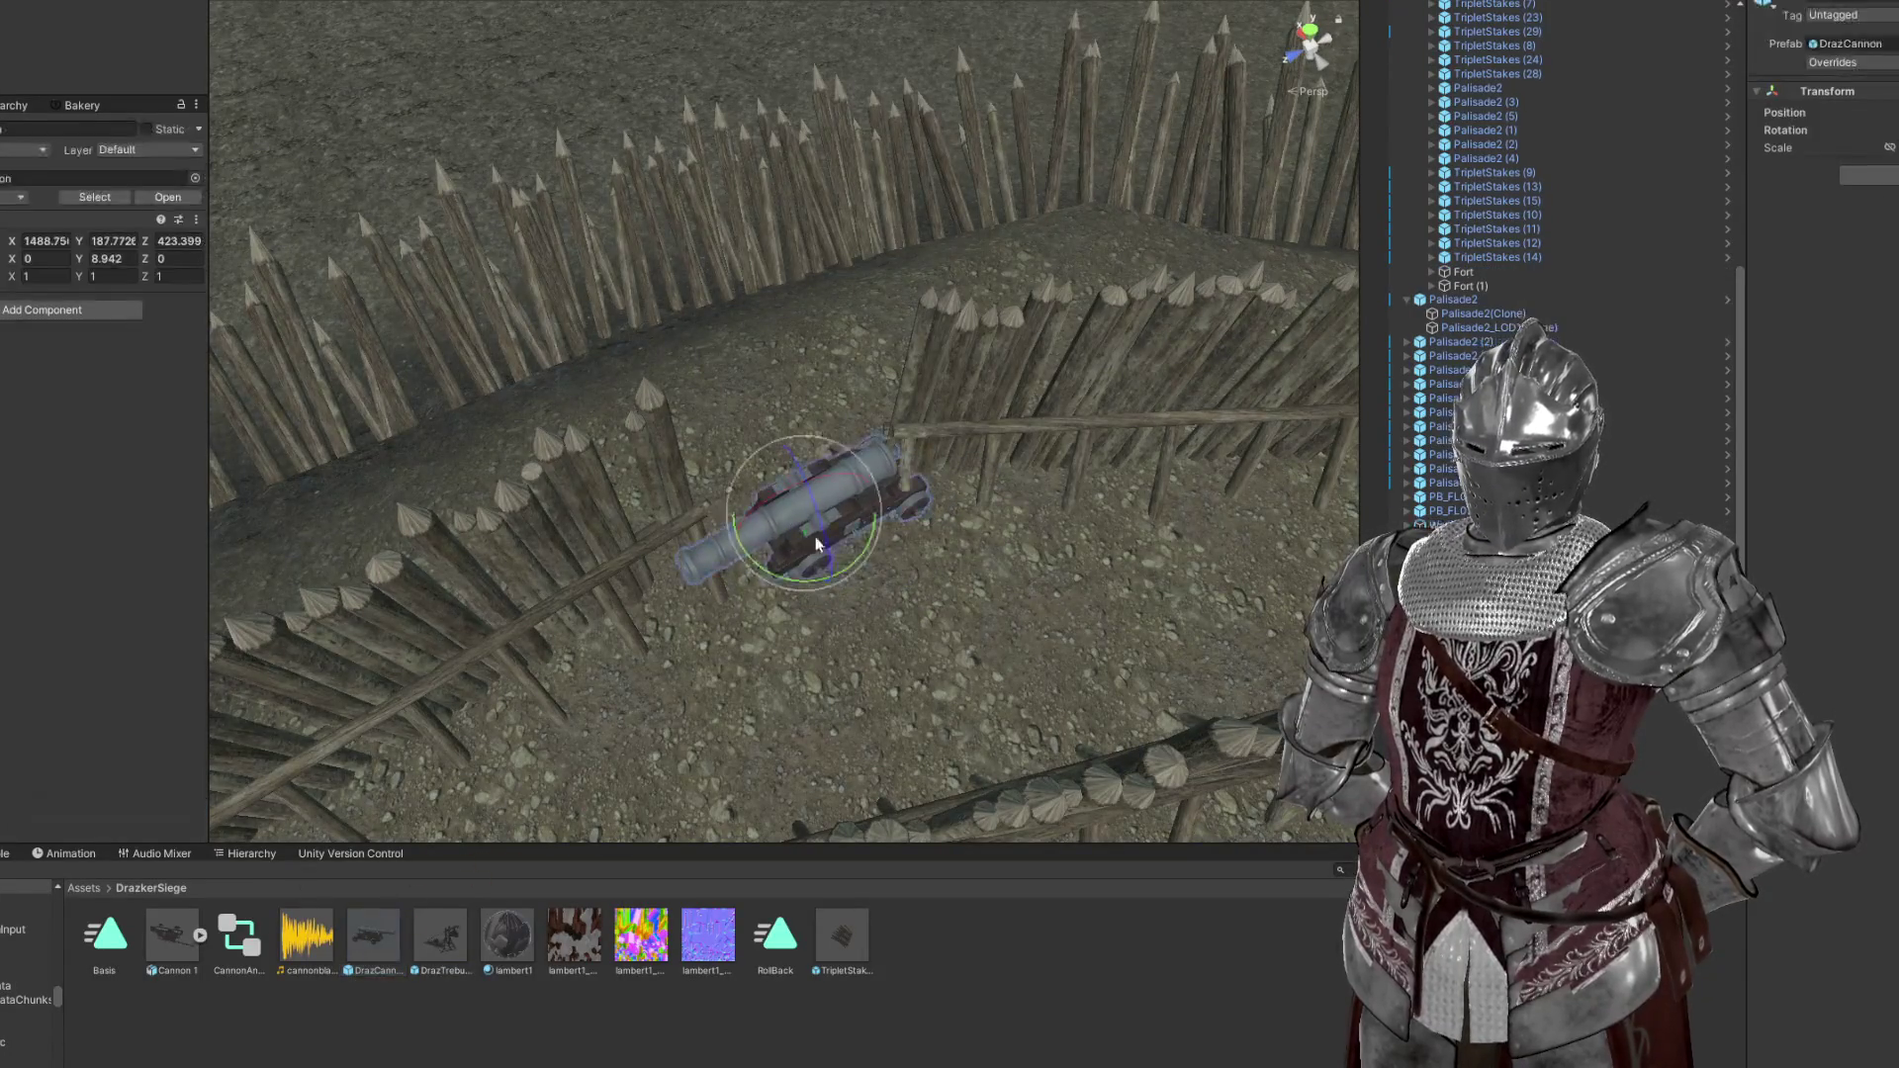
{"action": "left_click_drag", "start_coordinate": [782, 579], "coordinate": [554, 593]}
{"action": "key", "text": "w"}
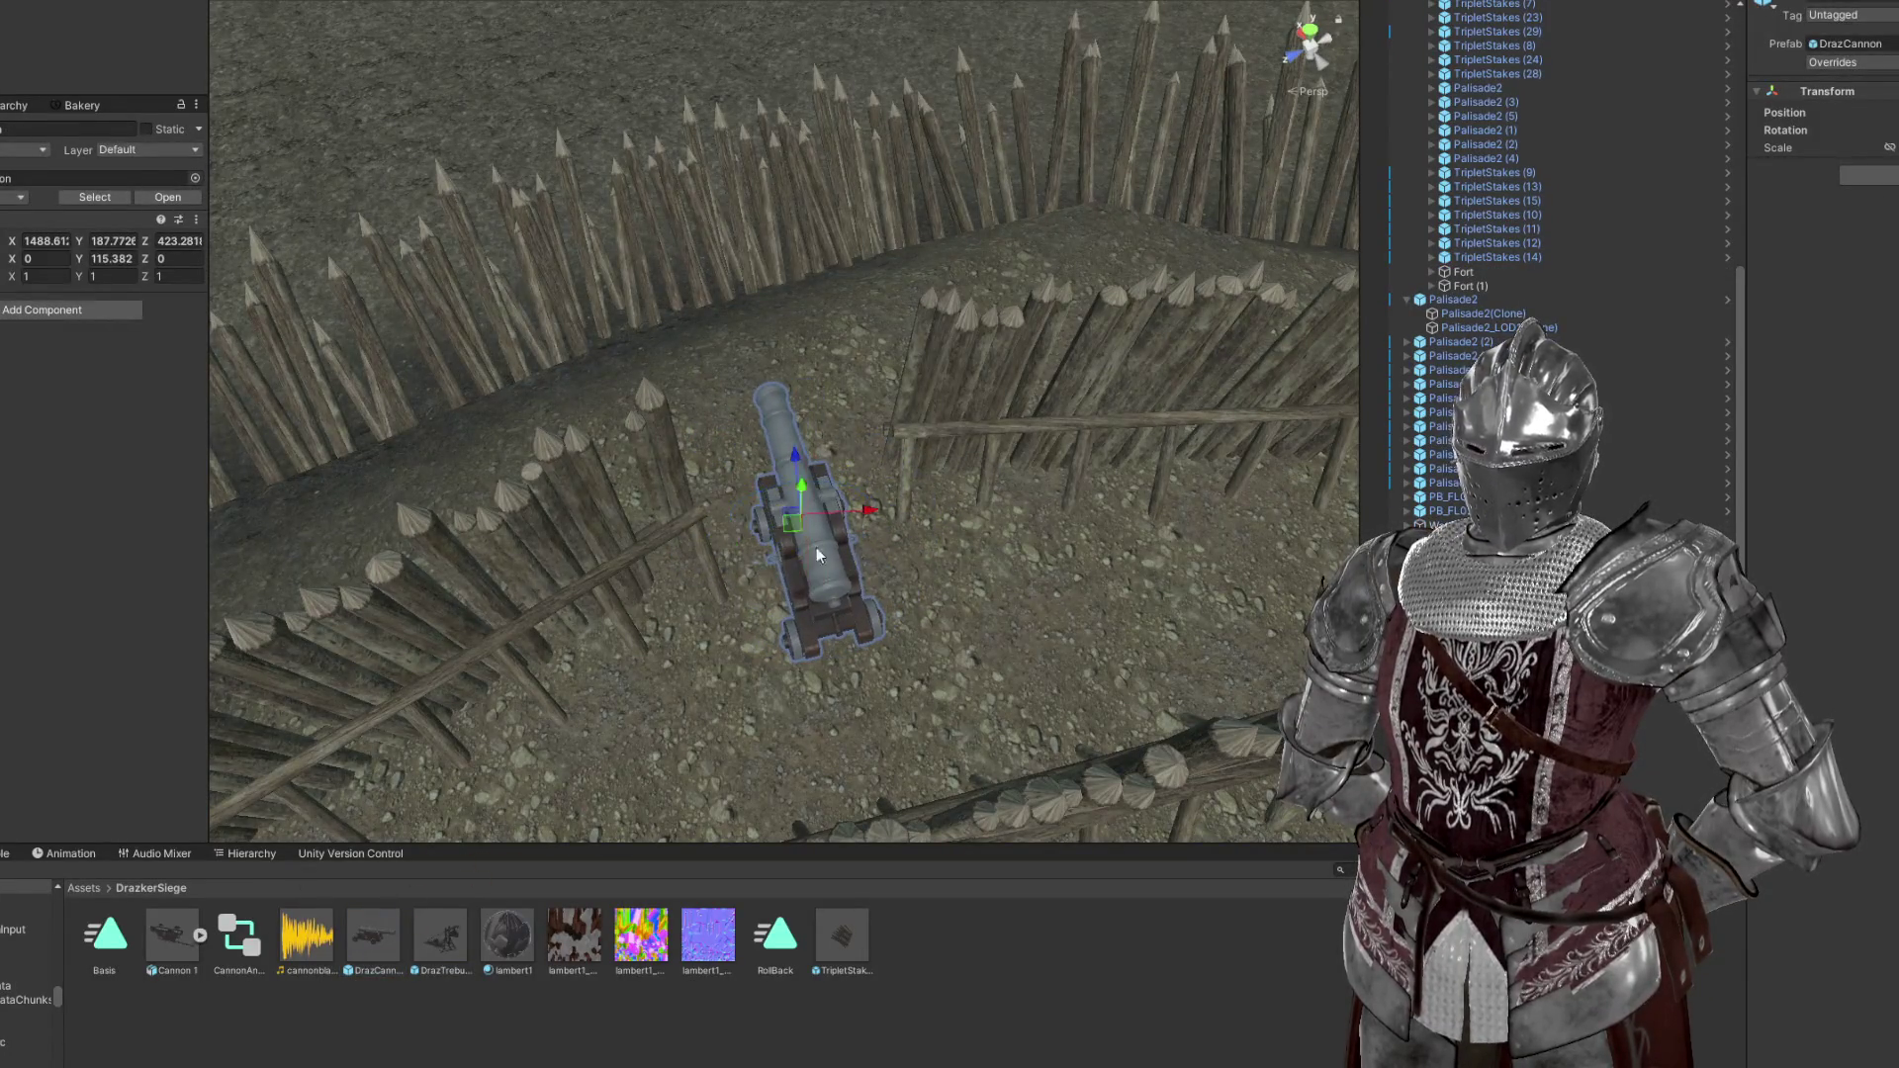
{"action": "left_click_drag", "start_coordinate": [807, 523], "coordinate": [806, 509]}
{"action": "left_click_drag", "start_coordinate": [372, 939], "coordinate": [736, 368]}
{"action": "key", "text": "w"}
{"action": "left_click", "coordinate": [736, 368]}
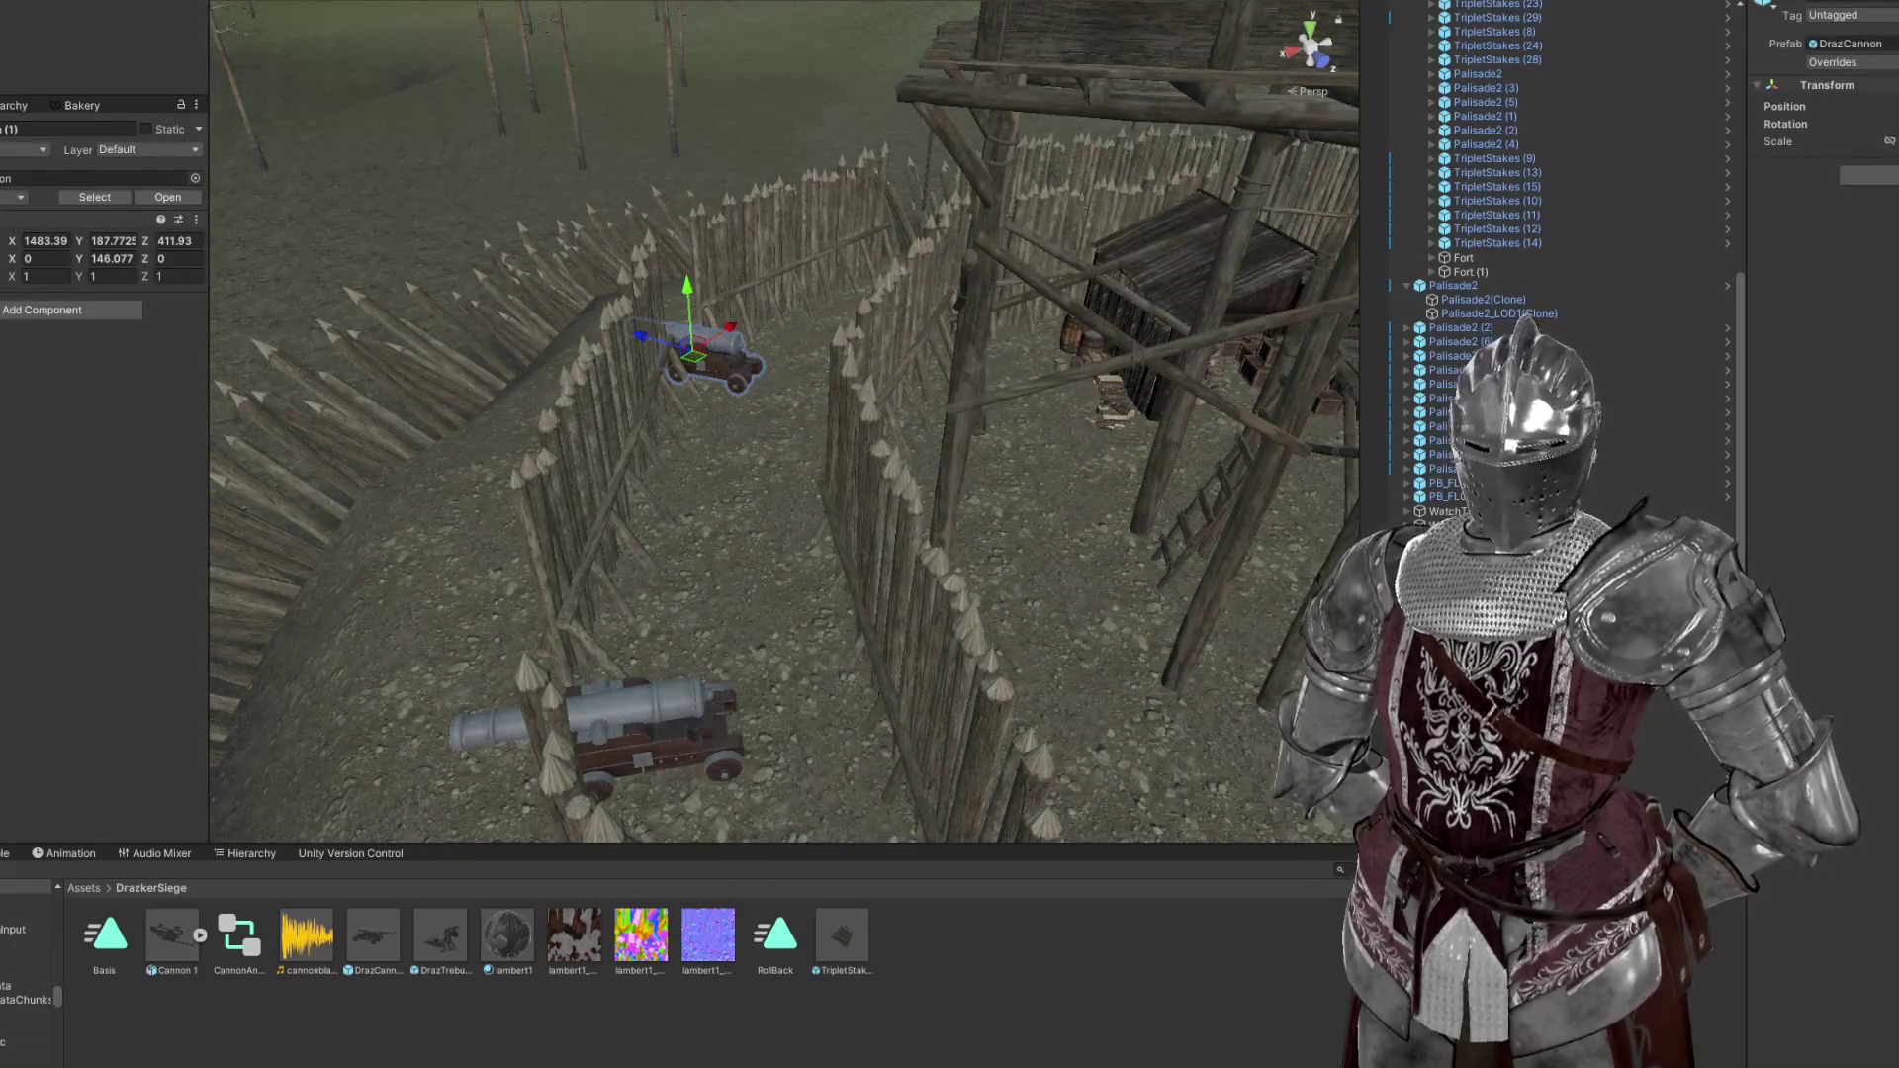
{"action": "left_click_drag", "start_coordinate": [1152, 621], "coordinate": [1108, 465]}
{"action": "left_click", "coordinate": [1084, 435]}
{"action": "key", "text": "f"}
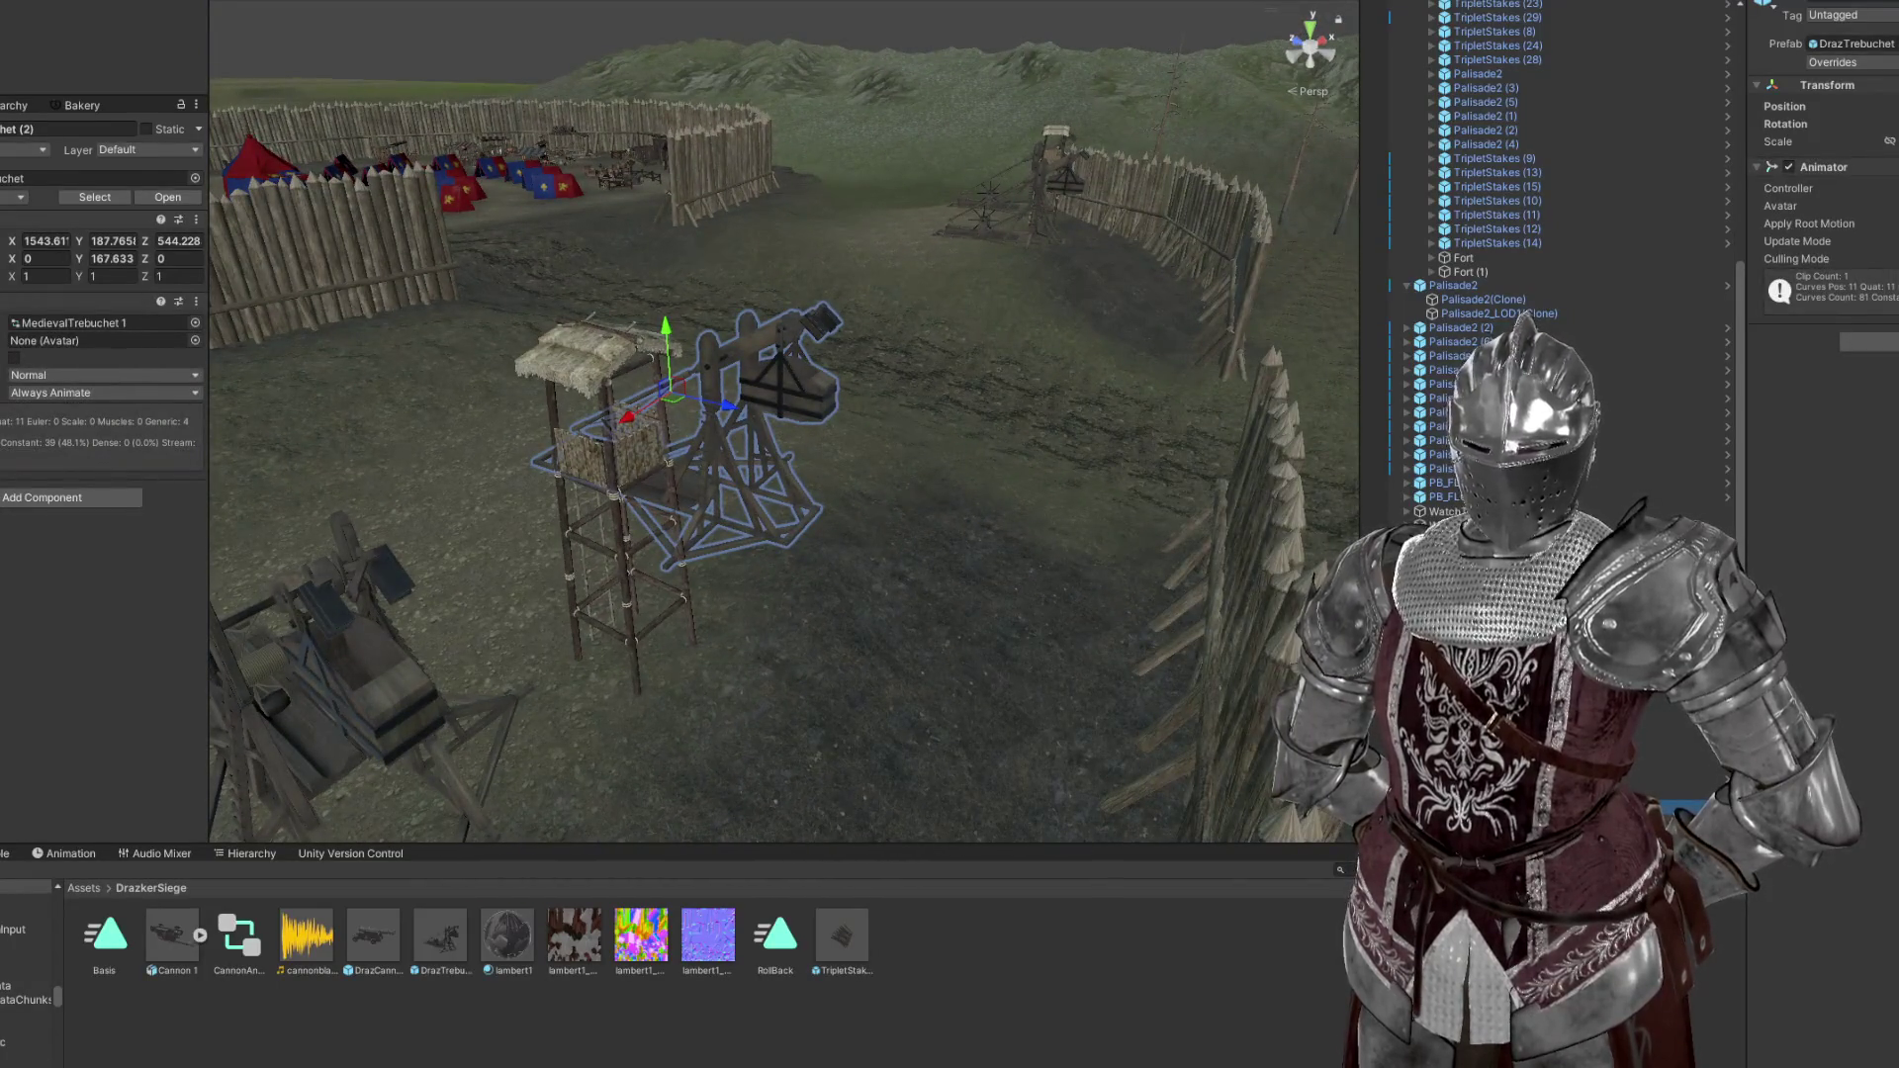
{"action": "scroll", "scroll_direction": "down", "scroll_amount": 3}
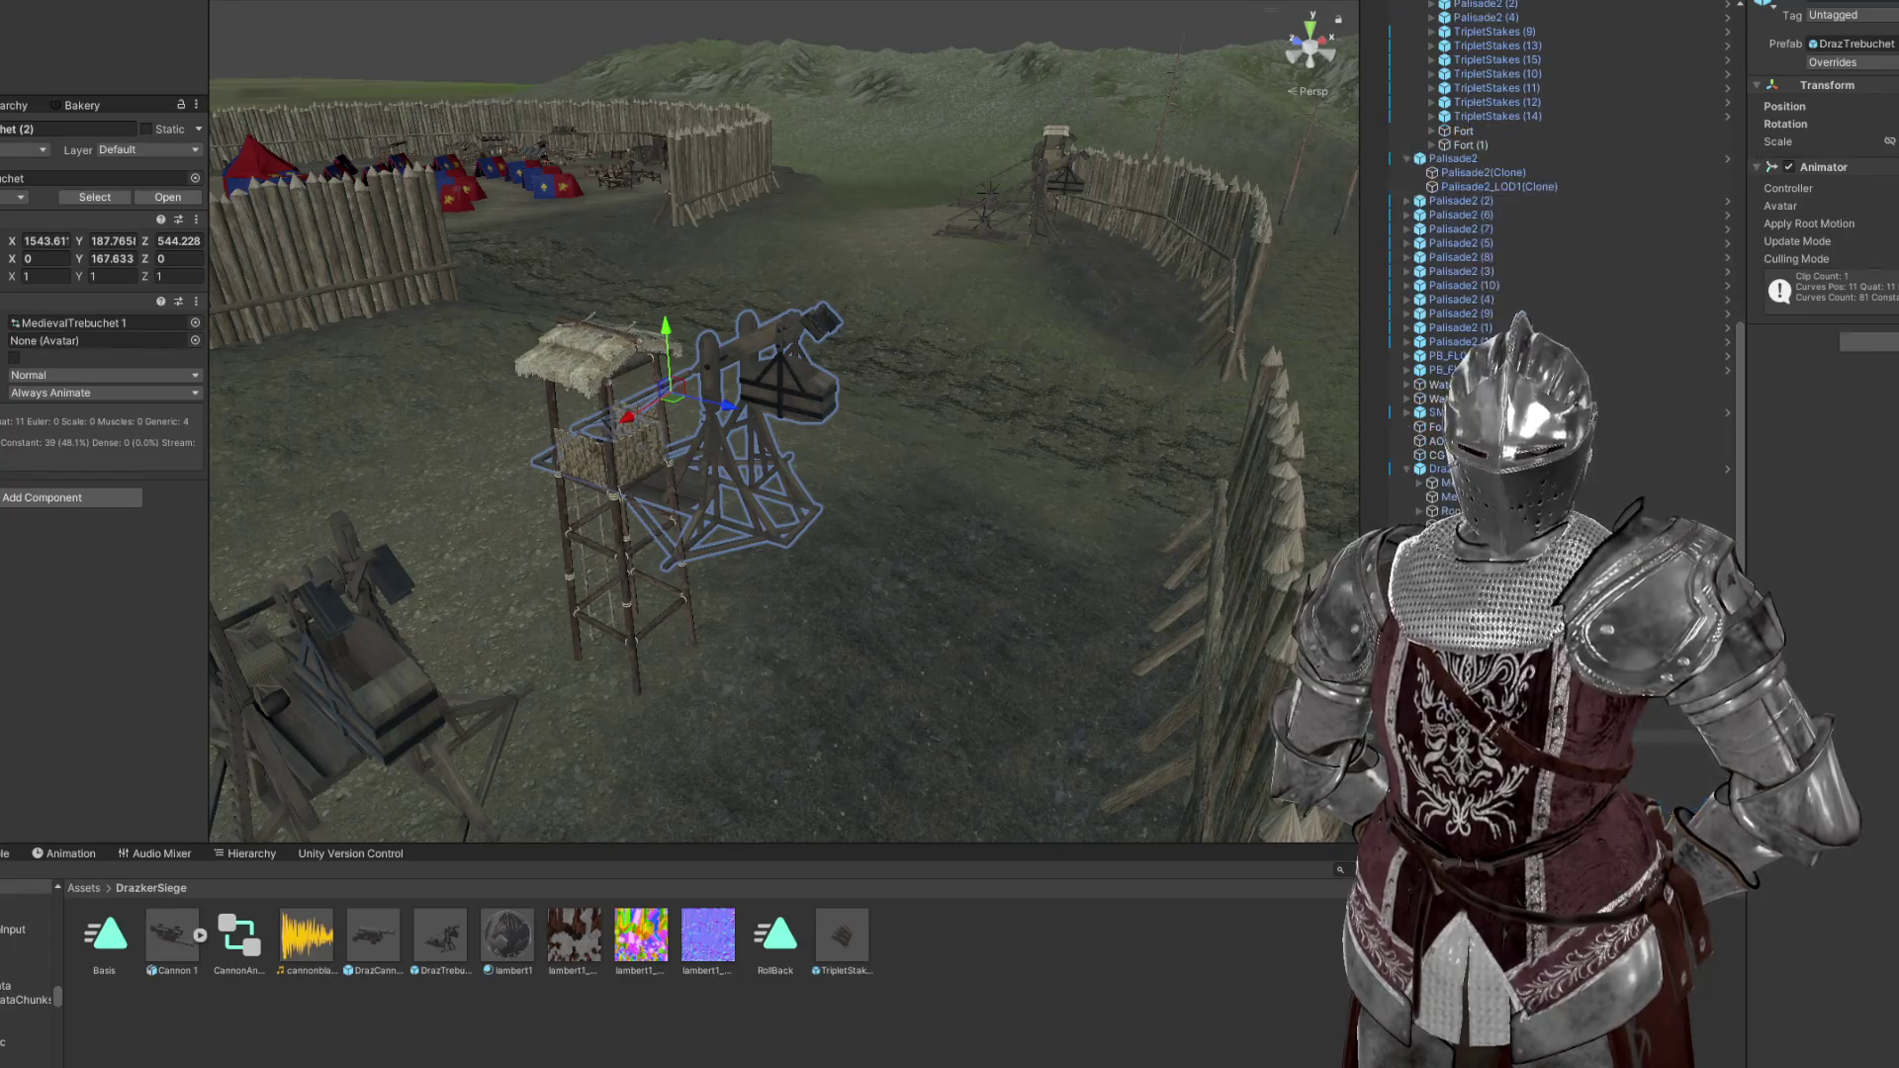
{"action": "left_click", "coordinate": [670, 567]}
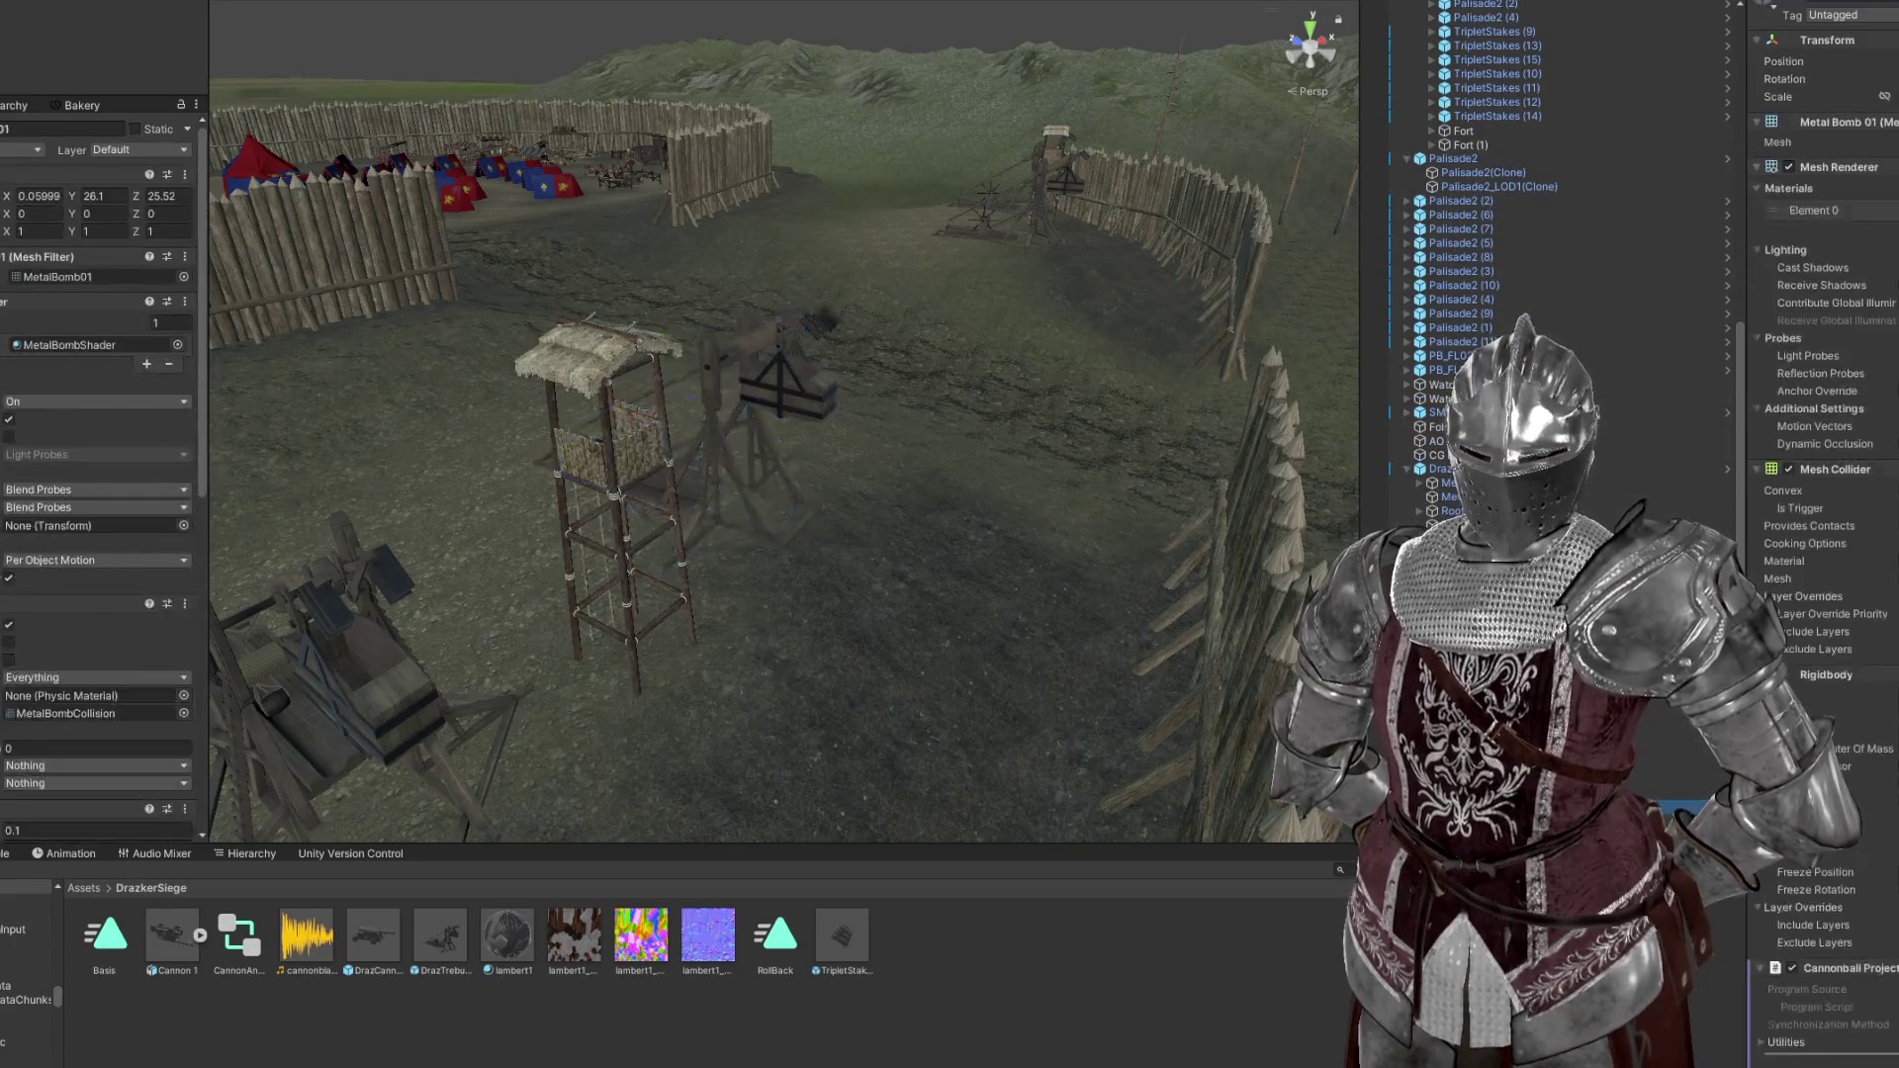
{"action": "left_click_drag", "start_coordinate": [670, 568], "coordinate": [746, 360]}
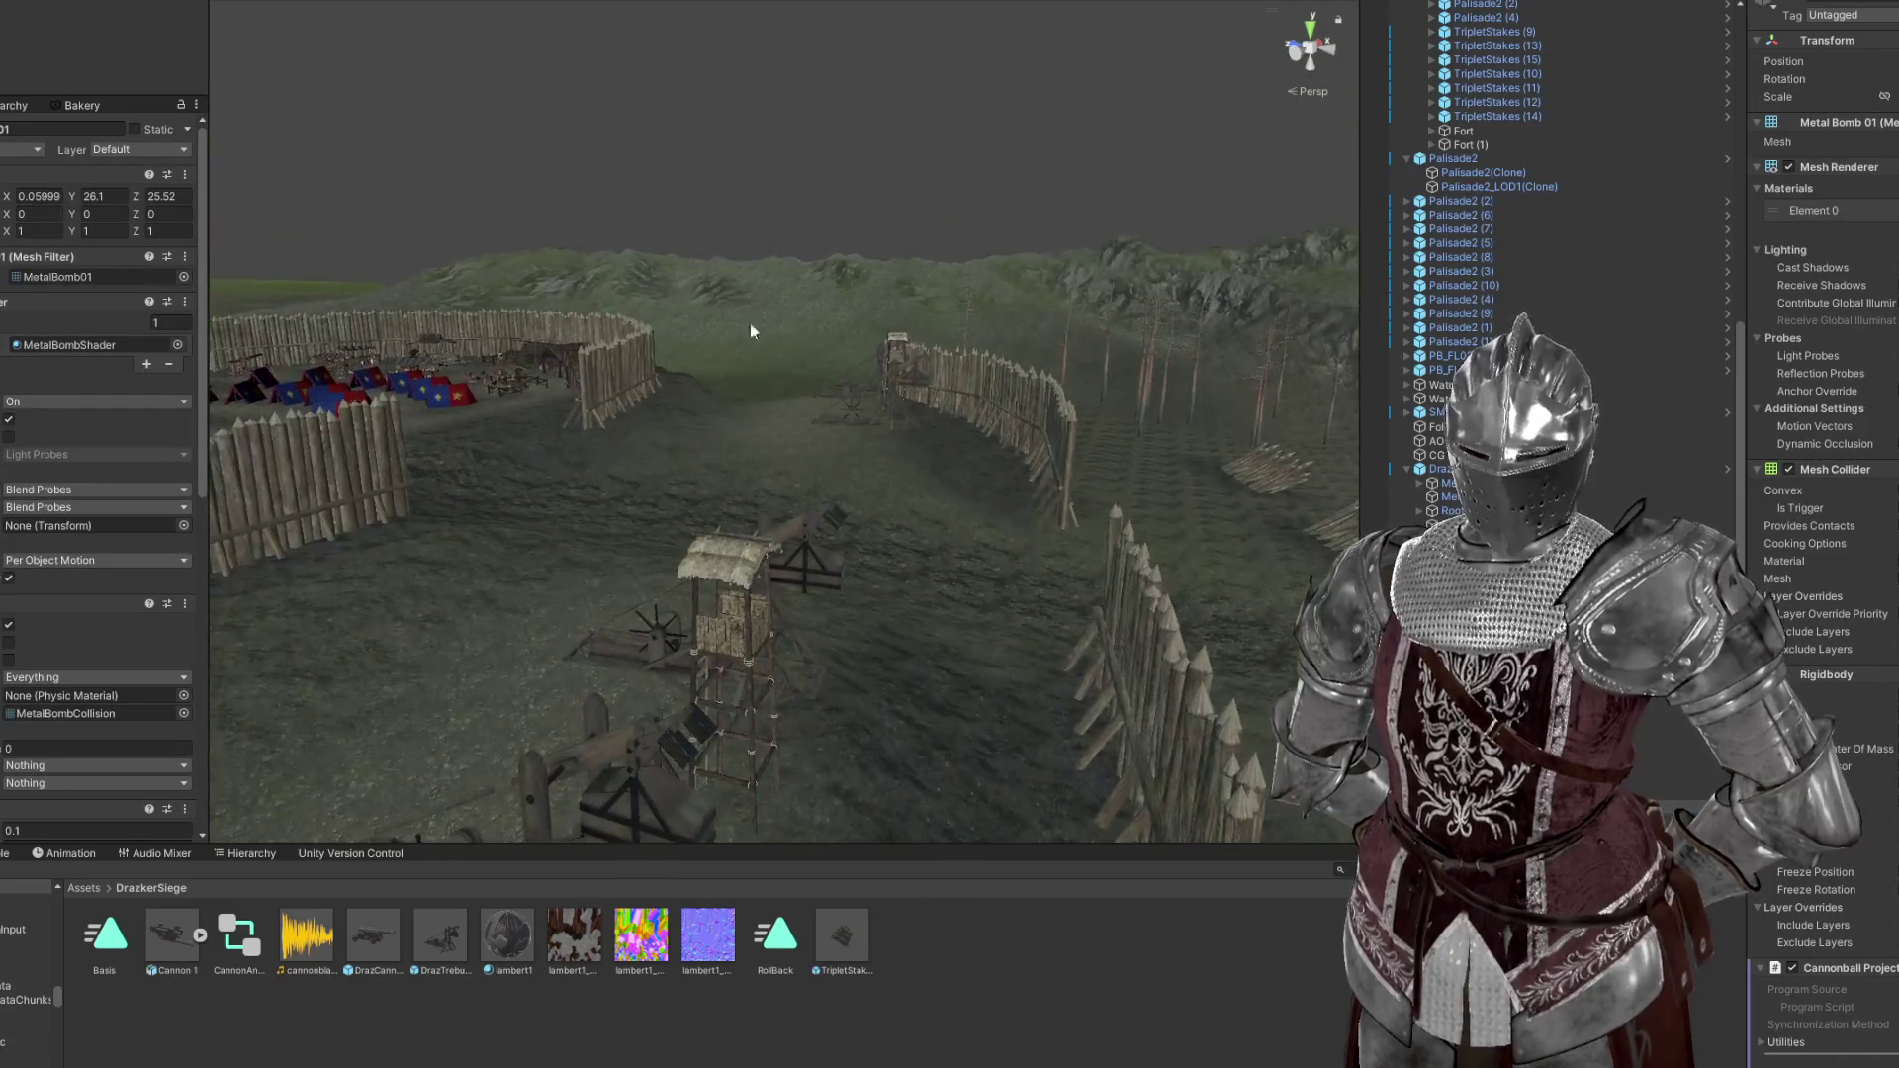
{"action": "left_click_drag", "start_coordinate": [750, 187], "coordinate": [792, 238]}
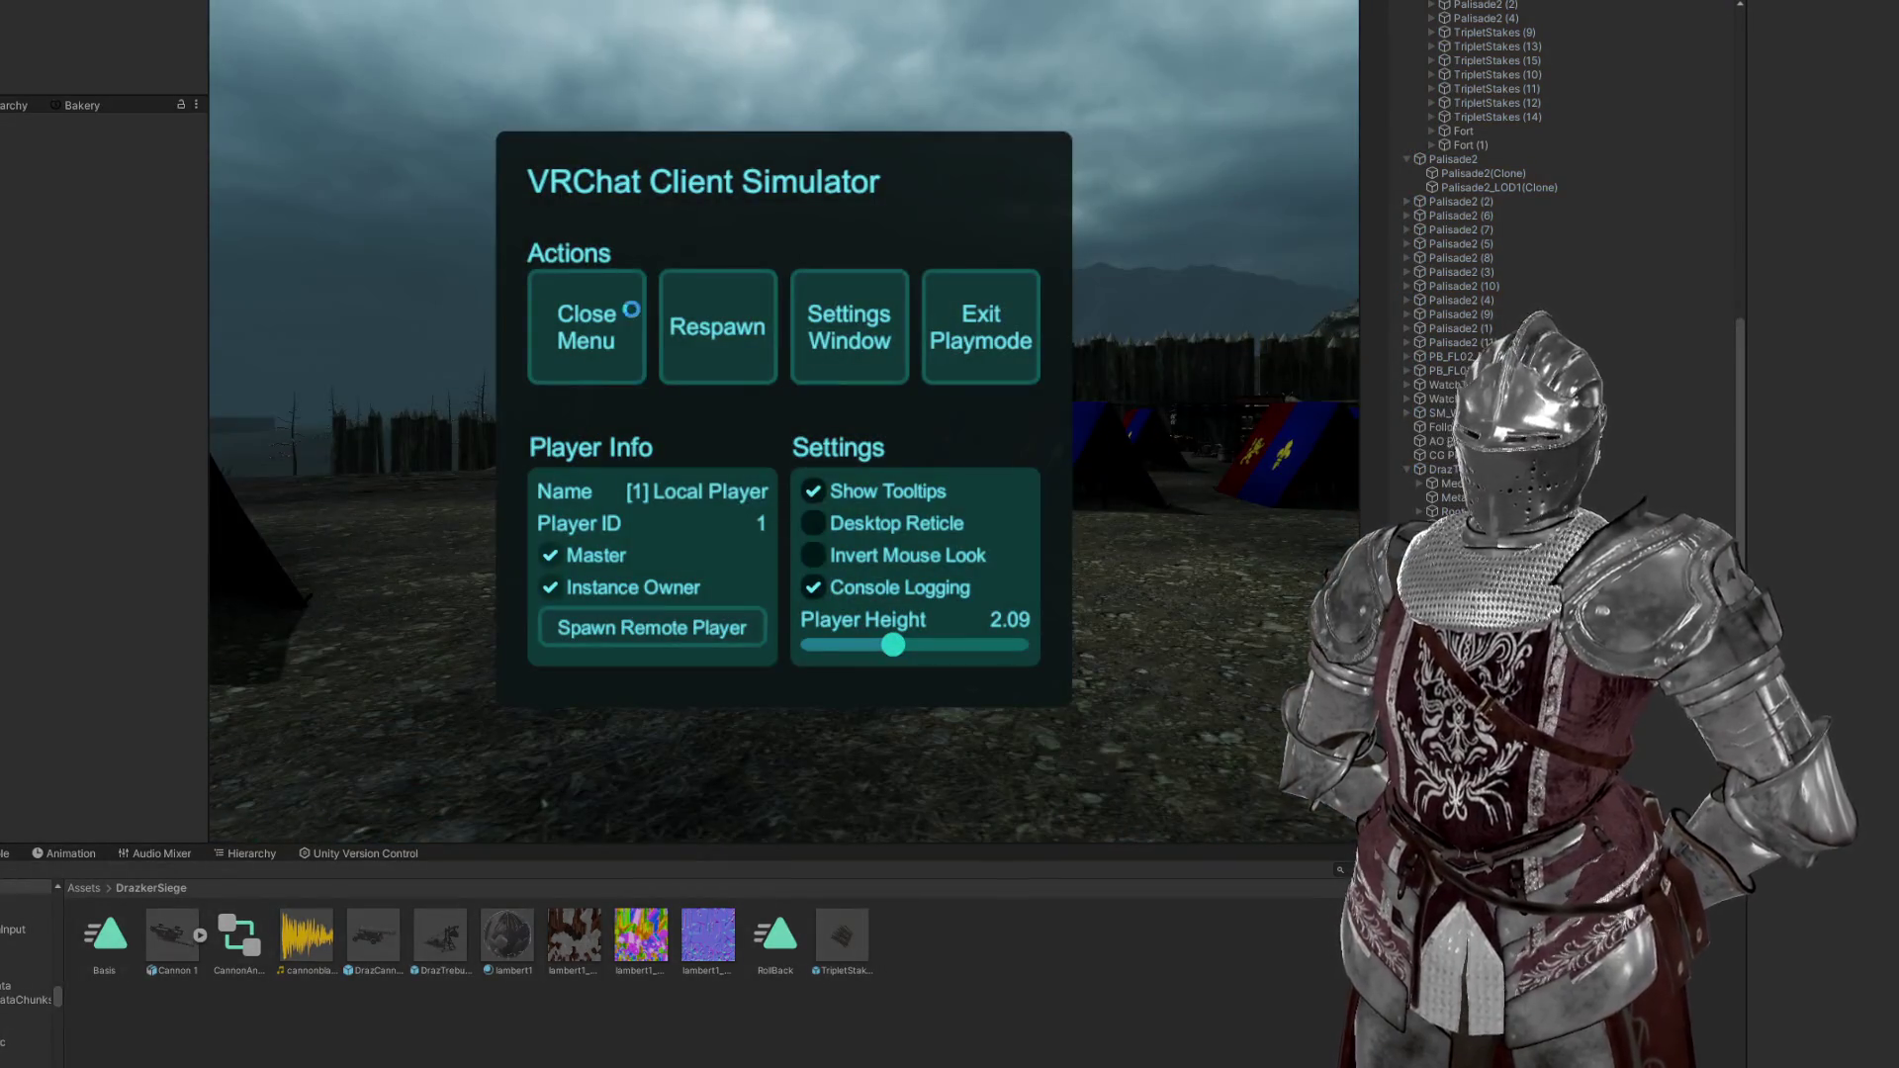
Enable Noclip On Double Jump in the world menu Options and fly toward the fort
{"action": "left_click", "coordinate": [598, 312]}
{"action": "key", "text": "e"}
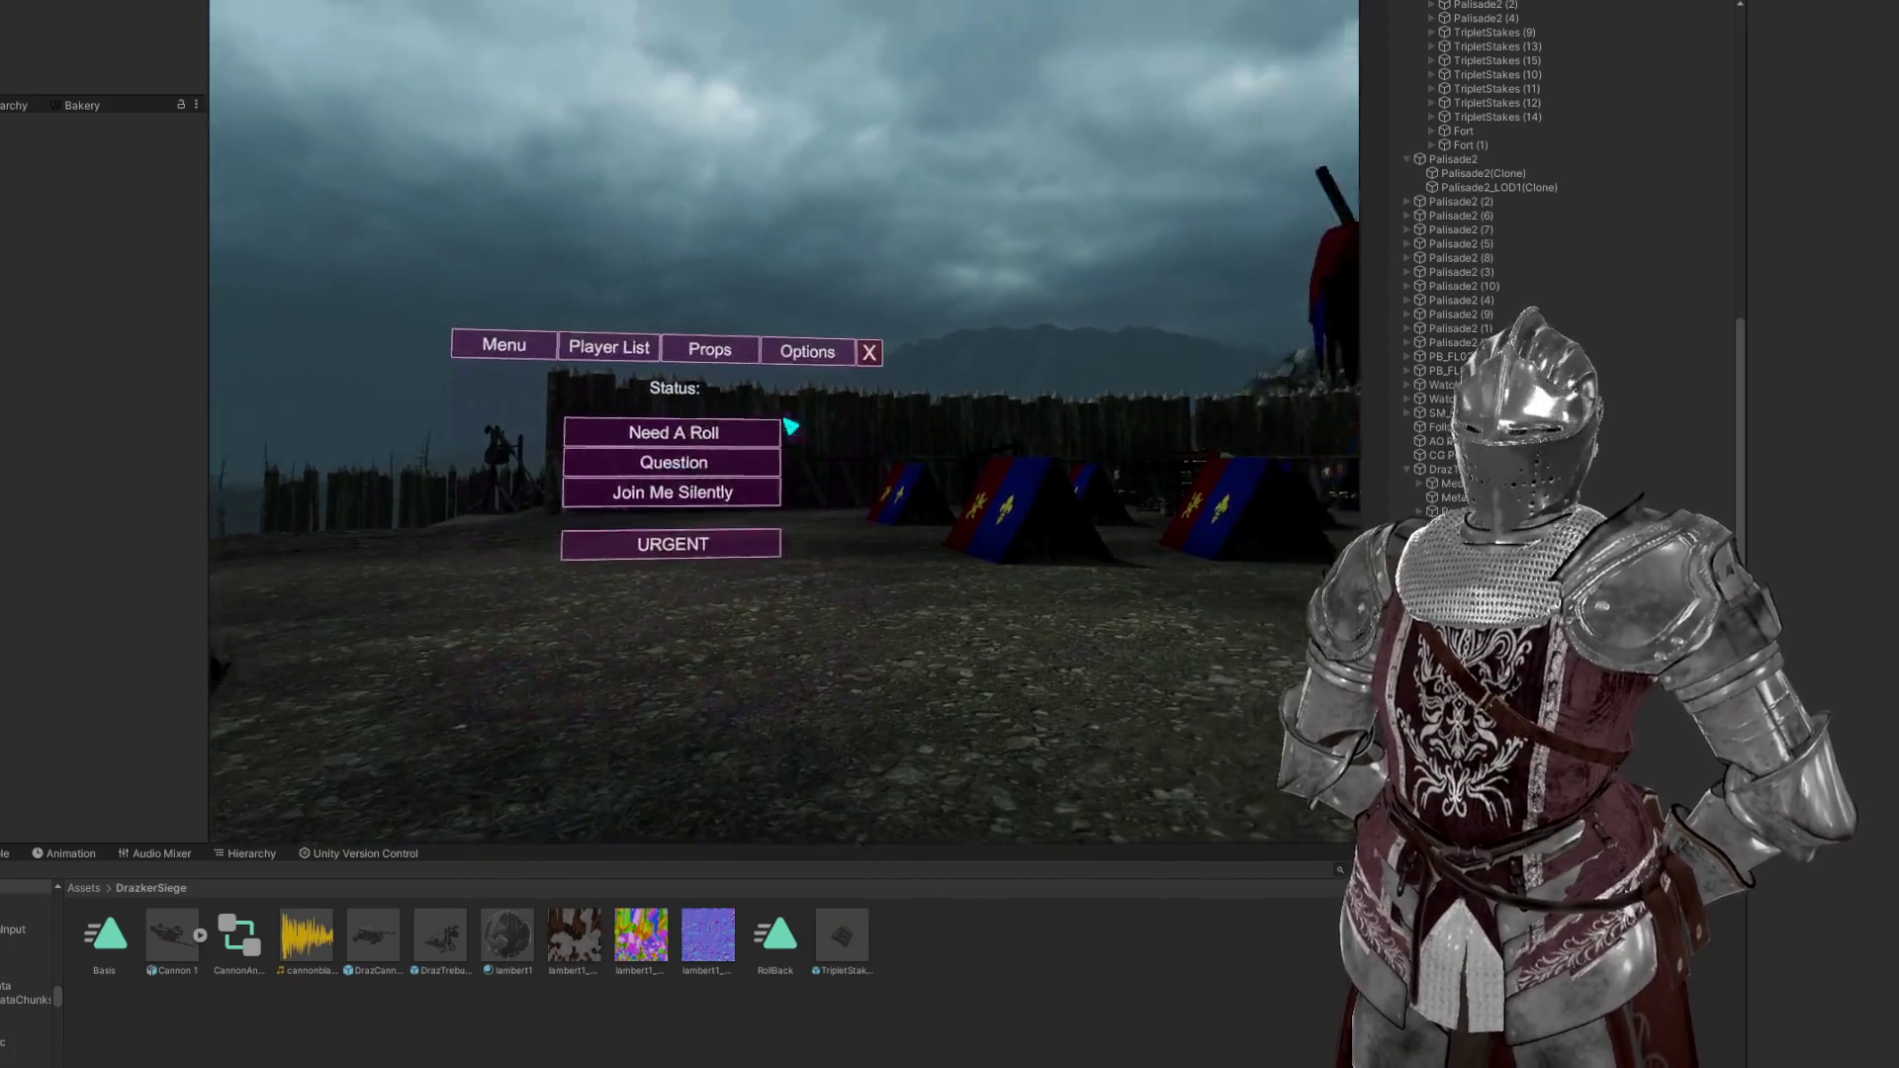
{"action": "left_click", "coordinate": [788, 424]}
{"action": "left_click", "coordinate": [790, 425]}
{"action": "left_click", "coordinate": [790, 425]}
{"action": "key", "text": "e"}
{"action": "key", "text": "w"}
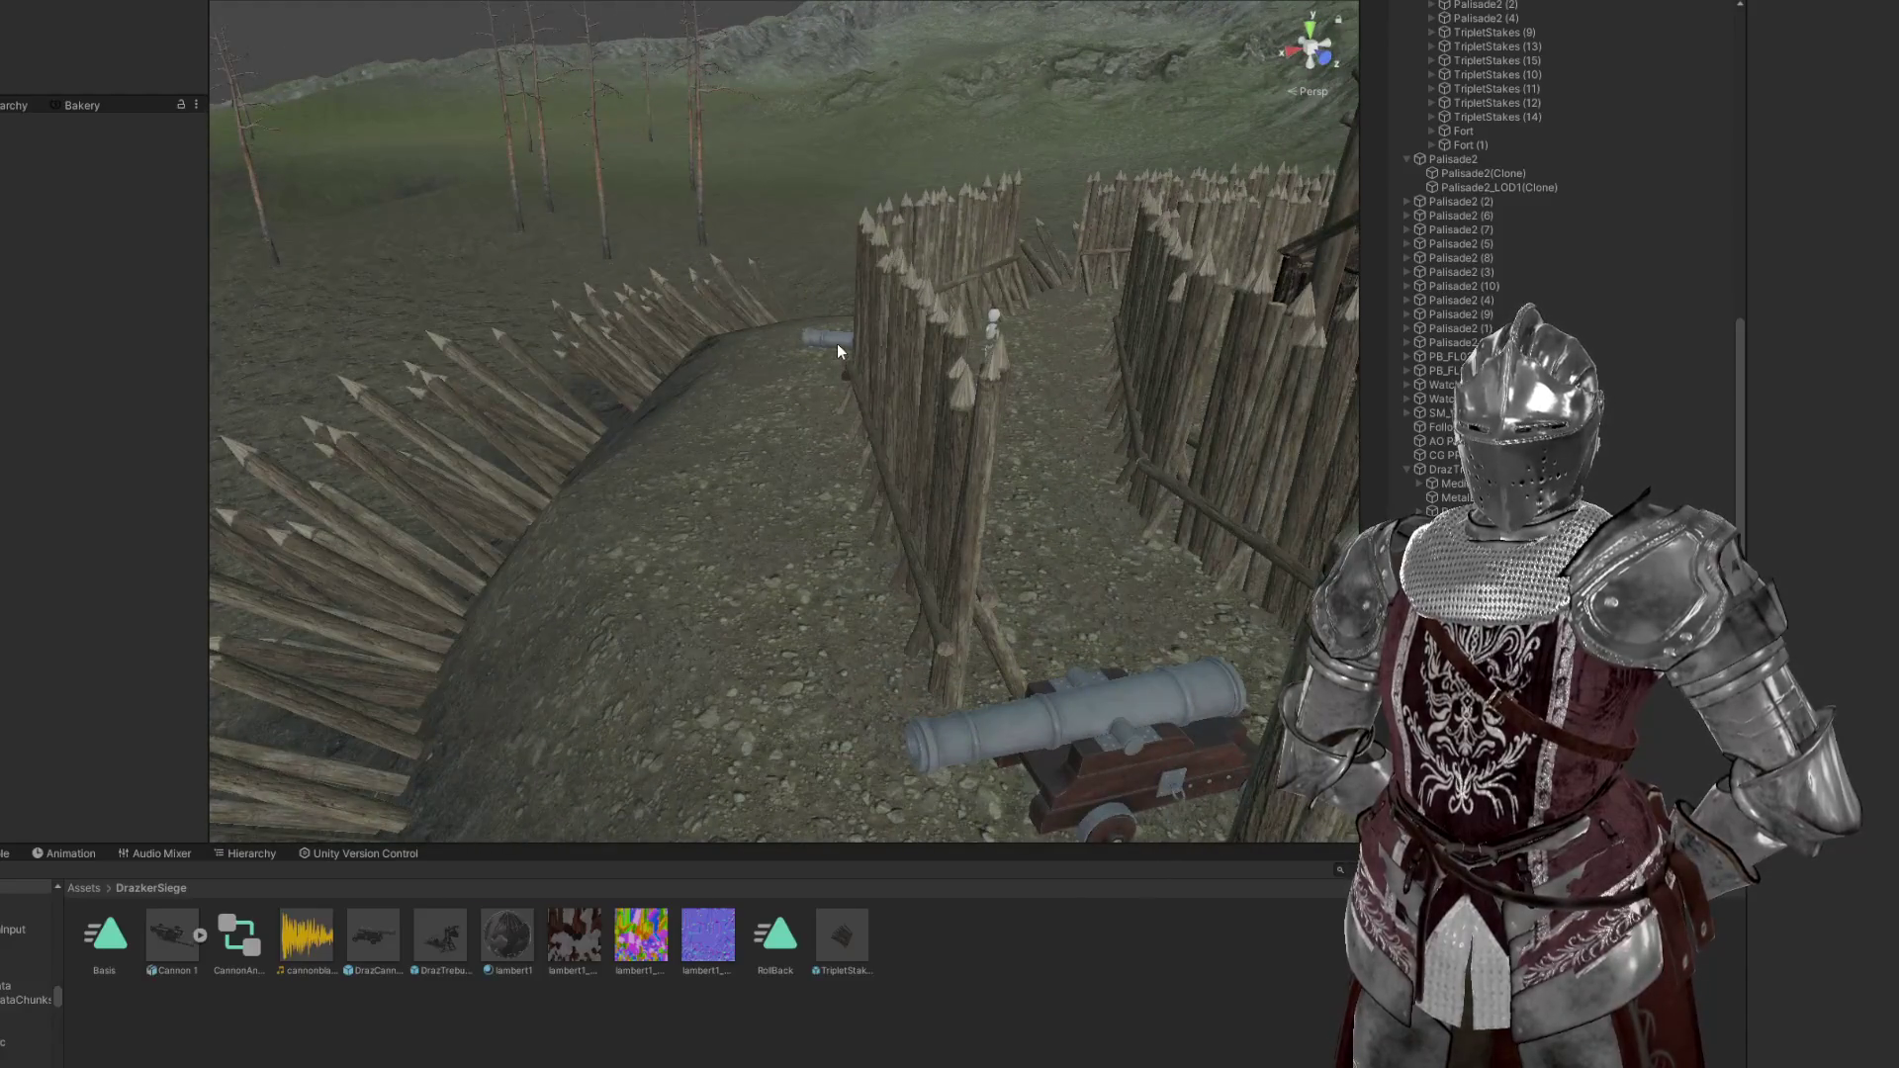
Check the cannon's parts, then view MetalBomb01's Rigidbody and Cannonball Projectile settings
{"action": "left_click", "coordinate": [837, 342]}
{"action": "scroll", "scroll_direction": "down", "scroll_amount": 3}
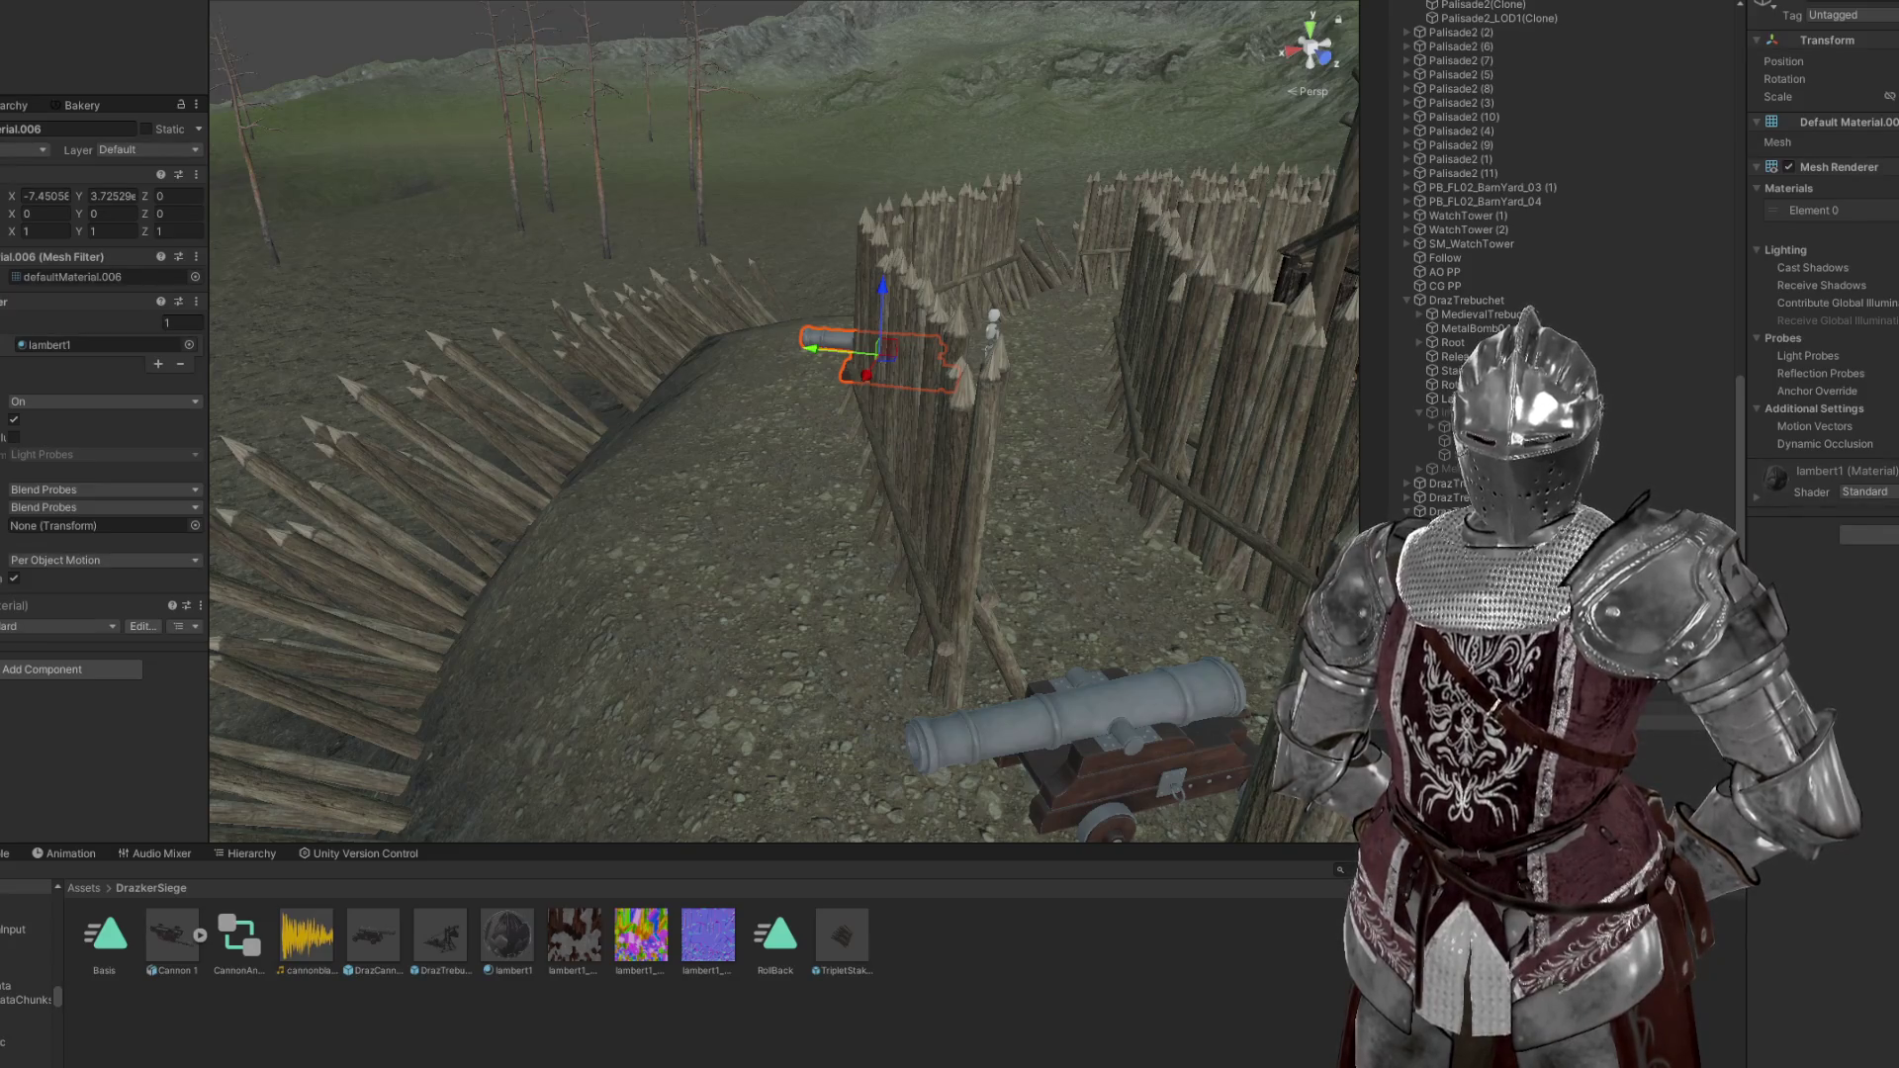
{"action": "left_click", "coordinate": [1464, 426]}
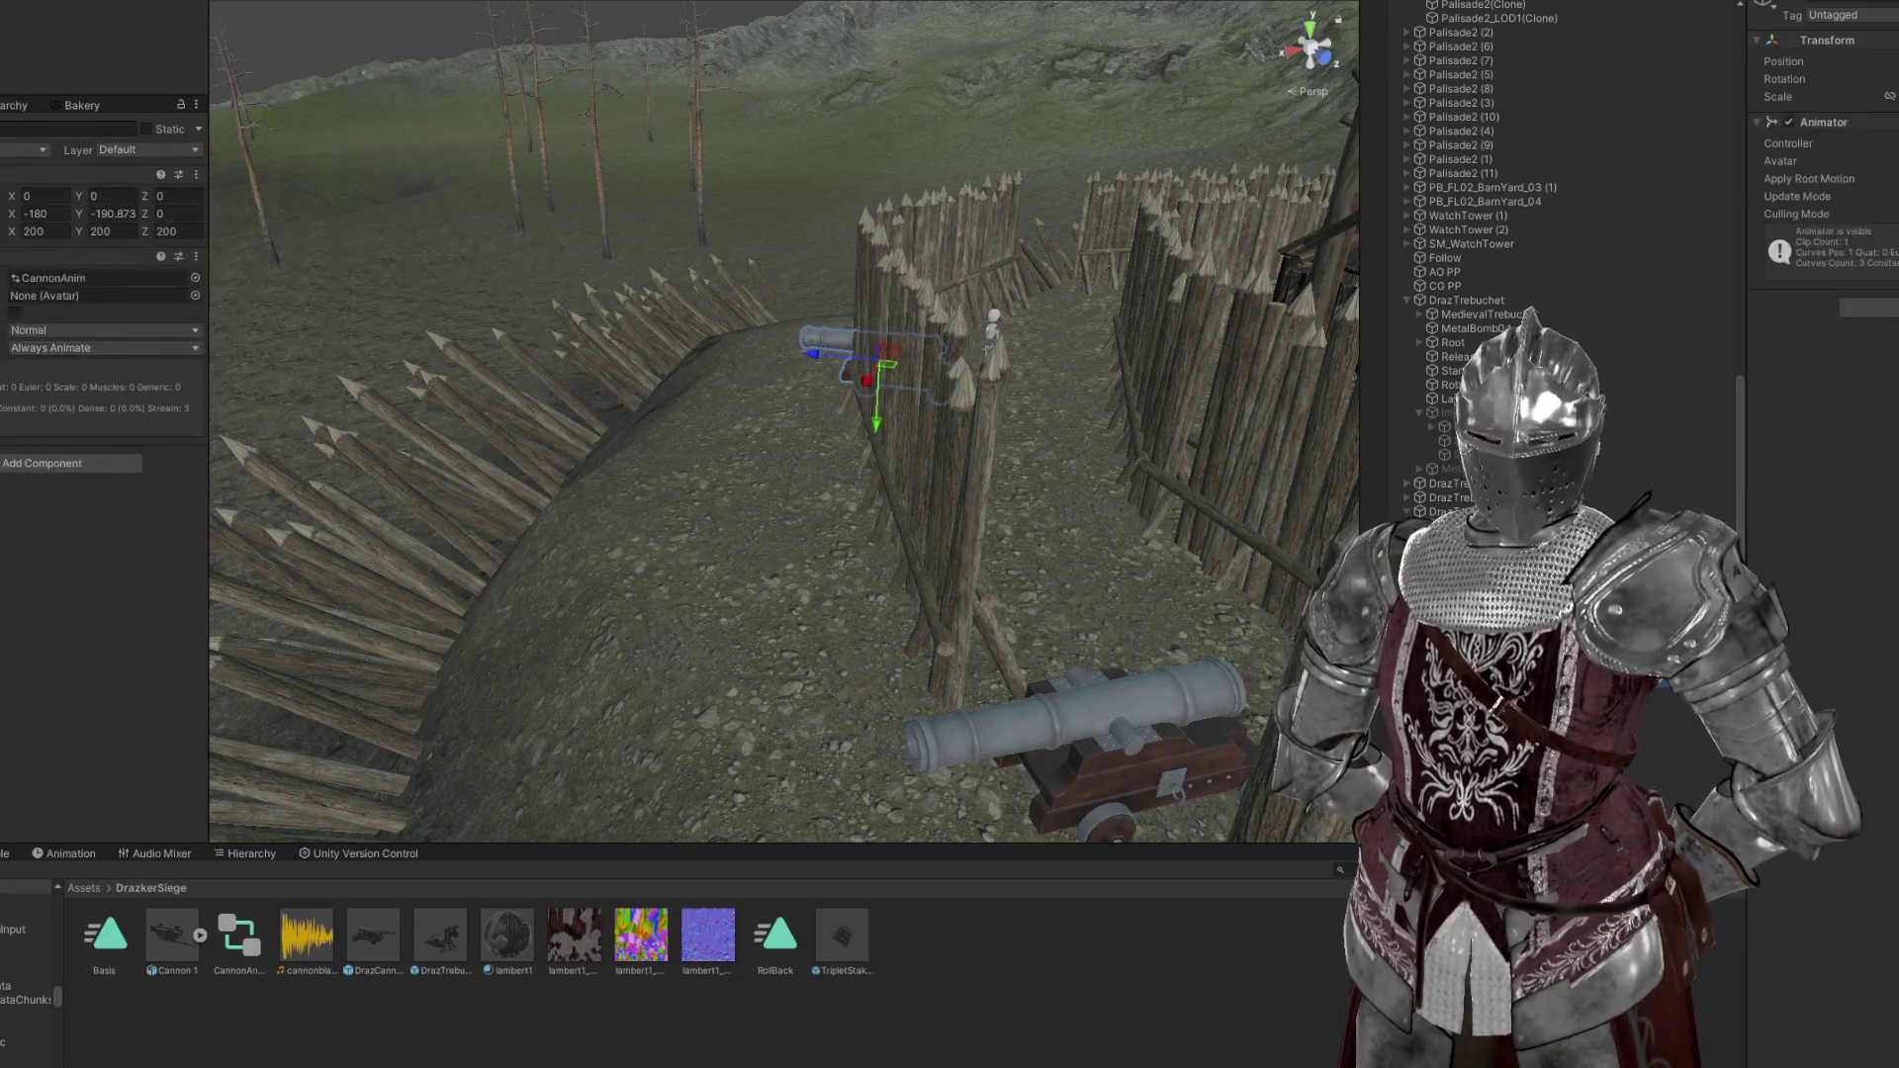
{"action": "left_click", "coordinate": [831, 341]}
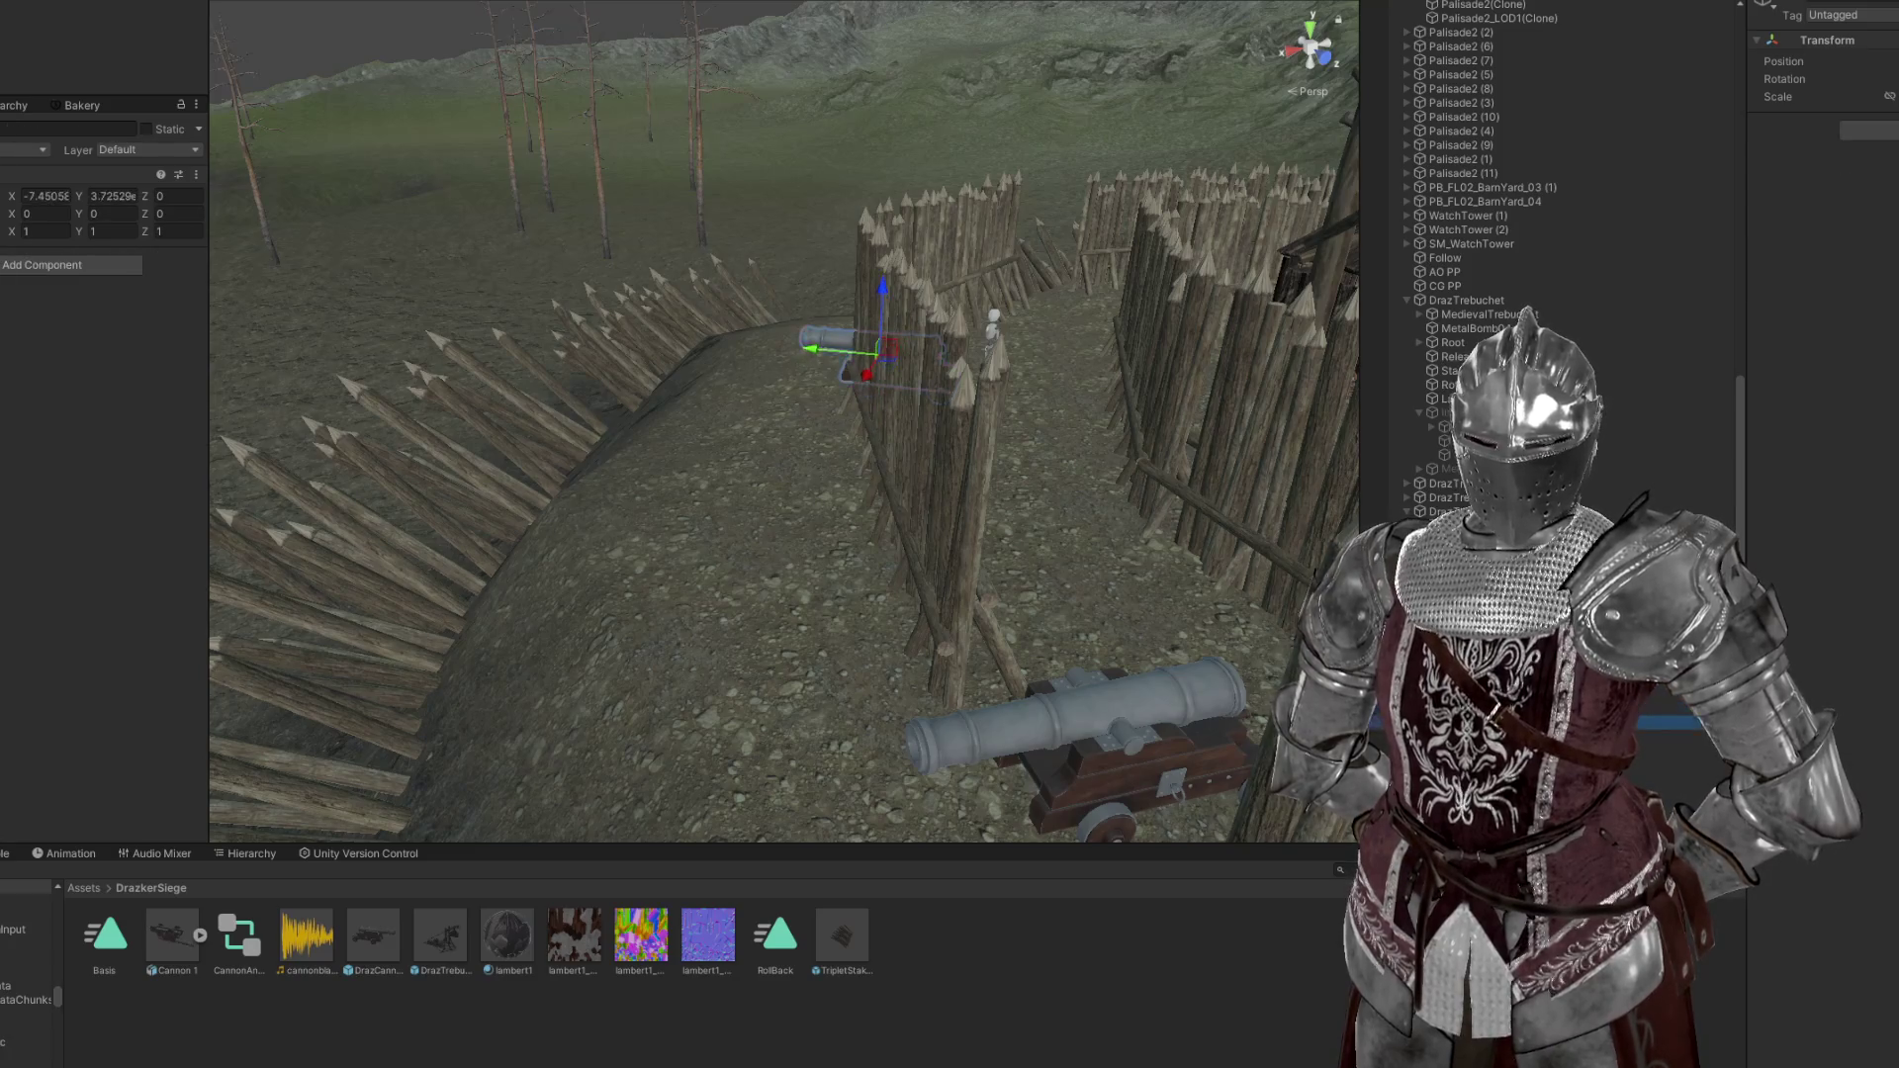
{"action": "left_click", "coordinate": [909, 376]}
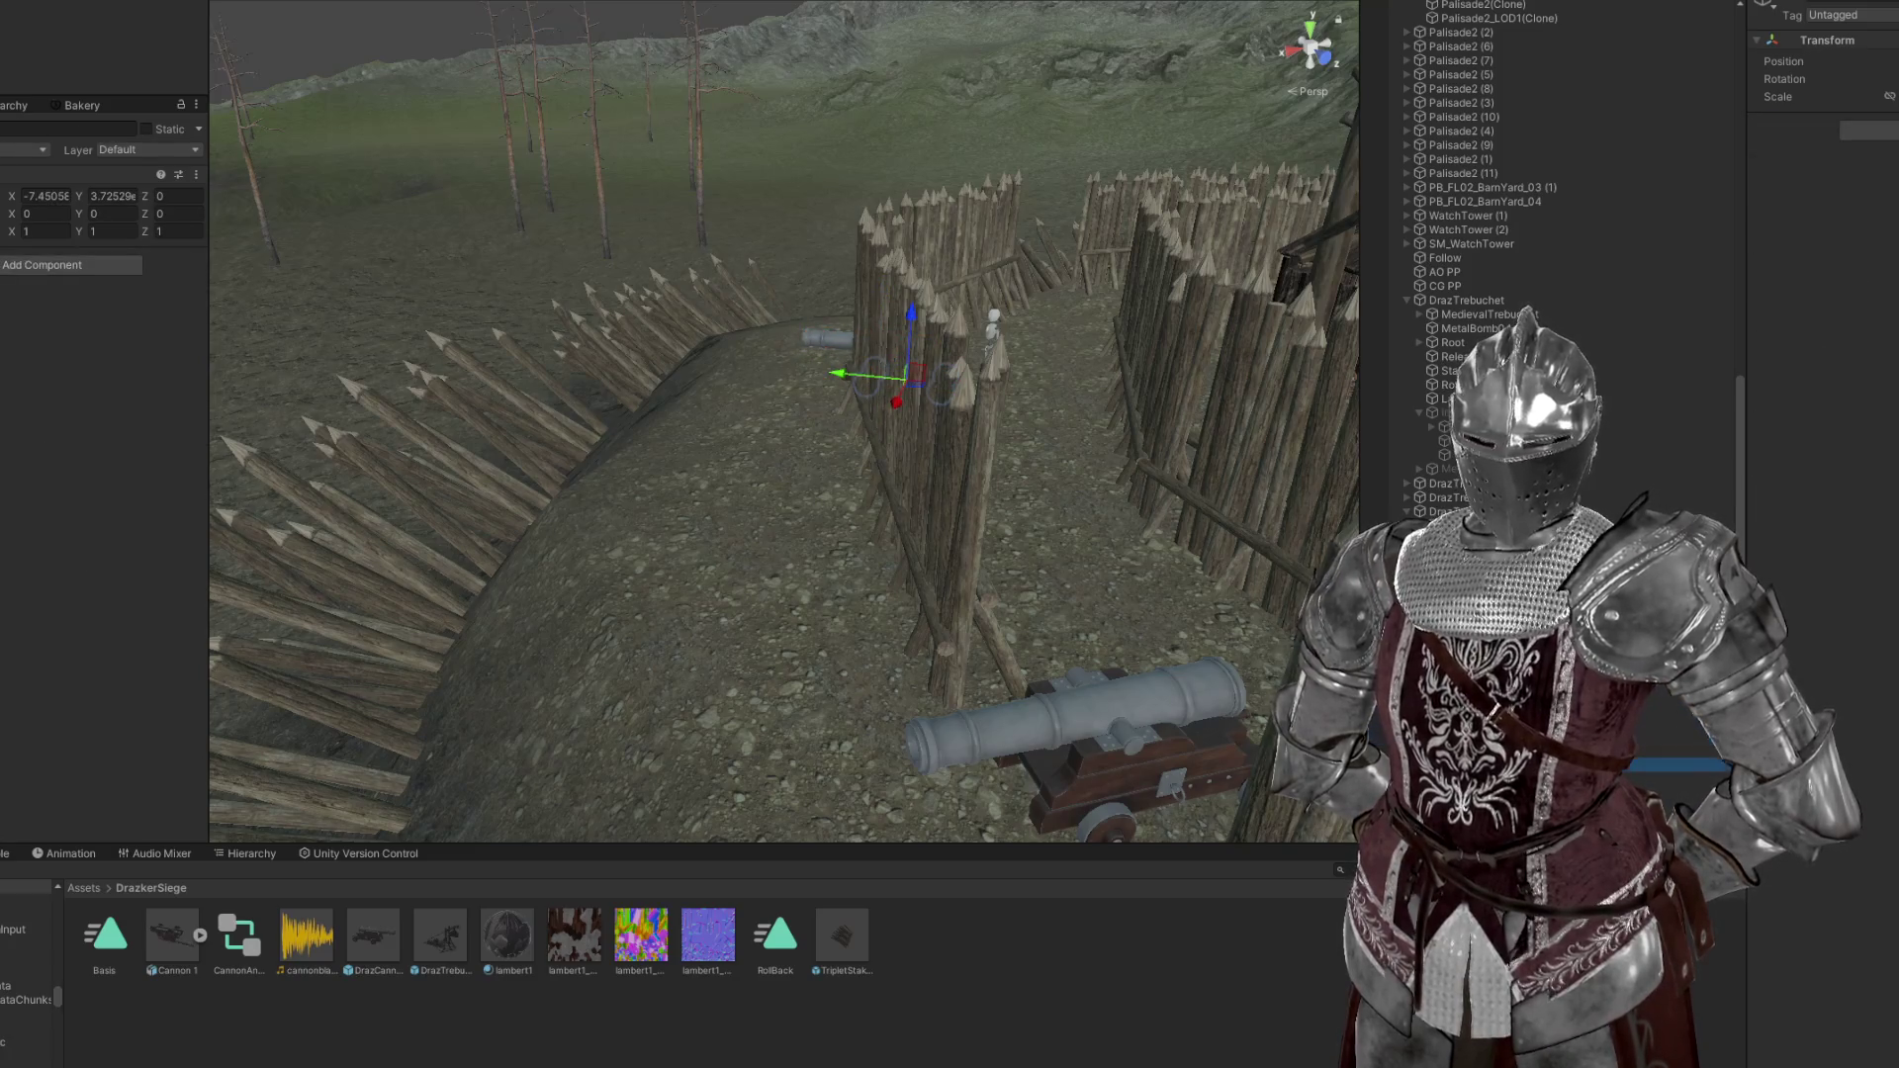
{"action": "left_click", "coordinate": [951, 346]}
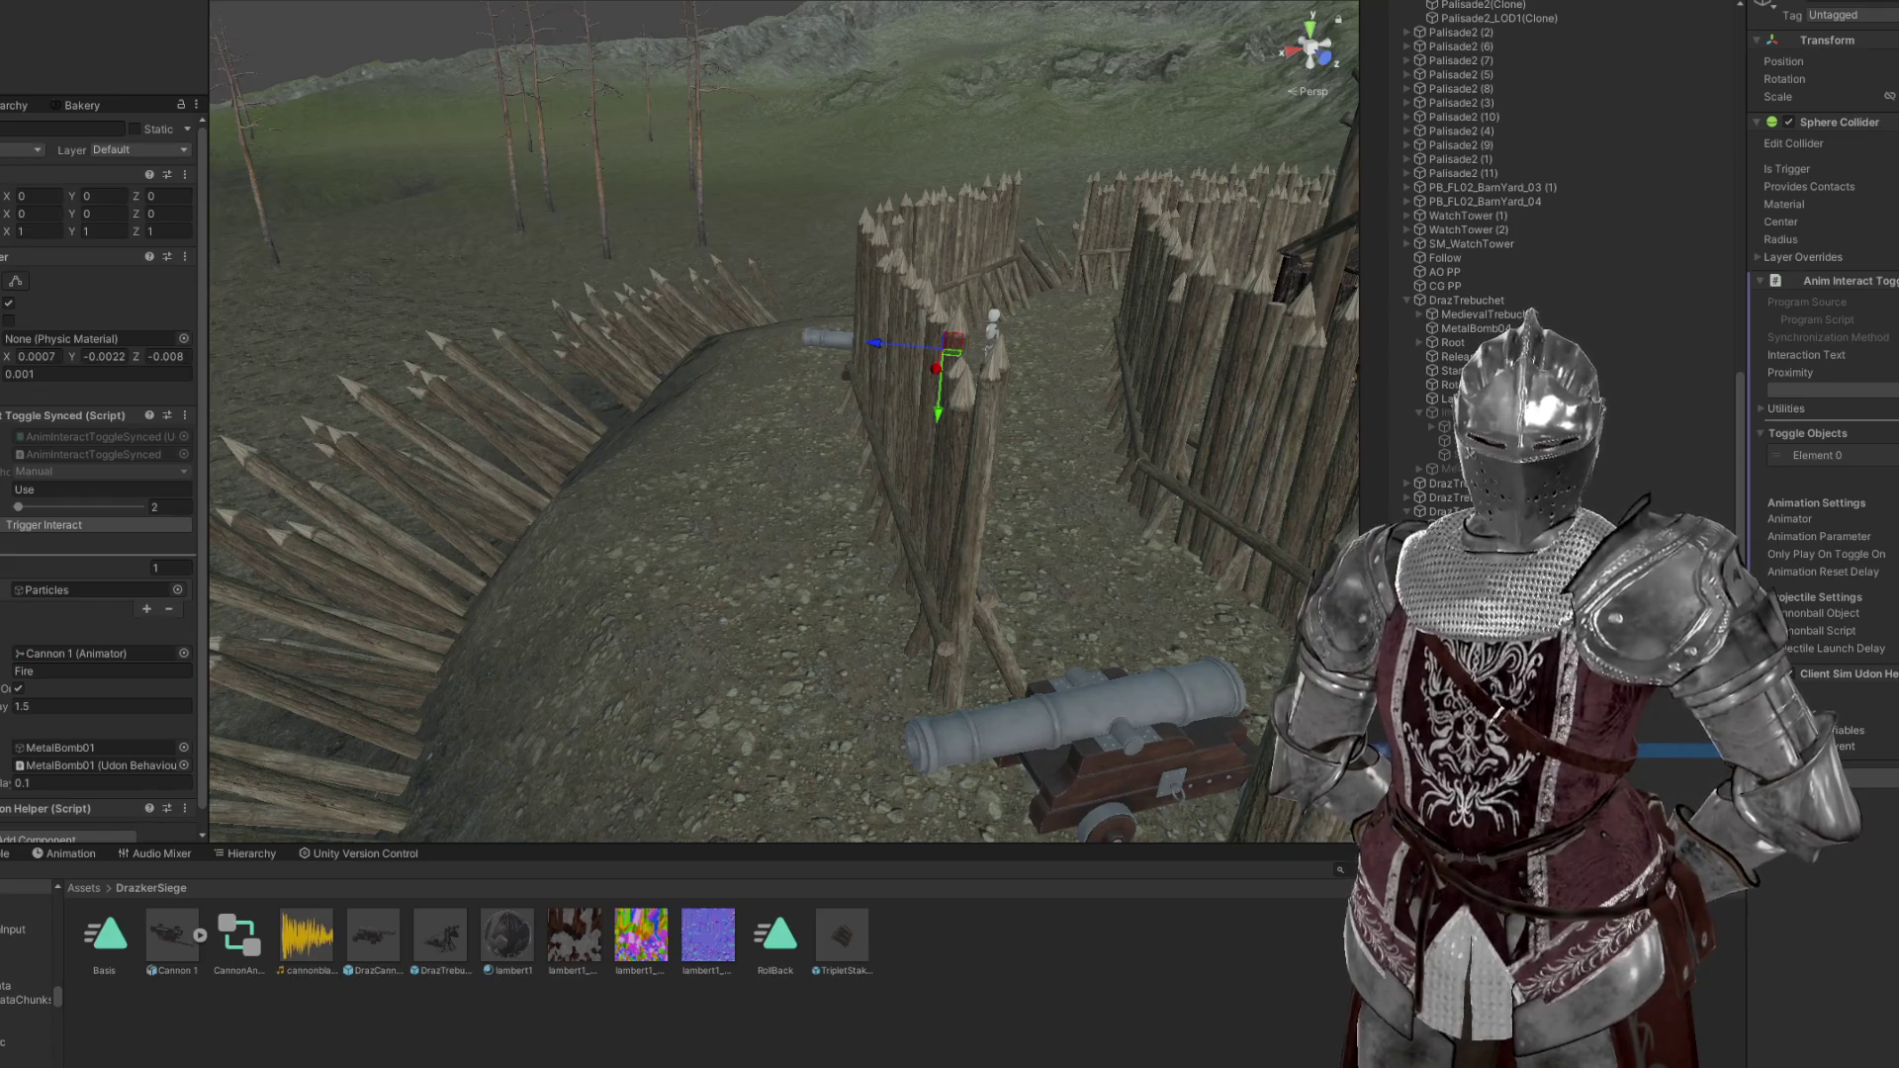
{"action": "scroll", "scroll_direction": "down", "scroll_amount": 3}
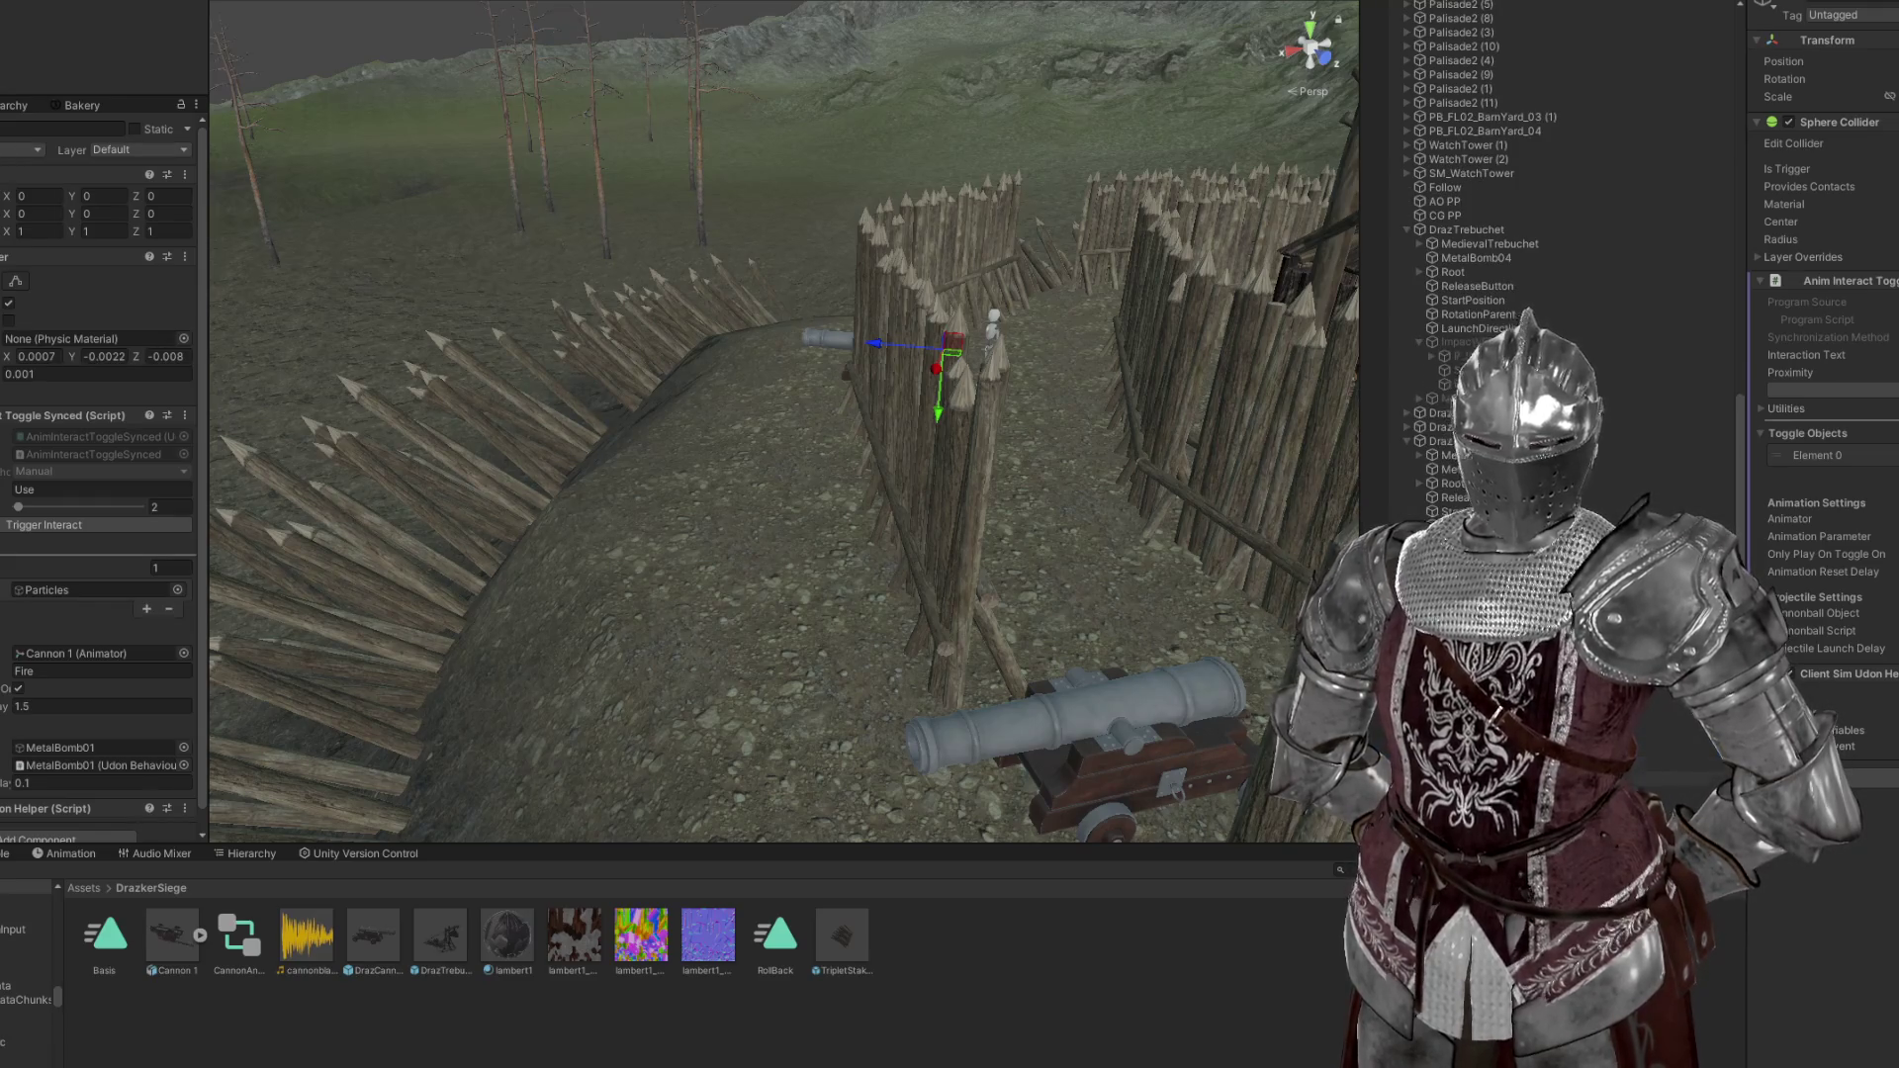
{"action": "left_click", "coordinate": [829, 339]}
{"action": "scroll", "scroll_direction": "down", "scroll_amount": 3}
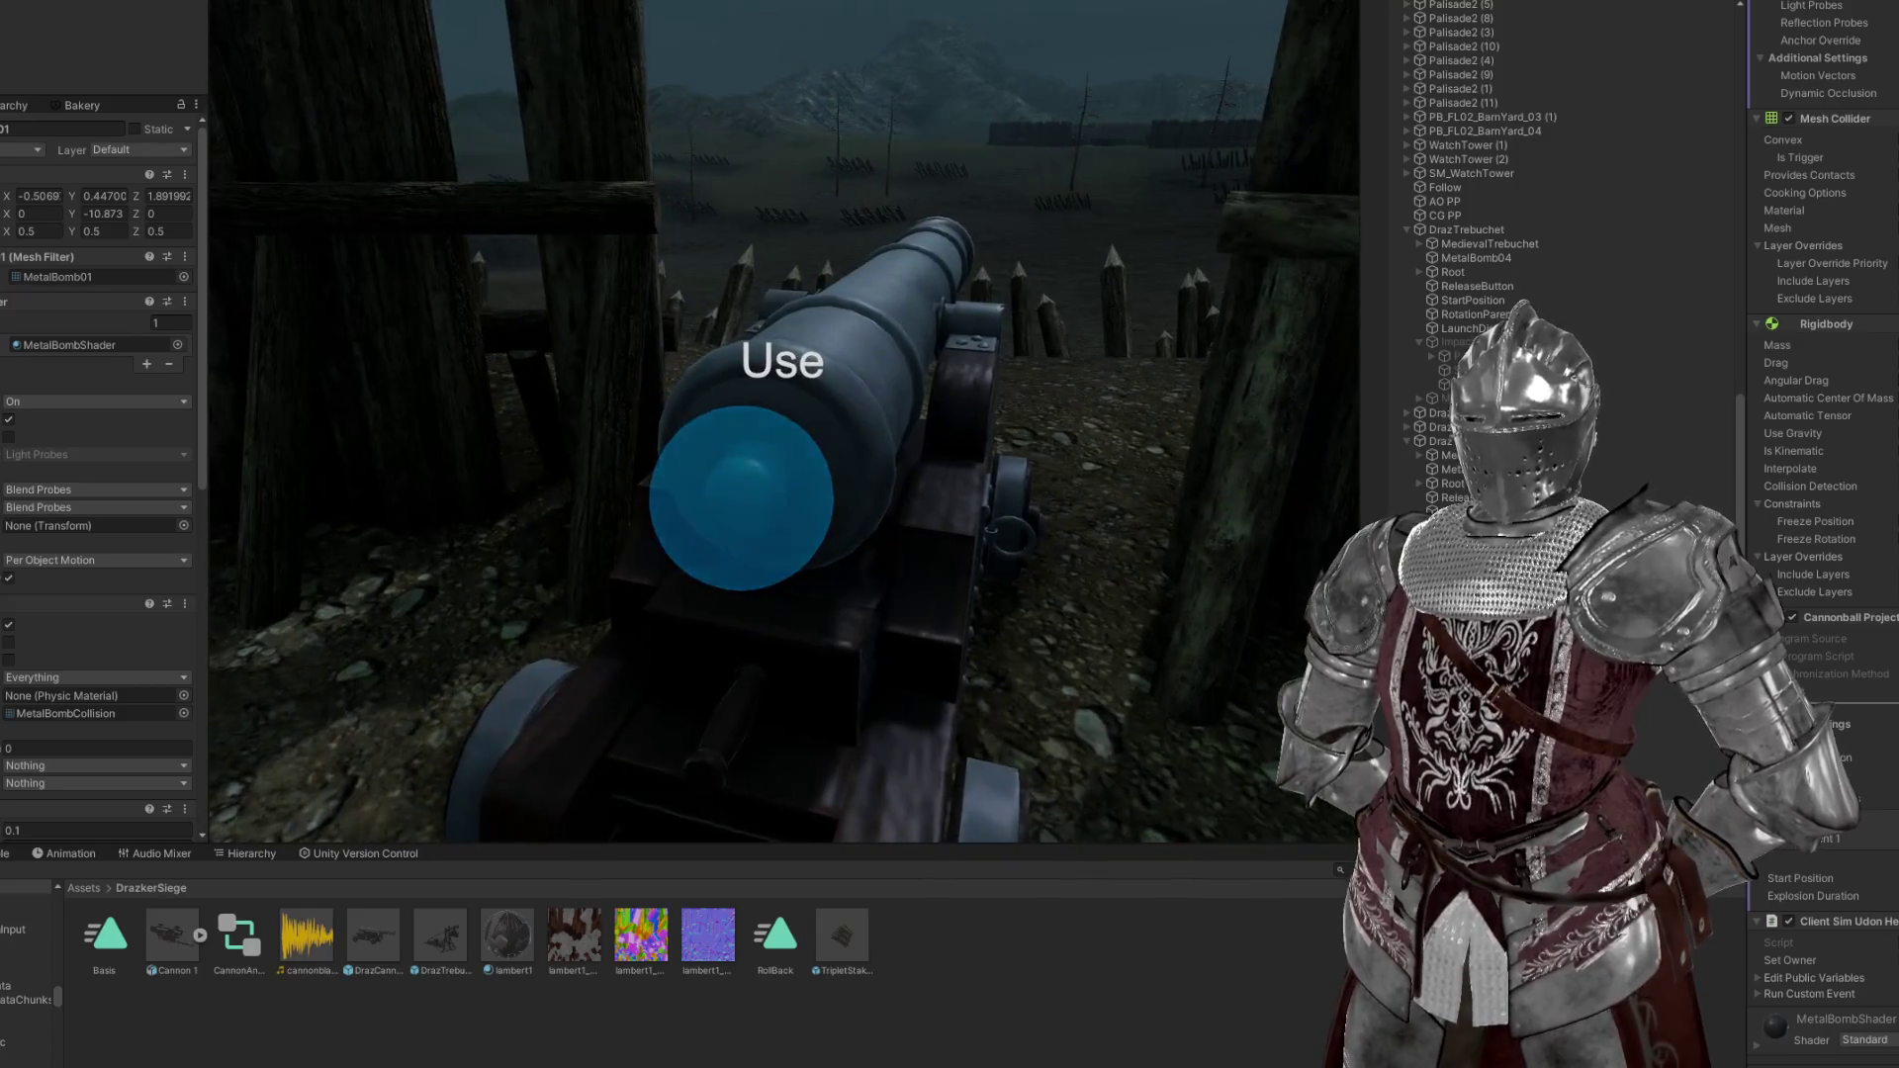
Fire the cannon in the simulator and preview its Muzzle Flash particle effect
{"action": "left_click", "coordinate": [739, 498]}
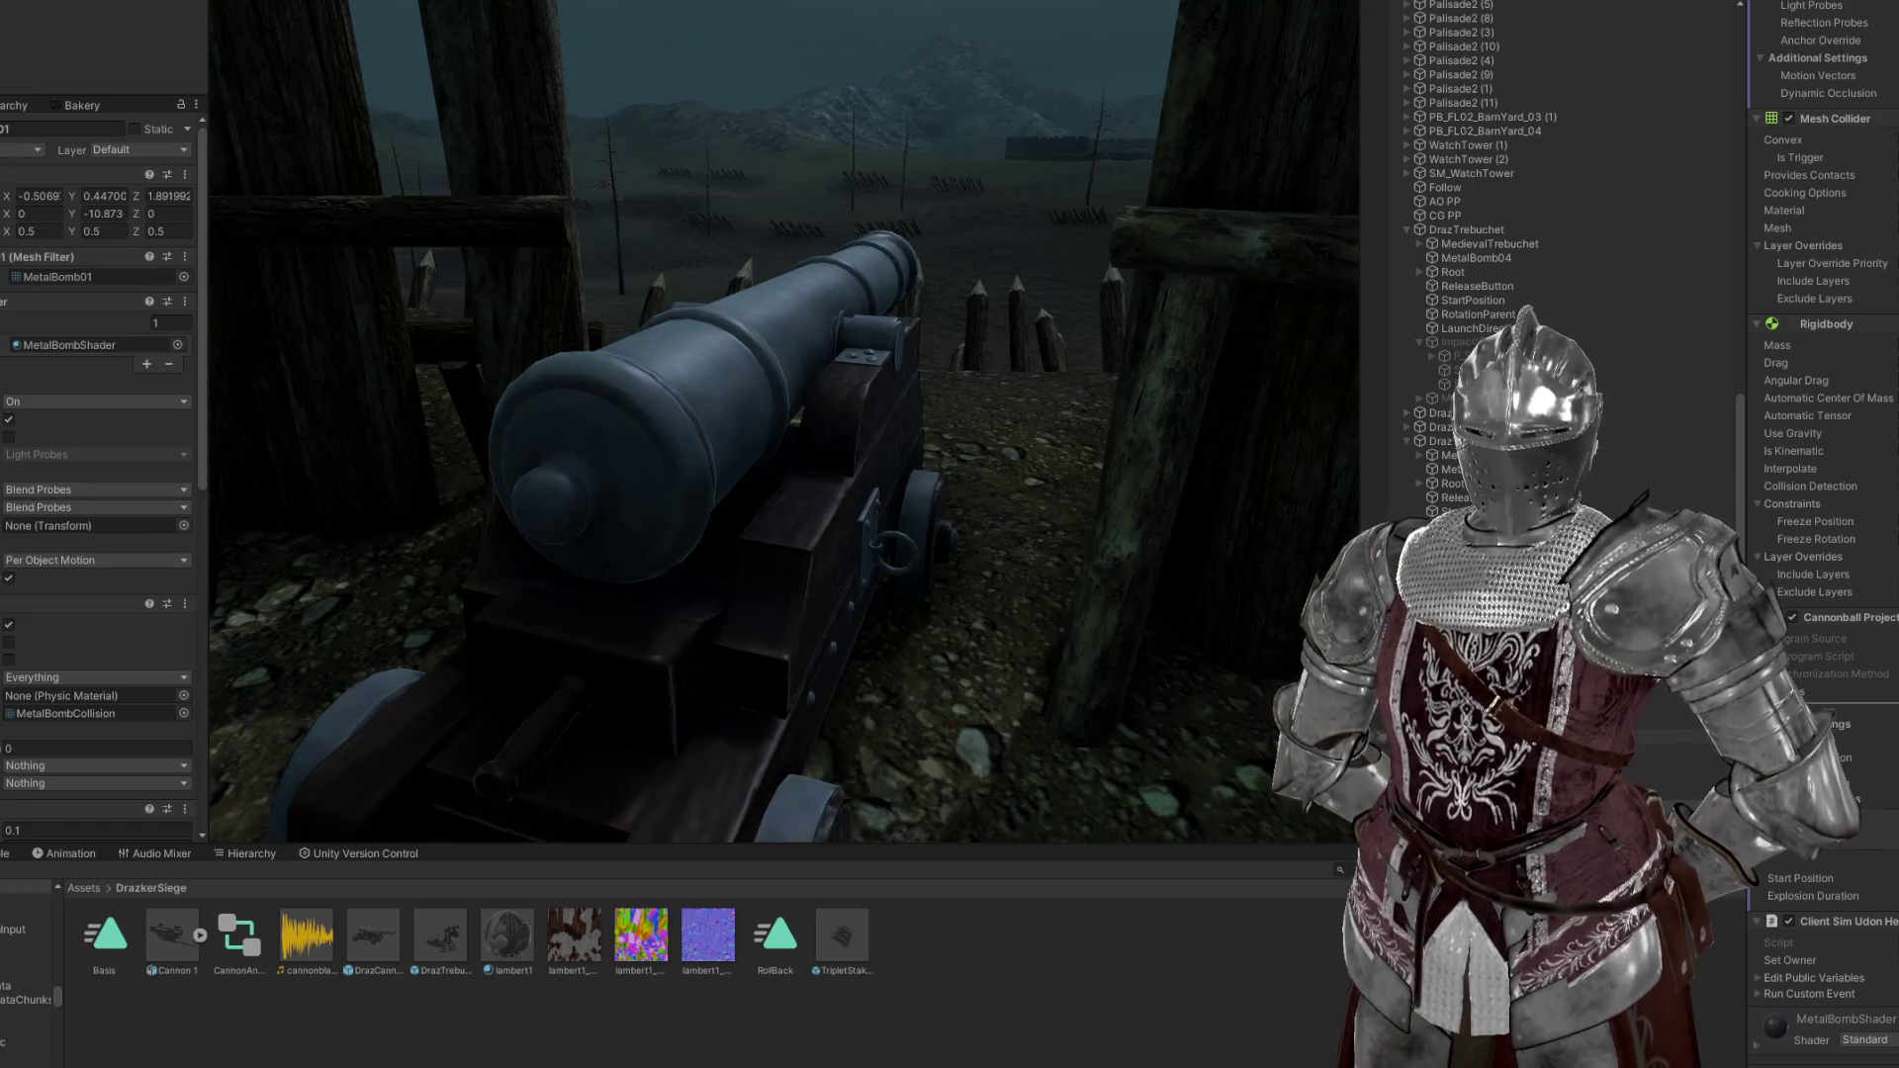
{"action": "left_click", "coordinate": [1484, 737]}
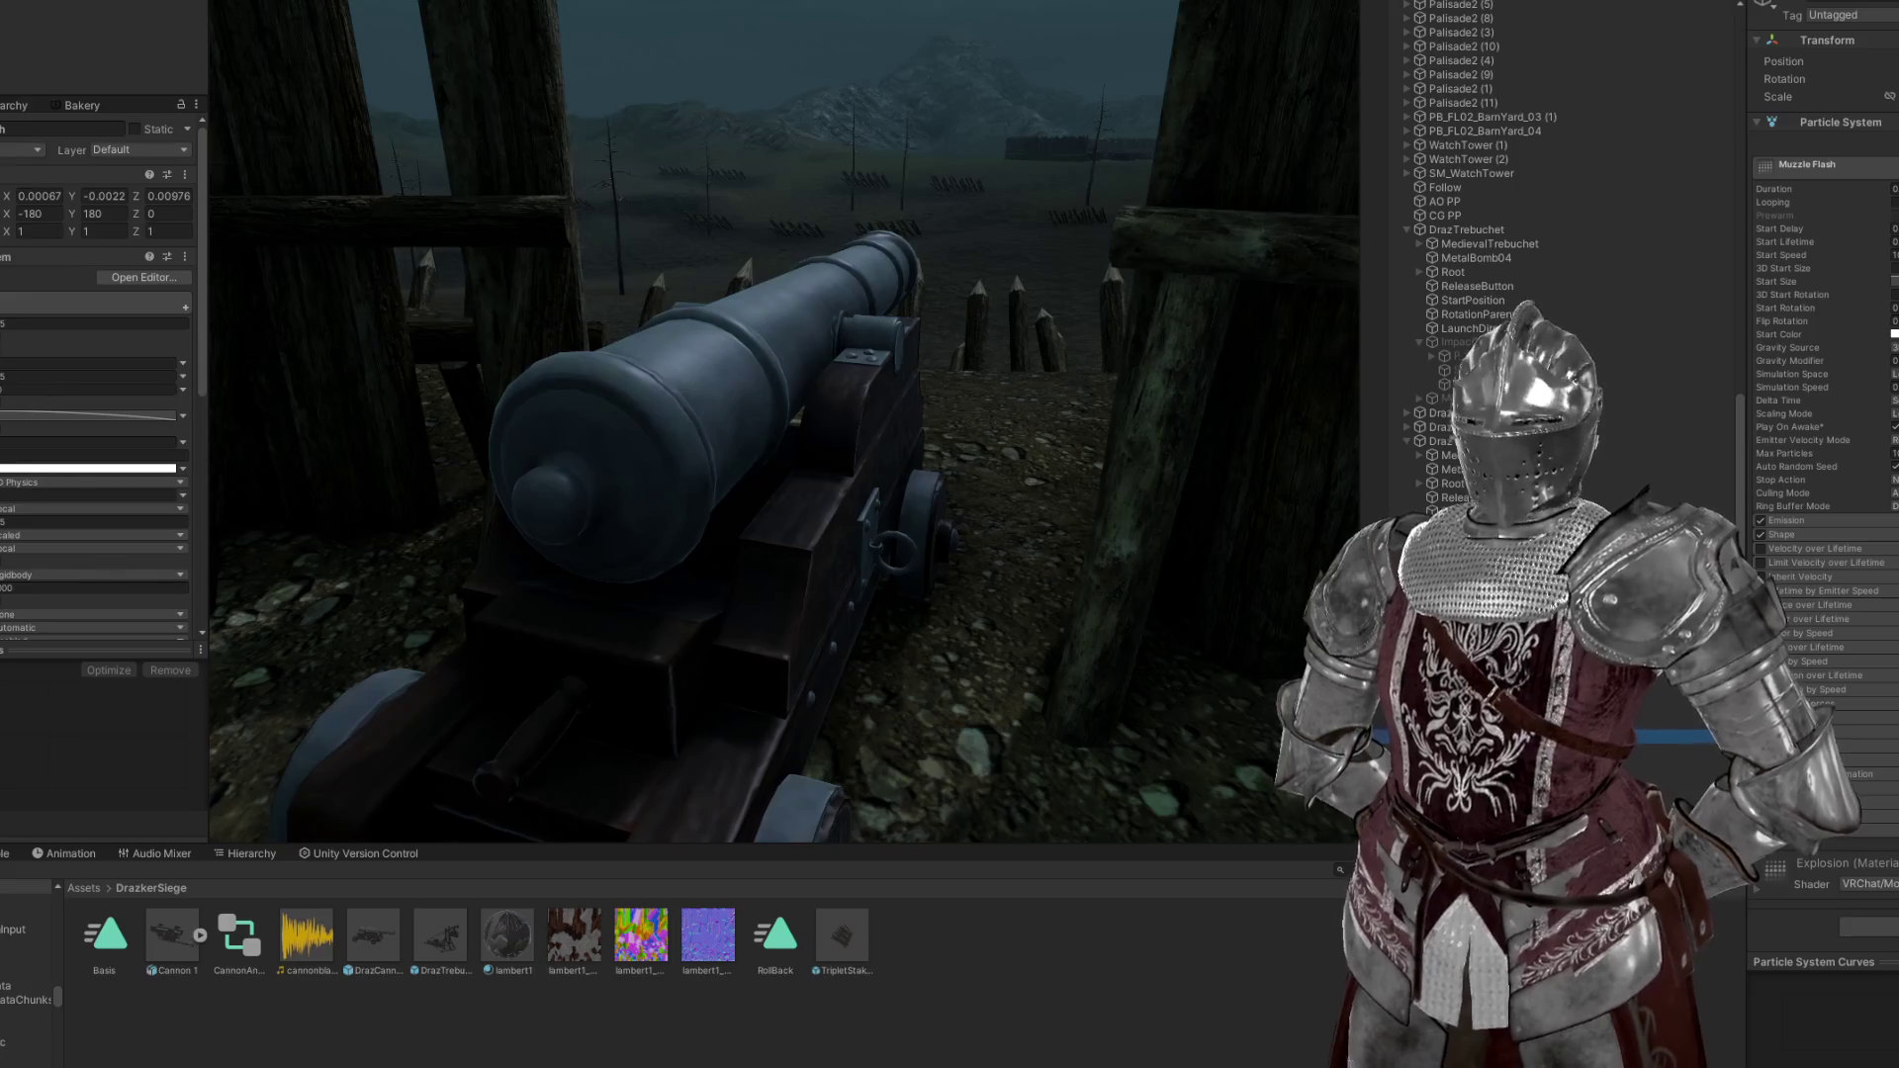
{"action": "left_click", "coordinate": [311, 10]}
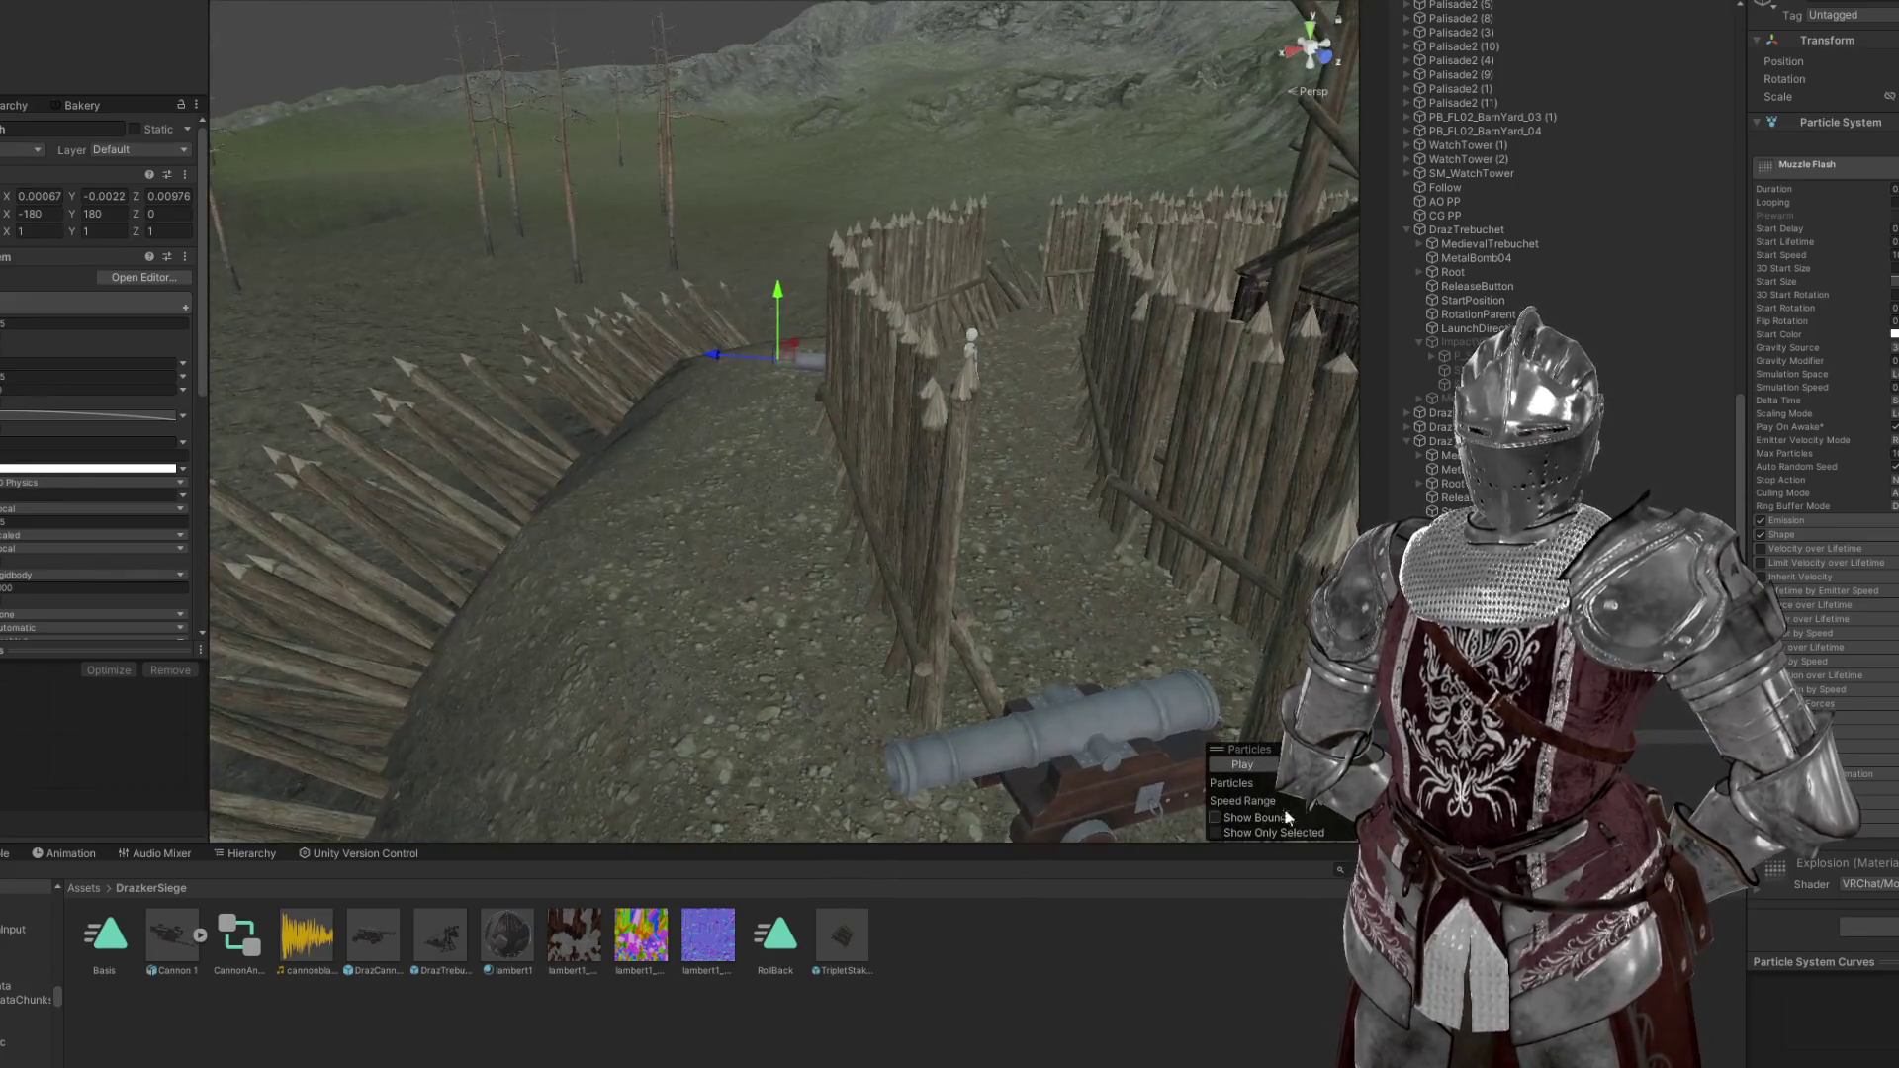
{"action": "left_click", "coordinate": [1246, 765]}
Preview the Pan Burn and Bullet Particle effects from behind the cannon
{"action": "left_click", "coordinate": [1464, 723]}
{"action": "left_click", "coordinate": [1261, 765]}
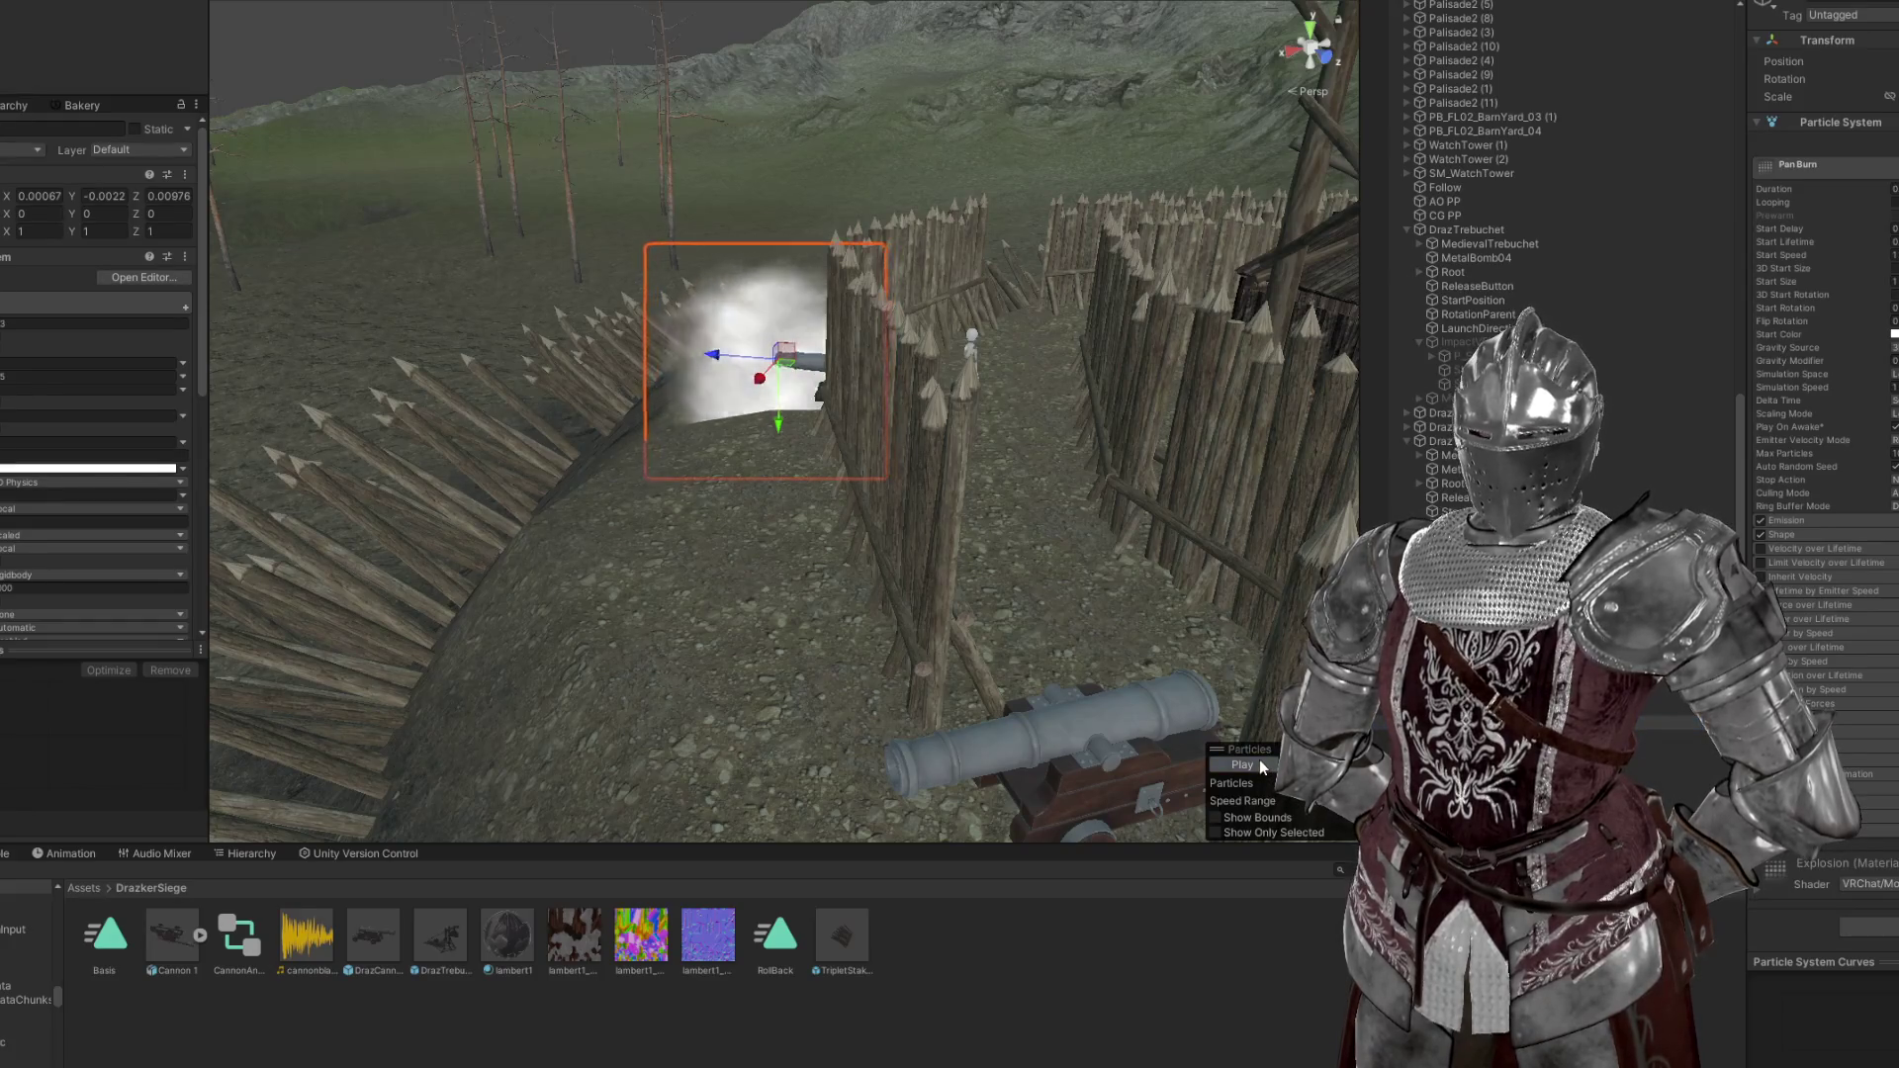
{"action": "left_click", "coordinate": [1464, 737]}
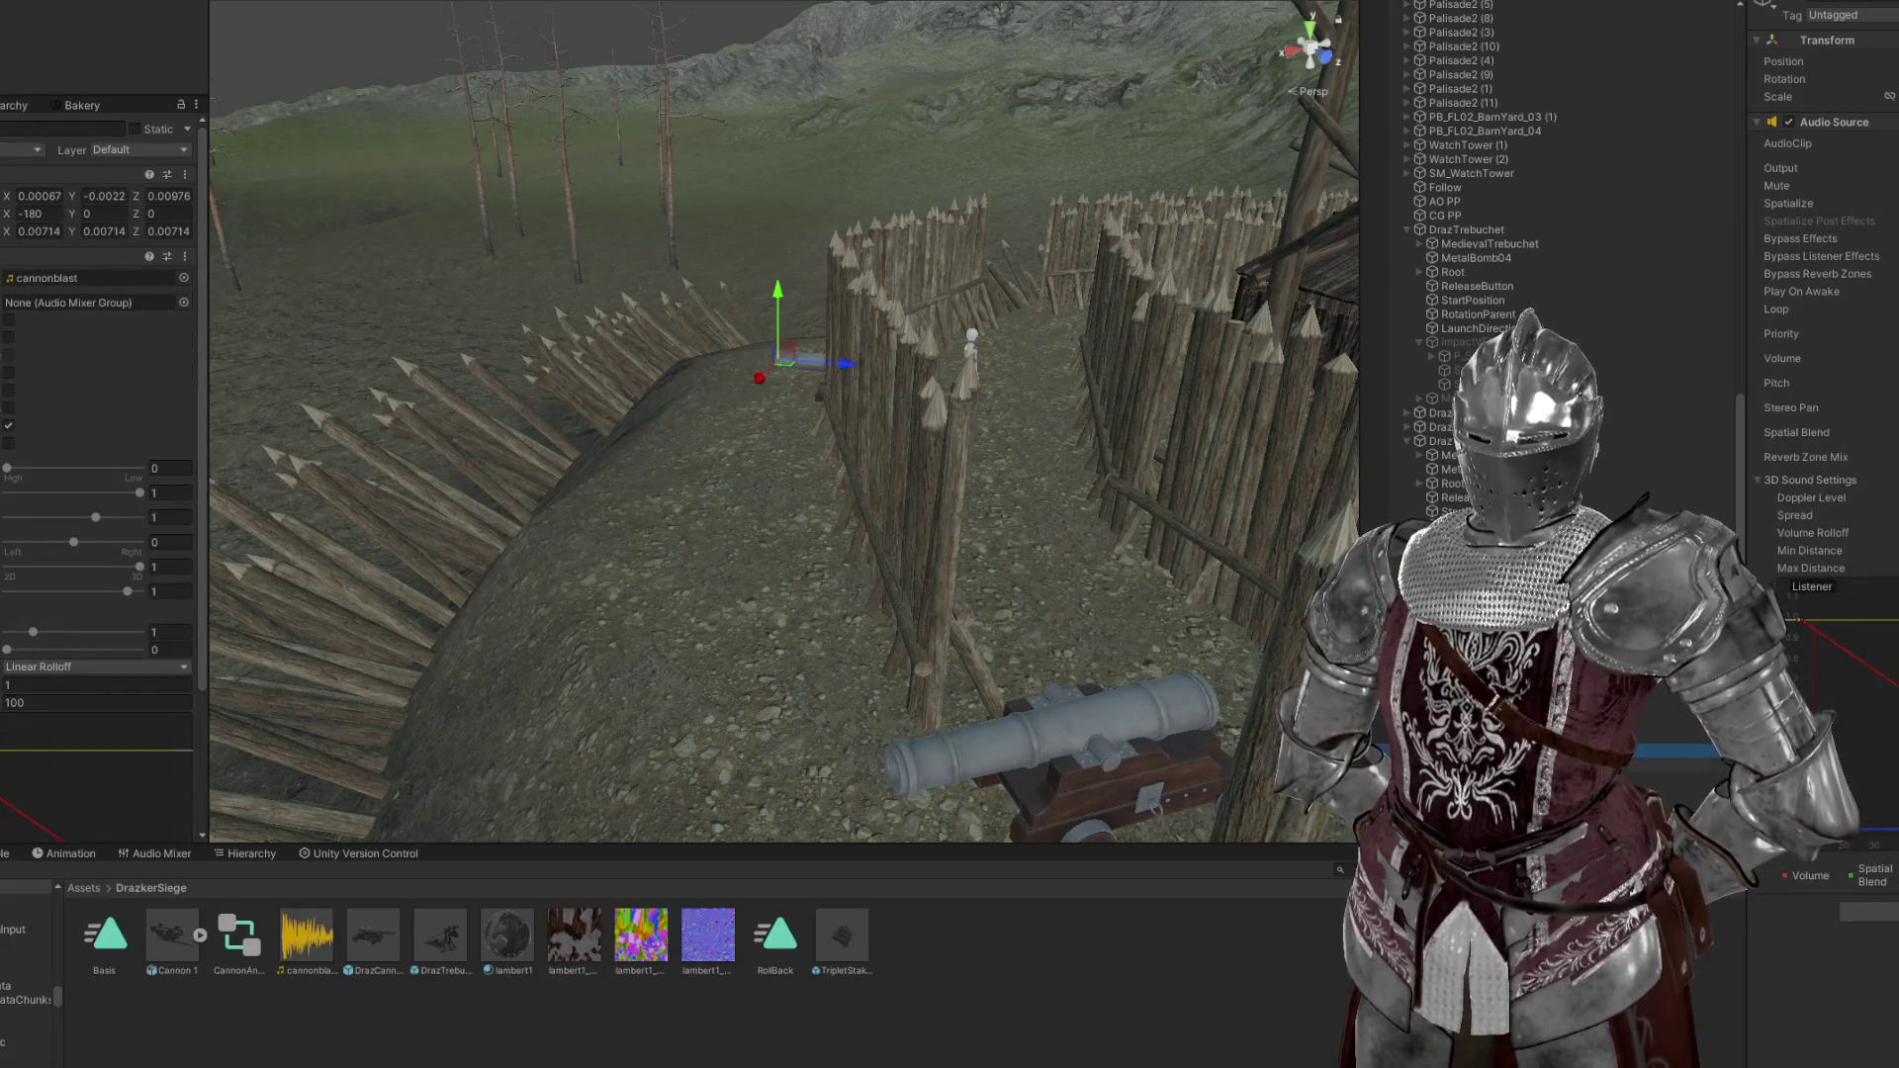
{"action": "left_click_drag", "start_coordinate": [1204, 645], "coordinate": [1049, 593]}
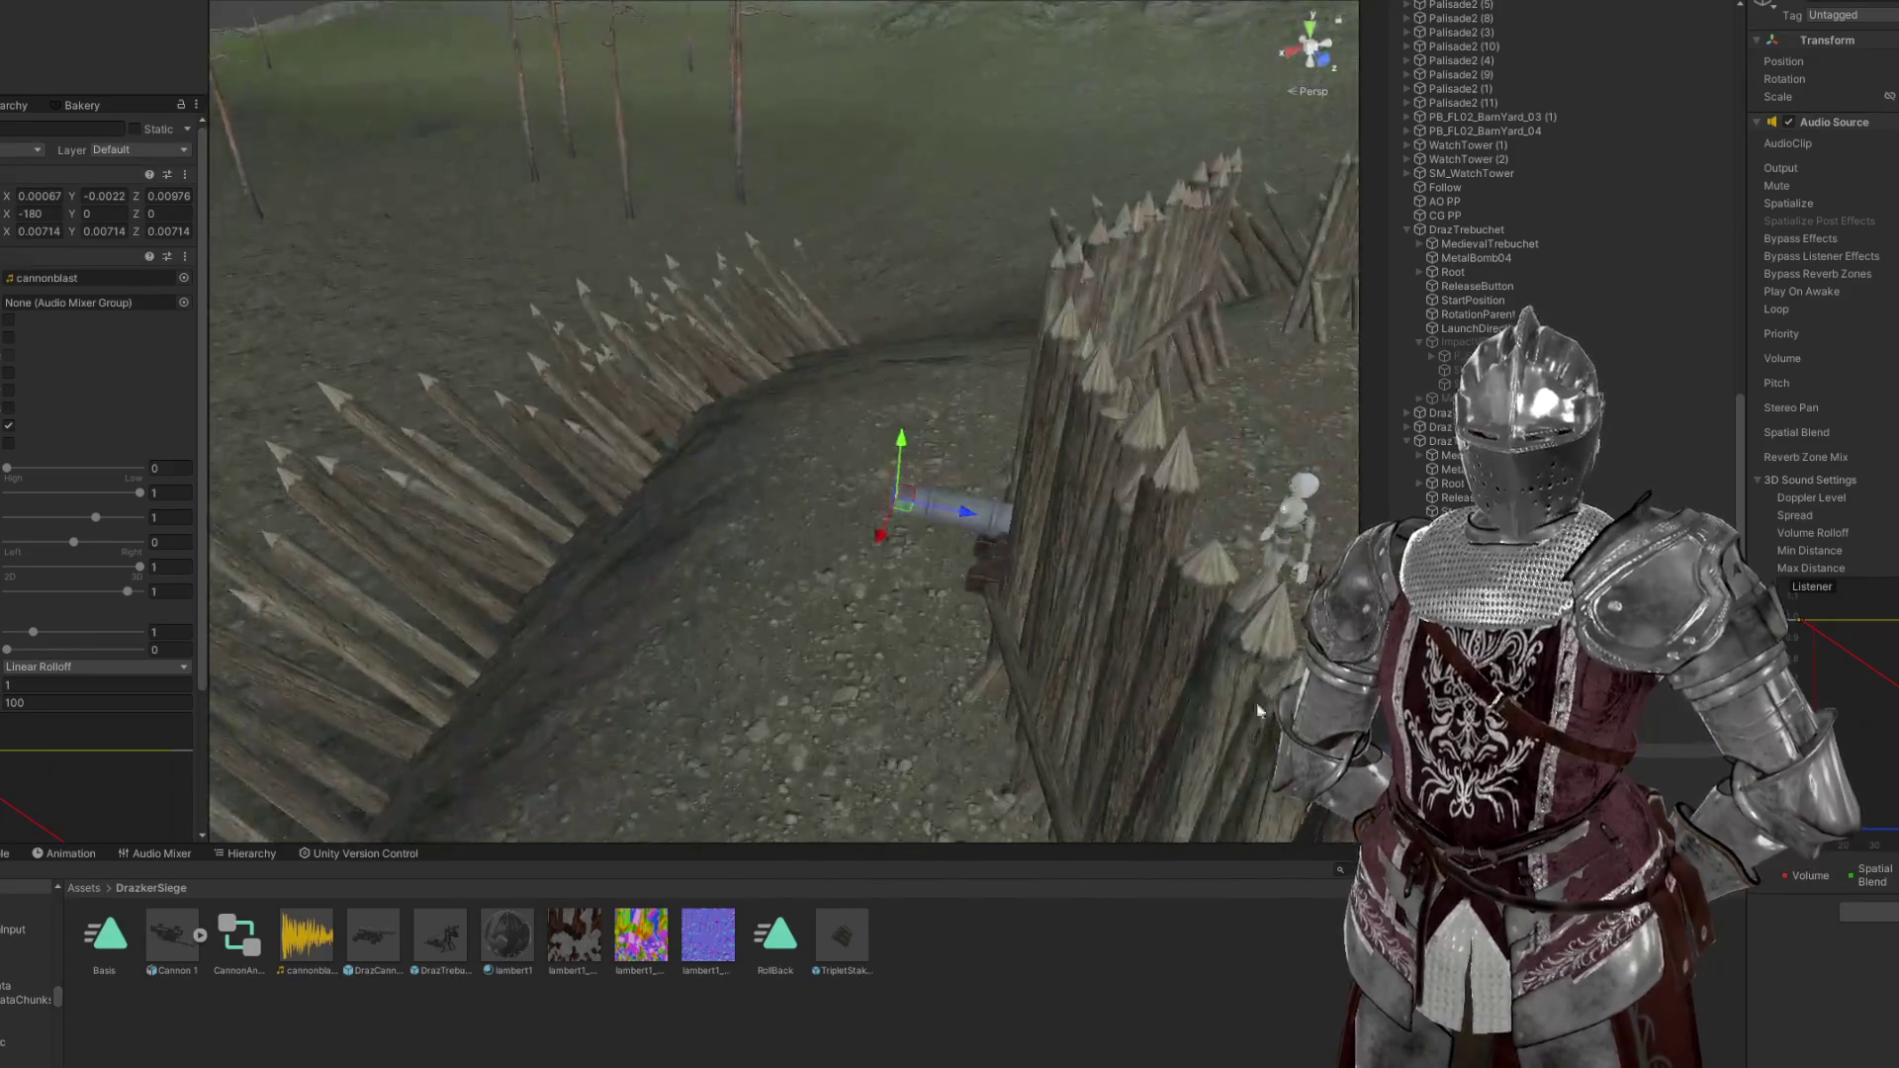
{"action": "left_click", "coordinate": [1464, 751]}
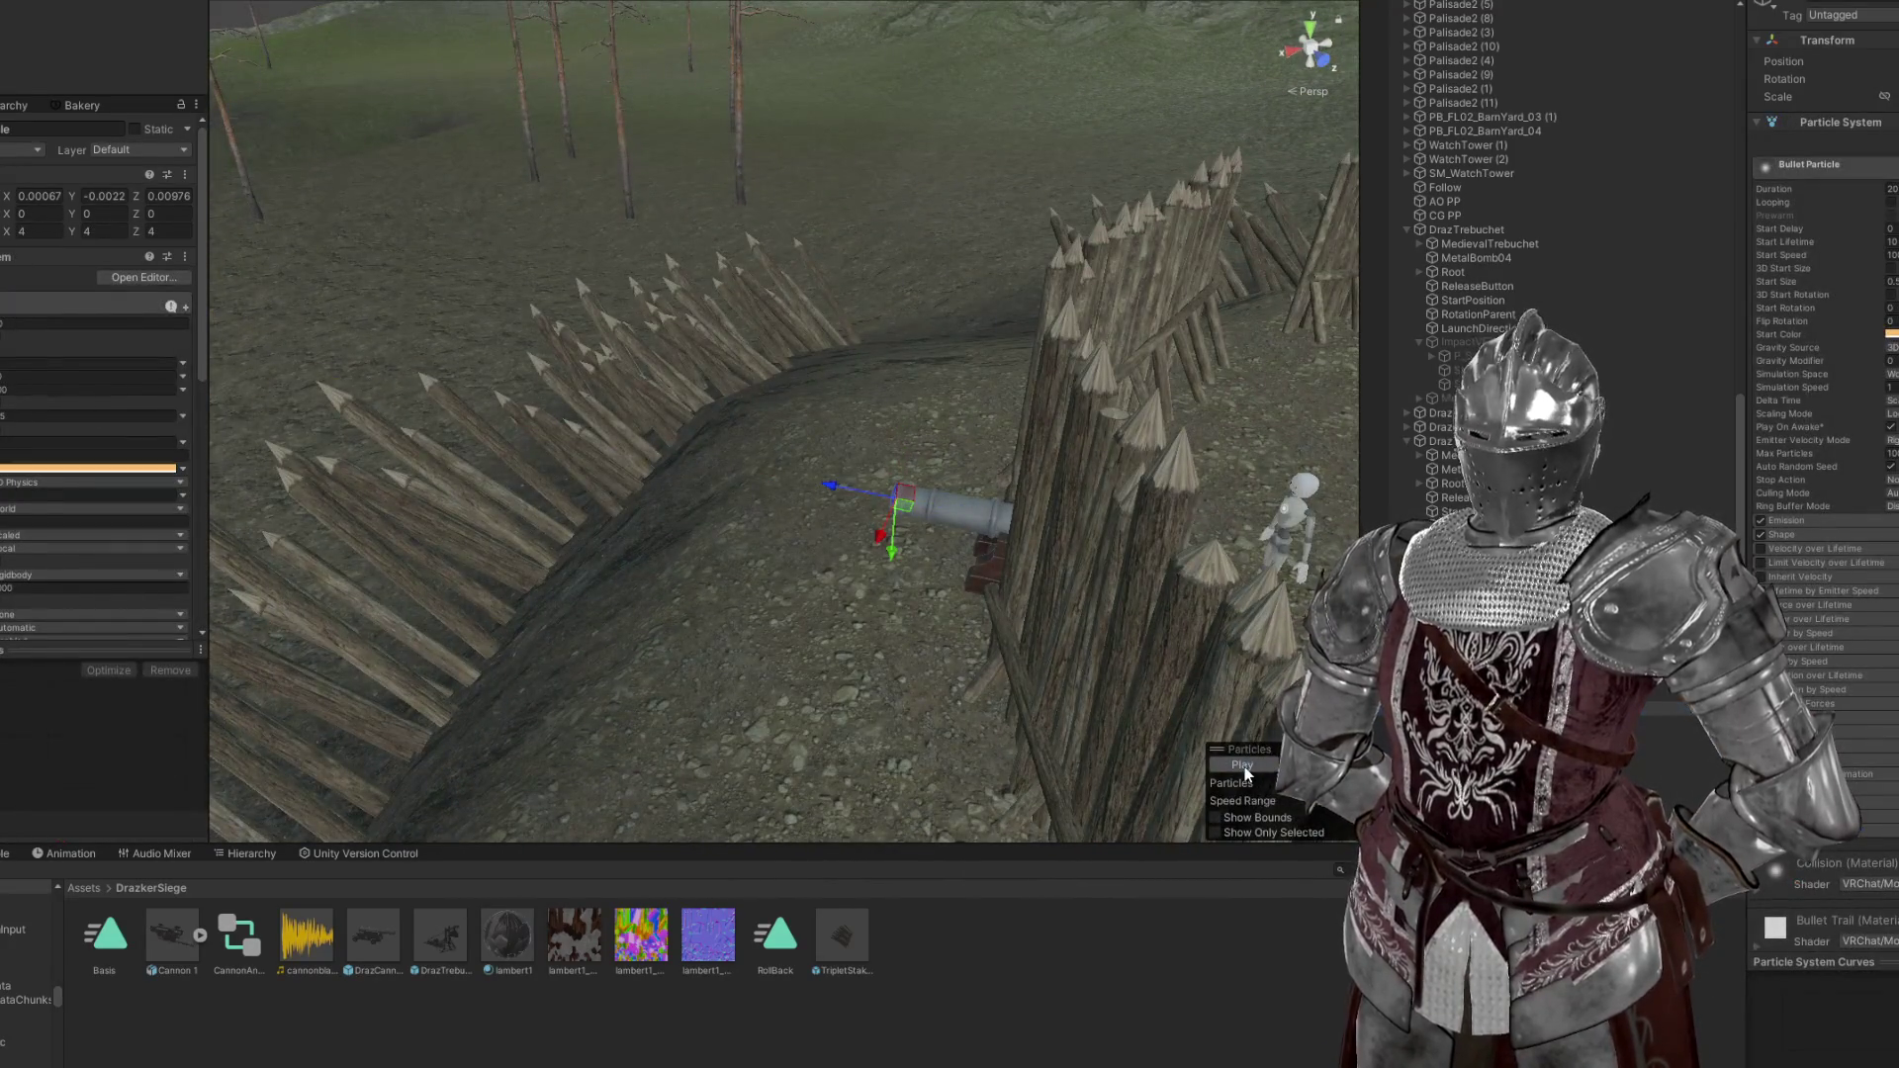
{"action": "left_click_drag", "start_coordinate": [1246, 774], "coordinate": [1131, 732]}
{"action": "left_click", "coordinate": [1258, 766]}
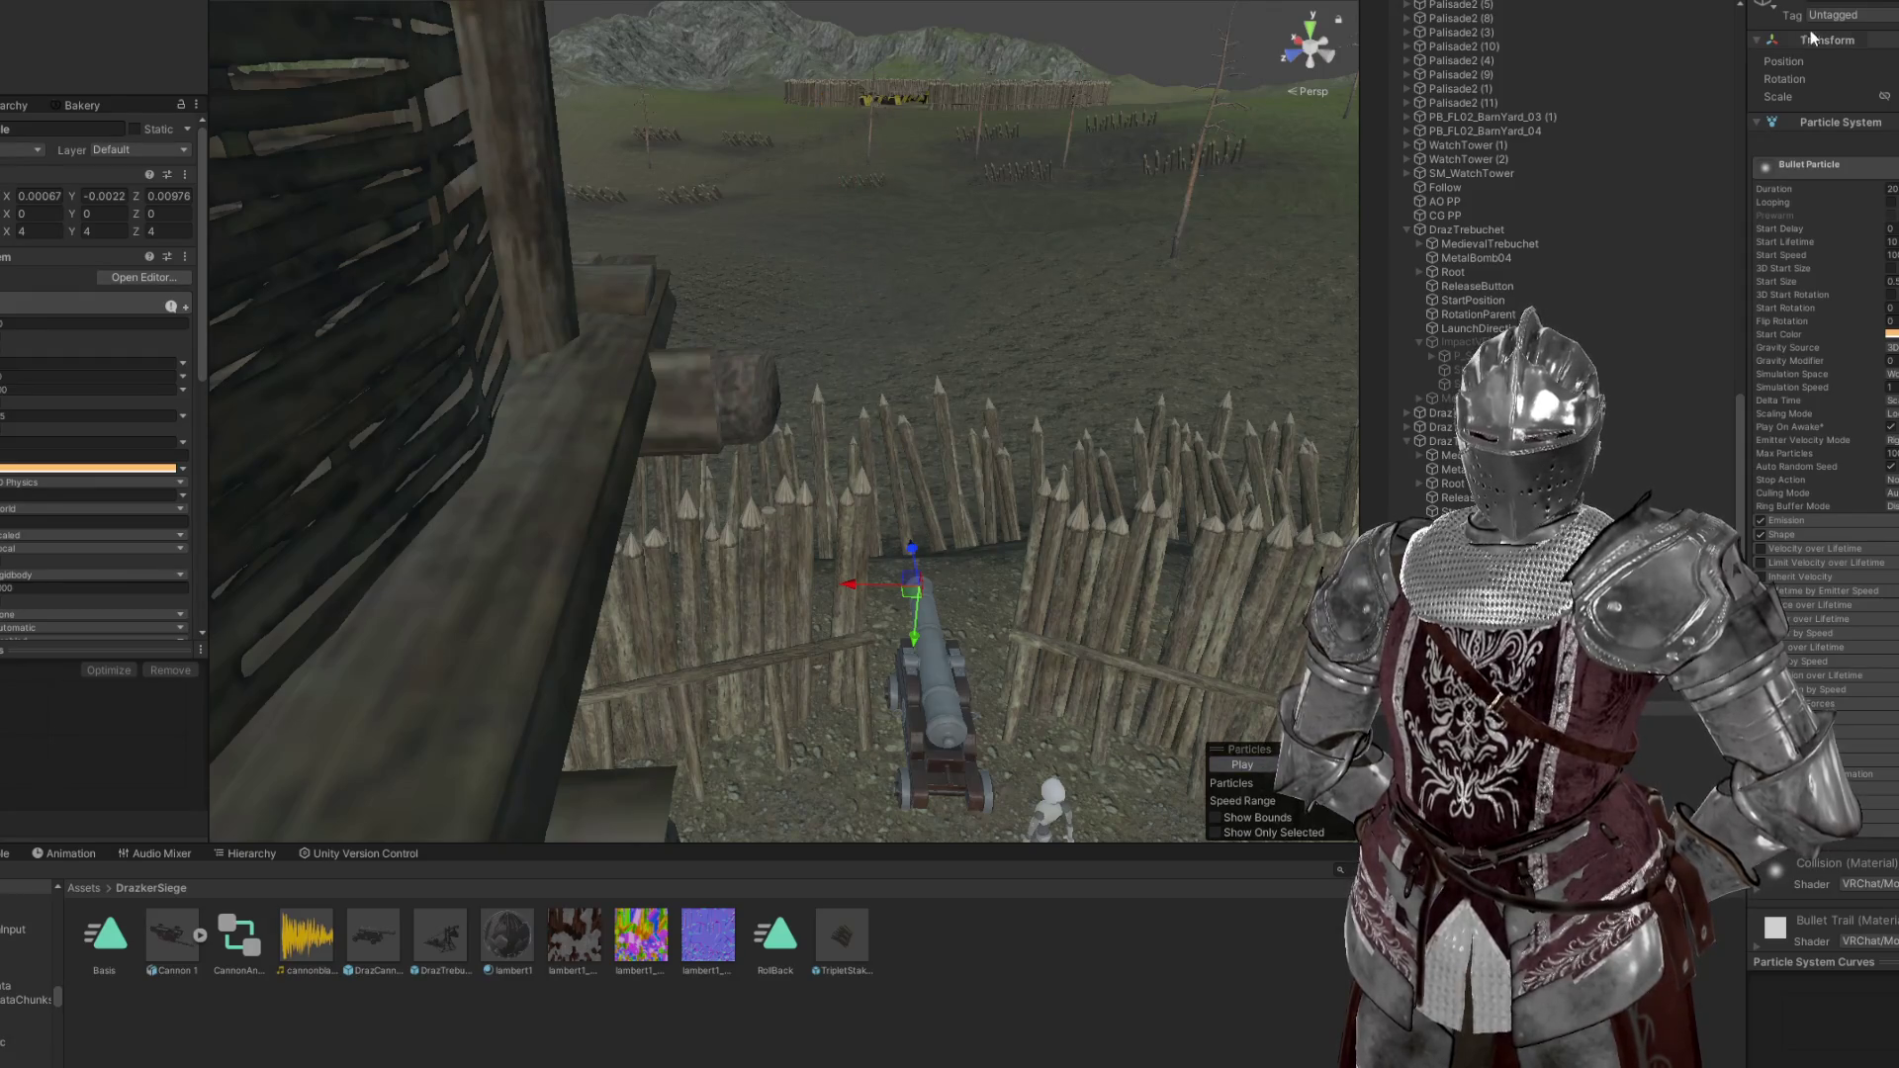
{"action": "key", "text": "shift+d"}
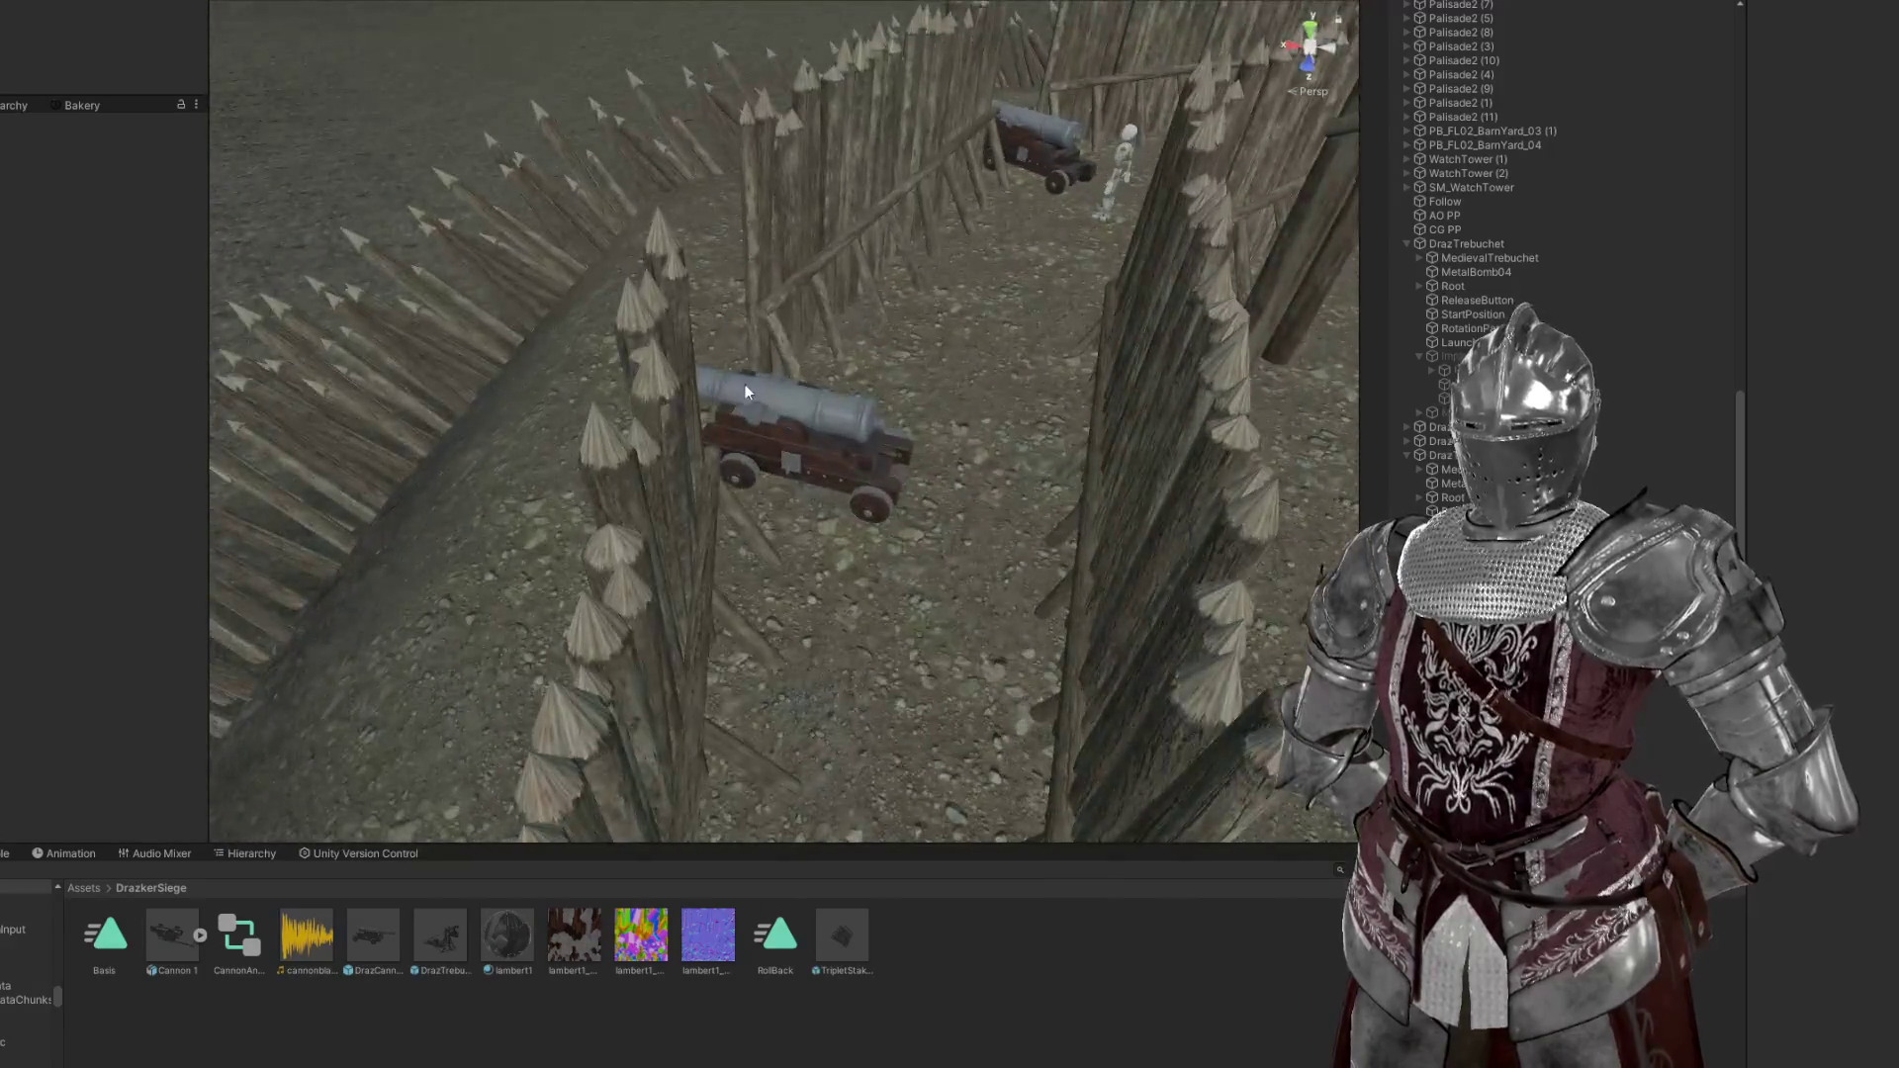
Check the cannon's use trigger and particles, then view MetalBomb01's Impact Settings
{"action": "left_click", "coordinate": [754, 389]}
{"action": "left_click", "coordinate": [879, 435]}
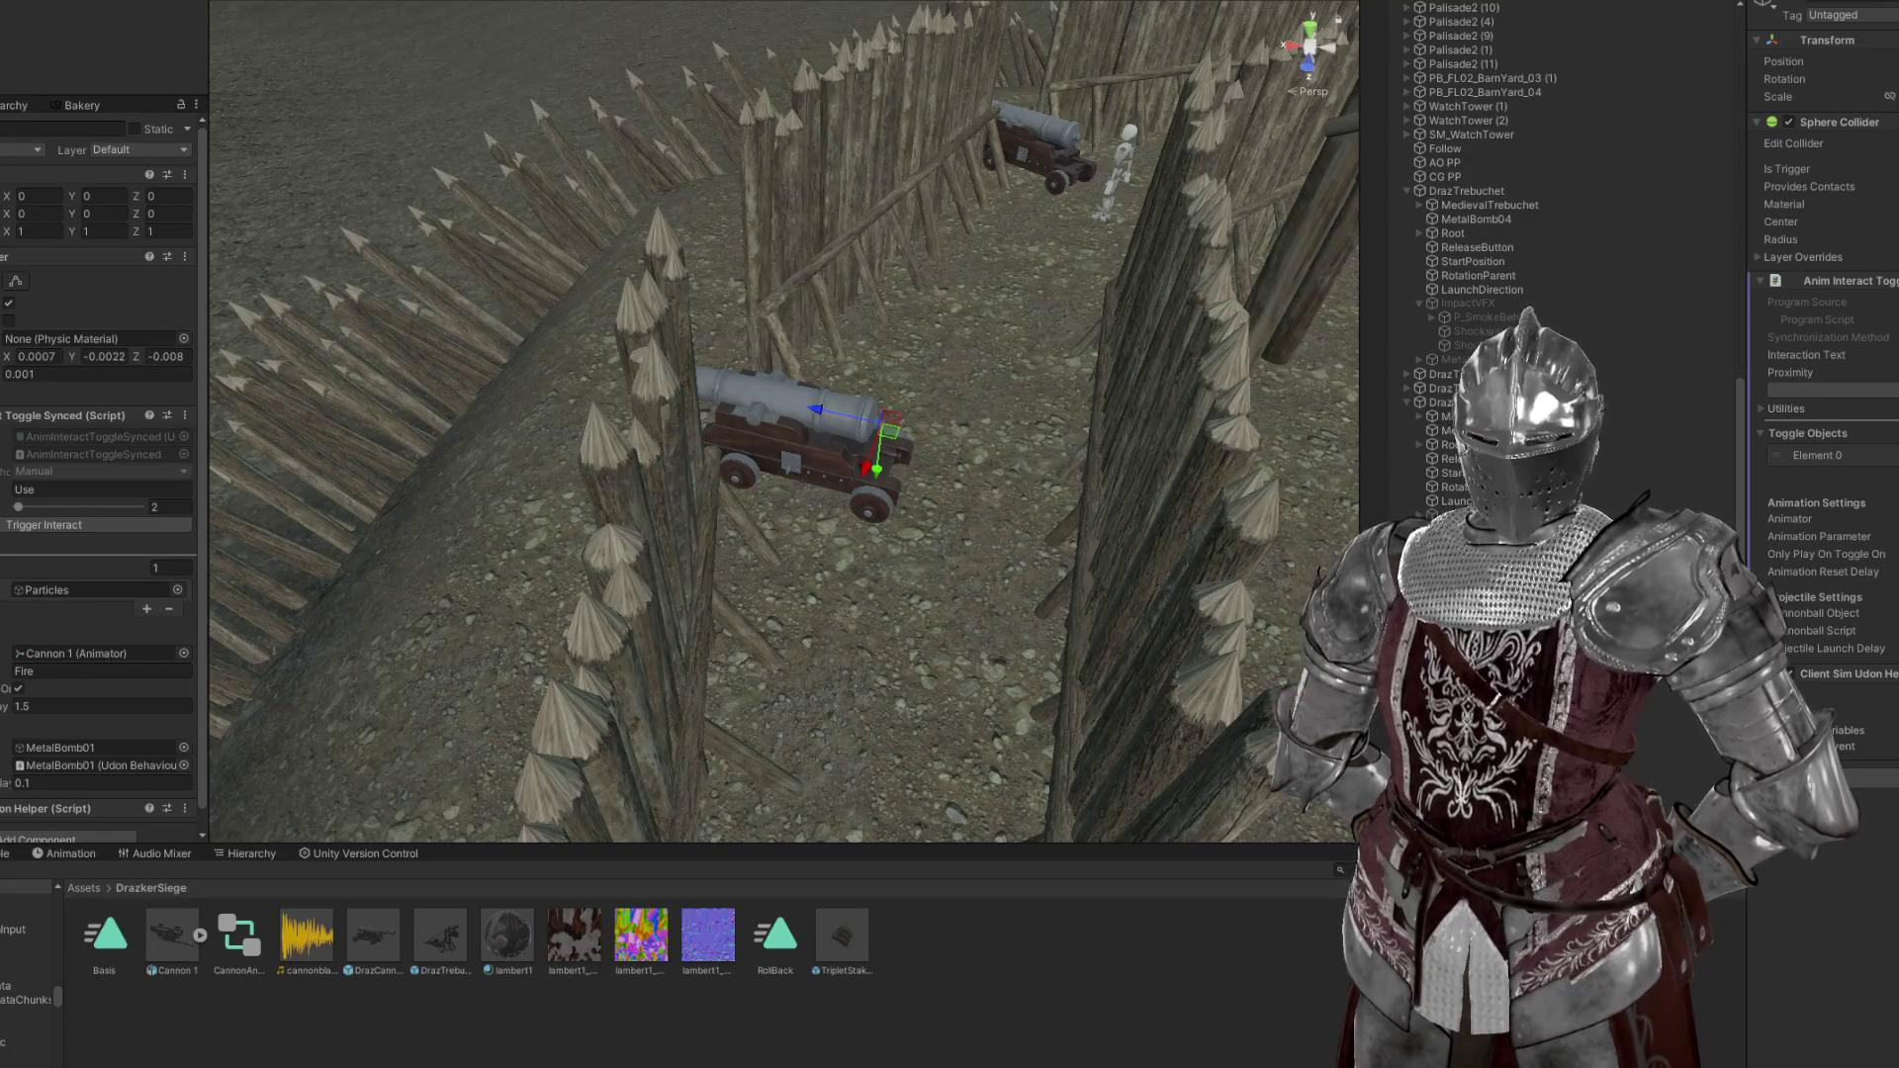
{"action": "left_click", "coordinate": [633, 381]}
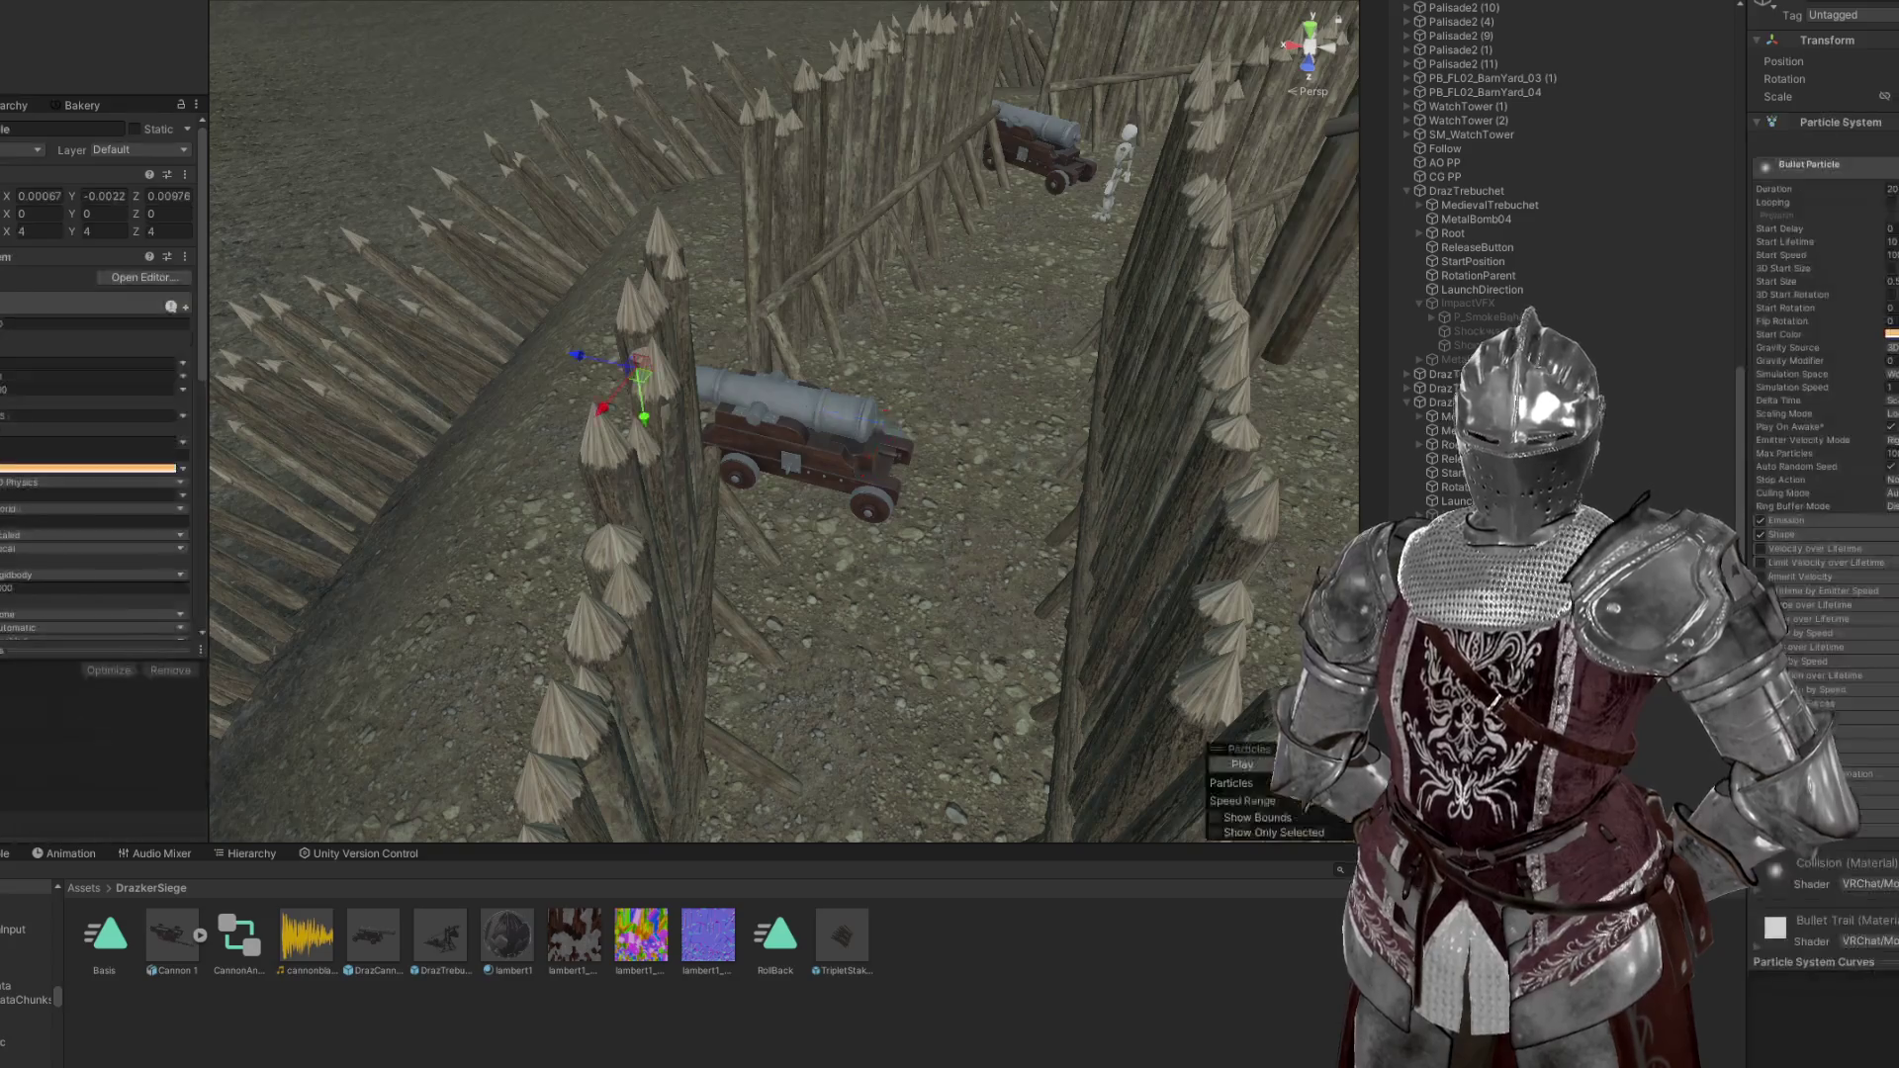
{"action": "key", "text": "Escape"}
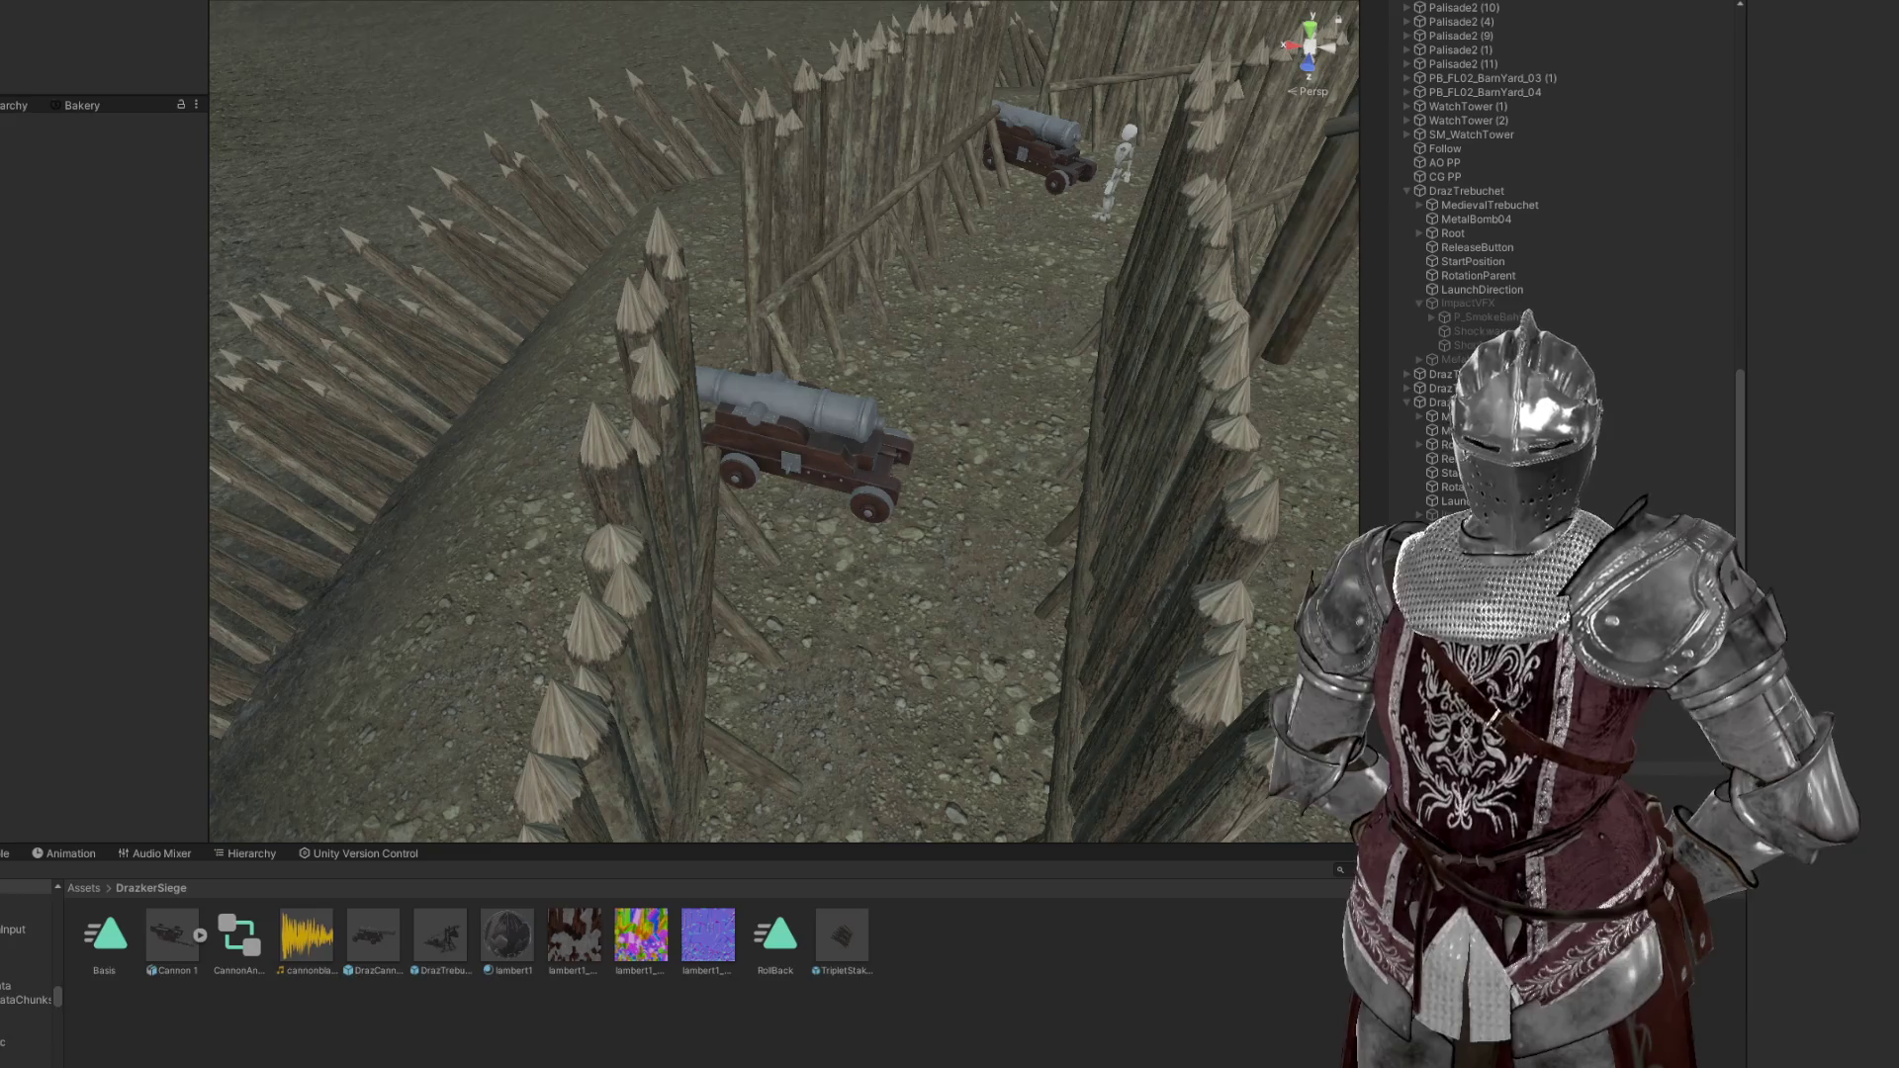
{"action": "left_click", "coordinate": [633, 364]}
{"action": "scroll", "scroll_direction": "down", "scroll_amount": 3}
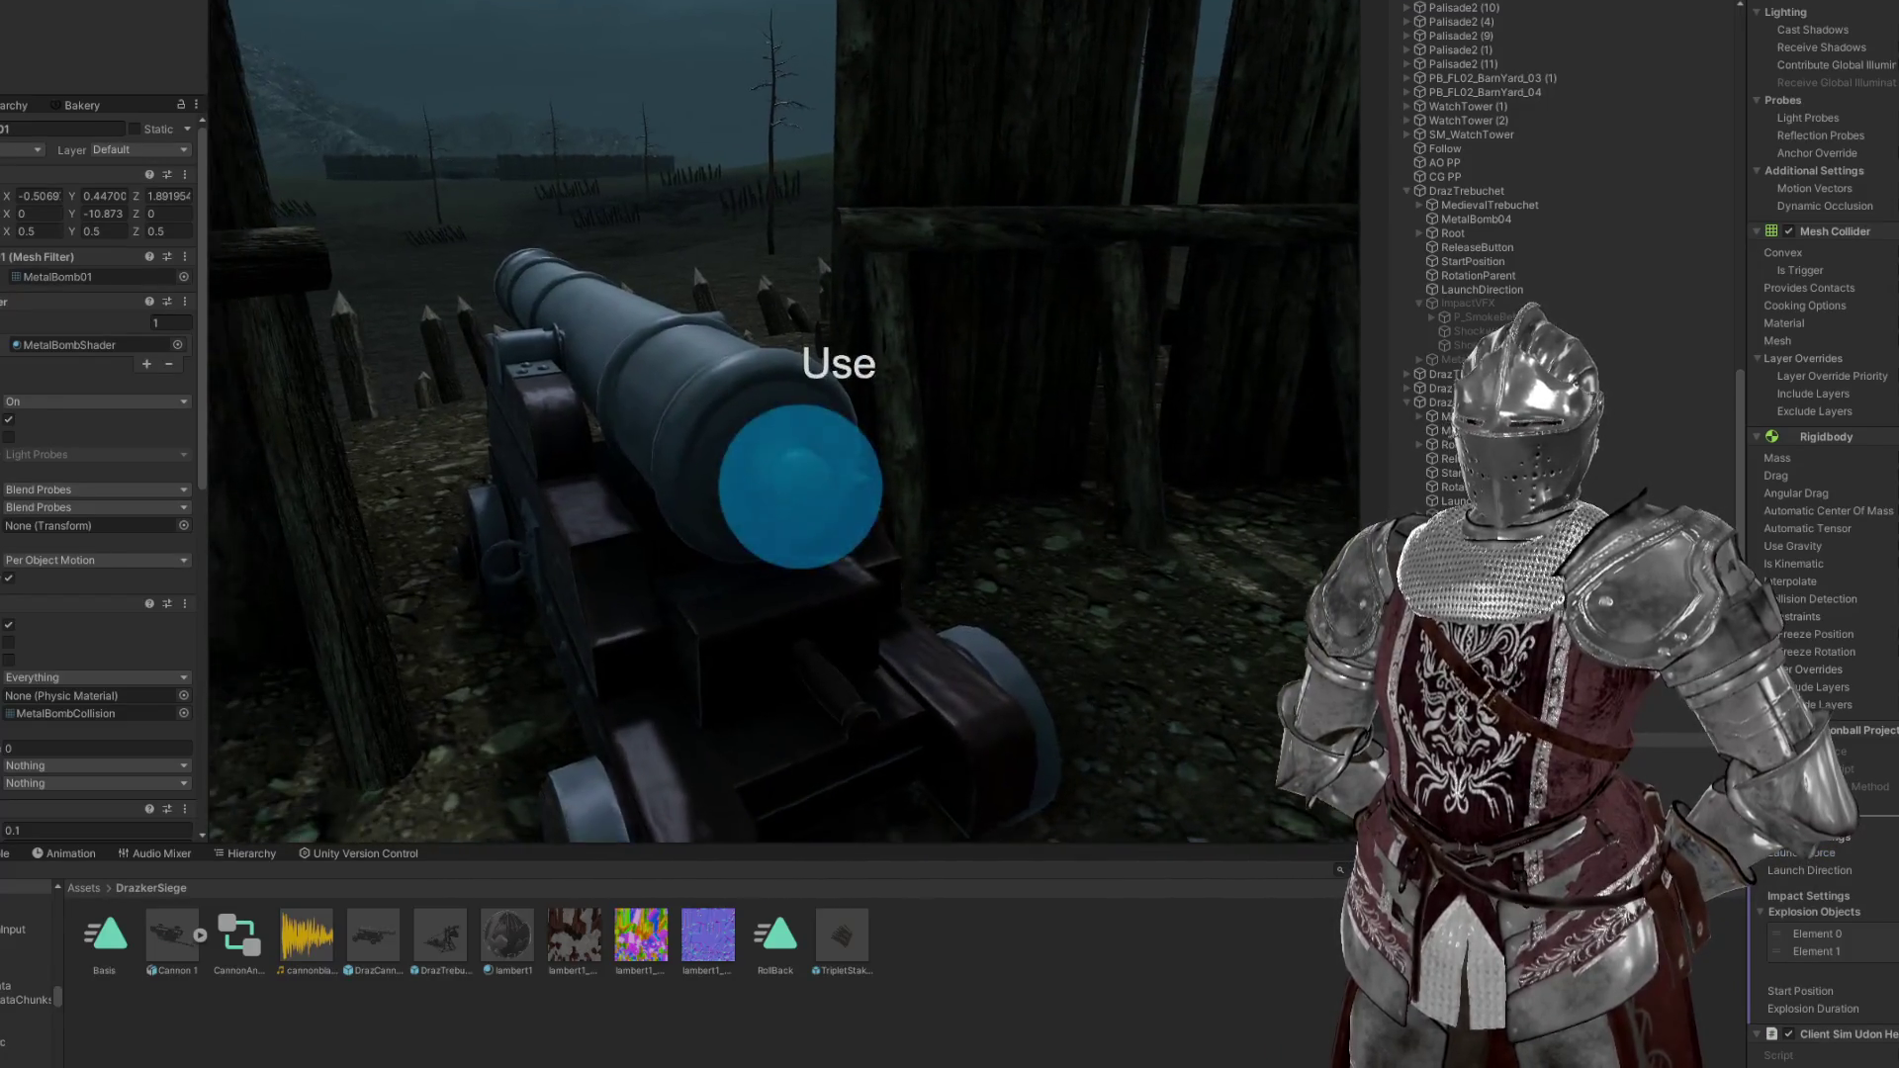
Fire the cannon five times with its Use prompt, then open the Client Simulator menu
{"action": "left_click", "coordinate": [784, 421]}
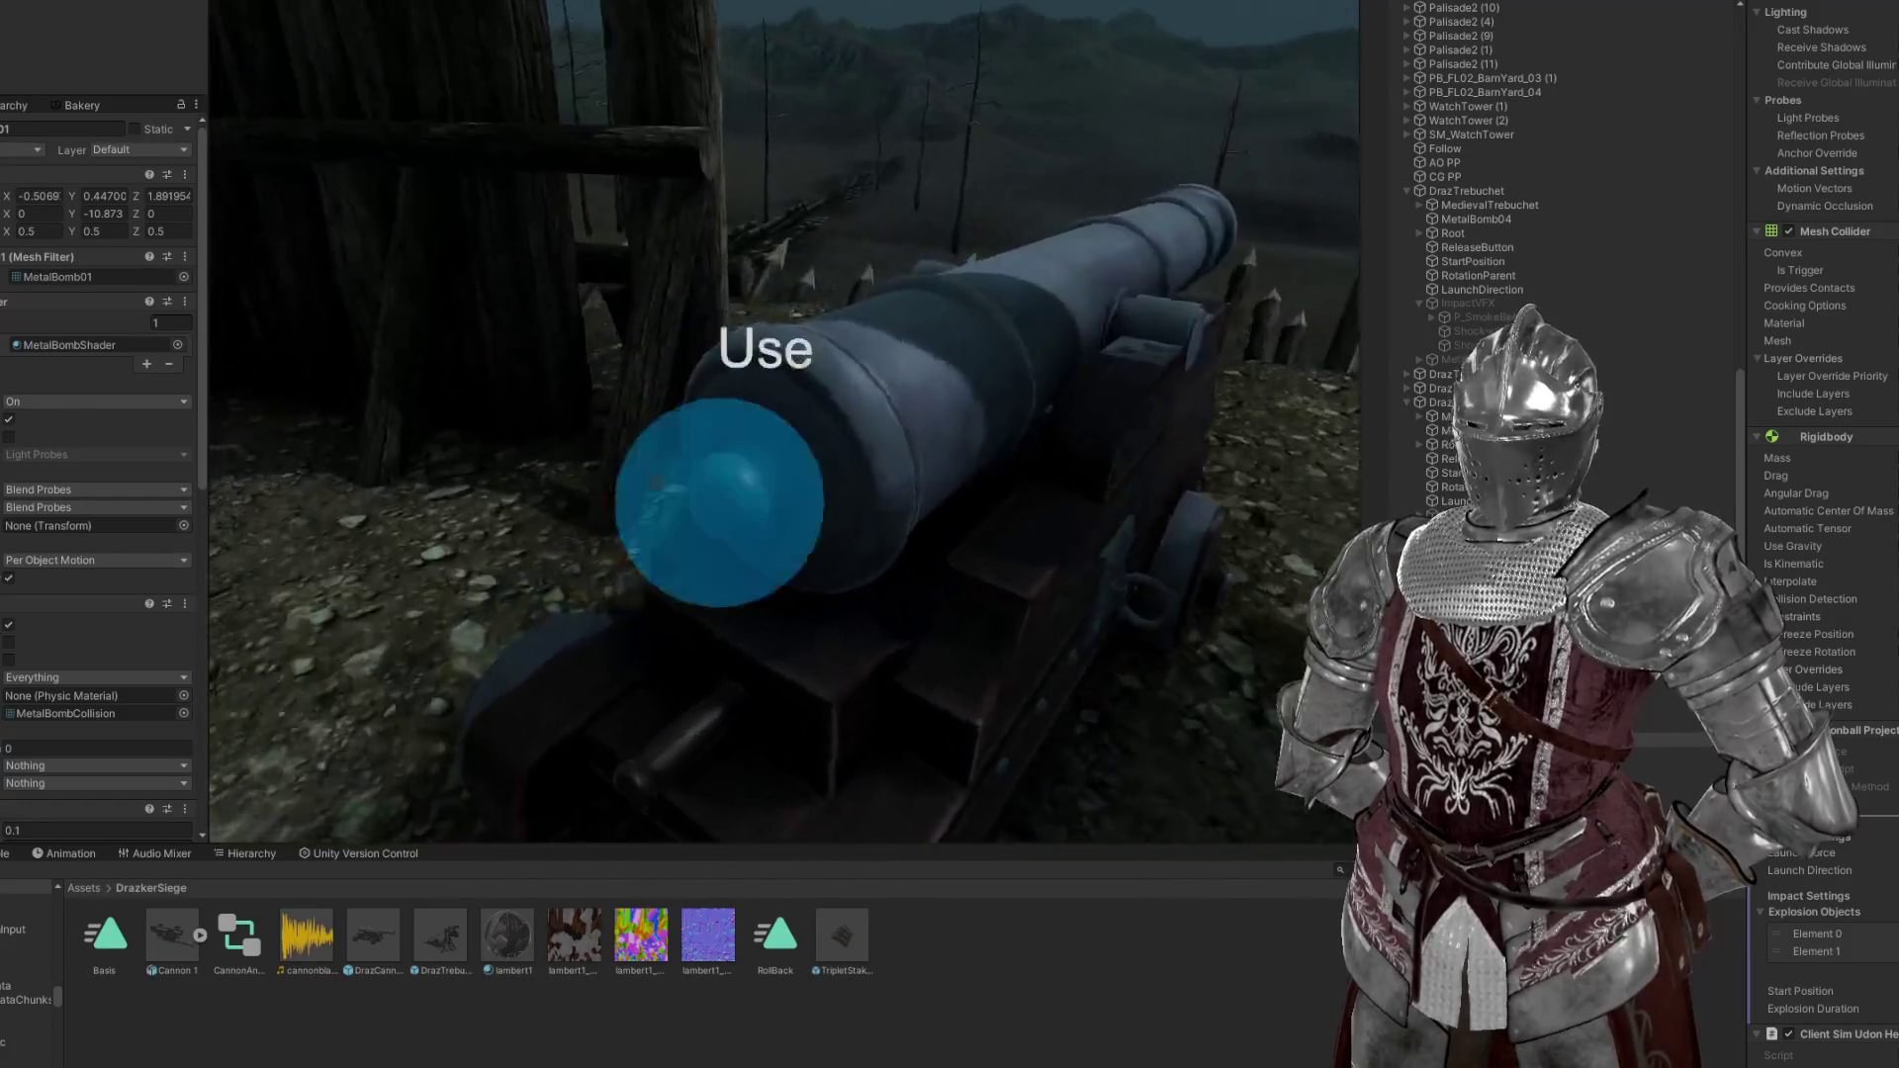
{"action": "left_click", "coordinate": [784, 422]}
{"action": "left_click", "coordinate": [783, 422]}
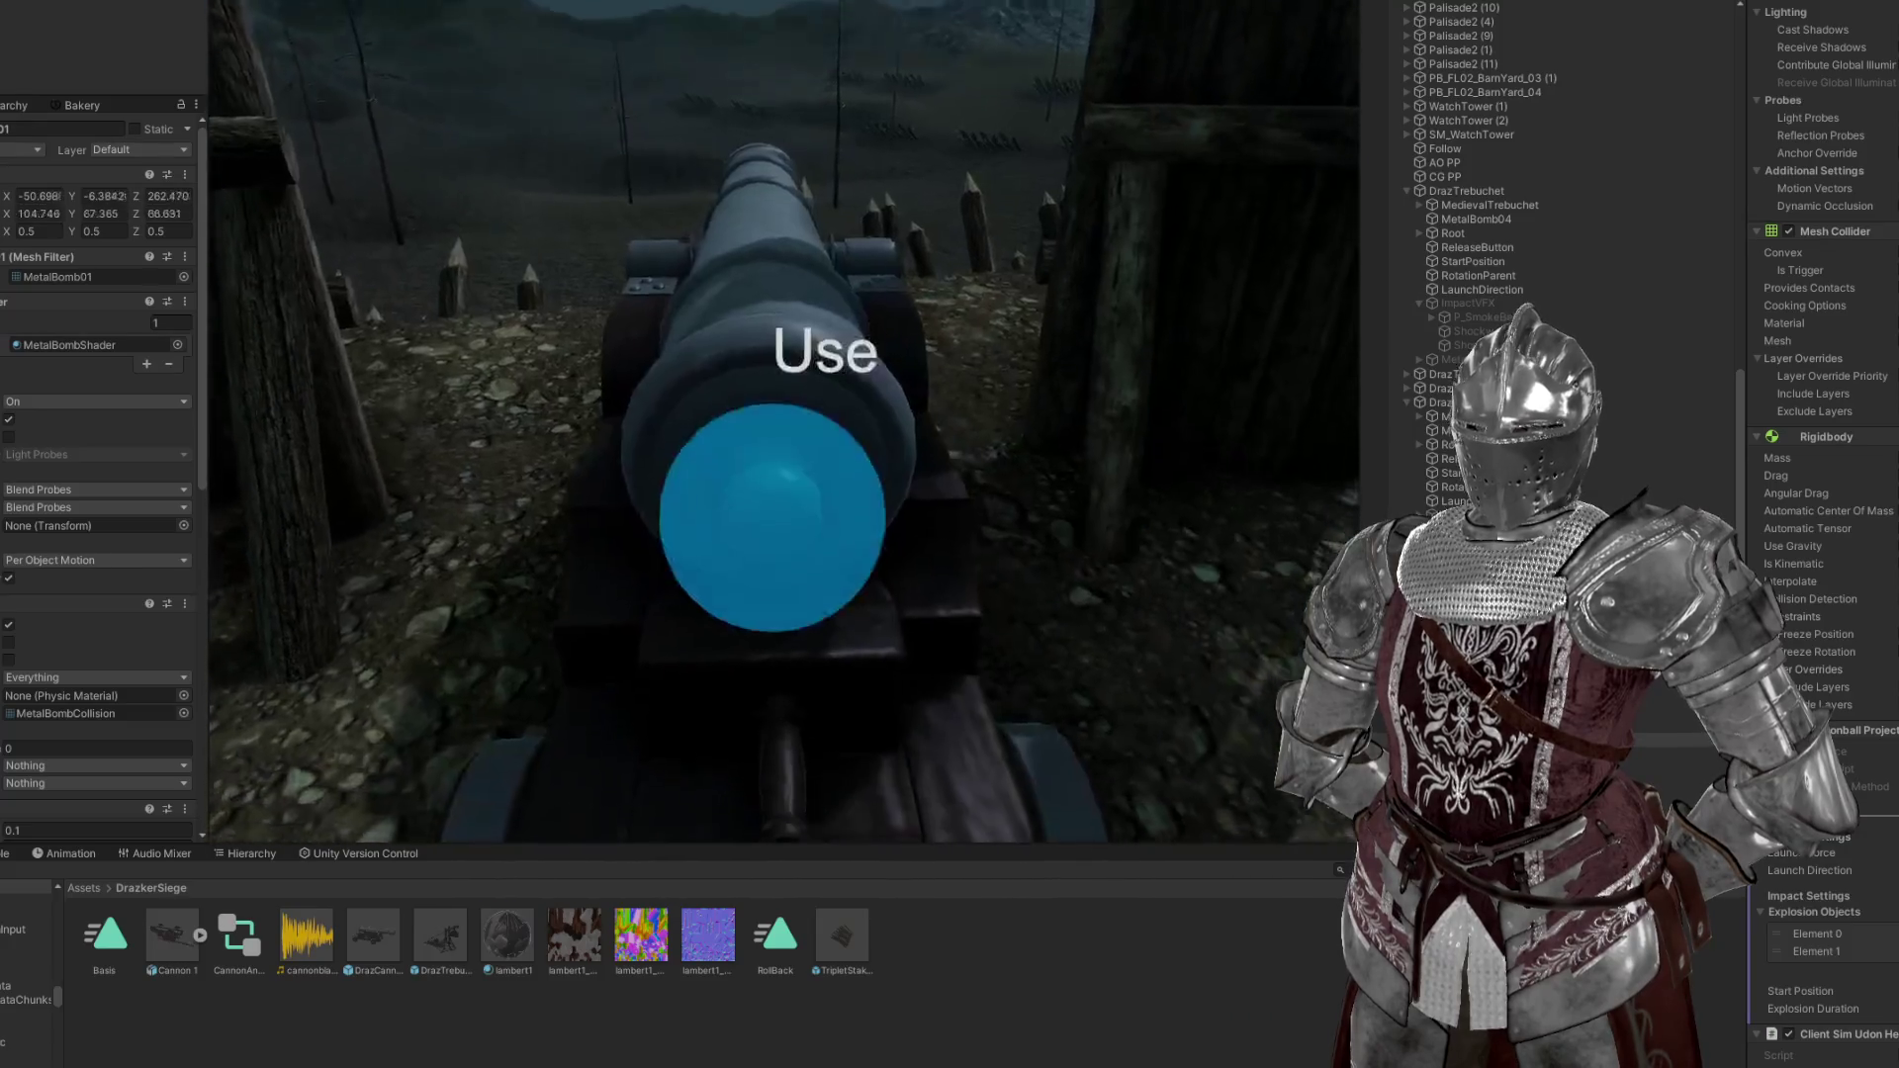
{"action": "left_click", "coordinate": [784, 421]}
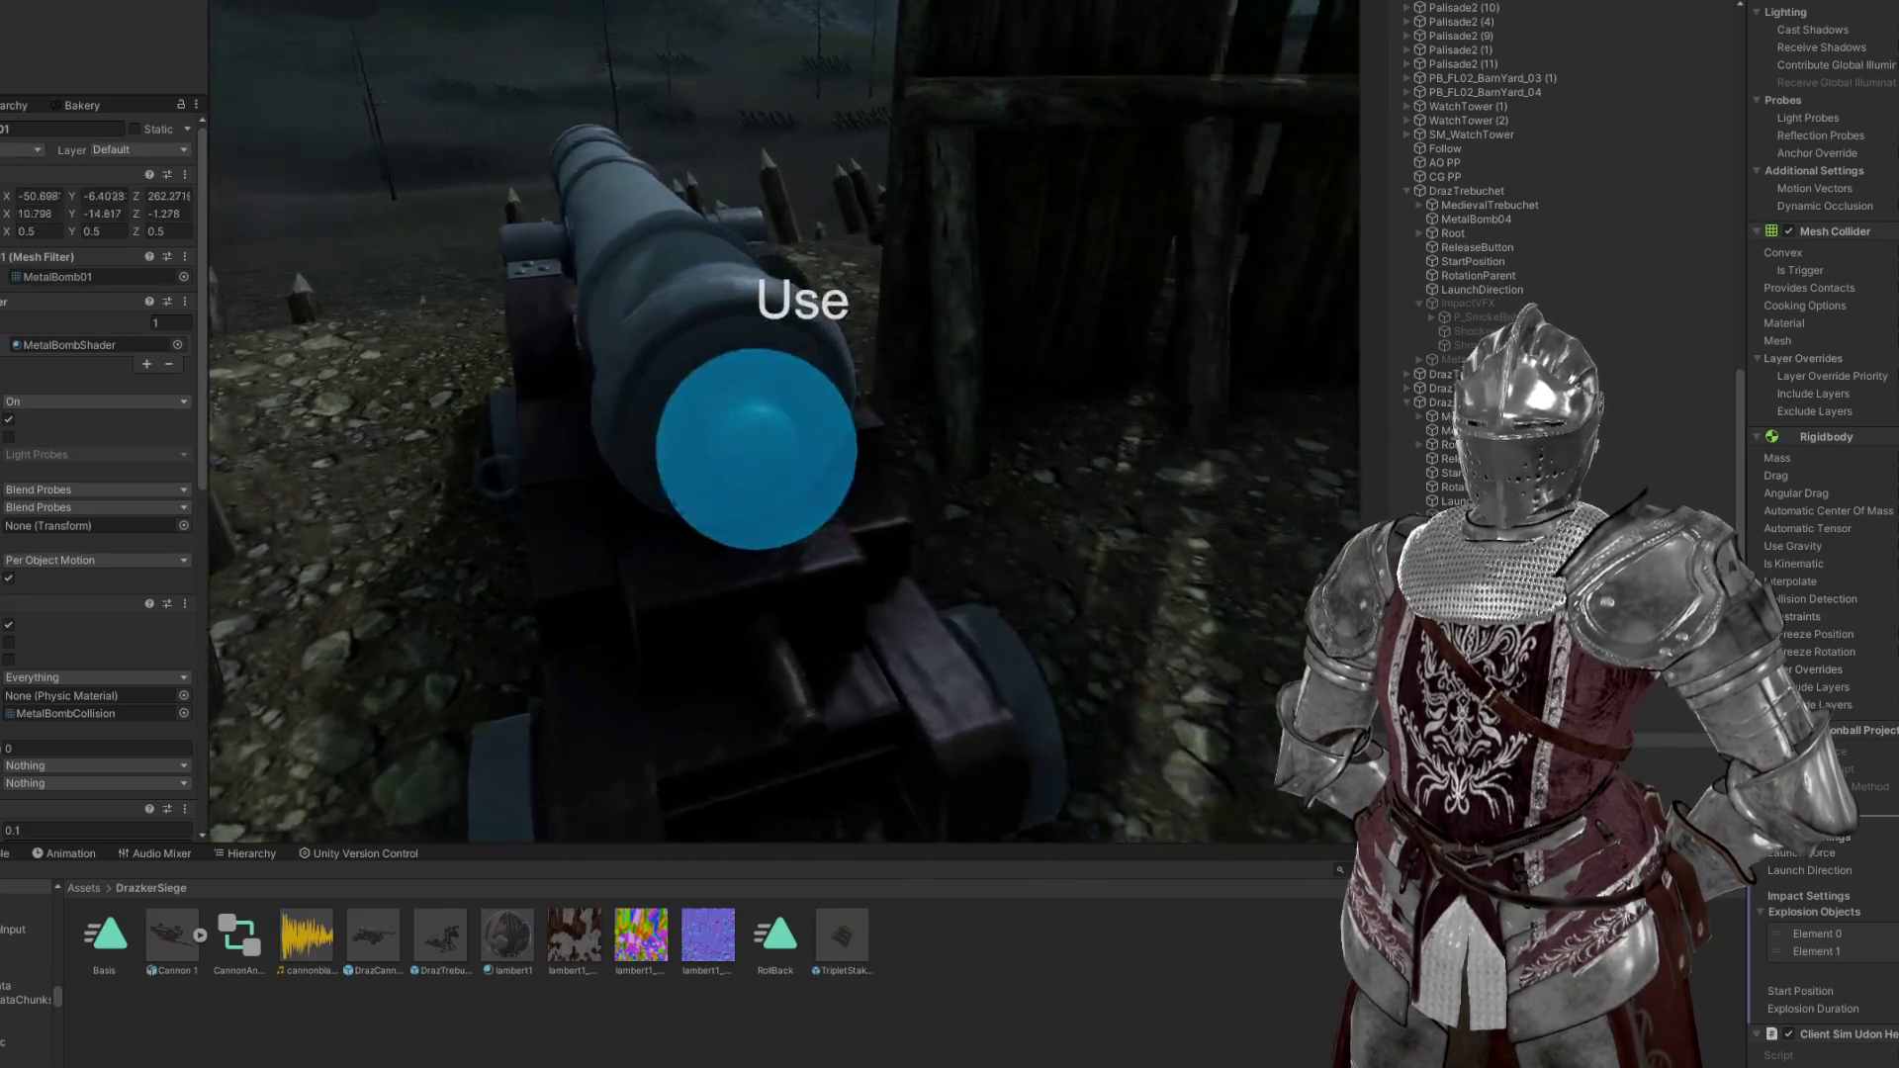
{"action": "left_click", "coordinate": [783, 422]}
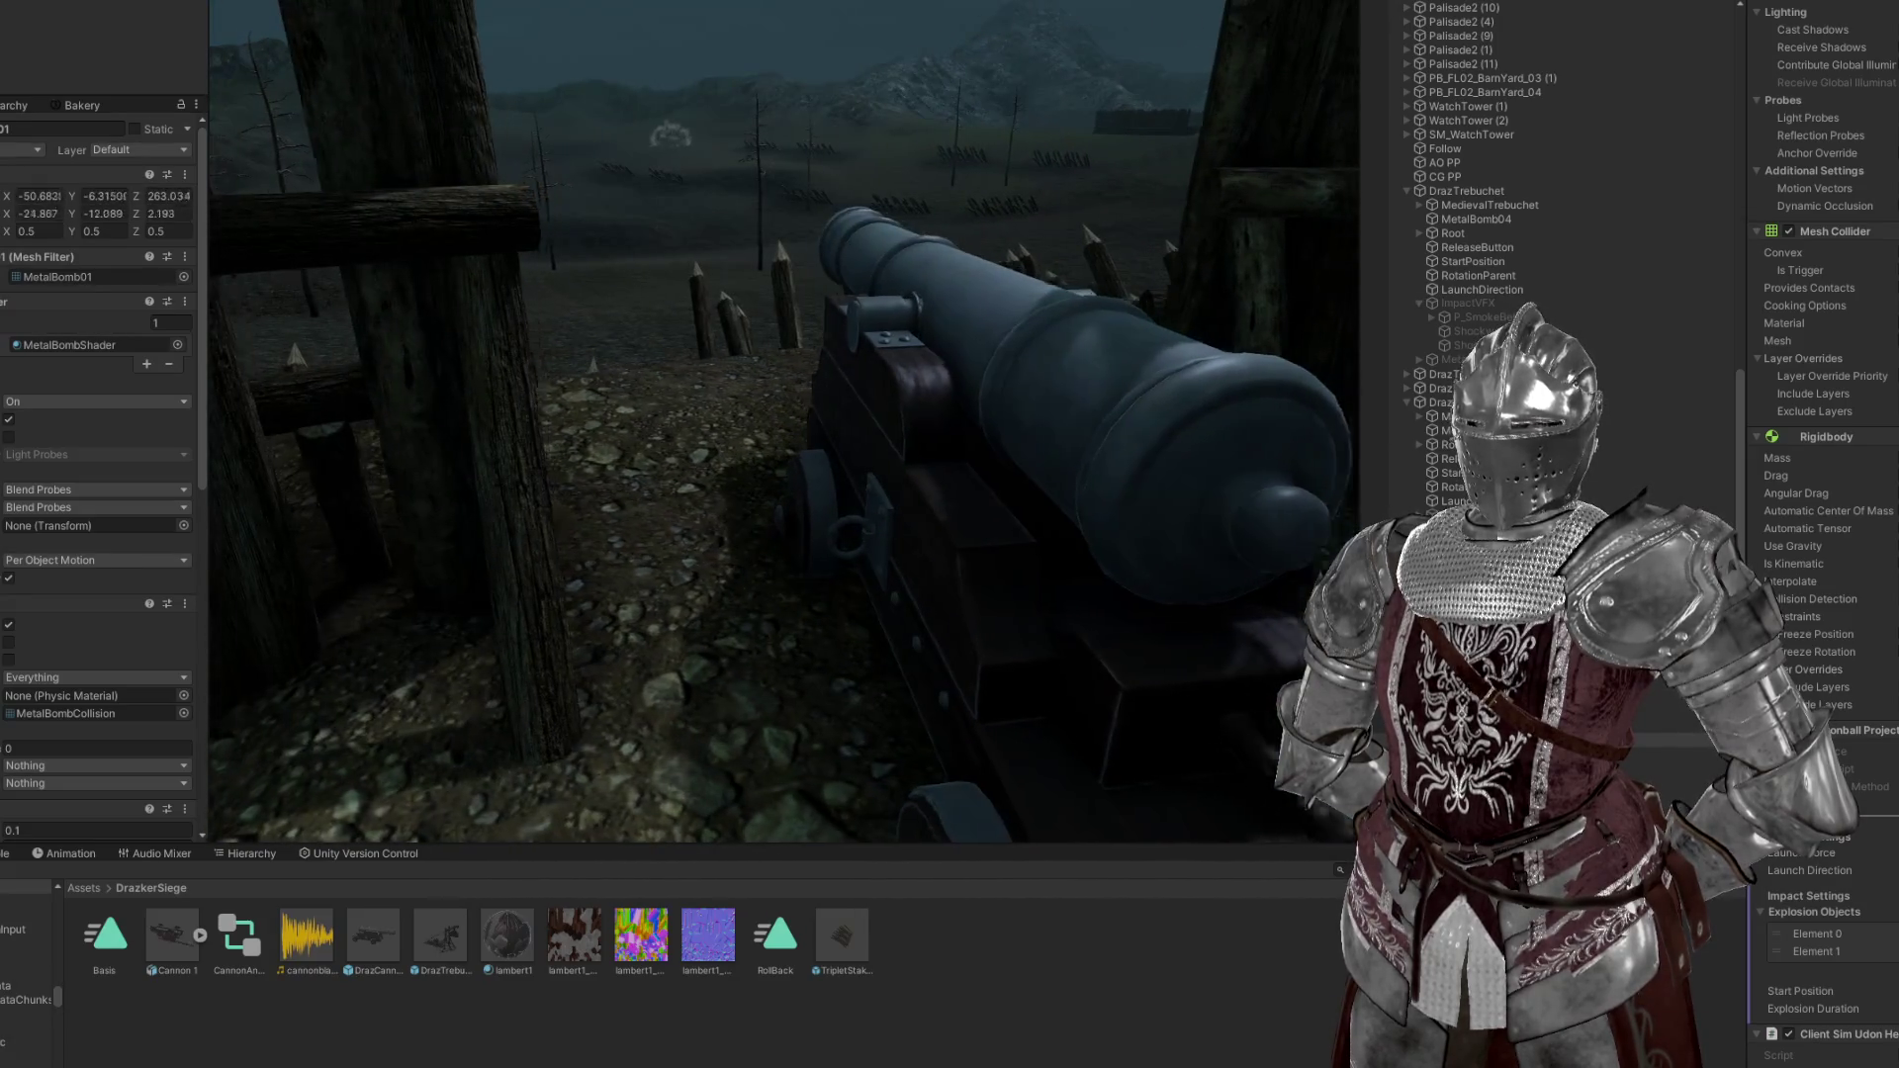
{"action": "key", "text": "Escape"}
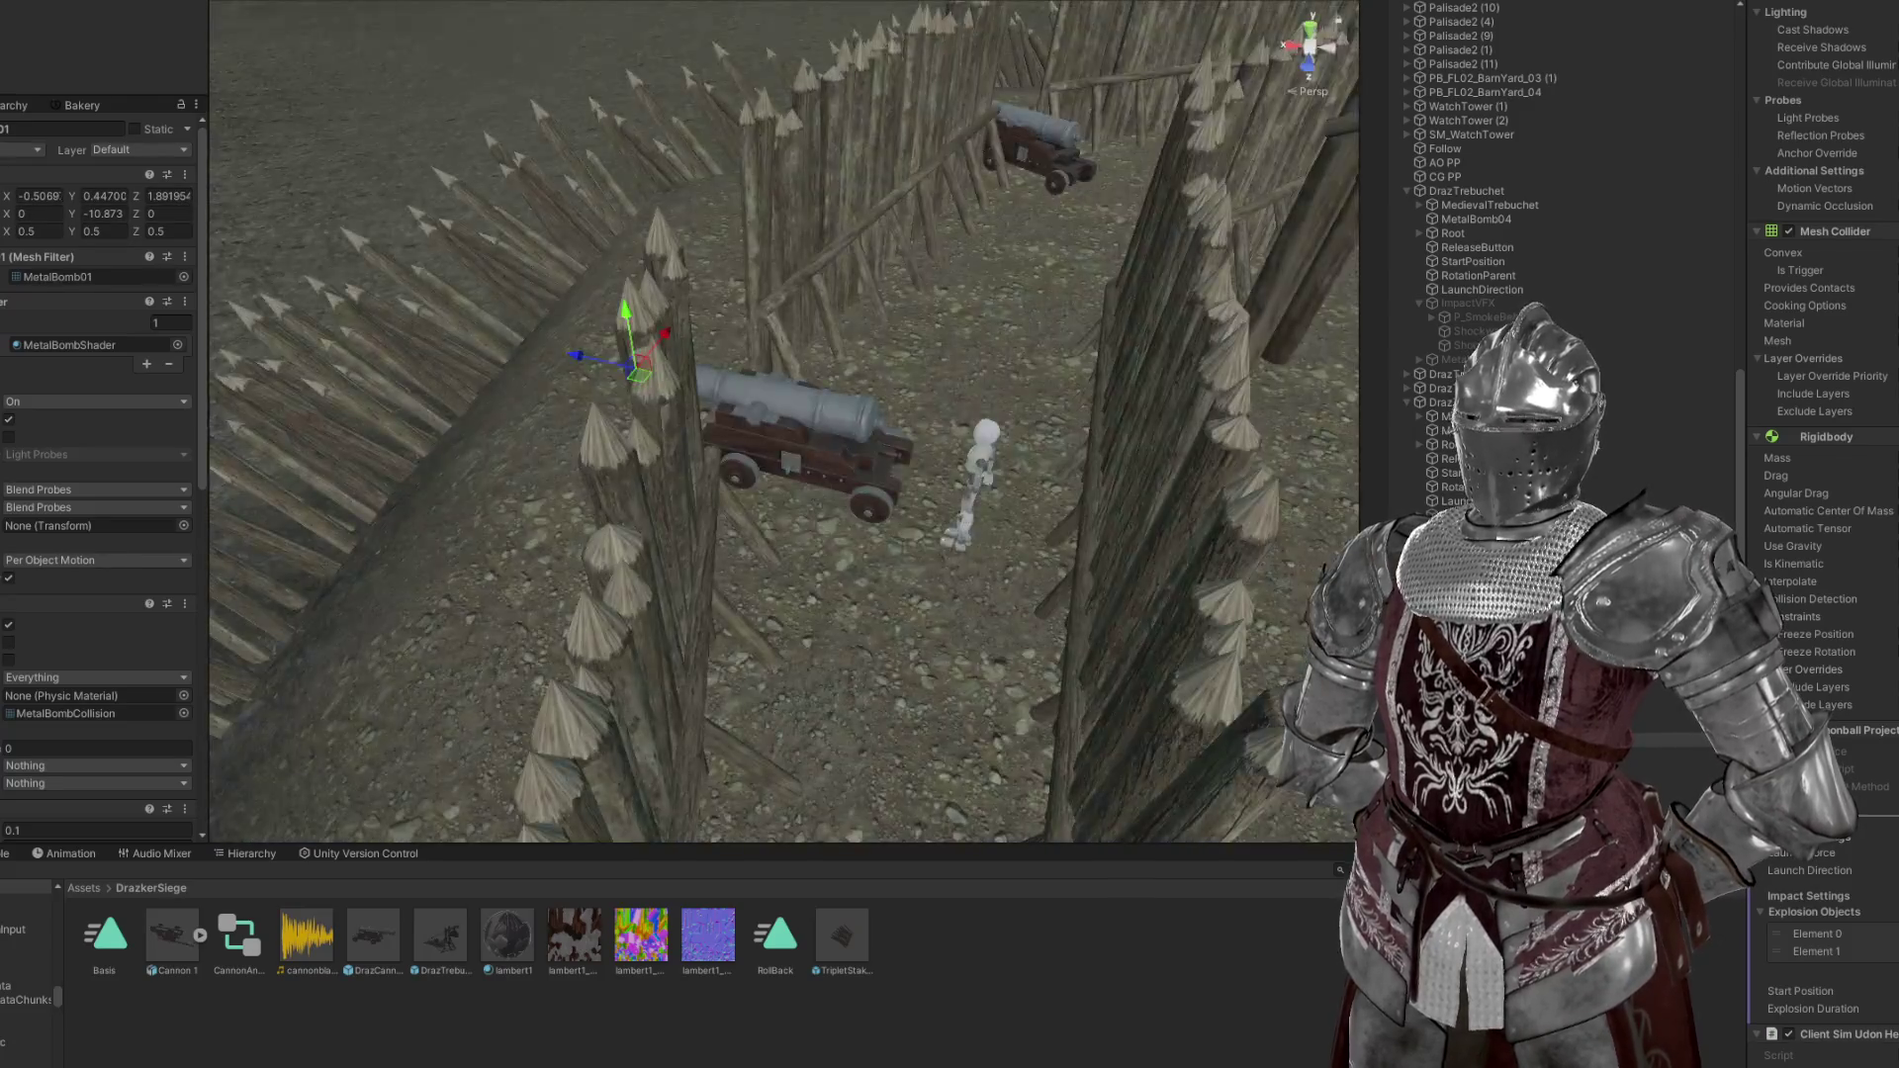
Frame the cannon and add a Box Collider to its CannonAnim root object
{"action": "left_click", "coordinate": [732, 410]}
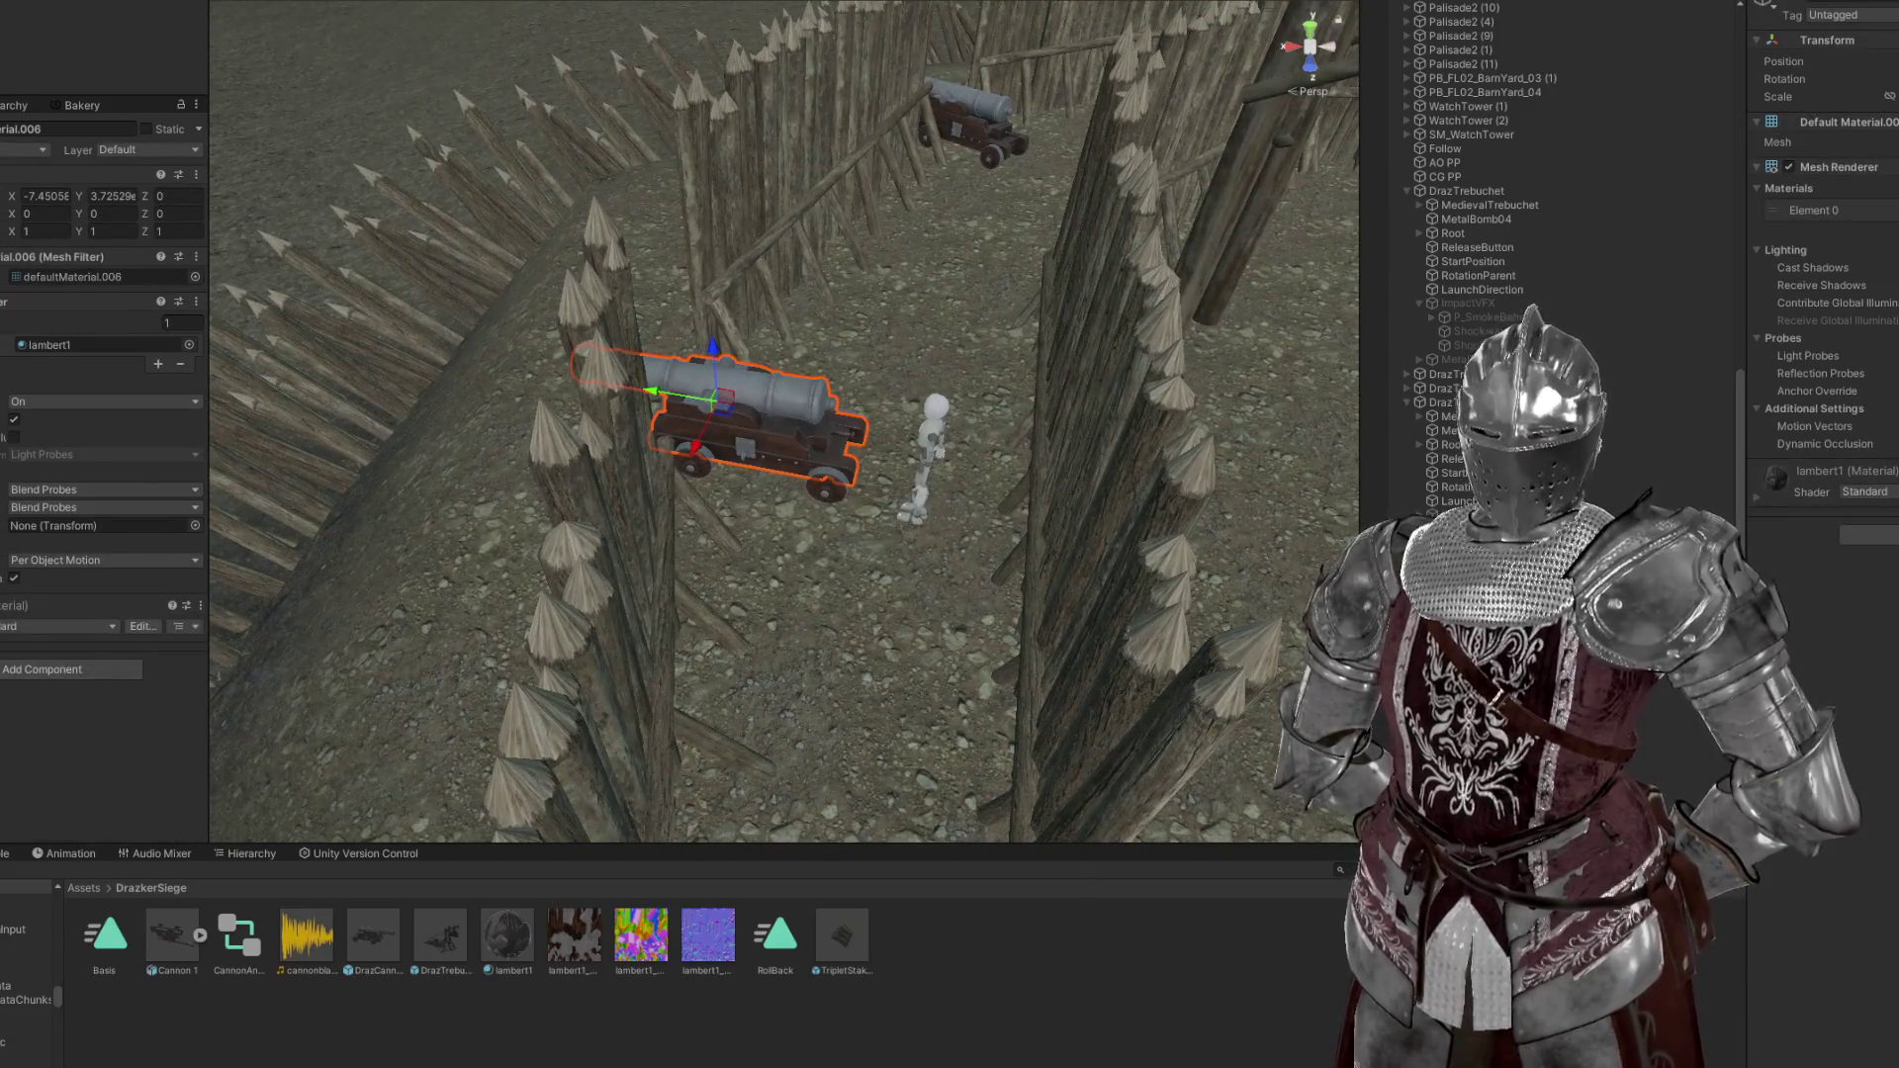
{"action": "left_click", "coordinate": [1087, 499]}
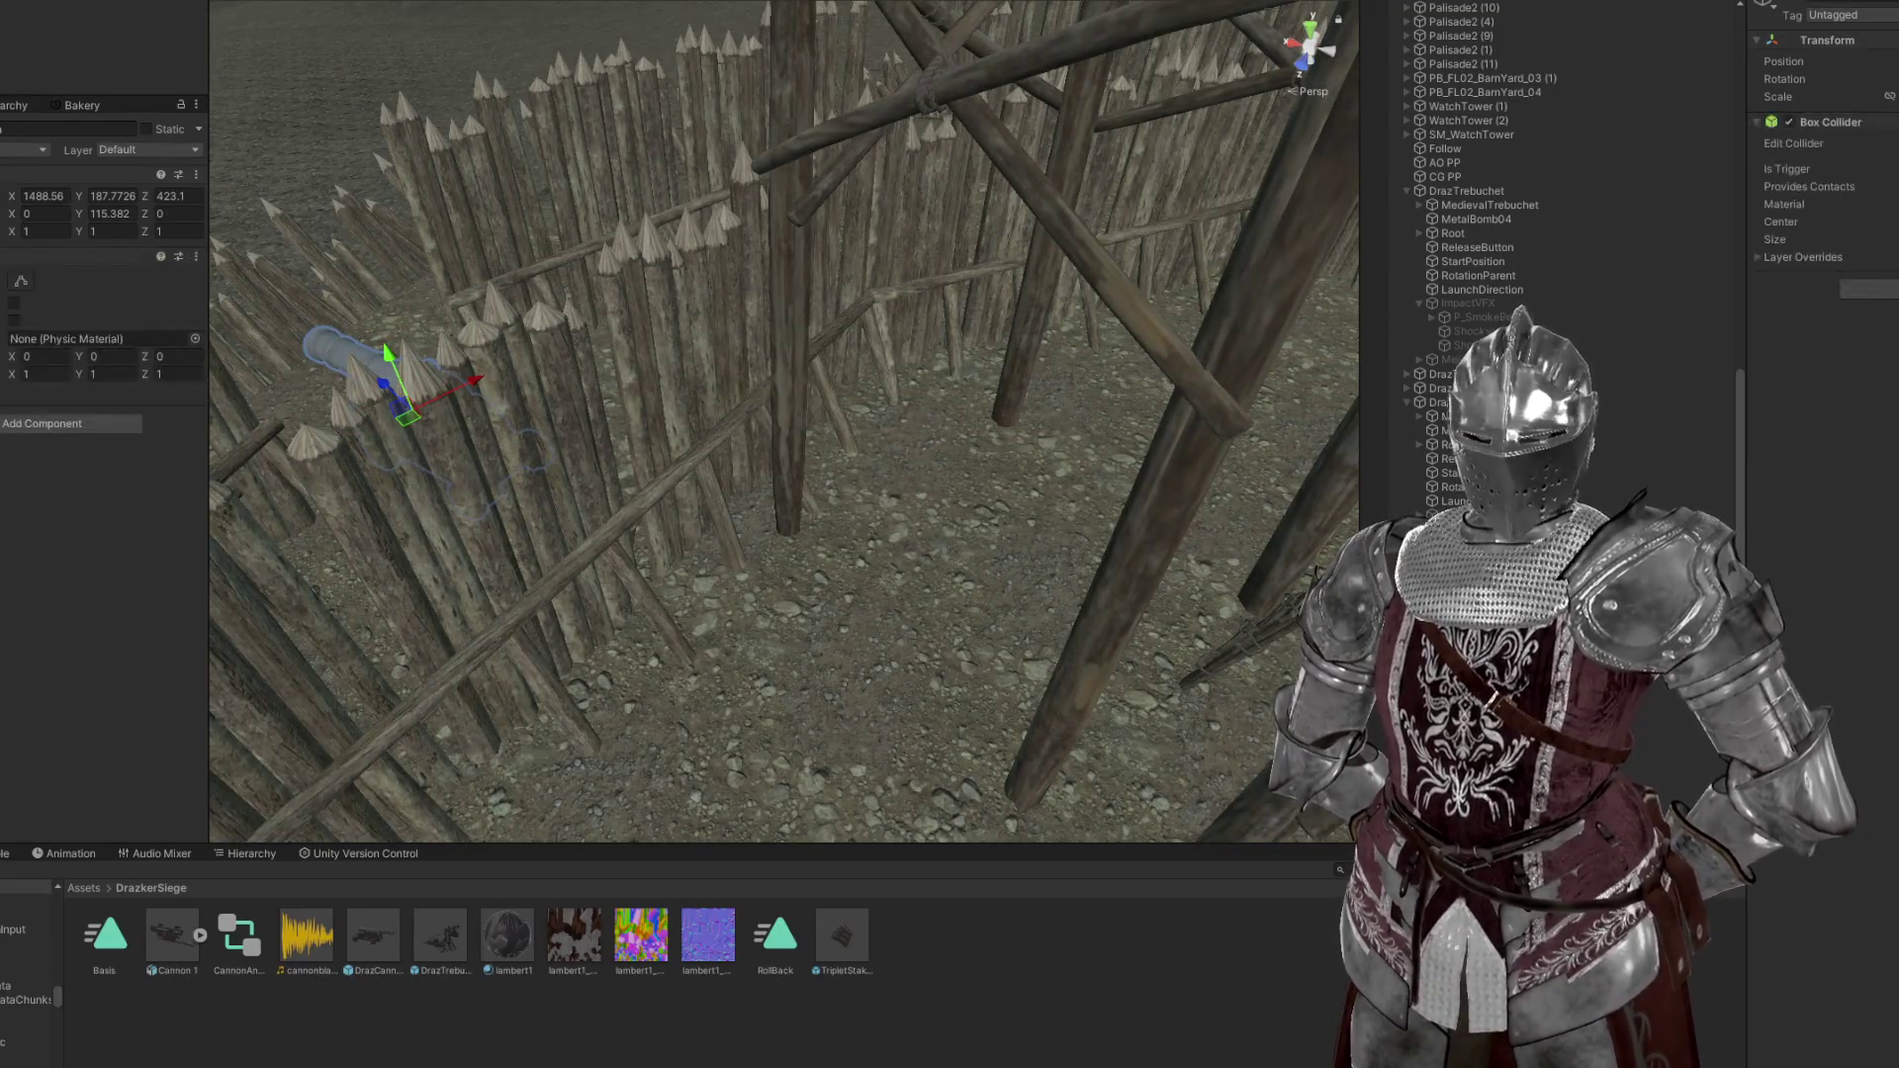
{"action": "key", "text": "f"}
{"action": "left_click", "coordinate": [20, 281]}
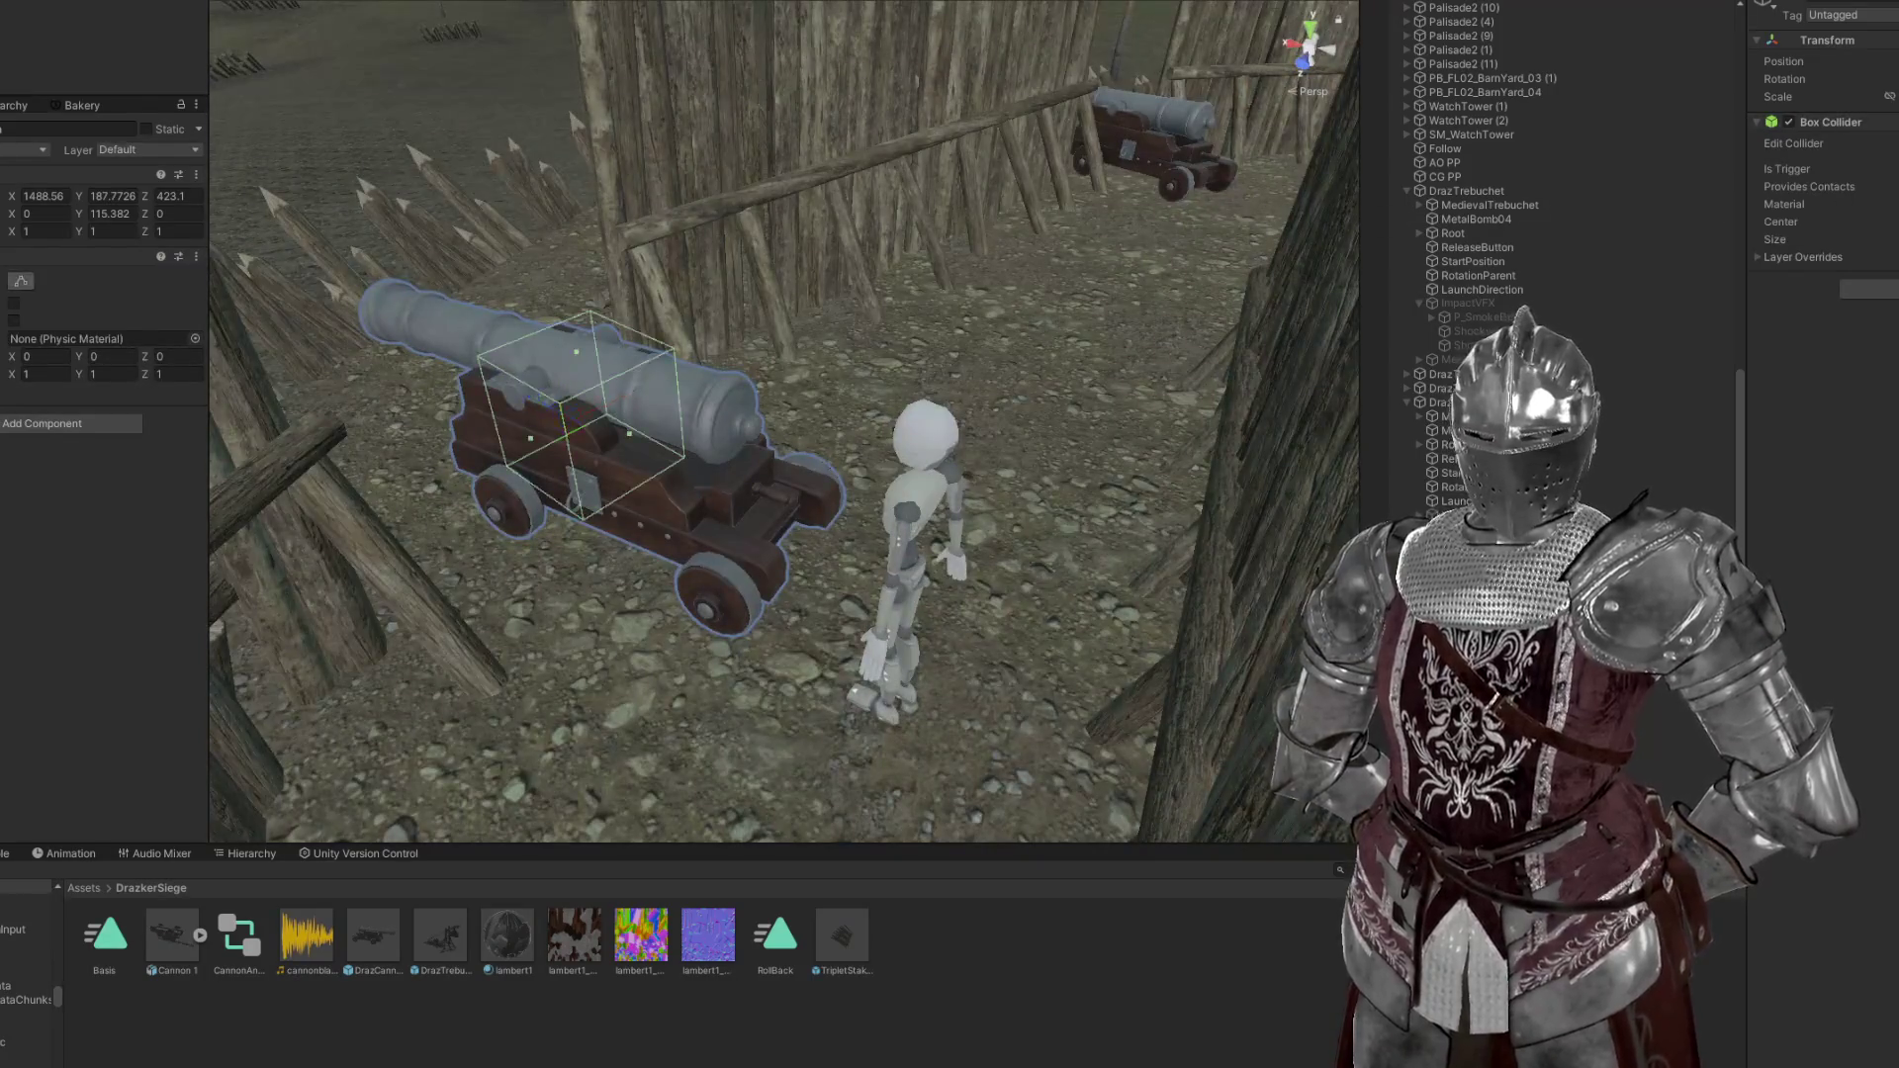
{"action": "left_click_drag", "start_coordinate": [1340, 379], "coordinate": [871, 390]}
{"action": "key", "text": "f"}
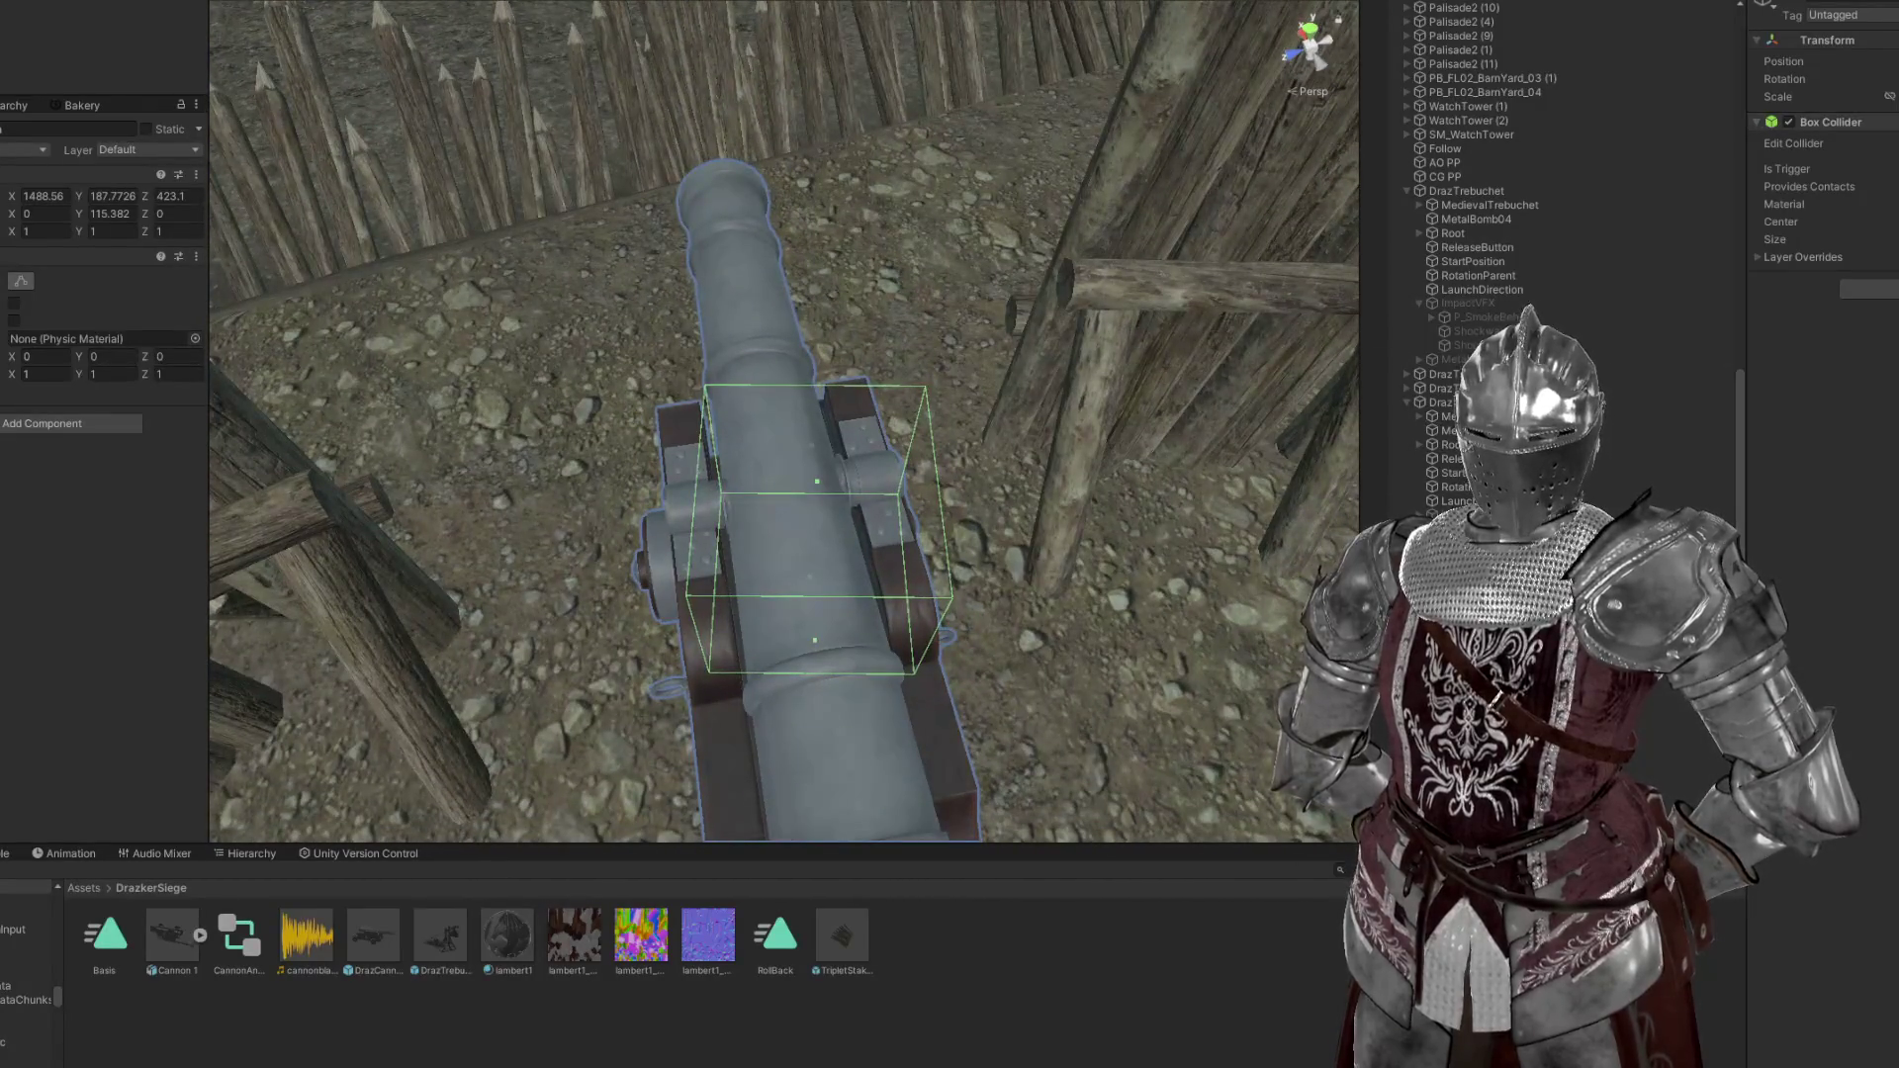
{"action": "left_click", "coordinate": [1434, 402]}
{"action": "left_click_drag", "start_coordinate": [1038, 564], "coordinate": [1039, 546]}
{"action": "key", "text": "f"}
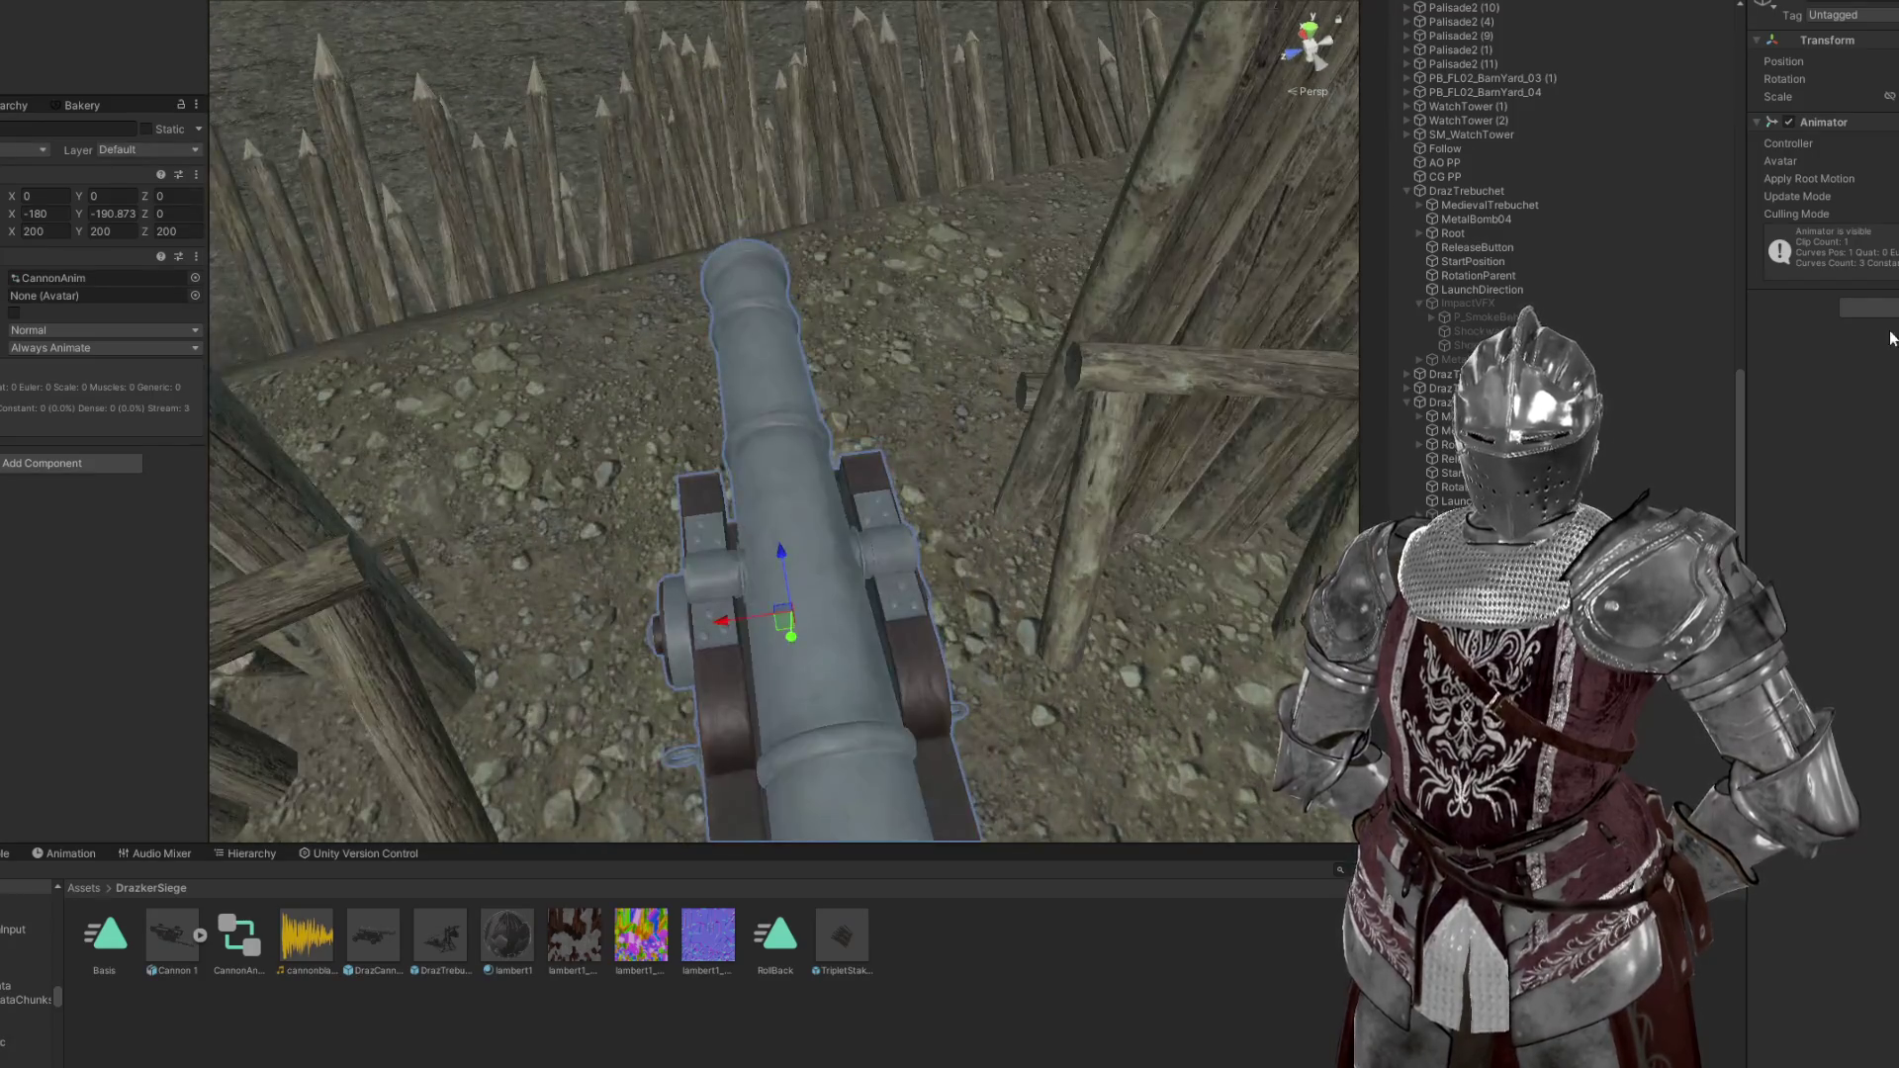
{"action": "left_click", "coordinate": [791, 630]}
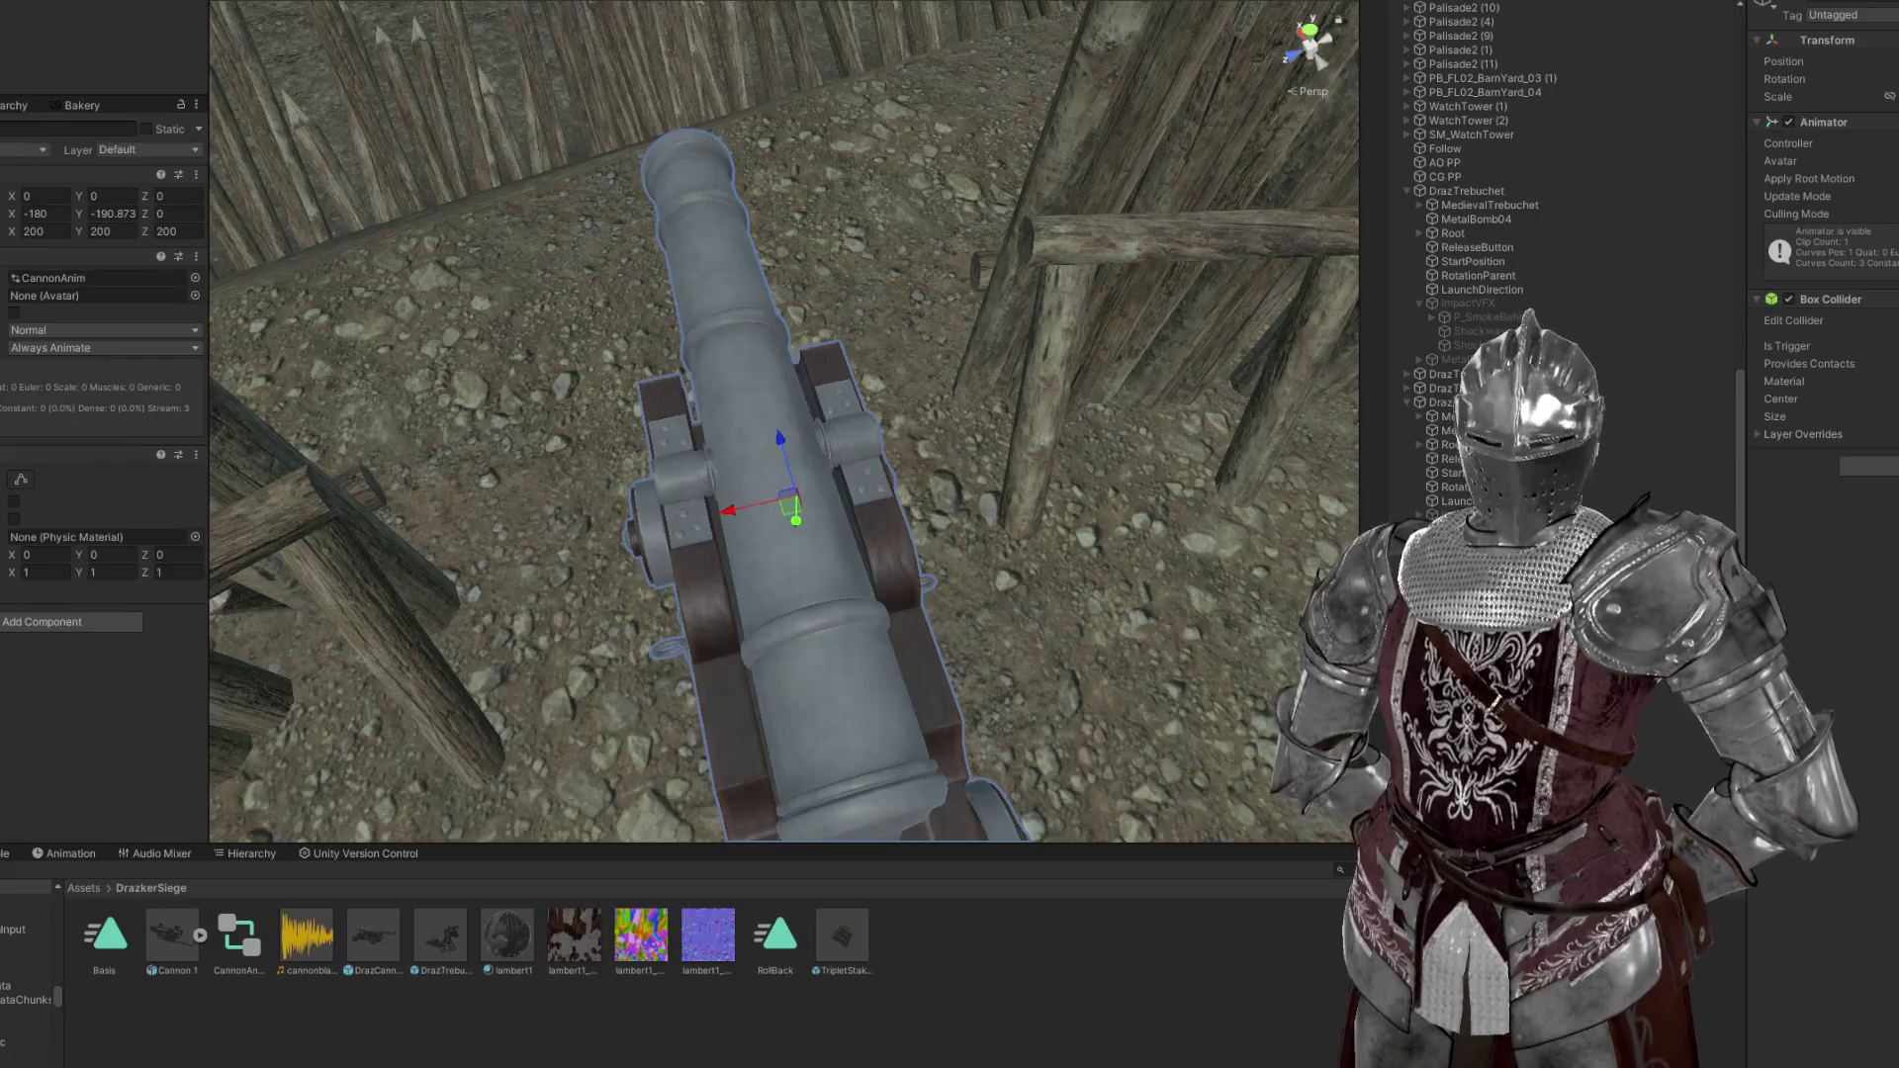
{"action": "left_click_drag", "start_coordinate": [1019, 484], "coordinate": [1164, 373]}
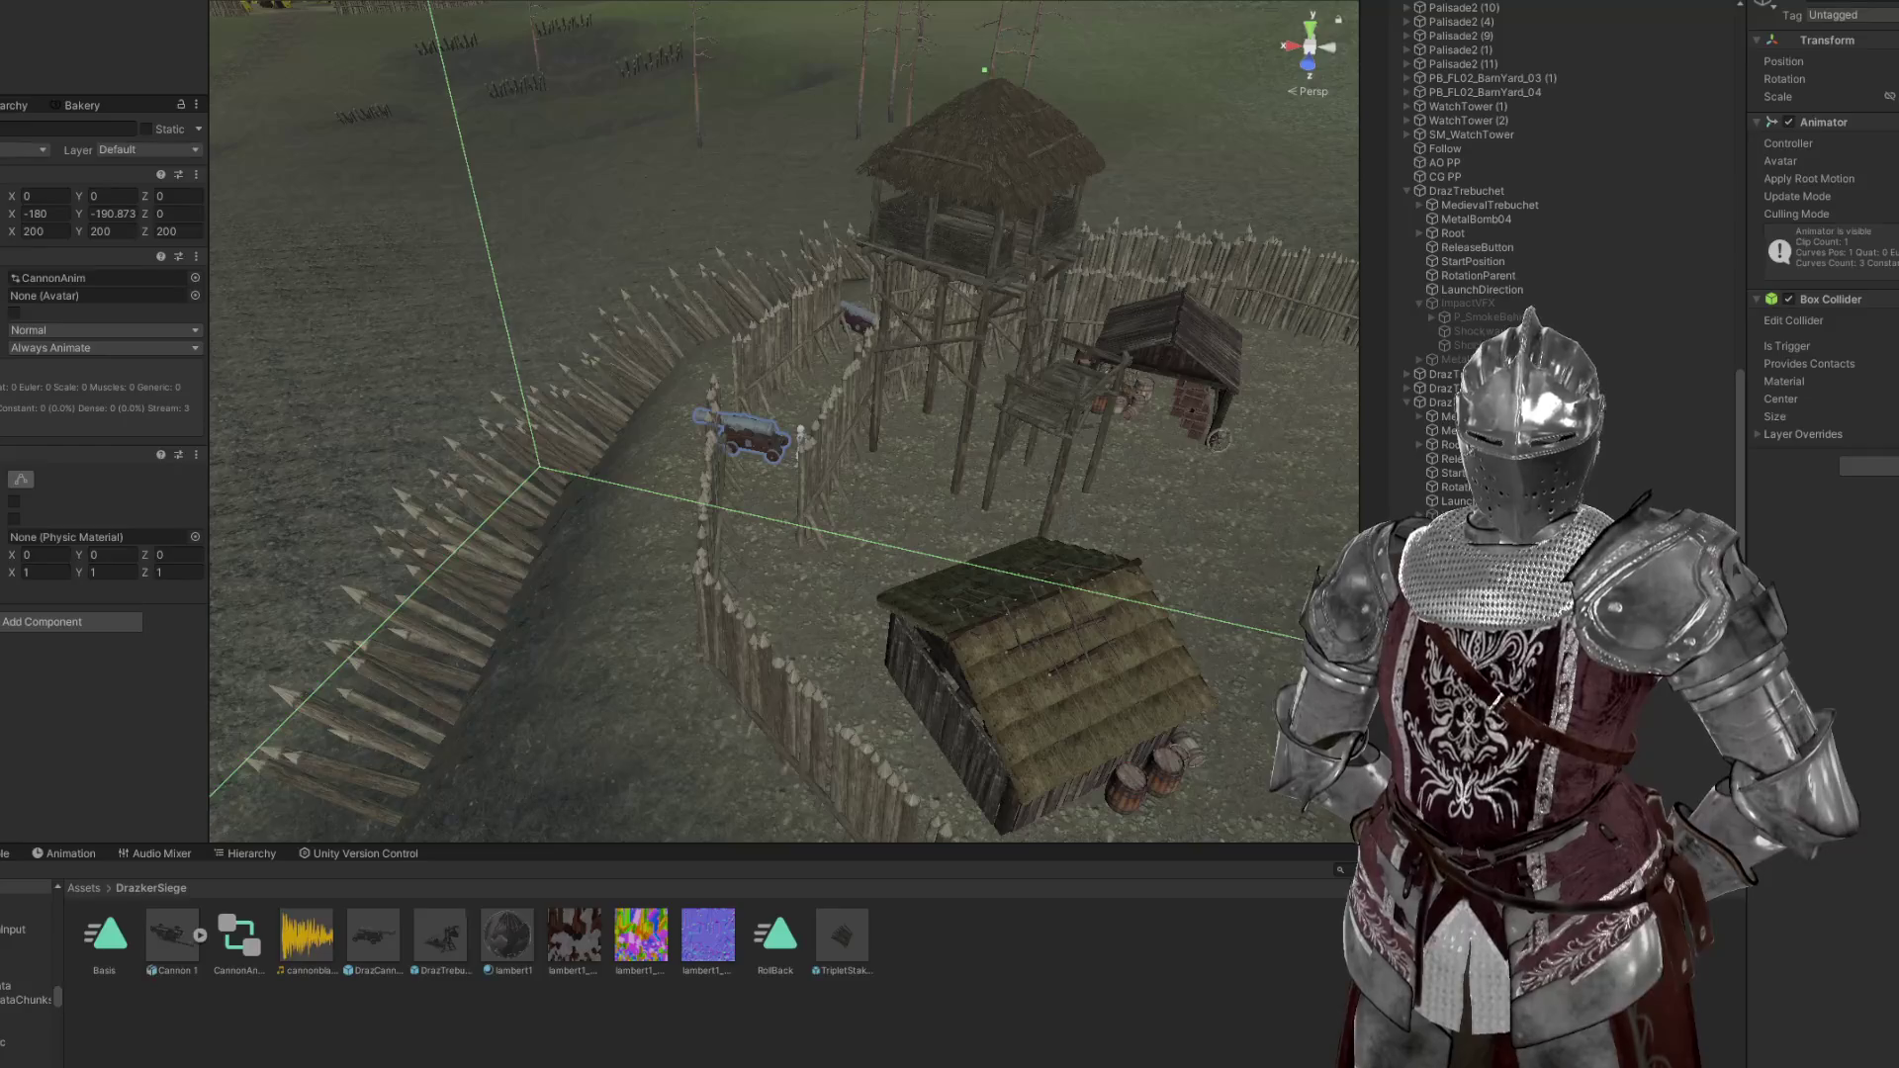
Shrink the Box Collider size, setting Y and Z to 0.0001, and frame the cannon
{"action": "type", "text": "0.001"}
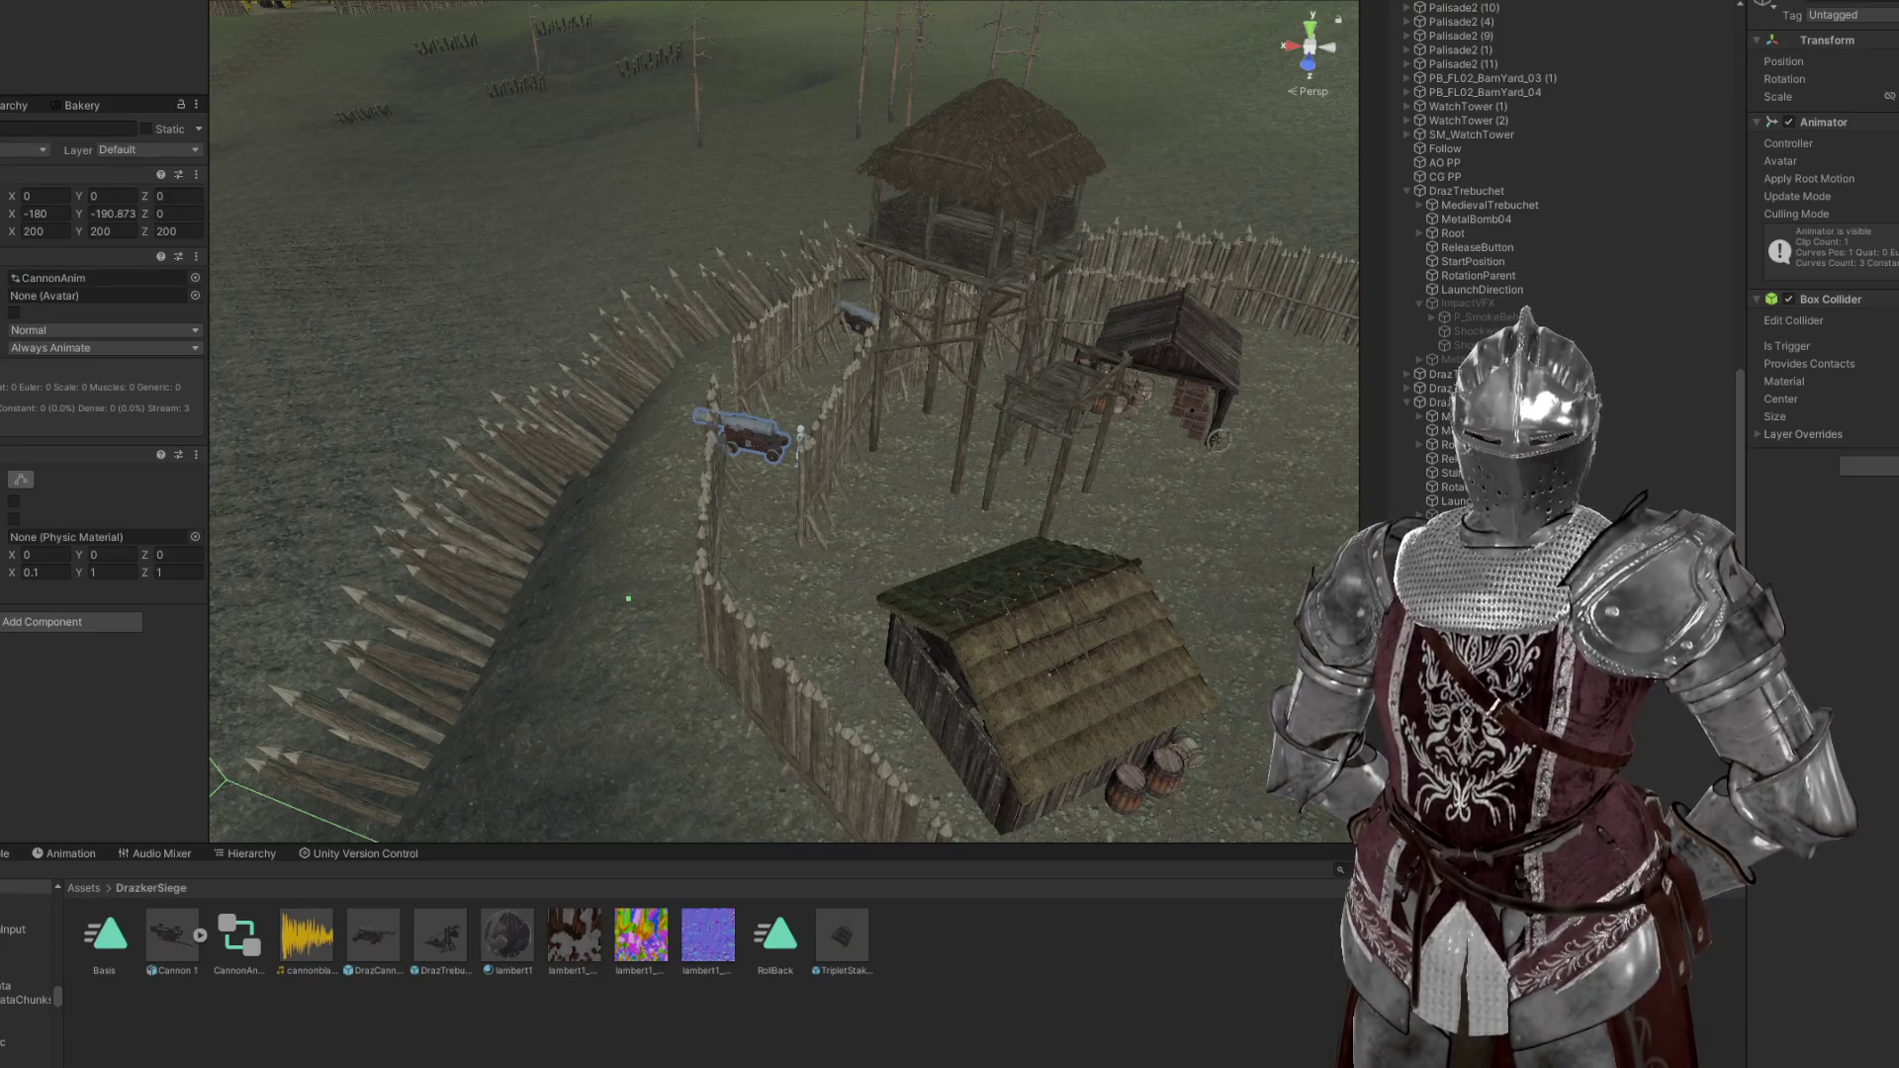
{"action": "type", "text": "0.1"}
{"action": "key", "text": "Tab"}
{"action": "key", "text": "Return"}
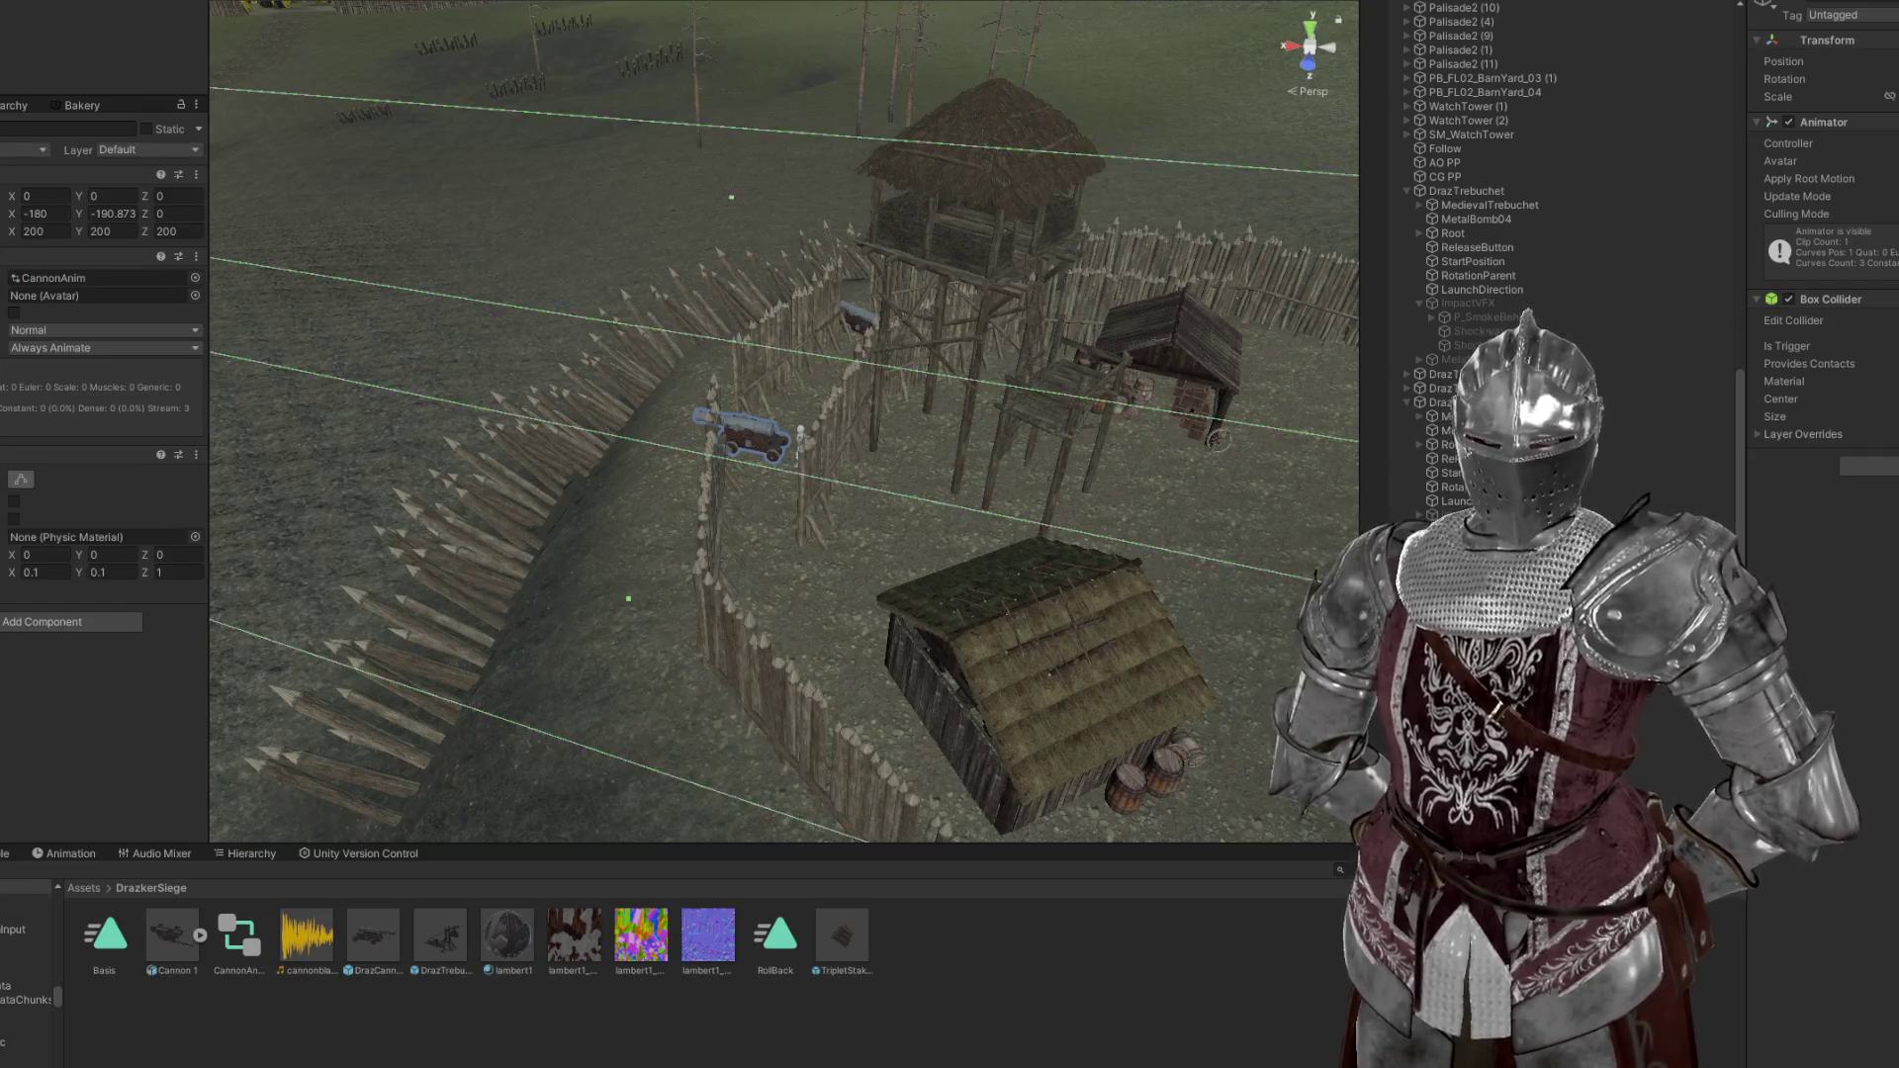
{"action": "type", "text": "0.001"}
{"action": "key", "text": "Return"}
{"action": "type", "text": "0"}
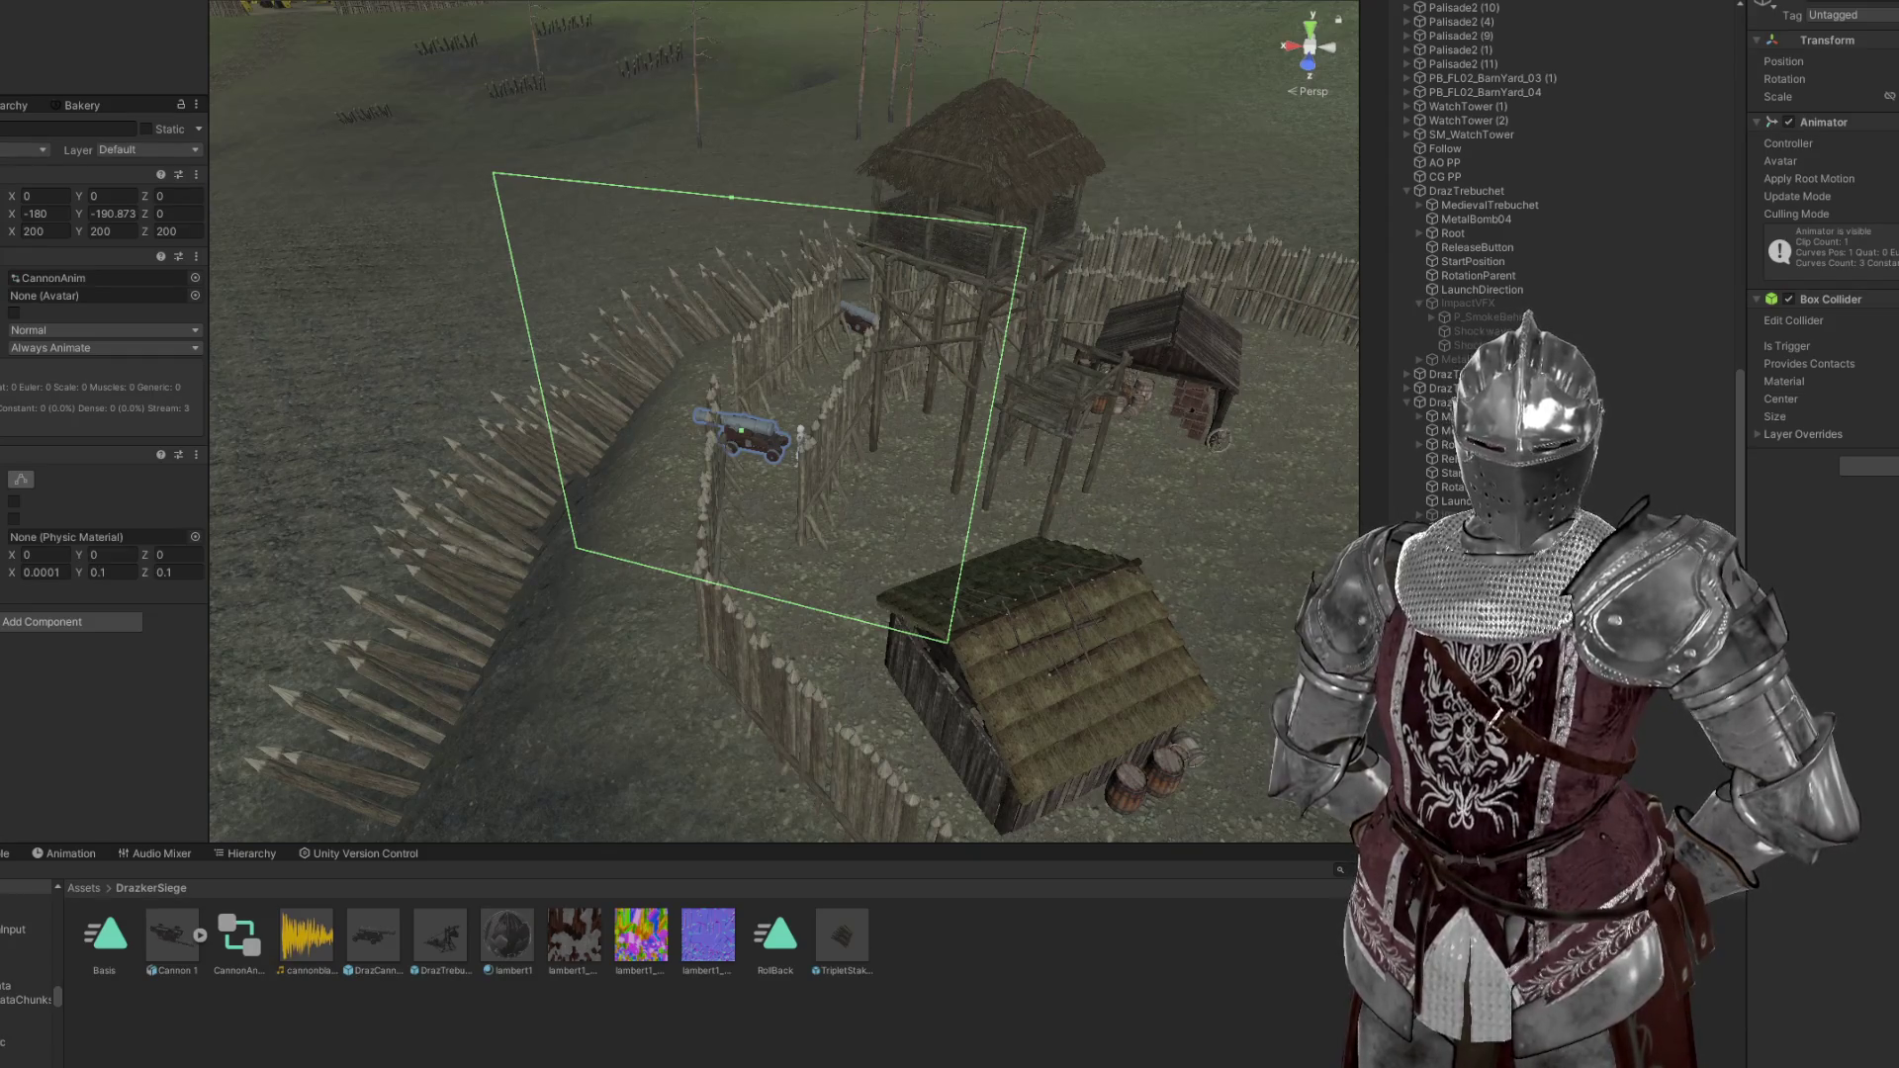
{"action": "key", "text": "Tab"}
{"action": "type", "text": "0.0001"}
{"action": "key", "text": "Tab"}
{"action": "type", "text": "0.0001"}
{"action": "scroll", "scroll_direction": "up", "scroll_amount": 3}
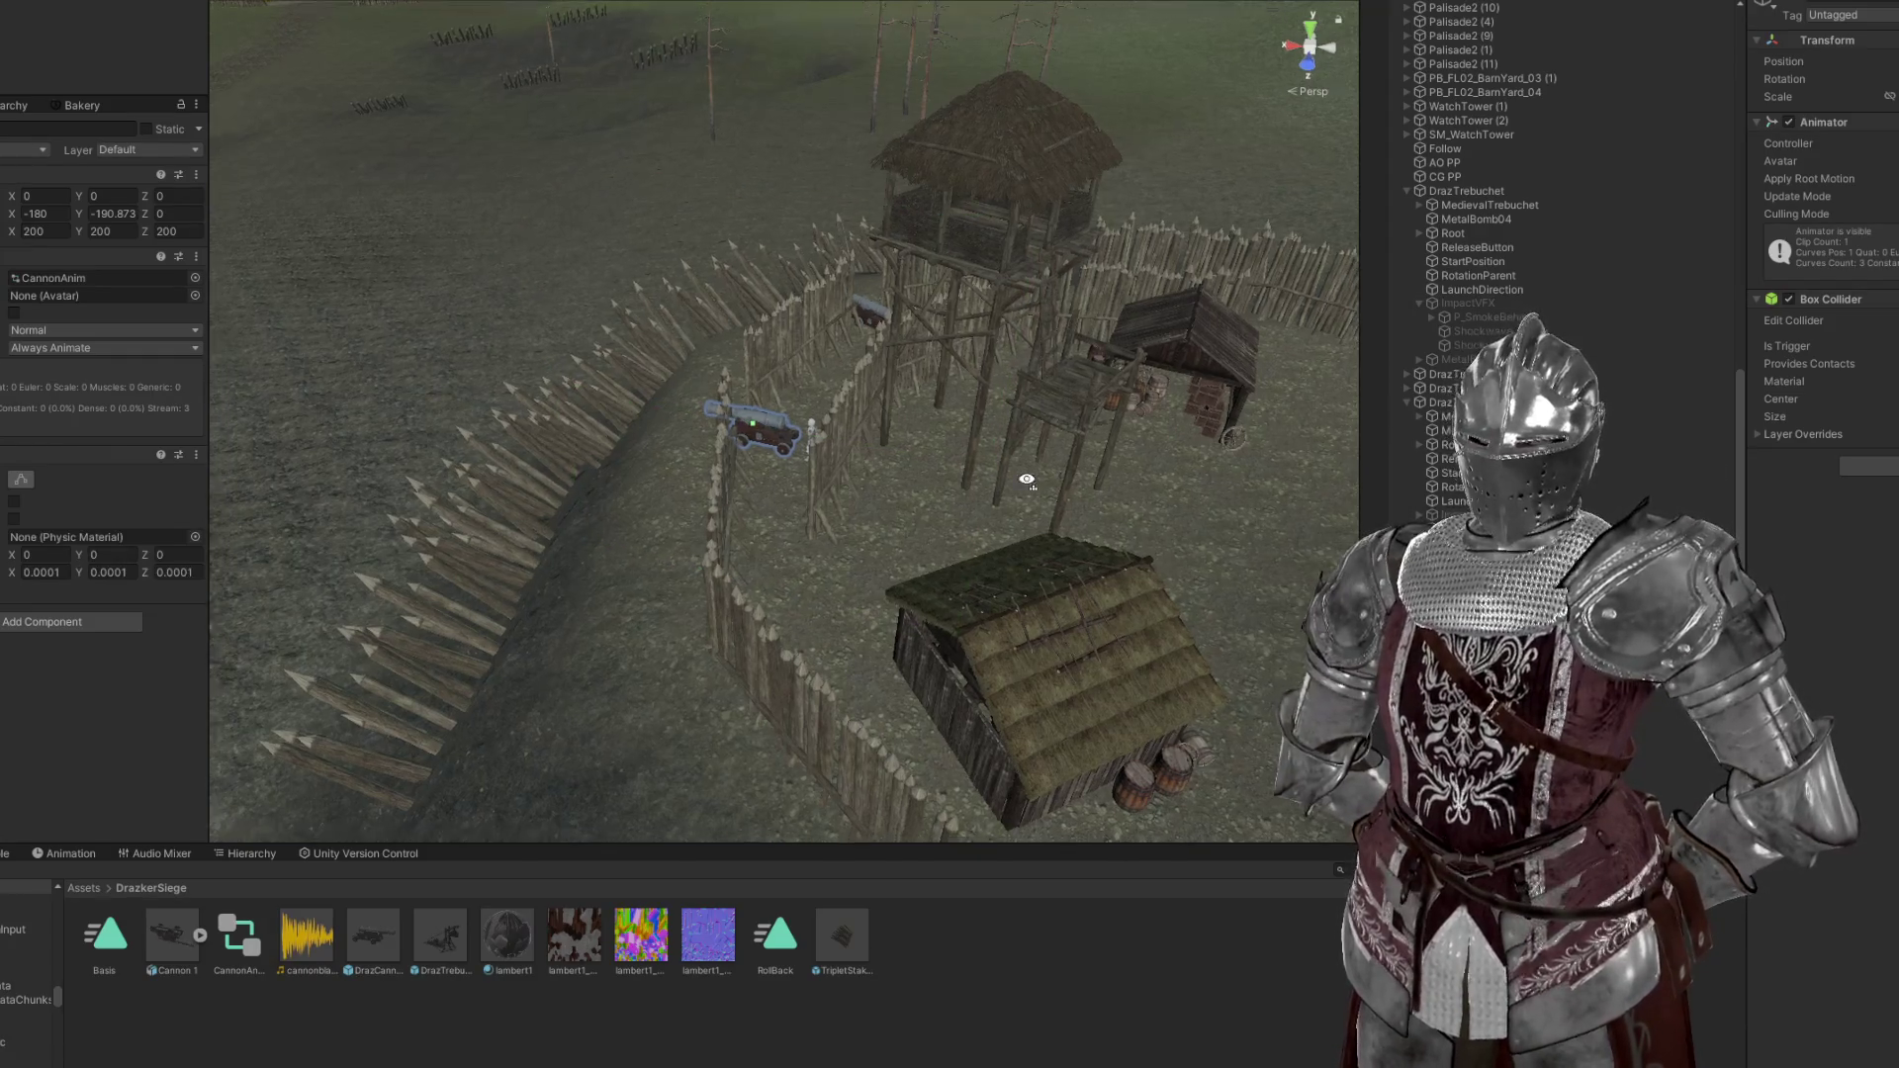
{"action": "key", "text": "f"}
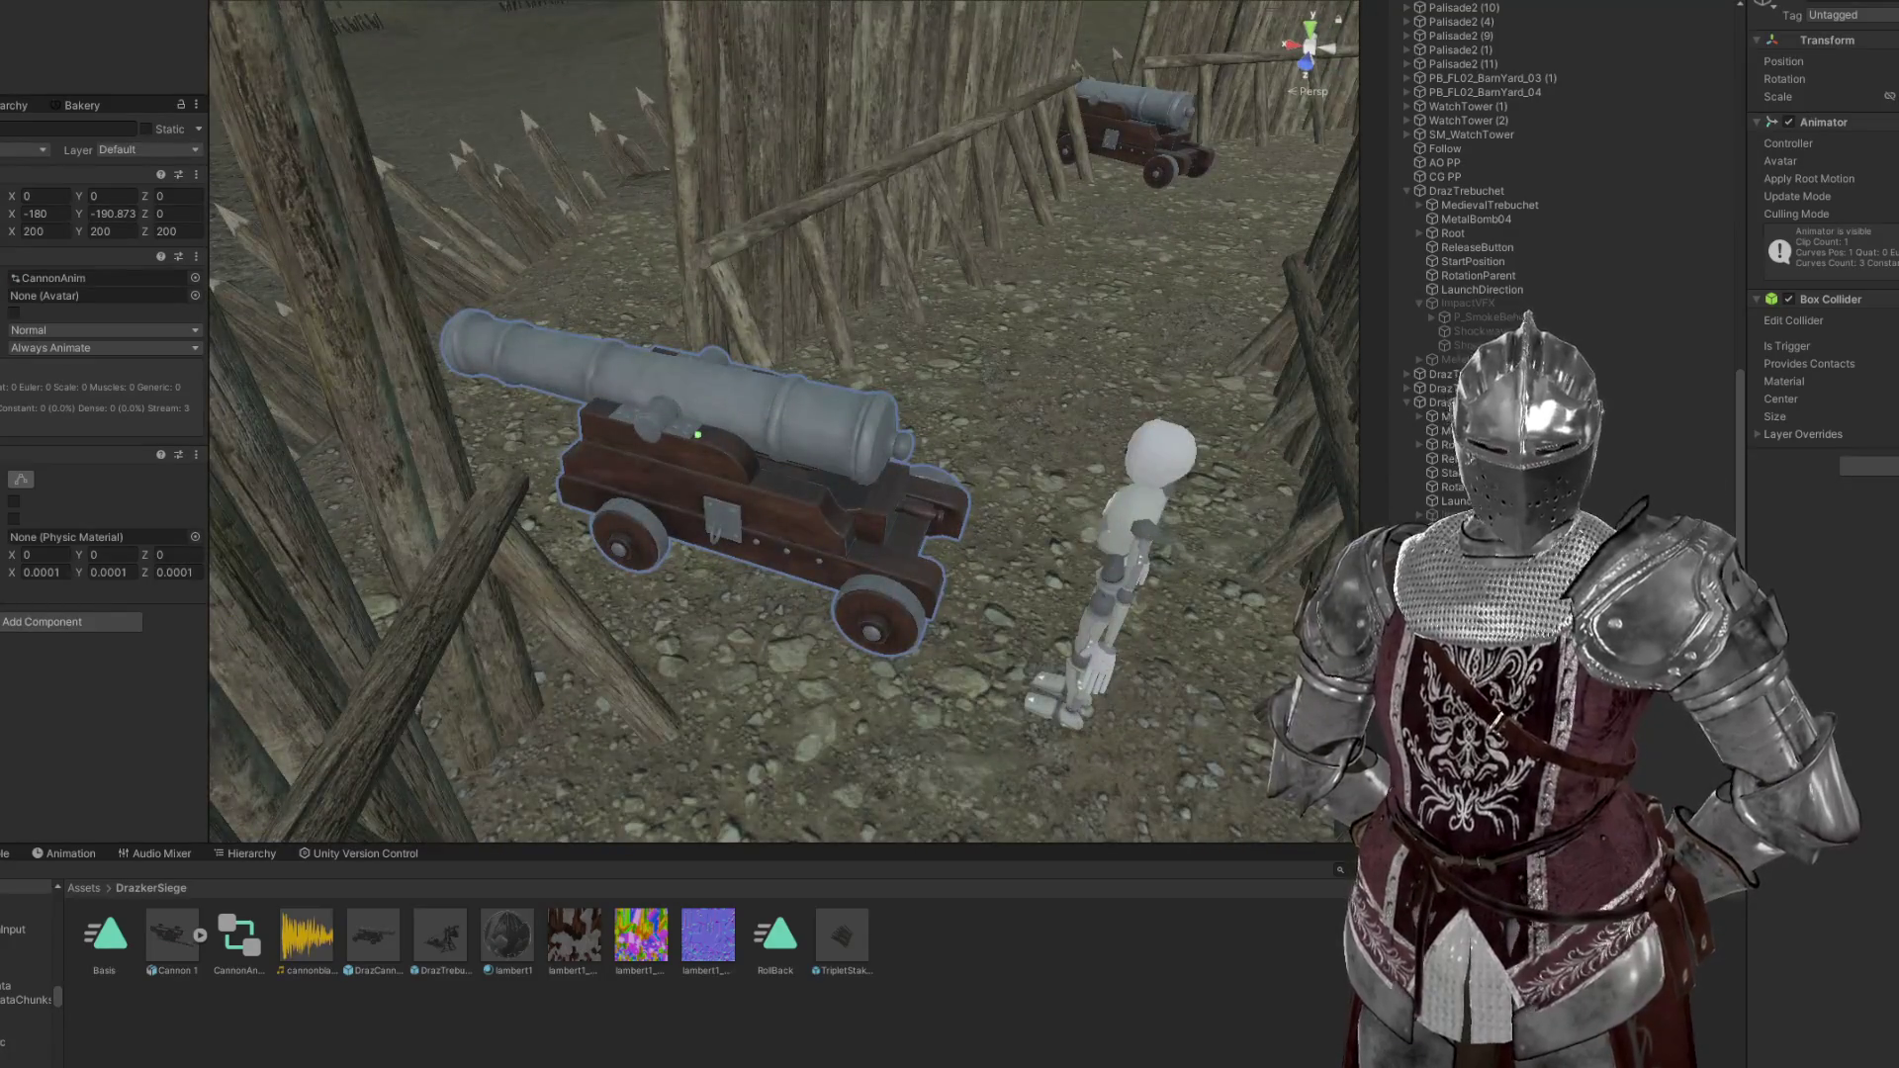
Set the Box Collider size to 0.001 on X, Y and Z
{"action": "type", "text": "0.0005"}
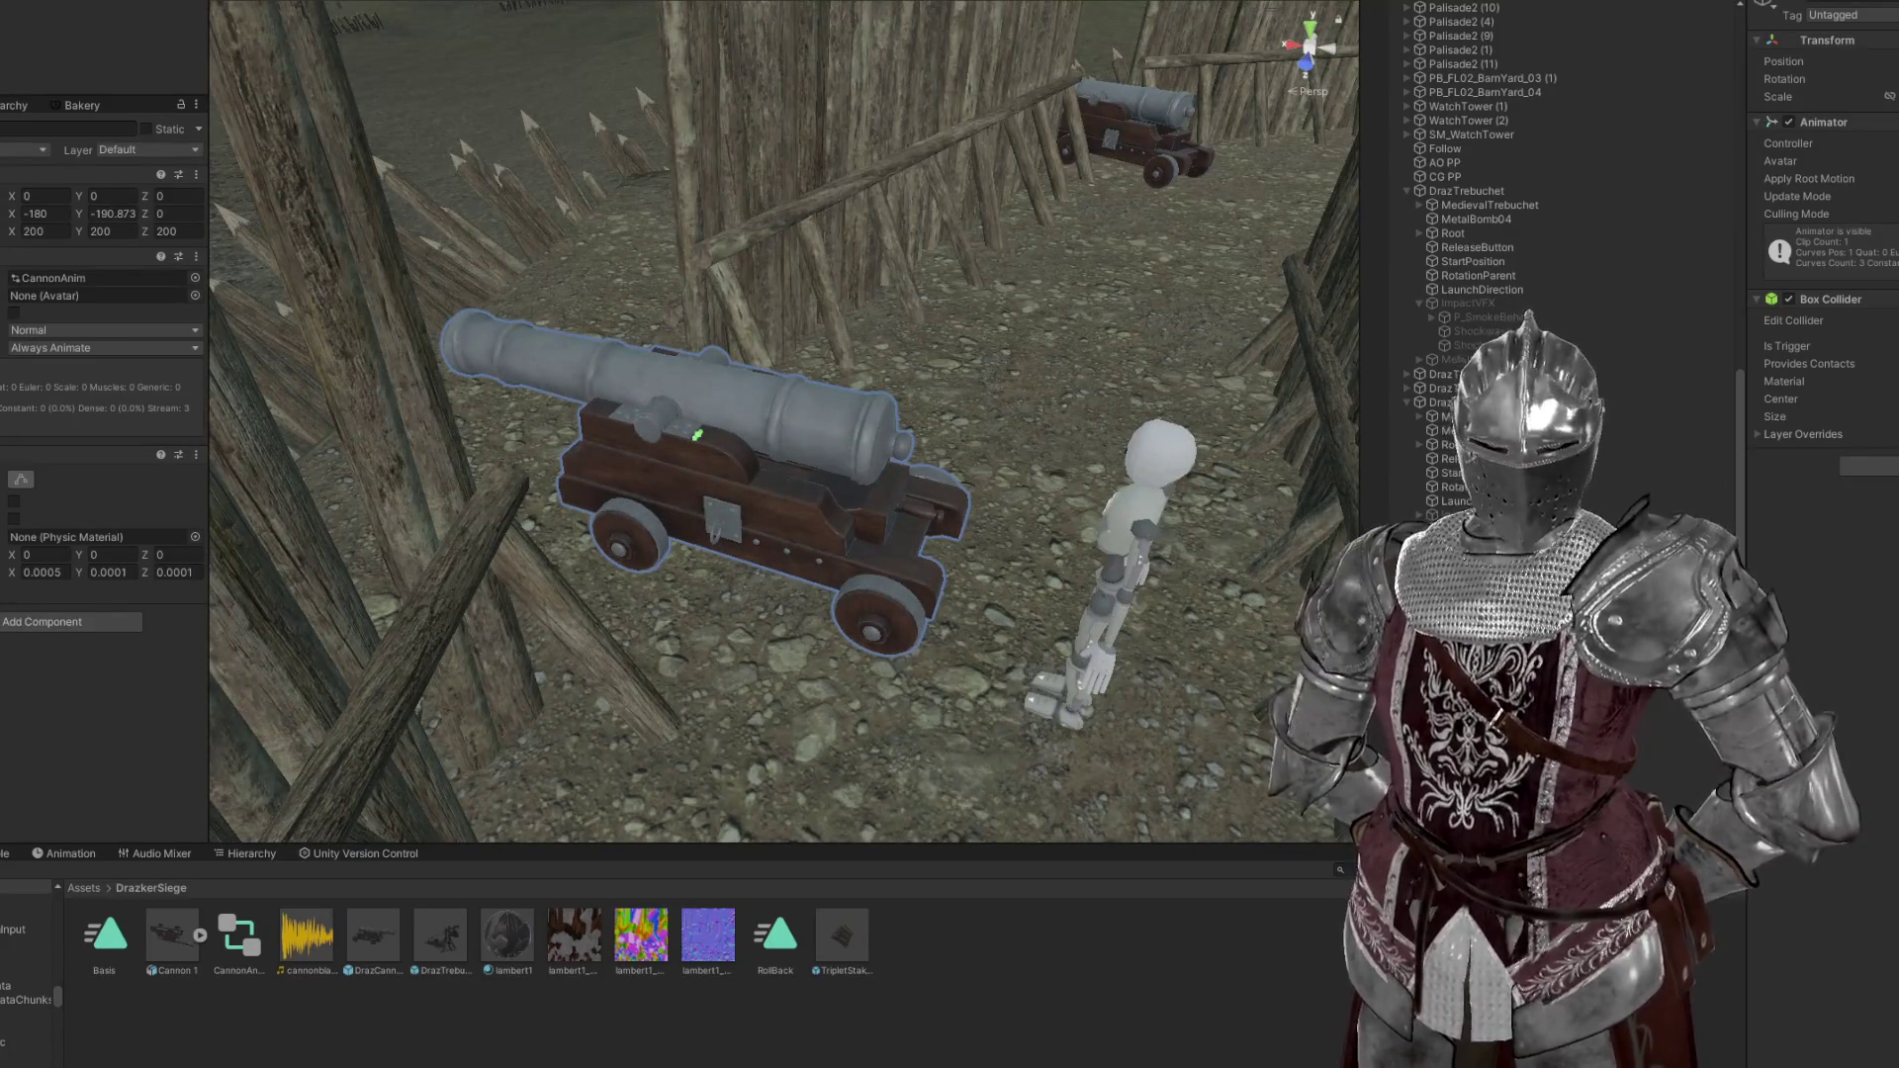
{"action": "type", "text": "0"}
{"action": "type", "text": "0.001"}
{"action": "key", "text": "Tab"}
{"action": "type", "text": "0.001"}
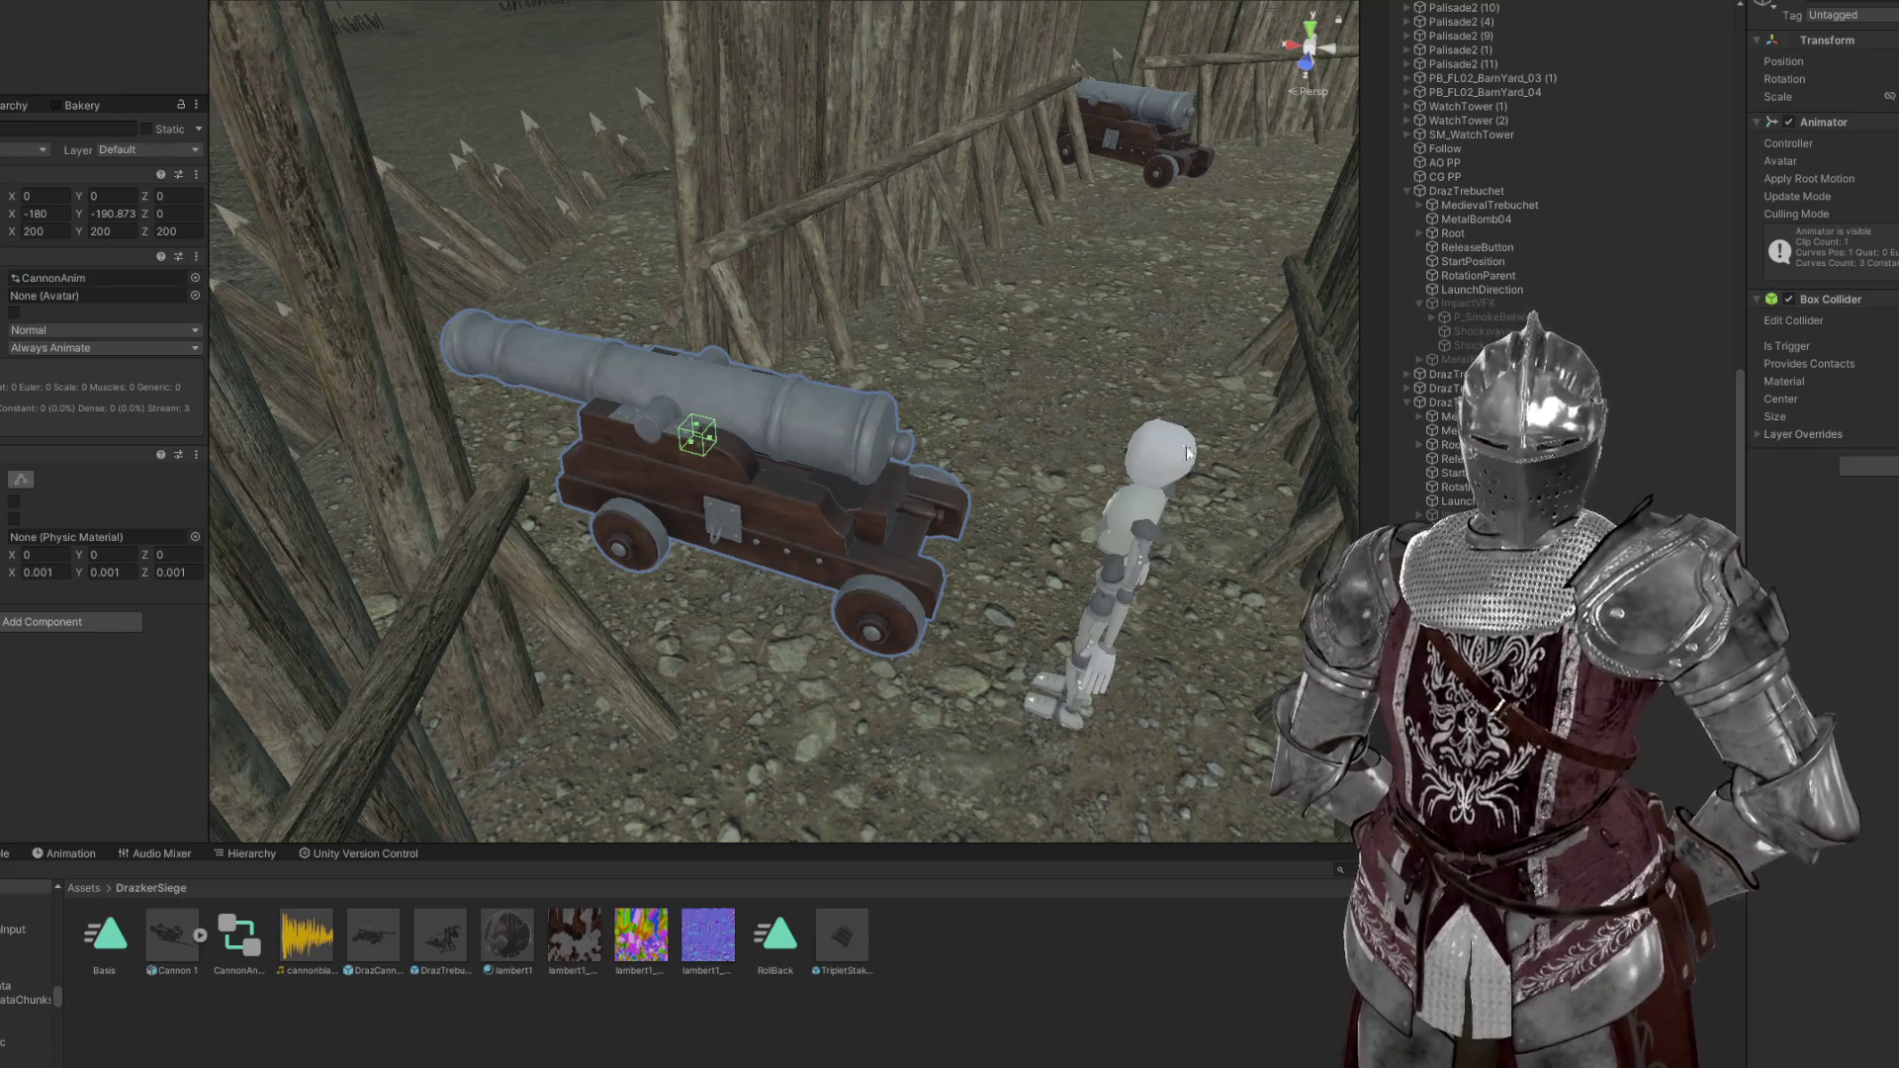
Drag the Box Collider's face handles until it wraps the cannon carriage's rear block
{"action": "left_click_drag", "start_coordinate": [709, 447], "coordinate": [935, 505]}
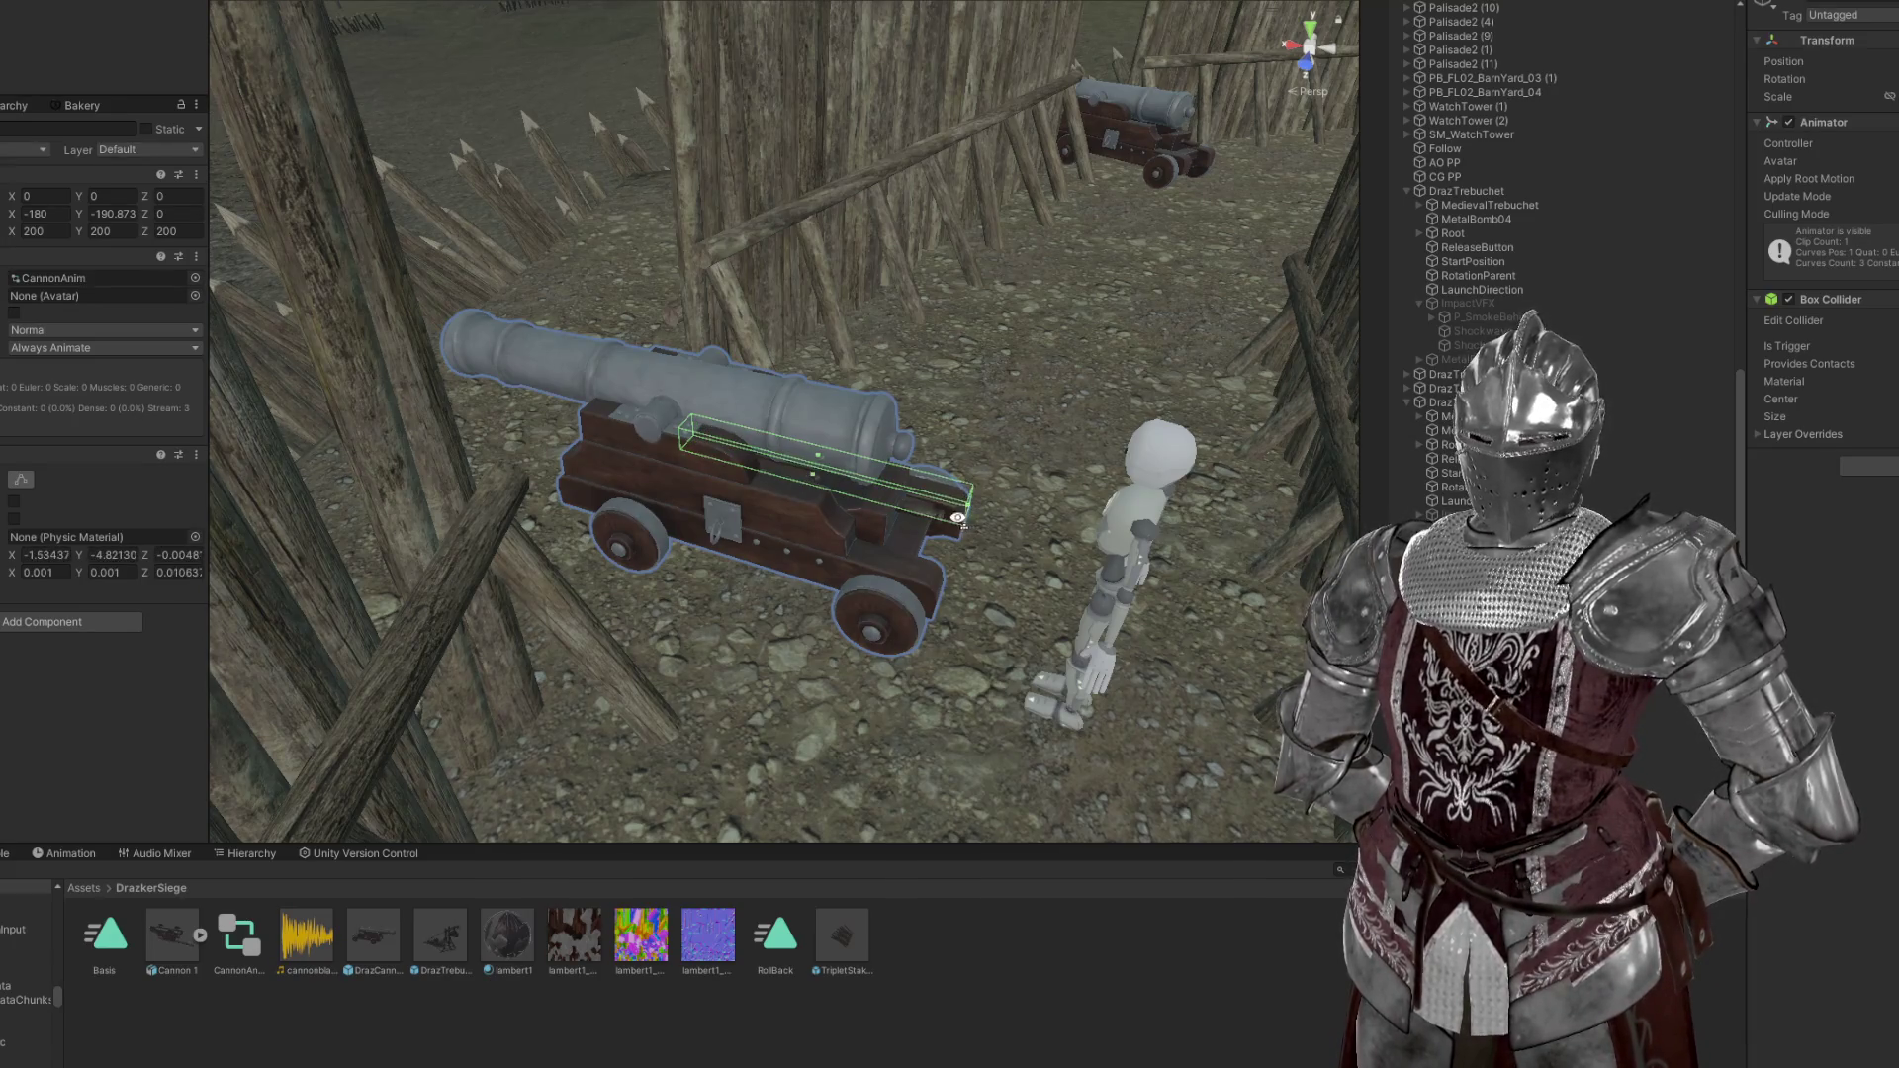
{"action": "key", "text": "f"}
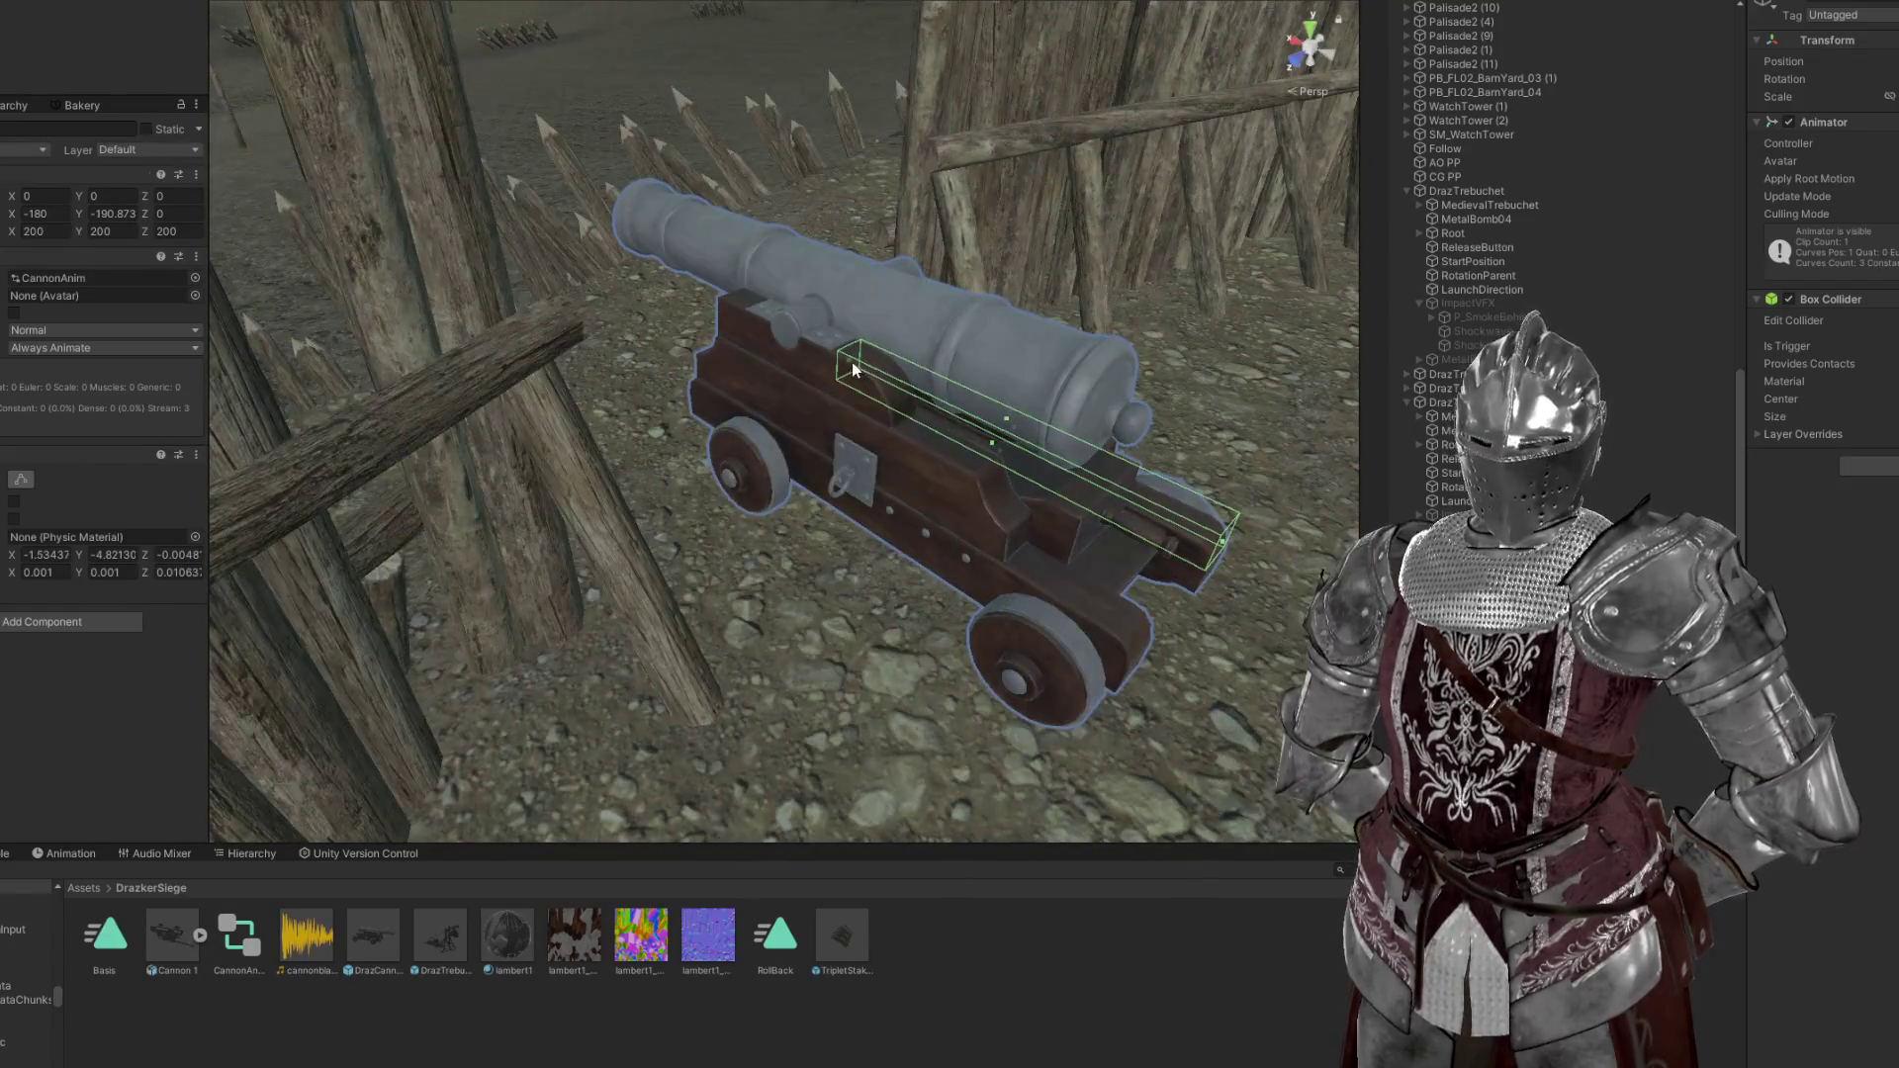
{"action": "left_click_drag", "start_coordinate": [846, 362], "coordinate": [1128, 374]}
{"action": "left_click_drag", "start_coordinate": [982, 415], "coordinate": [690, 120]}
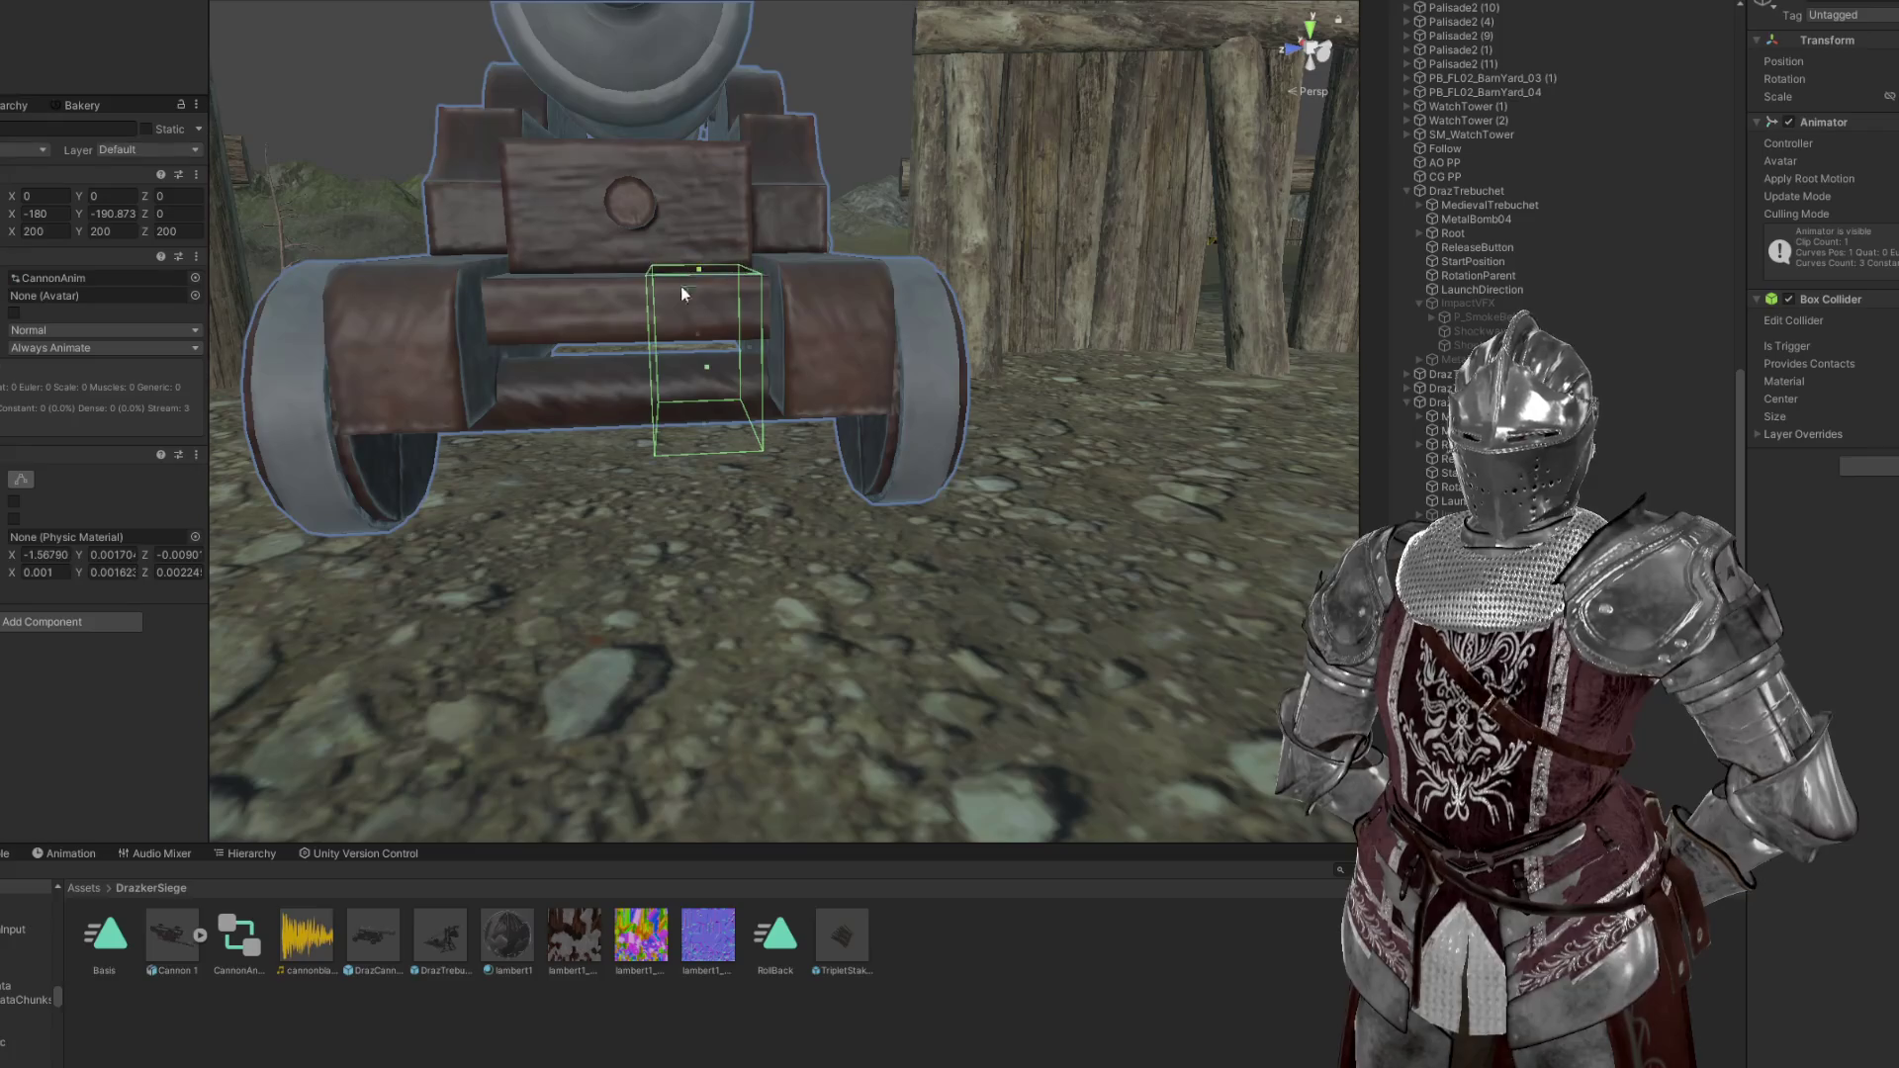
{"action": "left_click_drag", "start_coordinate": [653, 368], "coordinate": [555, 356]}
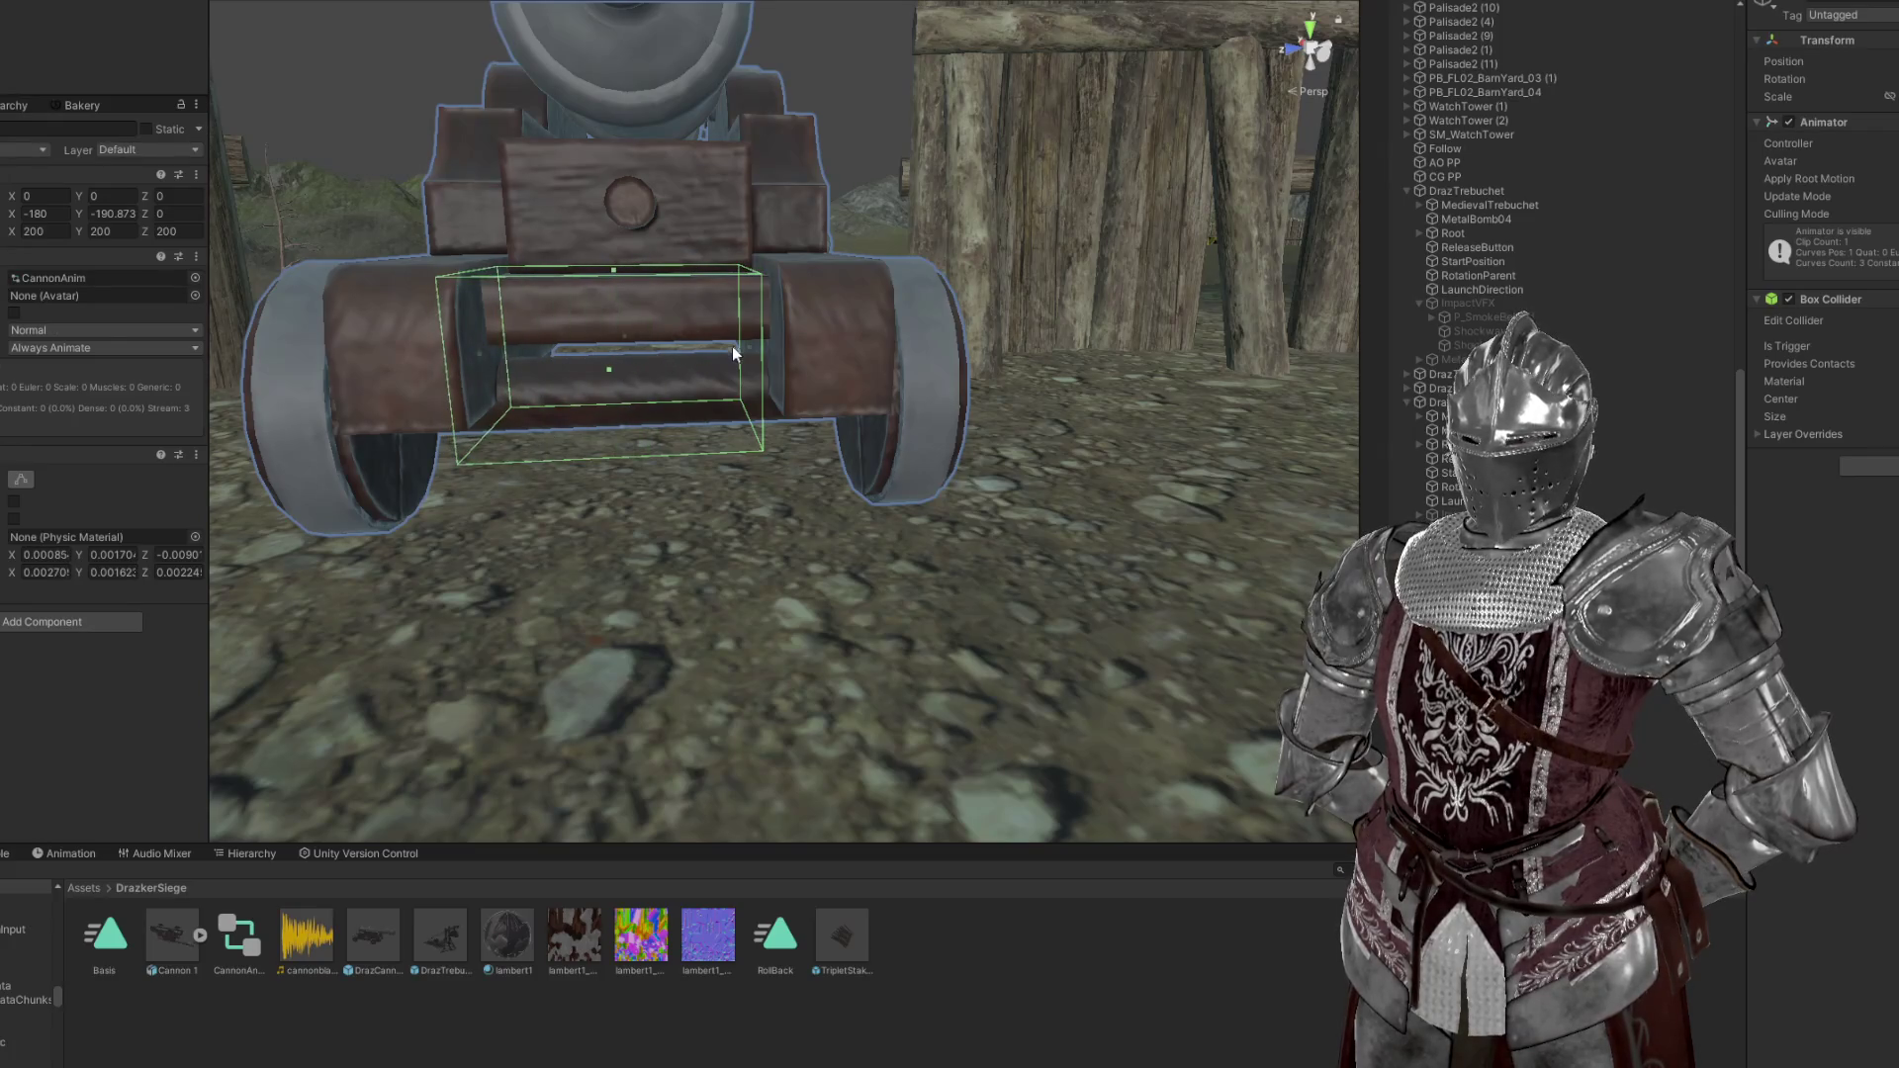
{"action": "left_click_drag", "start_coordinate": [753, 356], "coordinate": [627, 289]}
{"action": "left_click_drag", "start_coordinate": [773, 312], "coordinate": [730, 315]}
{"action": "key", "text": "f"}
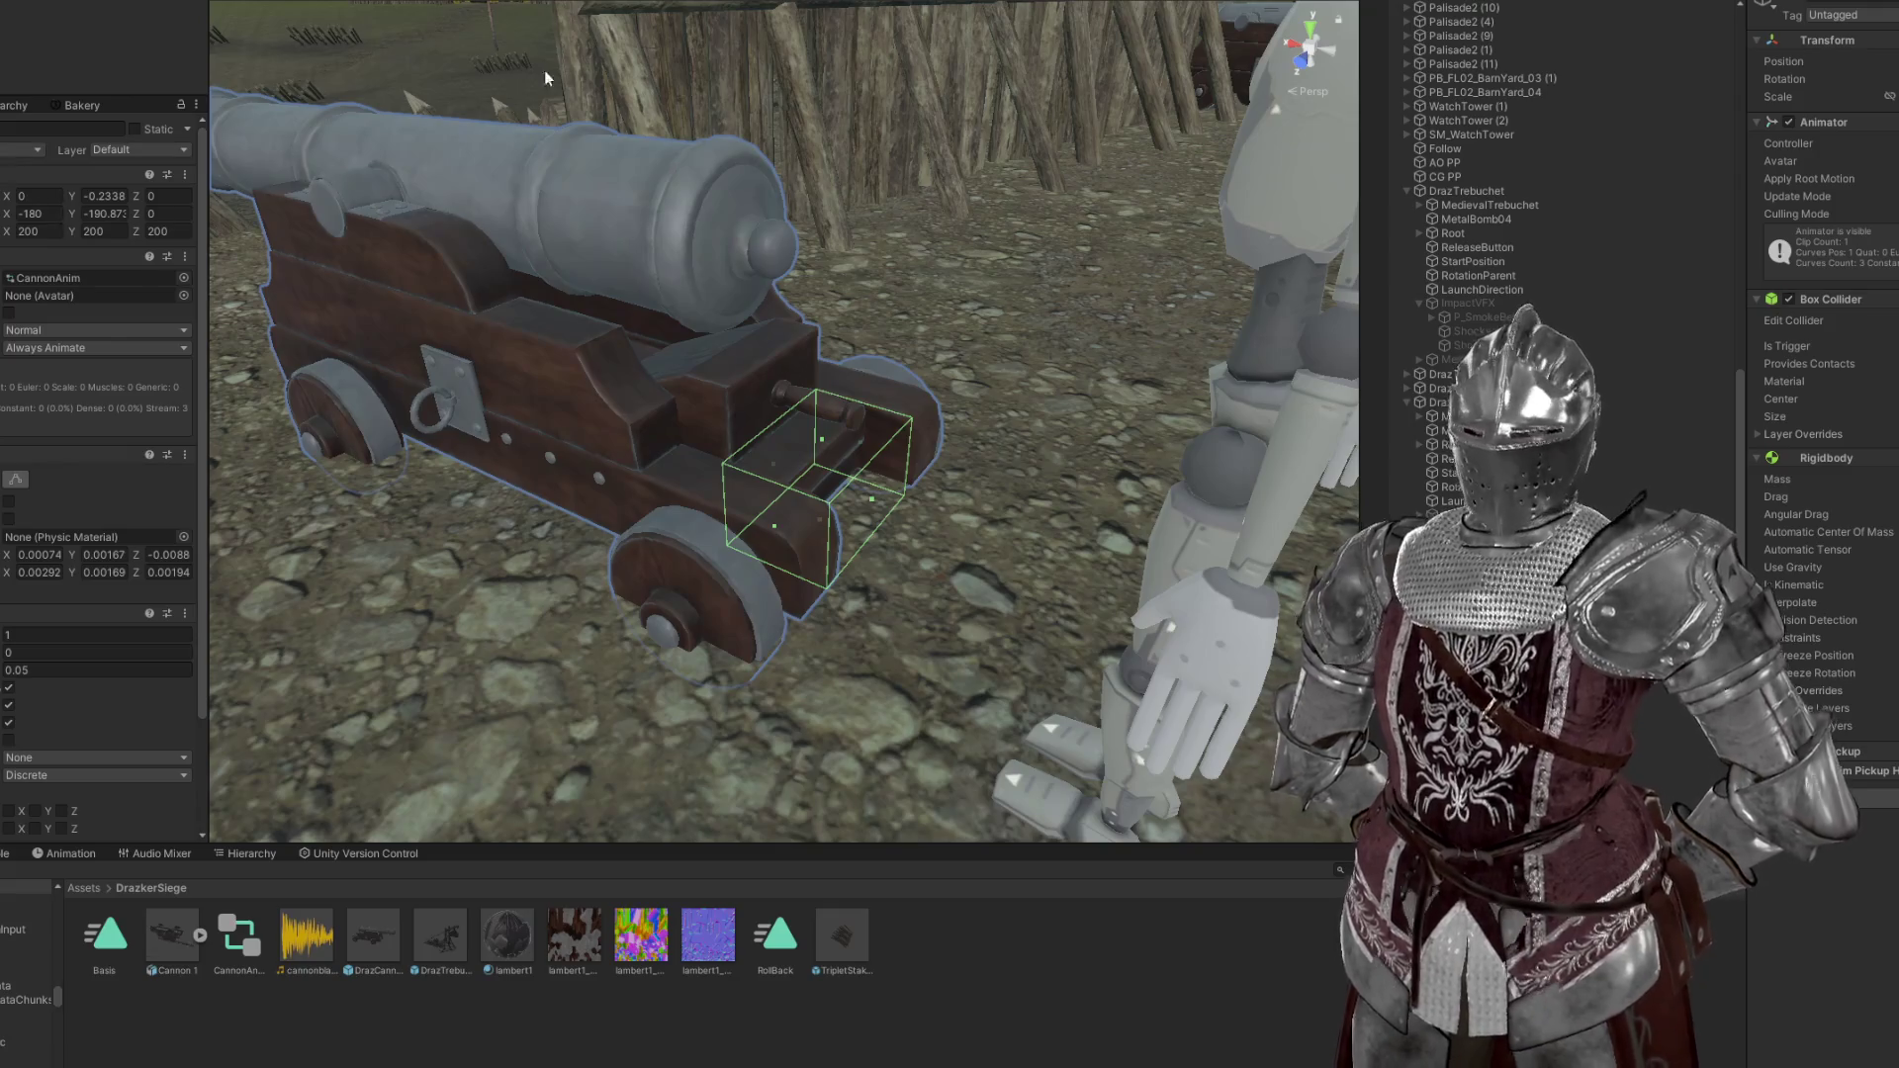
Close the simulator menu, grab the cannon and carry it to a new spot, then reopen the menu
{"action": "left_click", "coordinate": [594, 317]}
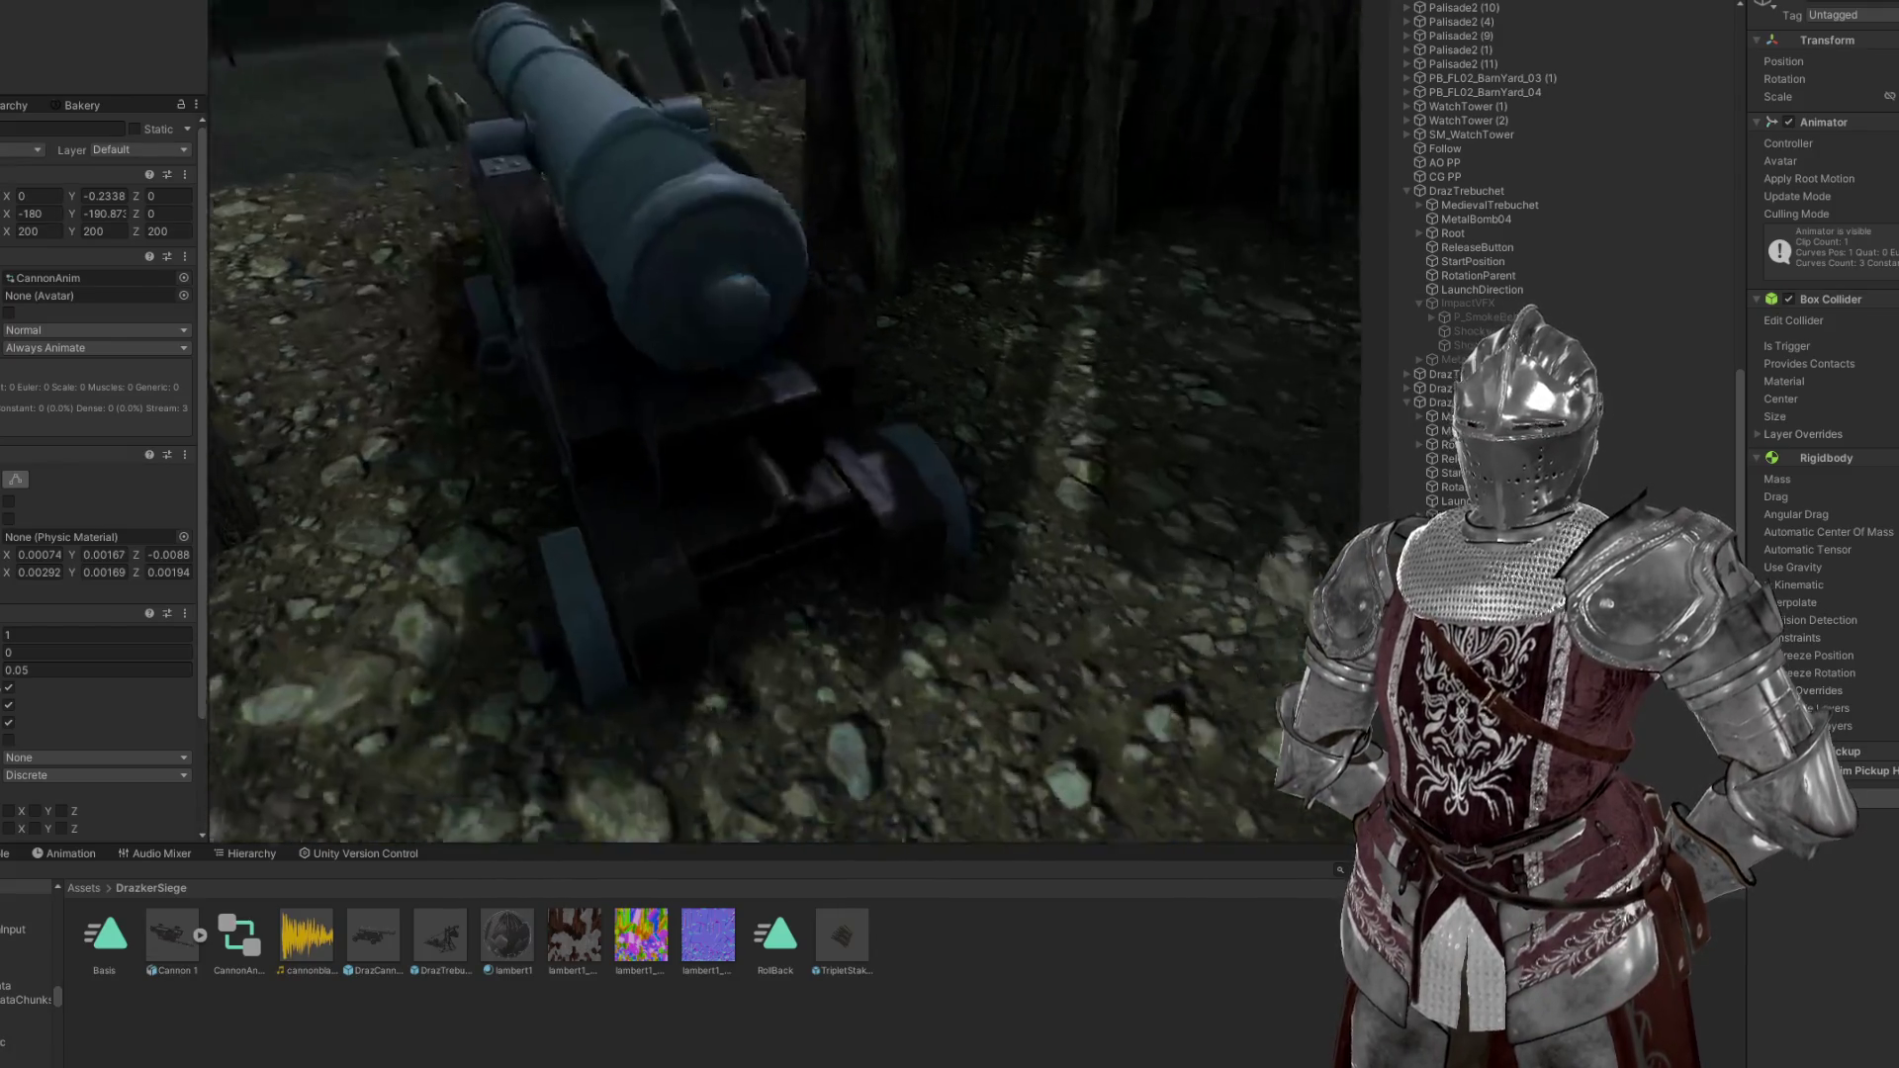
{"action": "left_click", "coordinate": [836, 385]}
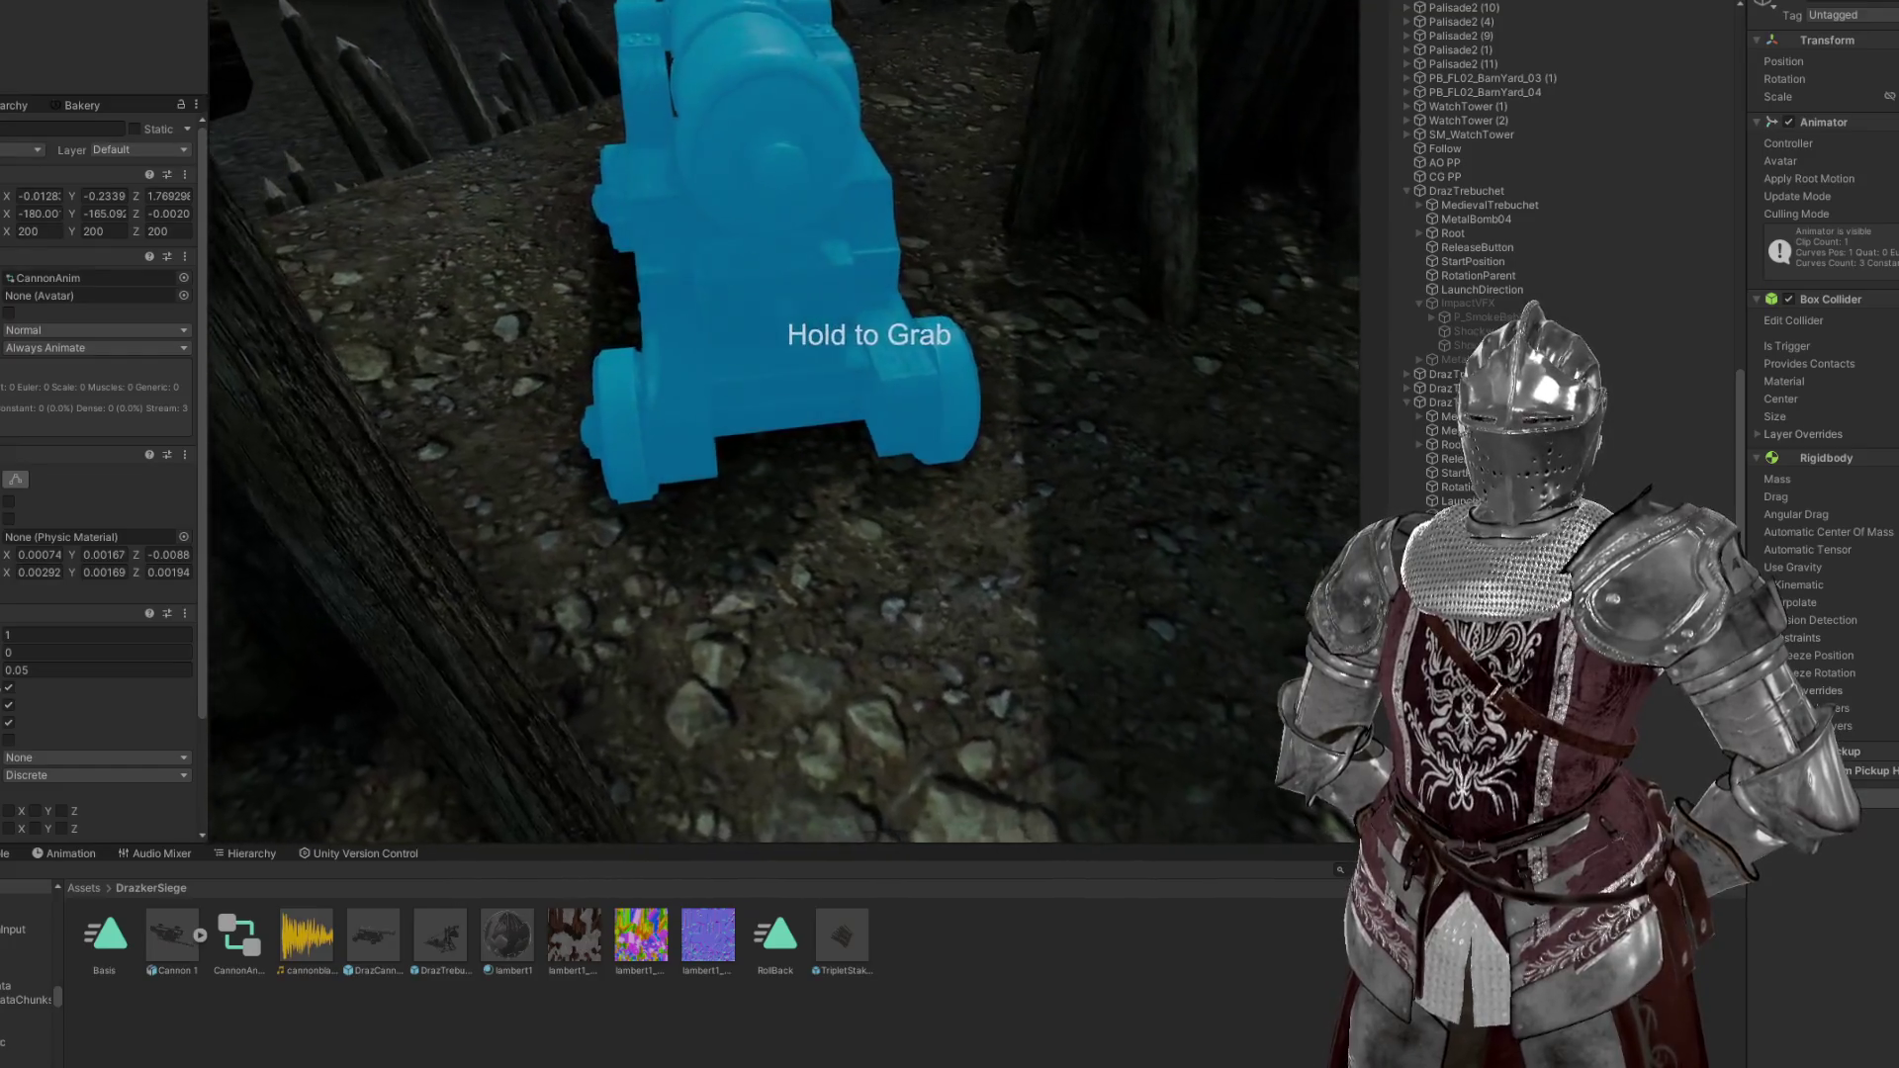
{"action": "key", "text": "Escape"}
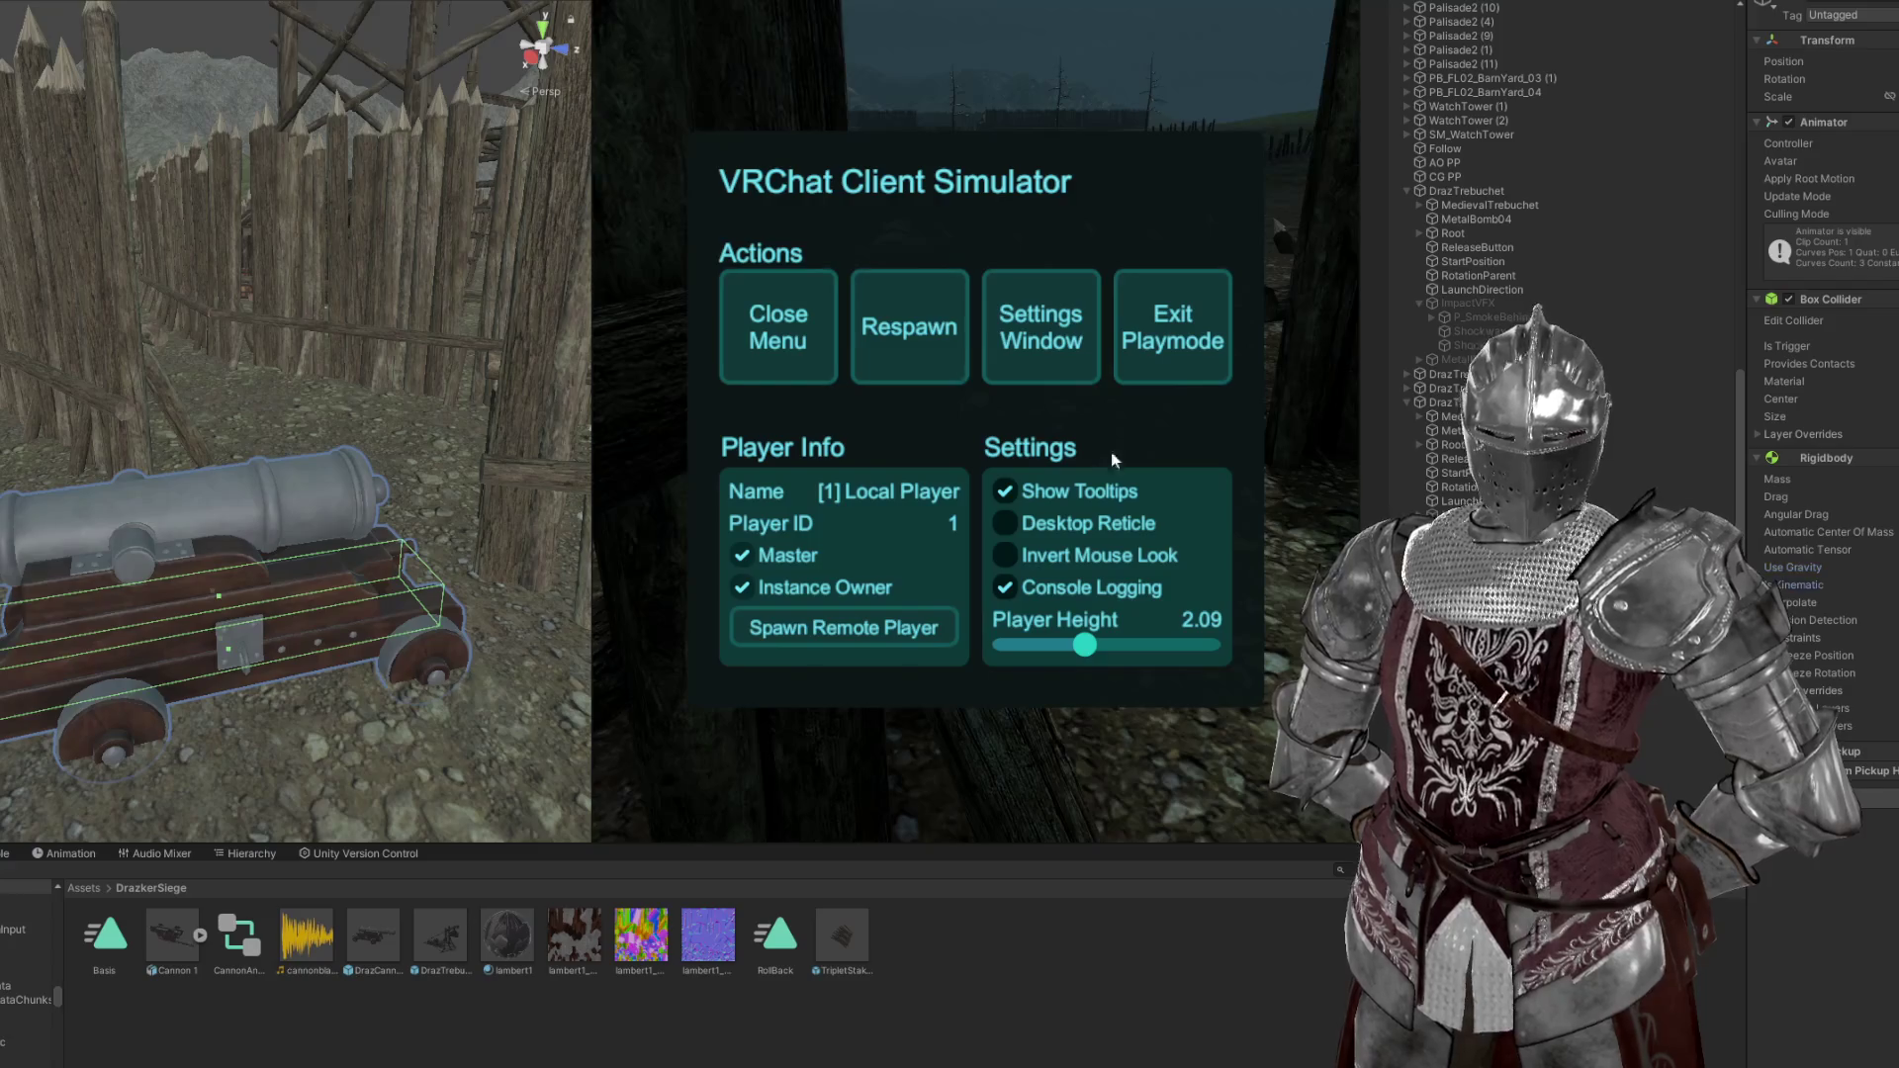
Return to the game, pick up the cannon and carry it, then fire it
{"action": "left_click", "coordinate": [721, 342]}
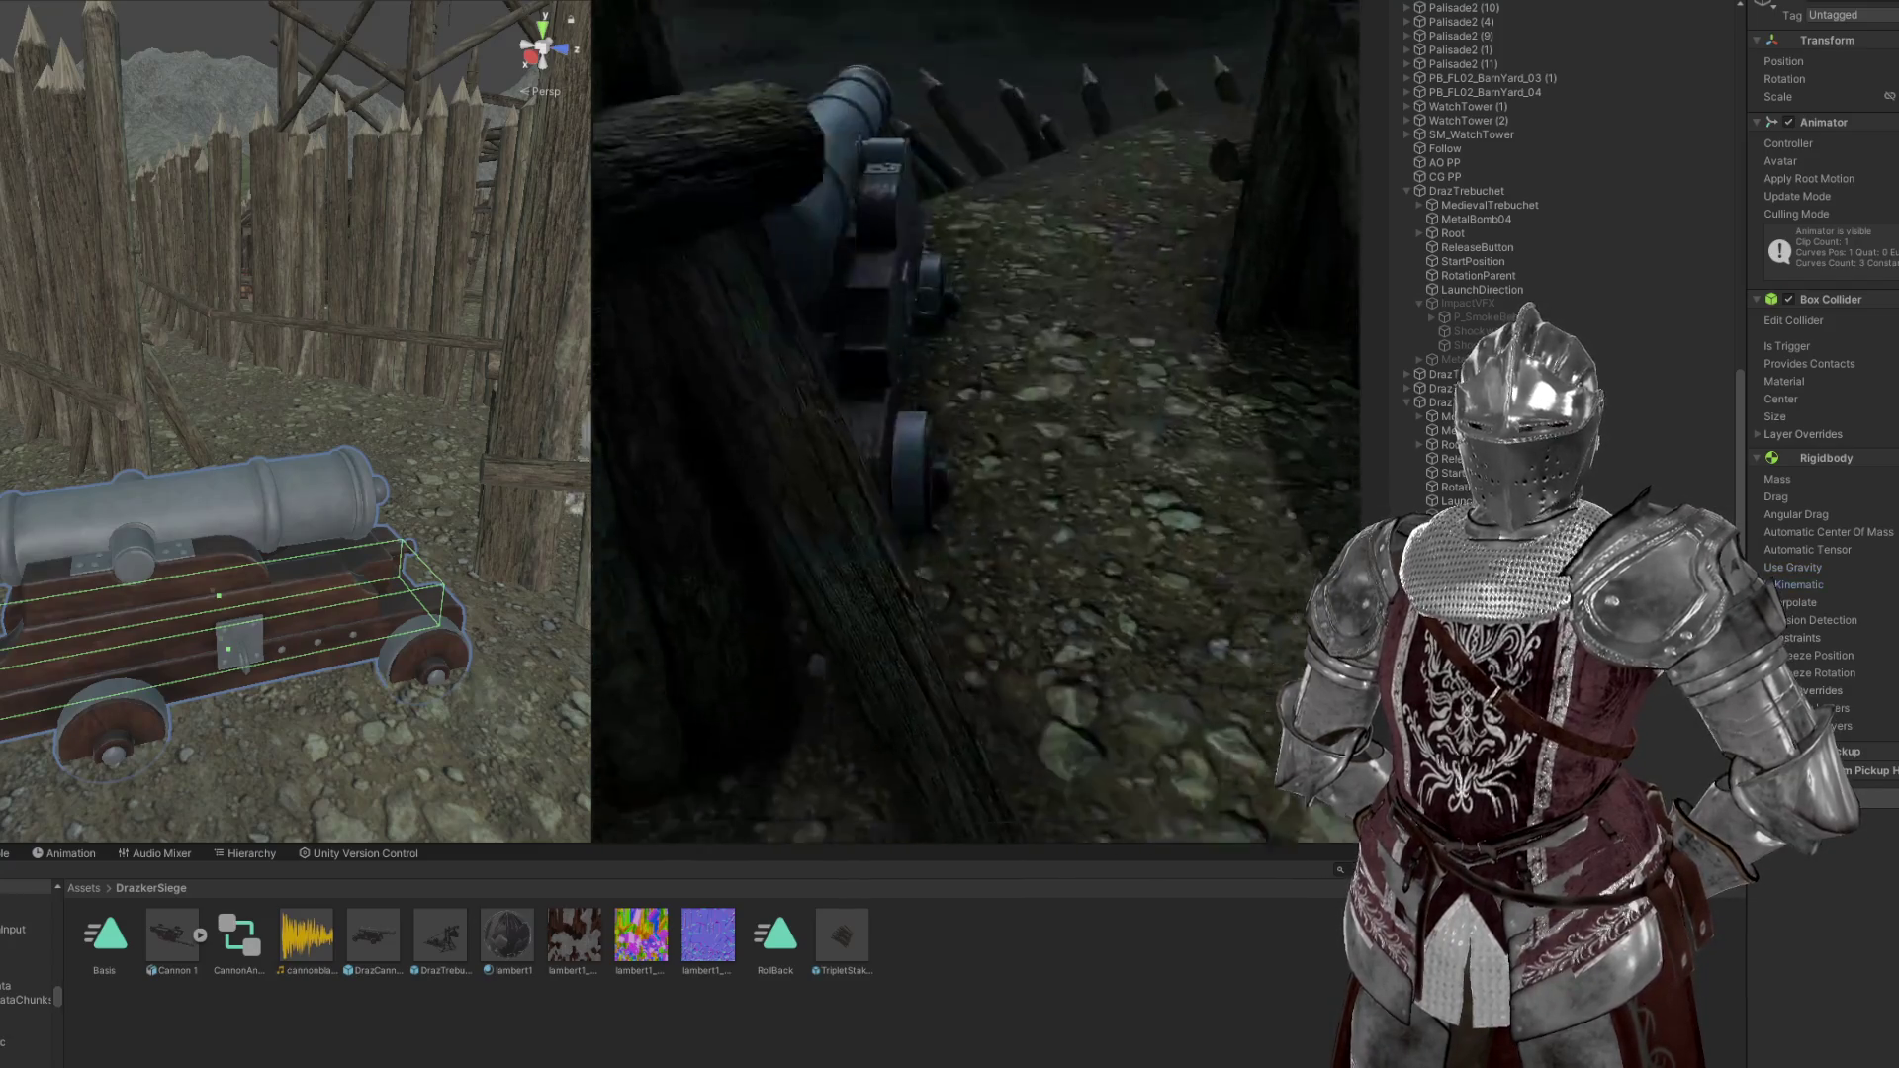
{"action": "left_click", "coordinate": [976, 421]}
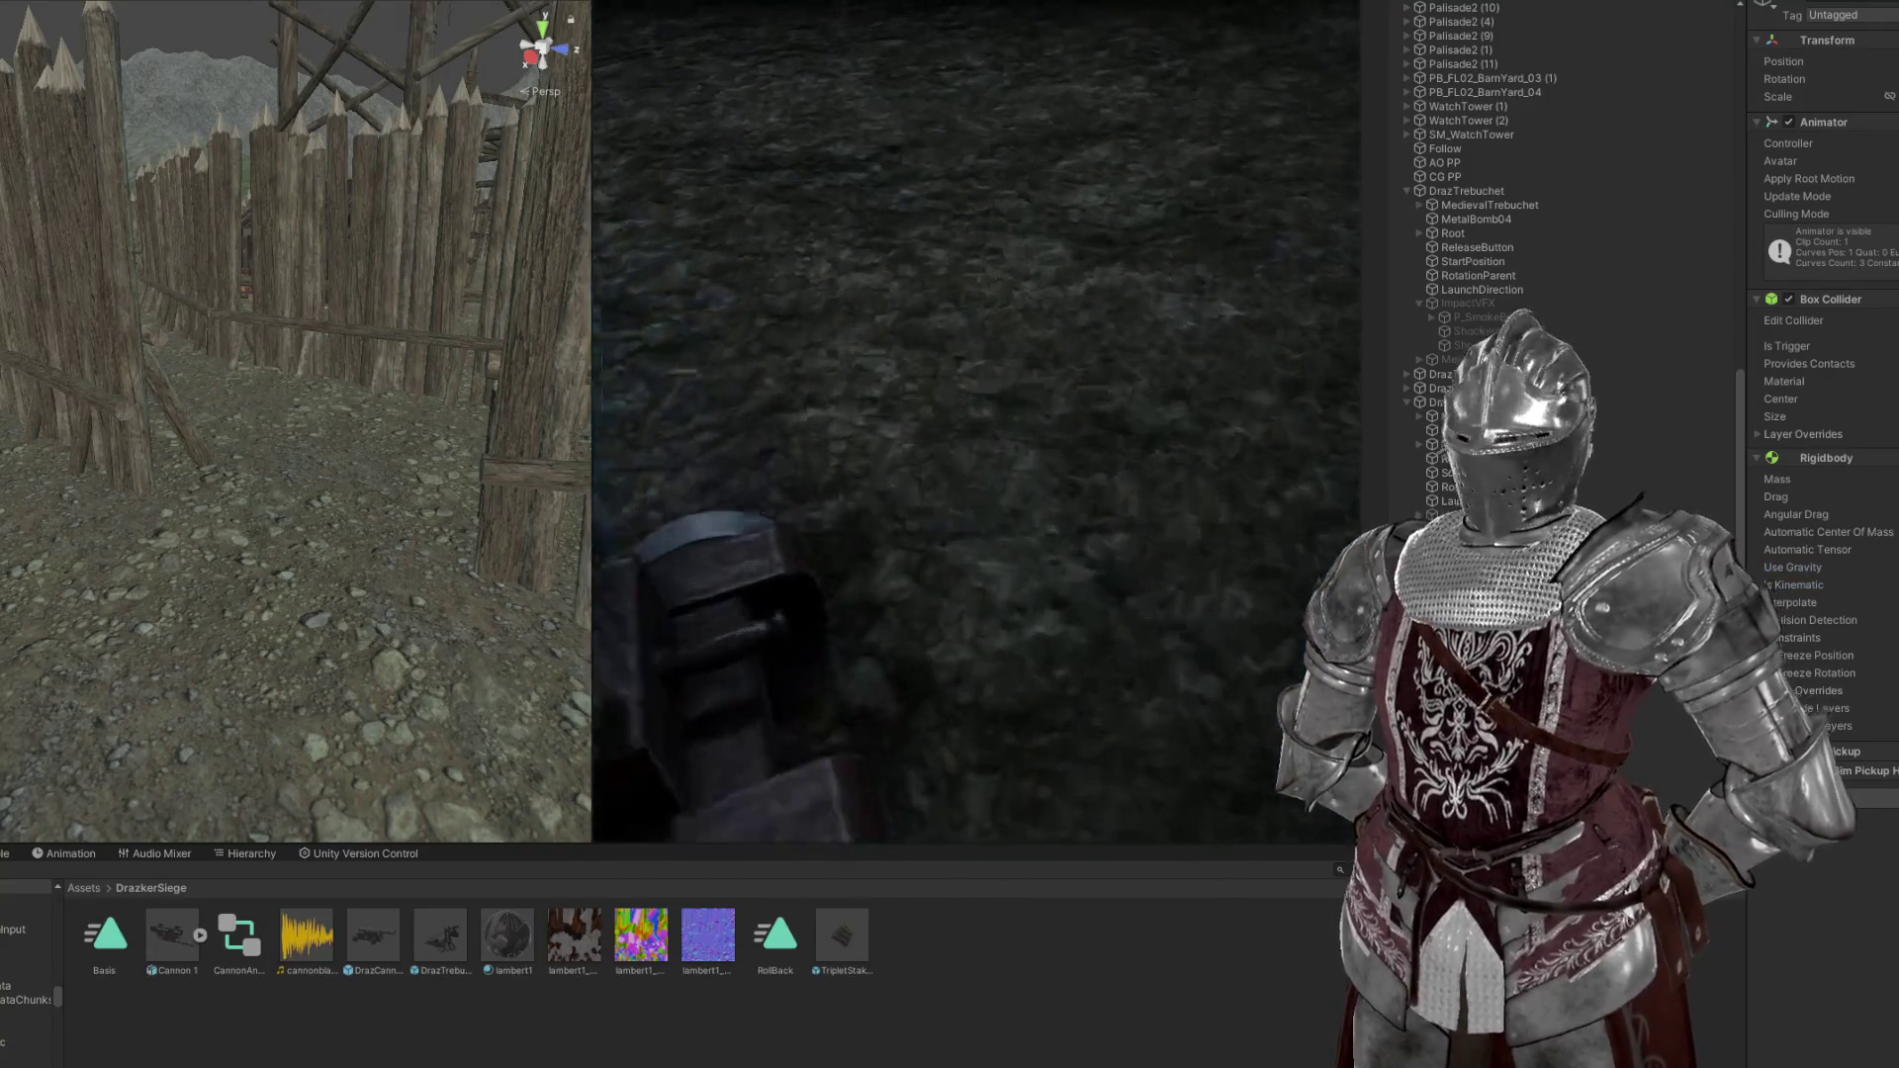
{"action": "key", "text": "e"}
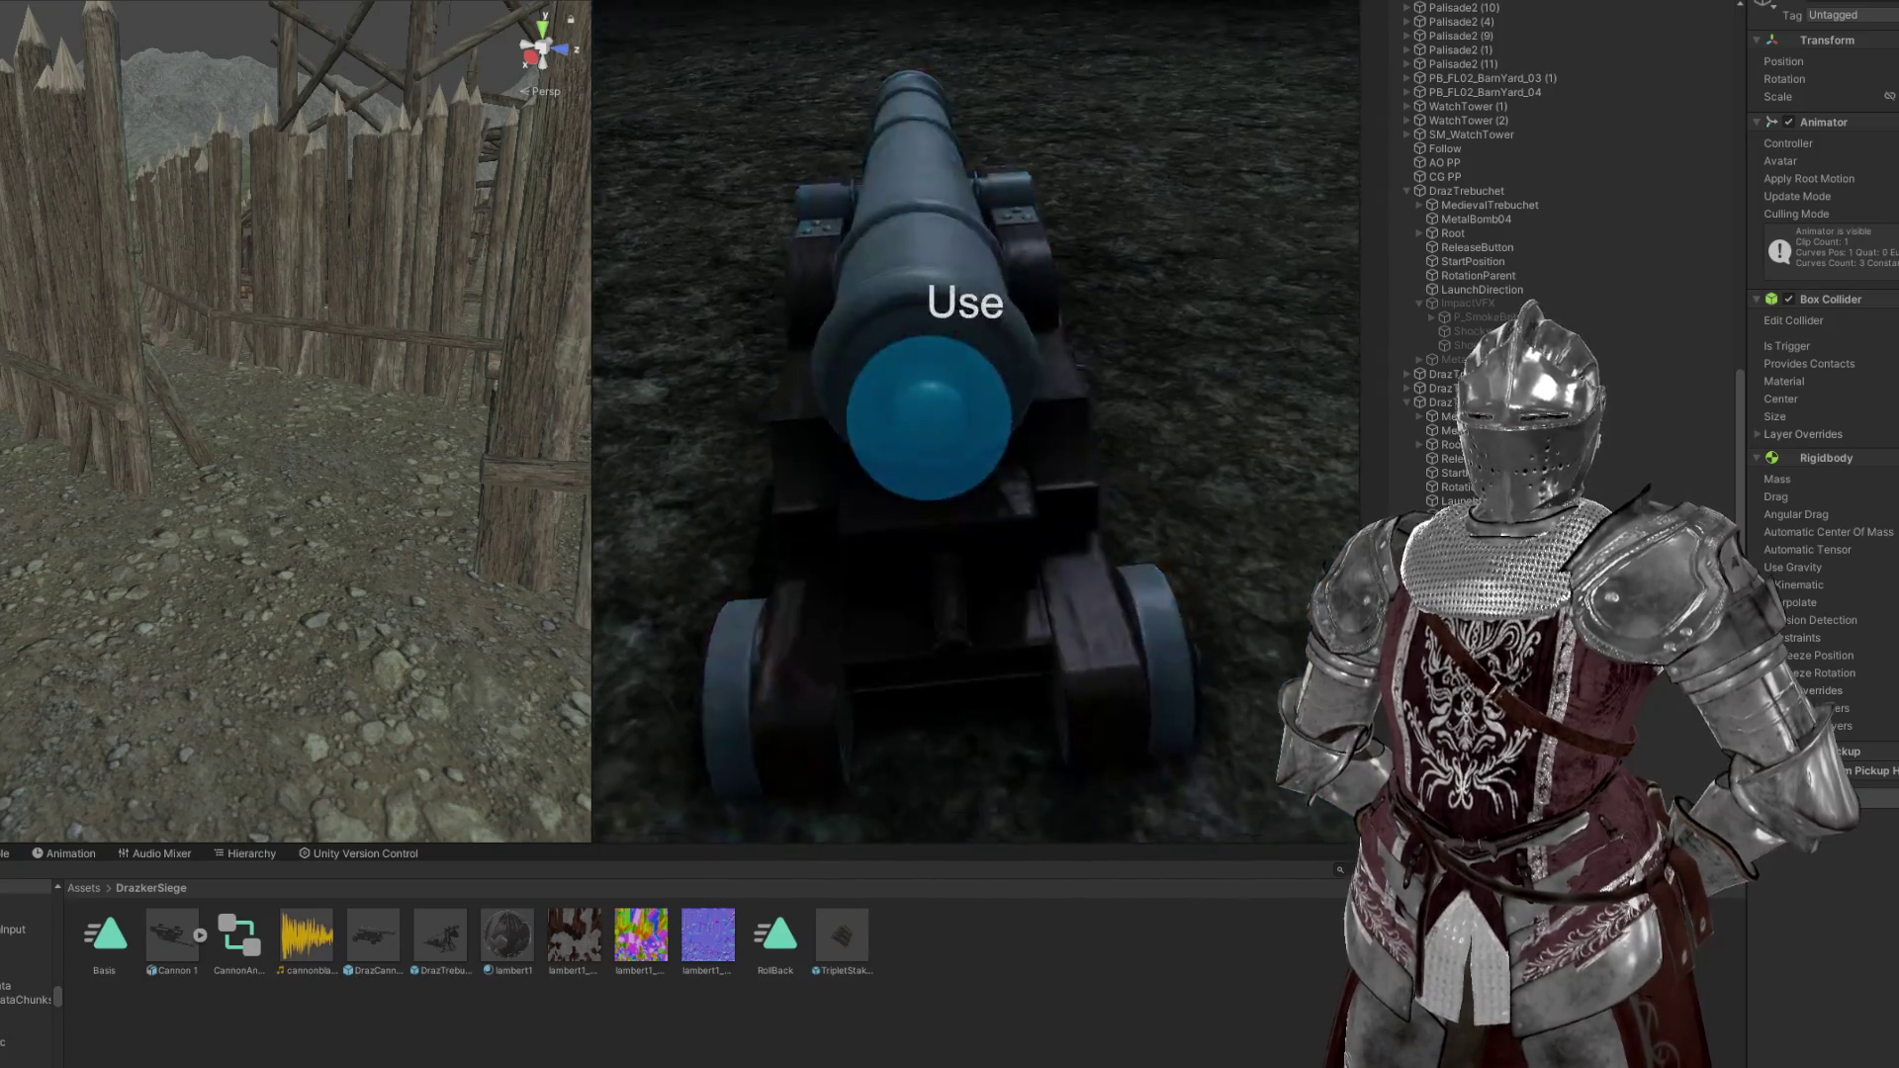
Fire the held cannon once more with the use key
{"action": "key", "text": "e"}
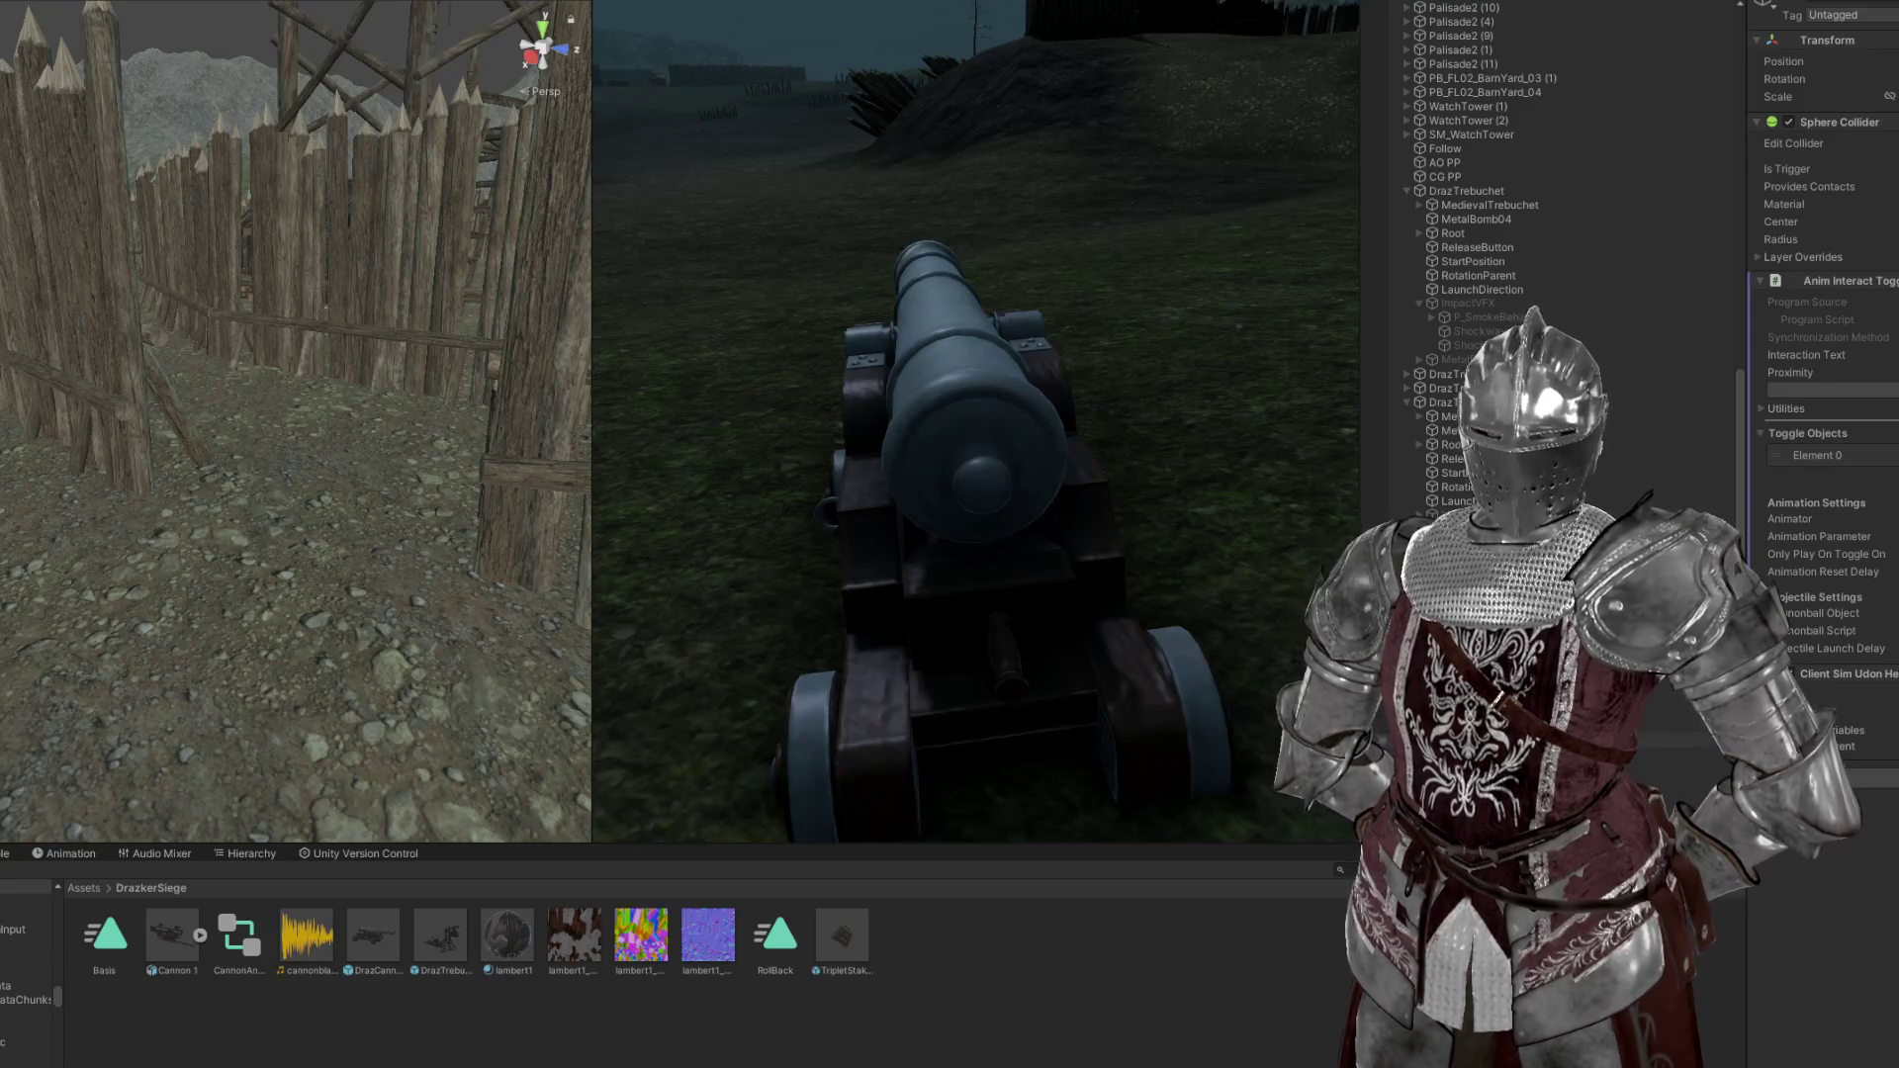
Inspect Metal Bomb 01 in the Hierarchy, then walk up to the cannon and fire it
{"action": "left_click", "coordinate": [1484, 740]}
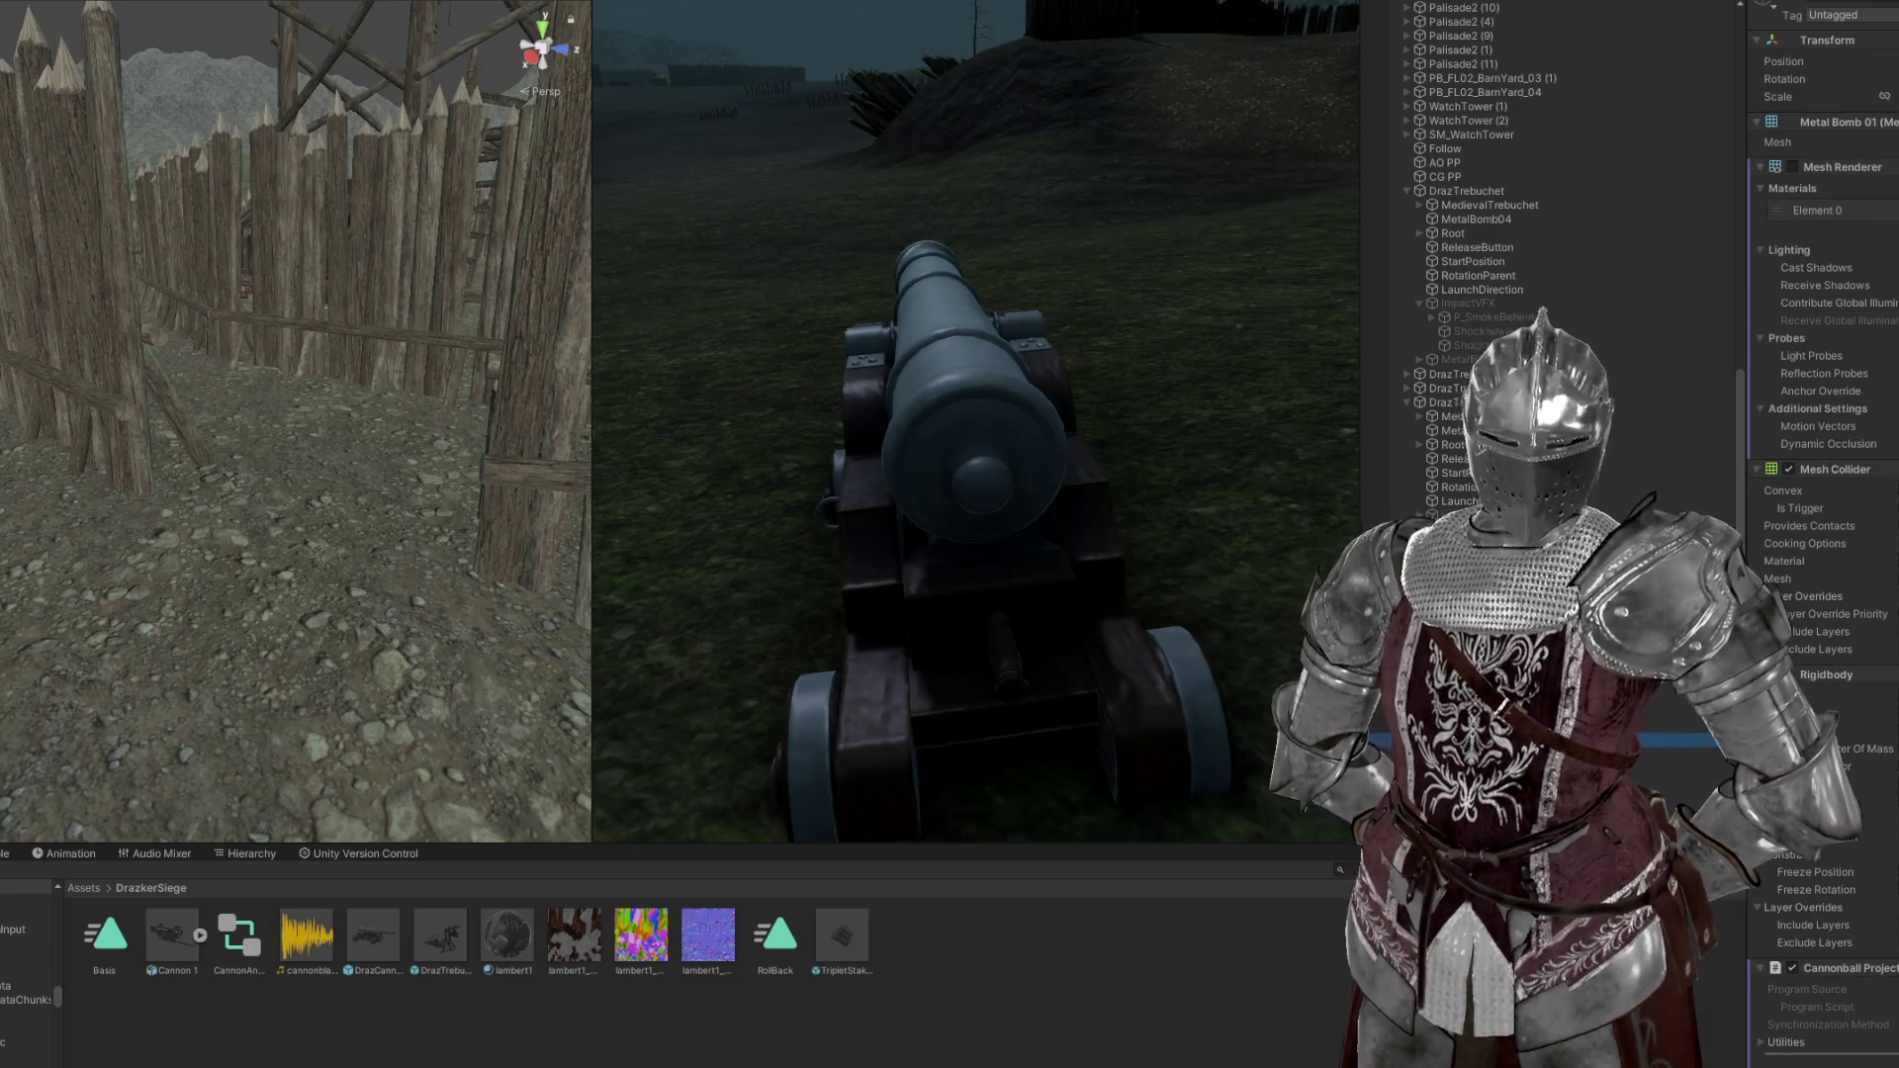
{"action": "scroll", "scroll_direction": "down", "scroll_amount": 3}
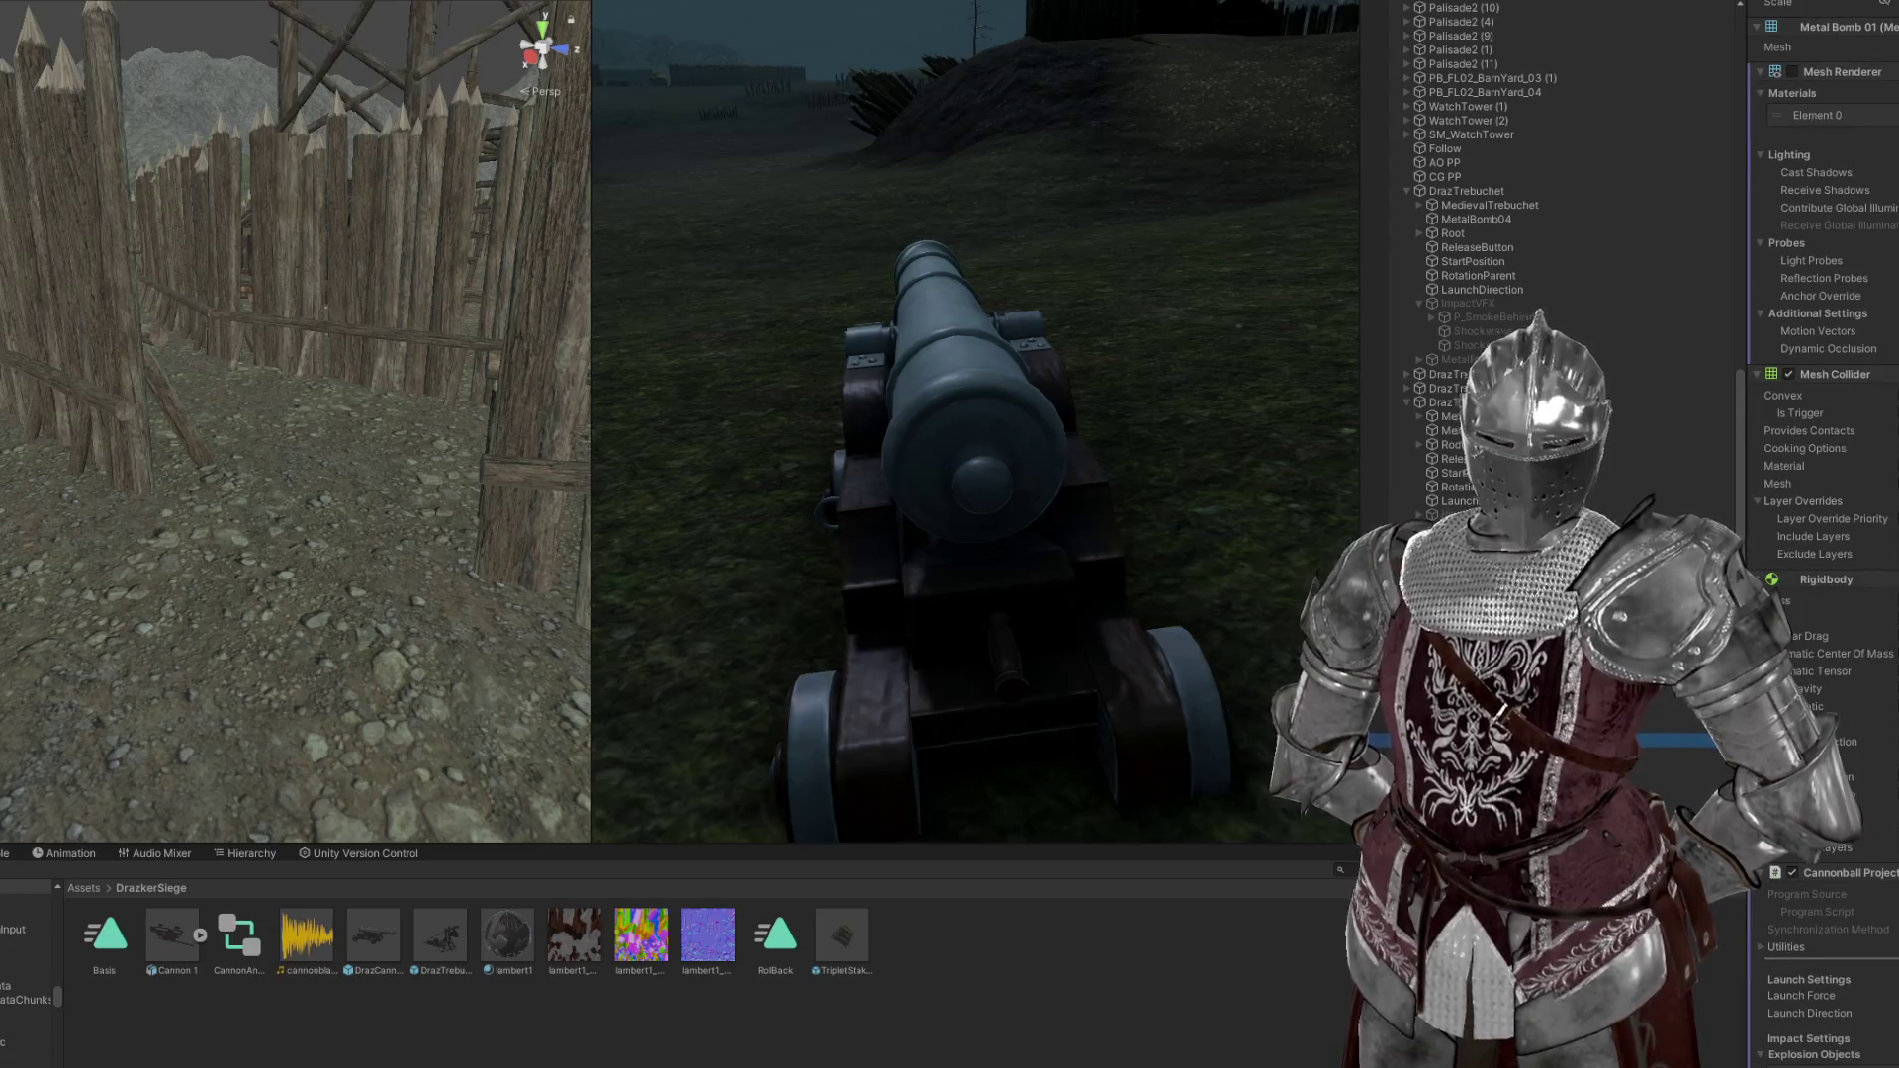
{"action": "key", "text": "w"}
{"action": "left_click", "coordinate": [960, 453]}
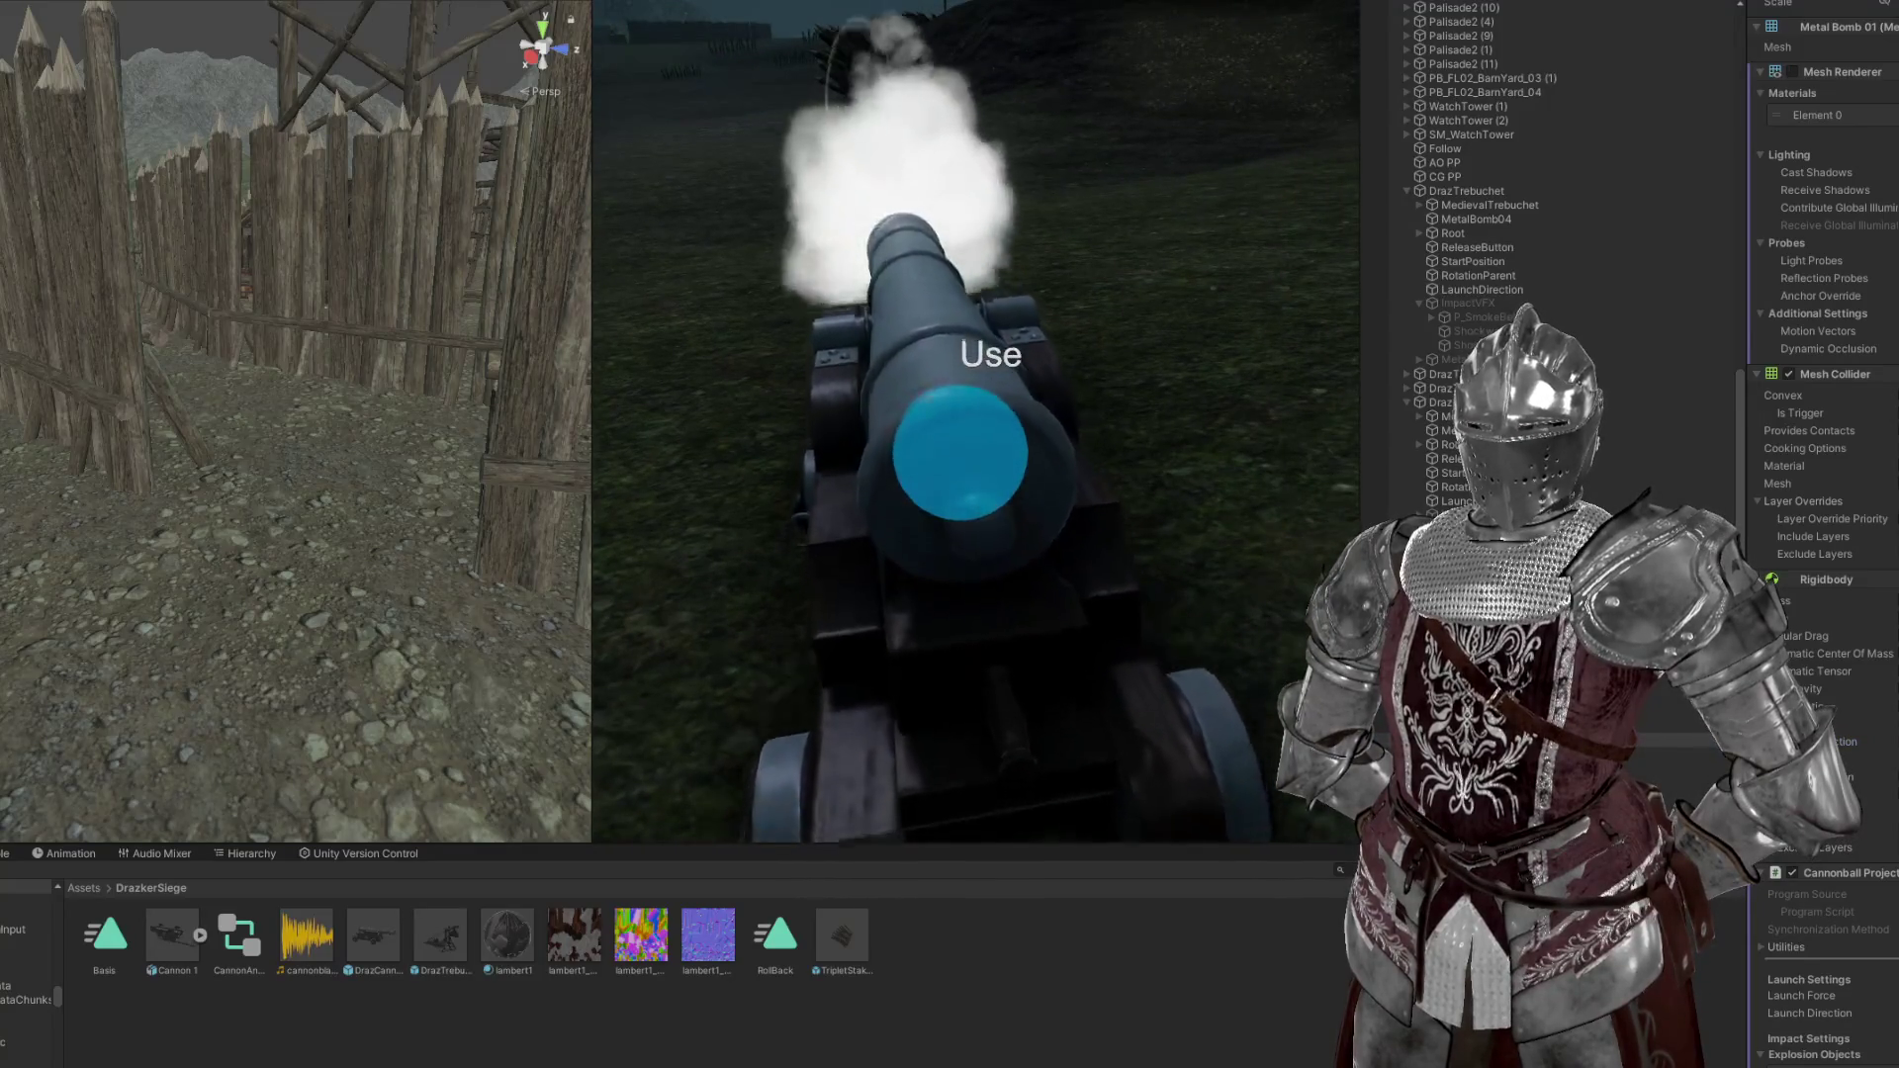
Step back to frame the whole cannon and fire it repeatedly, each shot puffing smoke
{"action": "key", "text": "w"}
{"action": "key", "text": "s"}
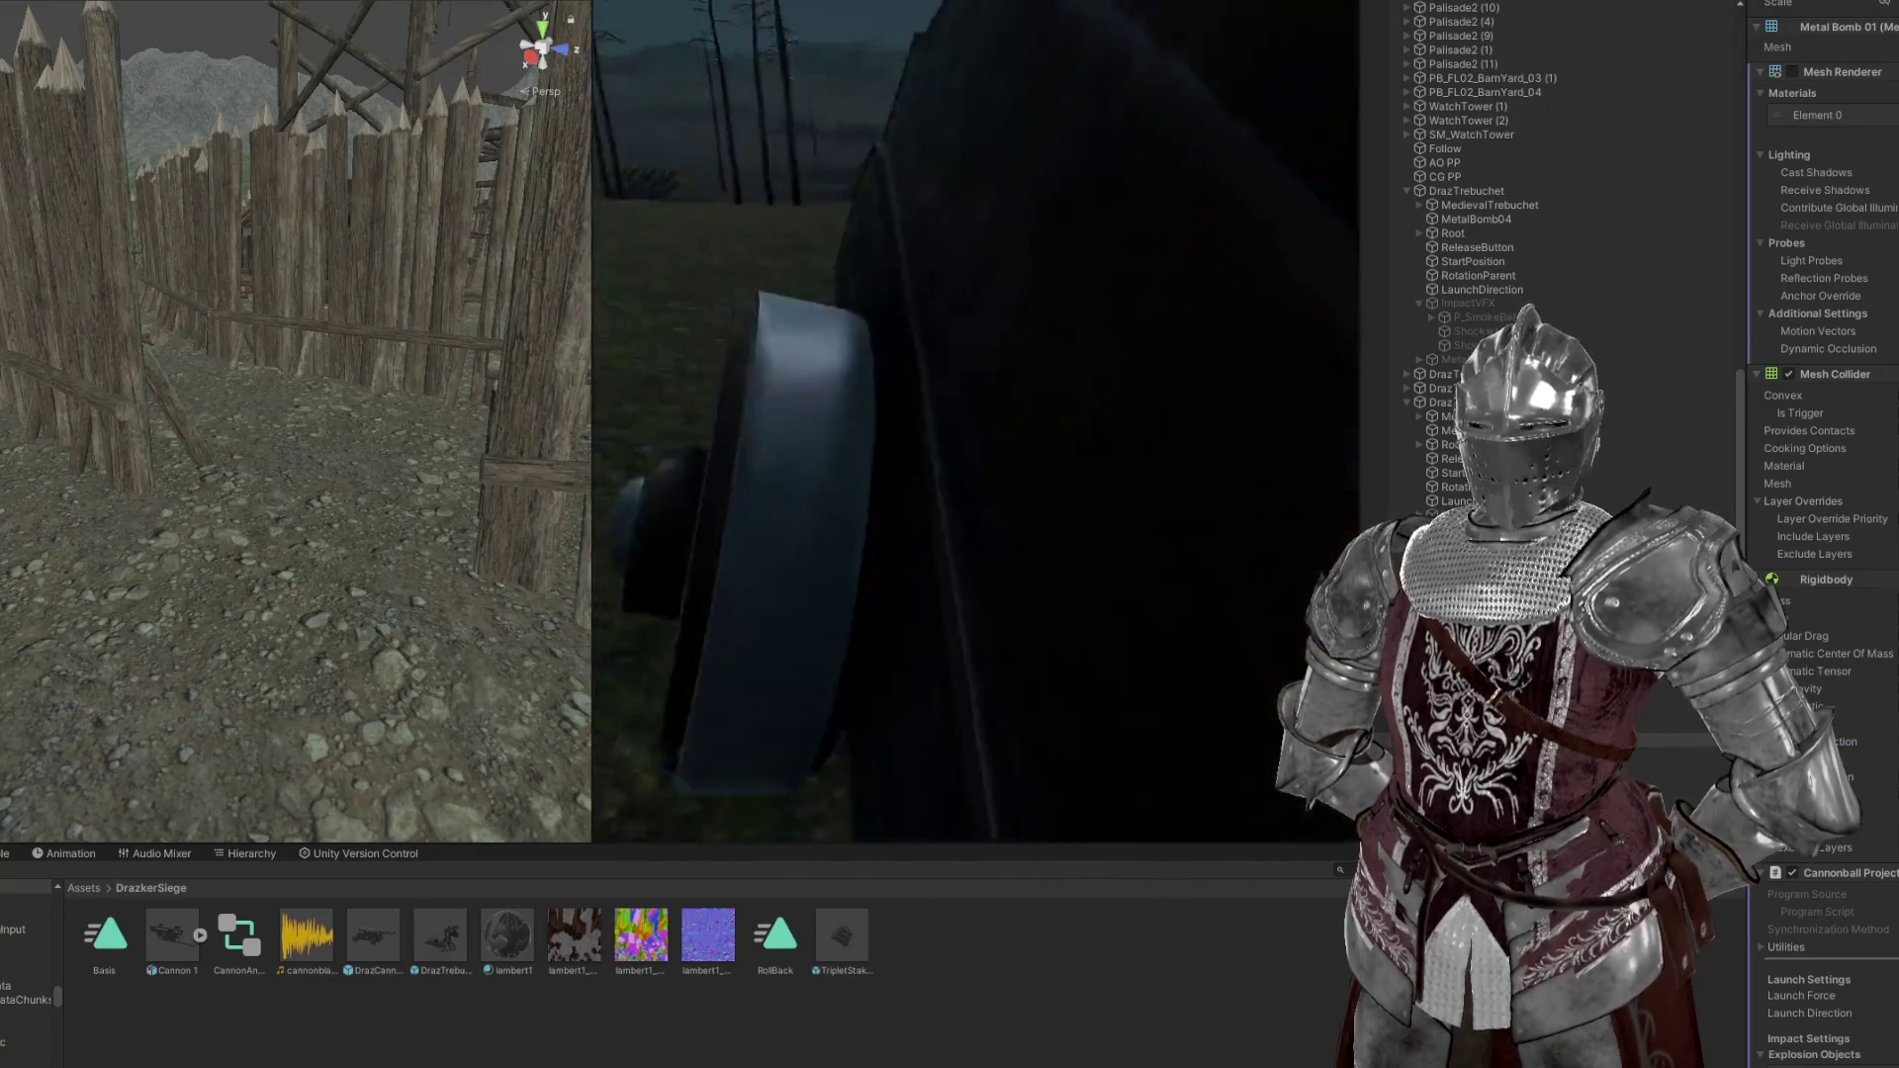
{"action": "left_click", "coordinate": [945, 427]}
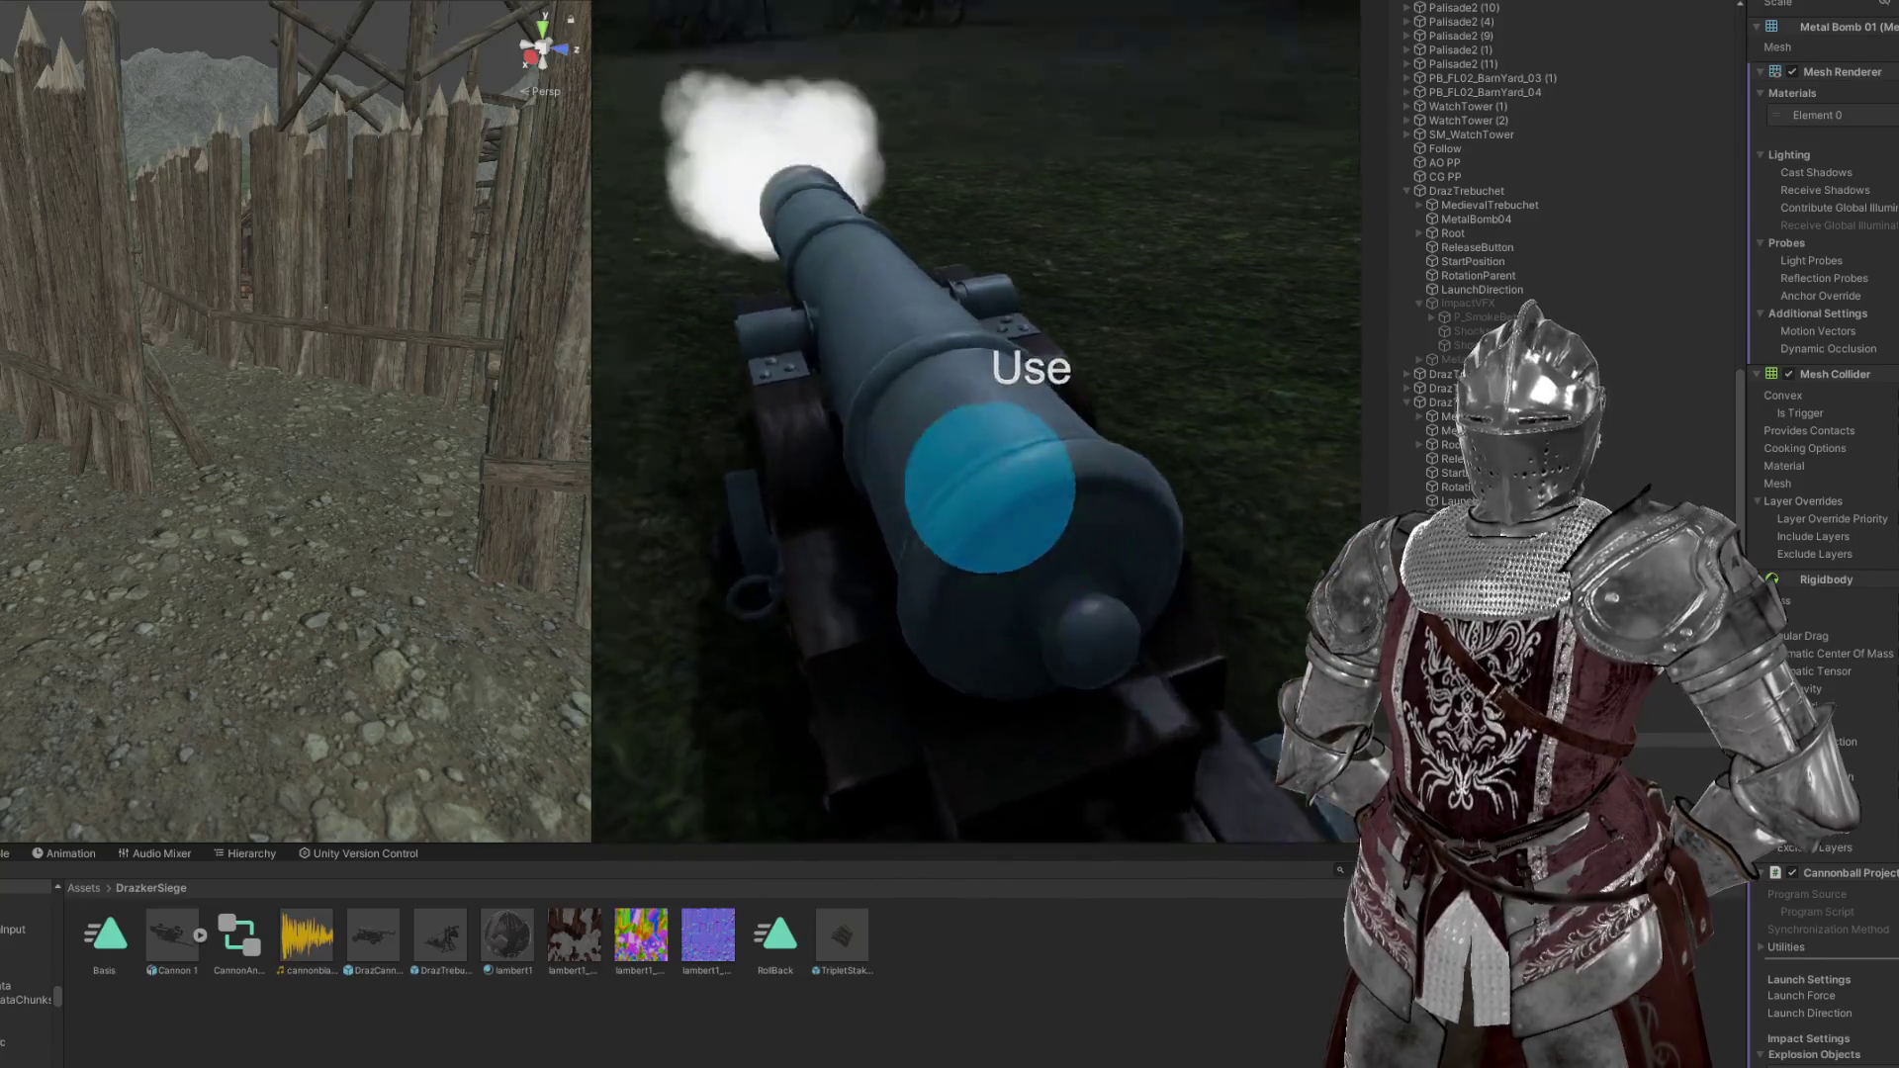
{"action": "key", "text": "s"}
{"action": "left_click", "coordinate": [920, 446]}
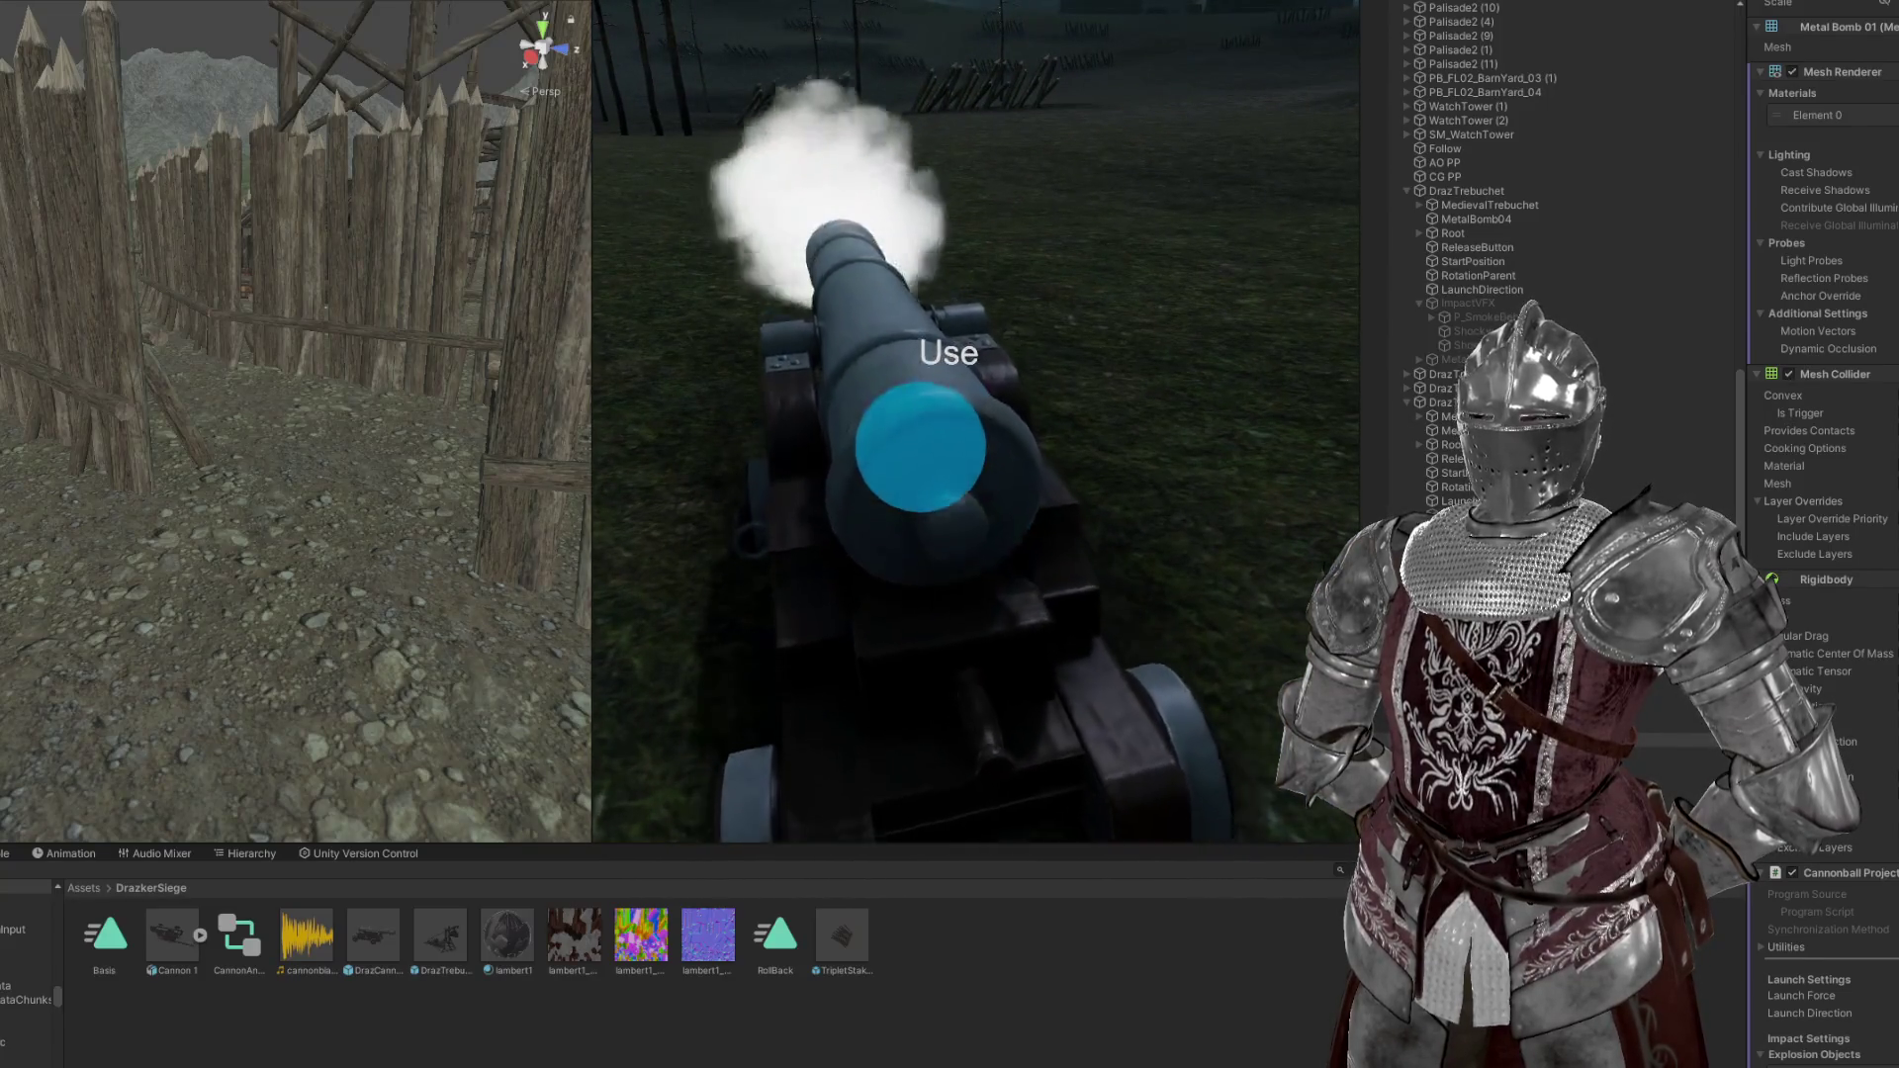
{"action": "left_click", "coordinate": [920, 445]}
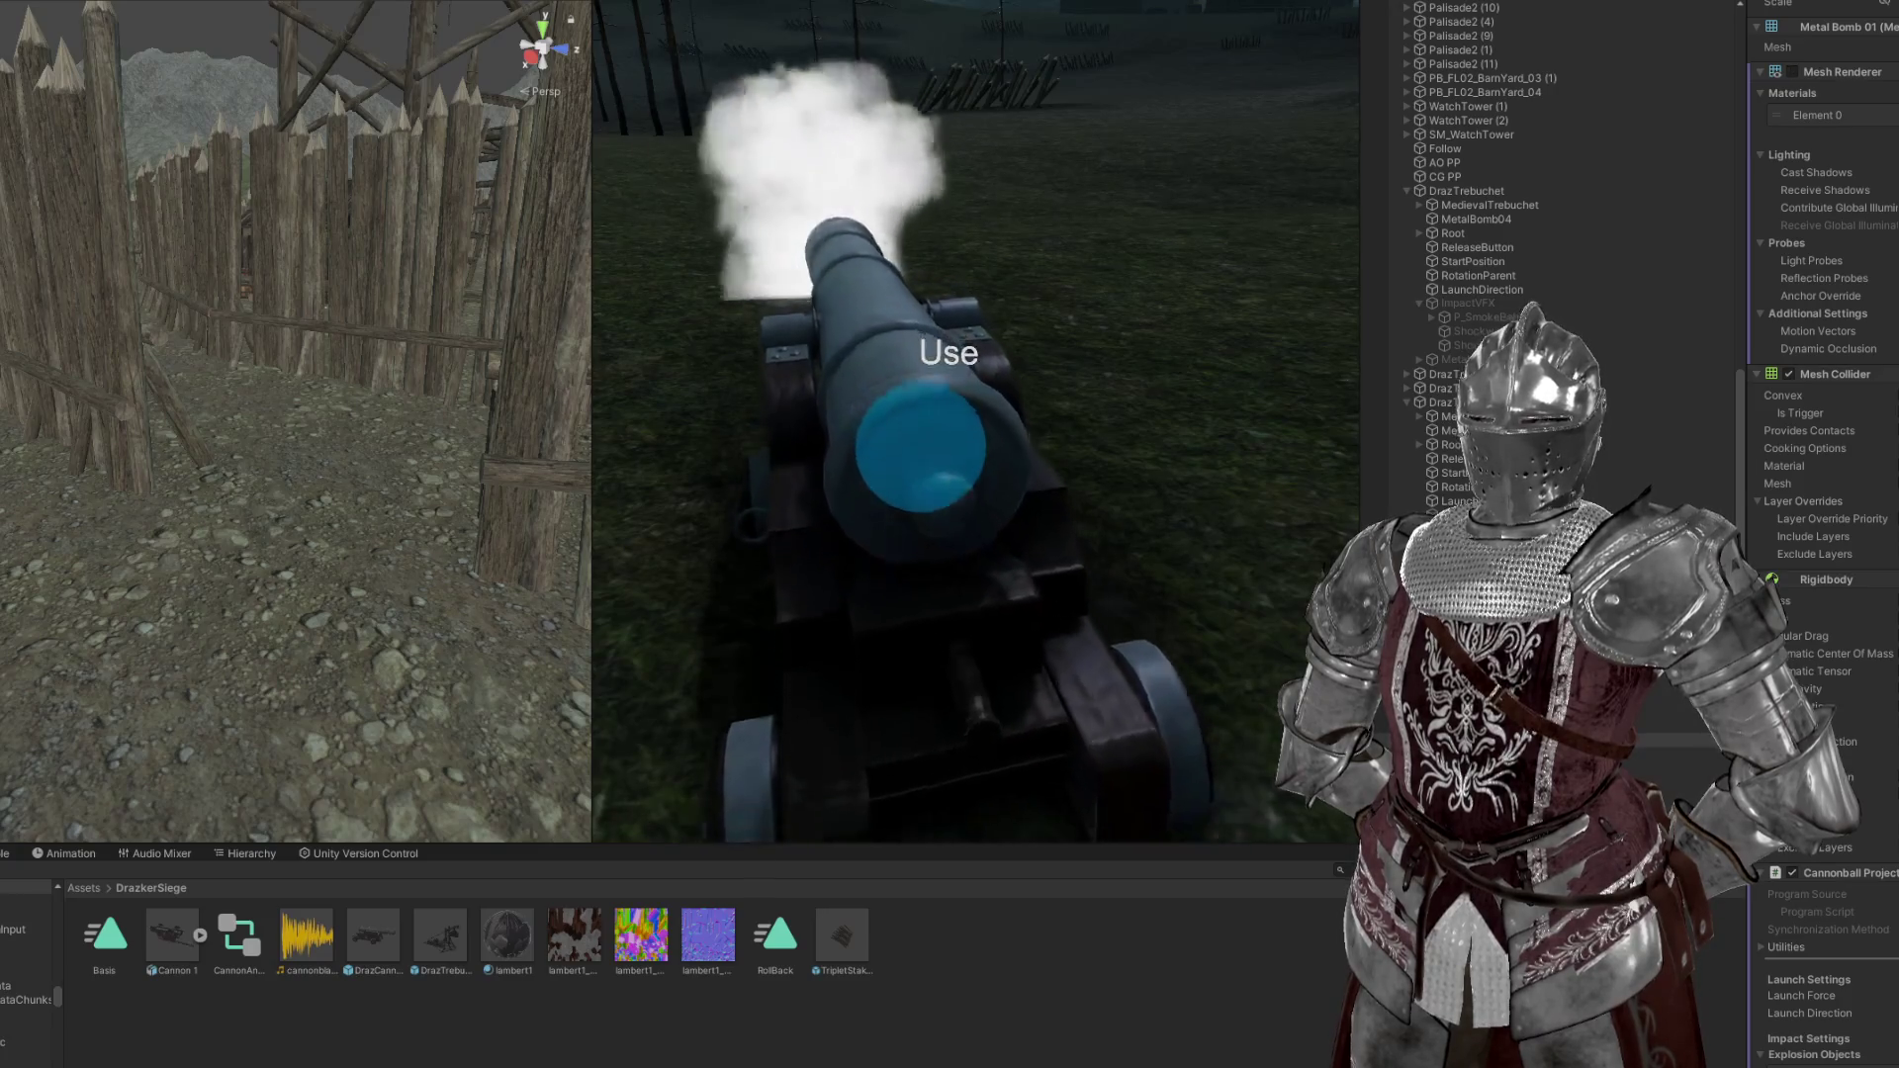
{"action": "left_click", "coordinate": [920, 445]}
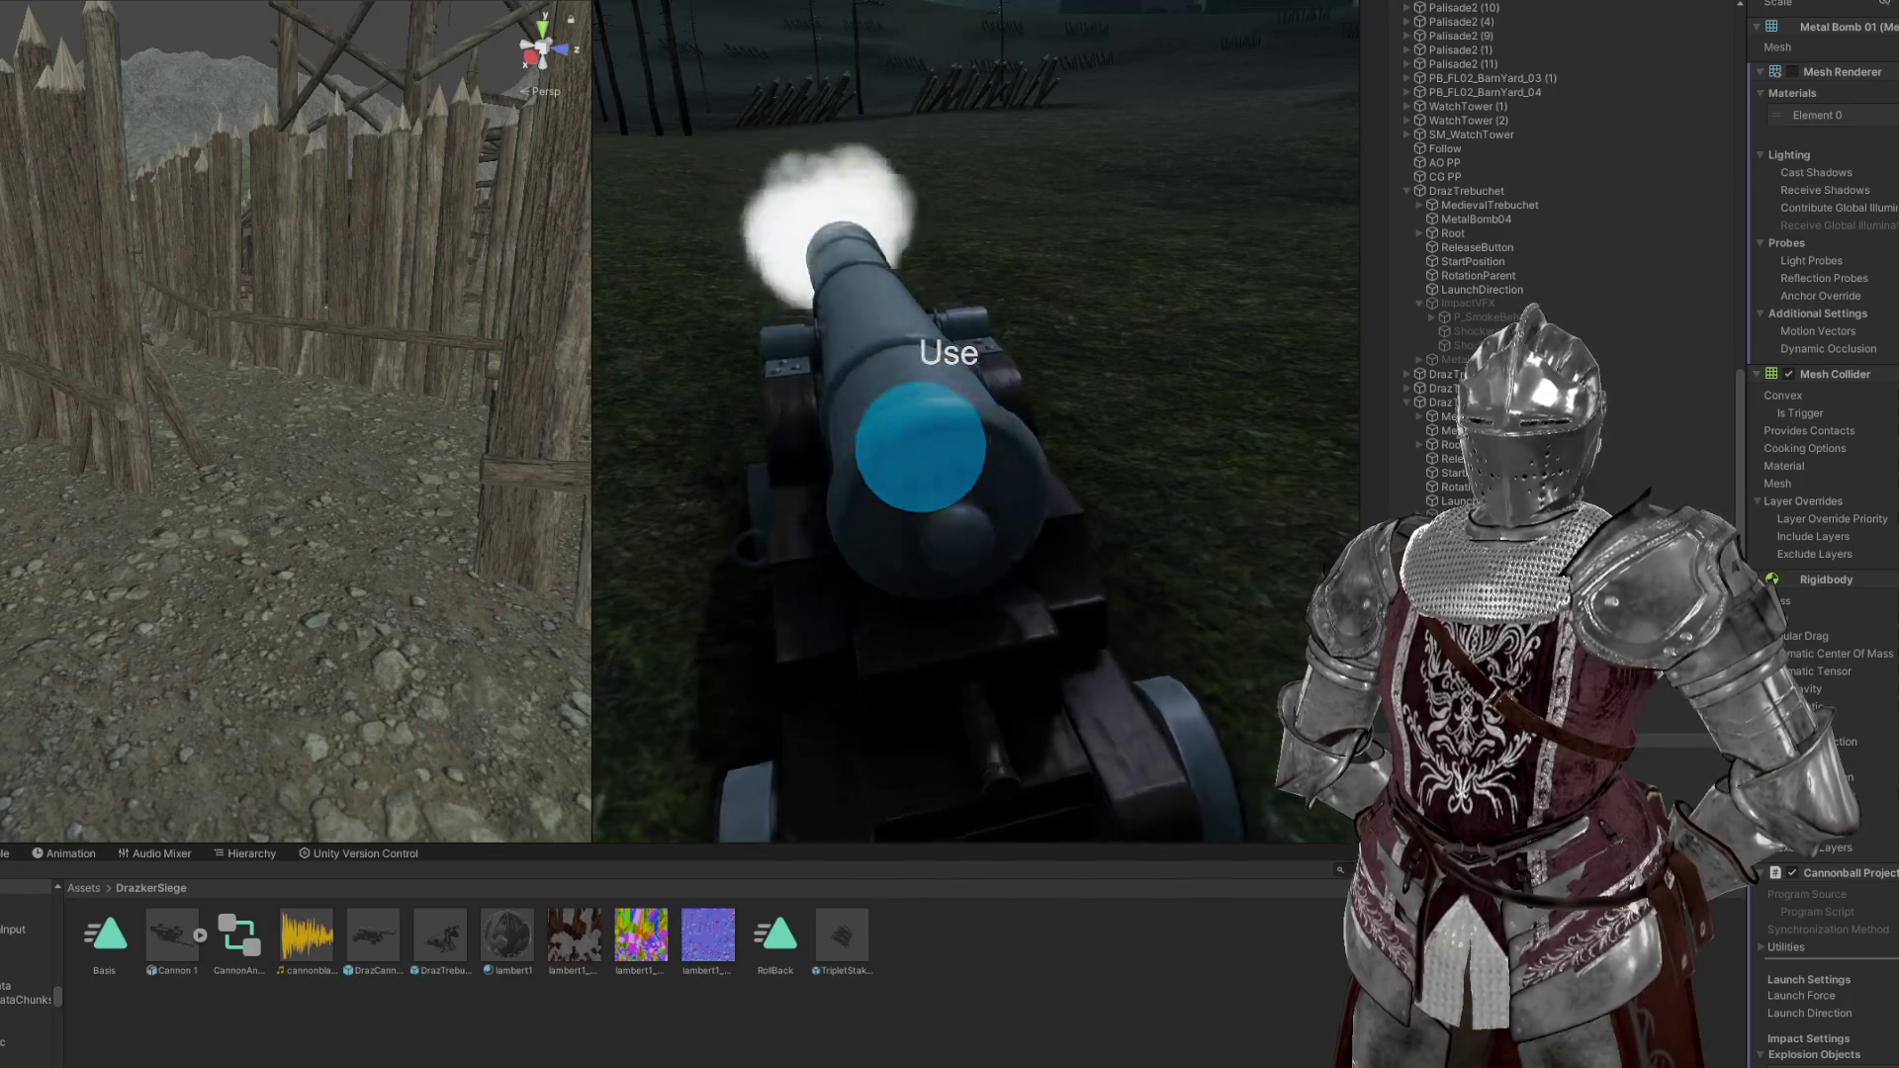
{"action": "left_click", "coordinate": [920, 445]}
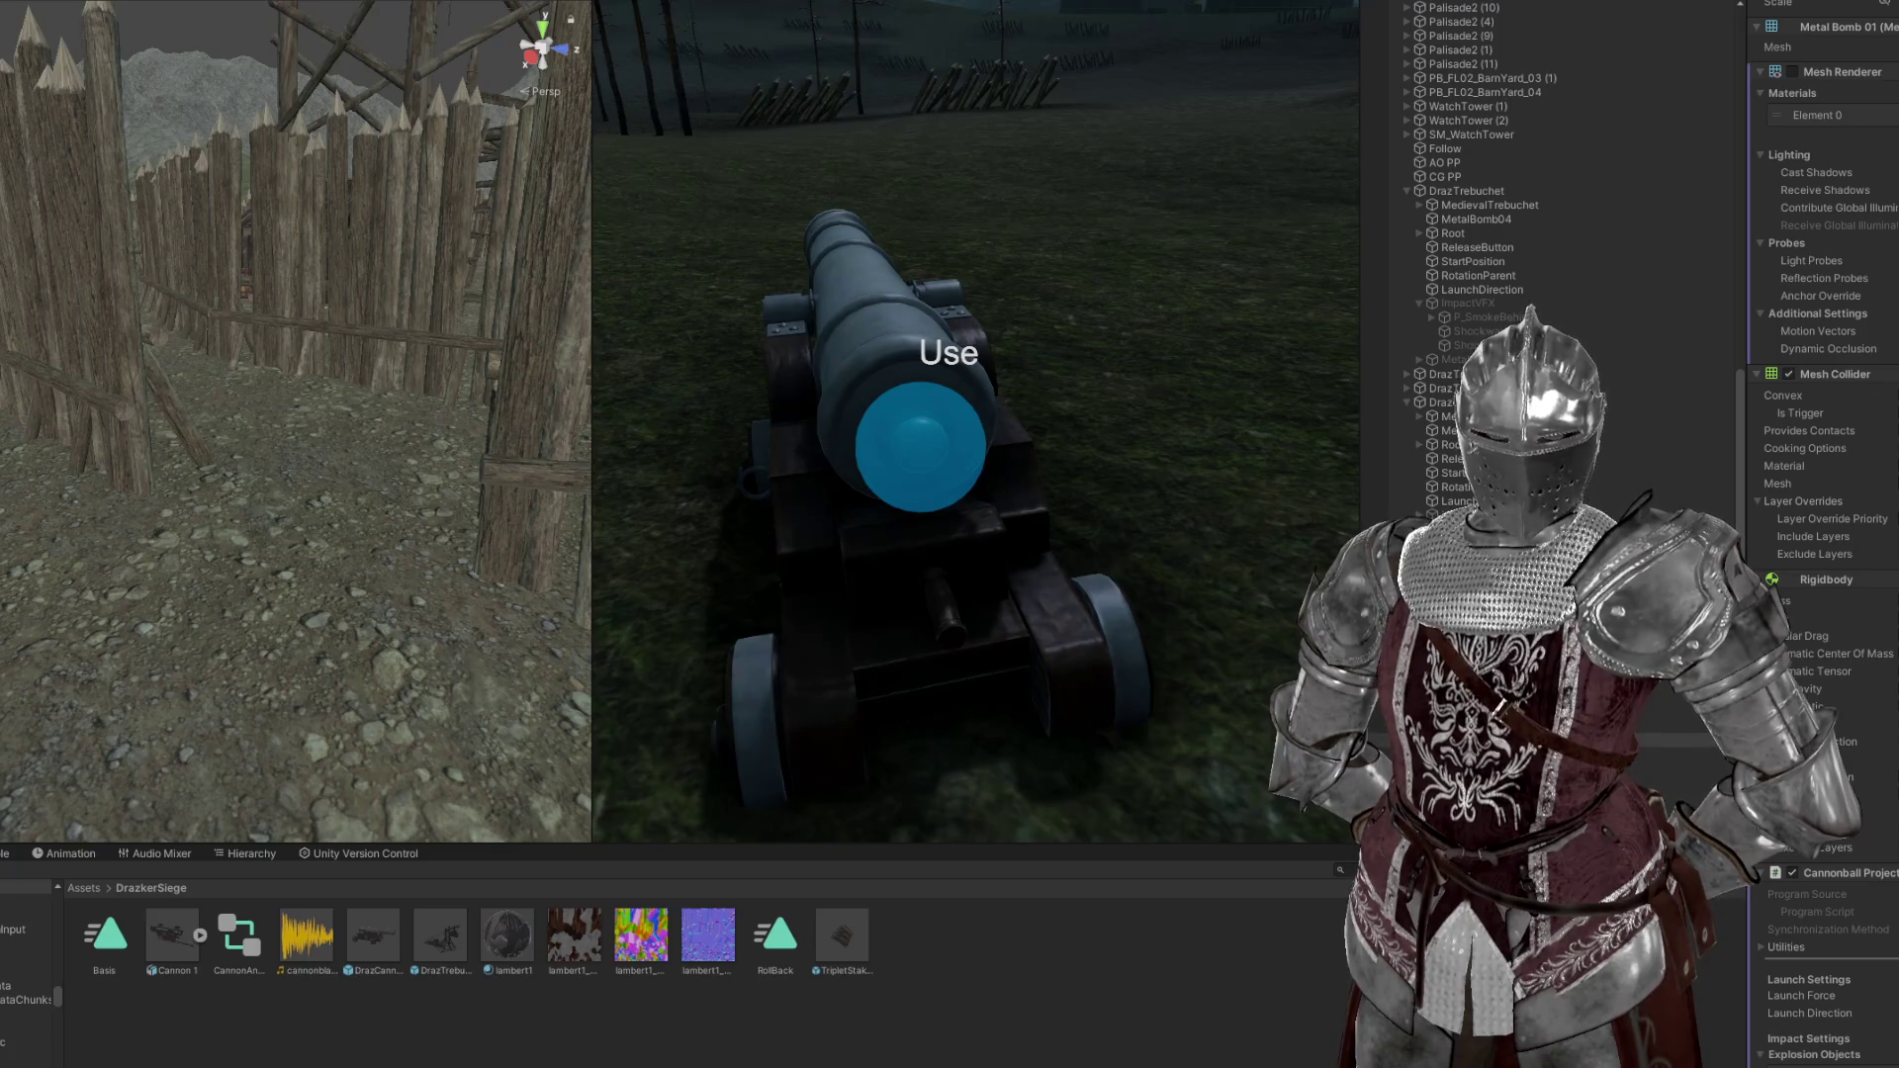
{"action": "left_click", "coordinate": [950, 440]}
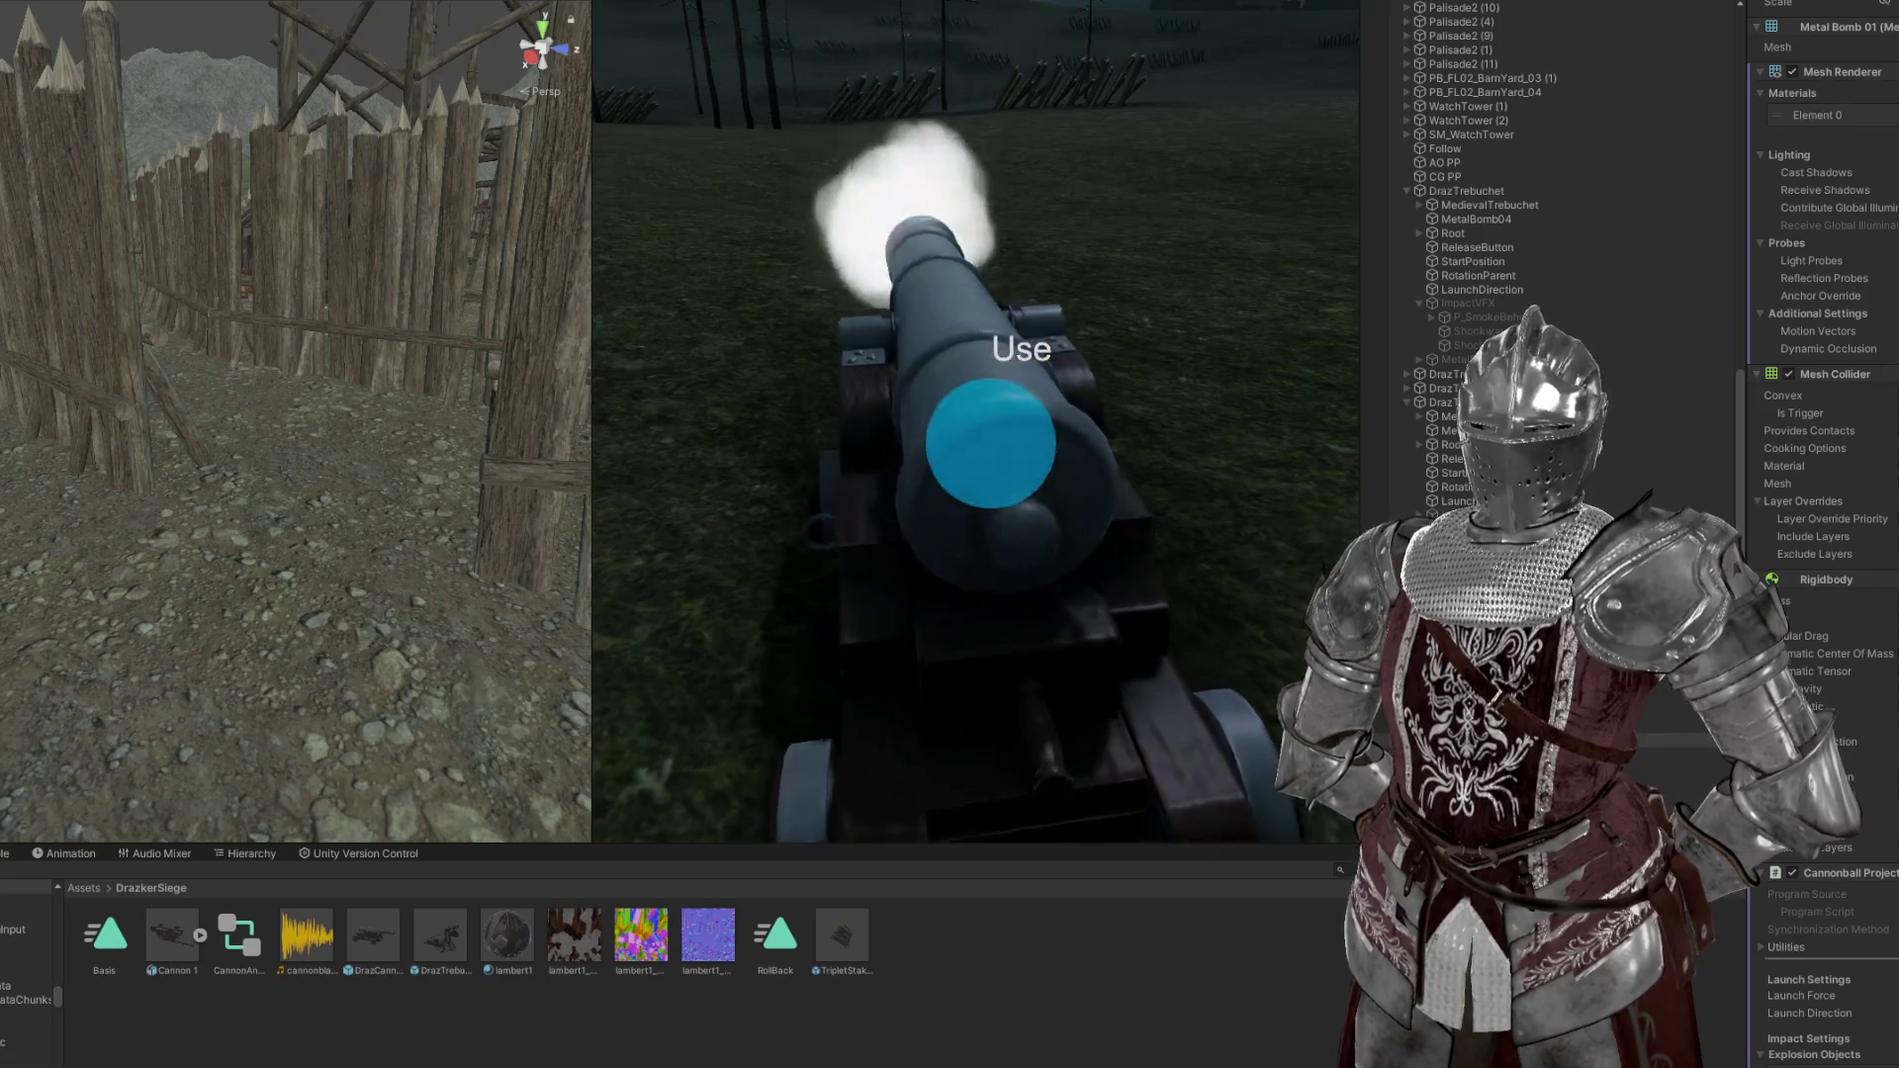
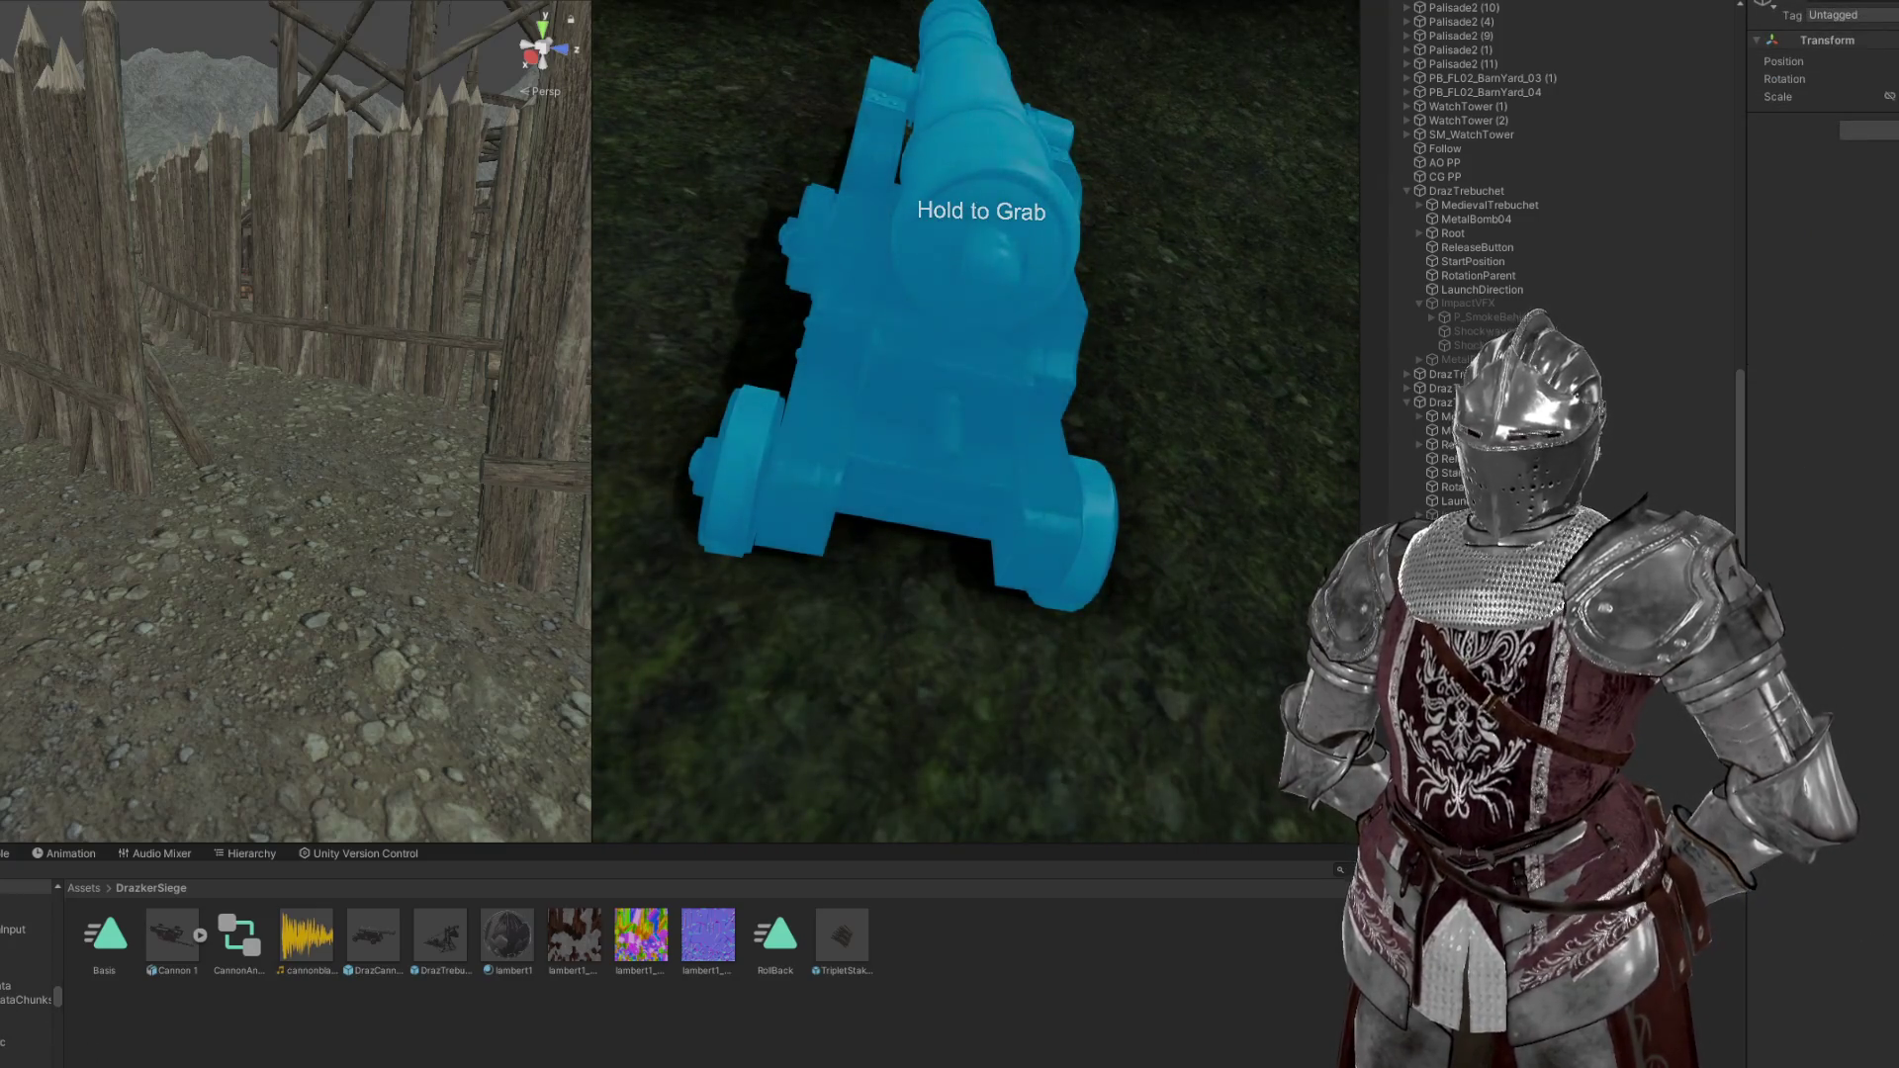
Turn off the cannon Rigidbody's Automatic Center Of Mass to watch it tumble, then re-enable it
{"action": "left_click", "coordinate": [1692, 432]}
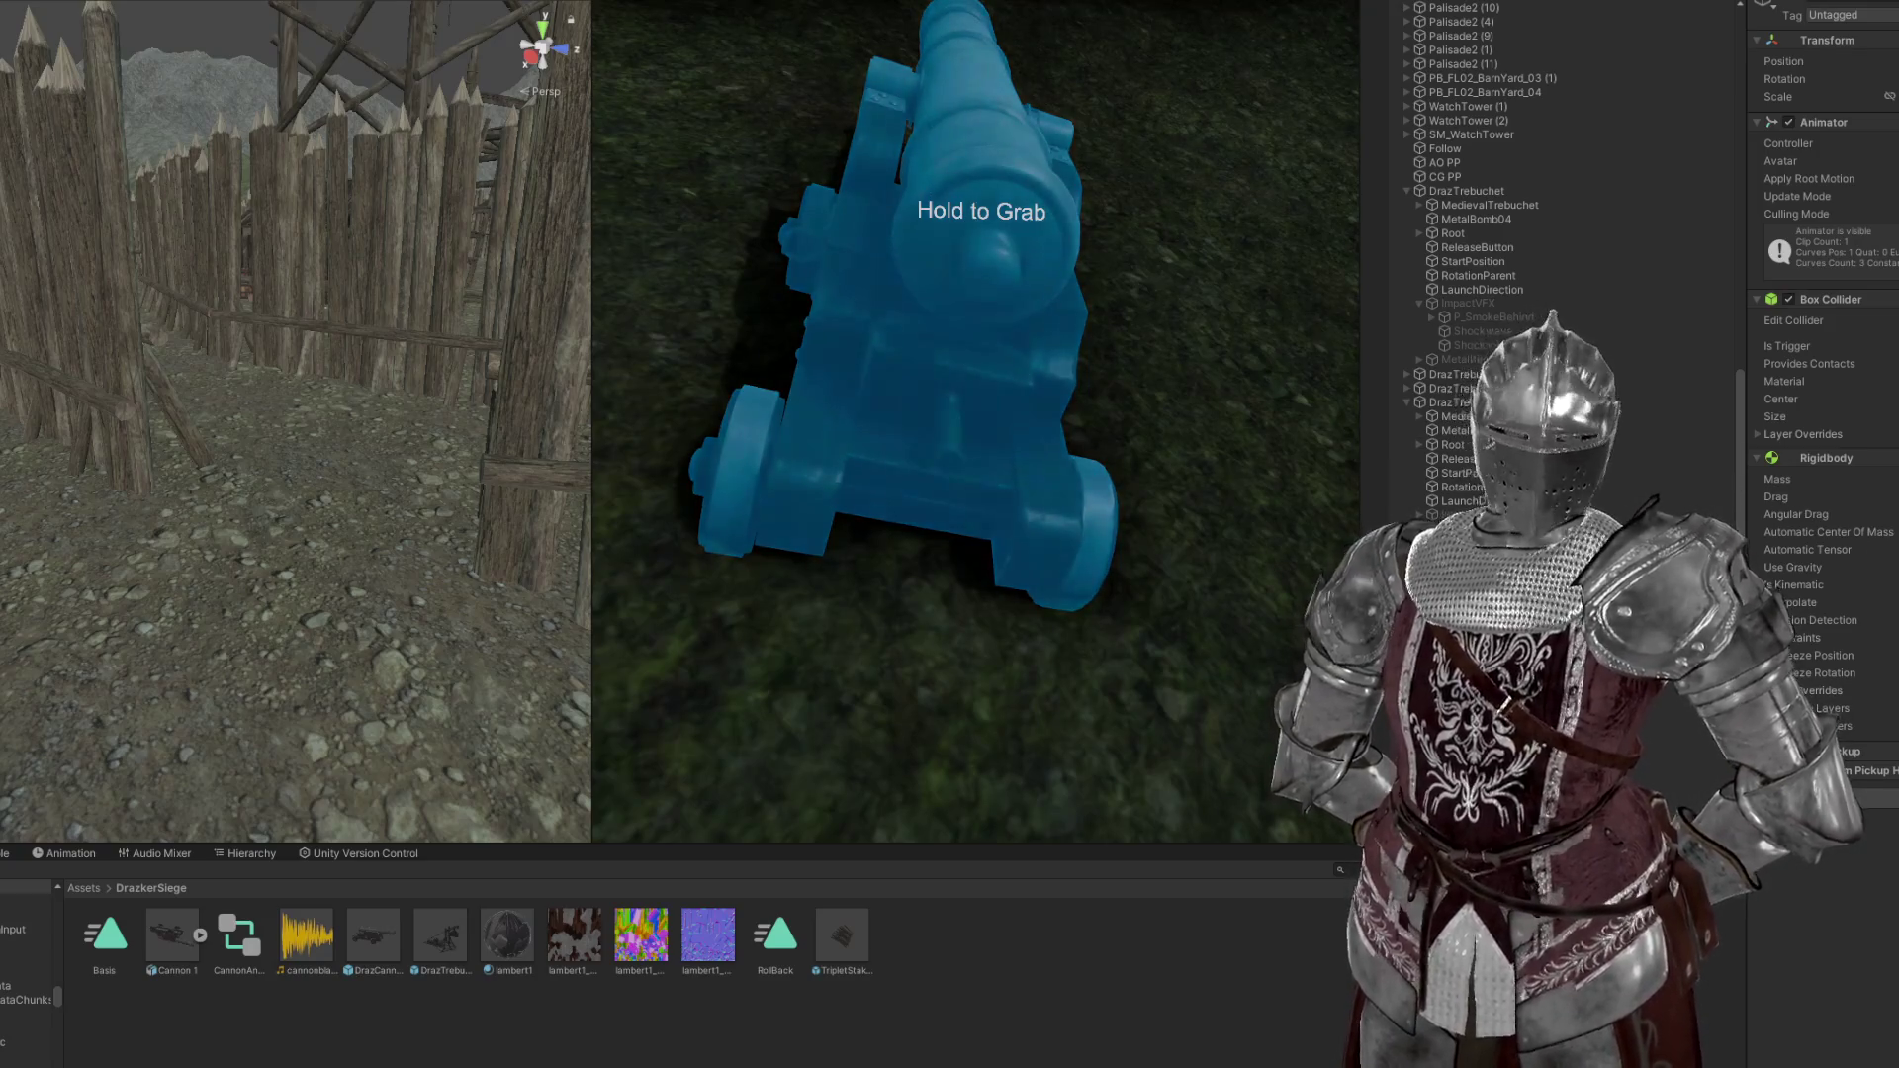
{"action": "left_click", "coordinate": [1830, 550]}
{"action": "left_click", "coordinate": [1830, 533]}
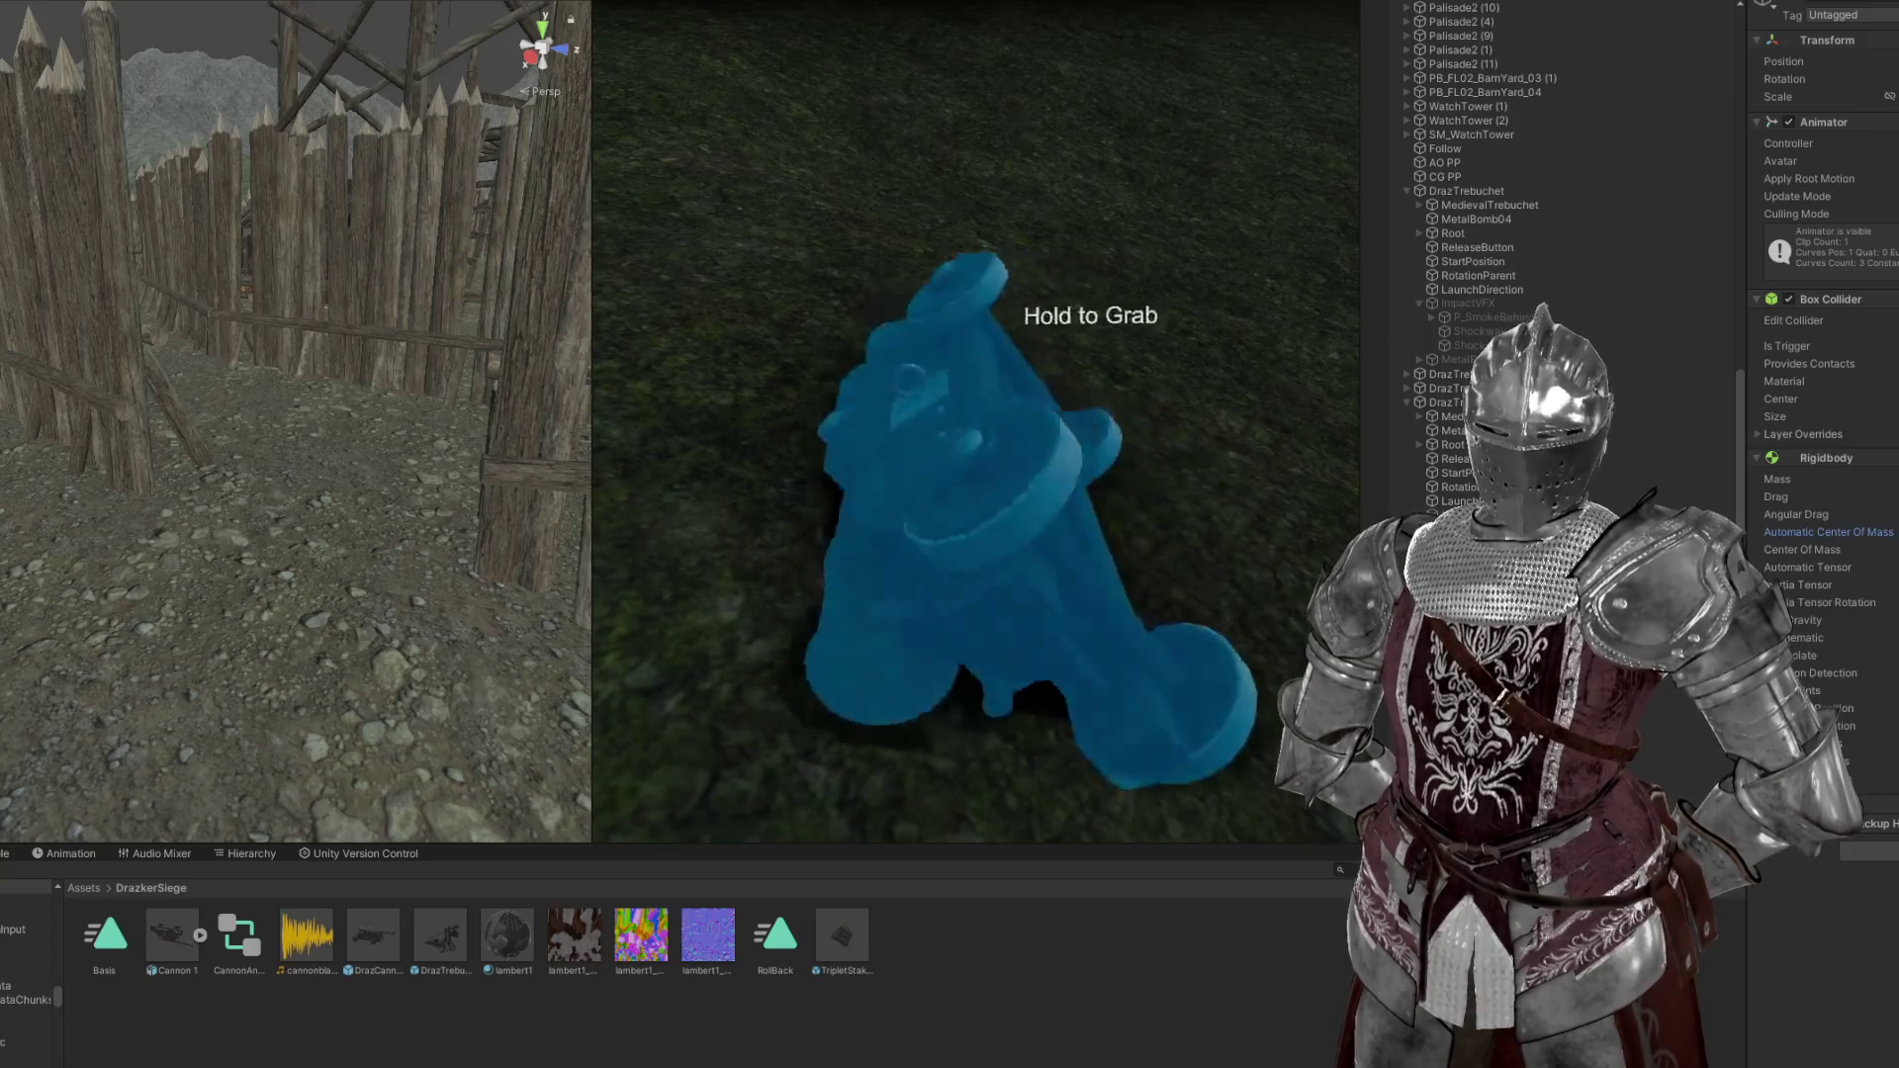
{"action": "left_click", "coordinate": [1830, 532]}
{"action": "left_click", "coordinate": [1830, 550]}
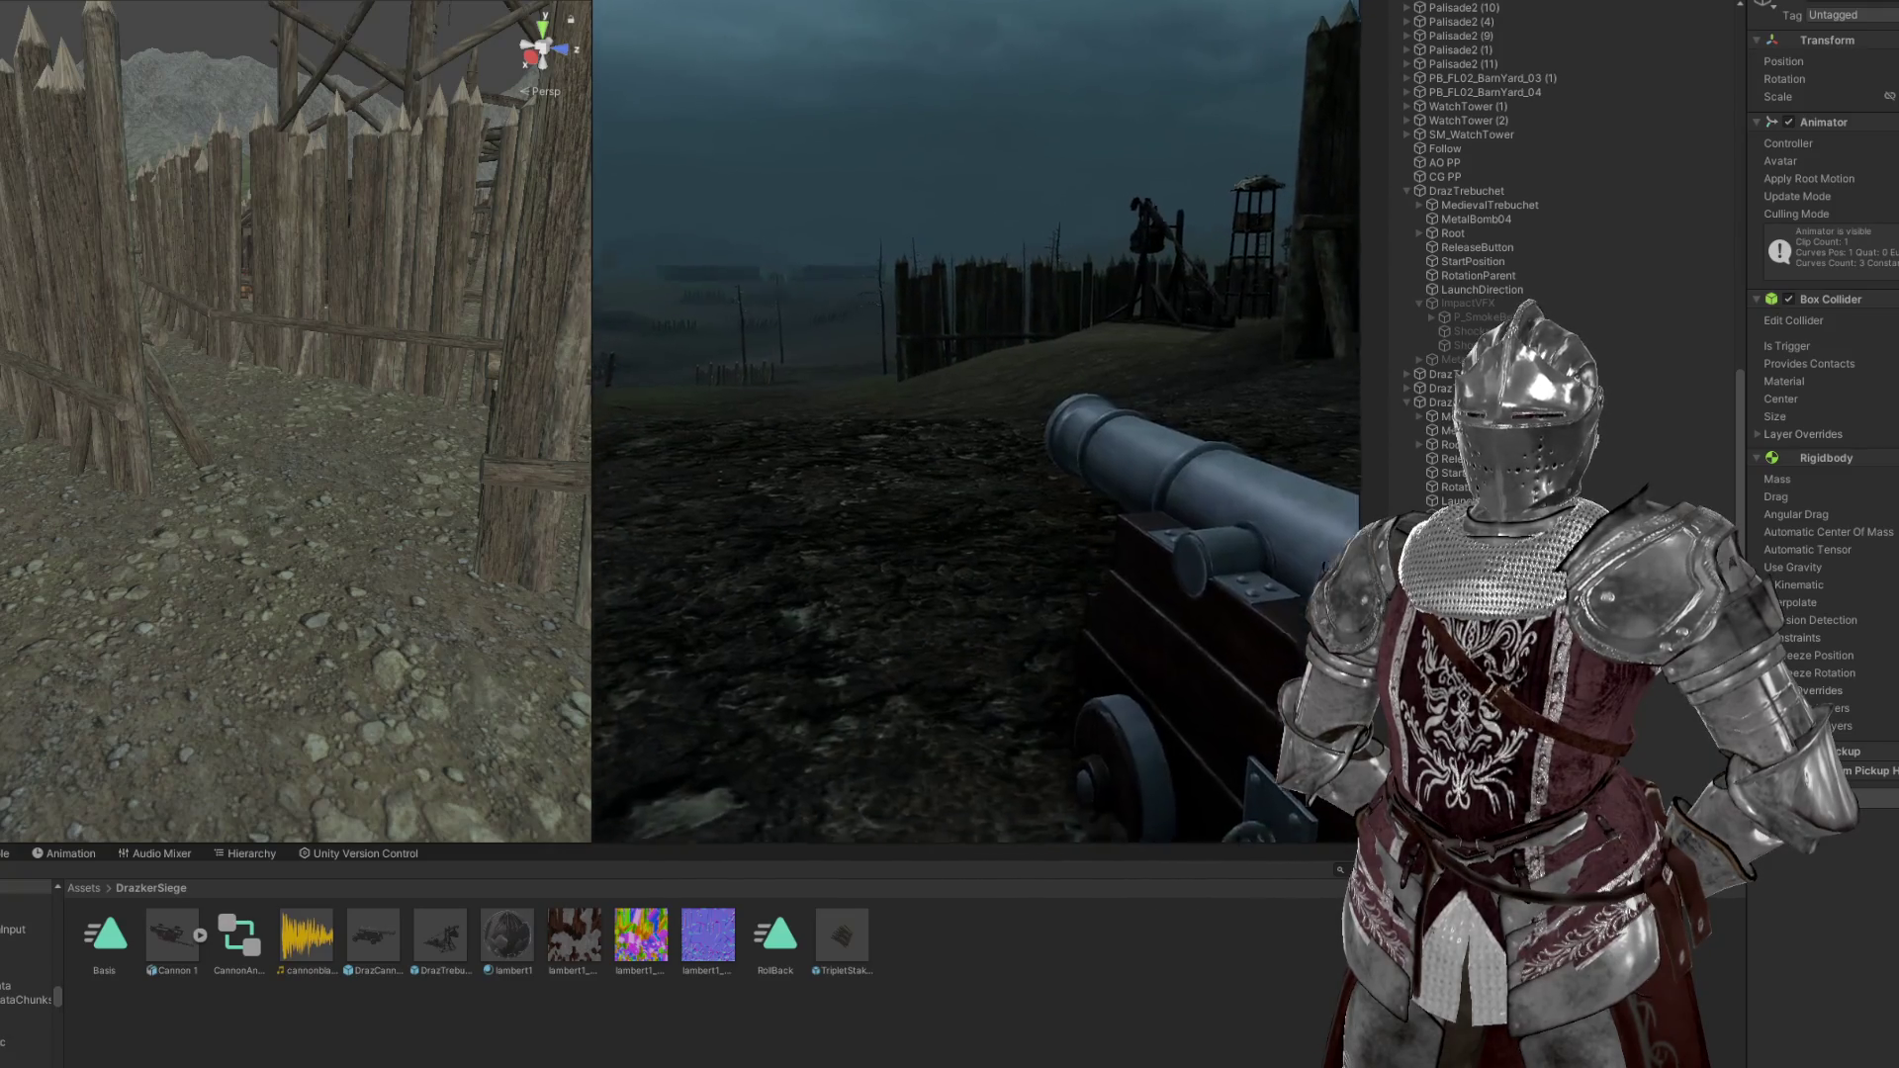
Widen the game view across the left side, then close the VRChat simulator menu
{"action": "key", "text": "Escape"}
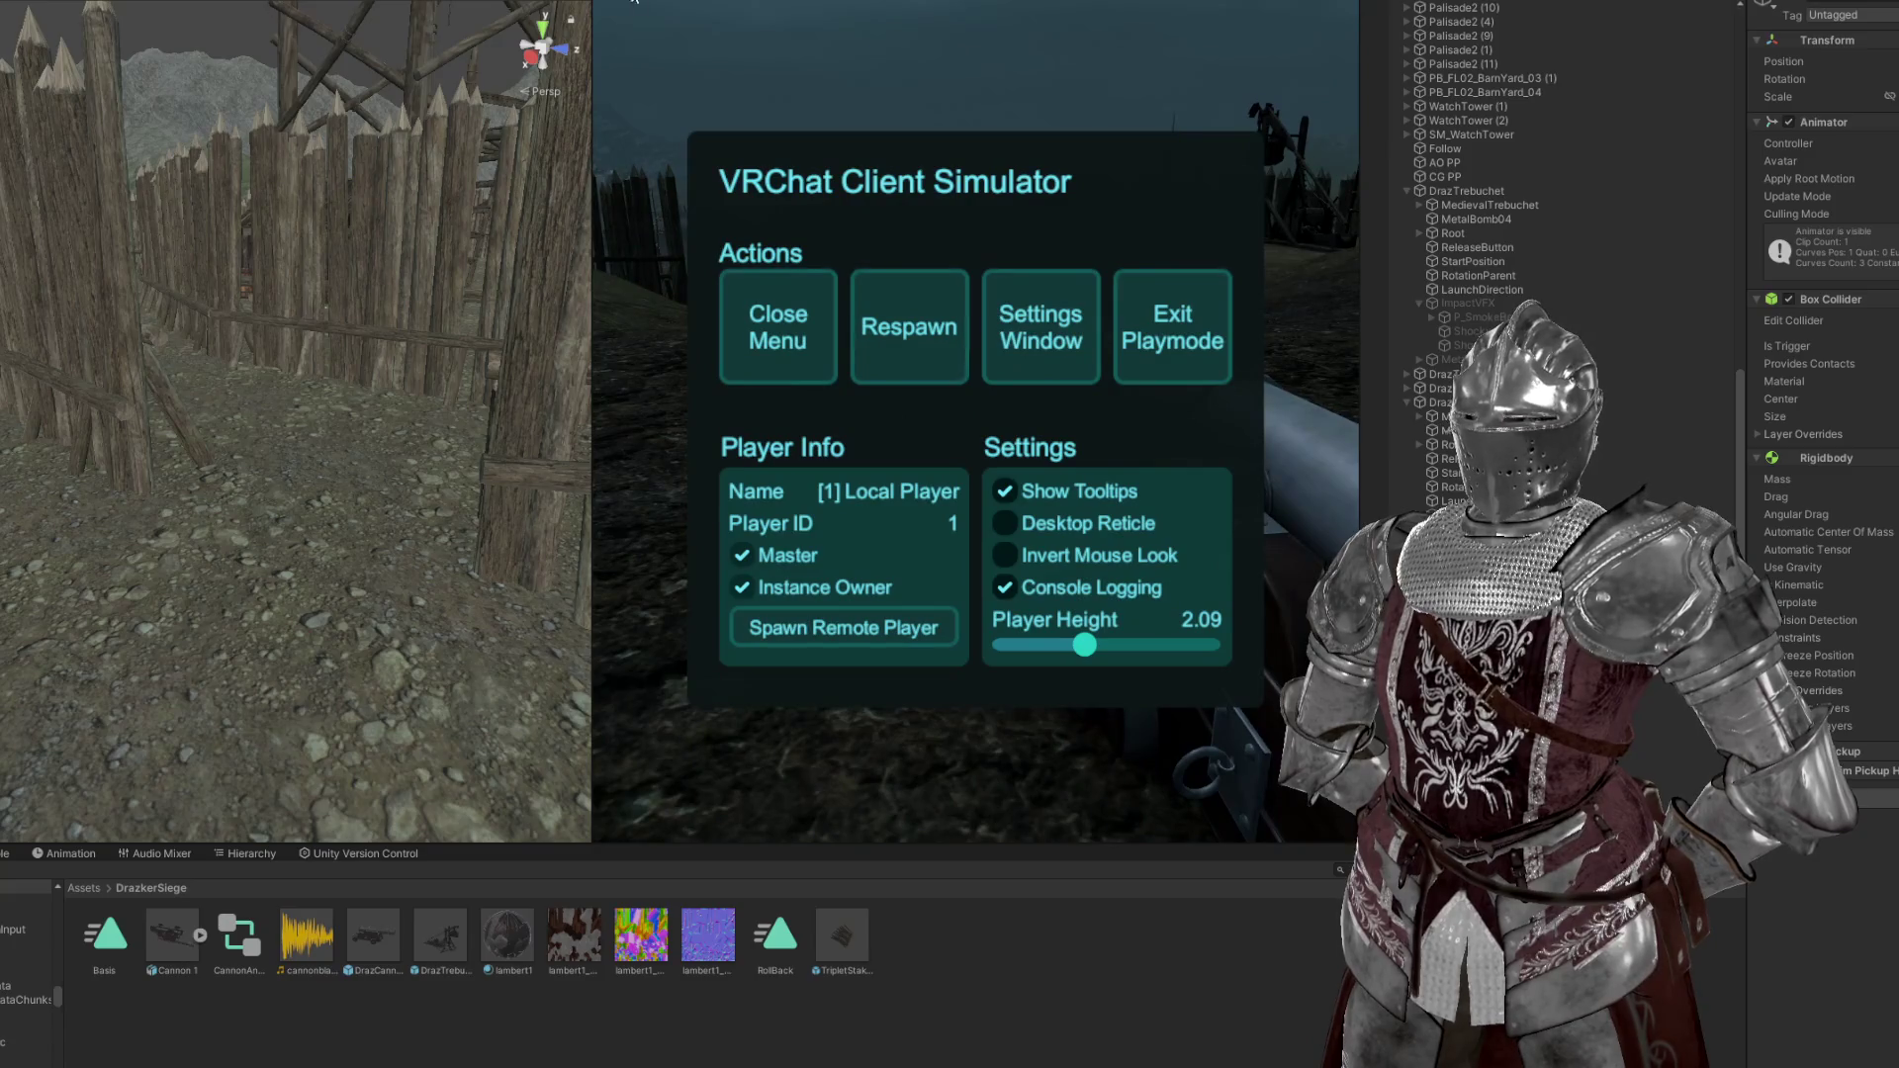
{"action": "left_click", "coordinate": [564, 277]}
{"action": "key", "text": "Escape"}
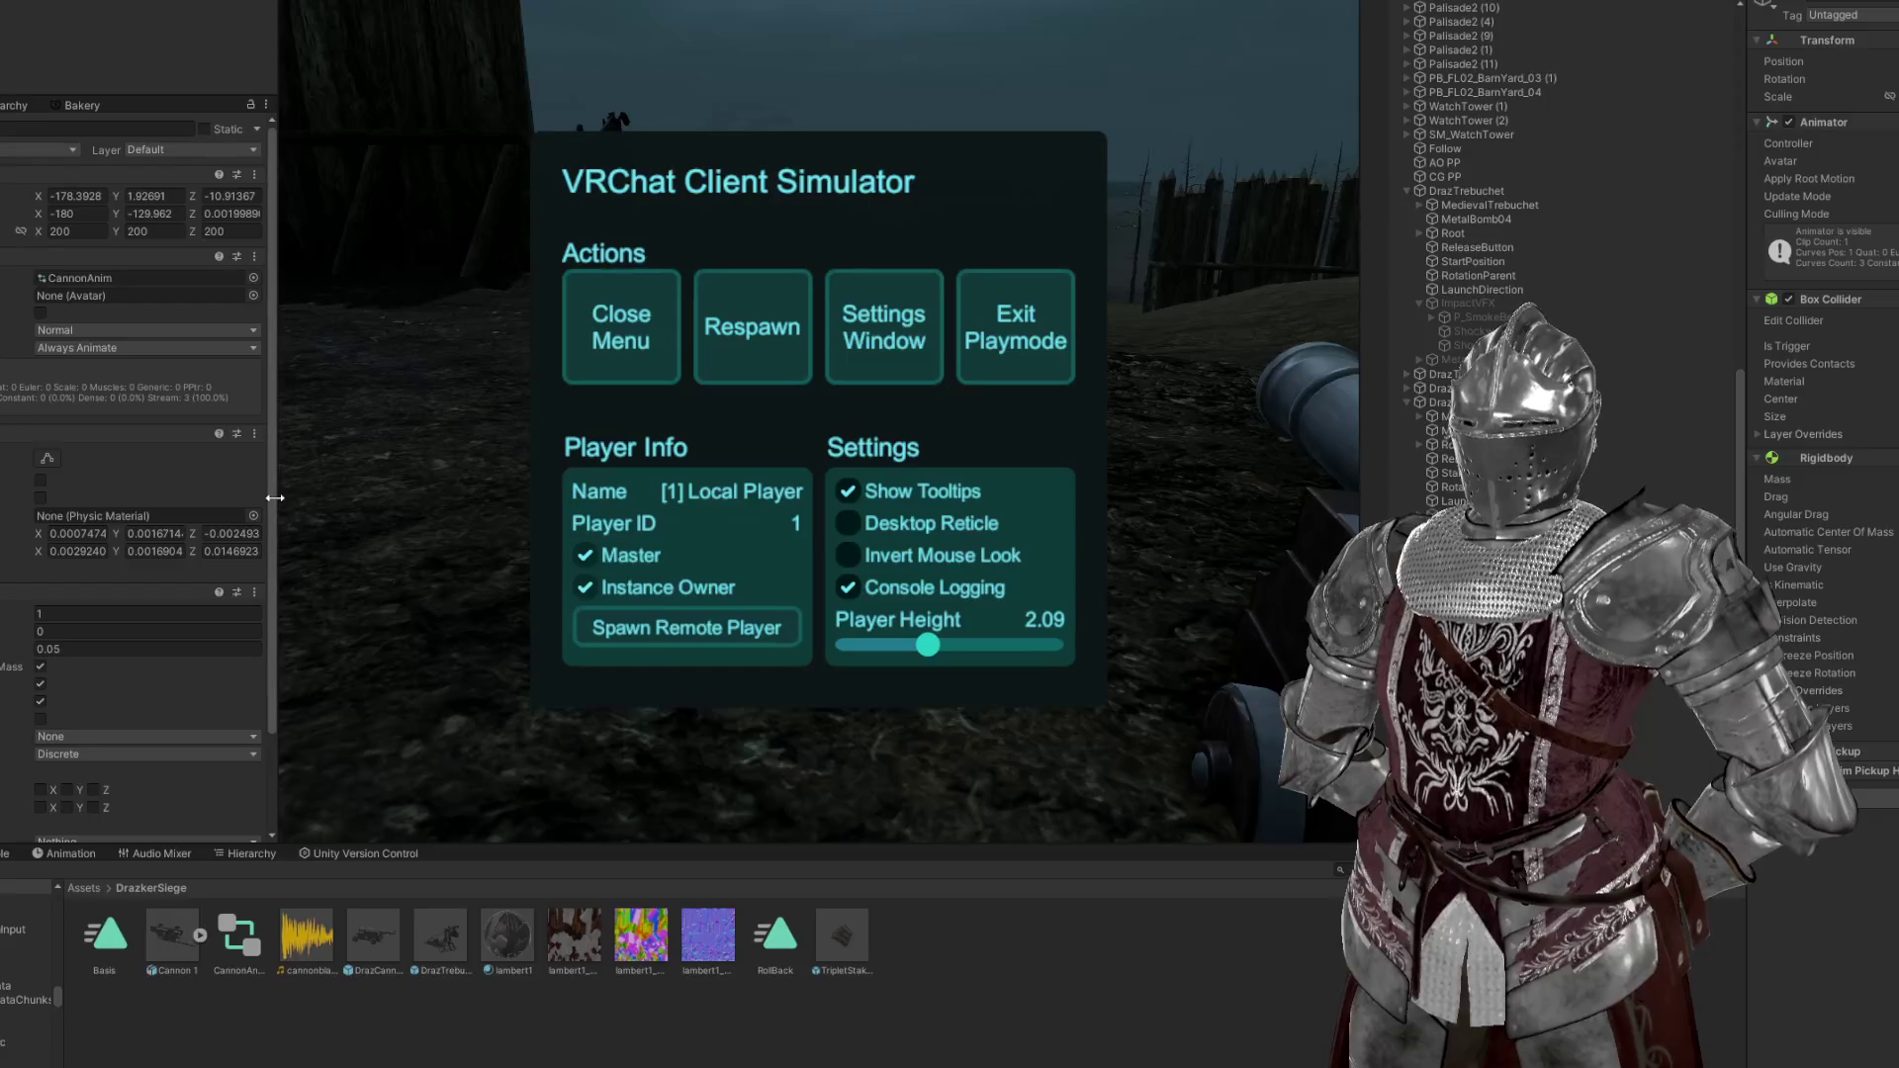
{"action": "left_click_drag", "start_coordinate": [275, 498], "coordinate": [0, 497]}
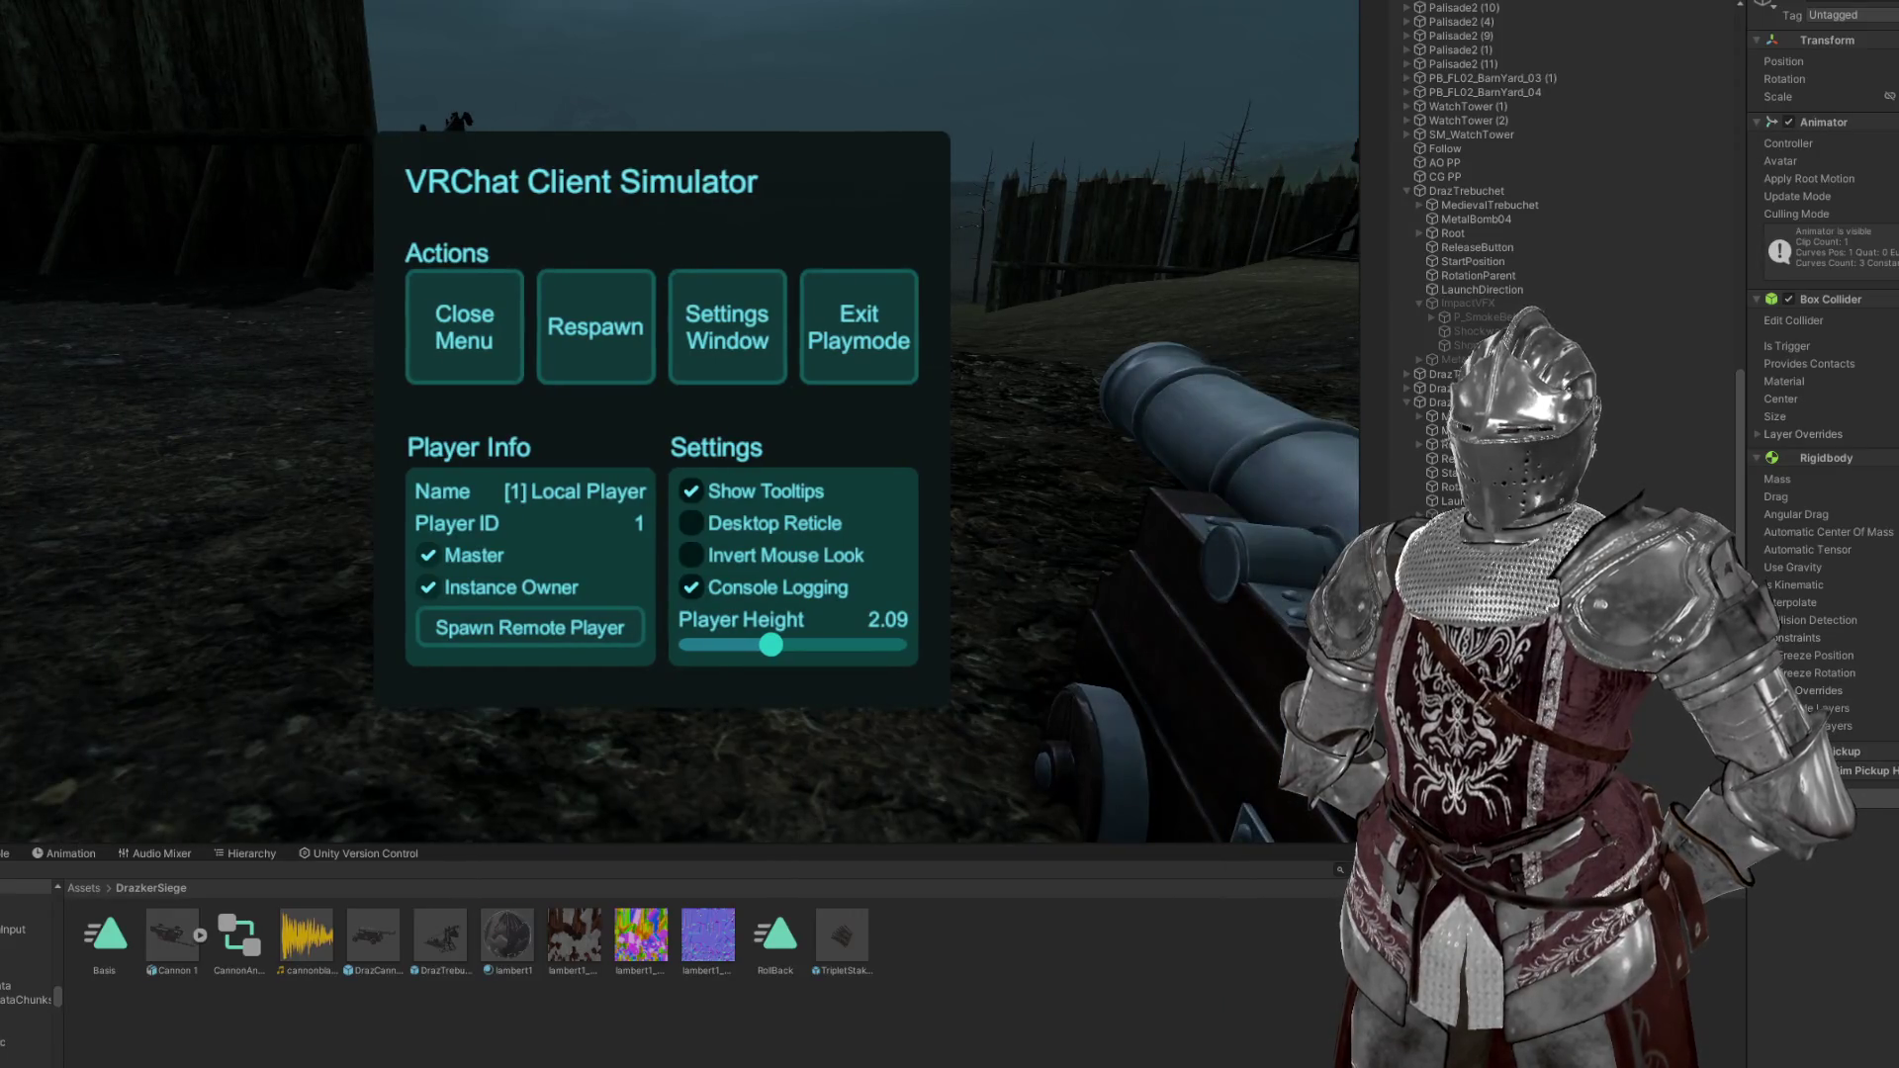
{"action": "left_click", "coordinate": [475, 331]}
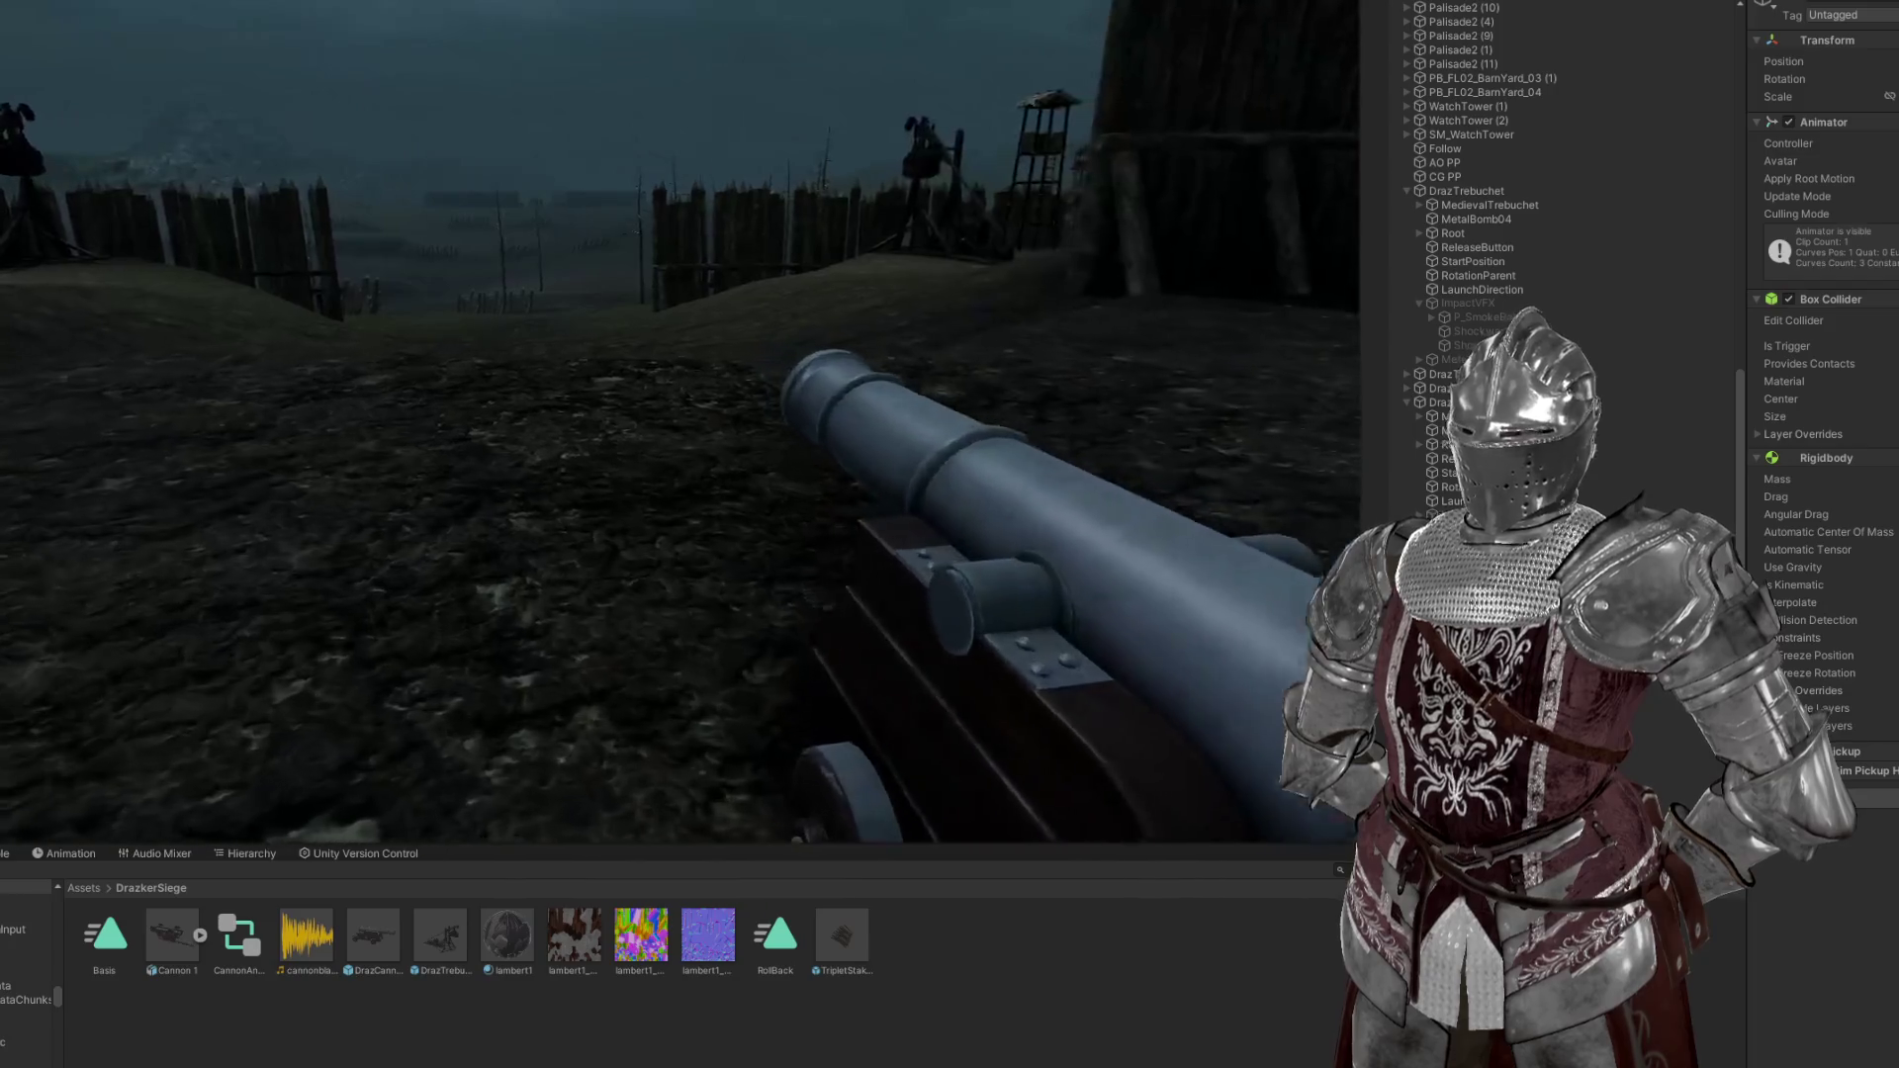
Walk behind the cannon, fire it with Use, then grab it
{"action": "key", "text": "w"}
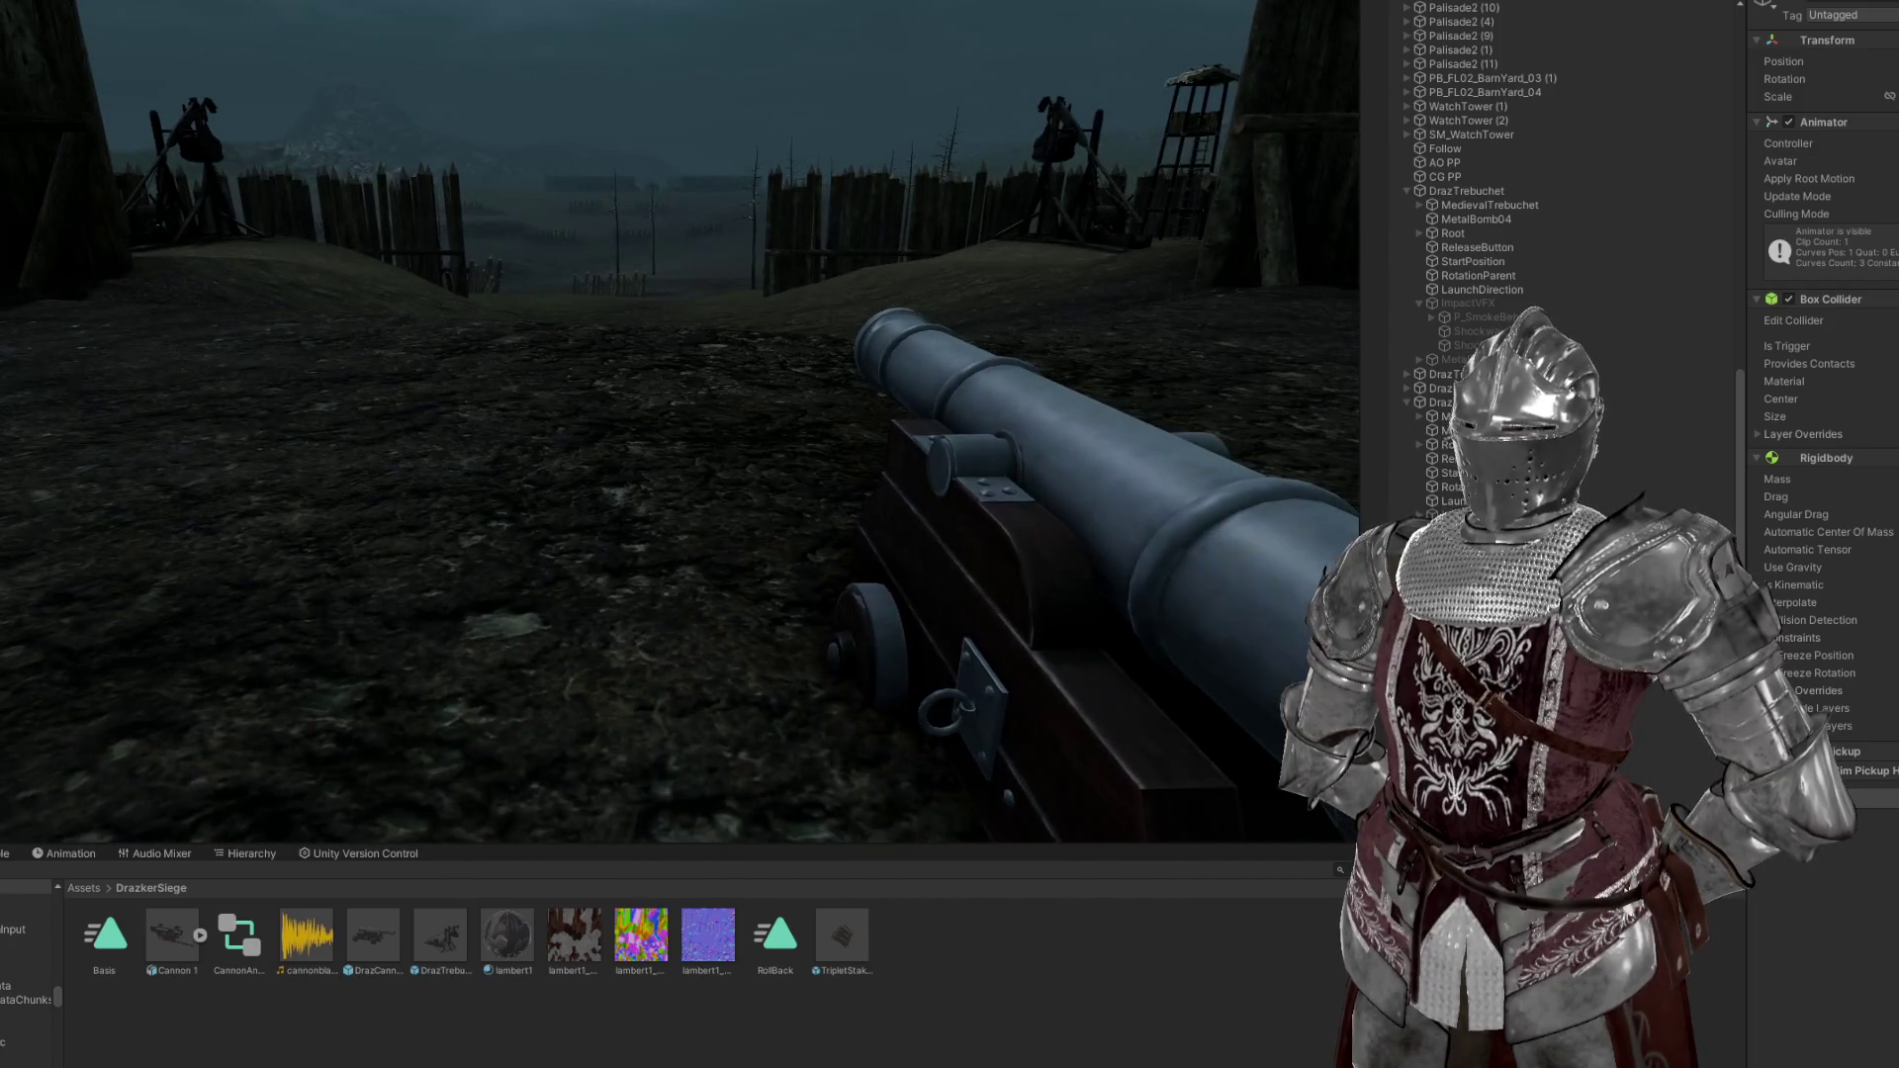
{"action": "key", "text": "d"}
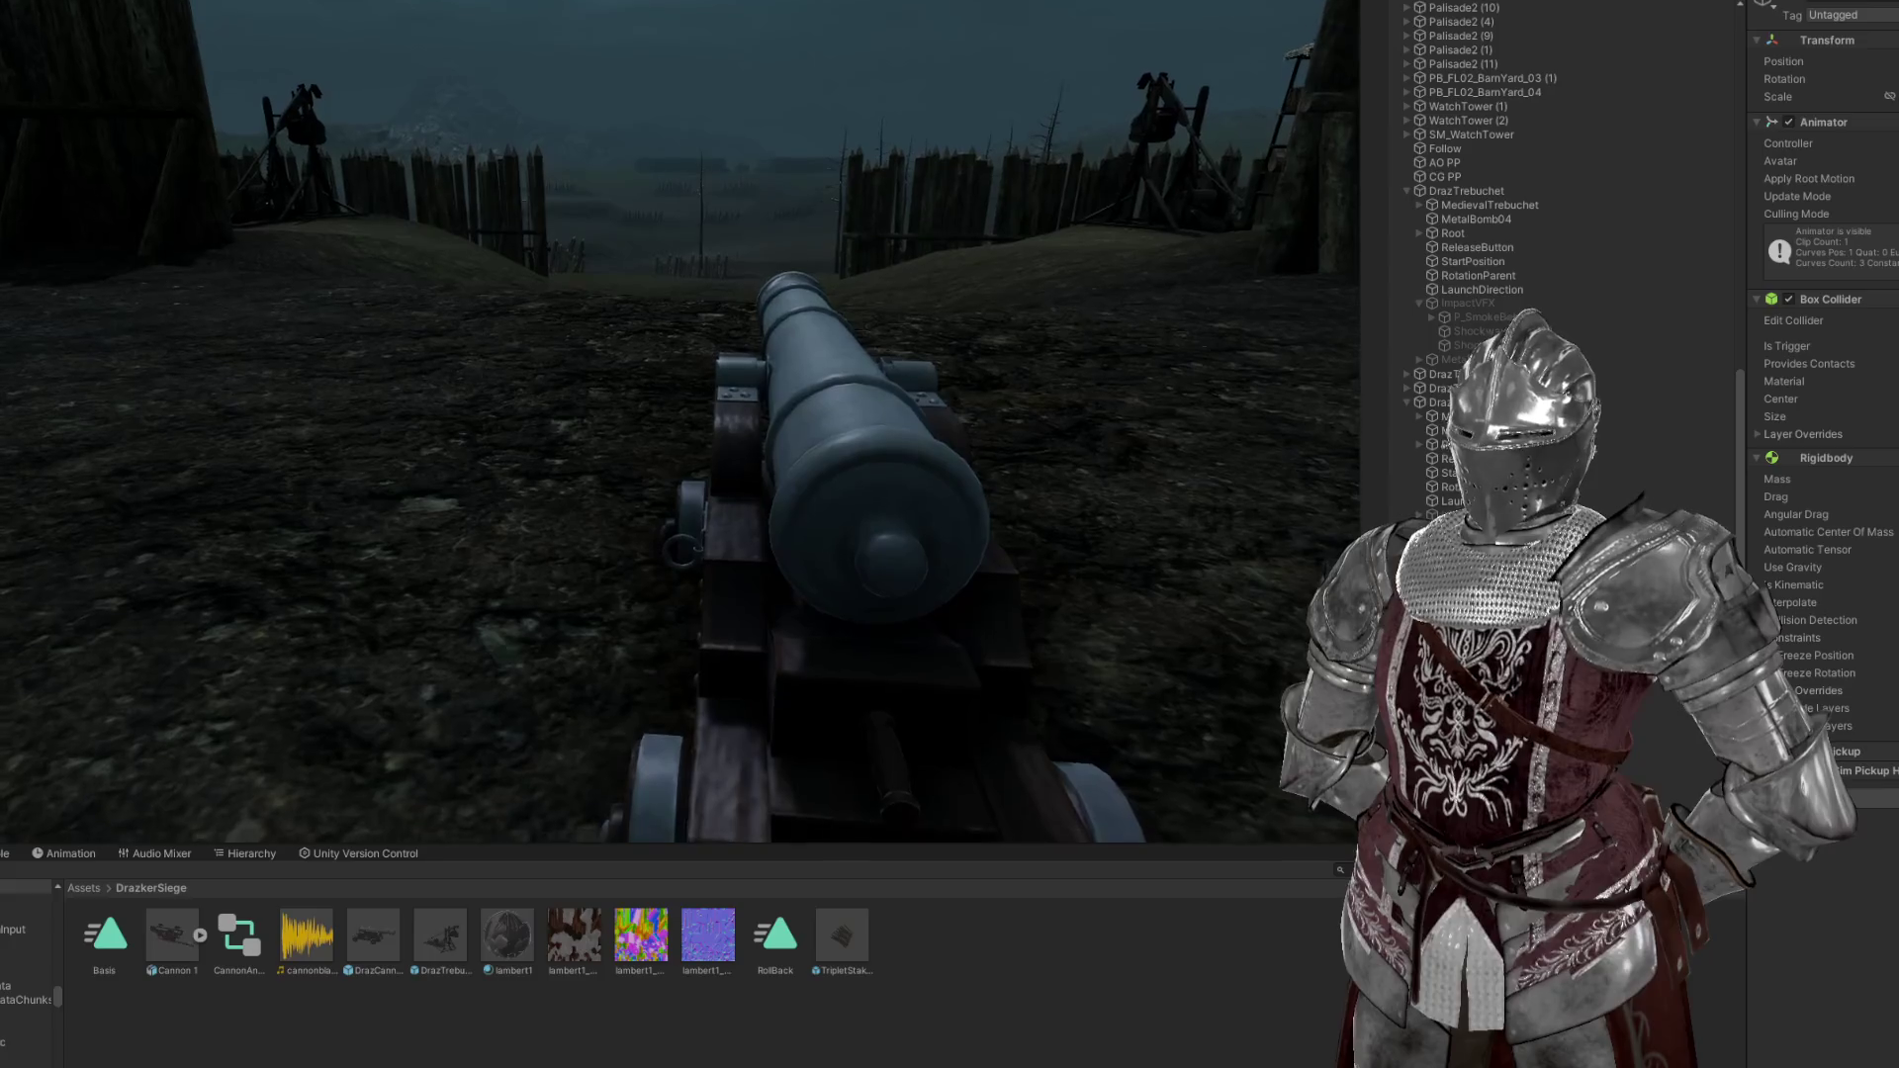
{"action": "key", "text": "w"}
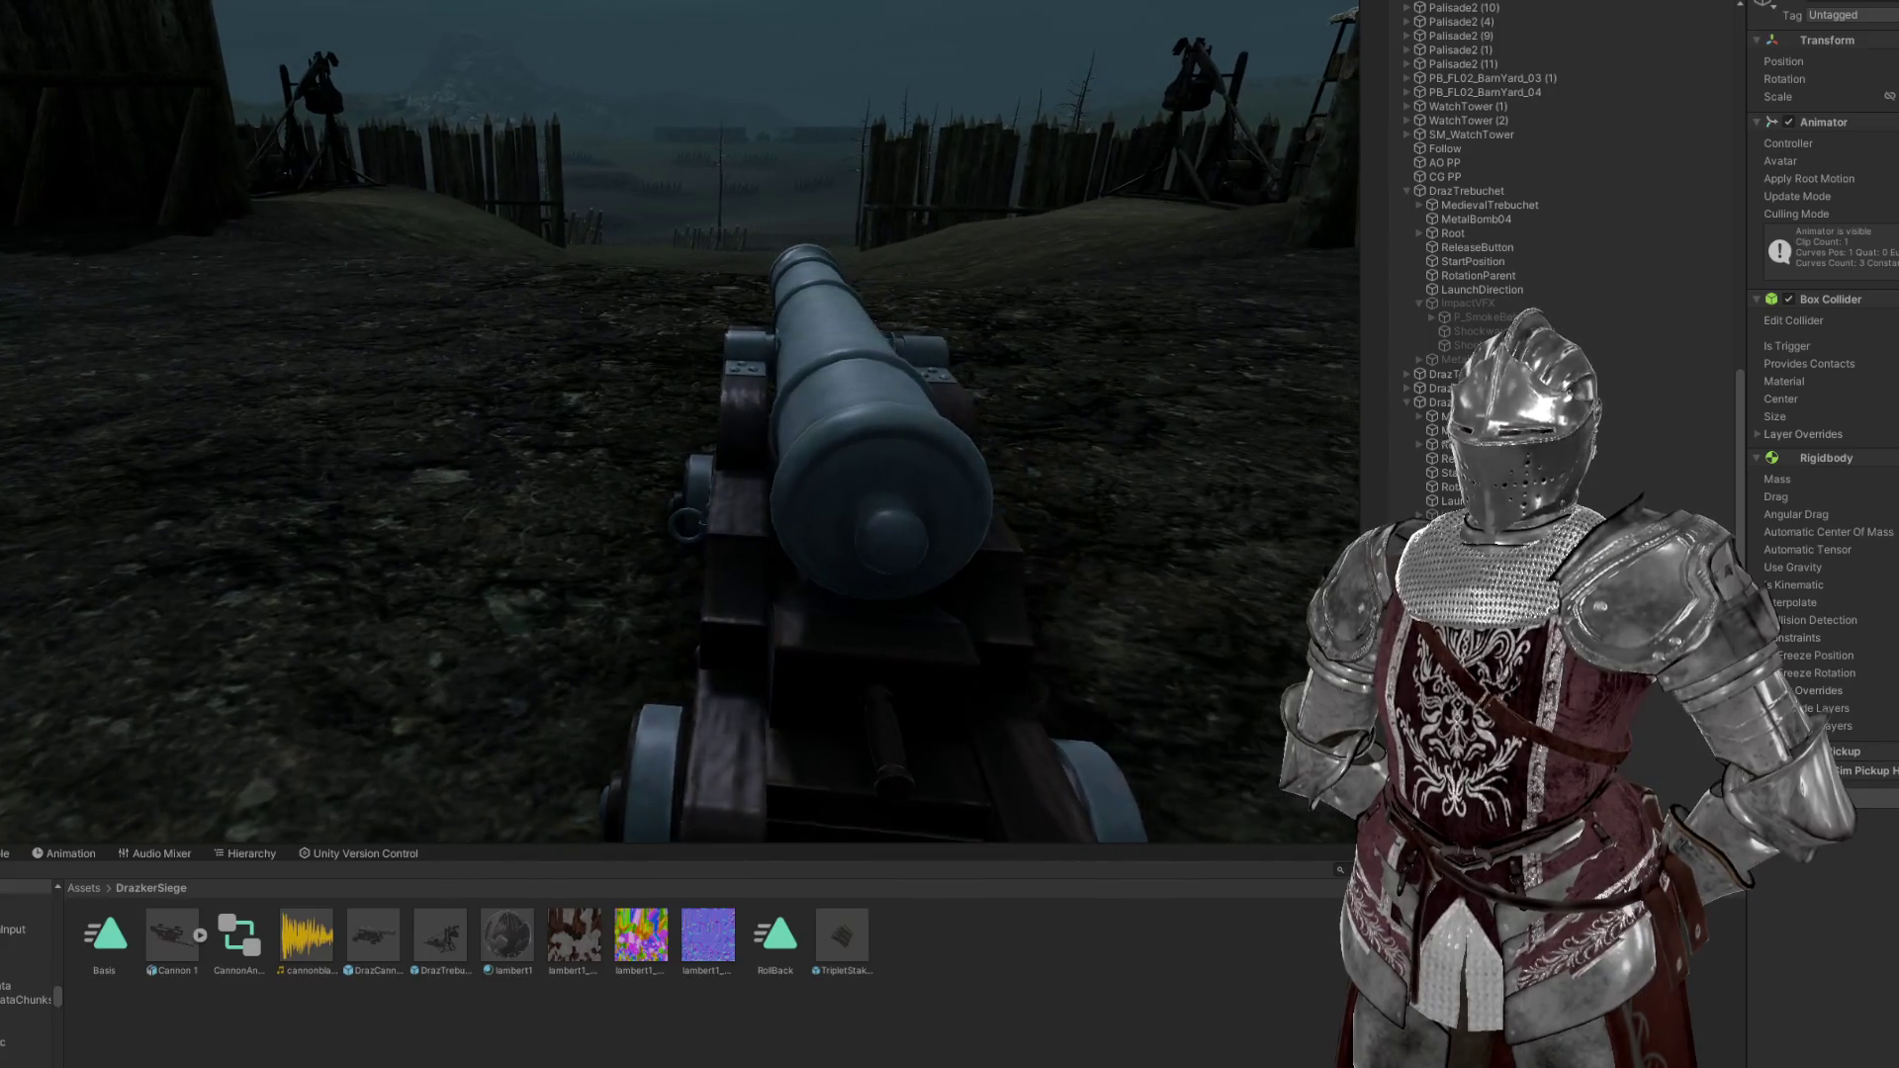
{"action": "key", "text": "w"}
{"action": "key", "text": "e"}
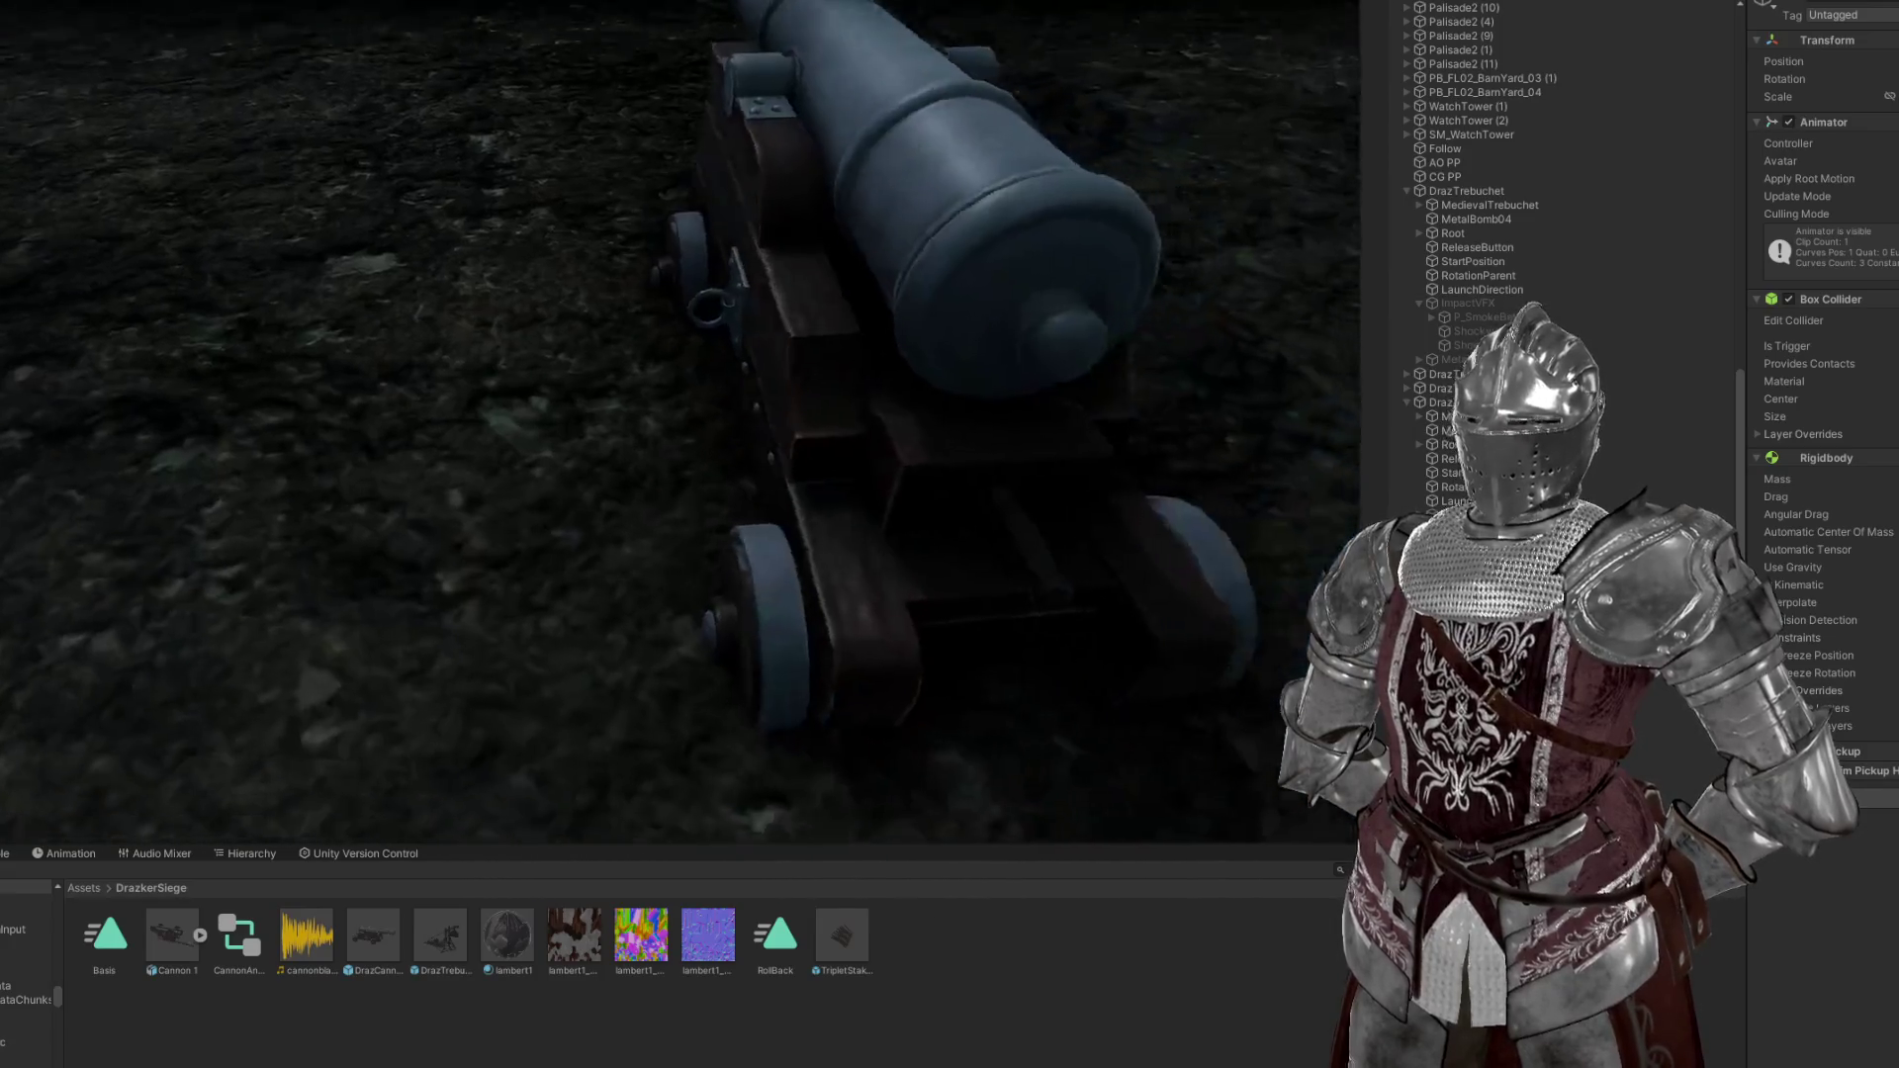
{"action": "key", "text": "s"}
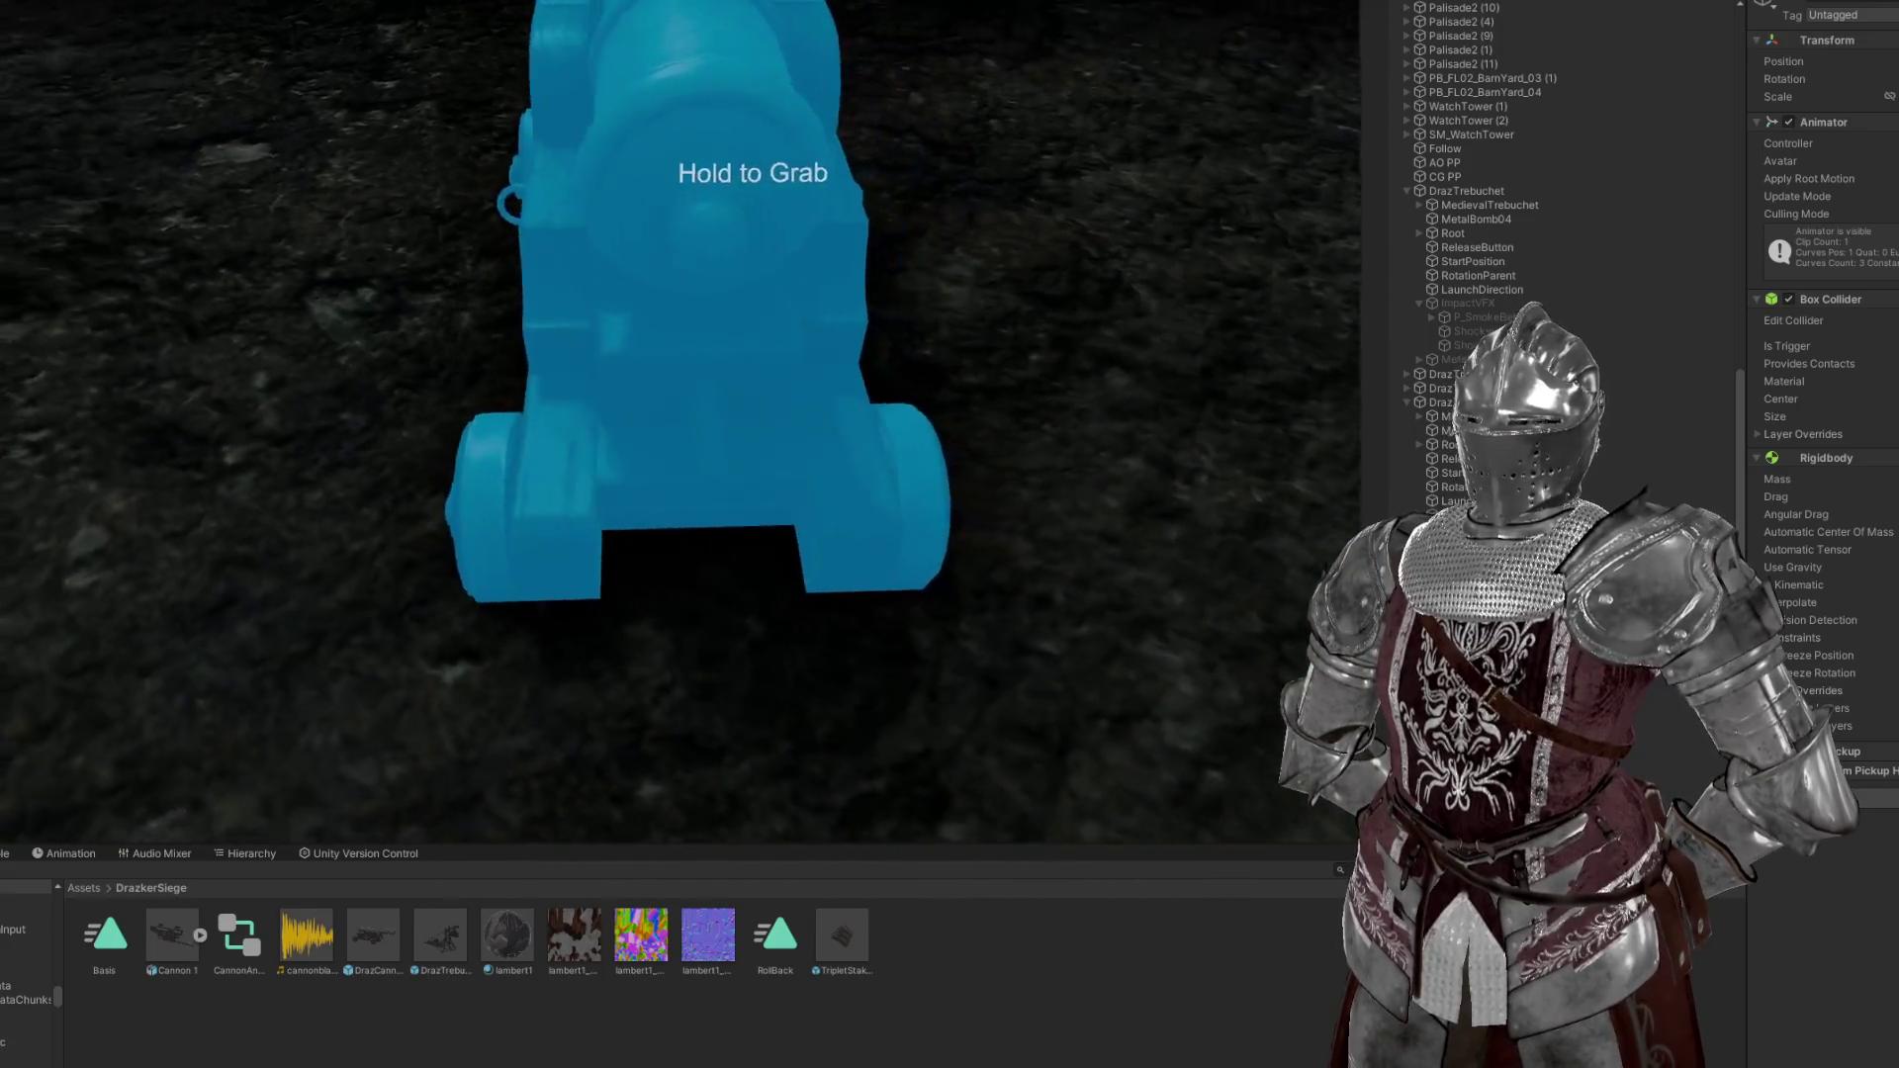
{"action": "key", "text": "e"}
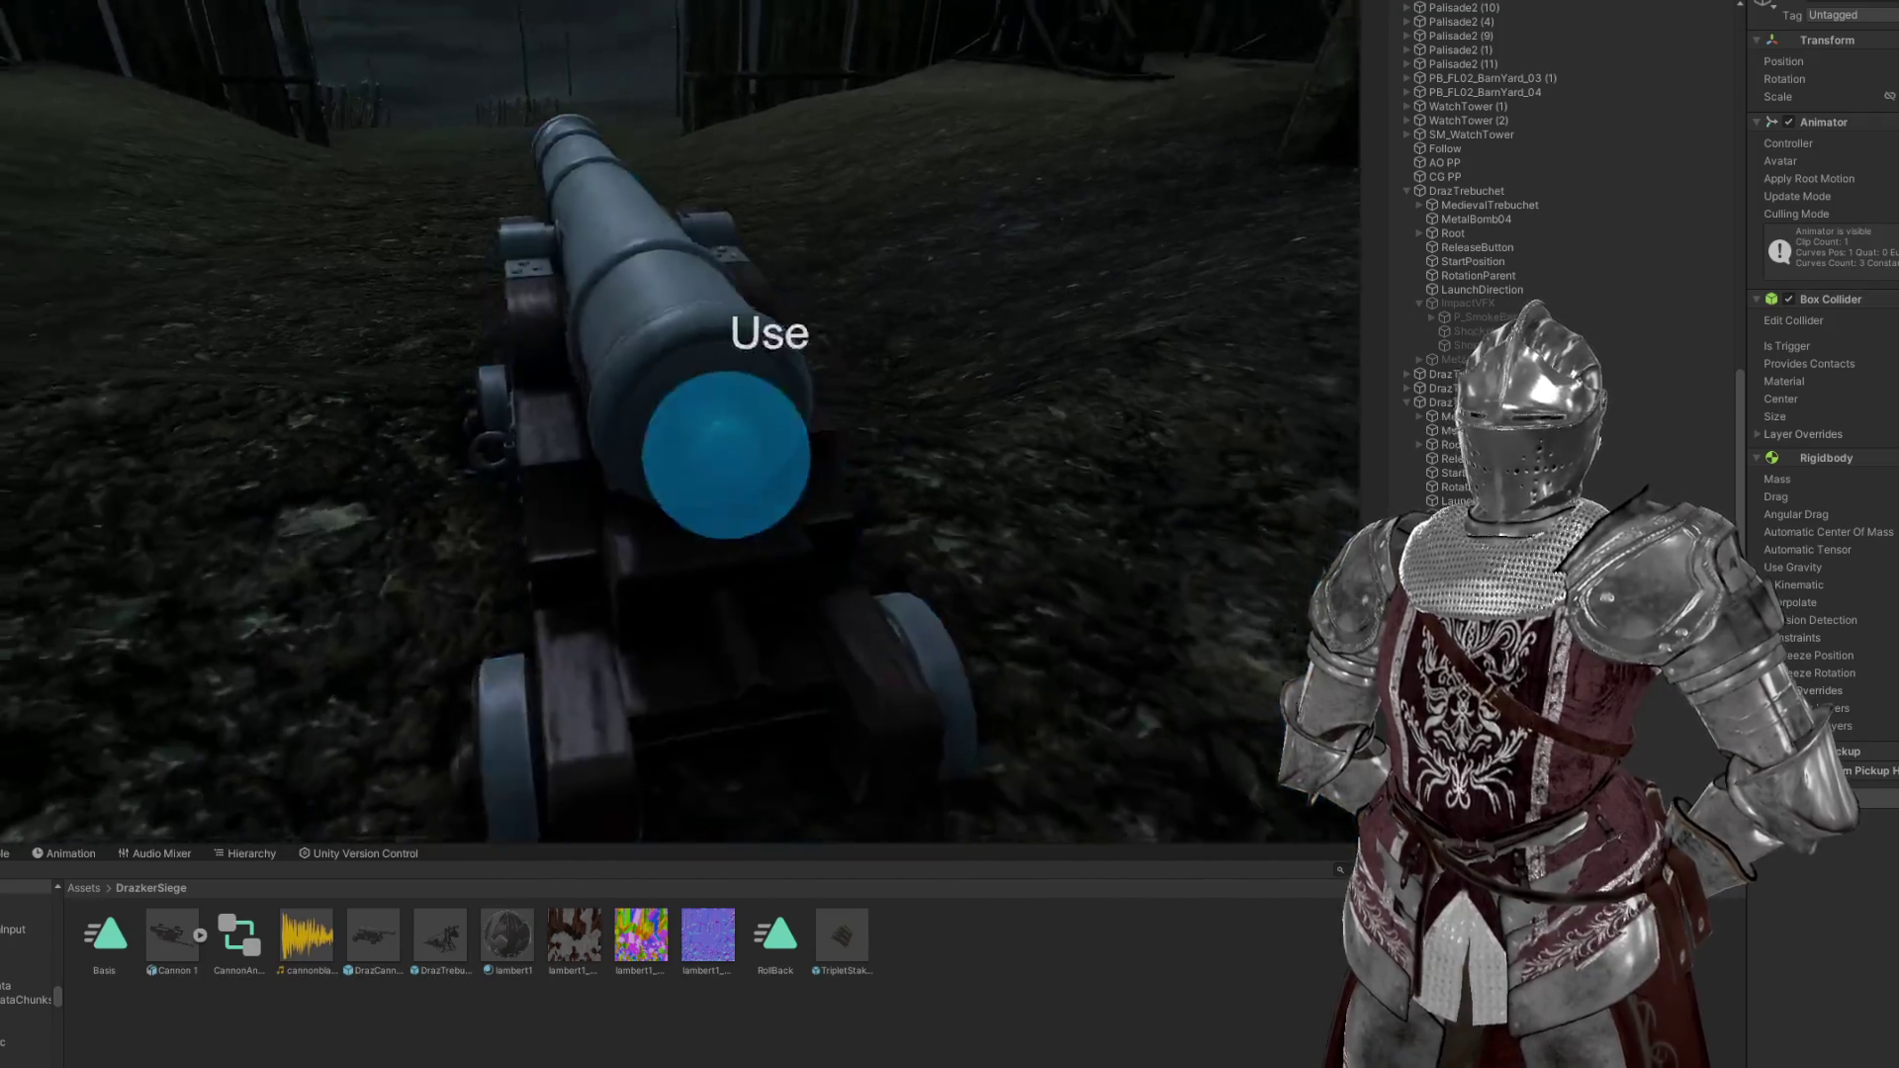
Fire the grabbed cannon again, then bring up the VRChat Client Simulator menu
{"action": "key", "text": "e"}
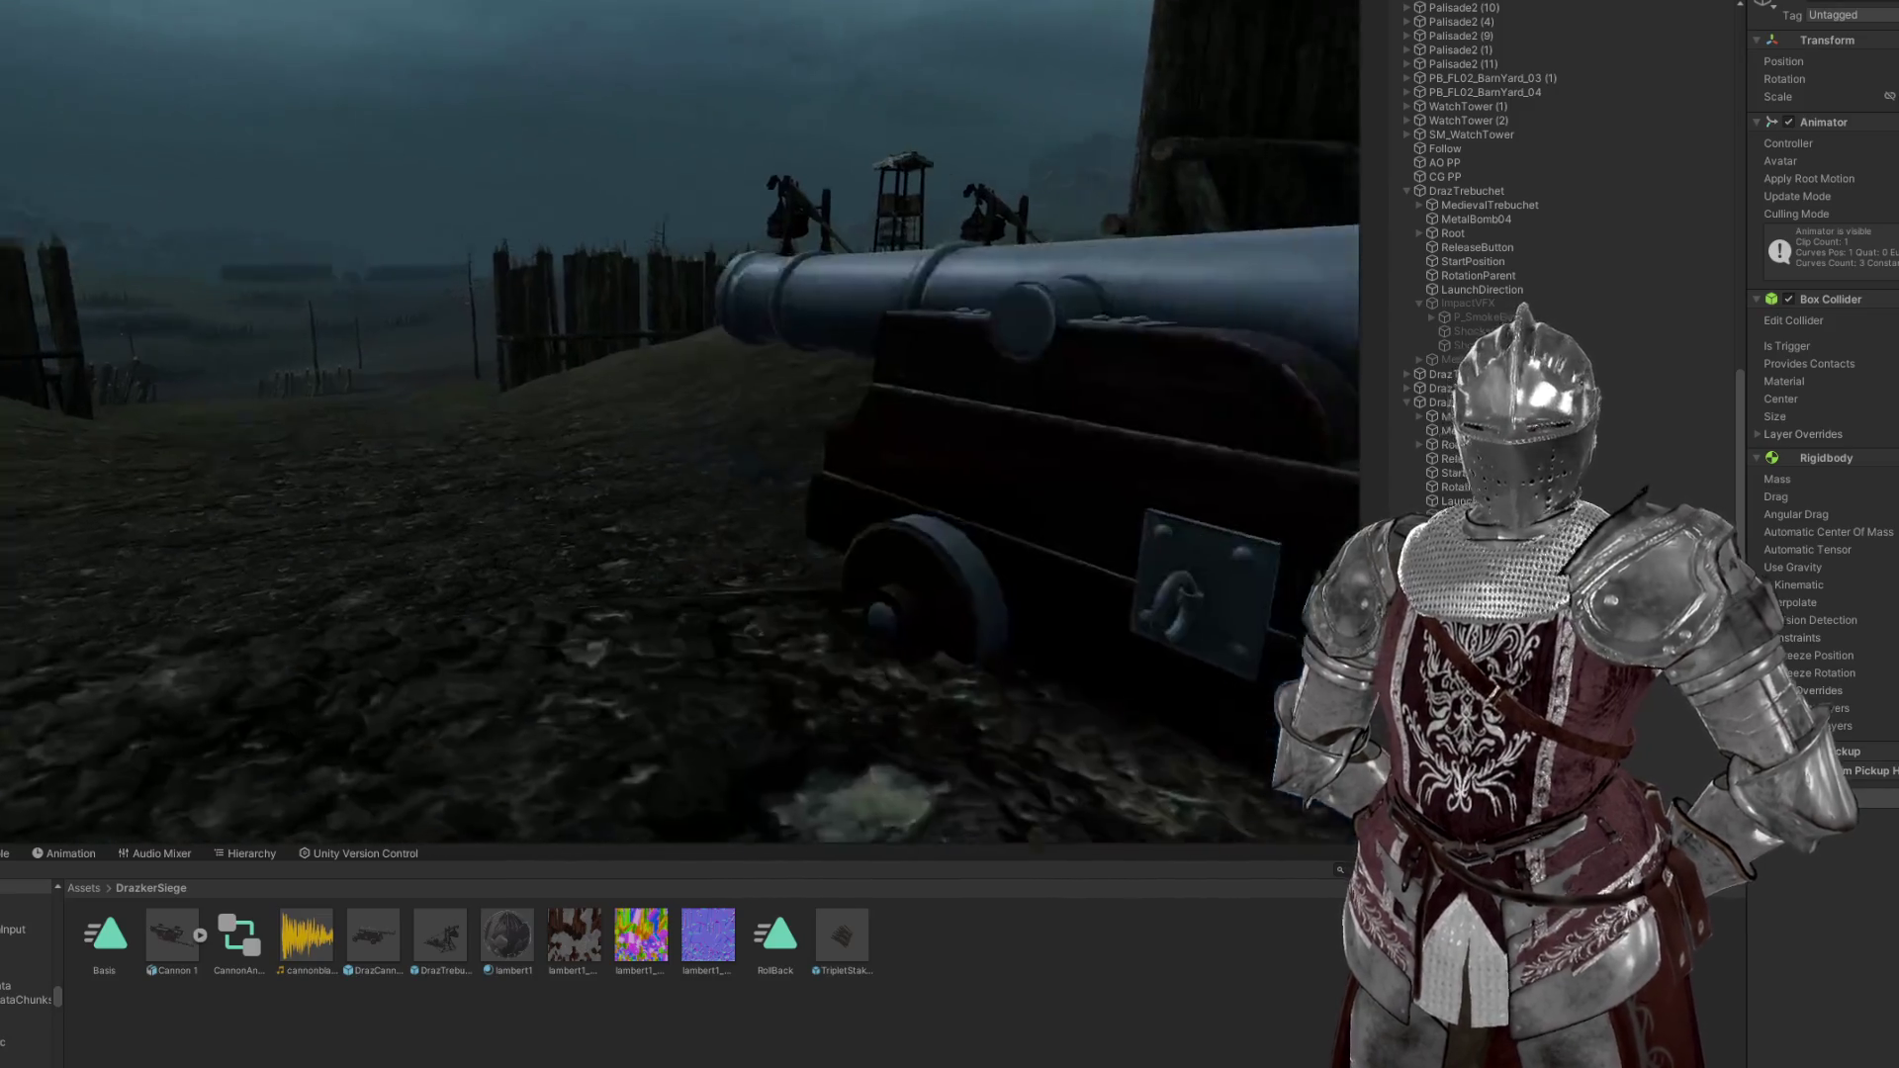
{"action": "key", "text": "Escape"}
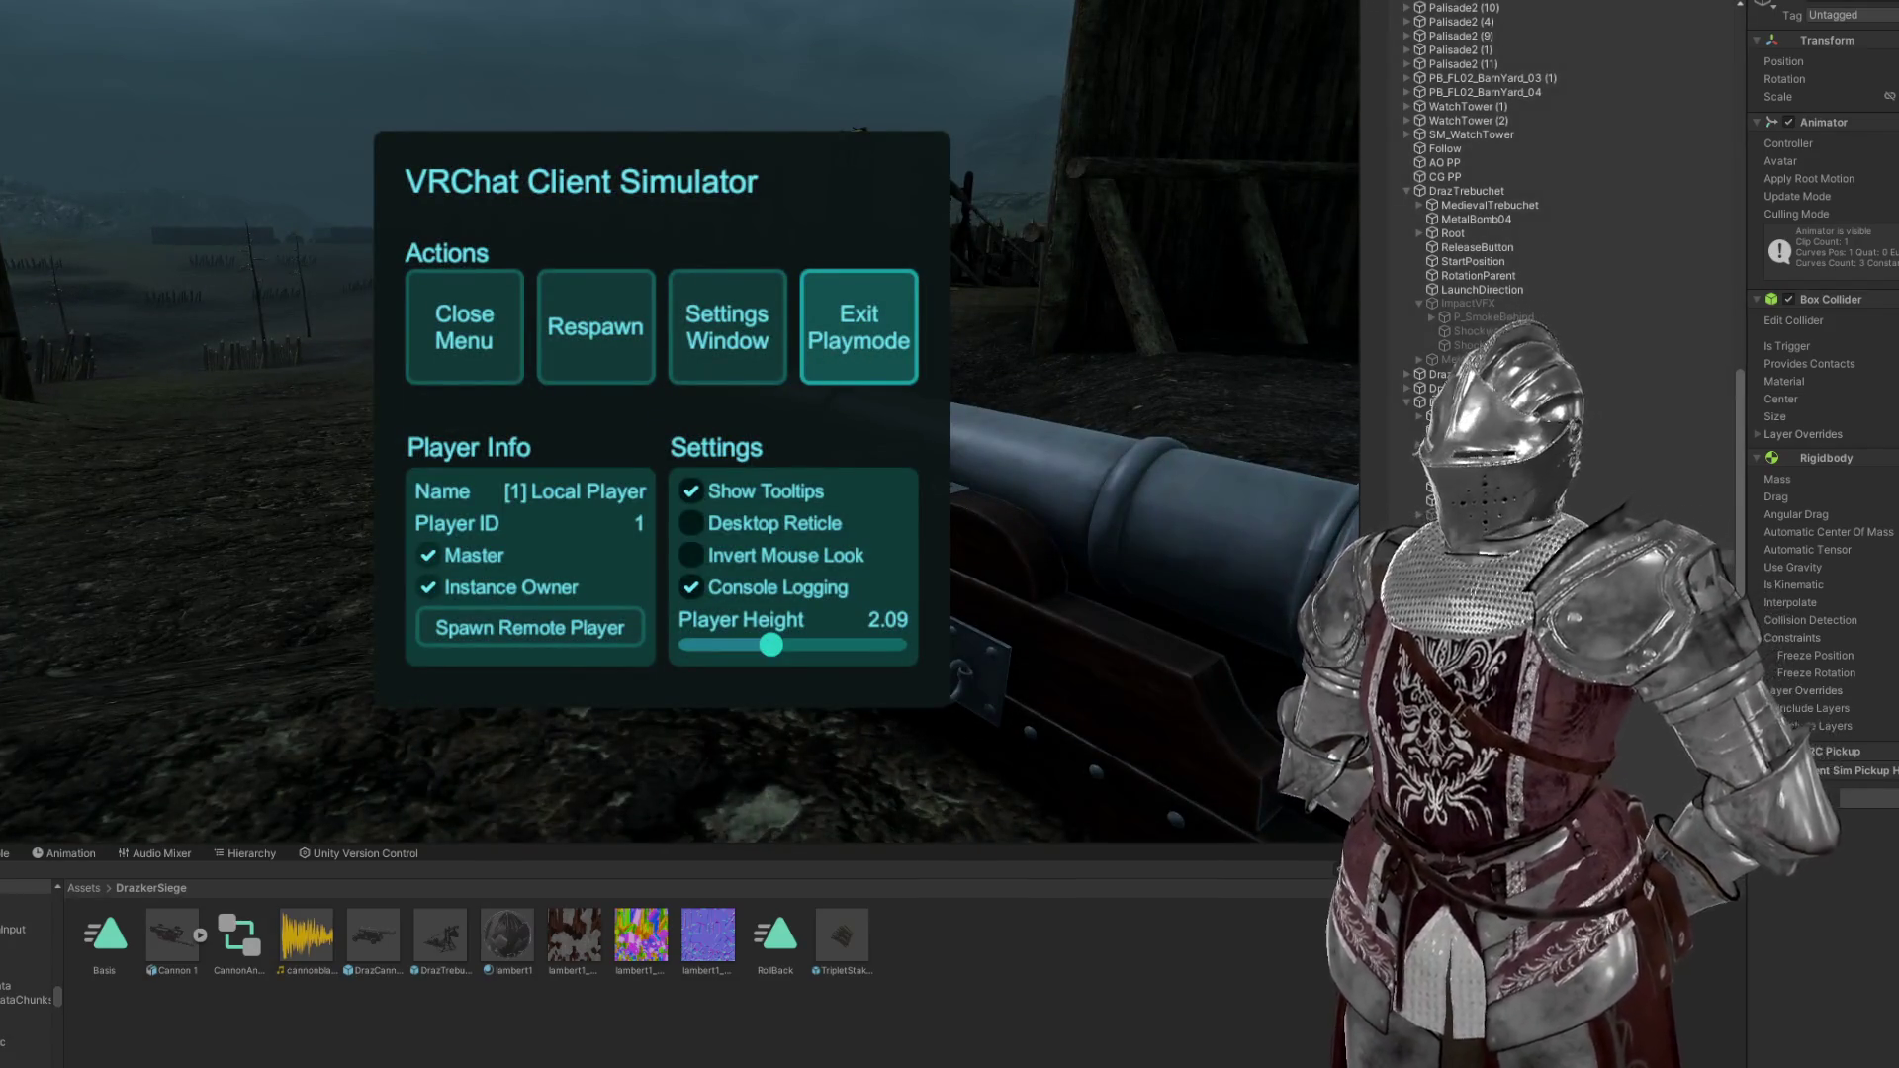
Exit play mode and fly the Scene camera in close to the cannons
{"action": "key", "text": "ctrl+p"}
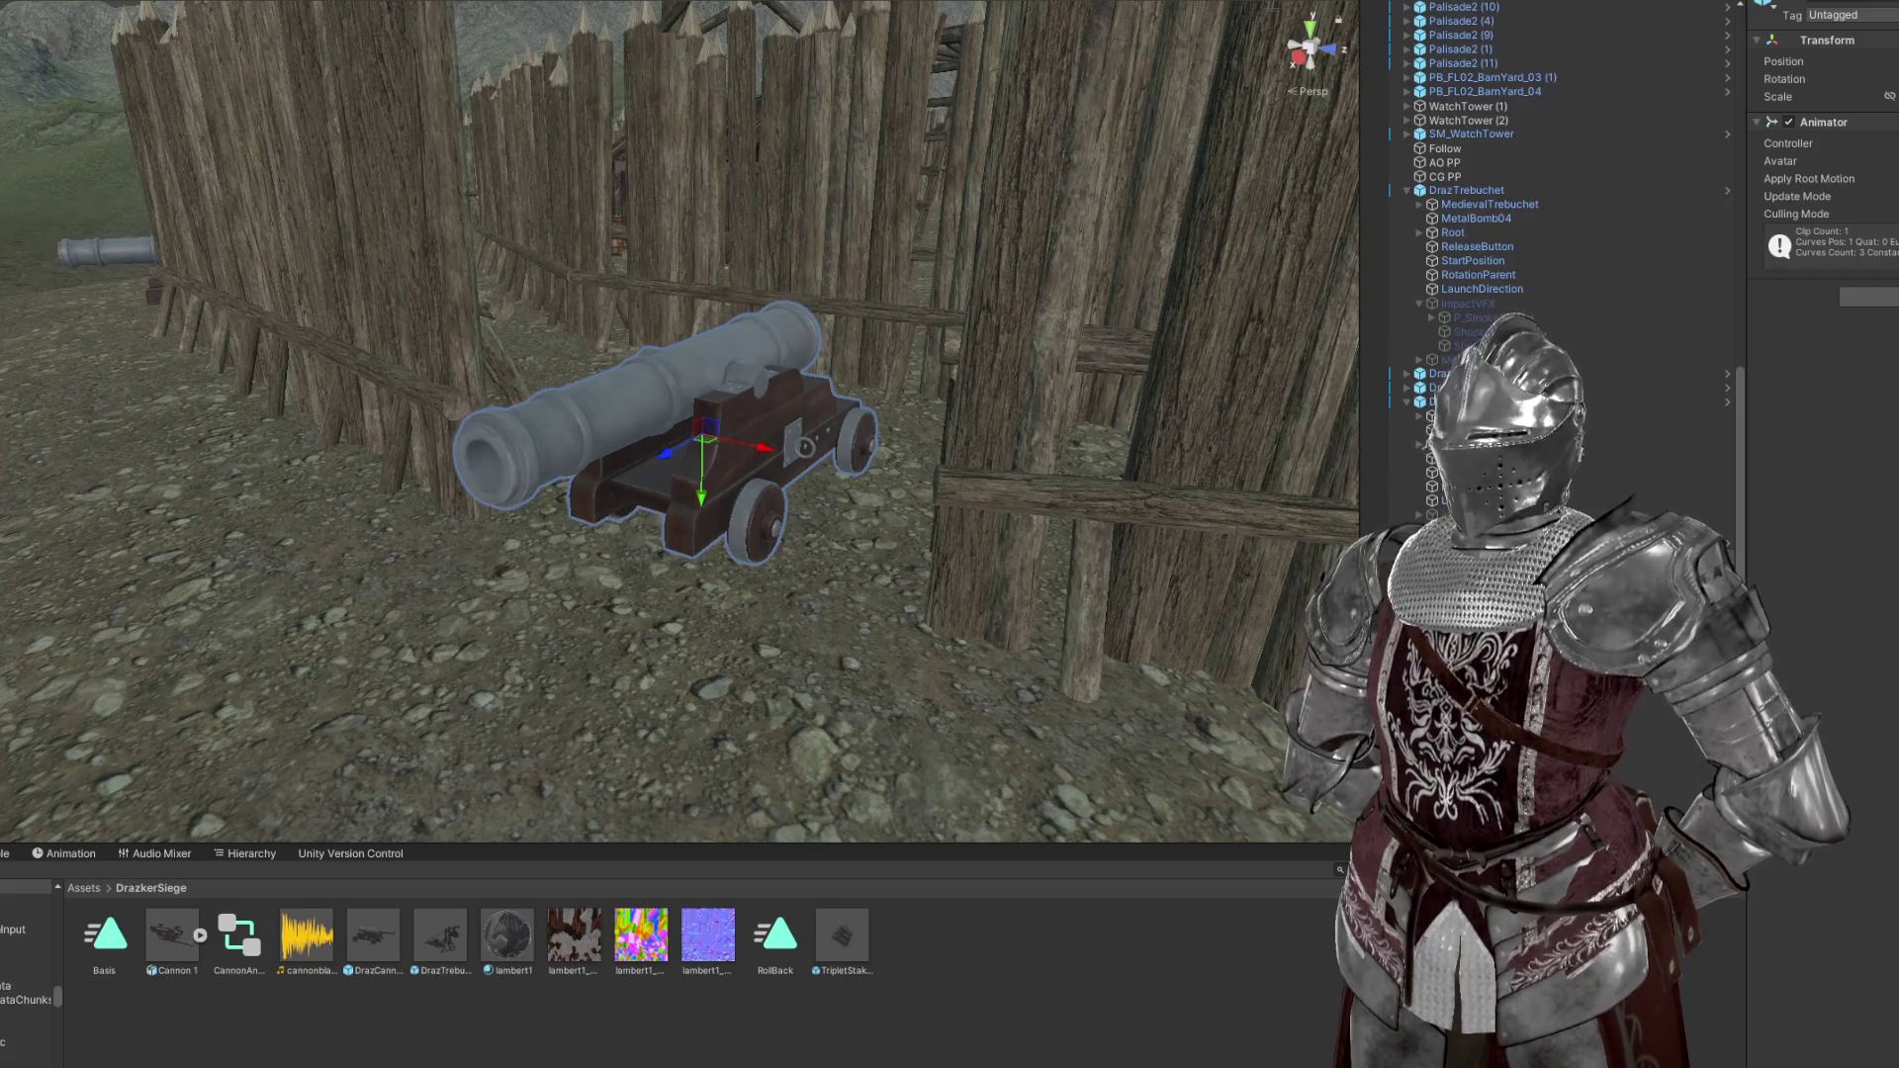
{"action": "scroll", "scroll_direction": "down", "scroll_amount": 3}
{"action": "left_click_drag", "start_coordinate": [767, 467], "coordinate": [376, 535]}
Inspect the cannonball's settings, then select the cannon itself
{"action": "left_click", "coordinate": [1678, 737]}
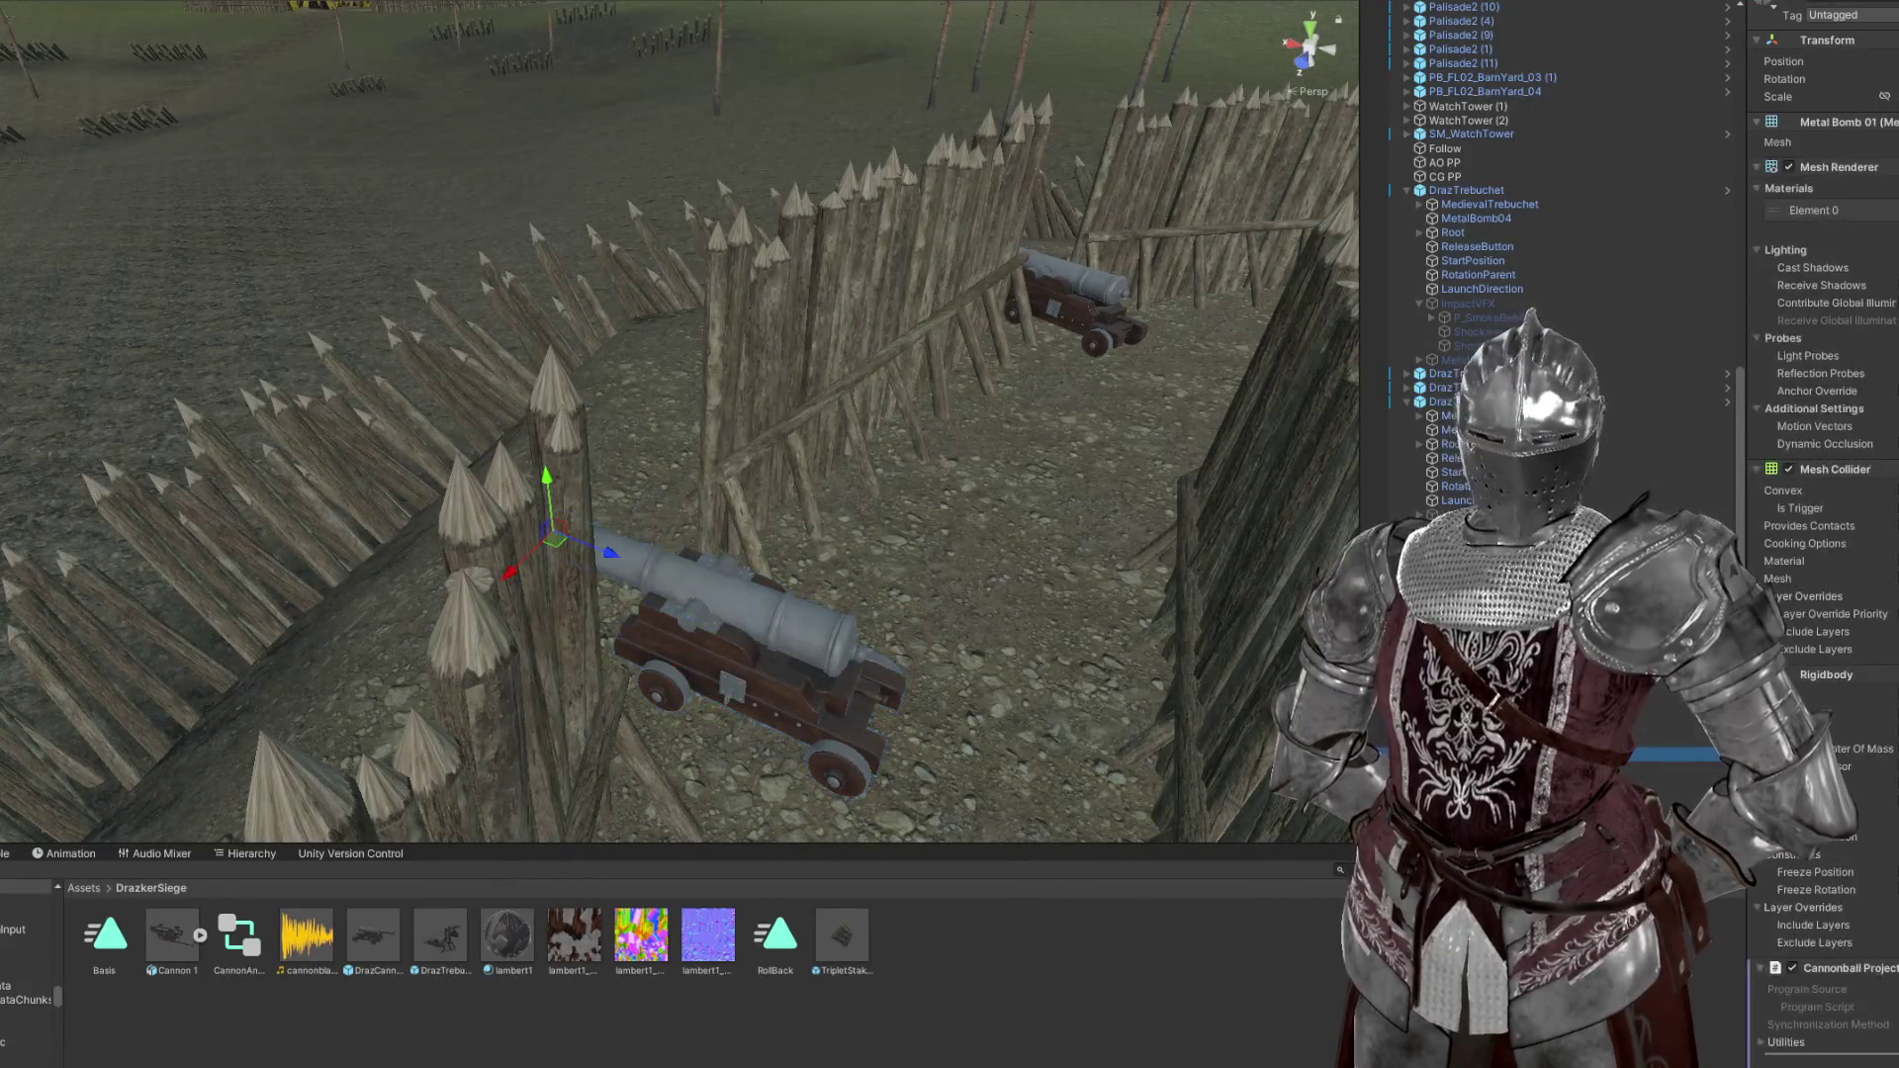
{"action": "scroll", "scroll_direction": "down", "scroll_amount": 3}
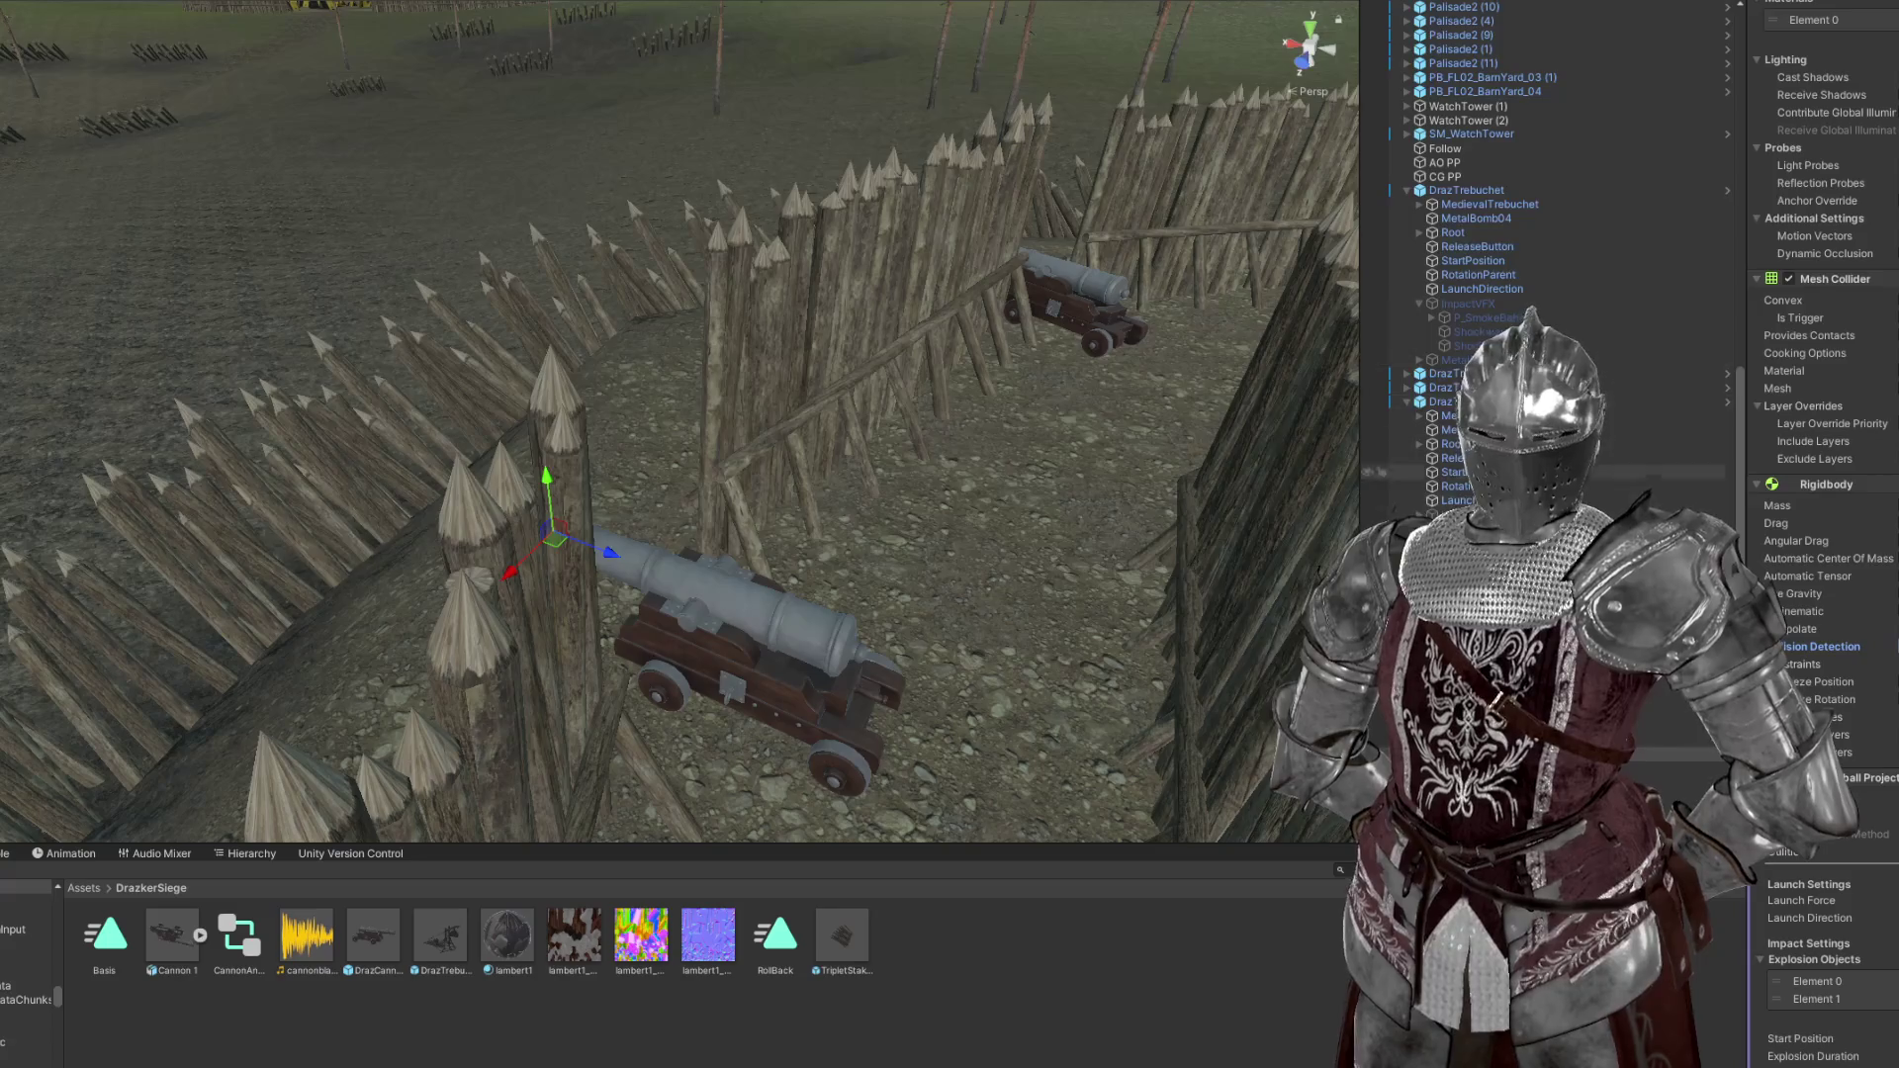
{"action": "left_click", "coordinate": [1440, 388]}
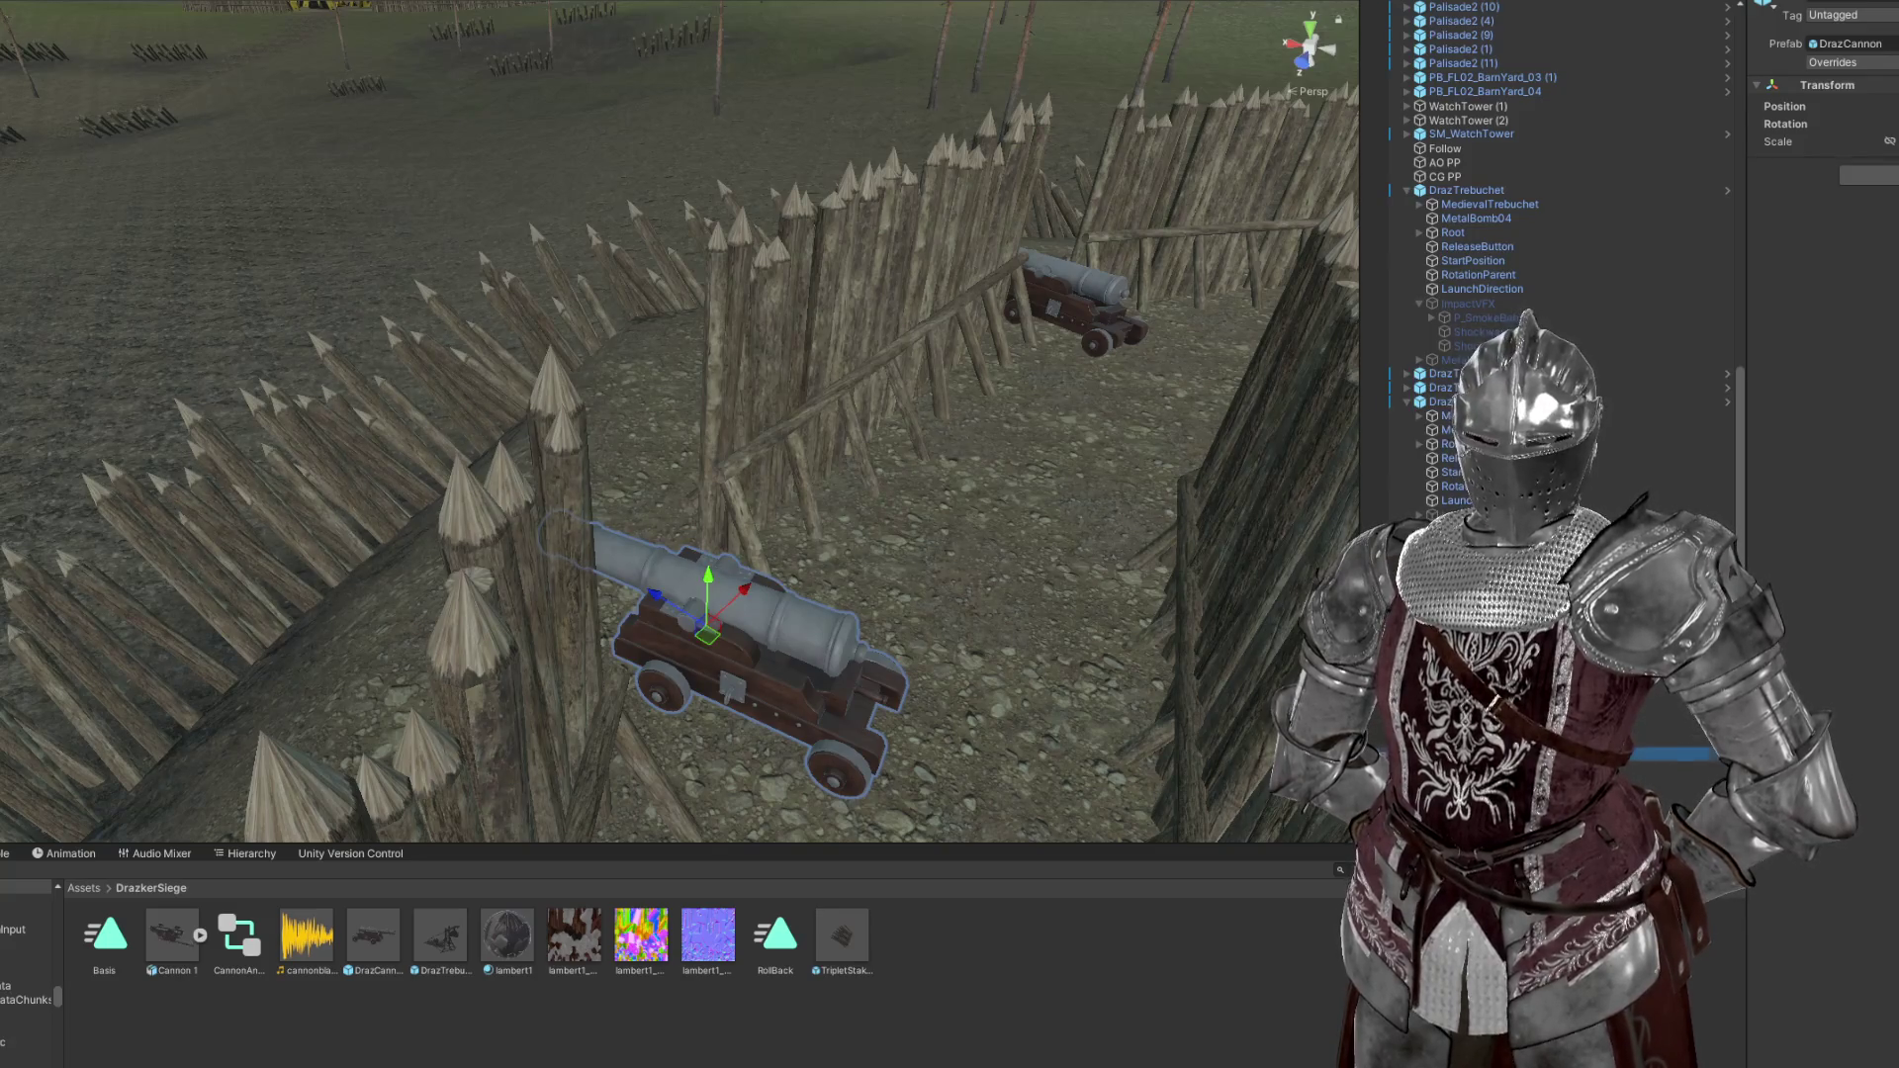
{"action": "left_click", "coordinate": [1672, 754]}
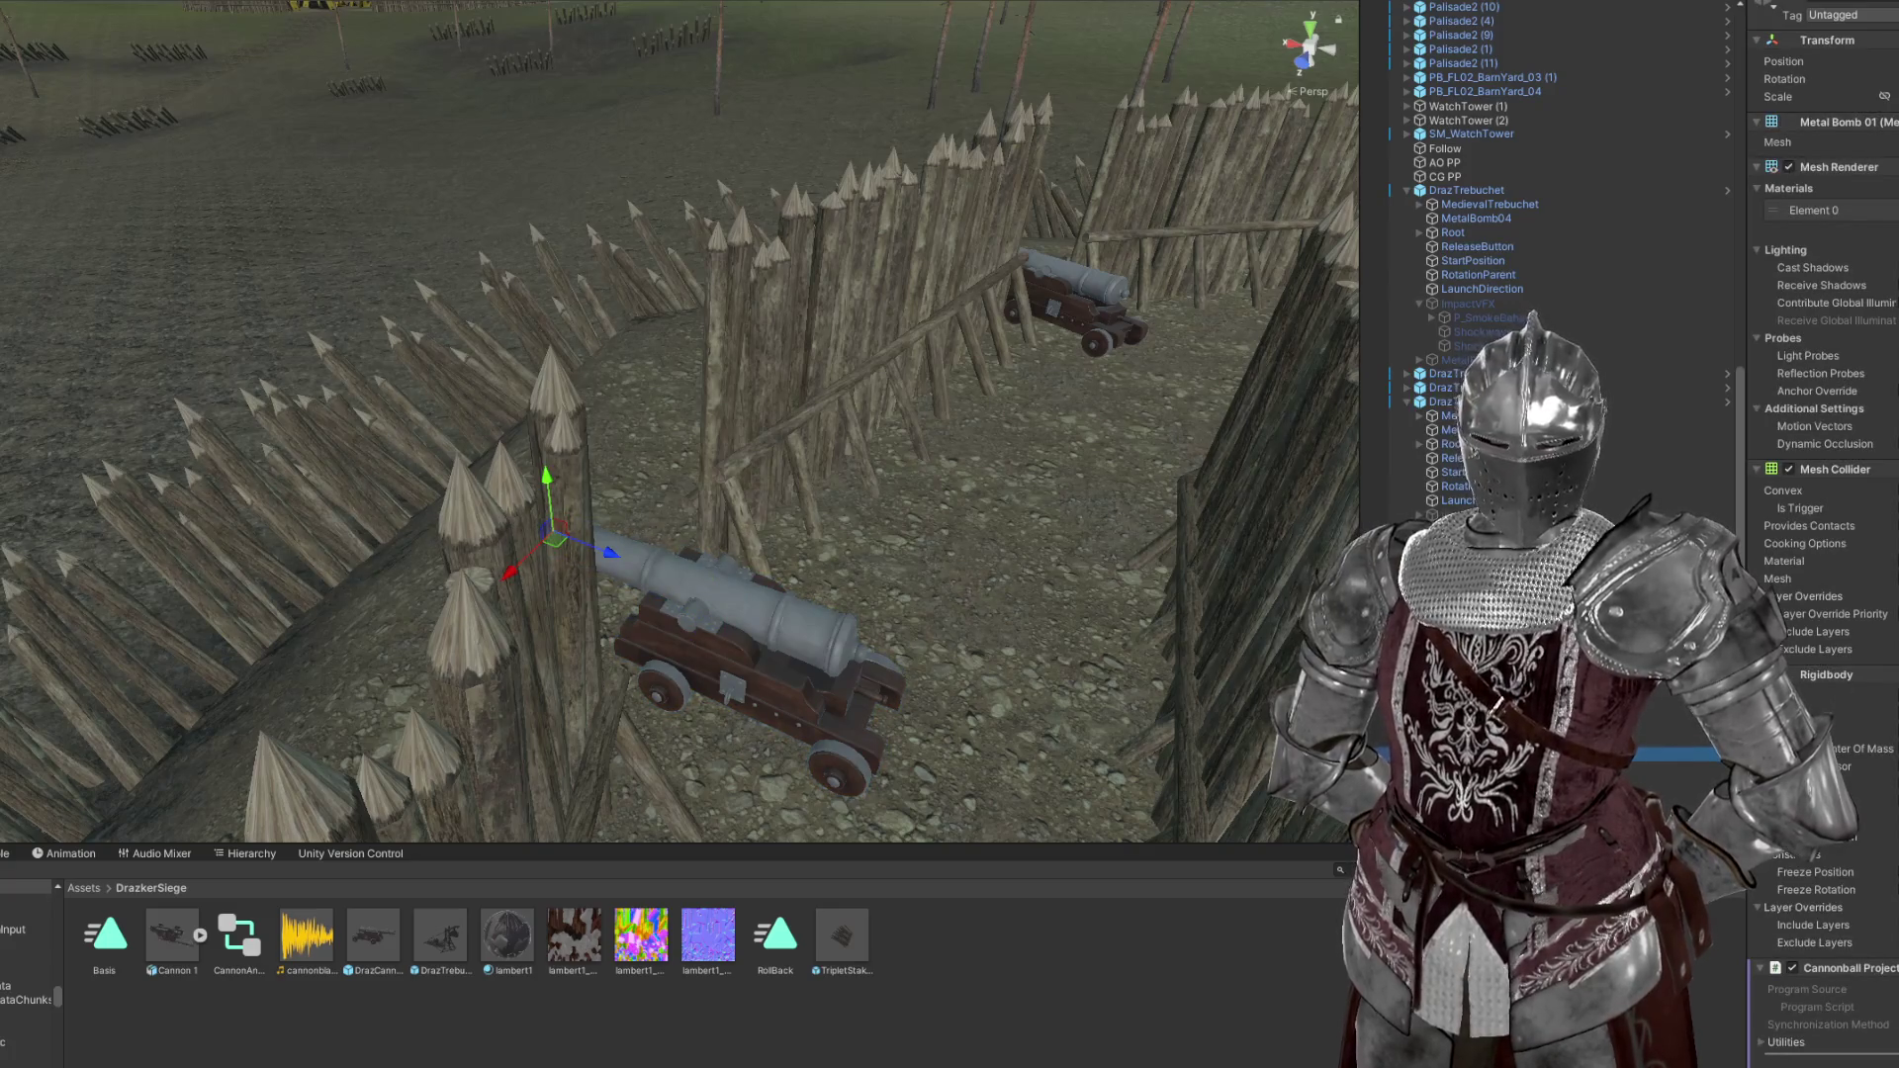
{"action": "scroll", "scroll_direction": "down", "scroll_amount": 3}
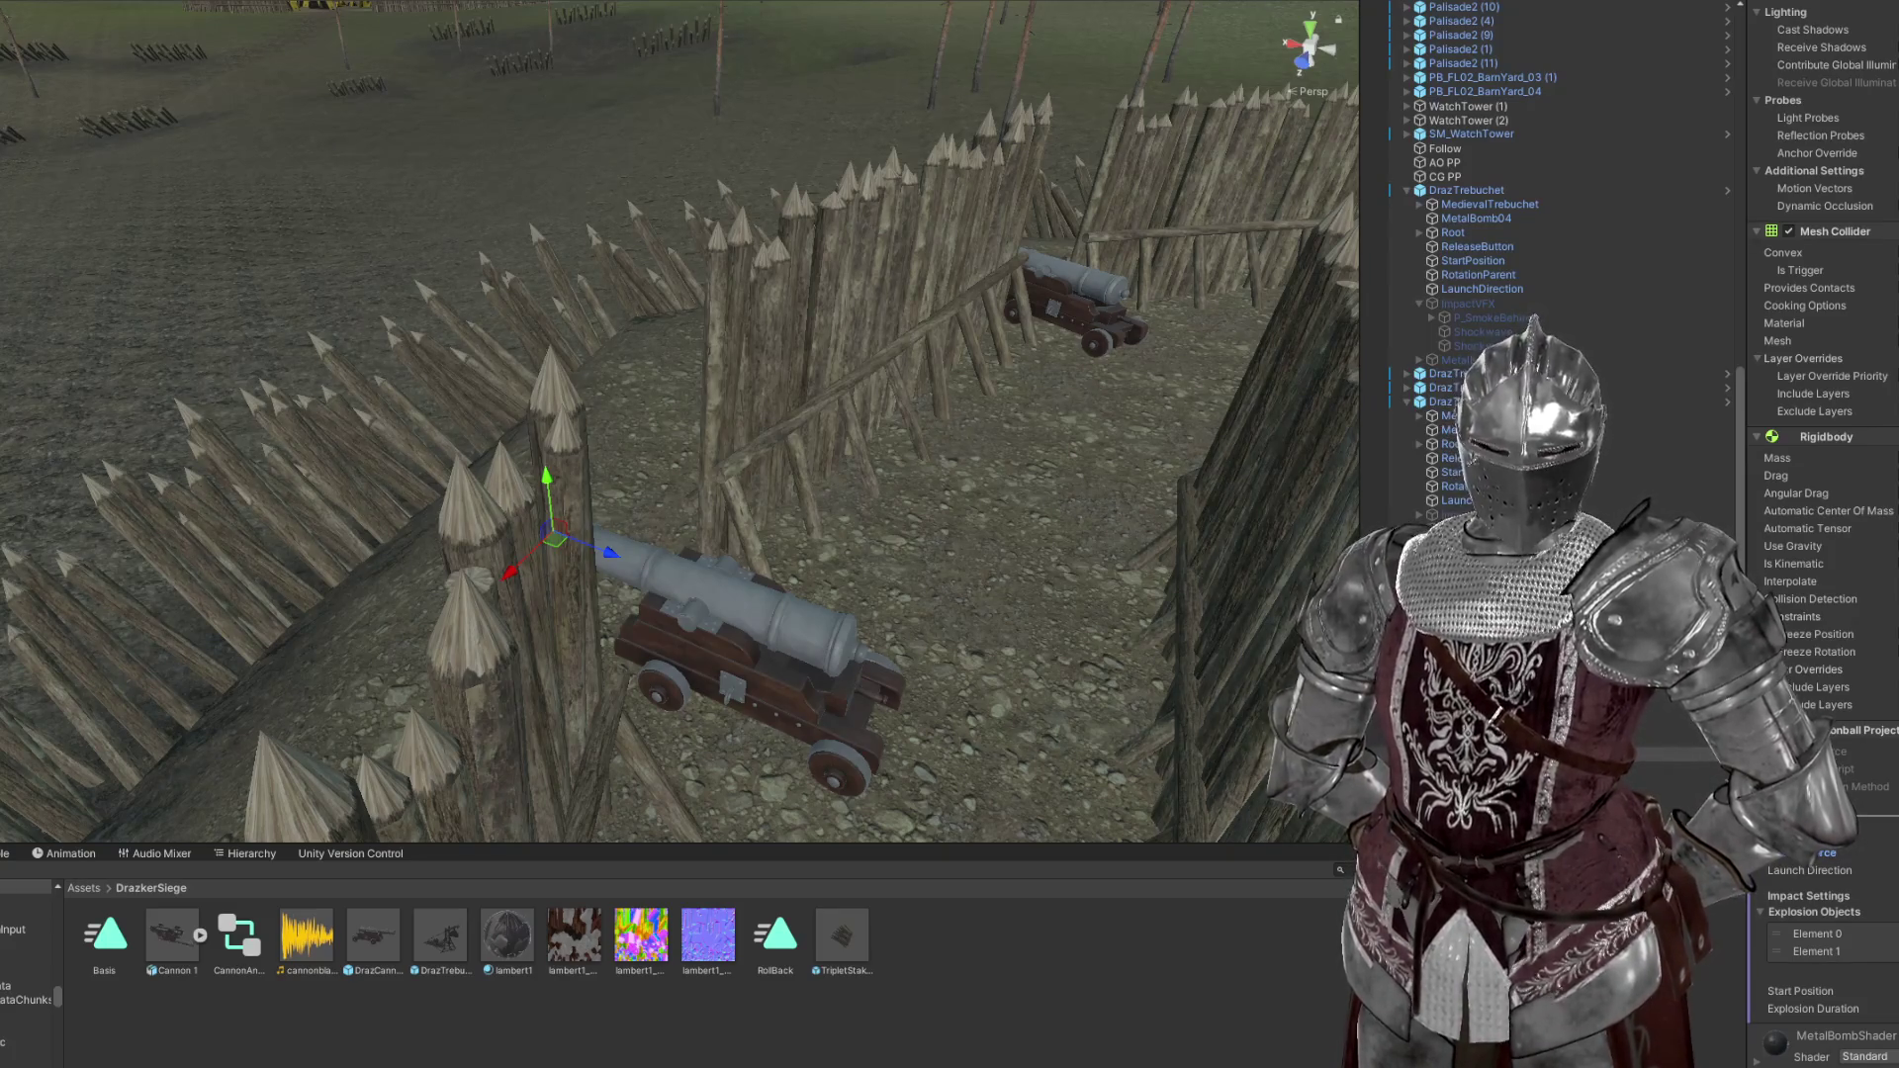
{"action": "scroll", "scroll_direction": "up", "scroll_amount": 3}
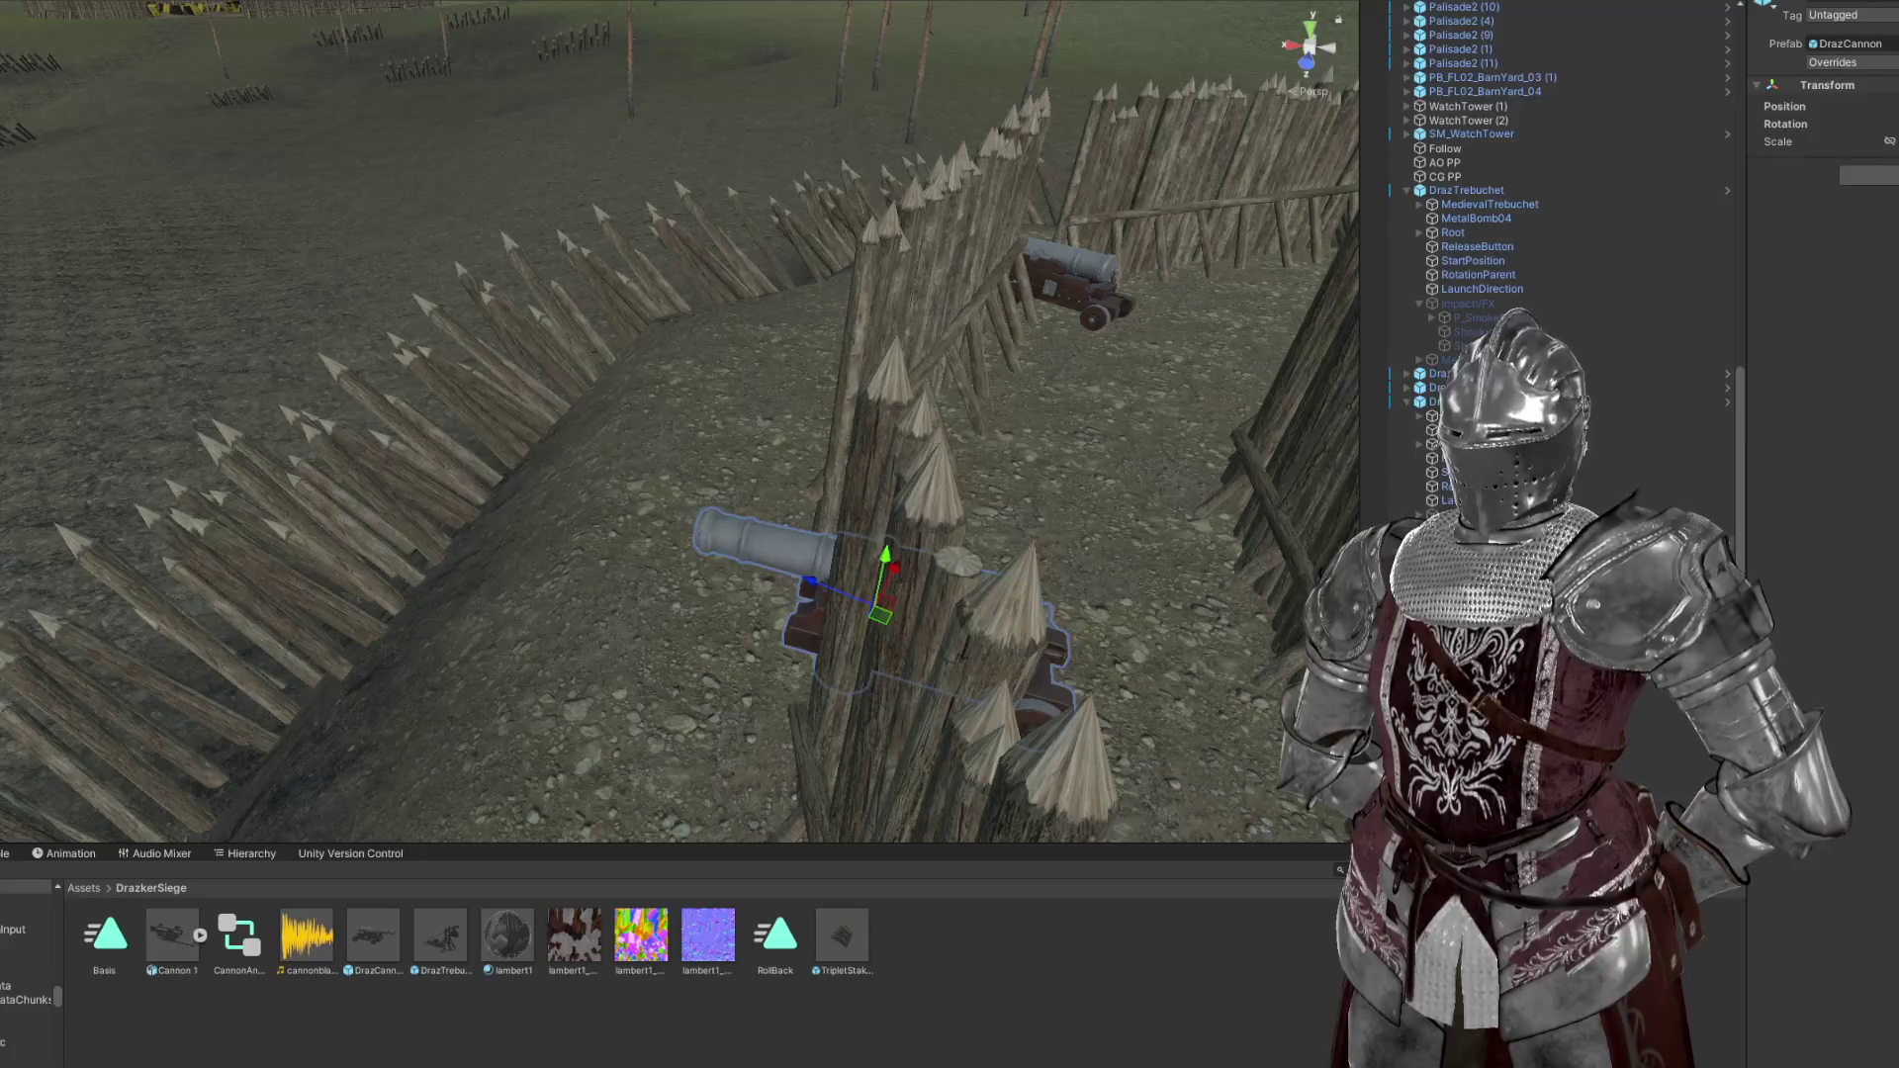
{"action": "left_click_drag", "start_coordinate": [806, 505], "coordinate": [875, 626]}
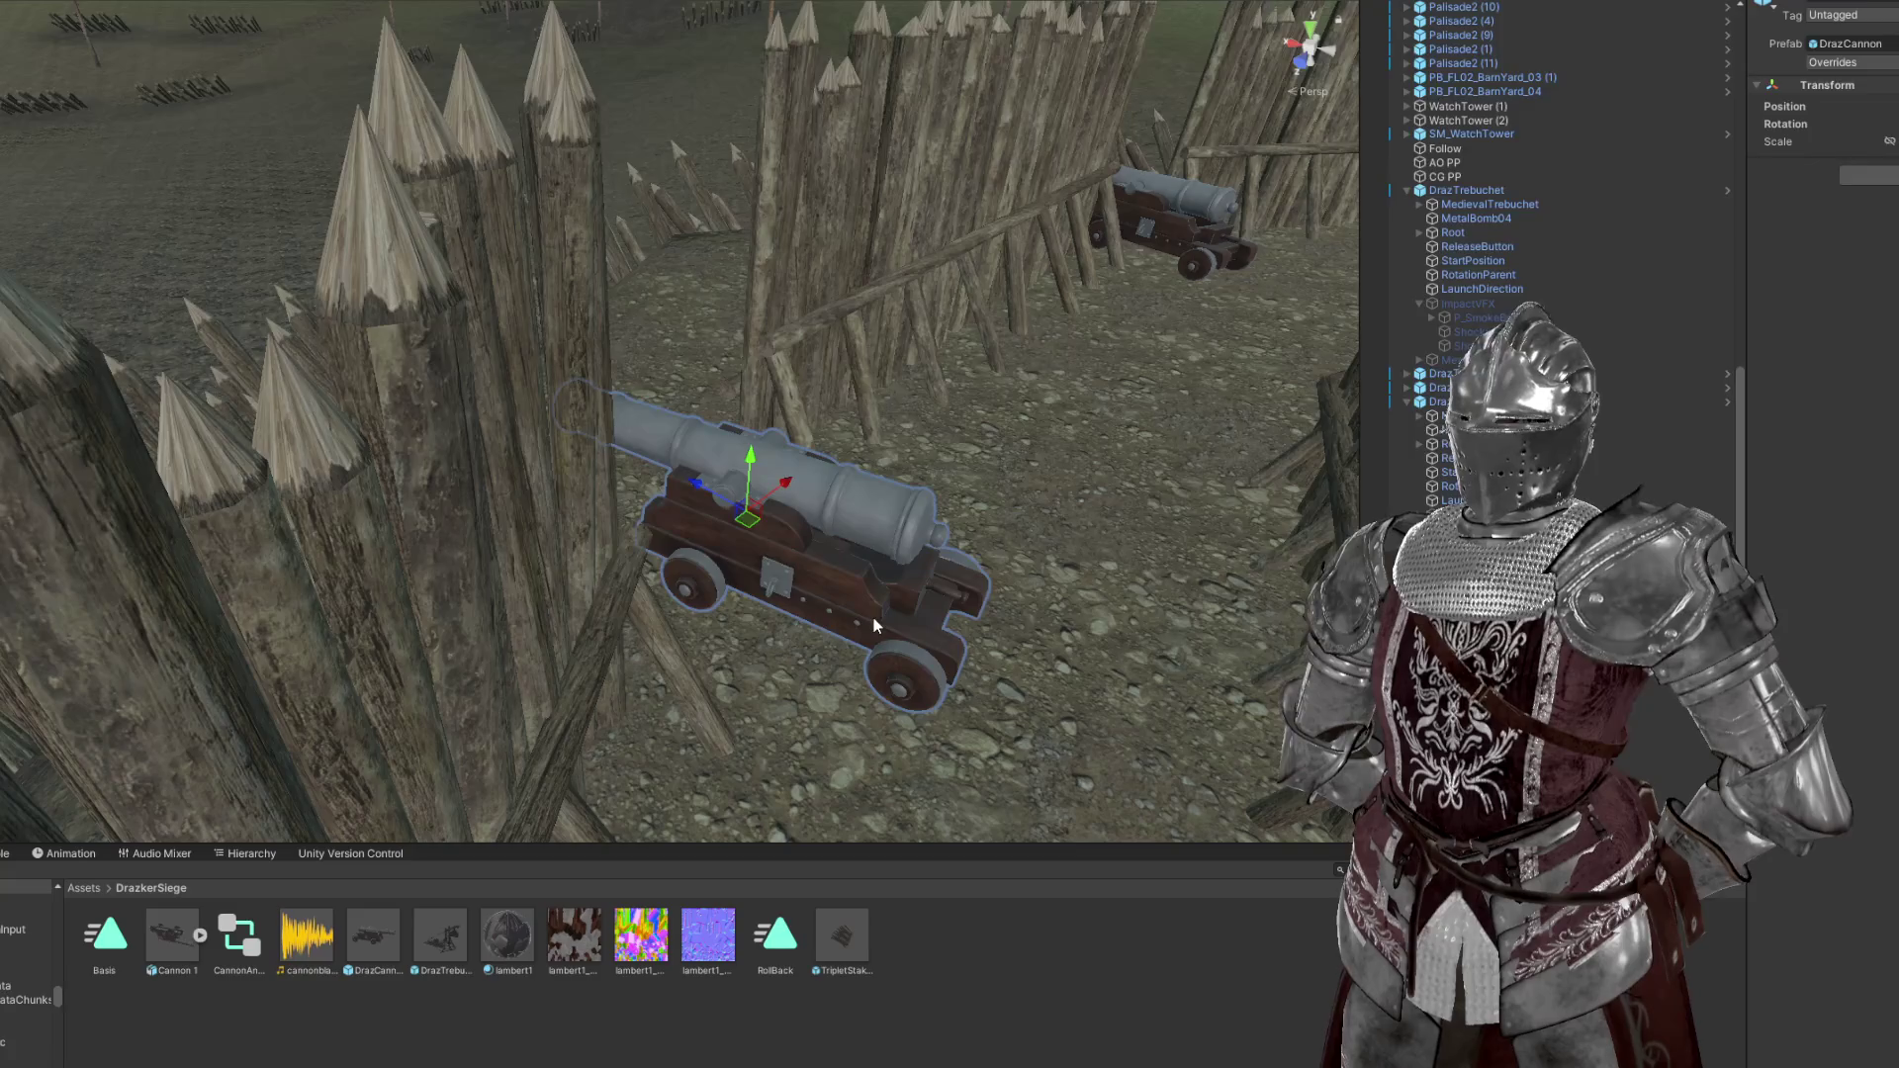
{"action": "left_click_drag", "start_coordinate": [1246, 570], "coordinate": [752, 507]}
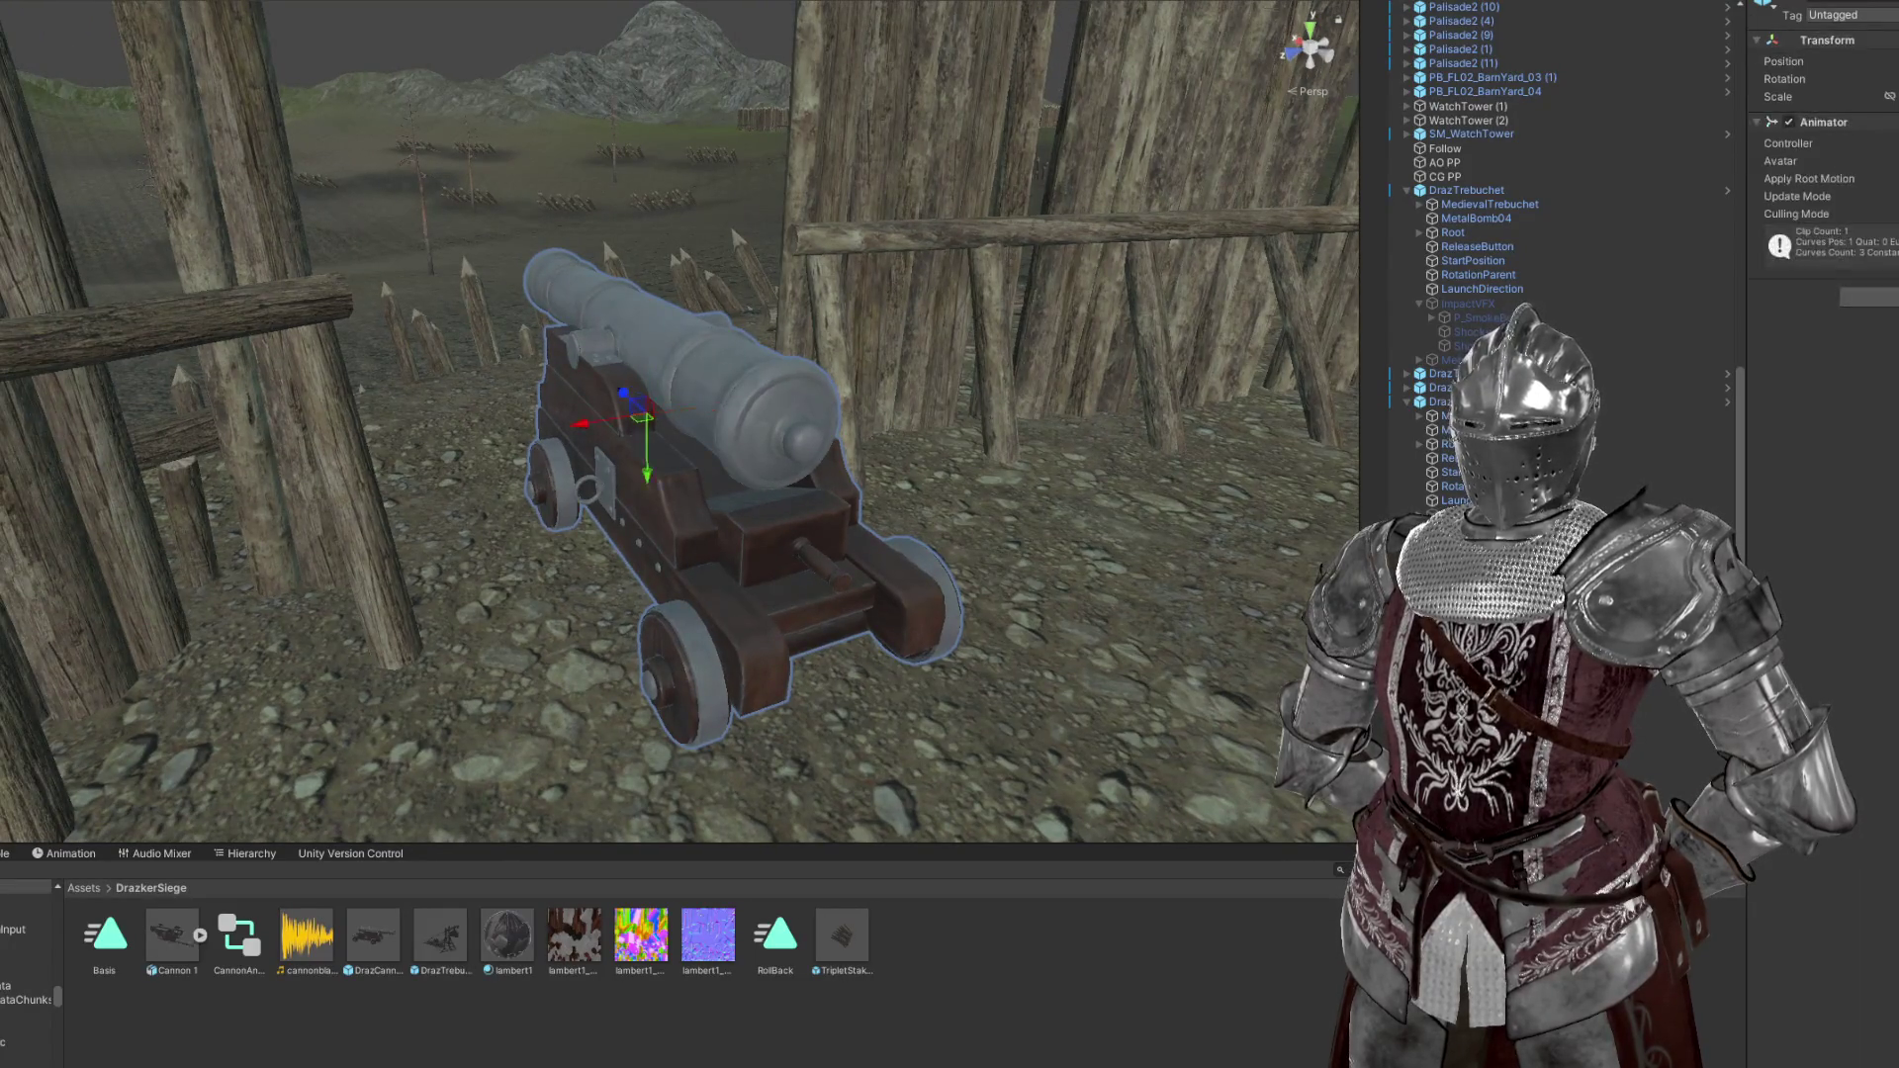
{"action": "key", "text": "r"}
{"action": "left_click_drag", "start_coordinate": [648, 414], "coordinate": [669, 433]}
{"action": "key", "text": "ctrl+z"}
{"action": "key", "text": "w"}
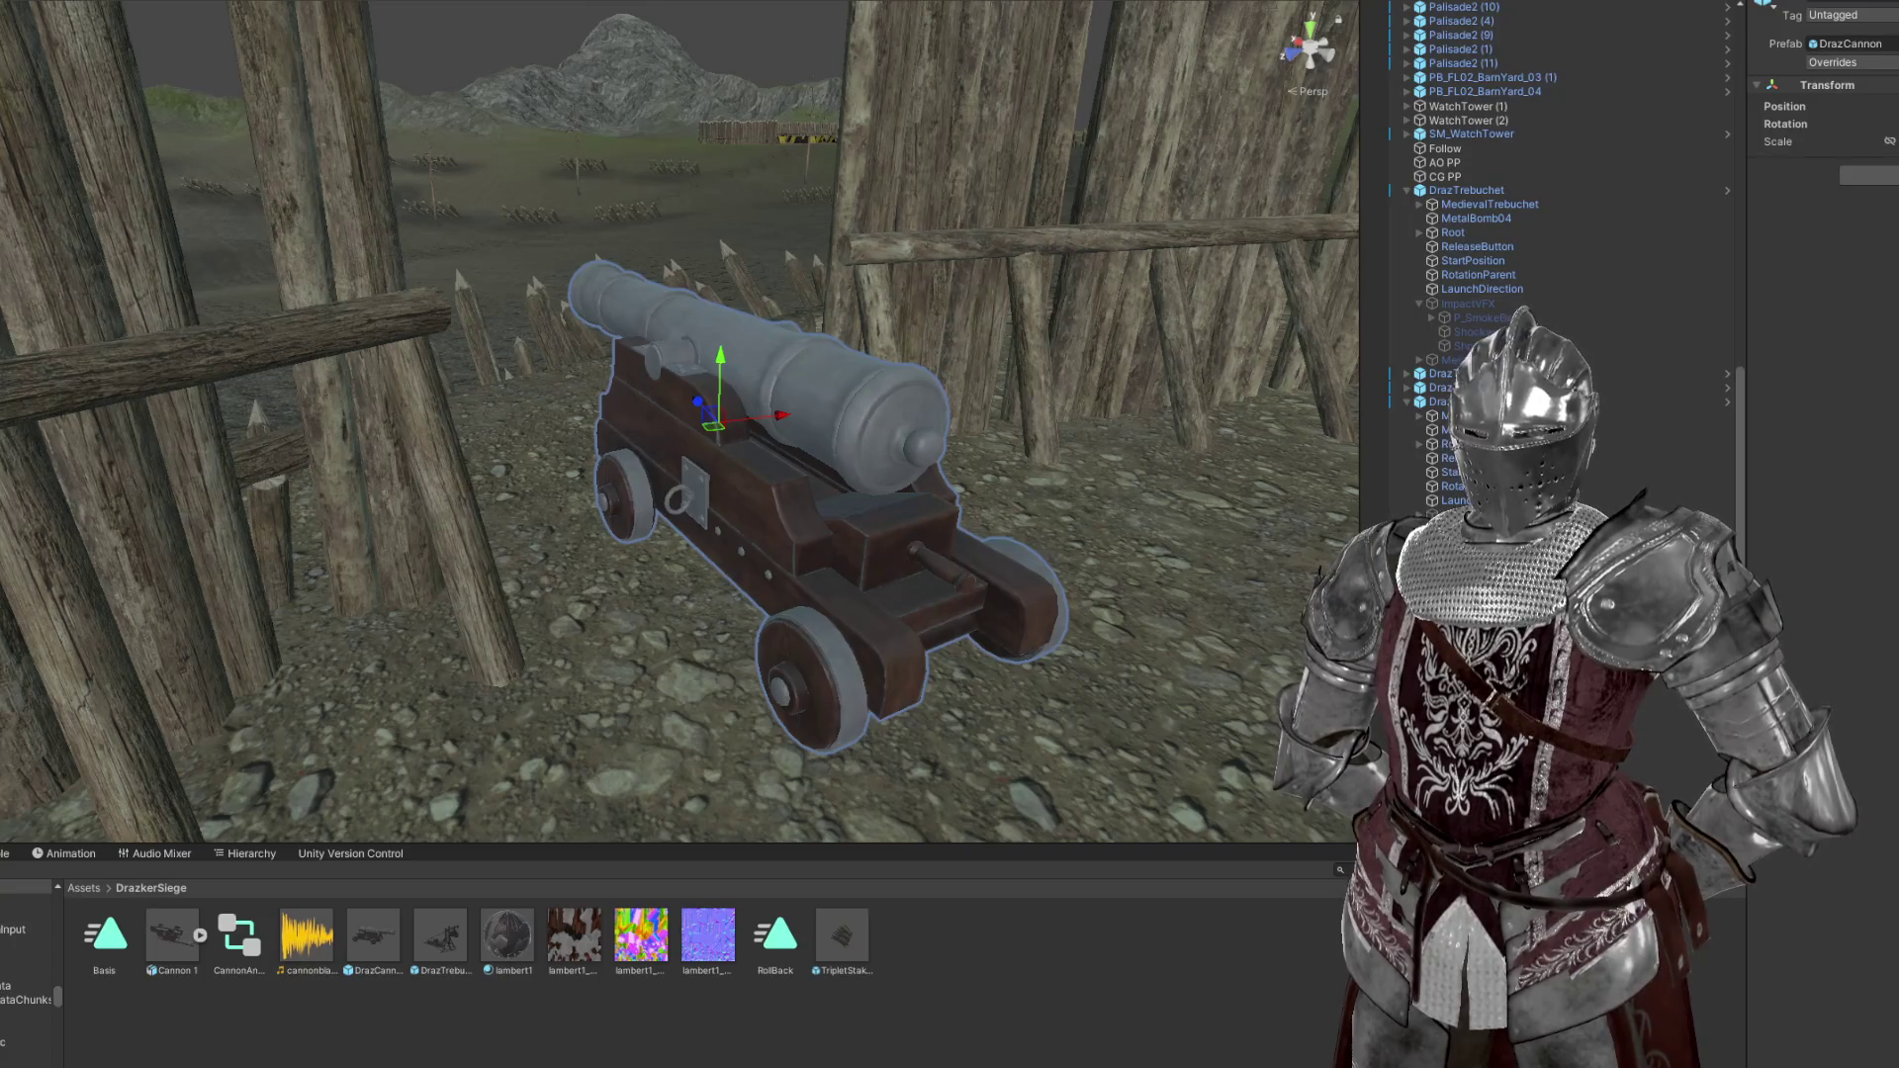
{"action": "left_click", "coordinate": [716, 435]}
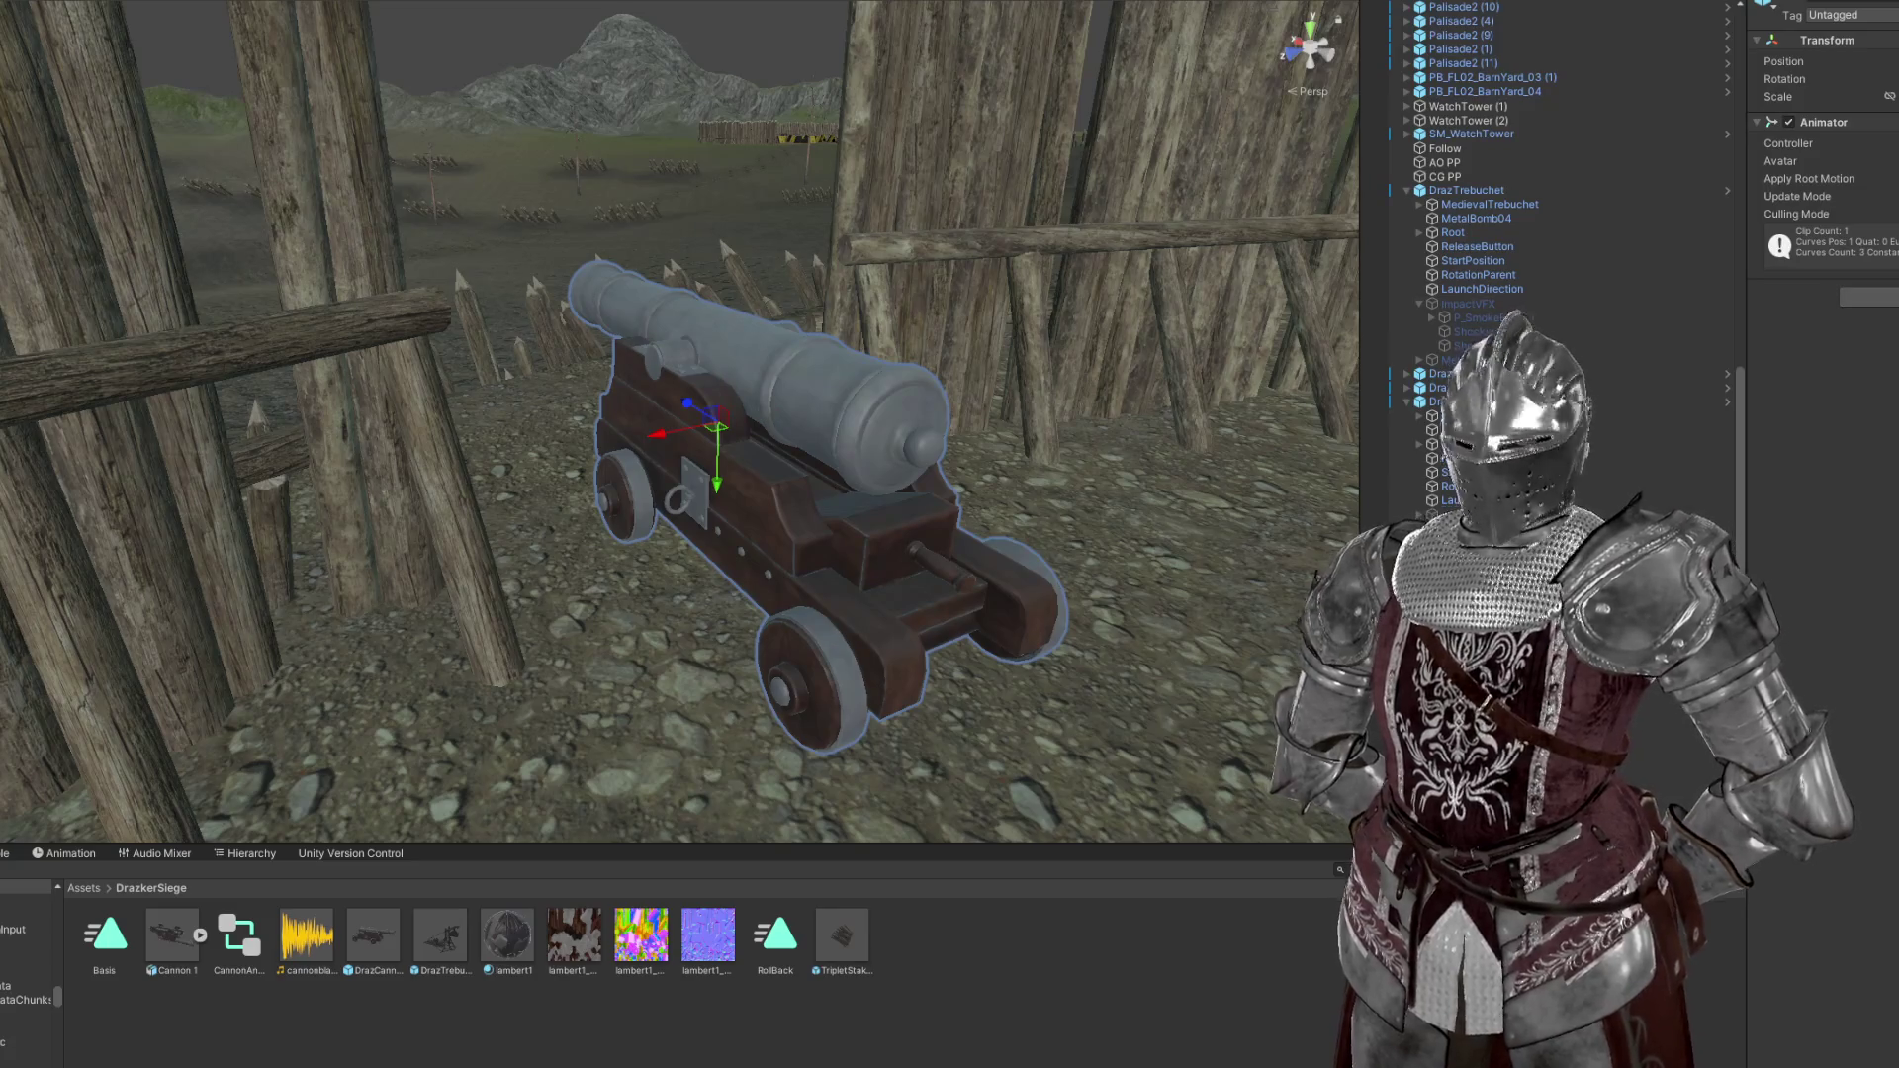
{"action": "left_click", "coordinate": [739, 425]}
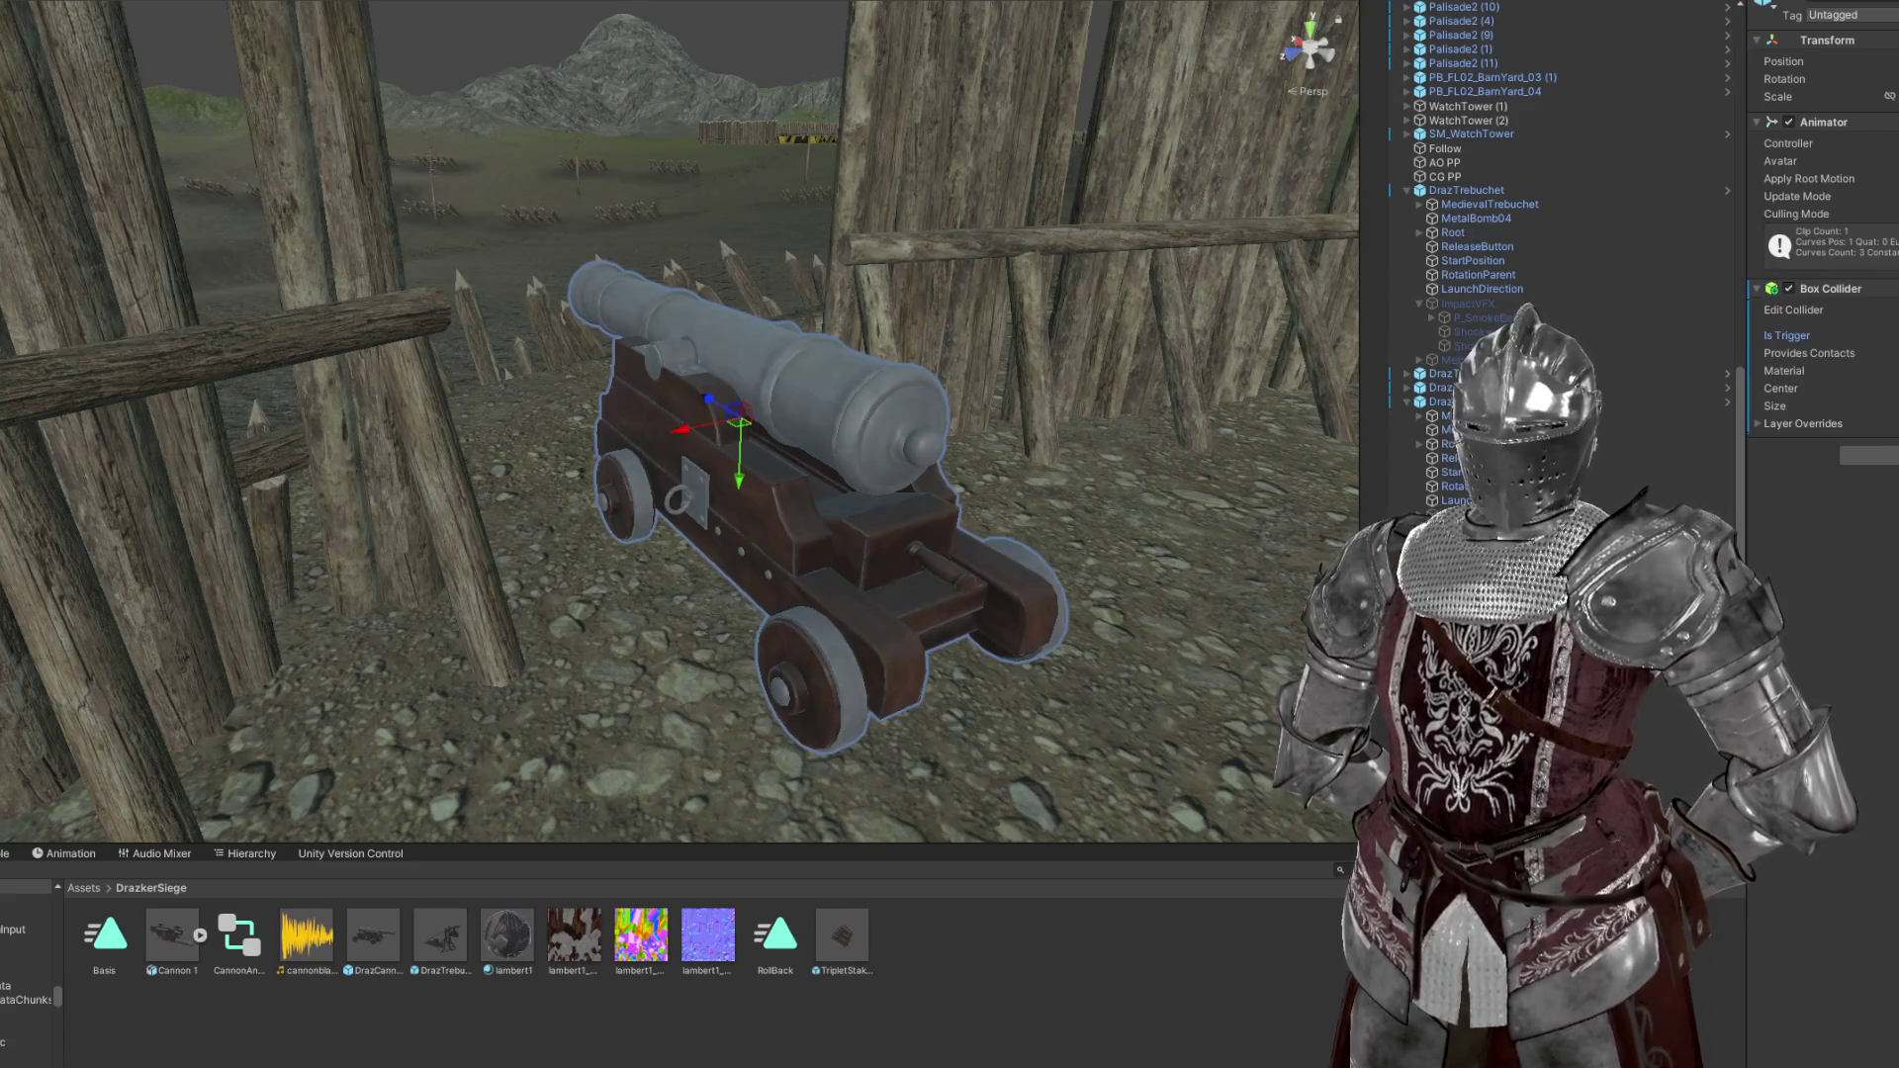
Frame the cannon and drag the Box Collider's side faces to resize it
{"action": "left_click_drag", "start_coordinate": [940, 465], "coordinate": [961, 469]}
{"action": "key", "text": "f"}
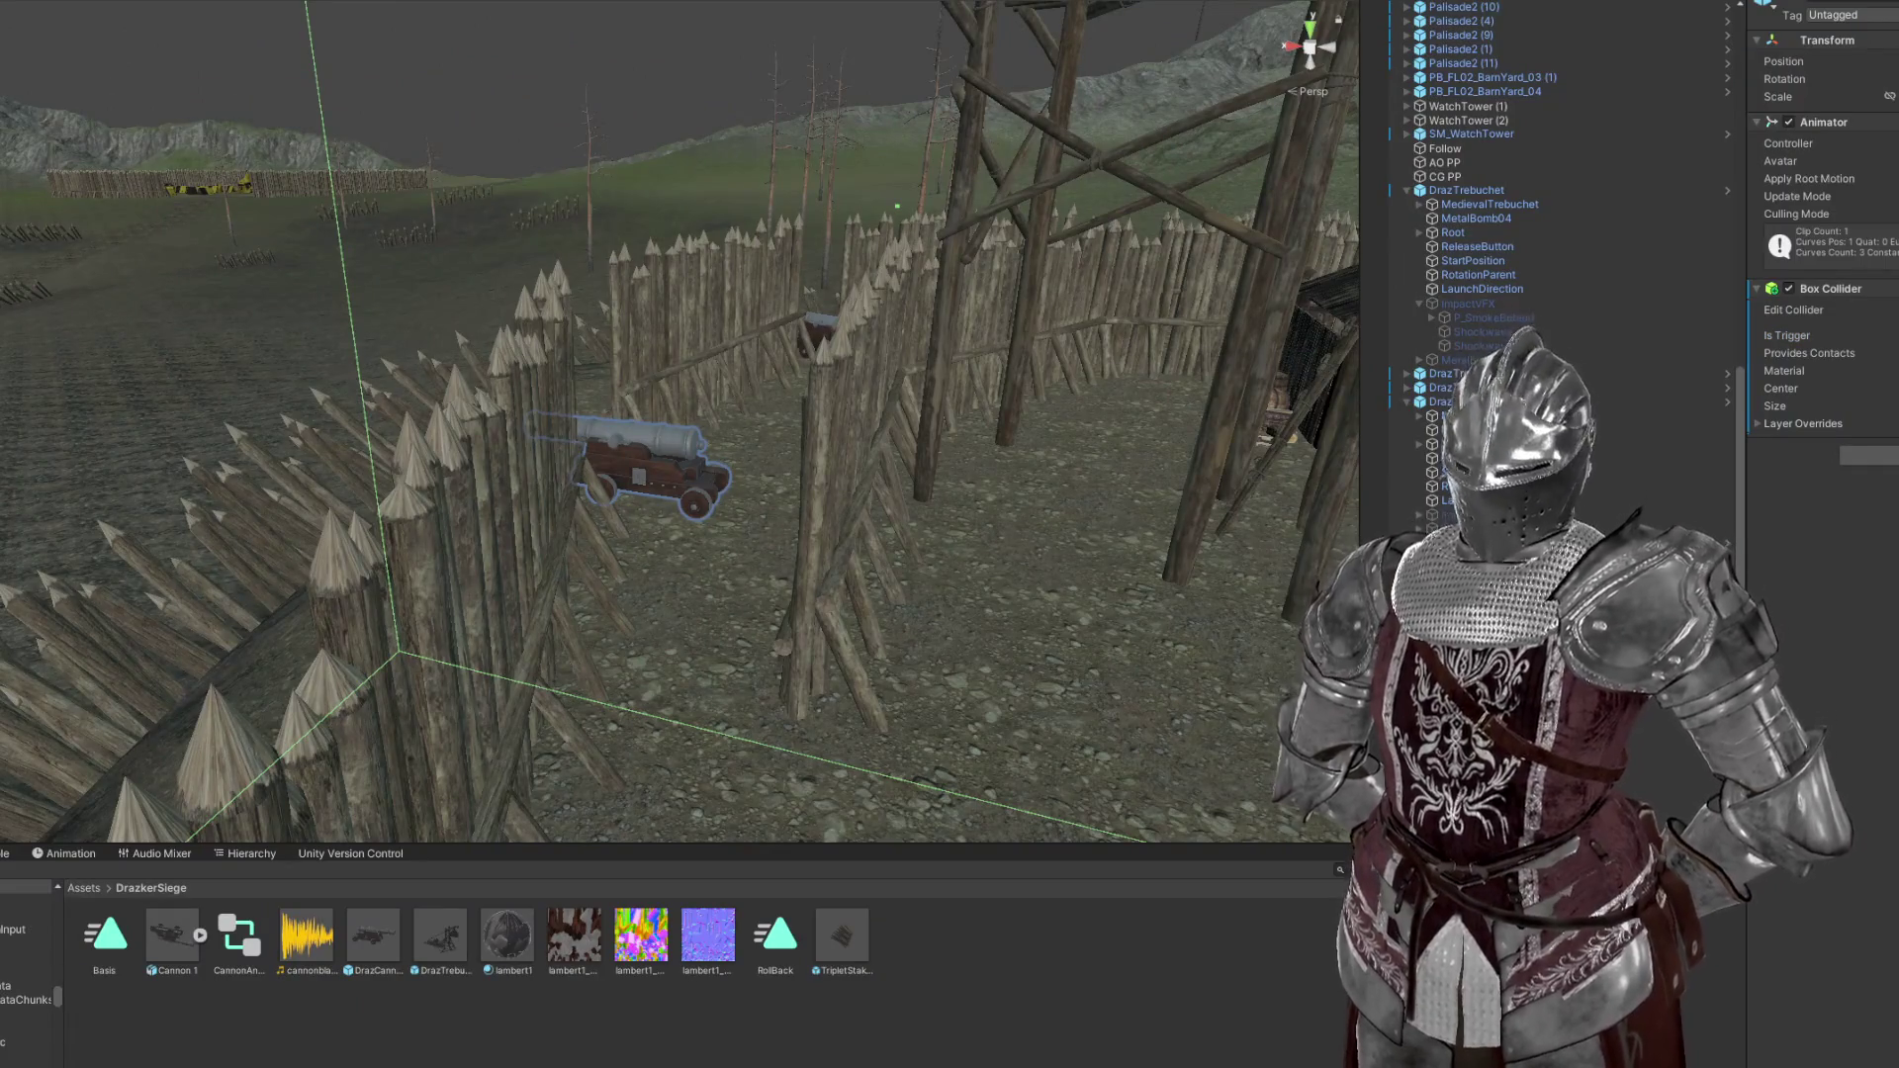
{"action": "left_click_drag", "start_coordinate": [1865, 408], "coordinate": [1875, 457]}
{"action": "key", "text": "f"}
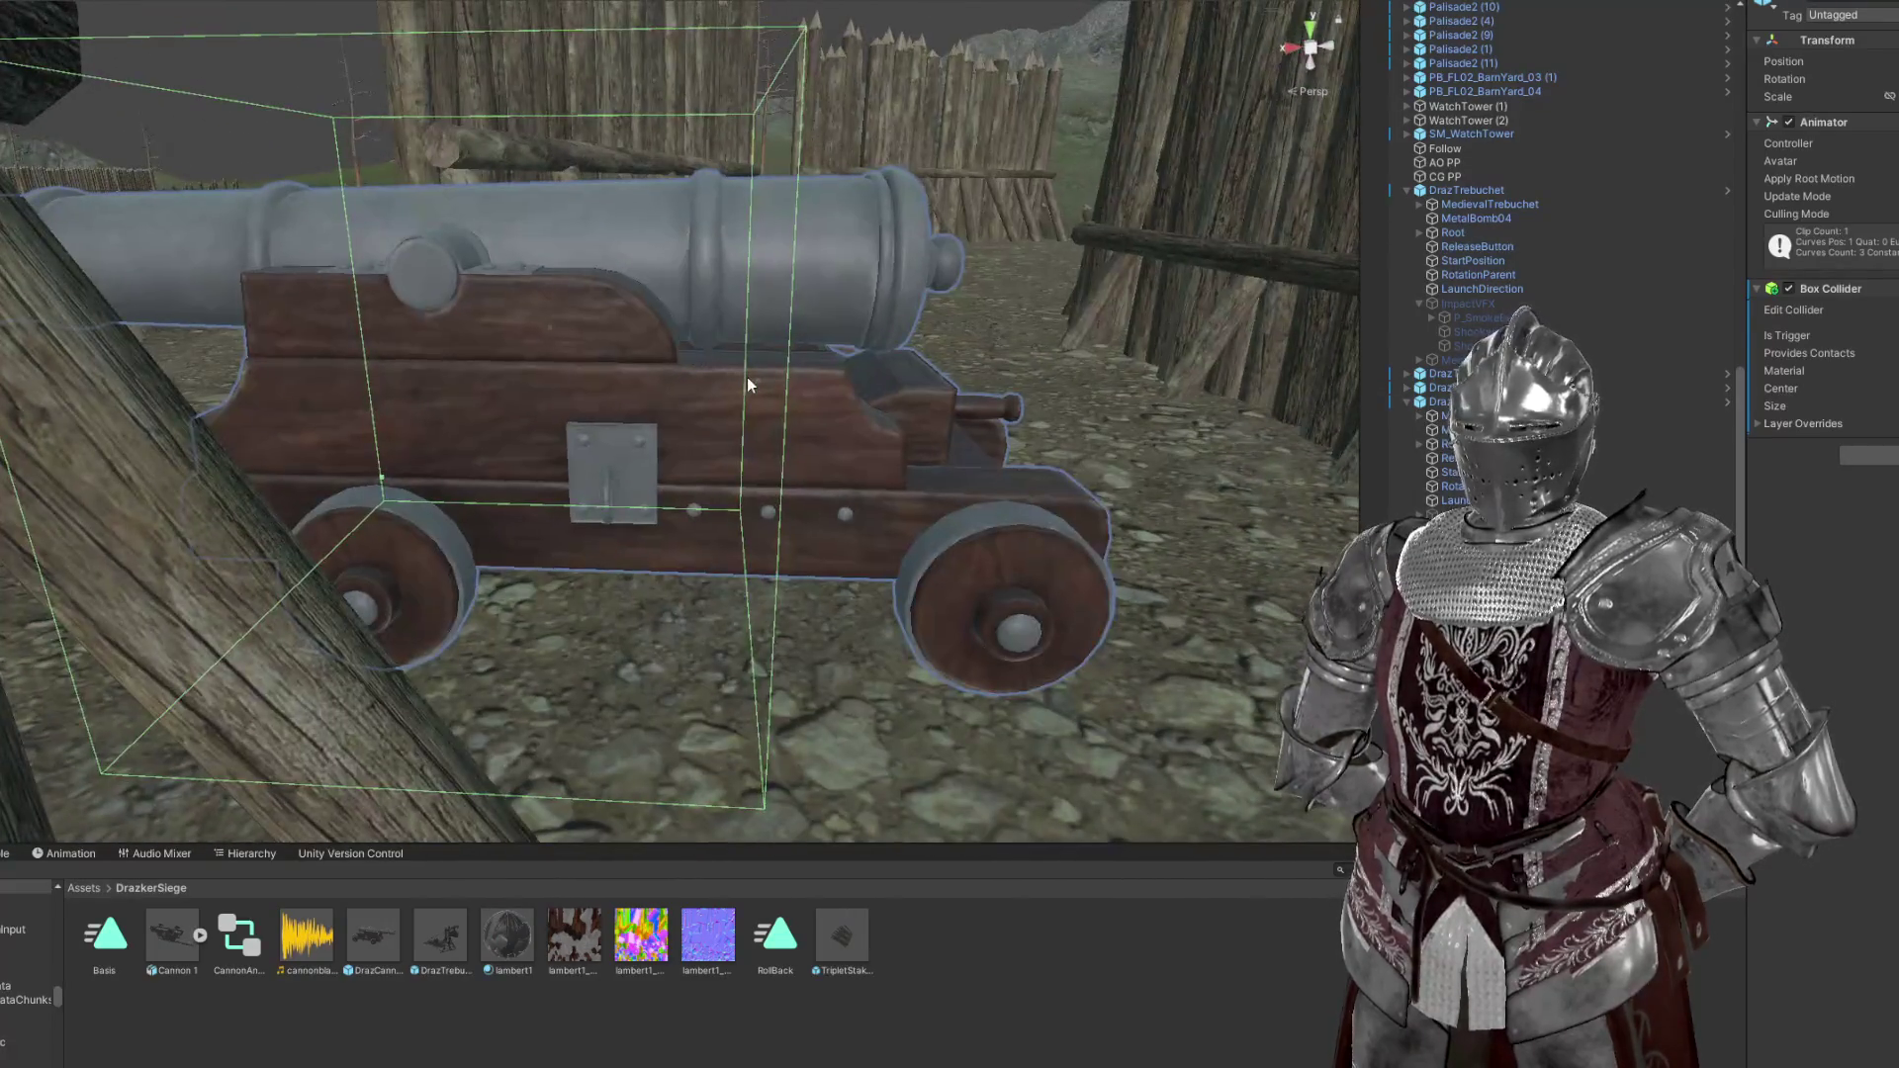
{"action": "left_click_drag", "start_coordinate": [761, 380], "coordinate": [891, 356]}
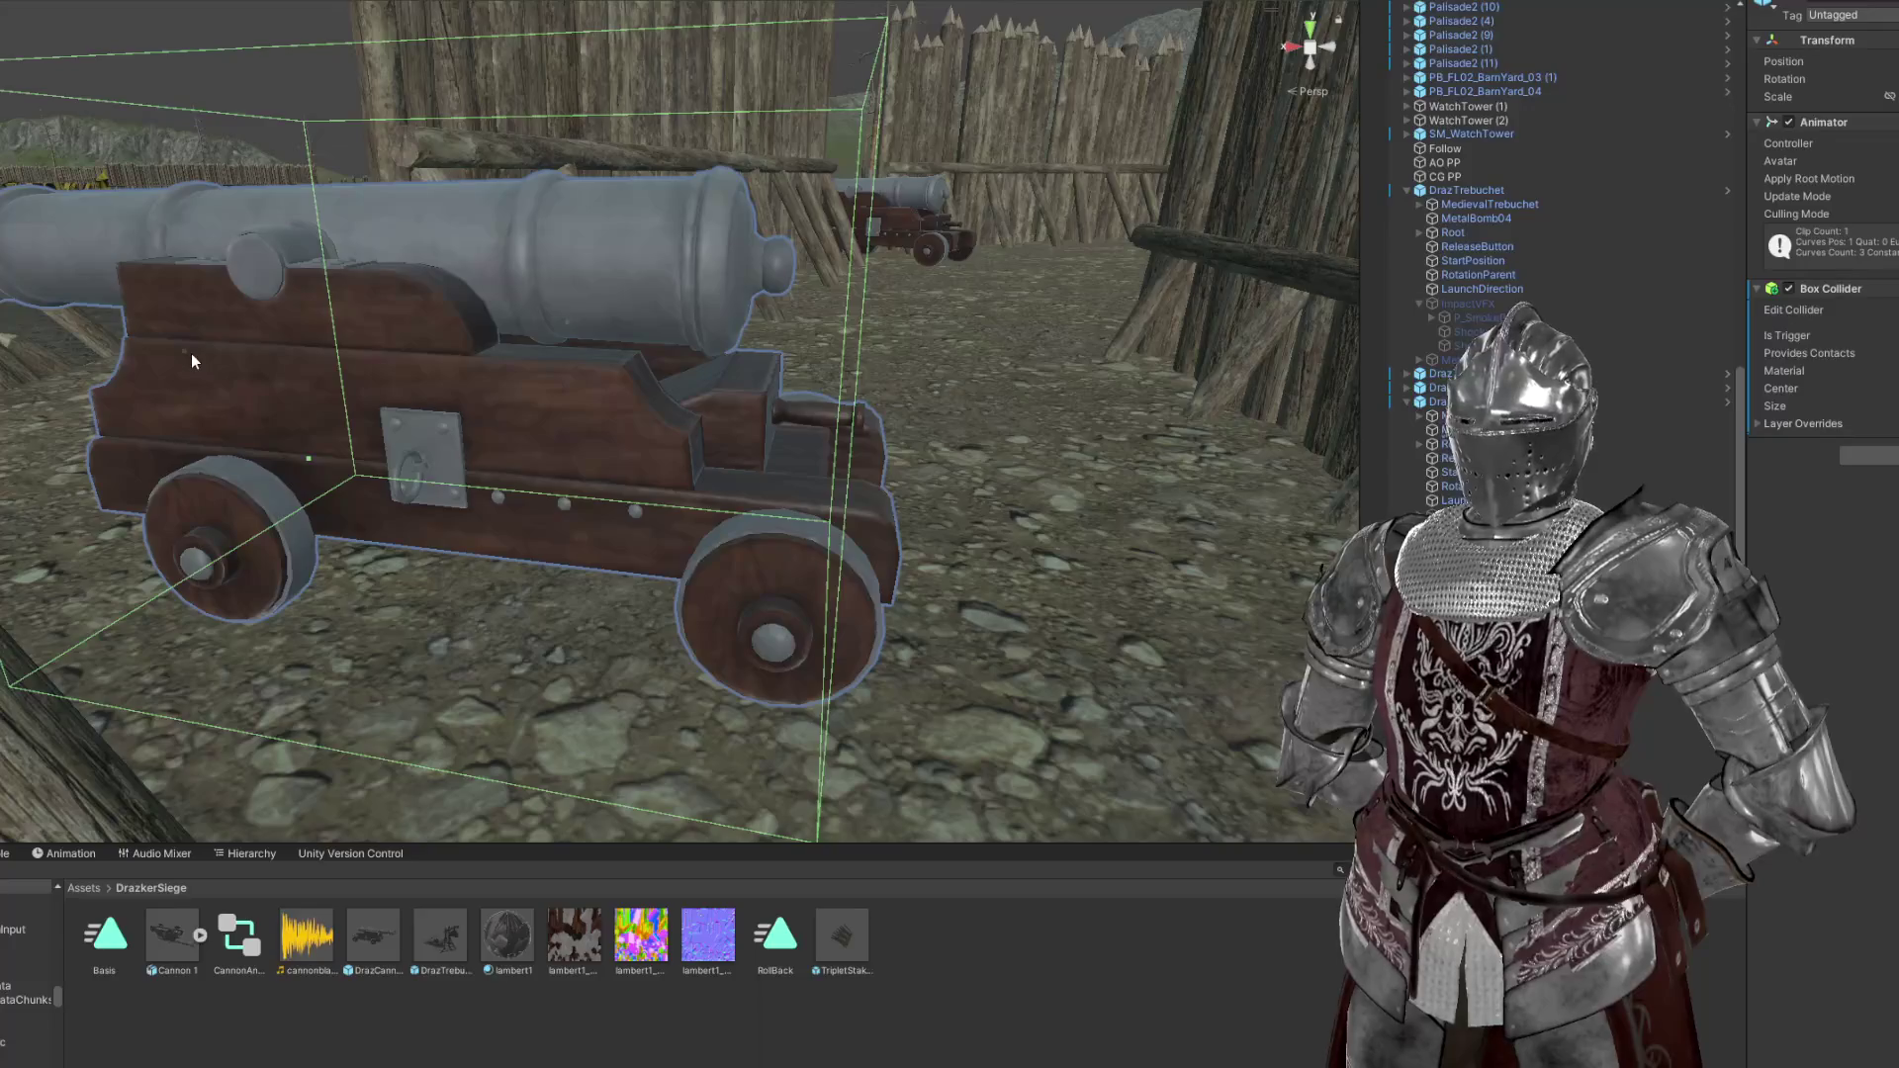
{"action": "left_click_drag", "start_coordinate": [192, 348], "coordinate": [744, 628]}
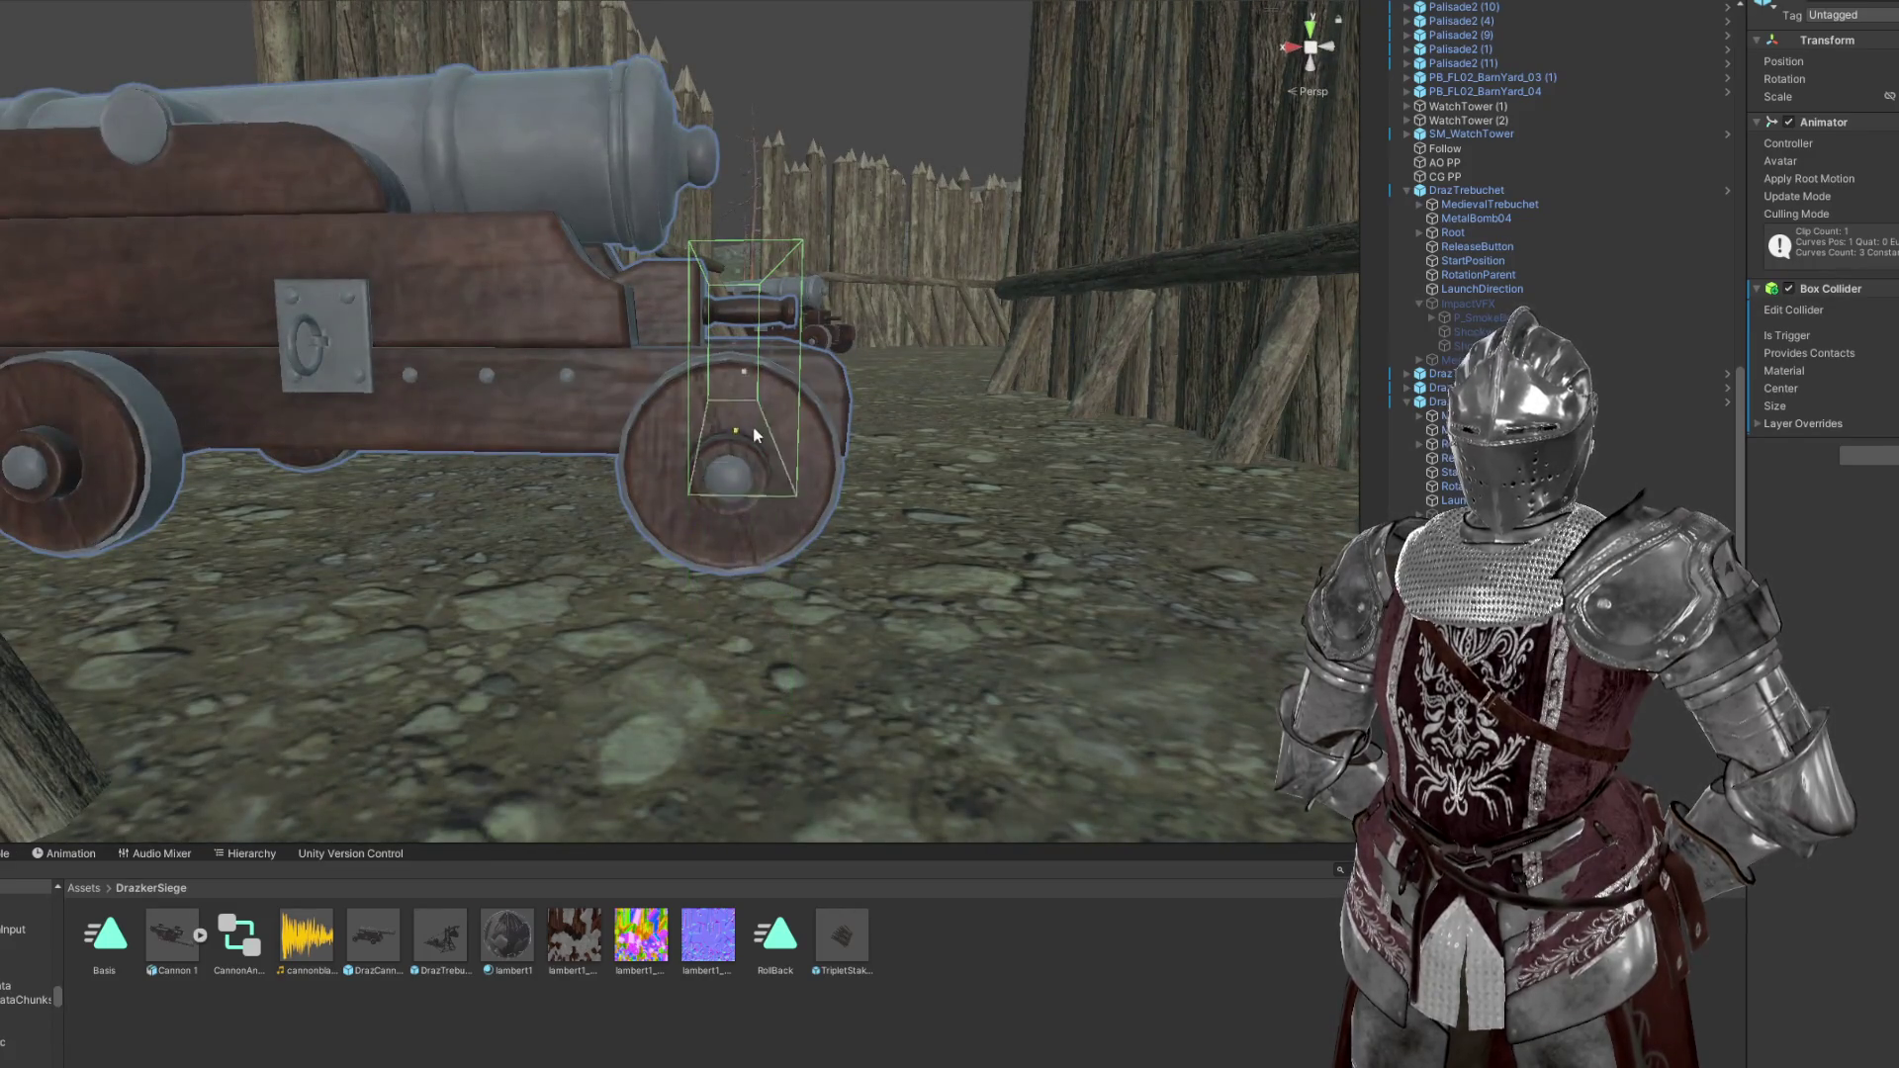
From the cannon's front, narrow the collider to the carriage width and fit its top and bottom
{"action": "left_click_drag", "start_coordinate": [744, 346], "coordinate": [568, 328]}
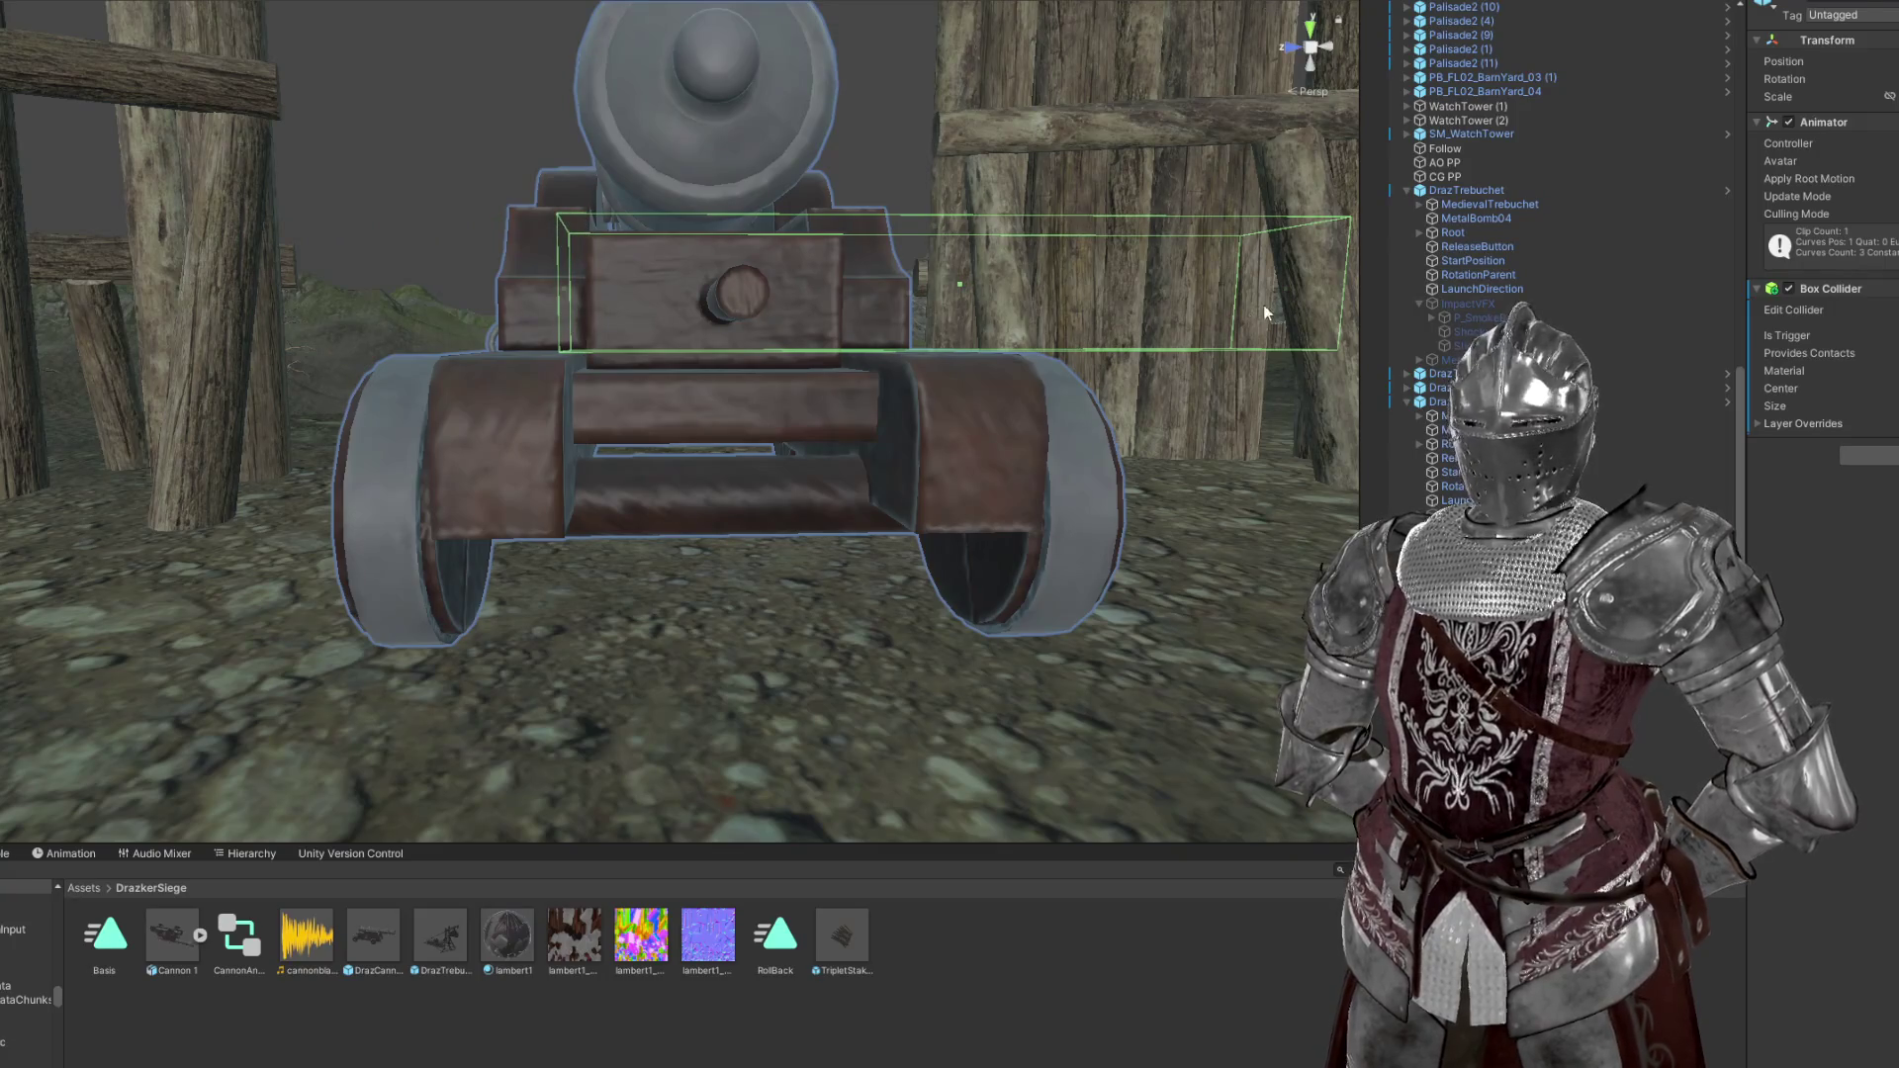
{"action": "left_click_drag", "start_coordinate": [1280, 288], "coordinate": [825, 299]}
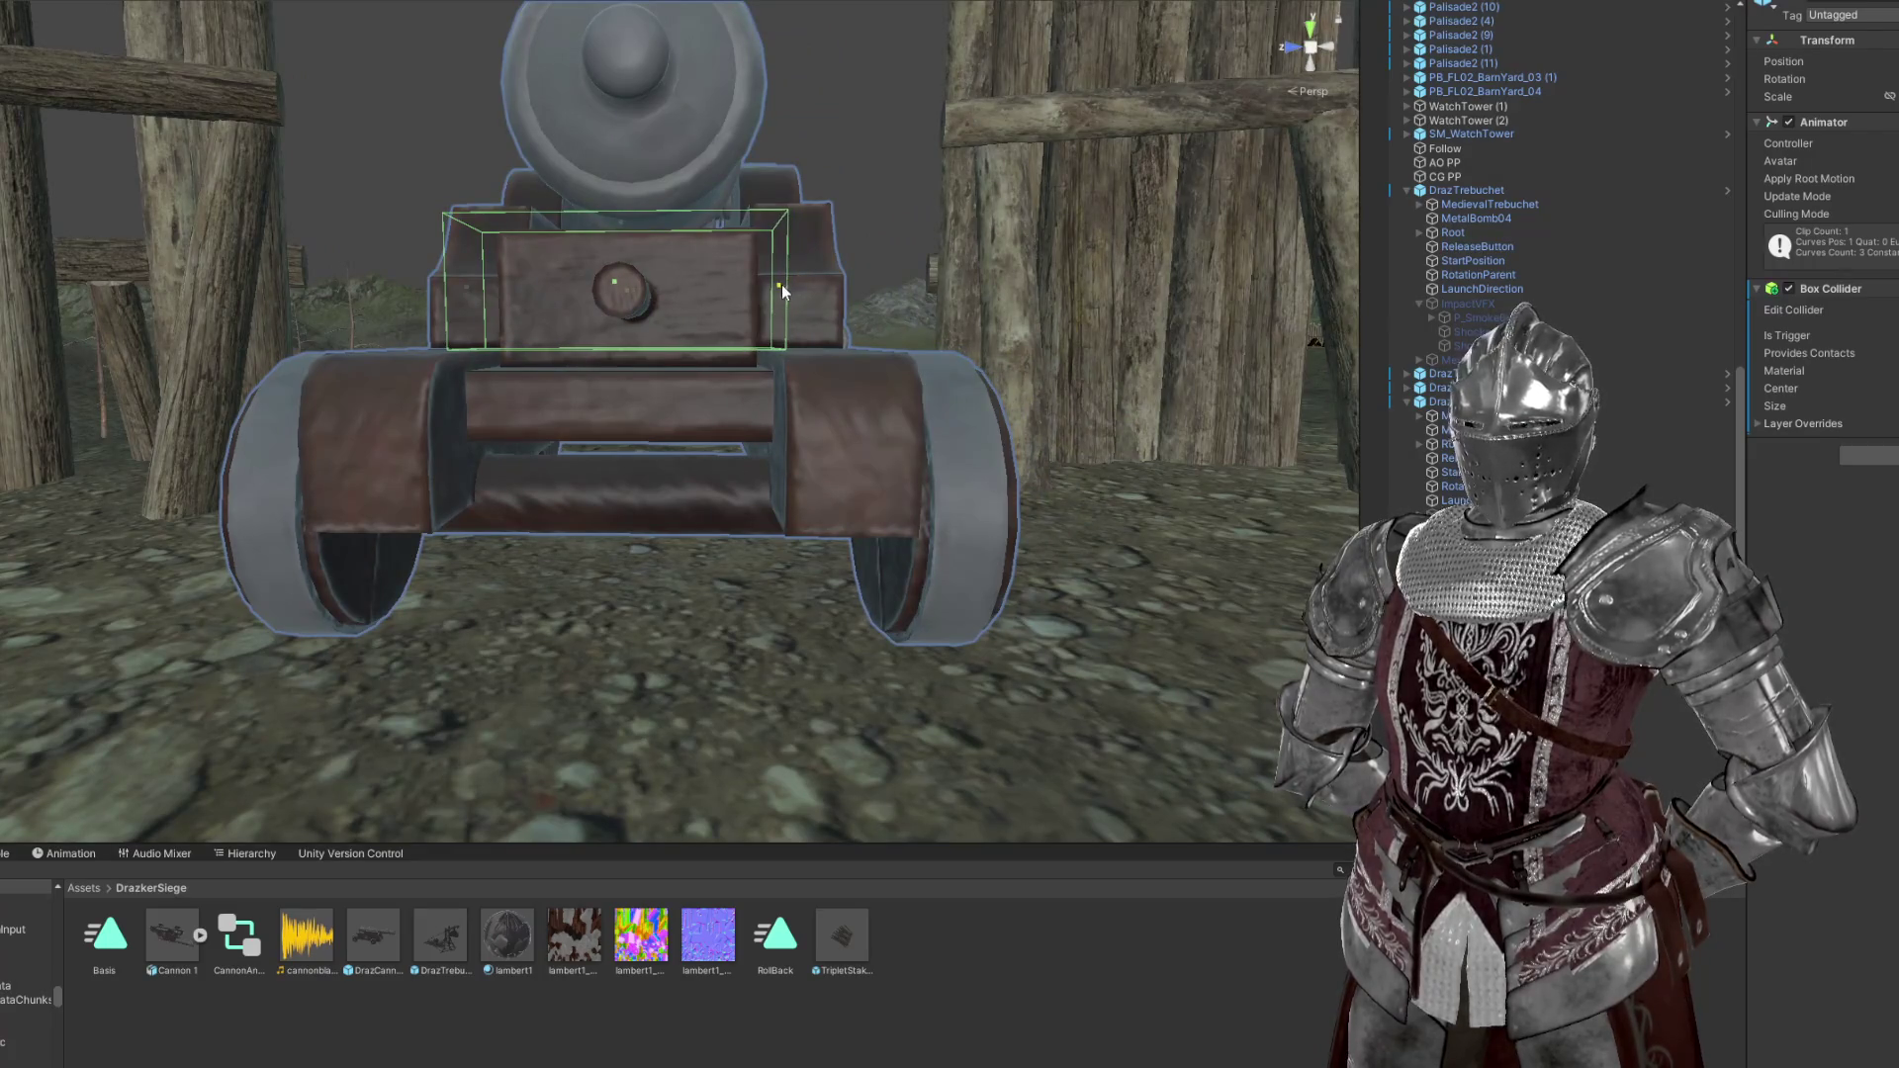
{"action": "left_click_drag", "start_coordinate": [615, 352], "coordinate": [603, 507]}
{"action": "left_click_drag", "start_coordinate": [616, 232], "coordinate": [539, 441]}
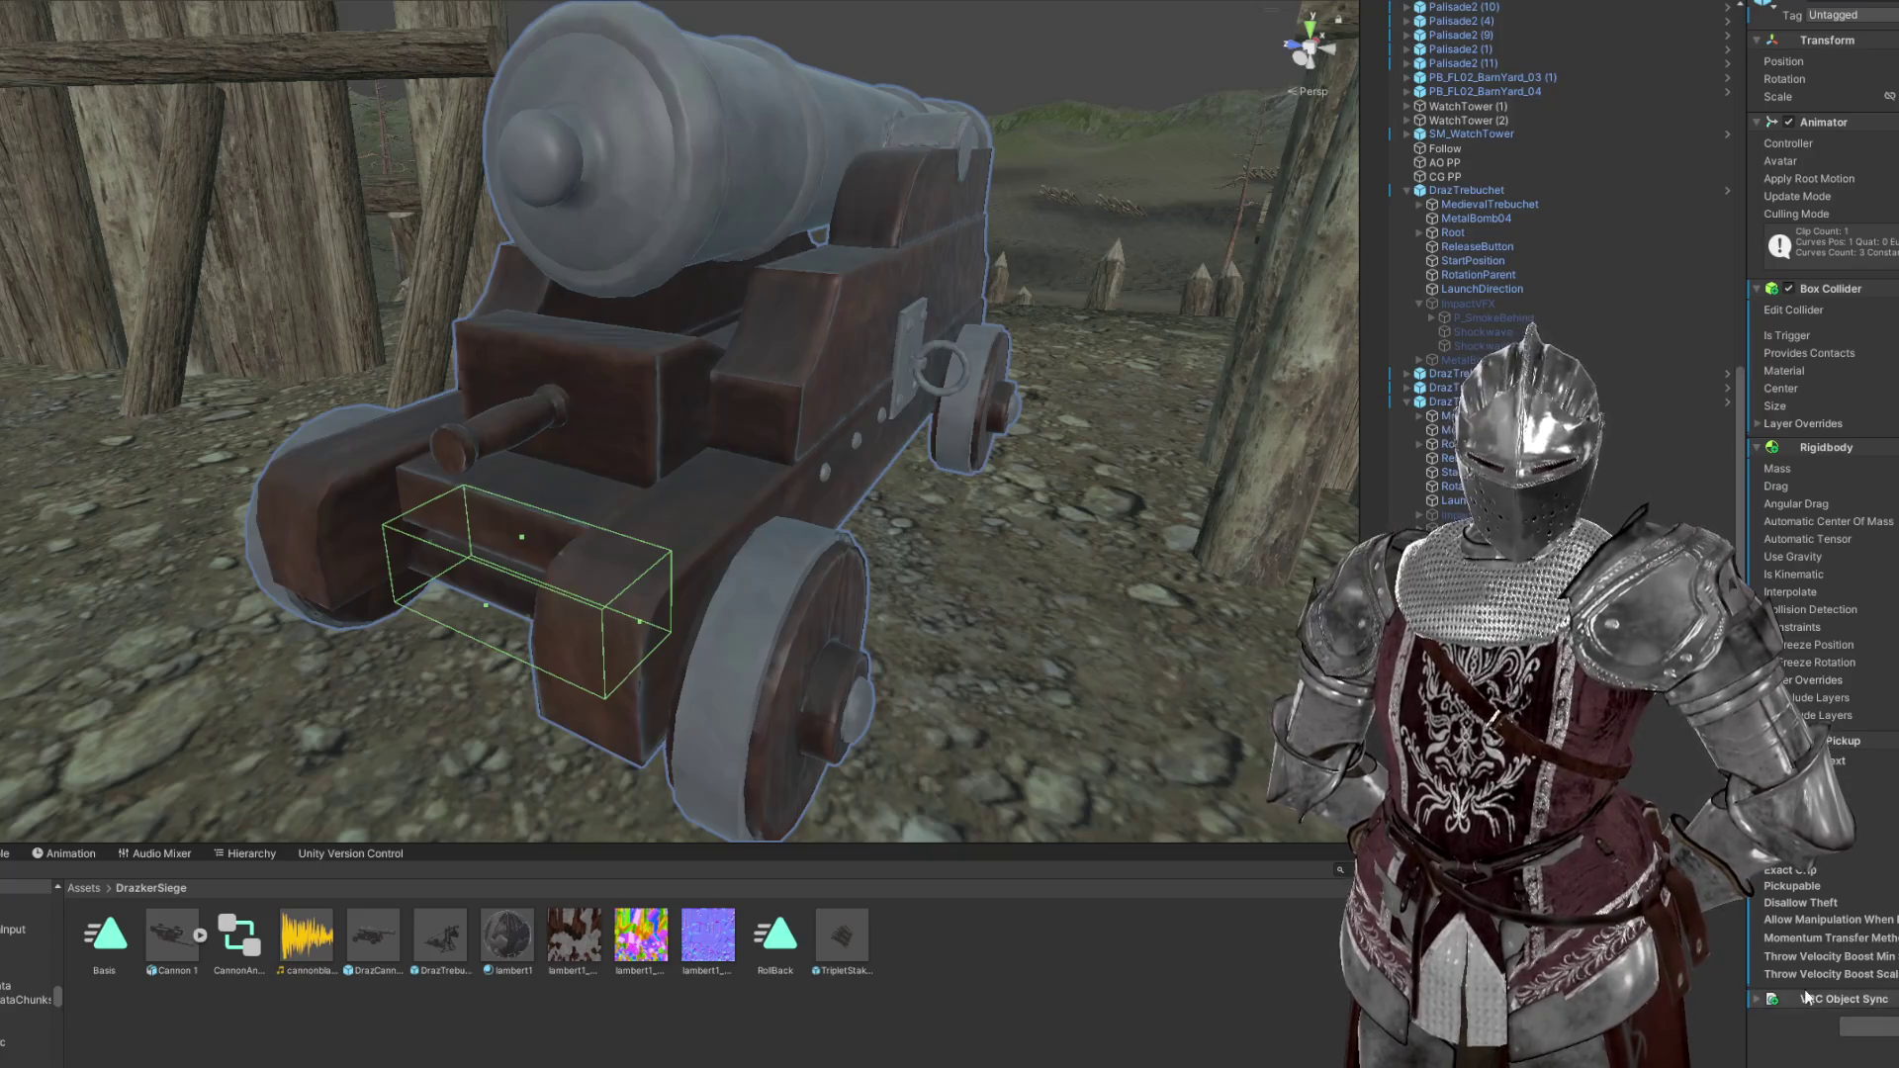
Reselect the cannon to check Rigidbody, Pickup and VRC Object Sync, then pull back to view it
{"action": "left_click", "coordinate": [1743, 1013]}
{"action": "key", "text": "ctrl+z"}
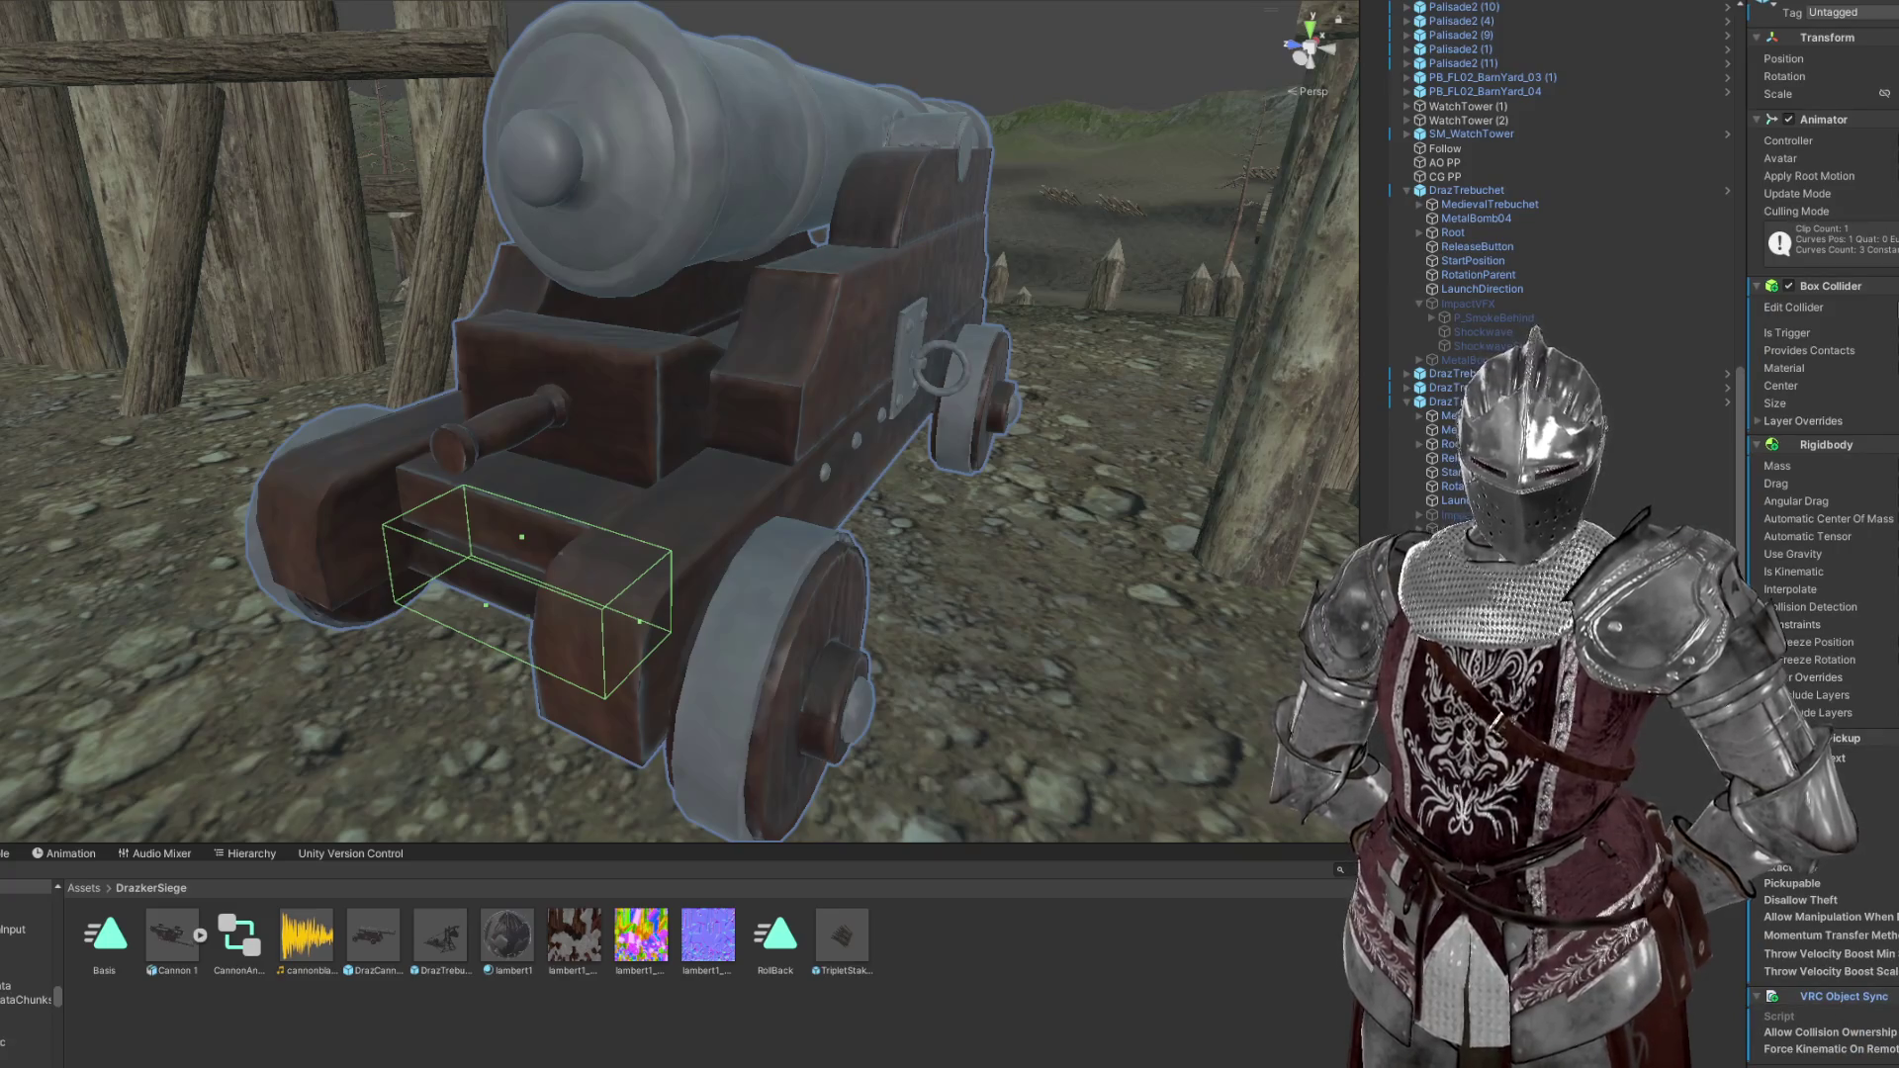
{"action": "left_click_drag", "start_coordinate": [989, 485], "coordinate": [1175, 594]}
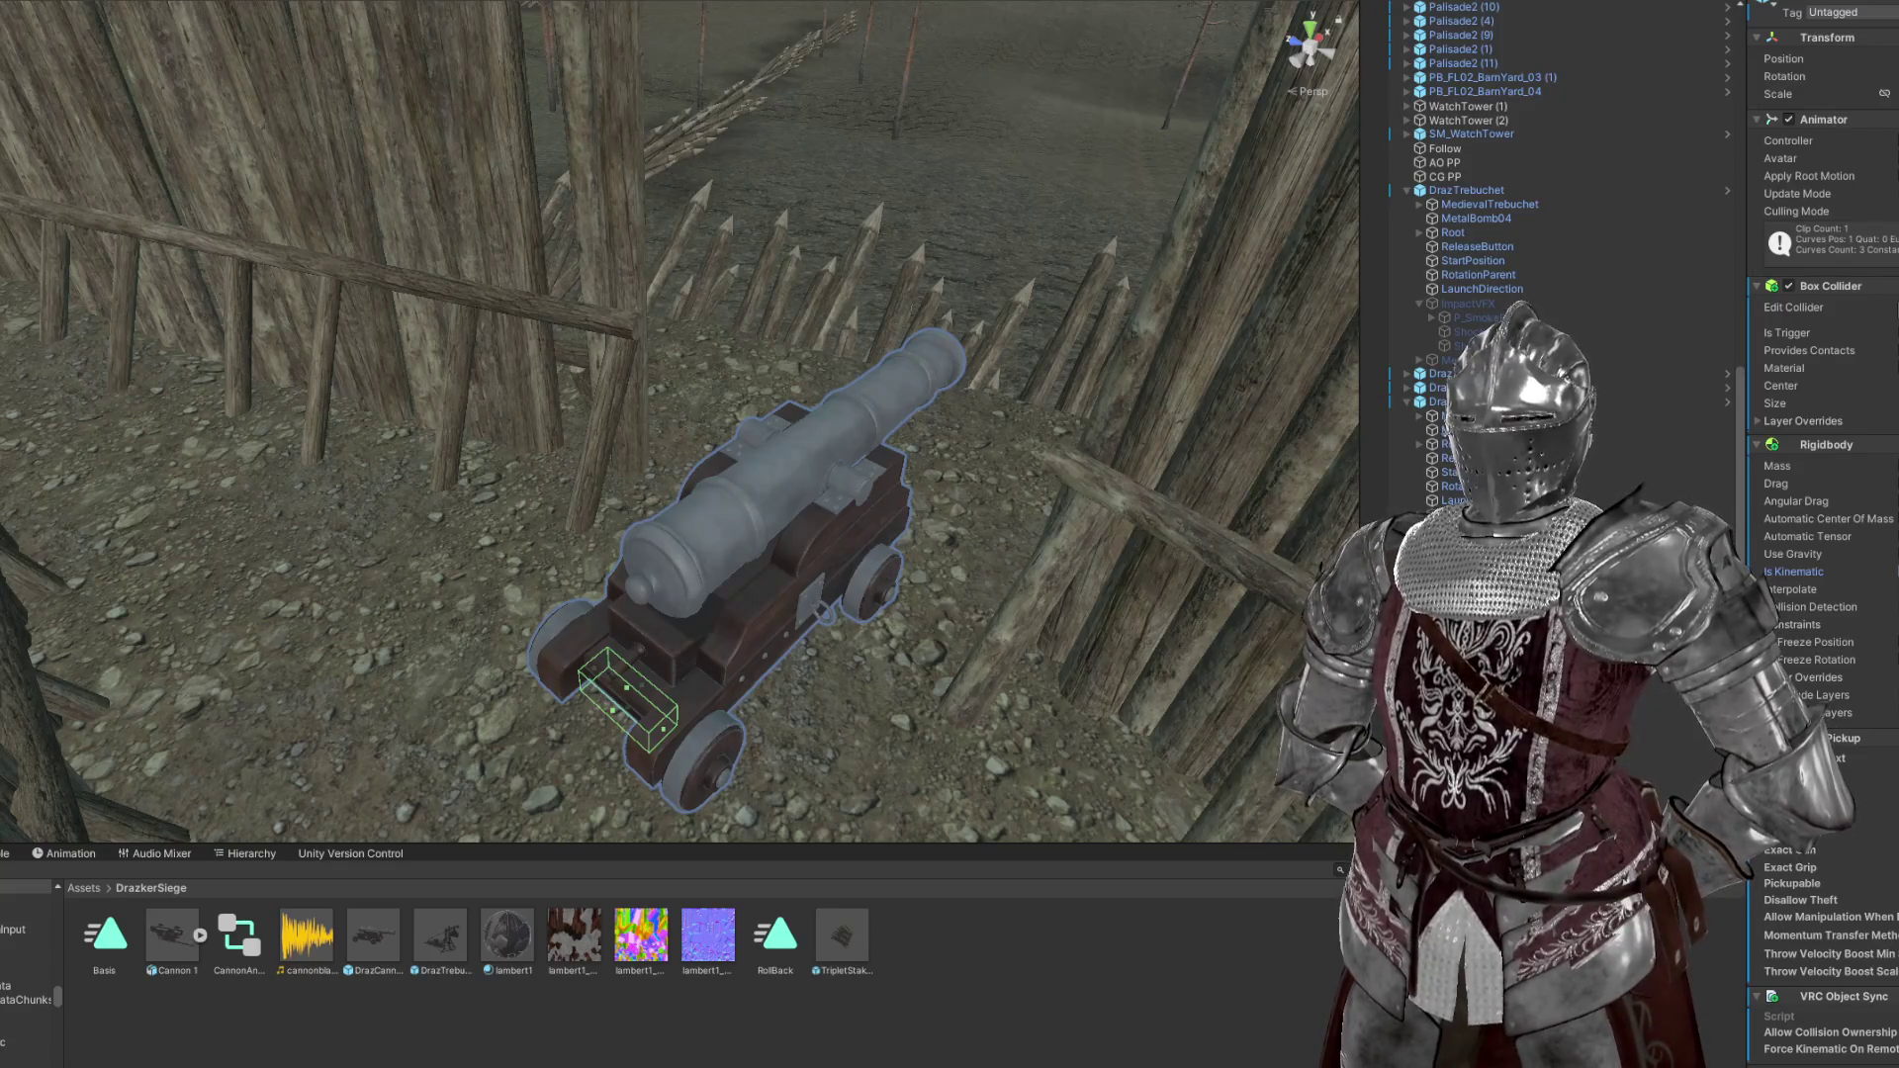
{"action": "scroll", "scroll_direction": "up", "scroll_amount": 3}
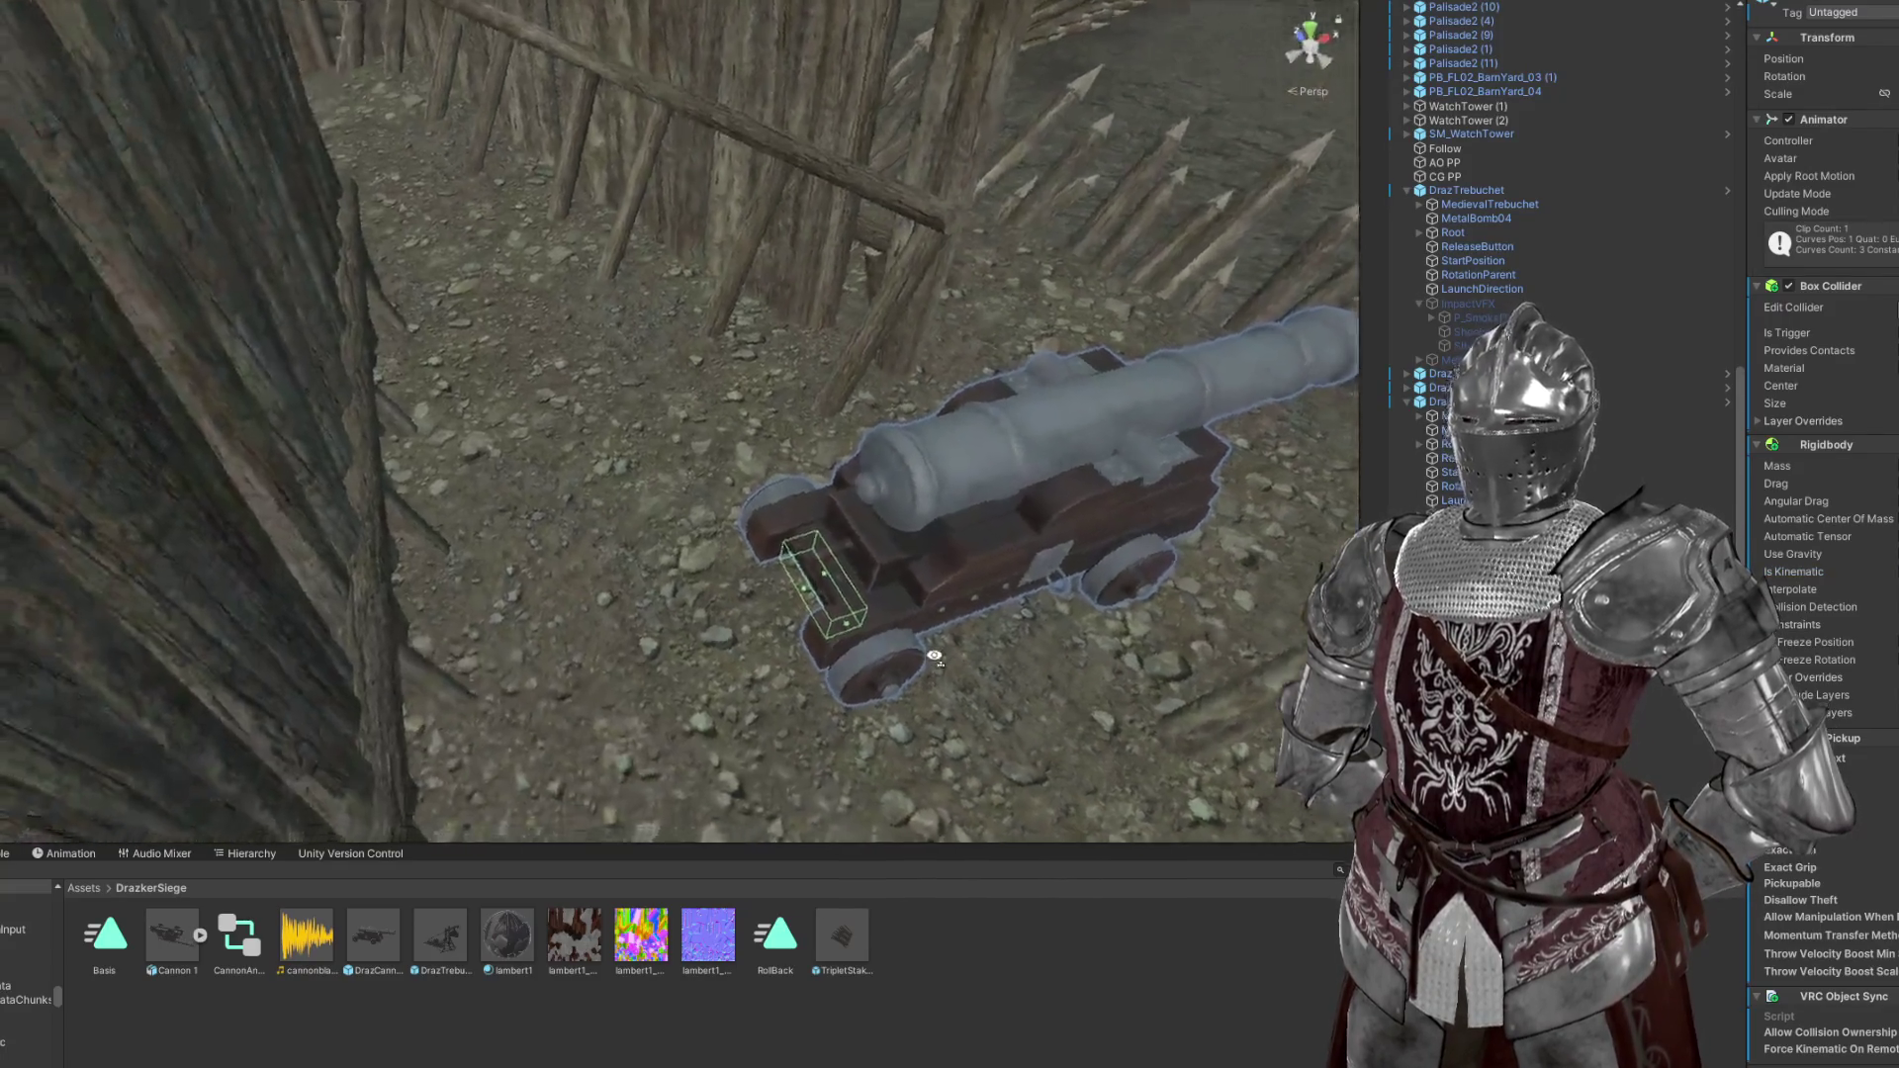
{"action": "key", "text": "f"}
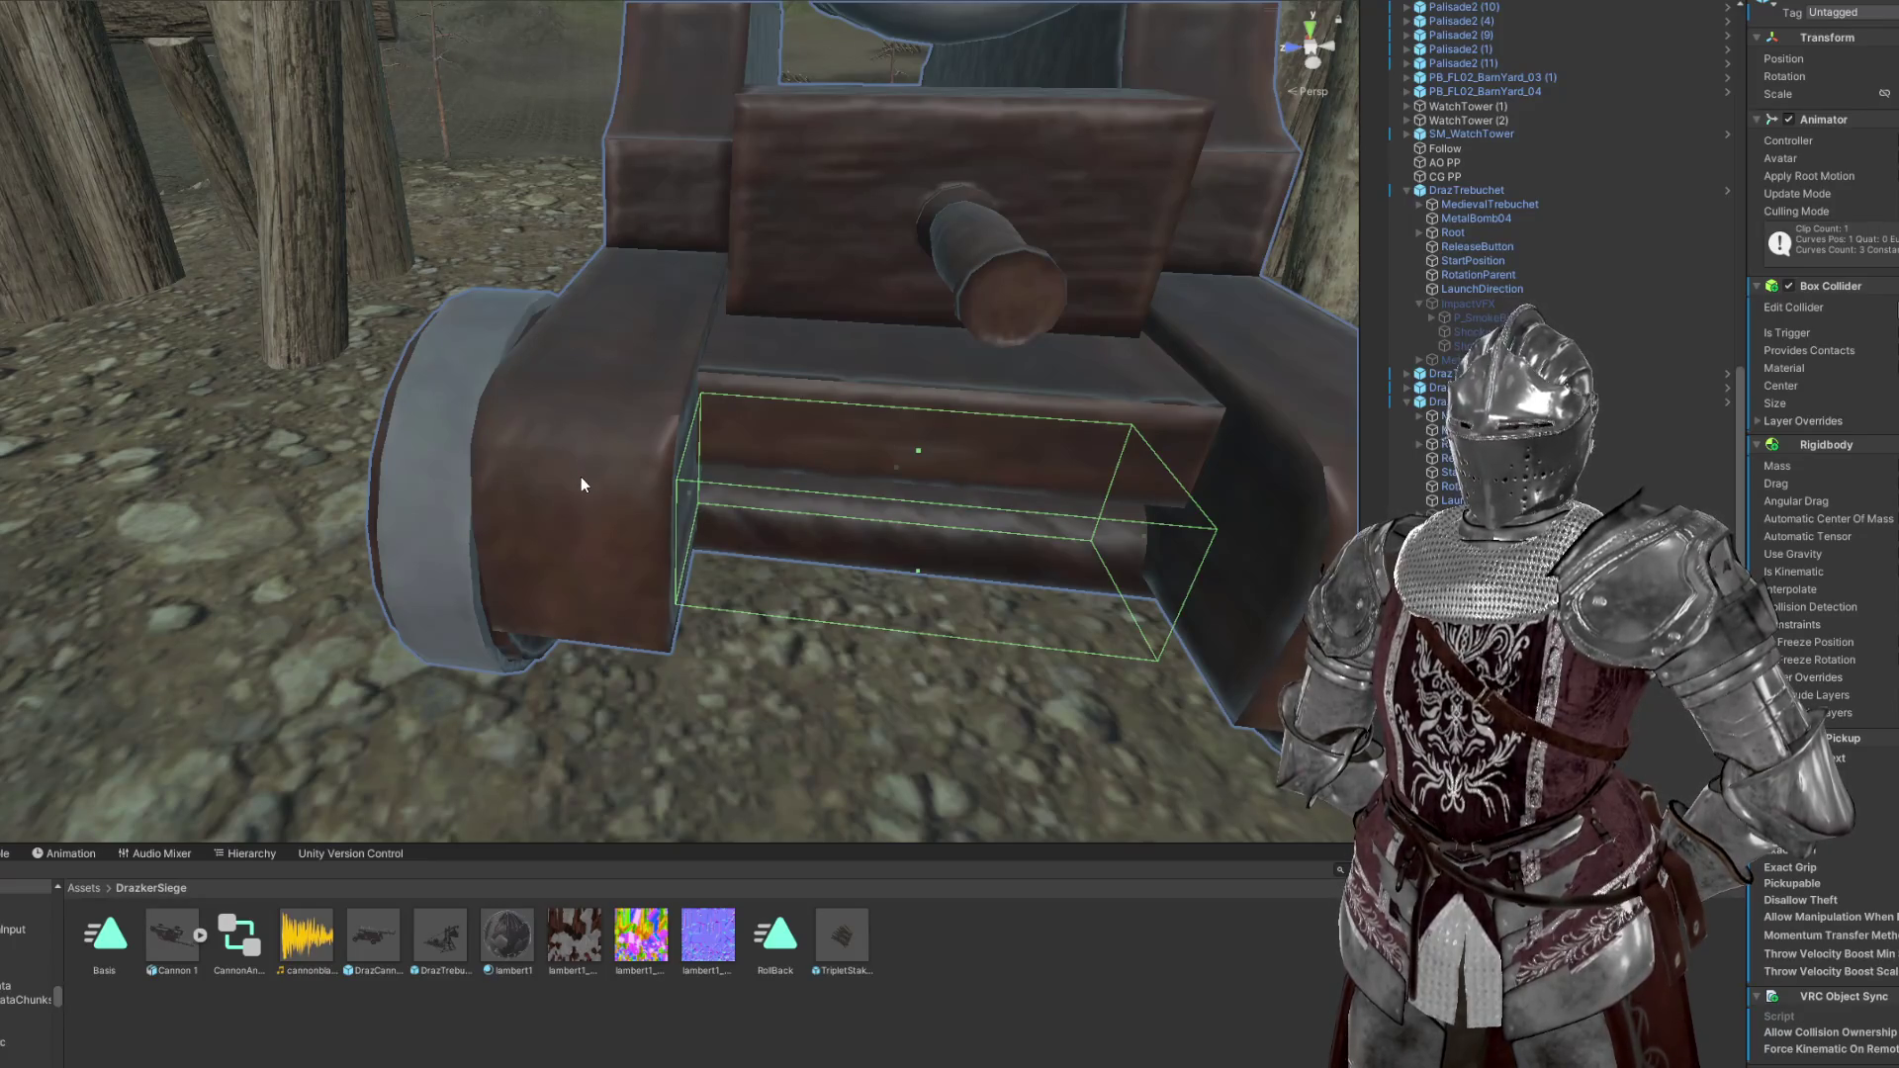
{"action": "scroll", "scroll_direction": "down", "scroll_amount": 3}
{"action": "left_click_drag", "start_coordinate": [501, 479], "coordinate": [614, 396]}
{"action": "scroll", "scroll_direction": "up", "scroll_amount": 3}
{"action": "scroll", "scroll_direction": "down", "scroll_amount": 3}
{"action": "left_click", "coordinate": [922, 495]}
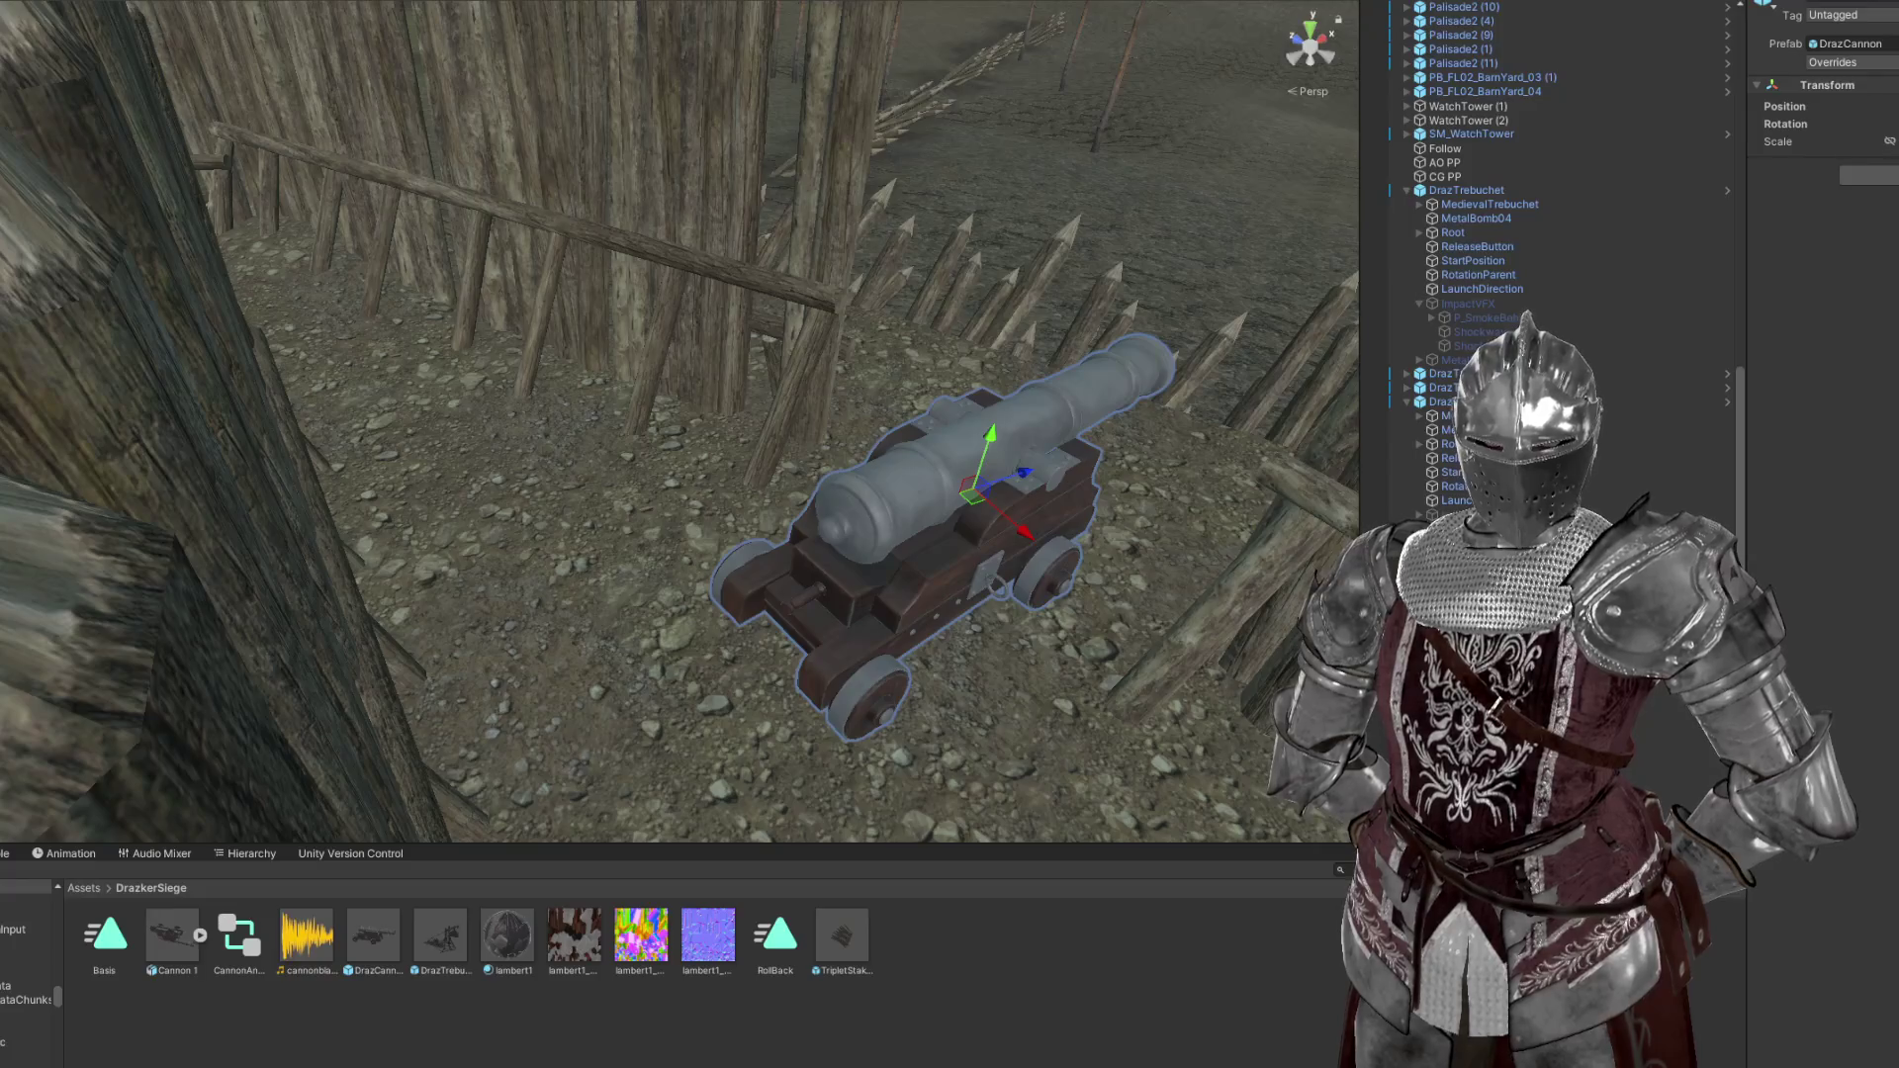
{"action": "left_click_drag", "start_coordinate": [841, 257], "coordinate": [1035, 318]}
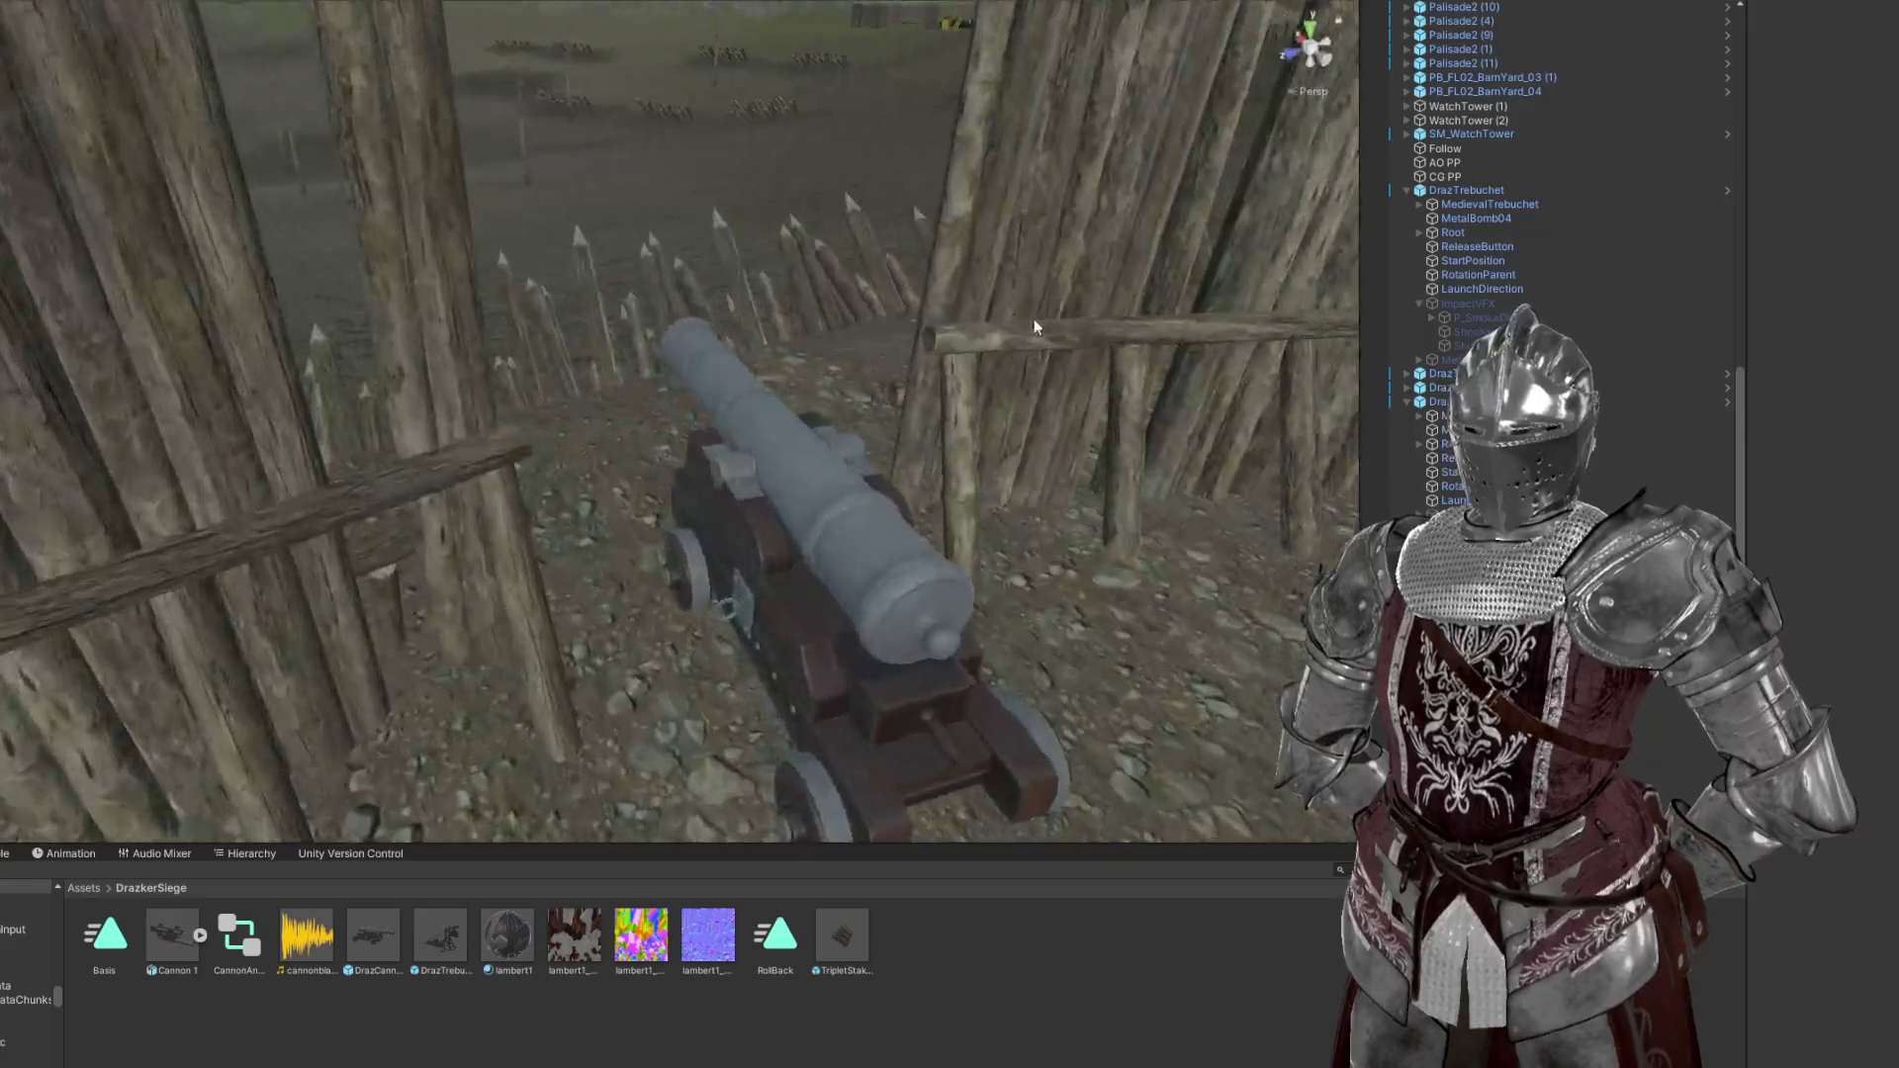
{"action": "left_click", "coordinate": [797, 507]}
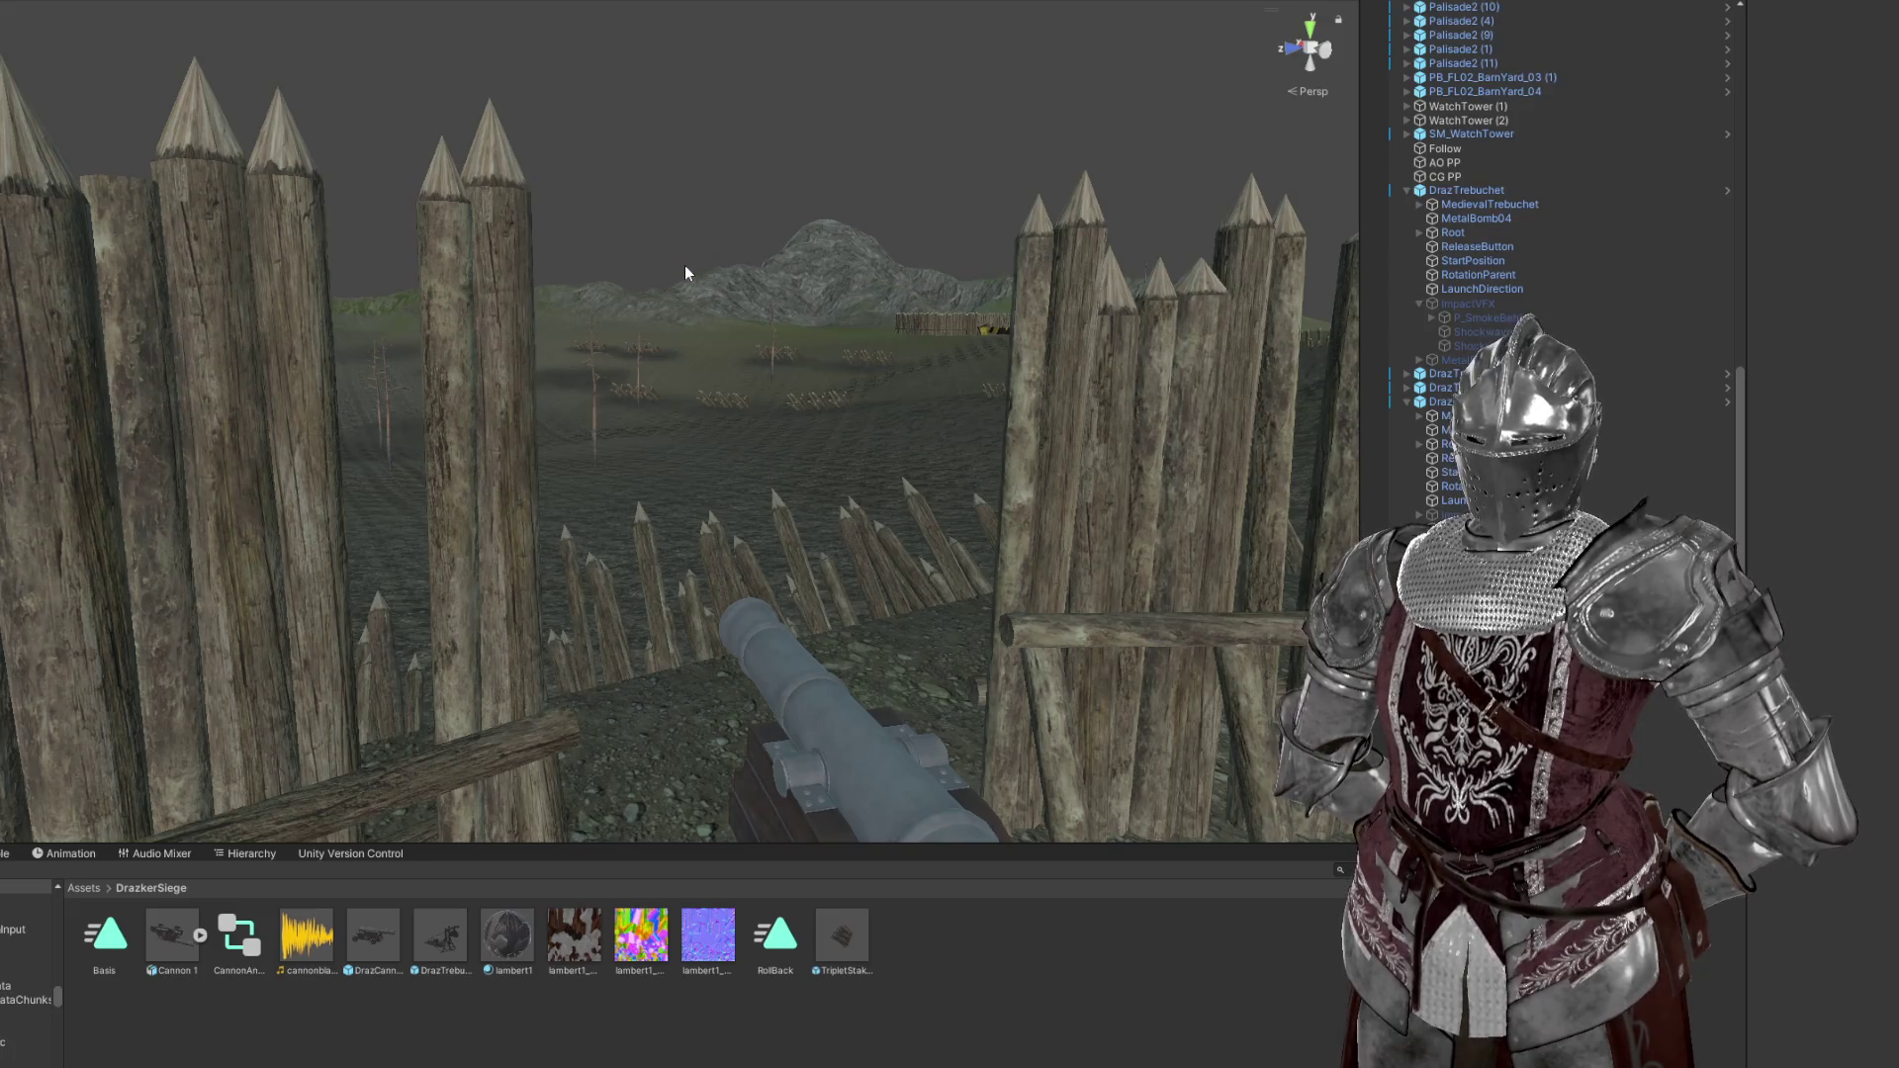
{"action": "left_click", "coordinate": [833, 404]}
{"action": "left_click_drag", "start_coordinate": [829, 418], "coordinate": [738, 356]}
{"action": "key", "text": "e"}
{"action": "scroll", "scroll_direction": "down", "scroll_amount": 3}
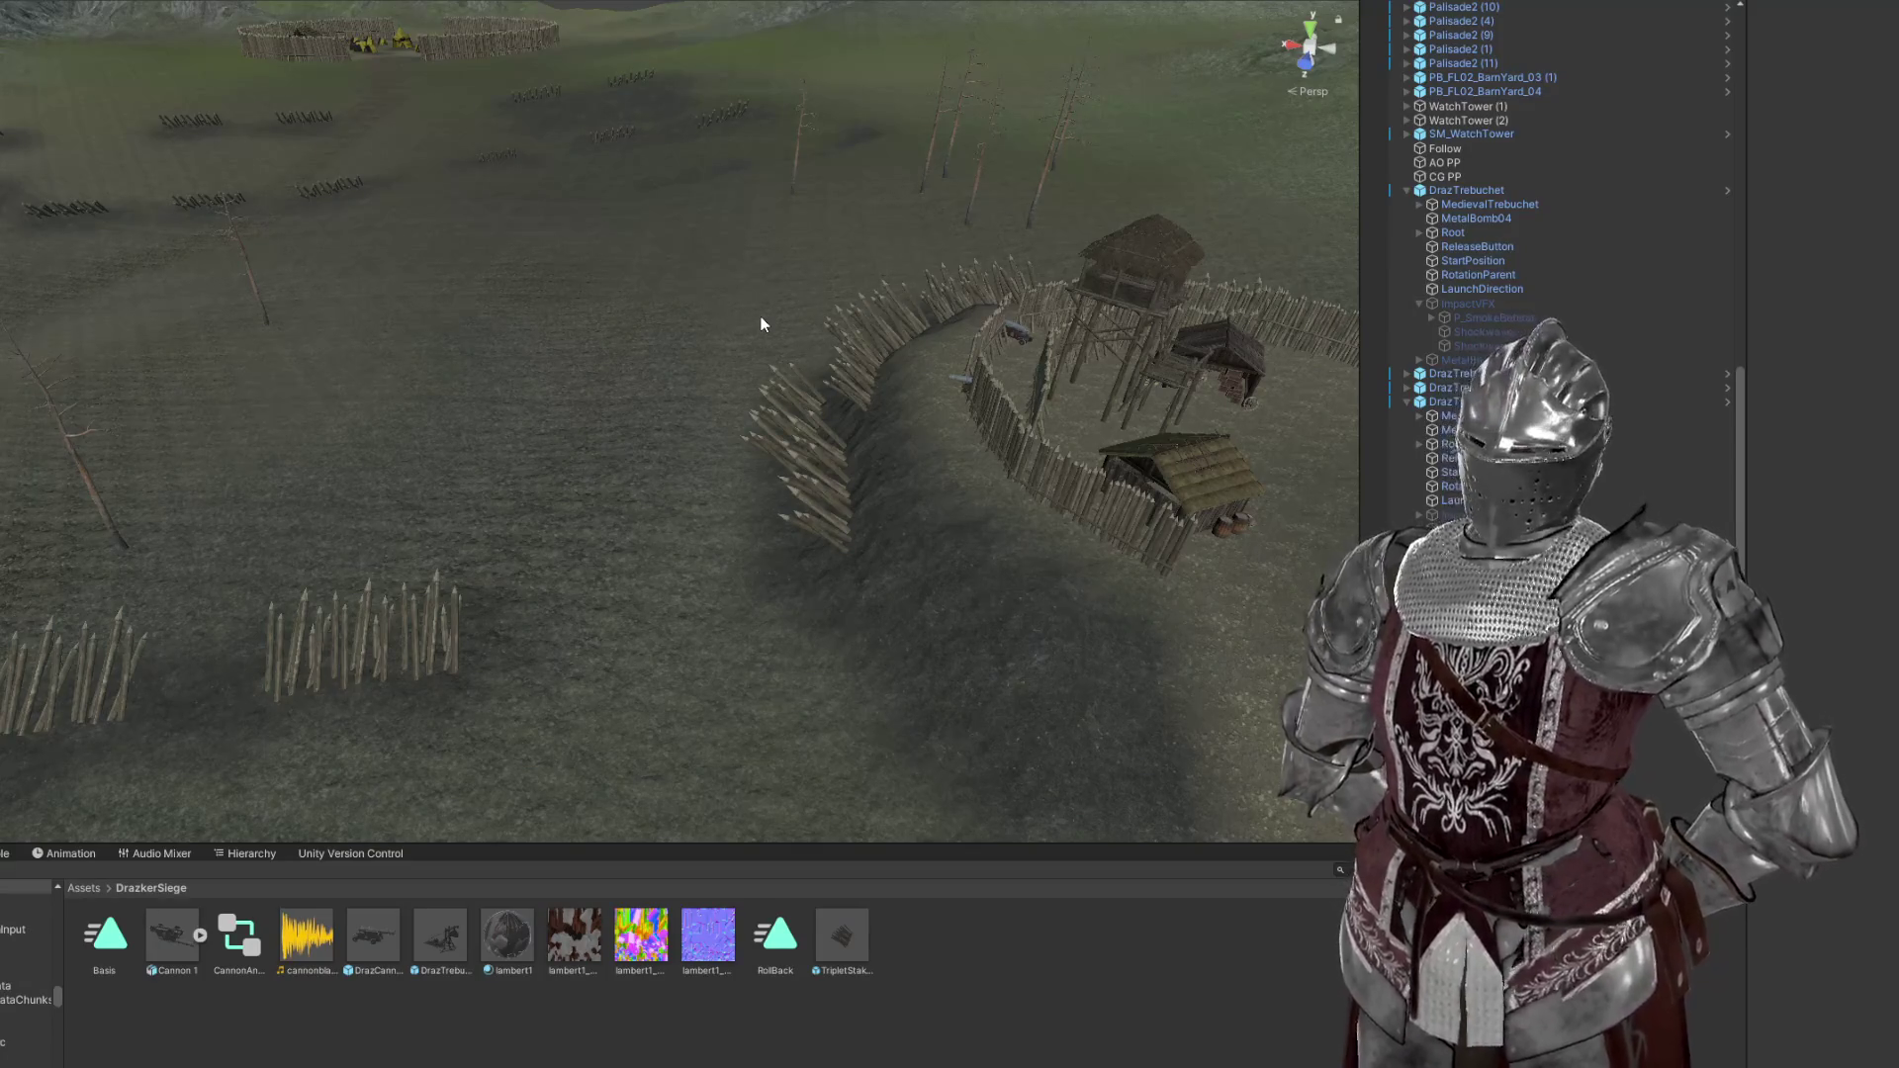
{"action": "left_click_drag", "start_coordinate": [773, 314], "coordinate": [767, 378]}
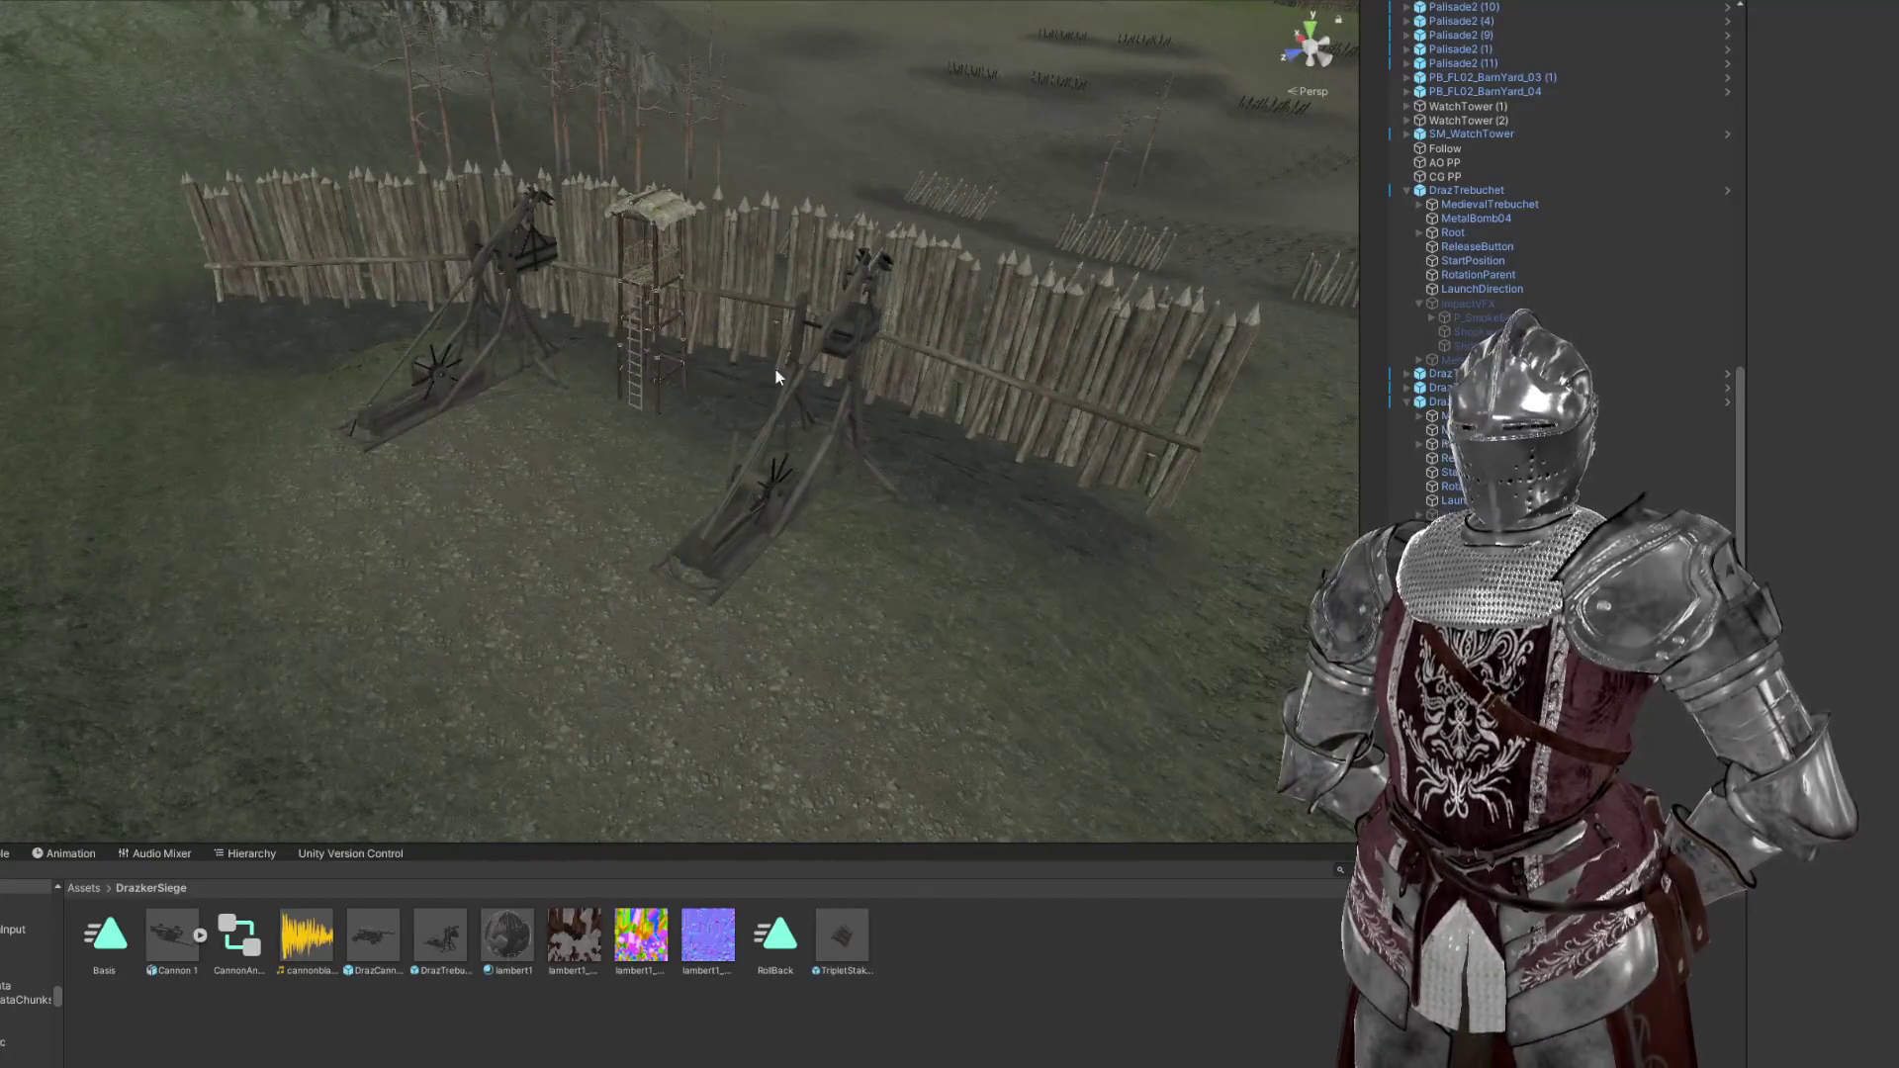
{"action": "left_click_drag", "start_coordinate": [508, 597], "coordinate": [760, 591]}
{"action": "left_click_drag", "start_coordinate": [1053, 368], "coordinate": [713, 440]}
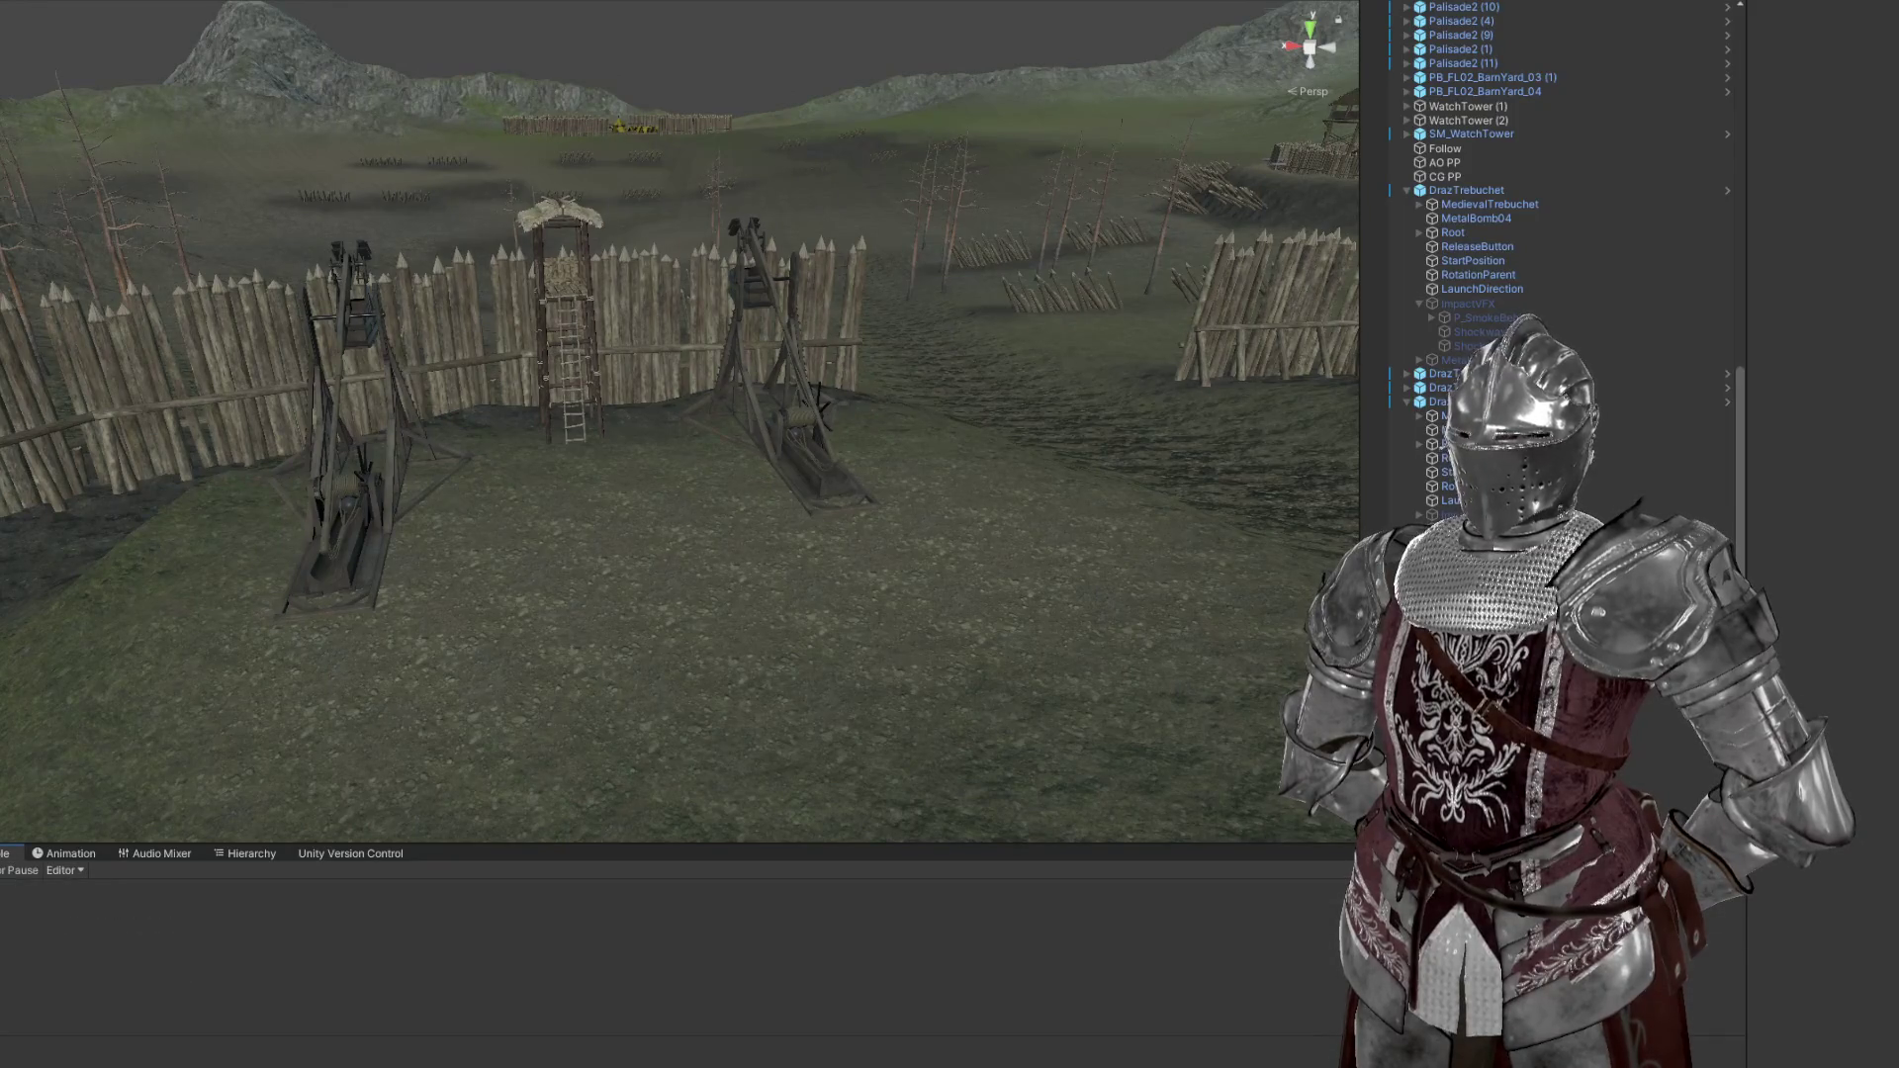
{"action": "key", "text": "ctrl+5"}
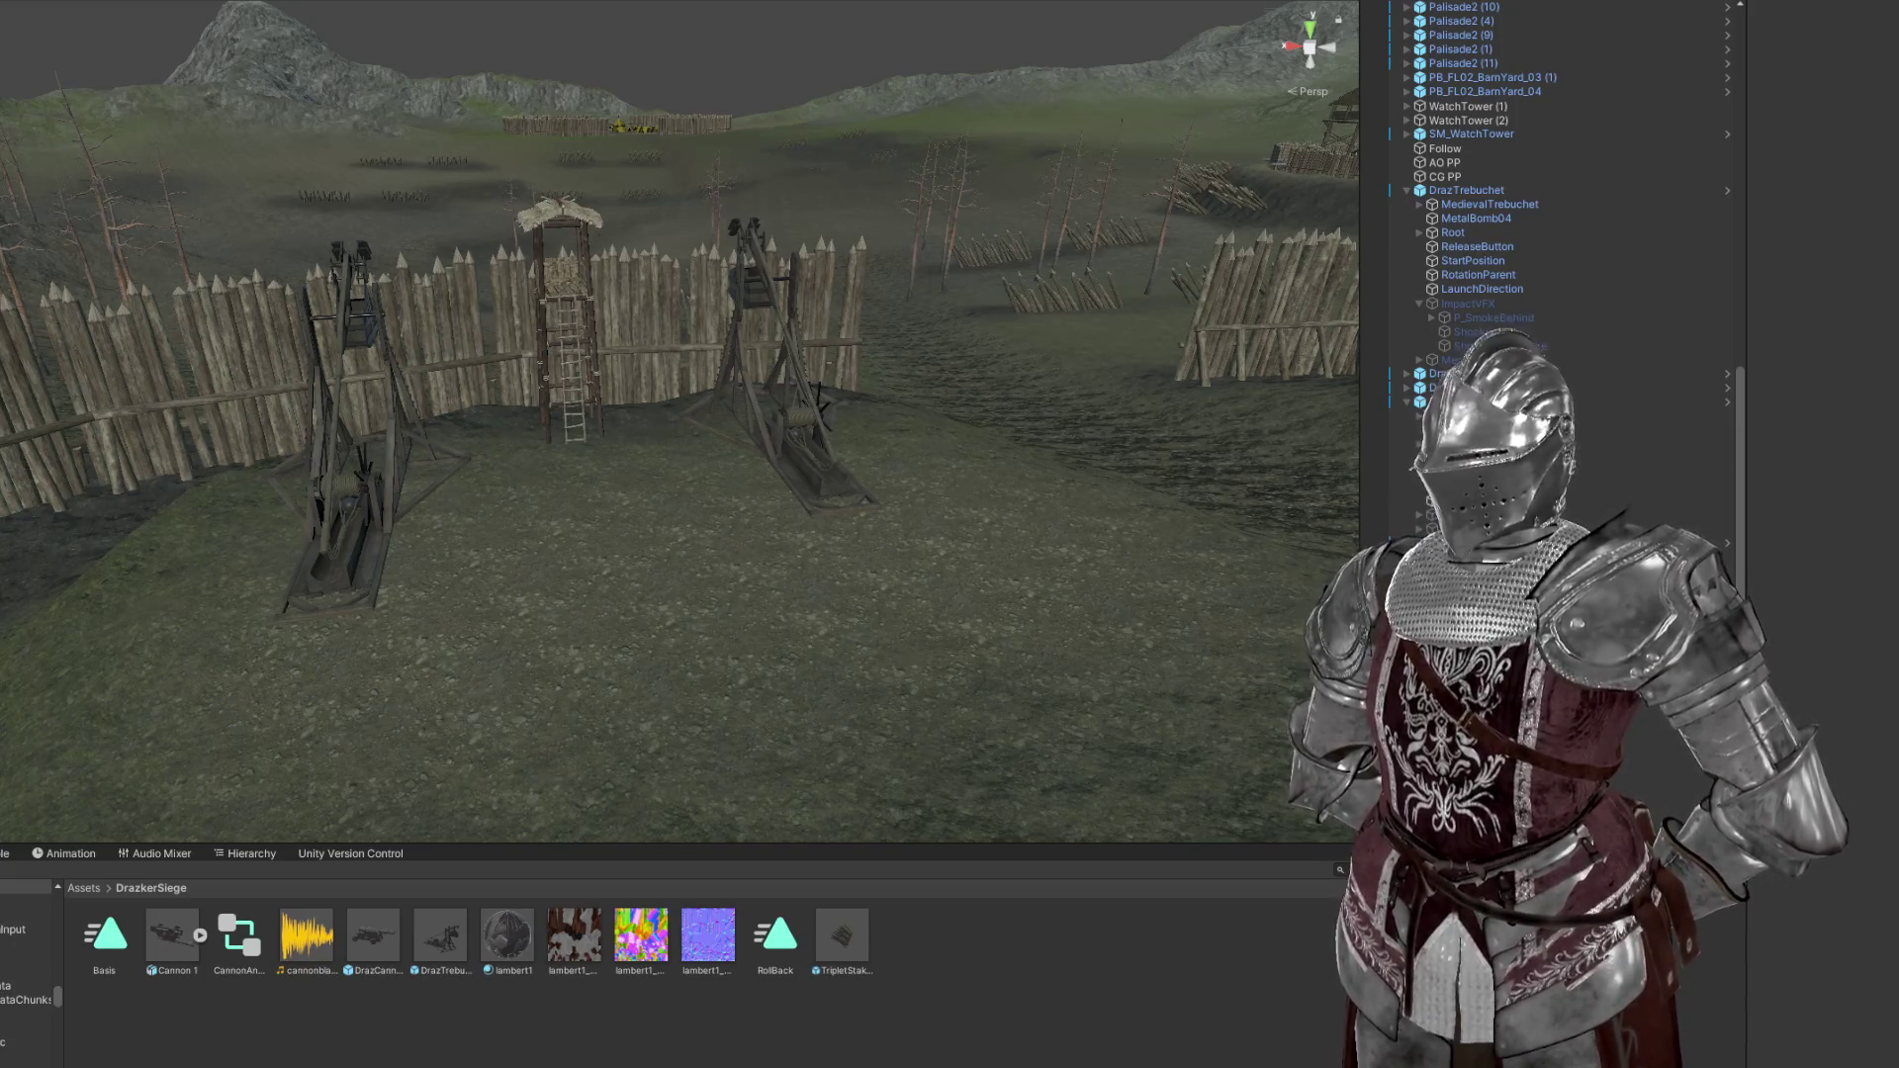
{"action": "left_click_drag", "start_coordinate": [633, 357], "coordinate": [901, 540]}
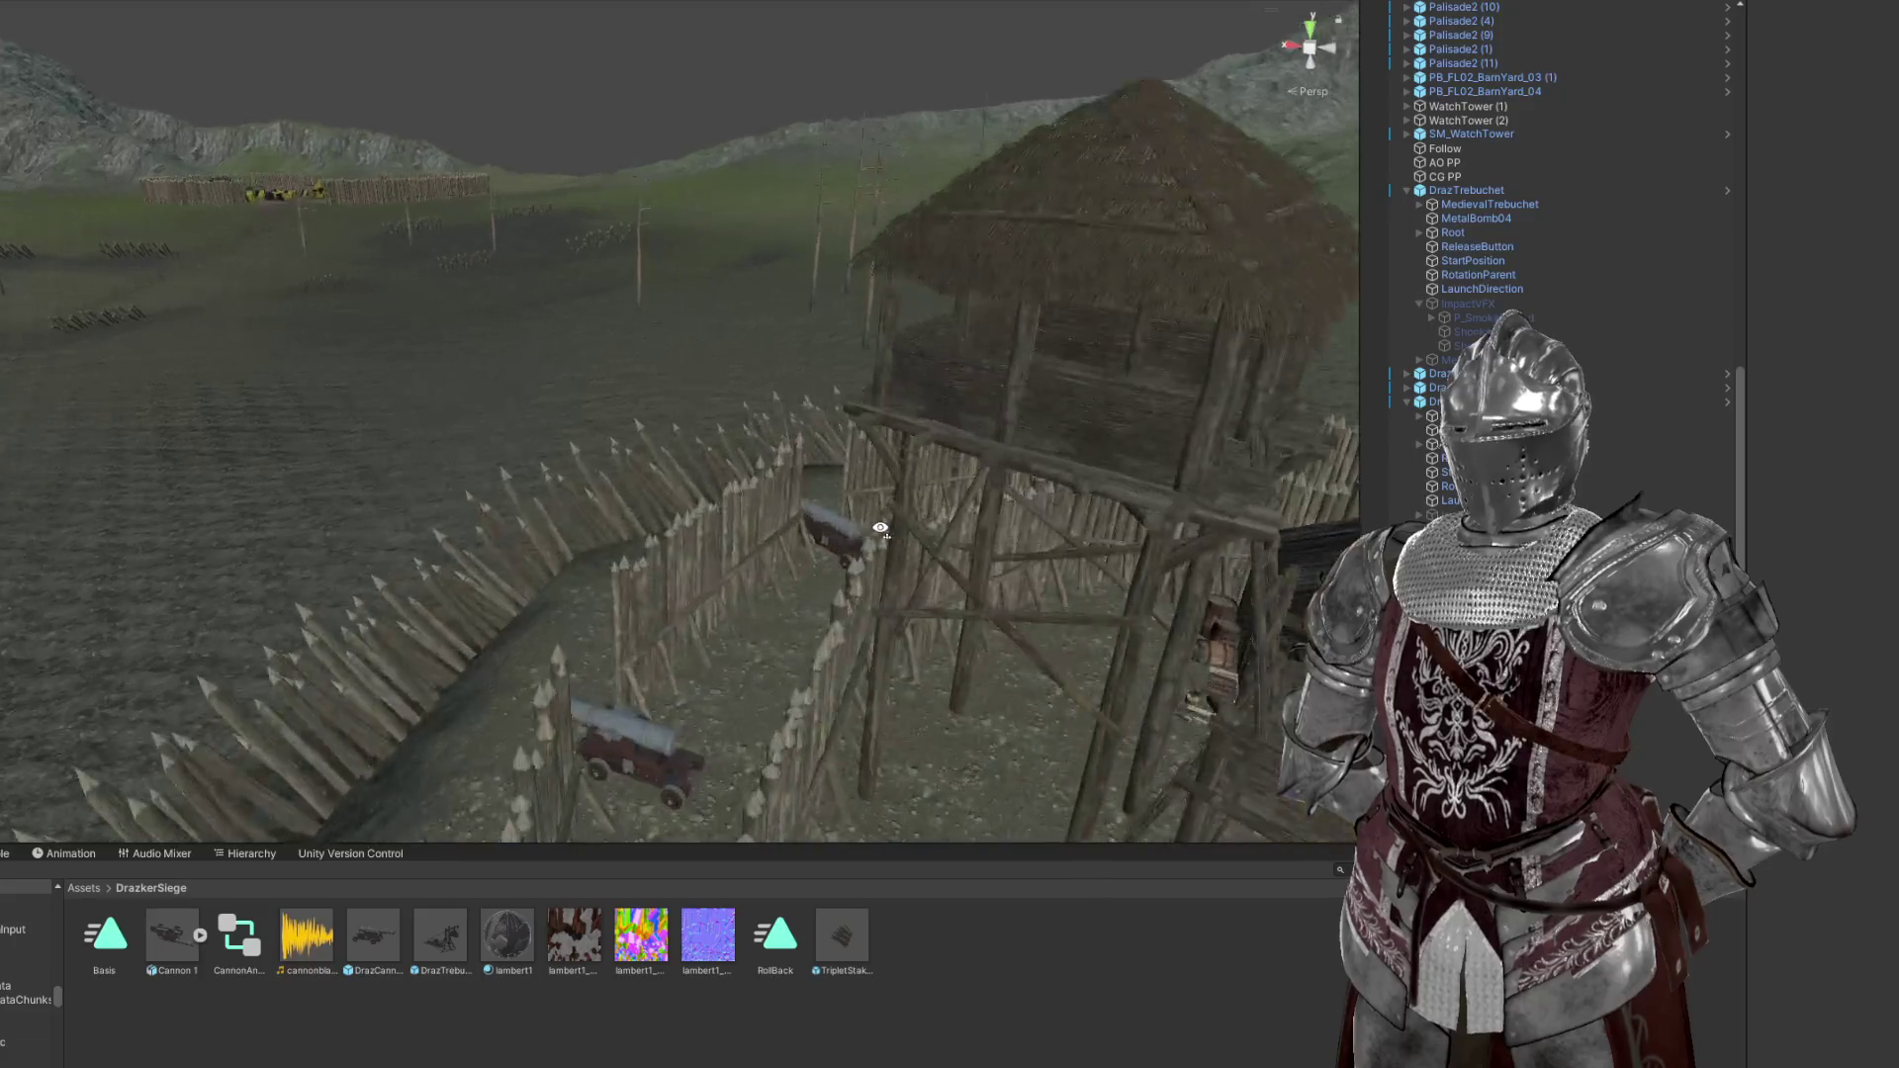
{"action": "left_click_drag", "start_coordinate": [1006, 576], "coordinate": [643, 514]}
{"action": "left_click", "coordinate": [691, 512]}
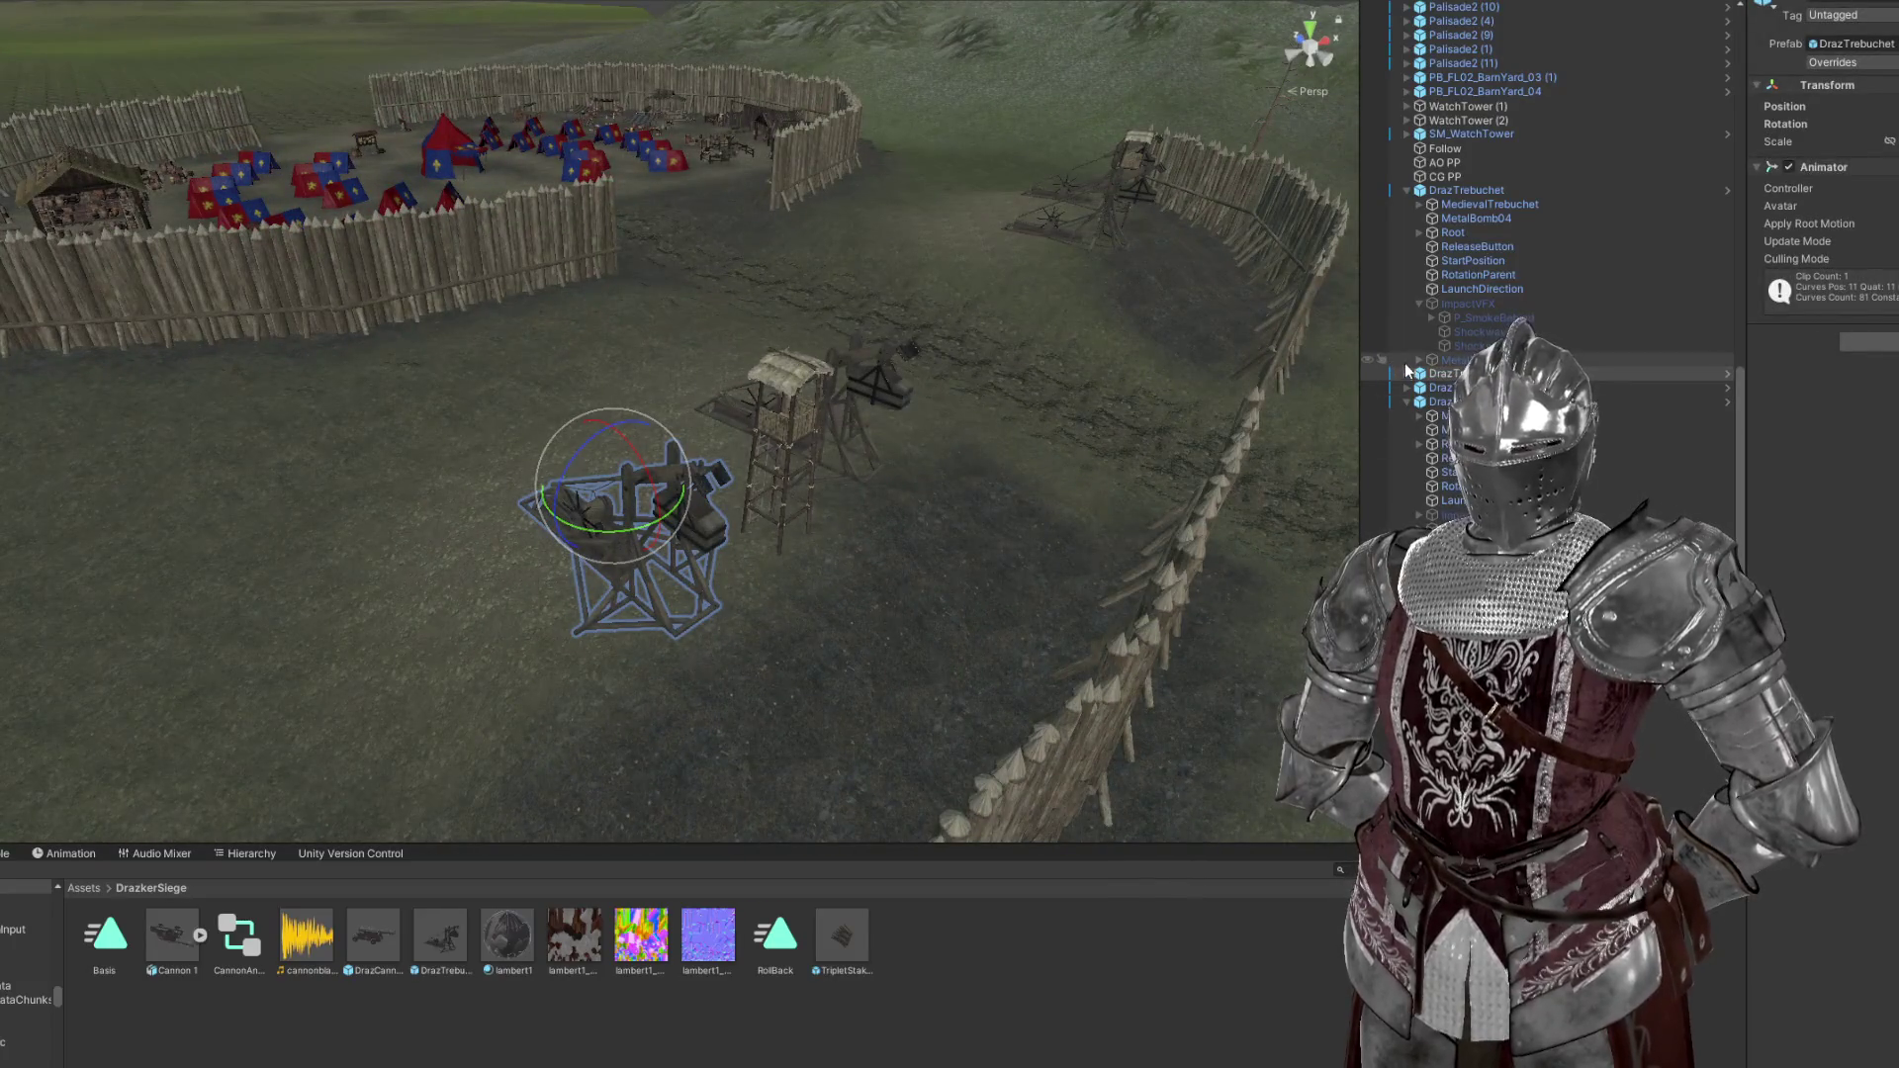
Expand DrazTrebuchet and inspect its metal bomb while orbiting around the field
{"action": "left_click", "coordinate": [1407, 373]}
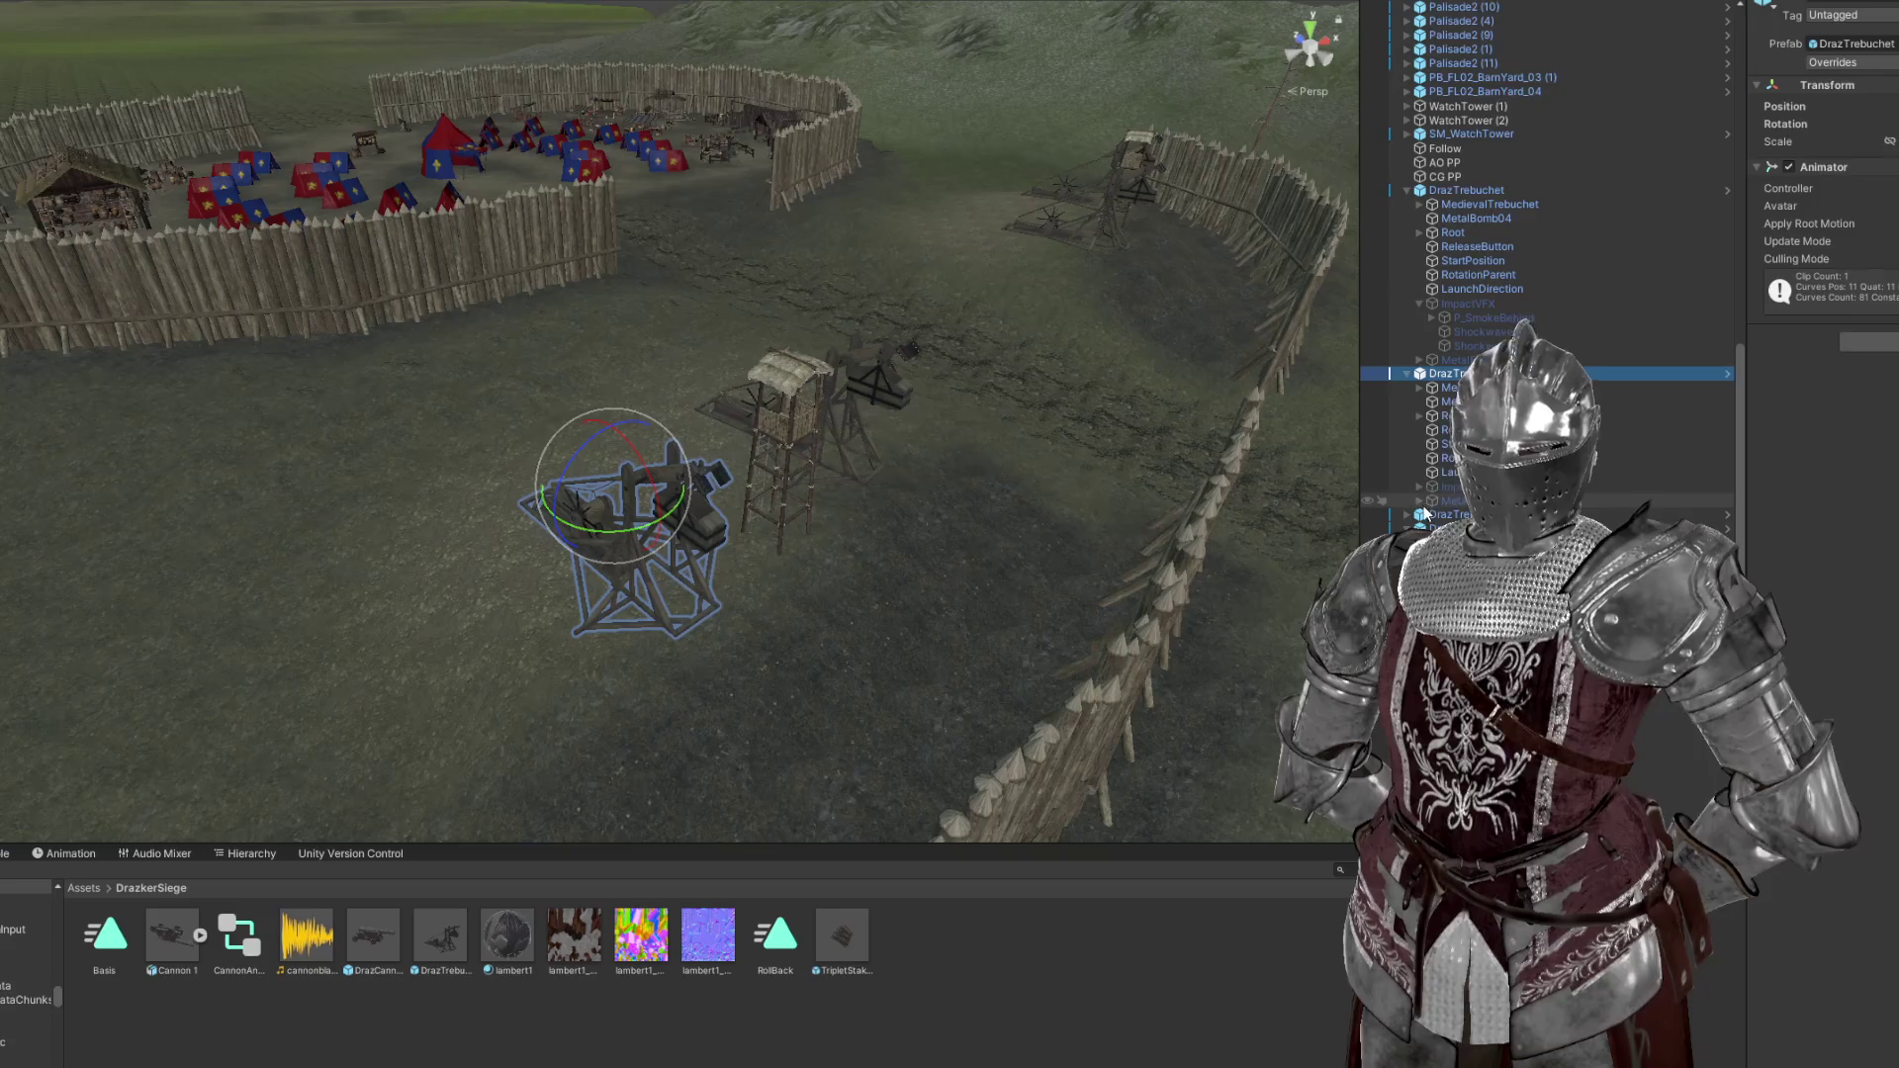
{"action": "left_click", "coordinate": [1422, 503]}
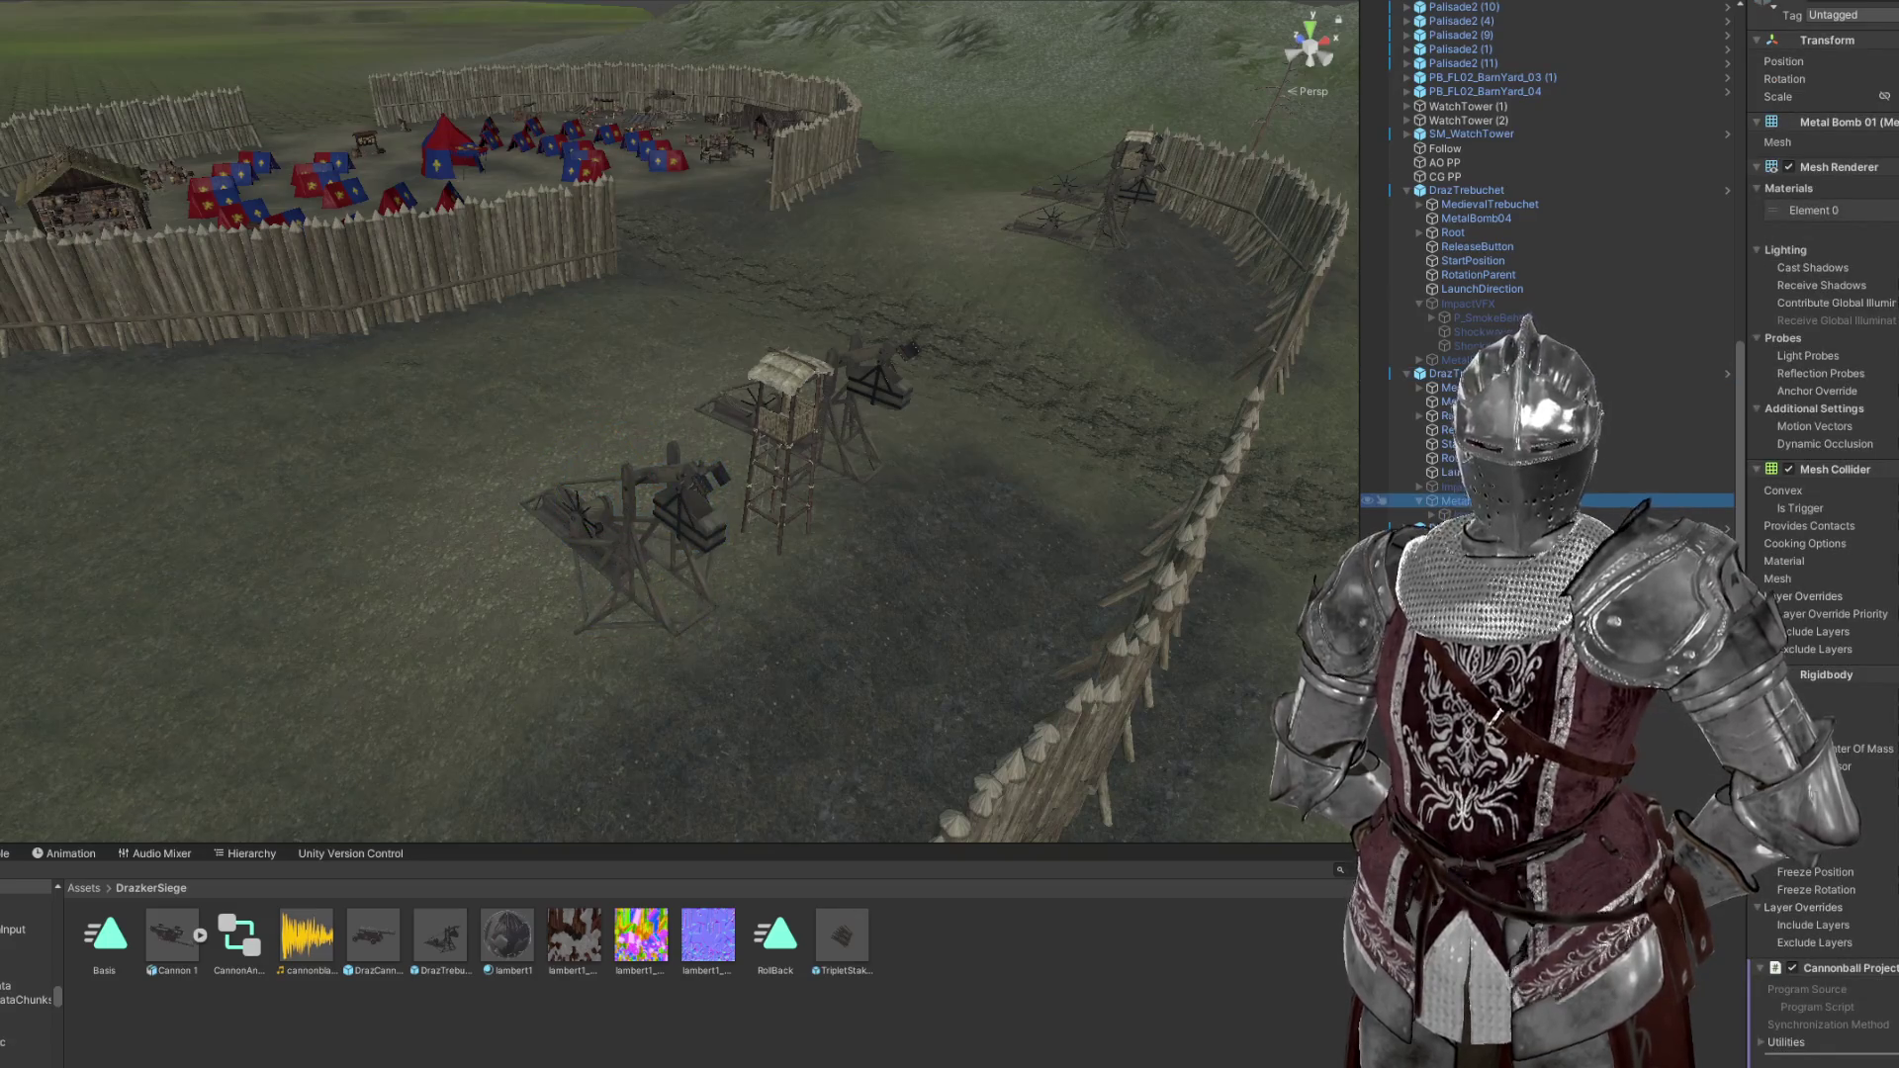
{"action": "scroll", "scroll_direction": "down", "scroll_amount": 3}
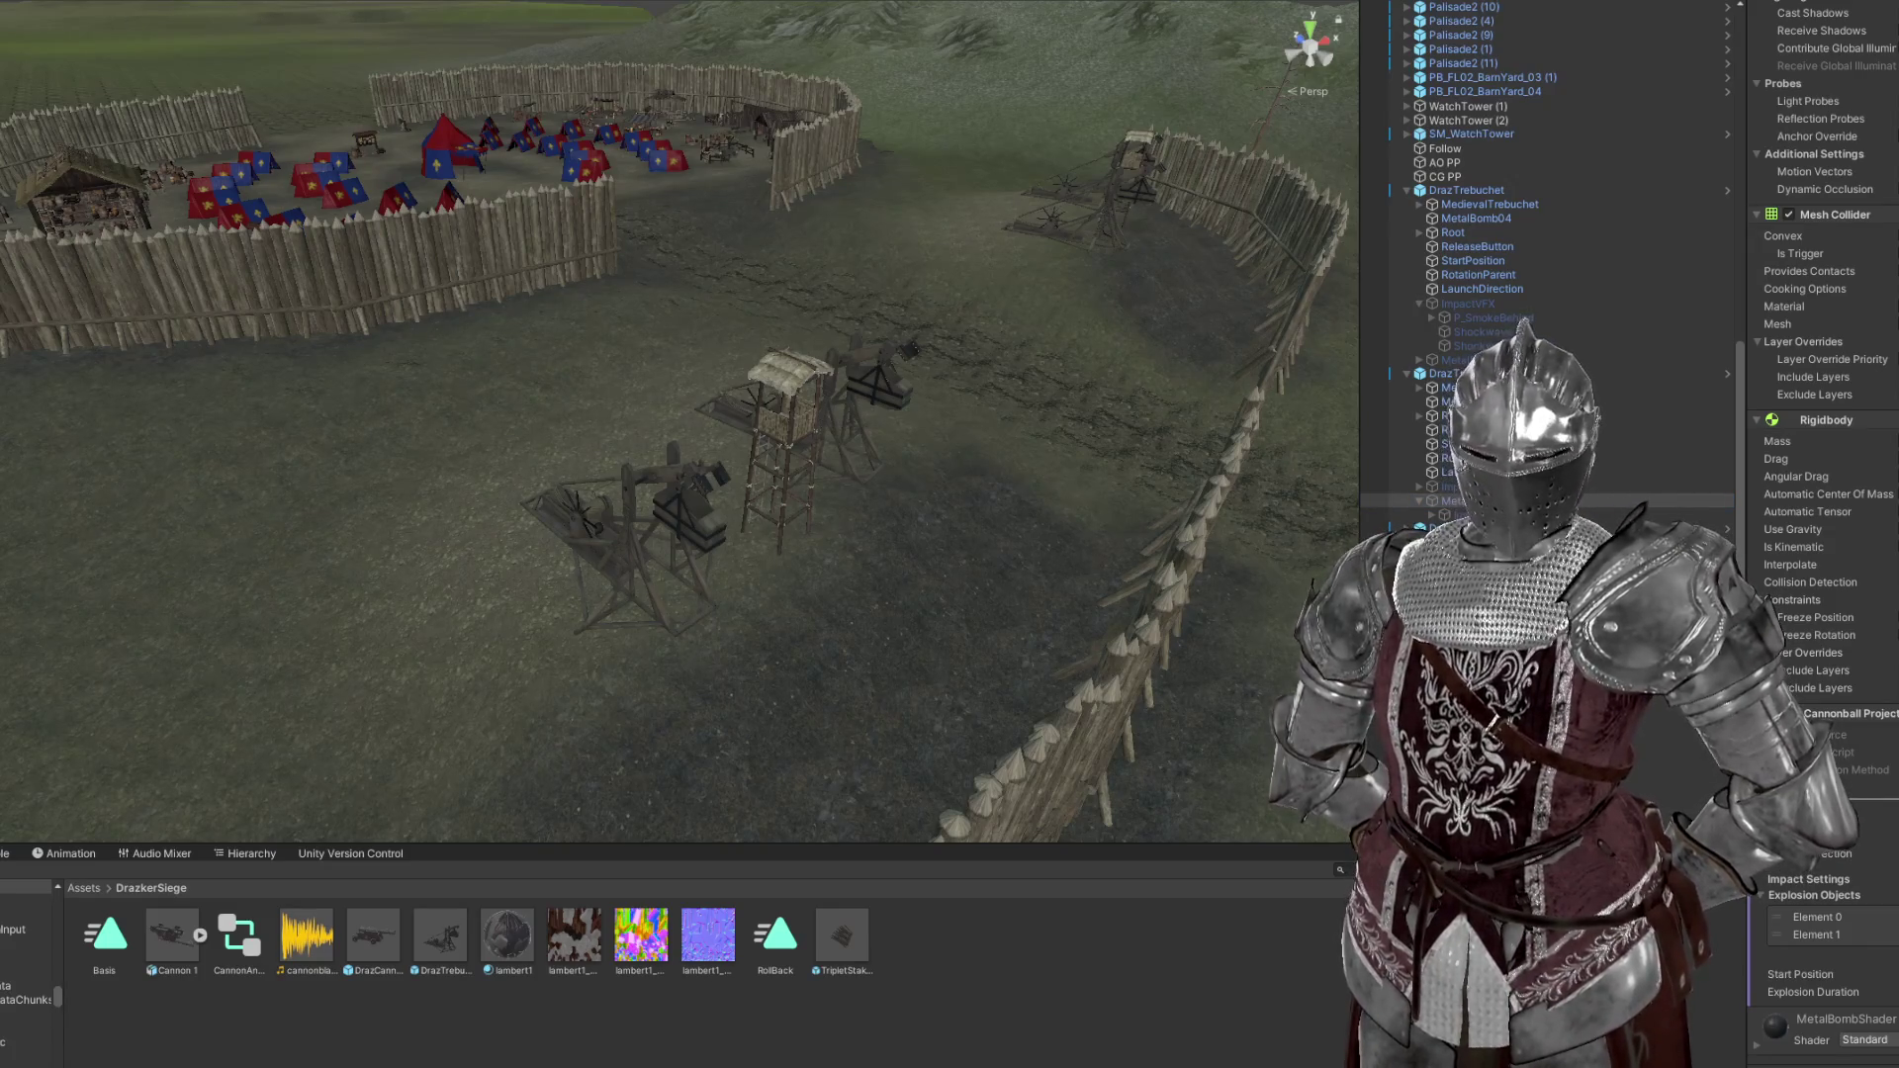
{"action": "left_click_drag", "start_coordinate": [572, 508], "coordinate": [772, 520]}
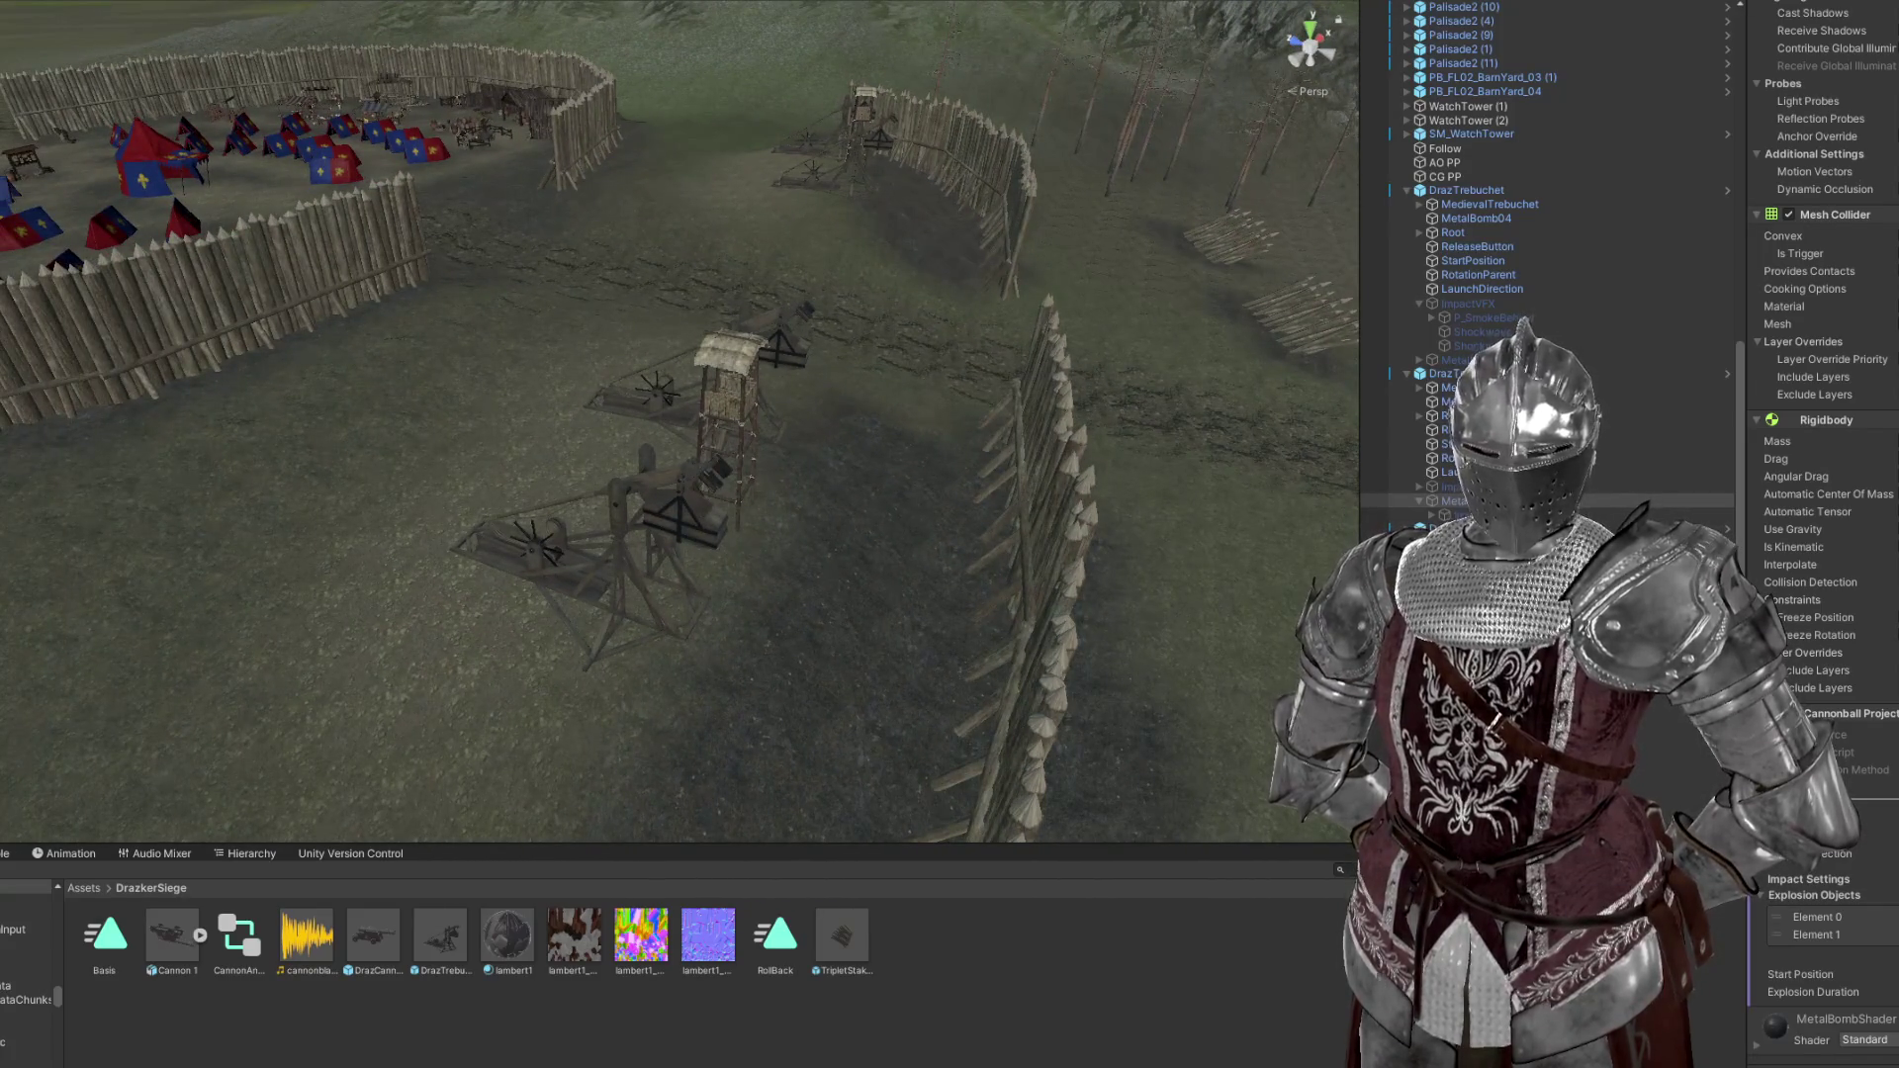
{"action": "scroll", "scroll_direction": "up", "scroll_amount": 3}
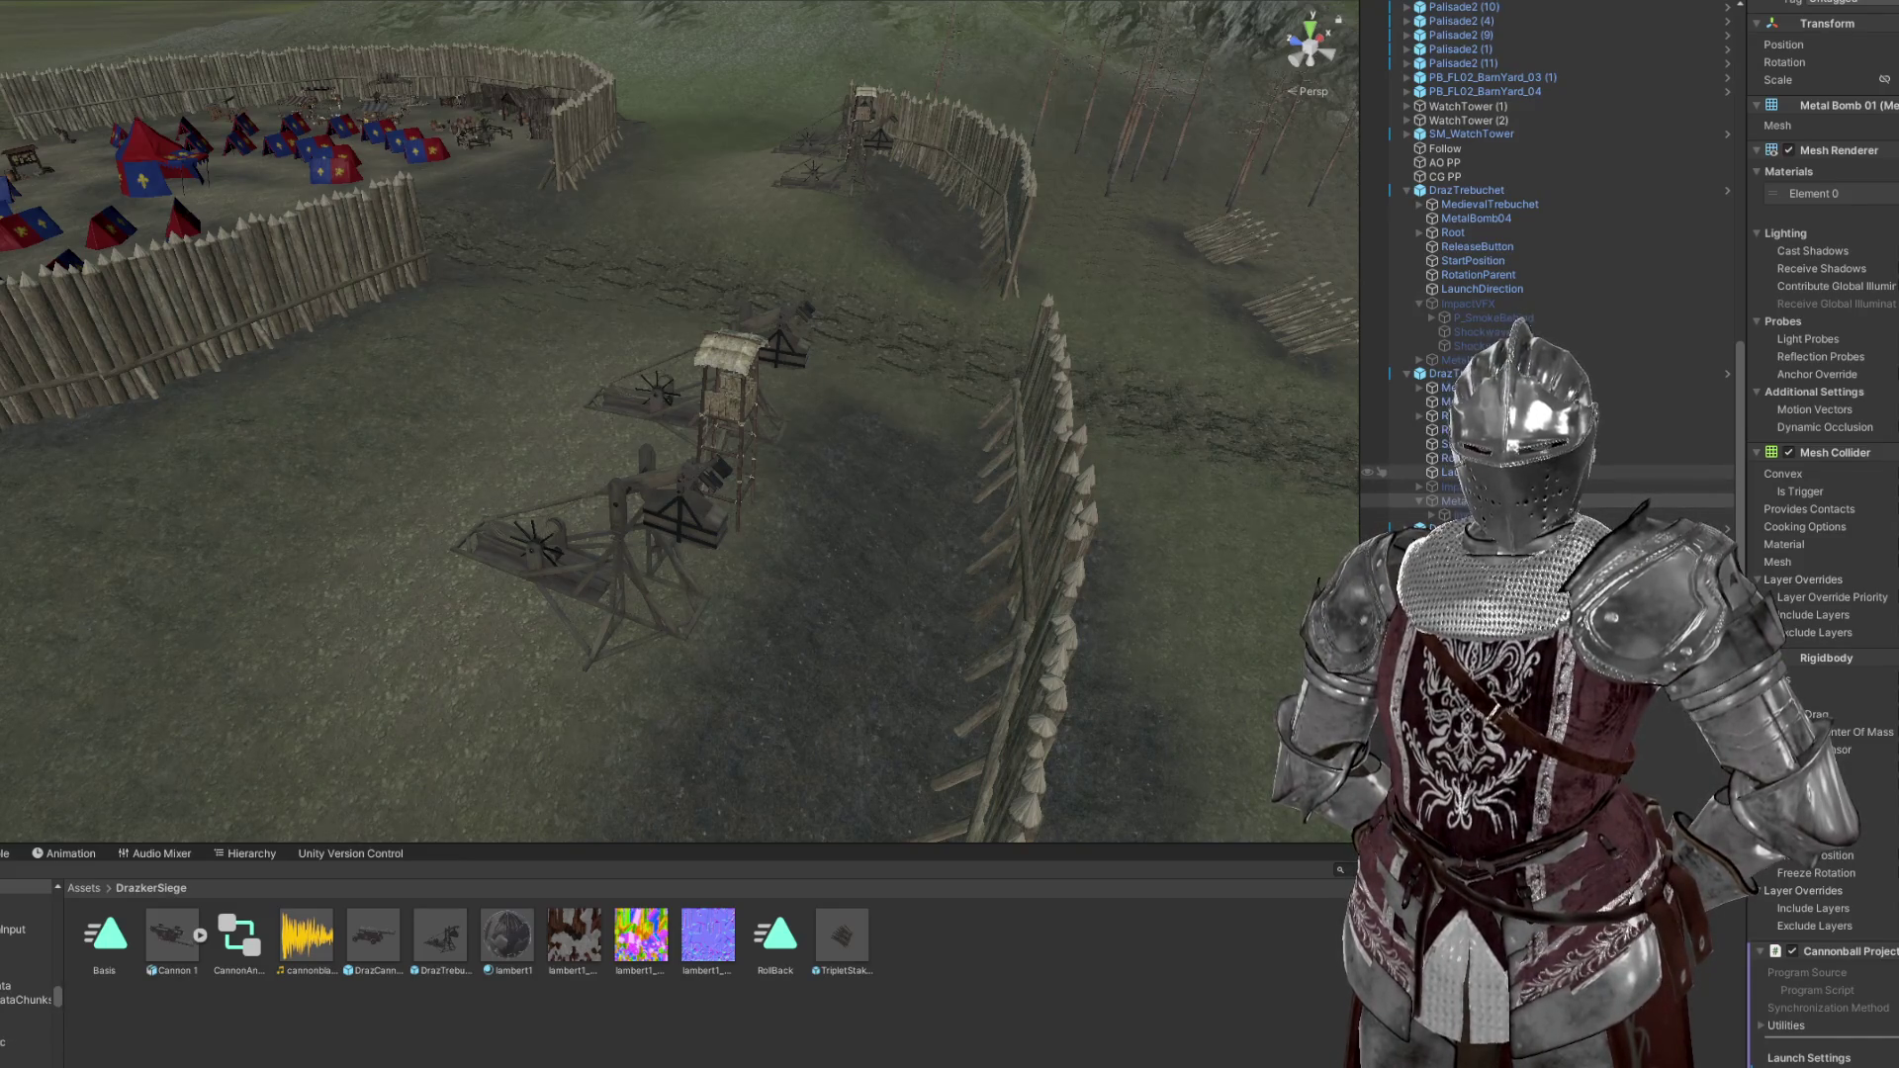
Inspect the second trebuchet, its LaunchDirection and metal bomb, then face the fence line
{"action": "left_click", "coordinate": [1484, 472]}
{"action": "left_click_drag", "start_coordinate": [697, 471], "coordinate": [727, 415]}
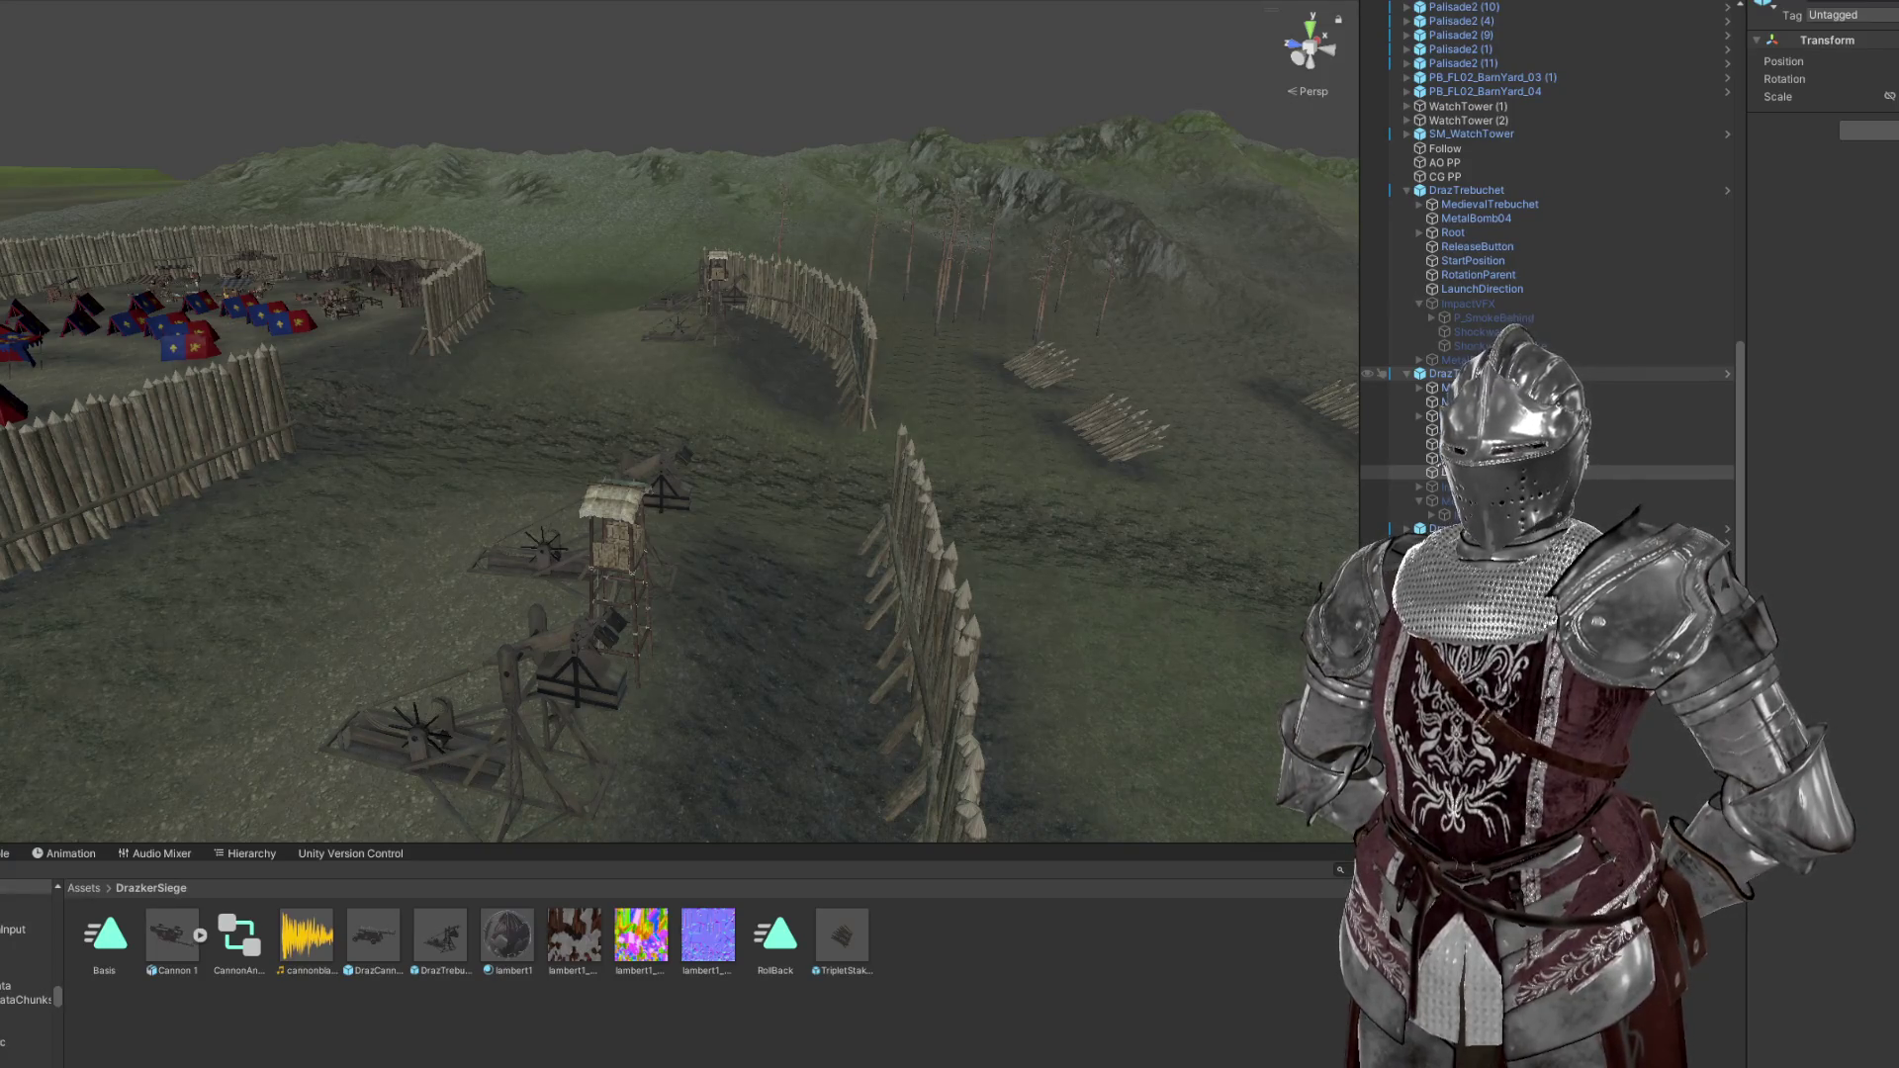
{"action": "left_click", "coordinate": [1444, 373]}
{"action": "left_click_drag", "start_coordinate": [950, 425], "coordinate": [967, 412]}
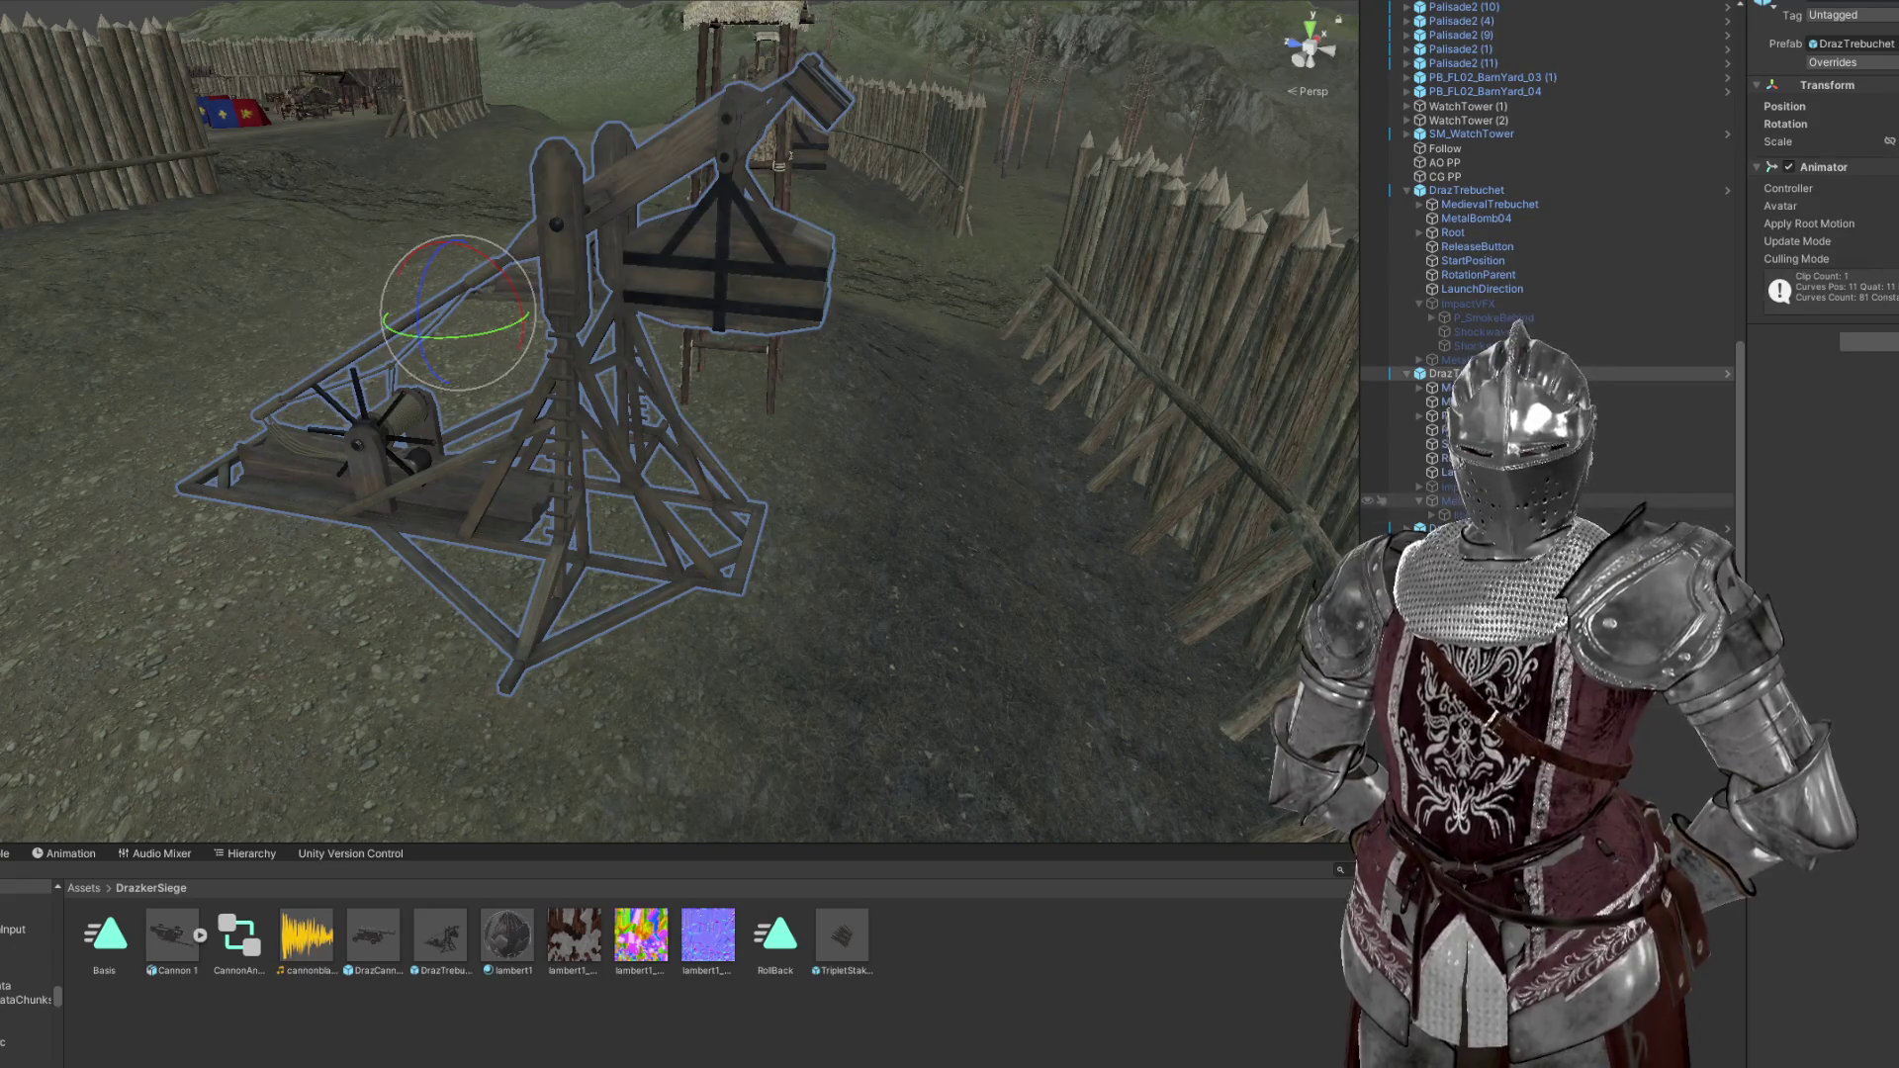
{"action": "left_click", "coordinate": [1450, 500]}
{"action": "scroll", "scroll_direction": "down", "scroll_amount": 3}
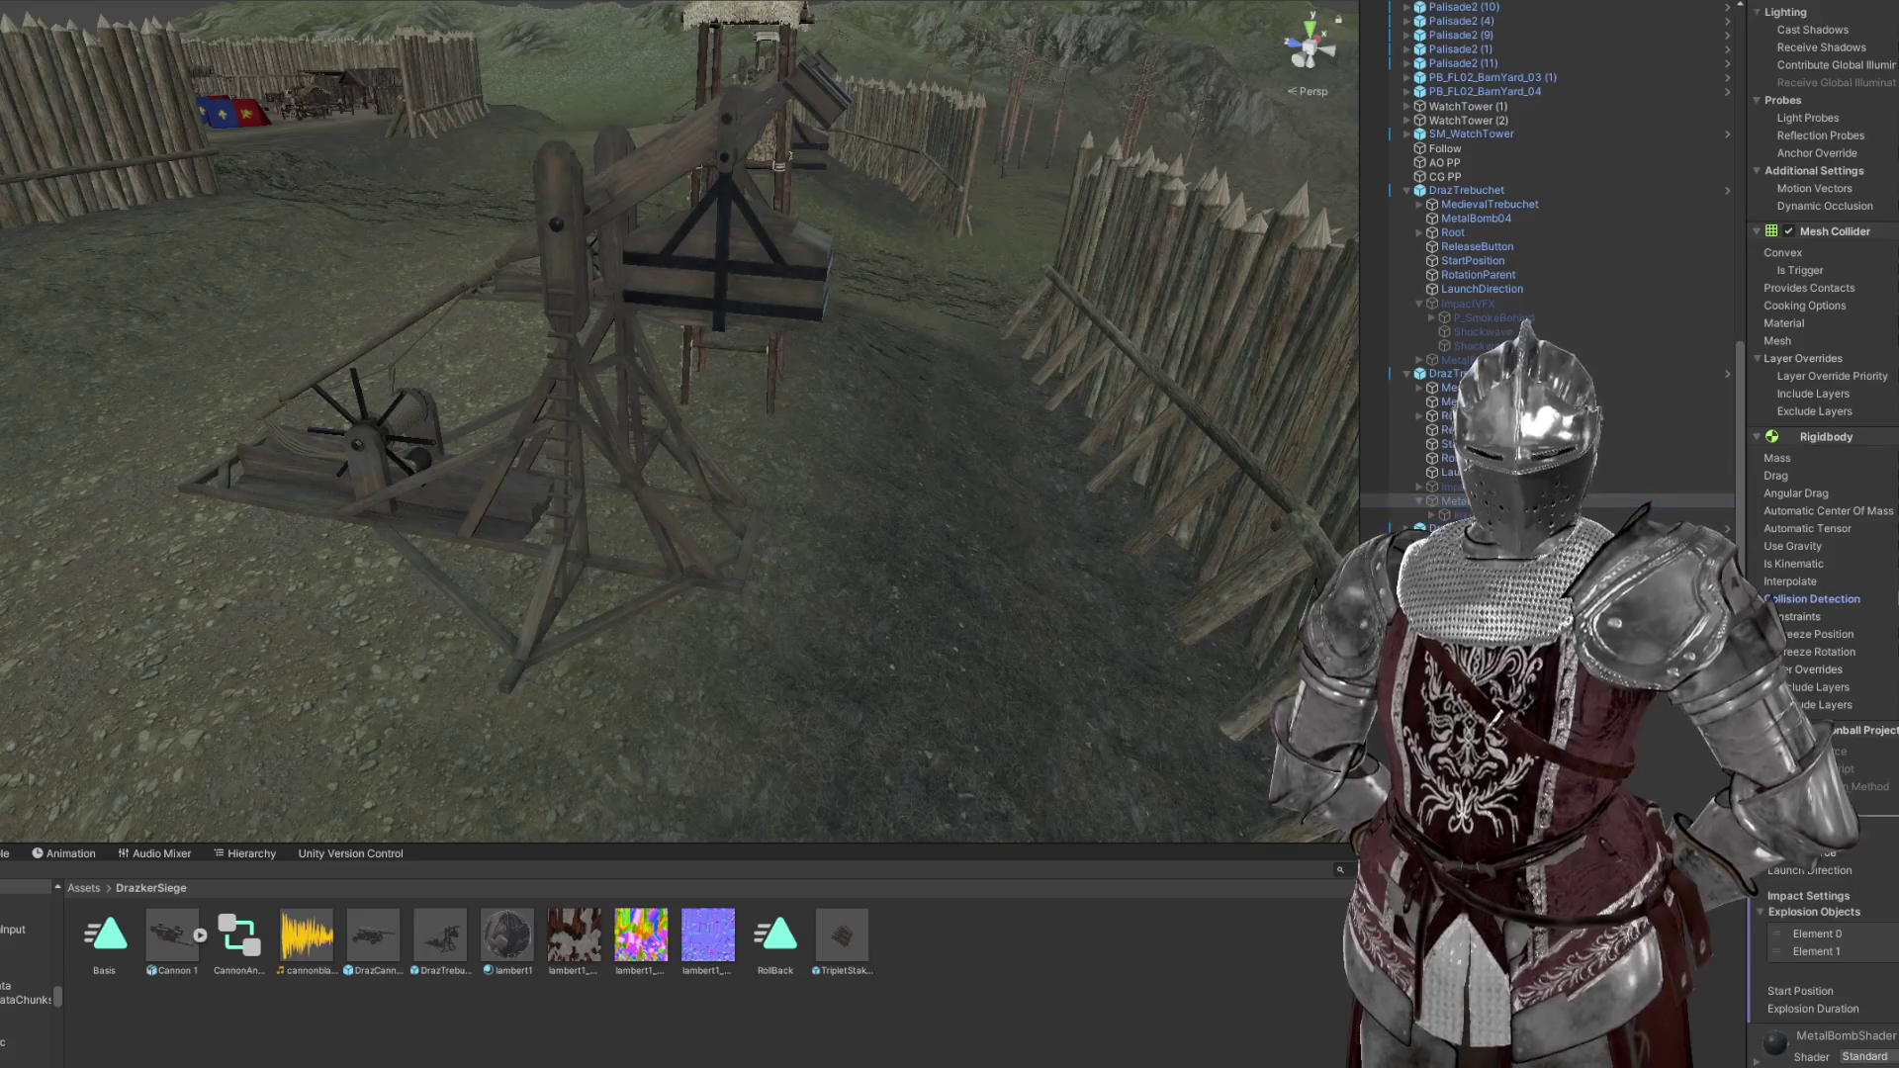
{"action": "scroll", "scroll_direction": "up", "scroll_amount": 3}
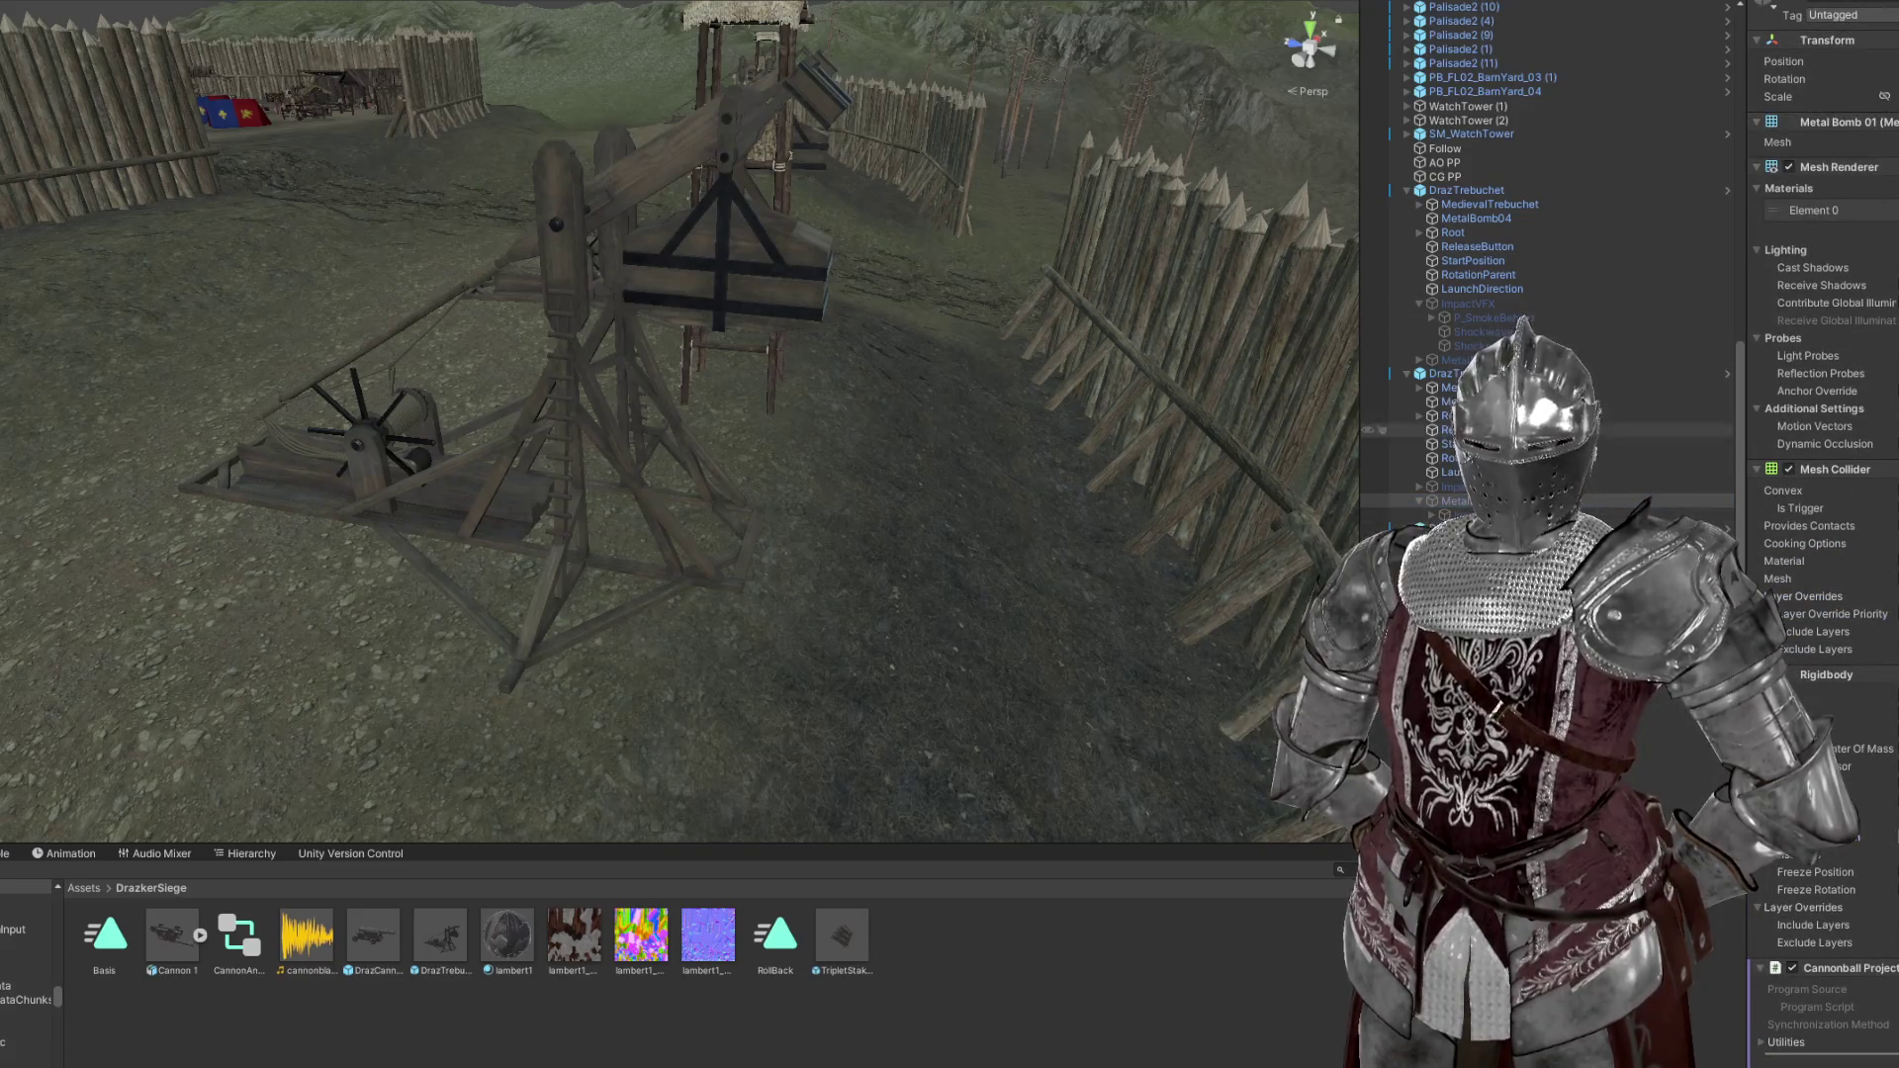
{"action": "left_click", "coordinate": [1444, 373]}
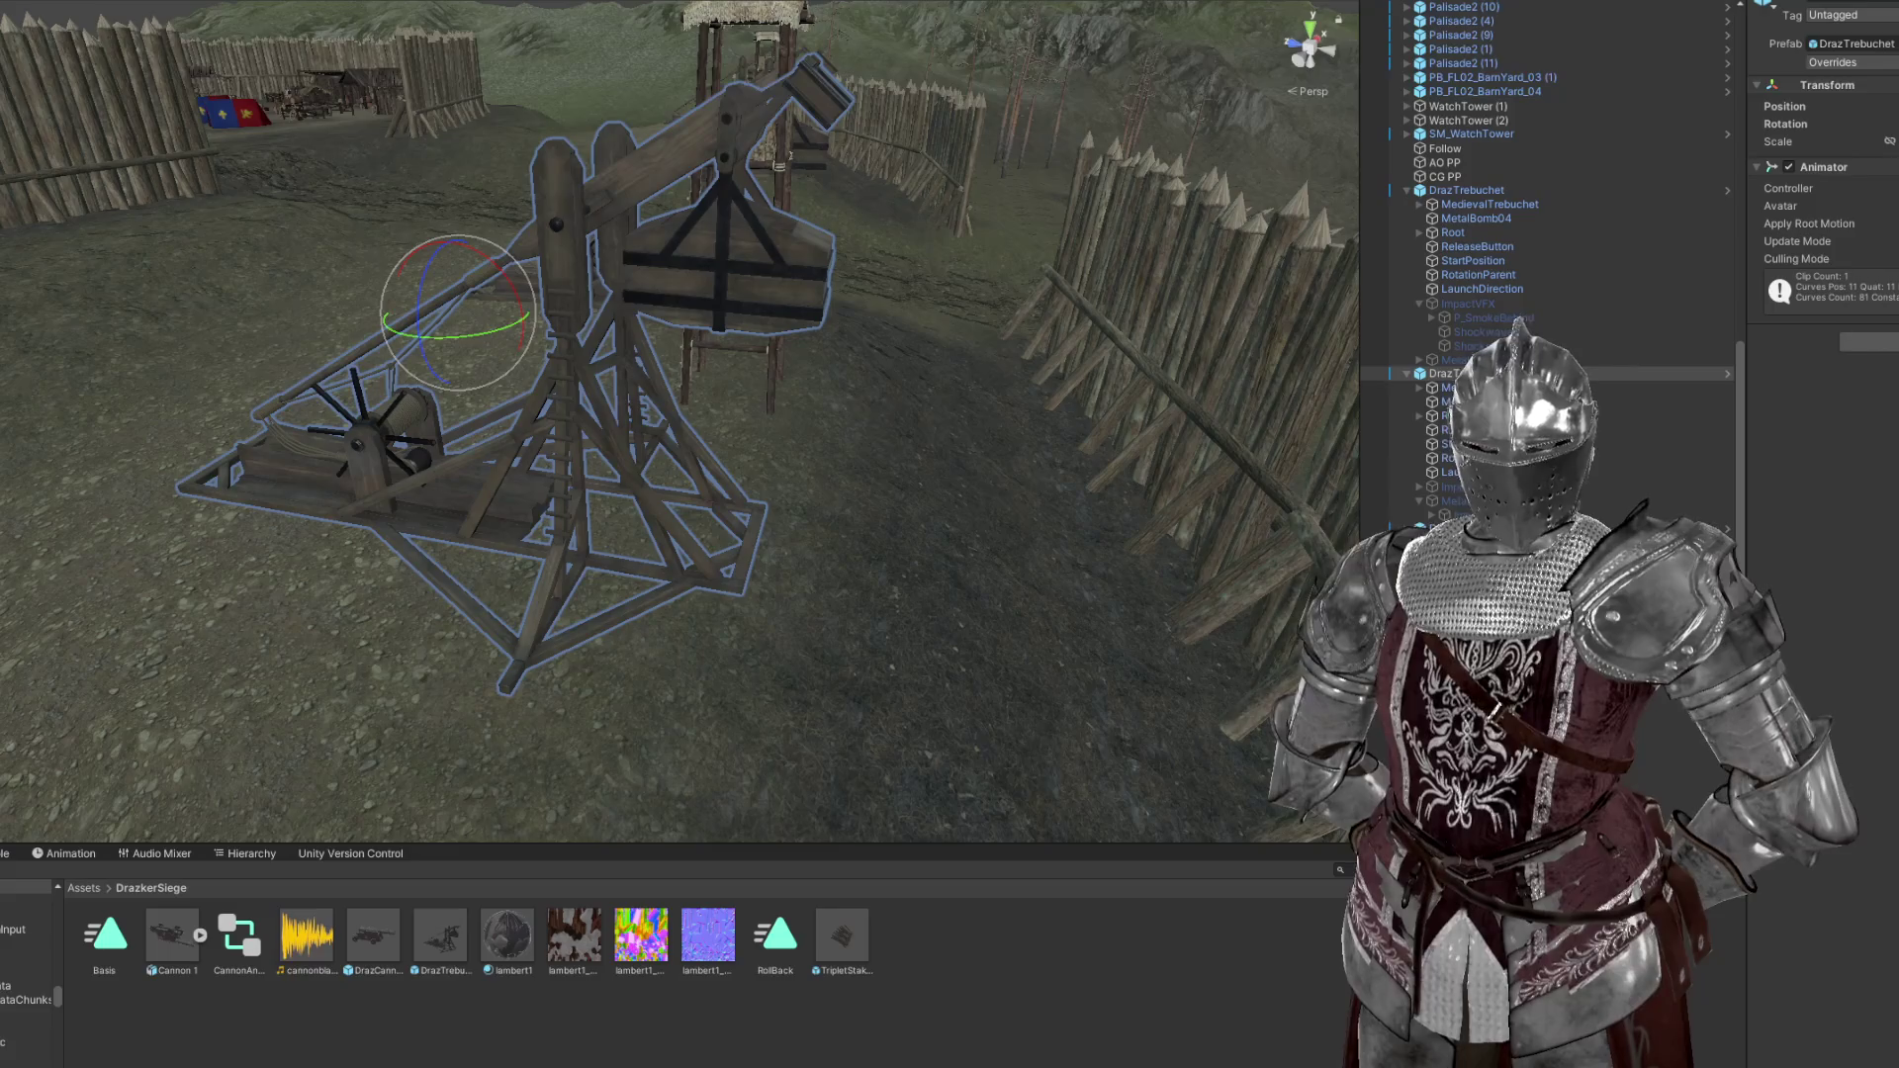
{"action": "left_click_drag", "start_coordinate": [1324, 336], "coordinate": [693, 247]}
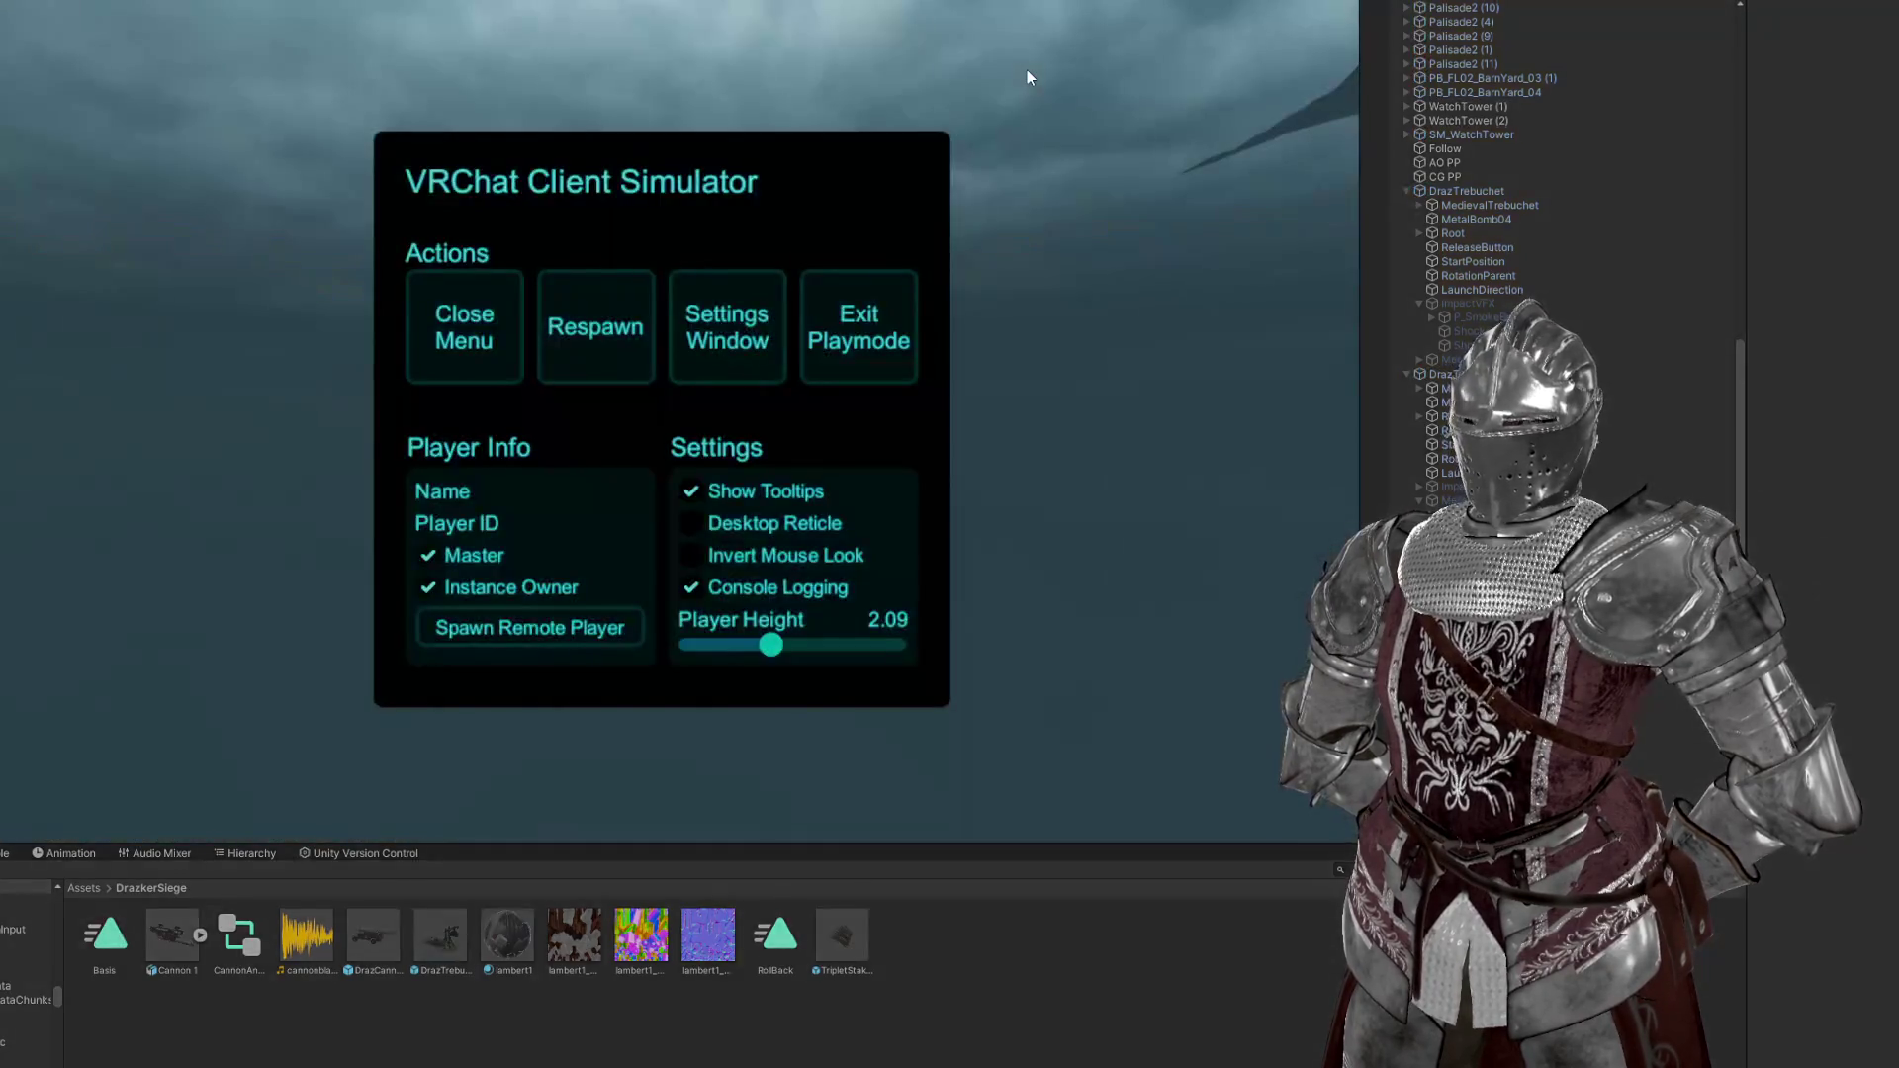
Set Noclip On in the in-world Options, playtest the camp and trench, then exit play mode
{"action": "left_click", "coordinate": [465, 326]}
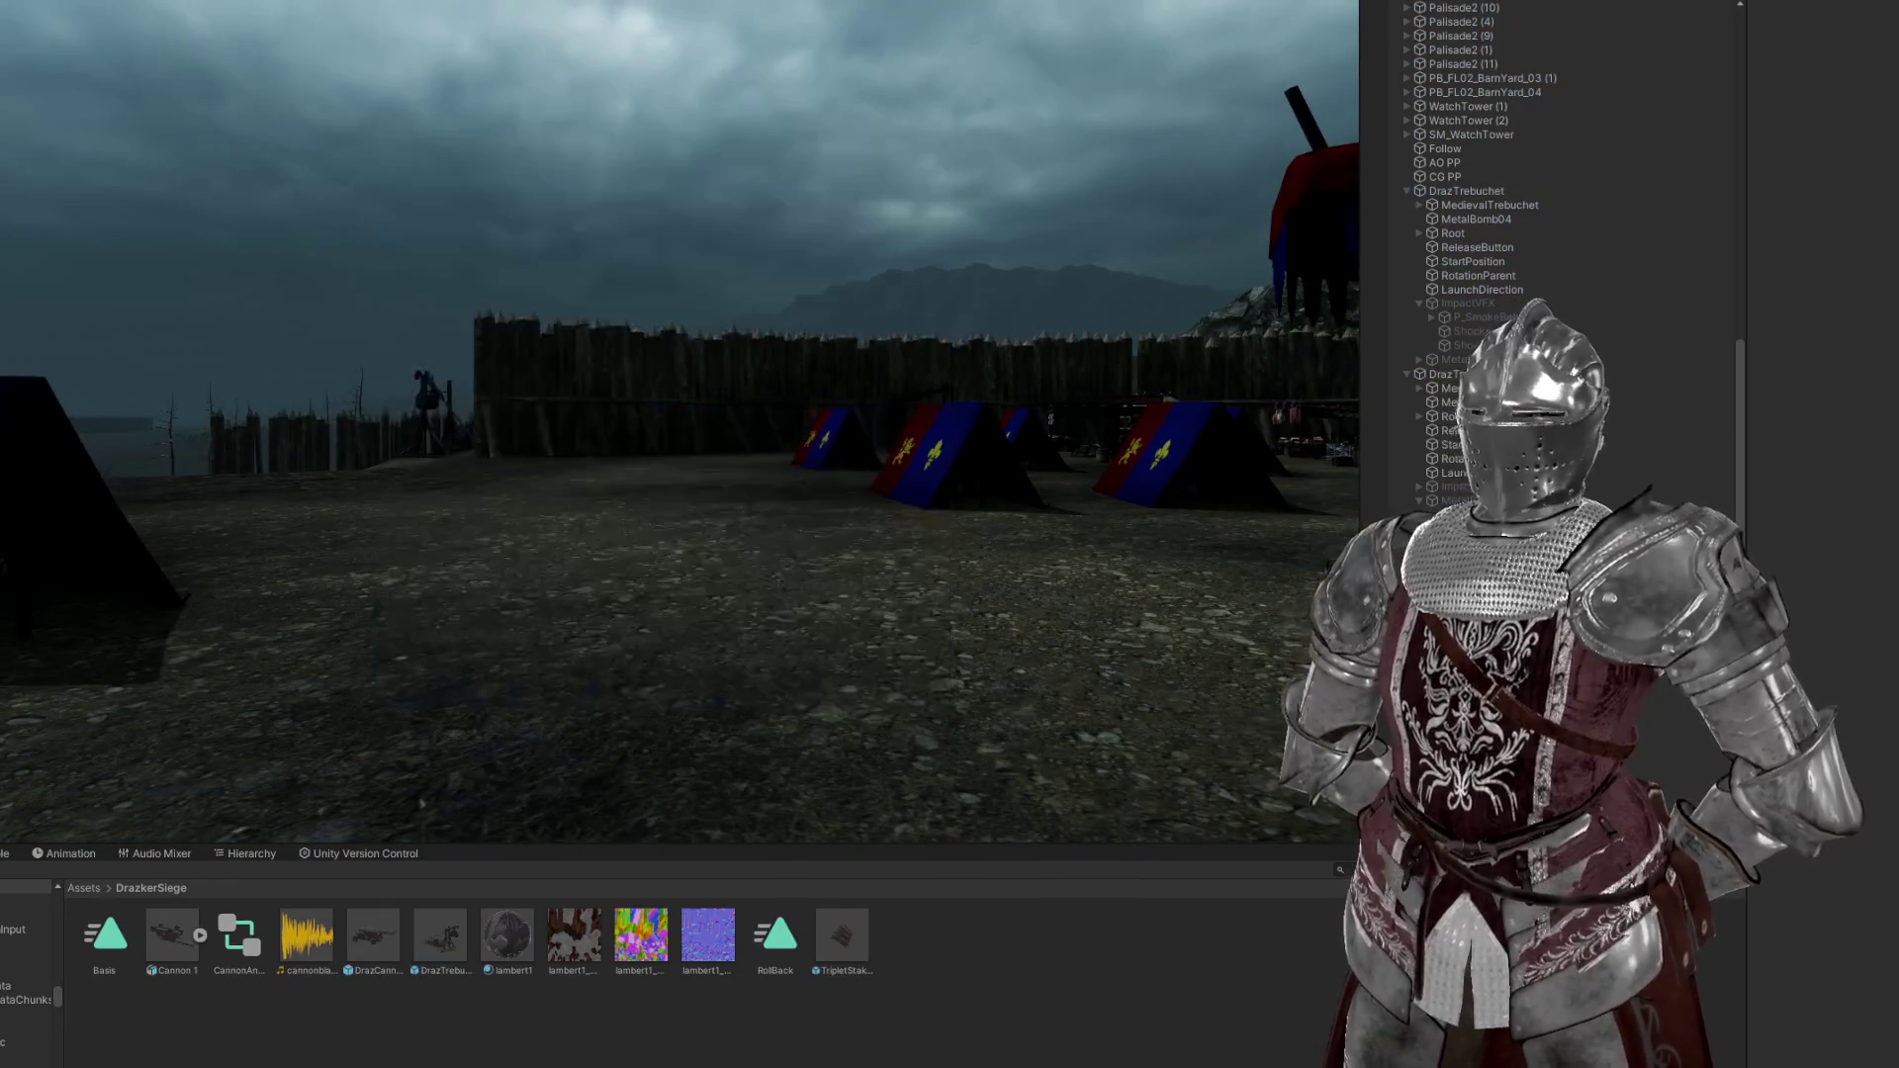
{"action": "key", "text": "Tab"}
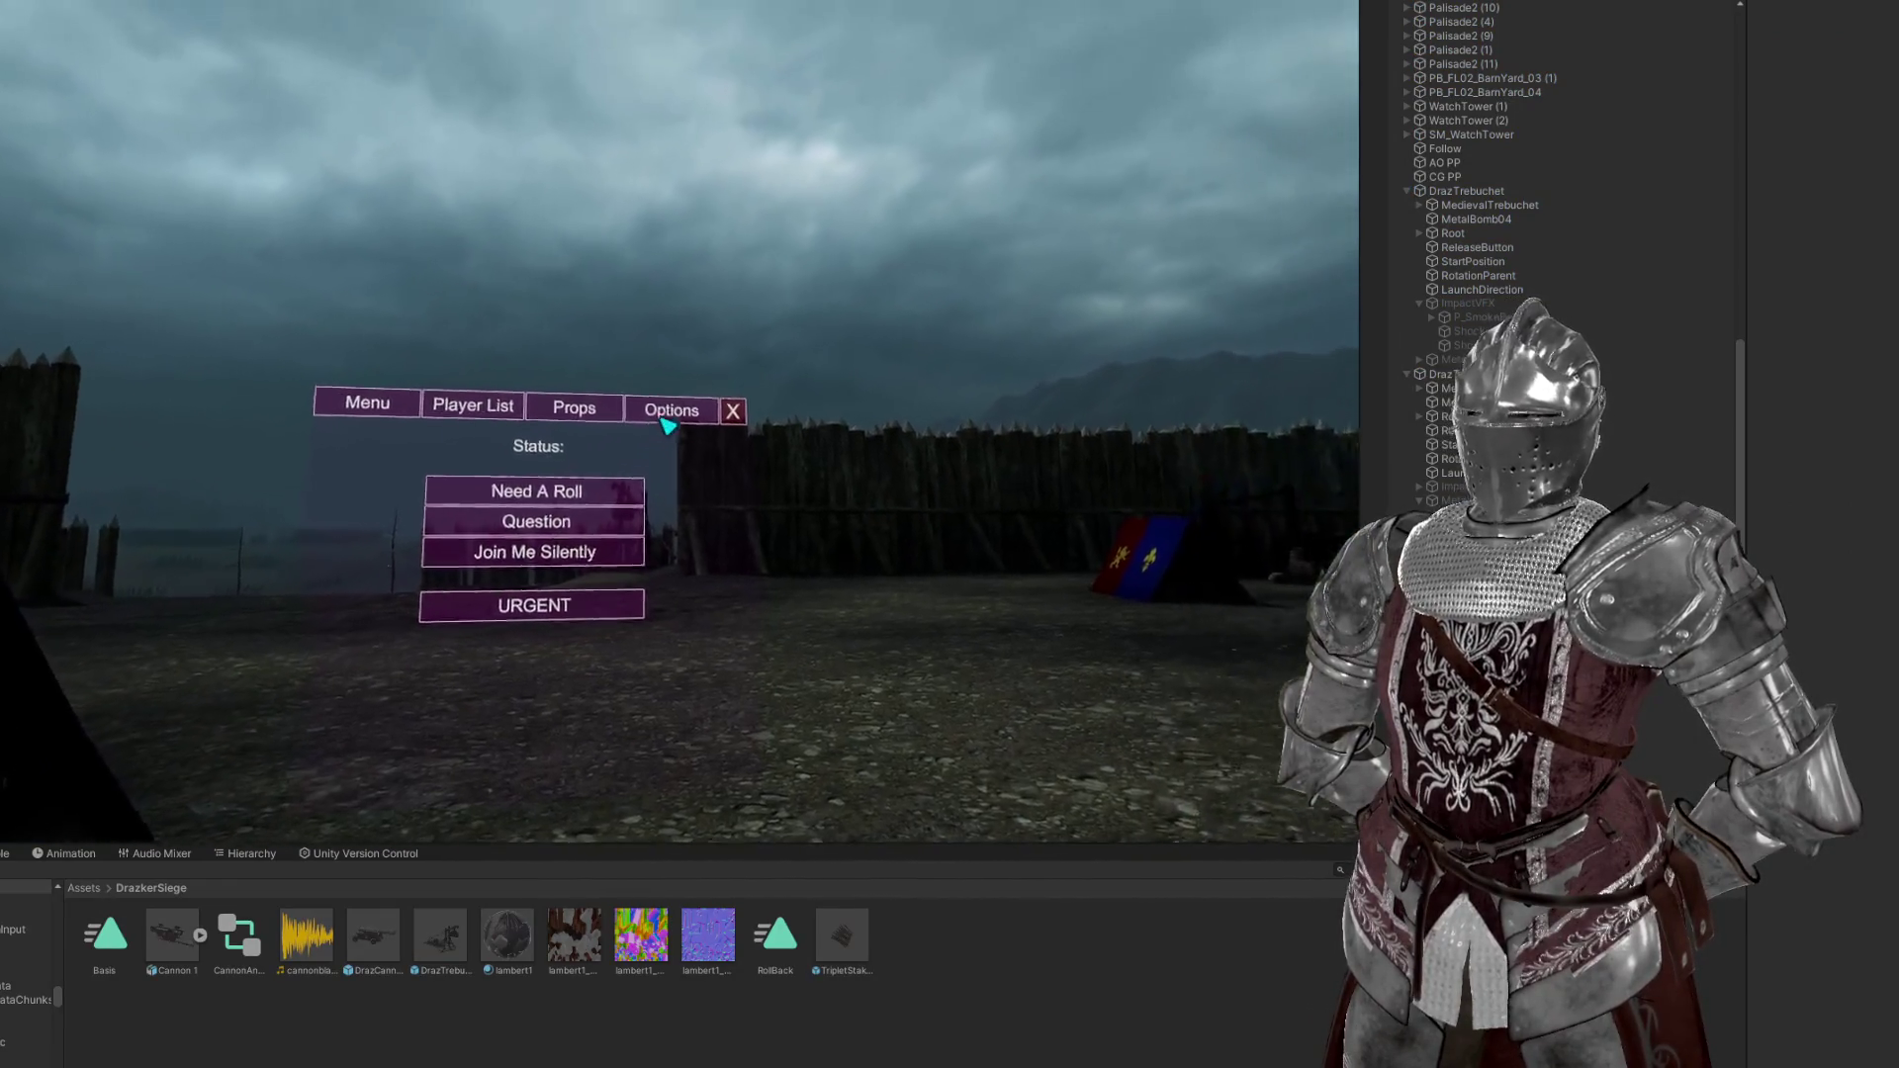
{"action": "left_click", "coordinate": [669, 411]}
{"action": "left_click", "coordinate": [668, 425]}
{"action": "key", "text": "Tab"}
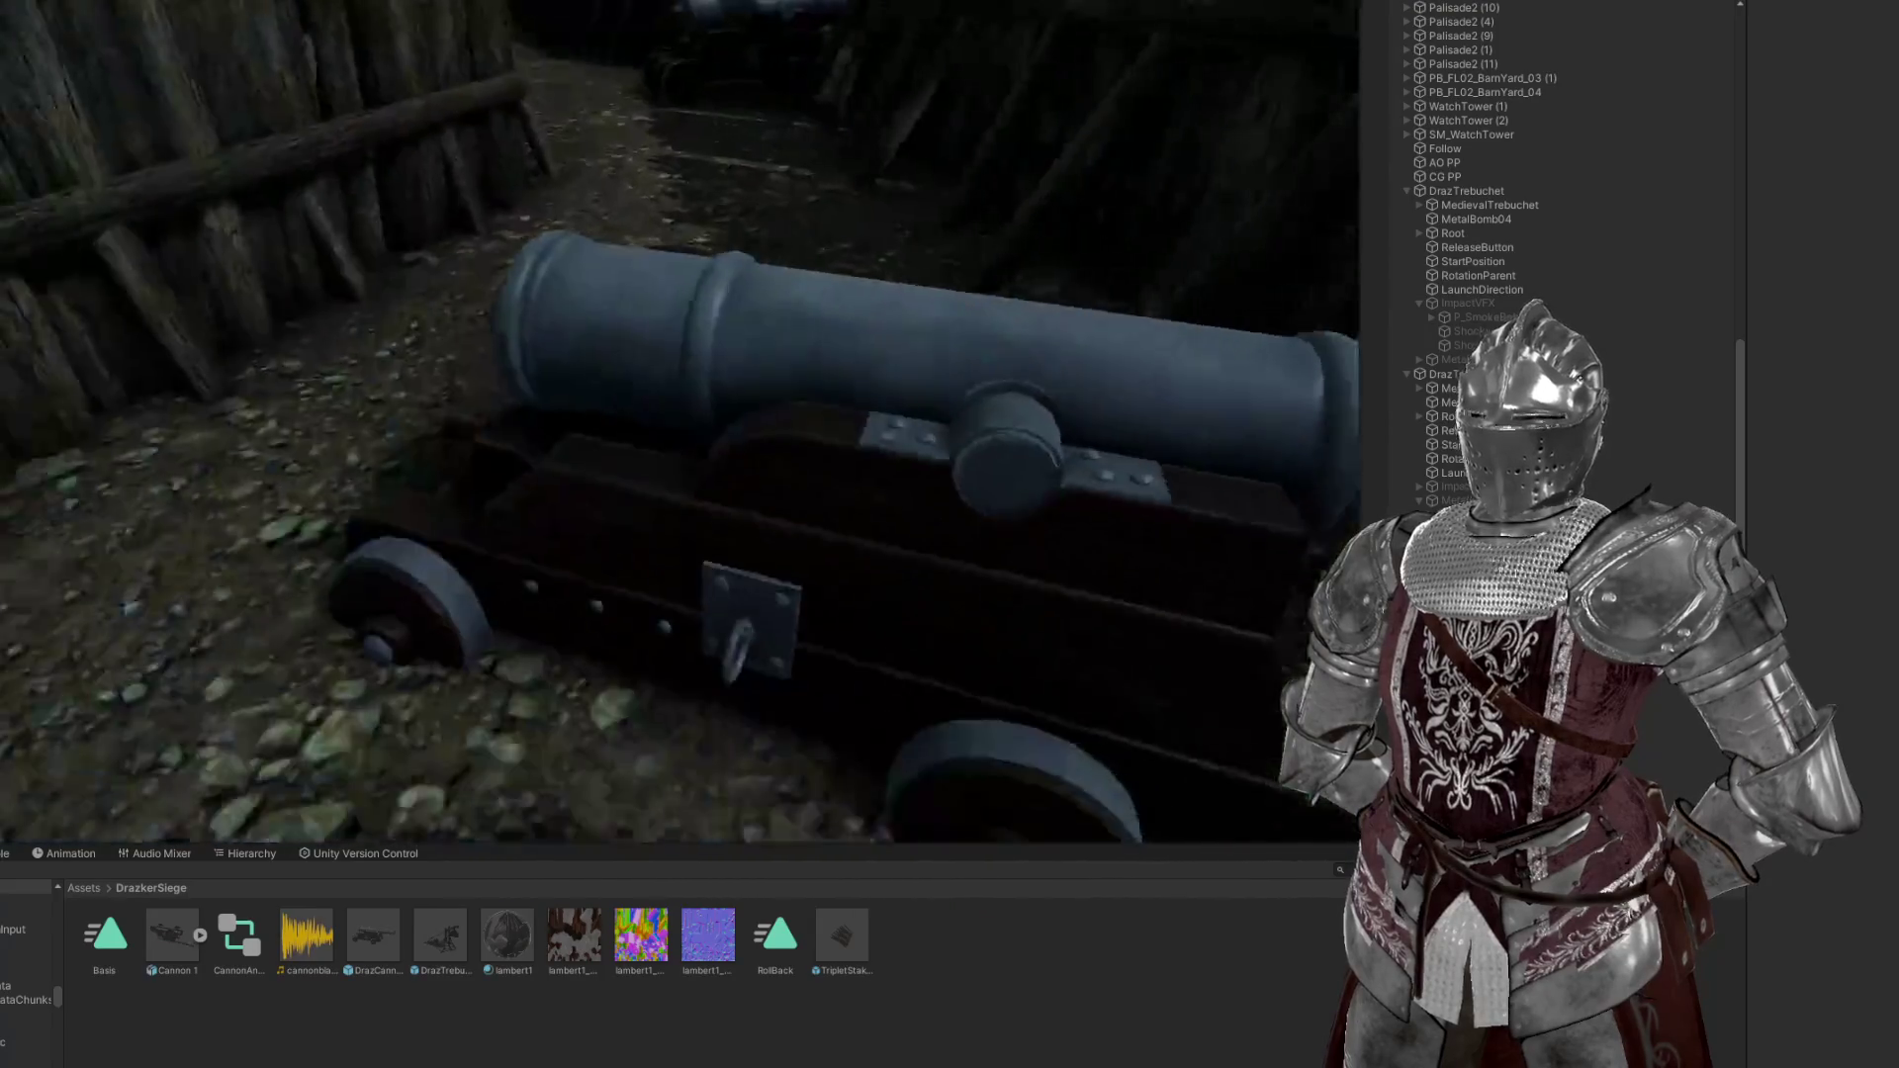
{"action": "key", "text": "Escape"}
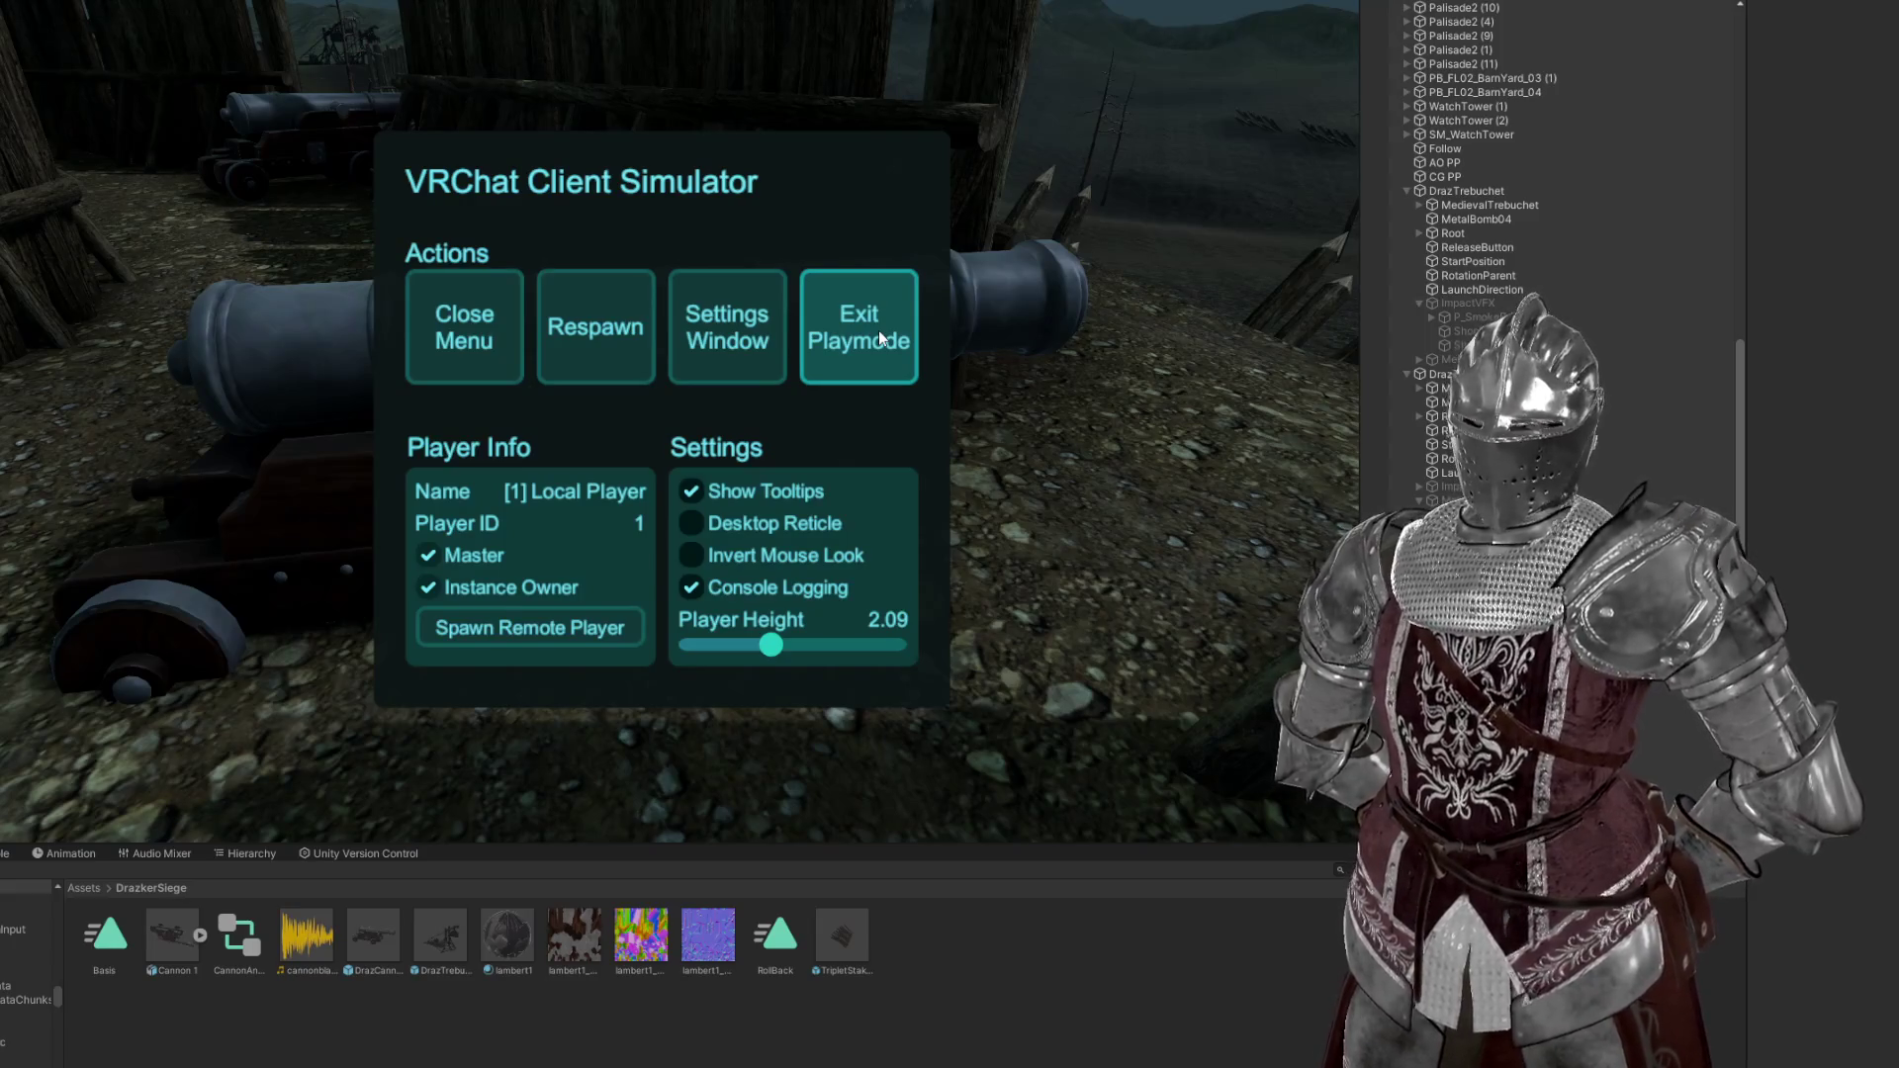
{"action": "left_click", "coordinate": [879, 333]}
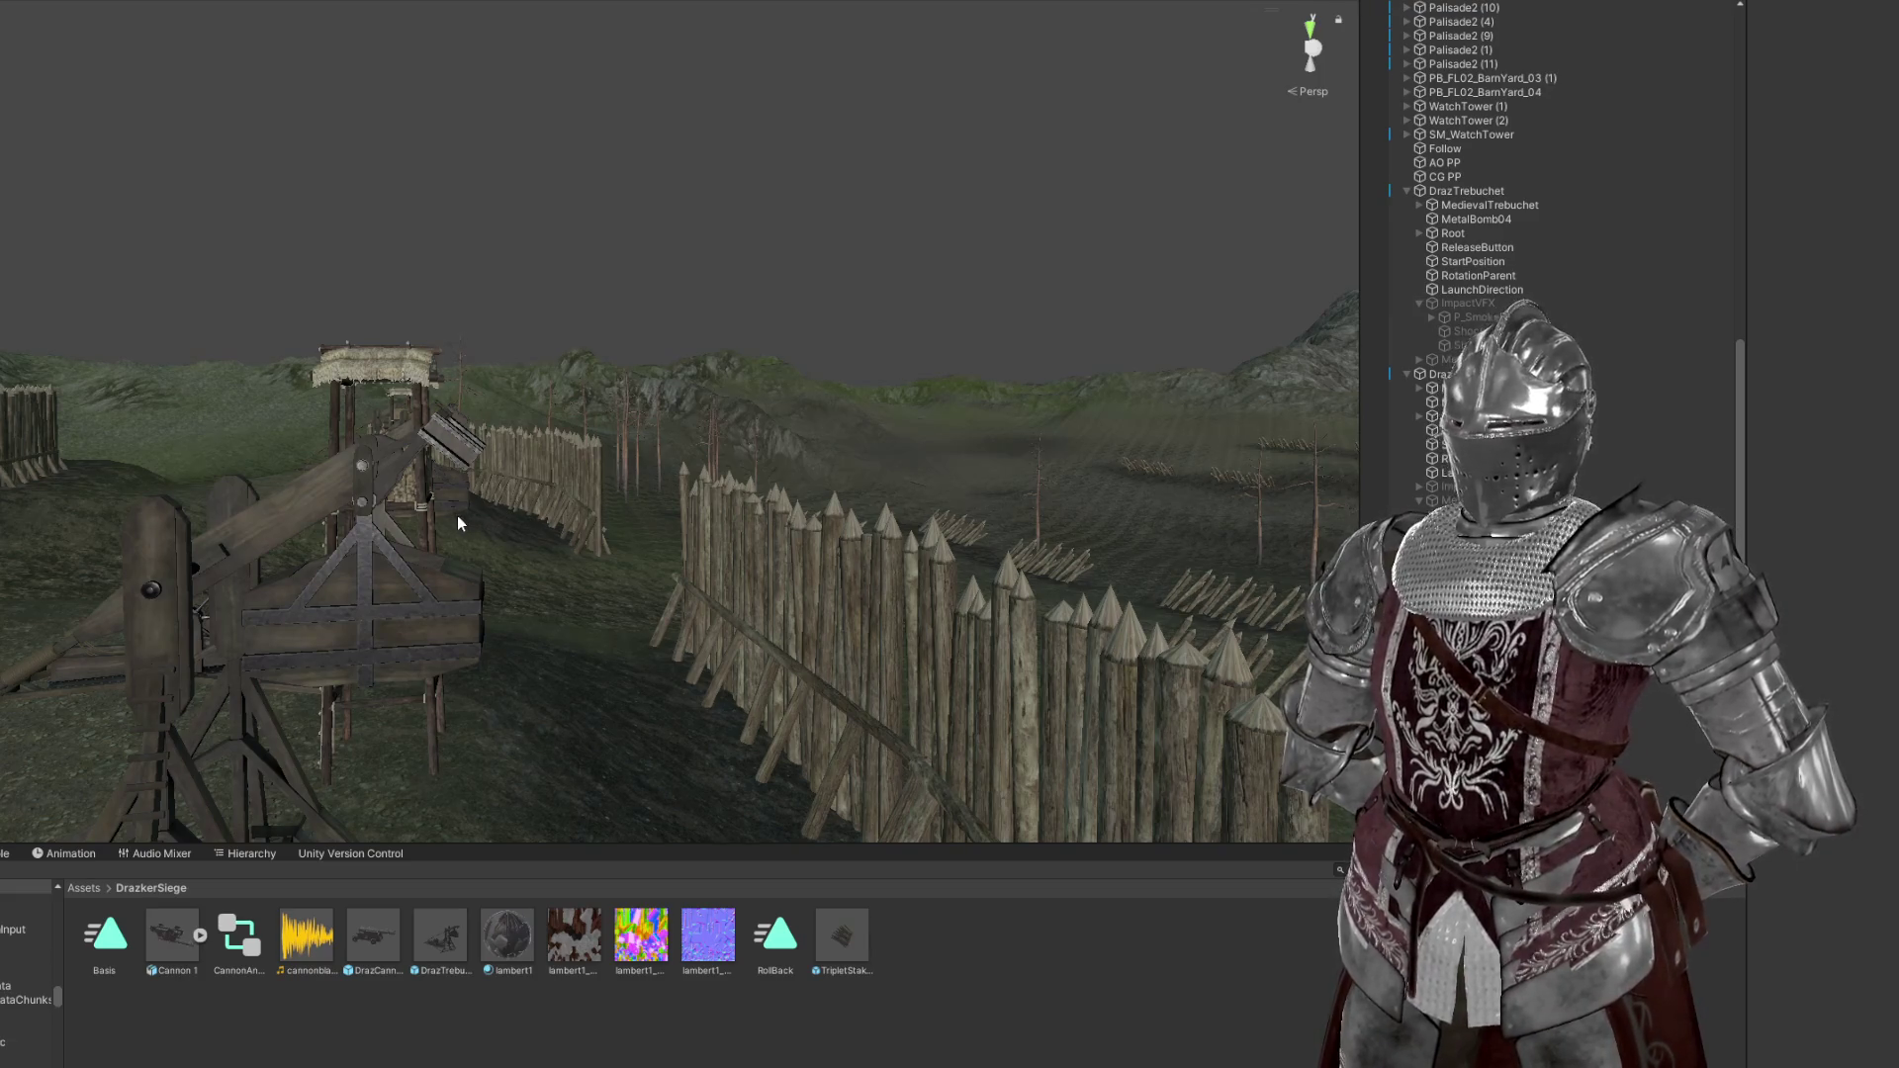
Select the DrazCannon, look through the palisade gap behind it, then rise over the field
{"action": "left_click_drag", "start_coordinate": [492, 570], "coordinate": [653, 476]}
{"action": "left_click", "coordinate": [653, 476]}
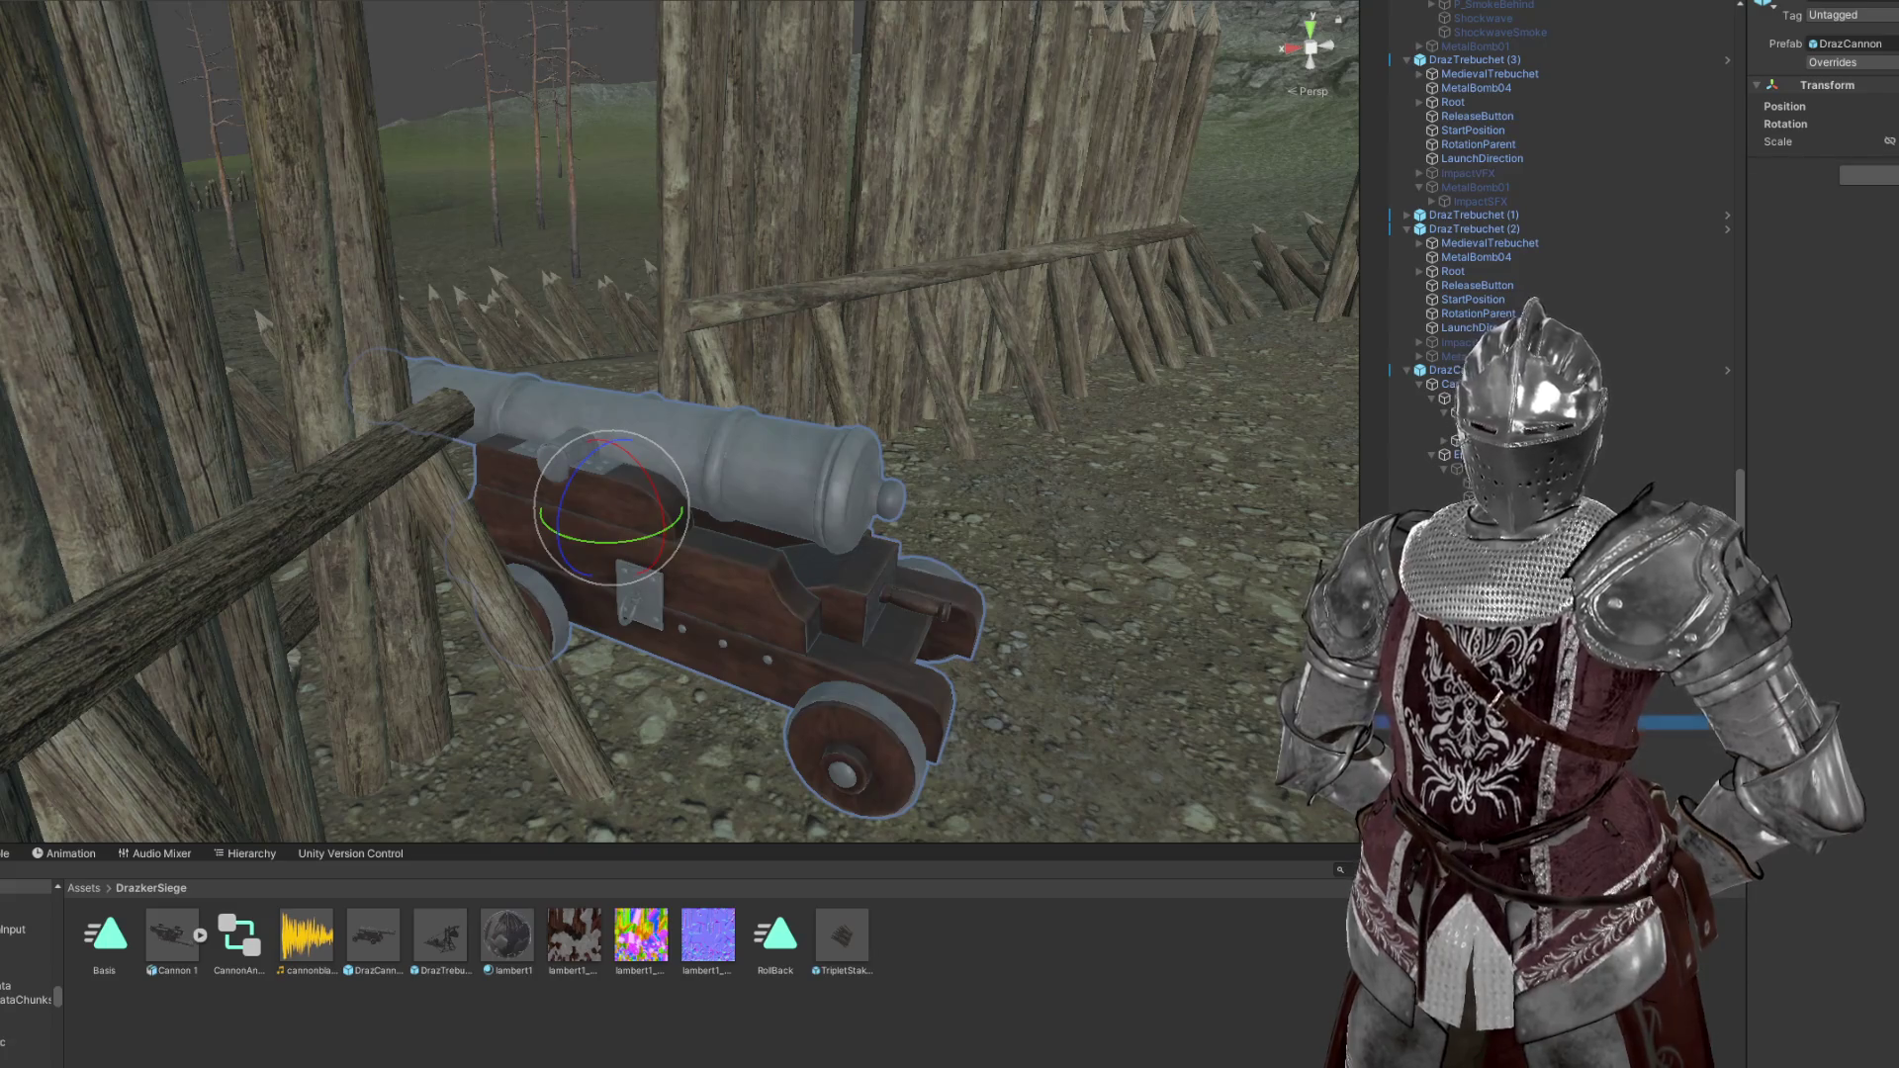
{"action": "key", "text": "Escape"}
{"action": "key", "text": "ctrl+z"}
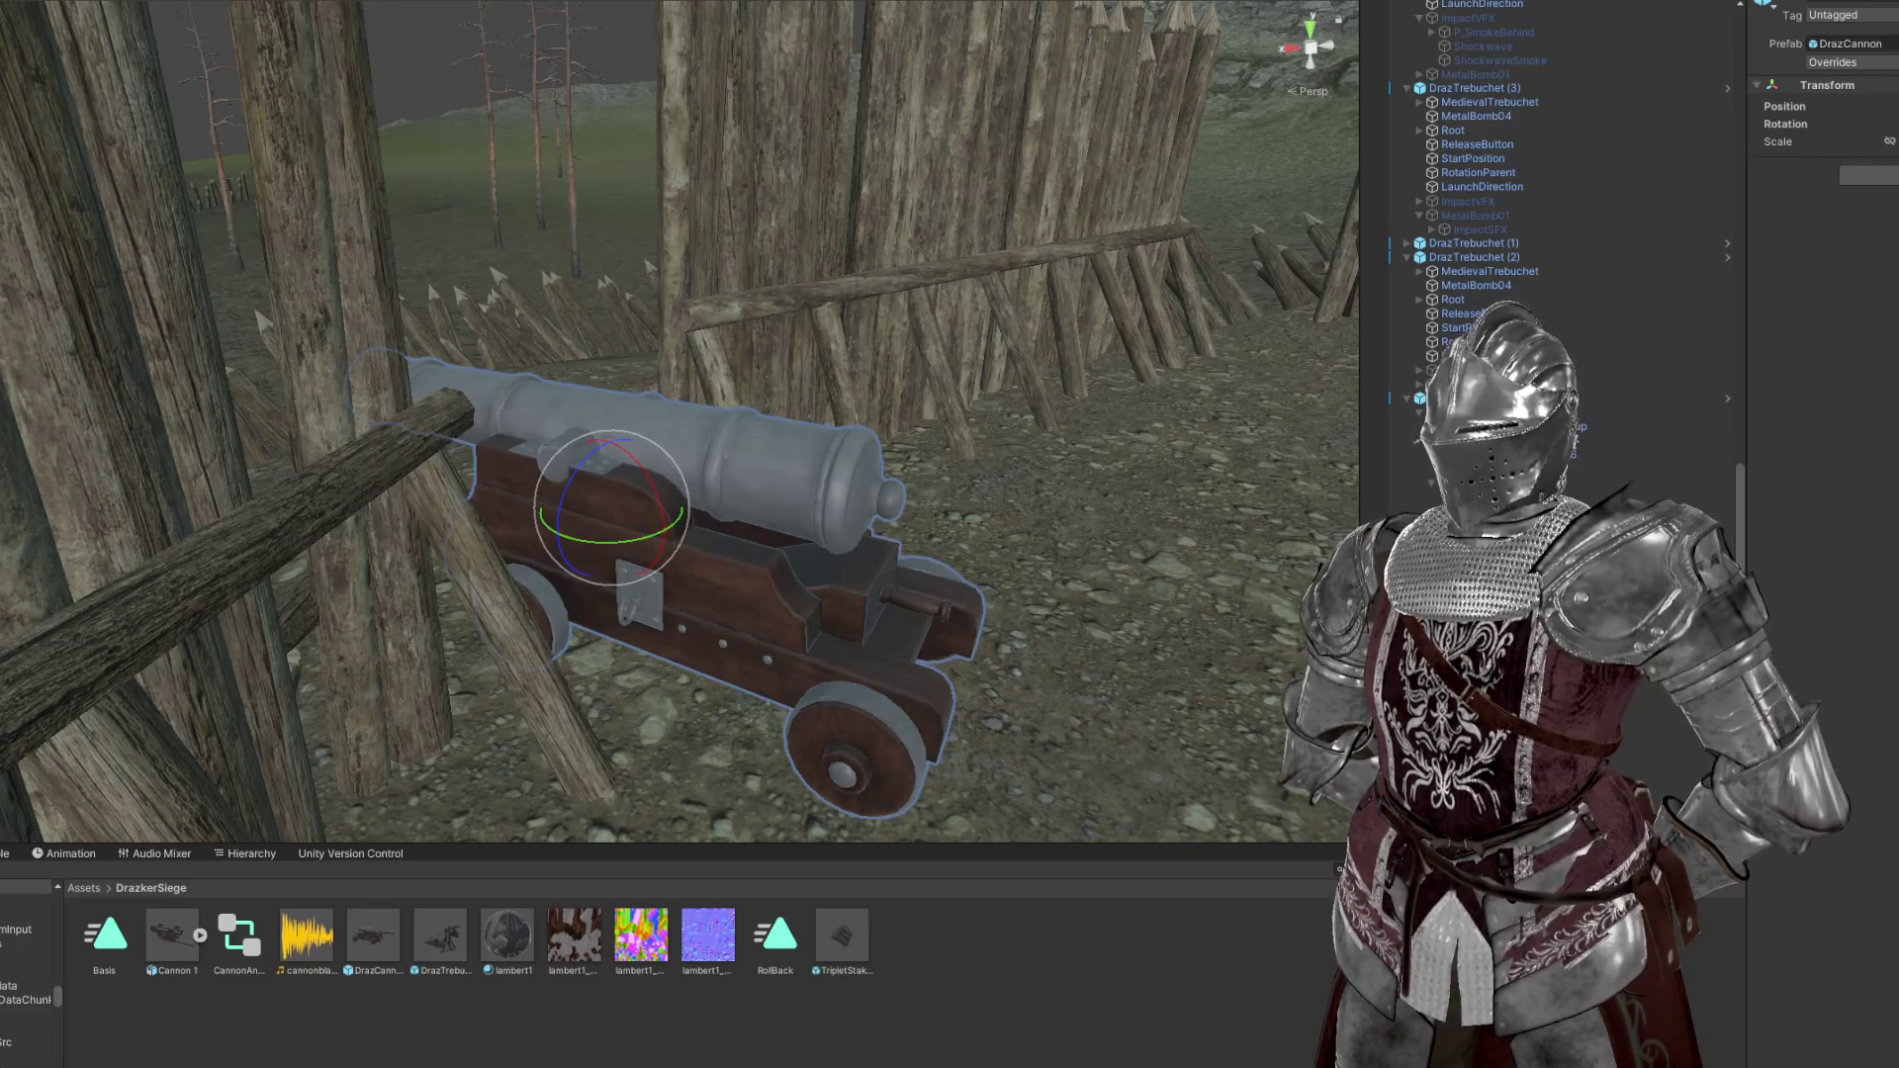
{"action": "left_click_drag", "start_coordinate": [253, 788], "coordinate": [776, 288]}
{"action": "left_click", "coordinate": [776, 288]}
{"action": "left_click_drag", "start_coordinate": [870, 454], "coordinate": [185, 833]}
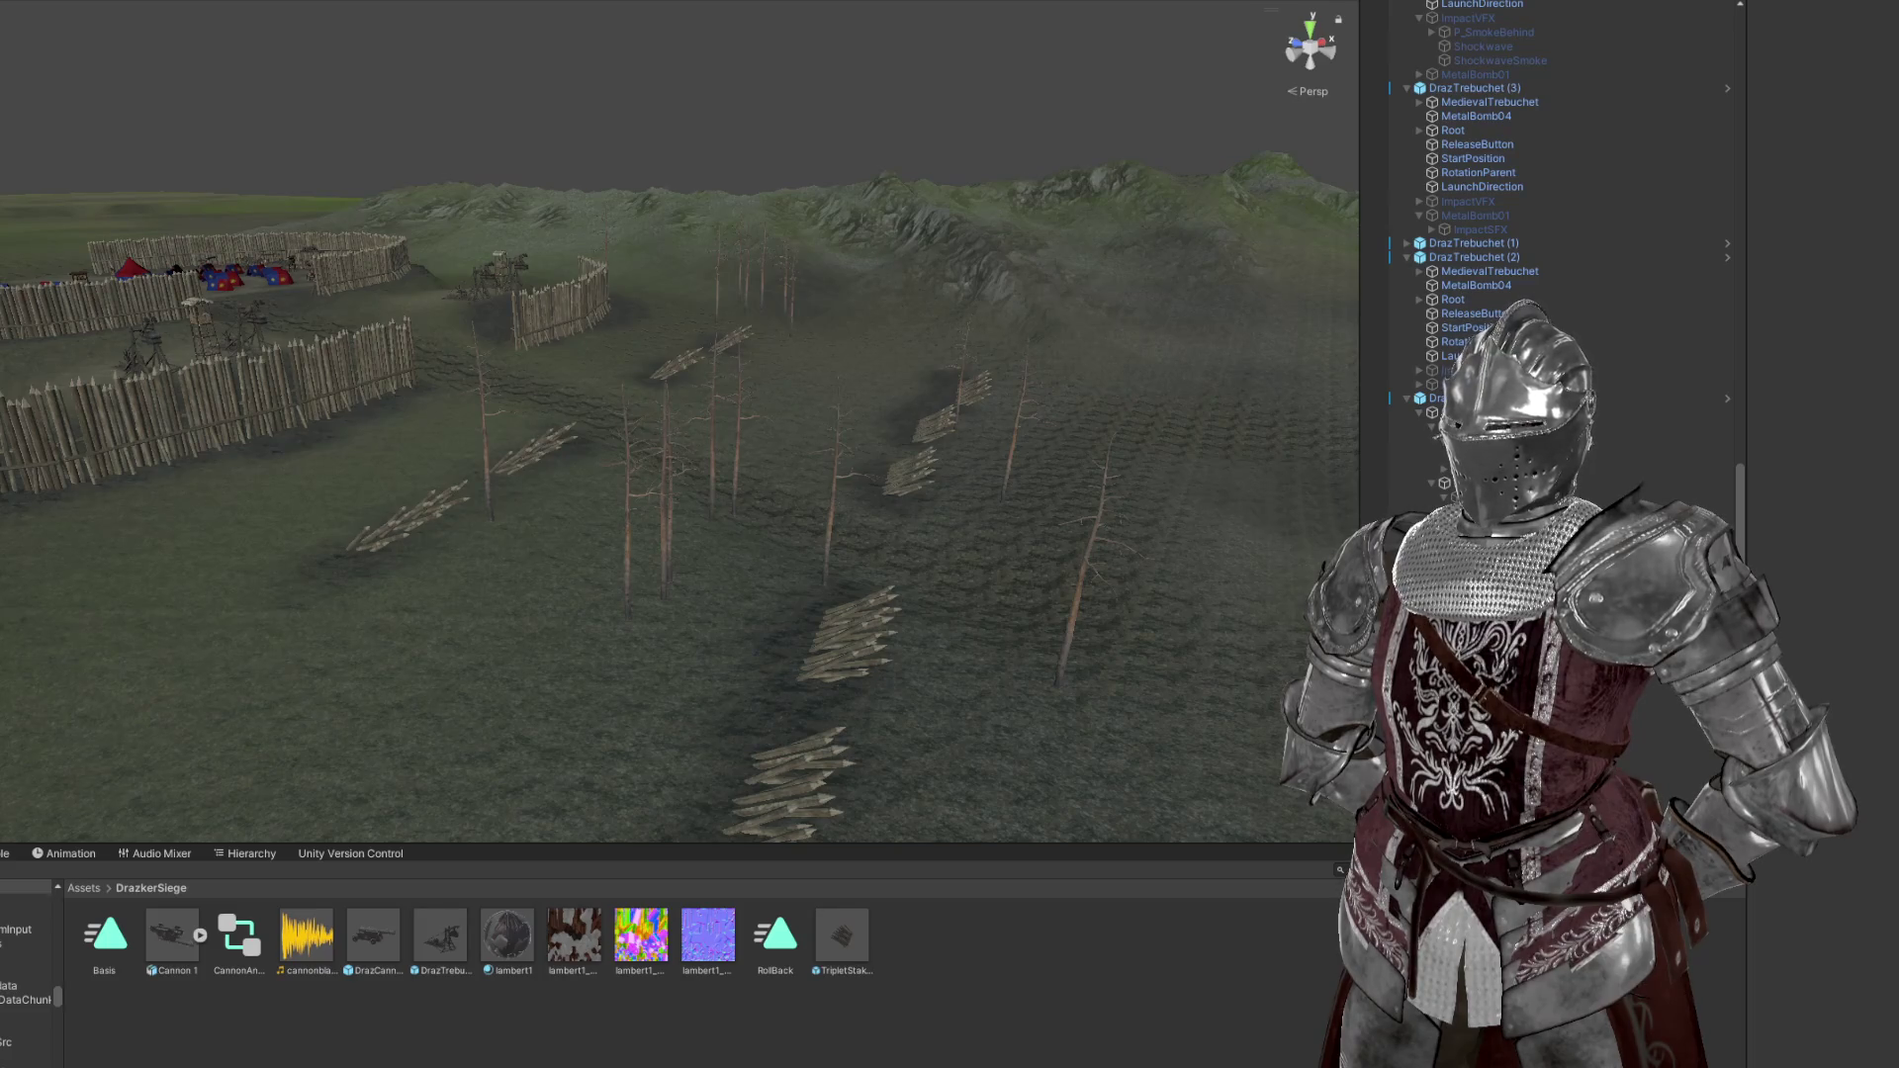
{"action": "left_click_drag", "start_coordinate": [712, 411], "coordinate": [494, 591]}
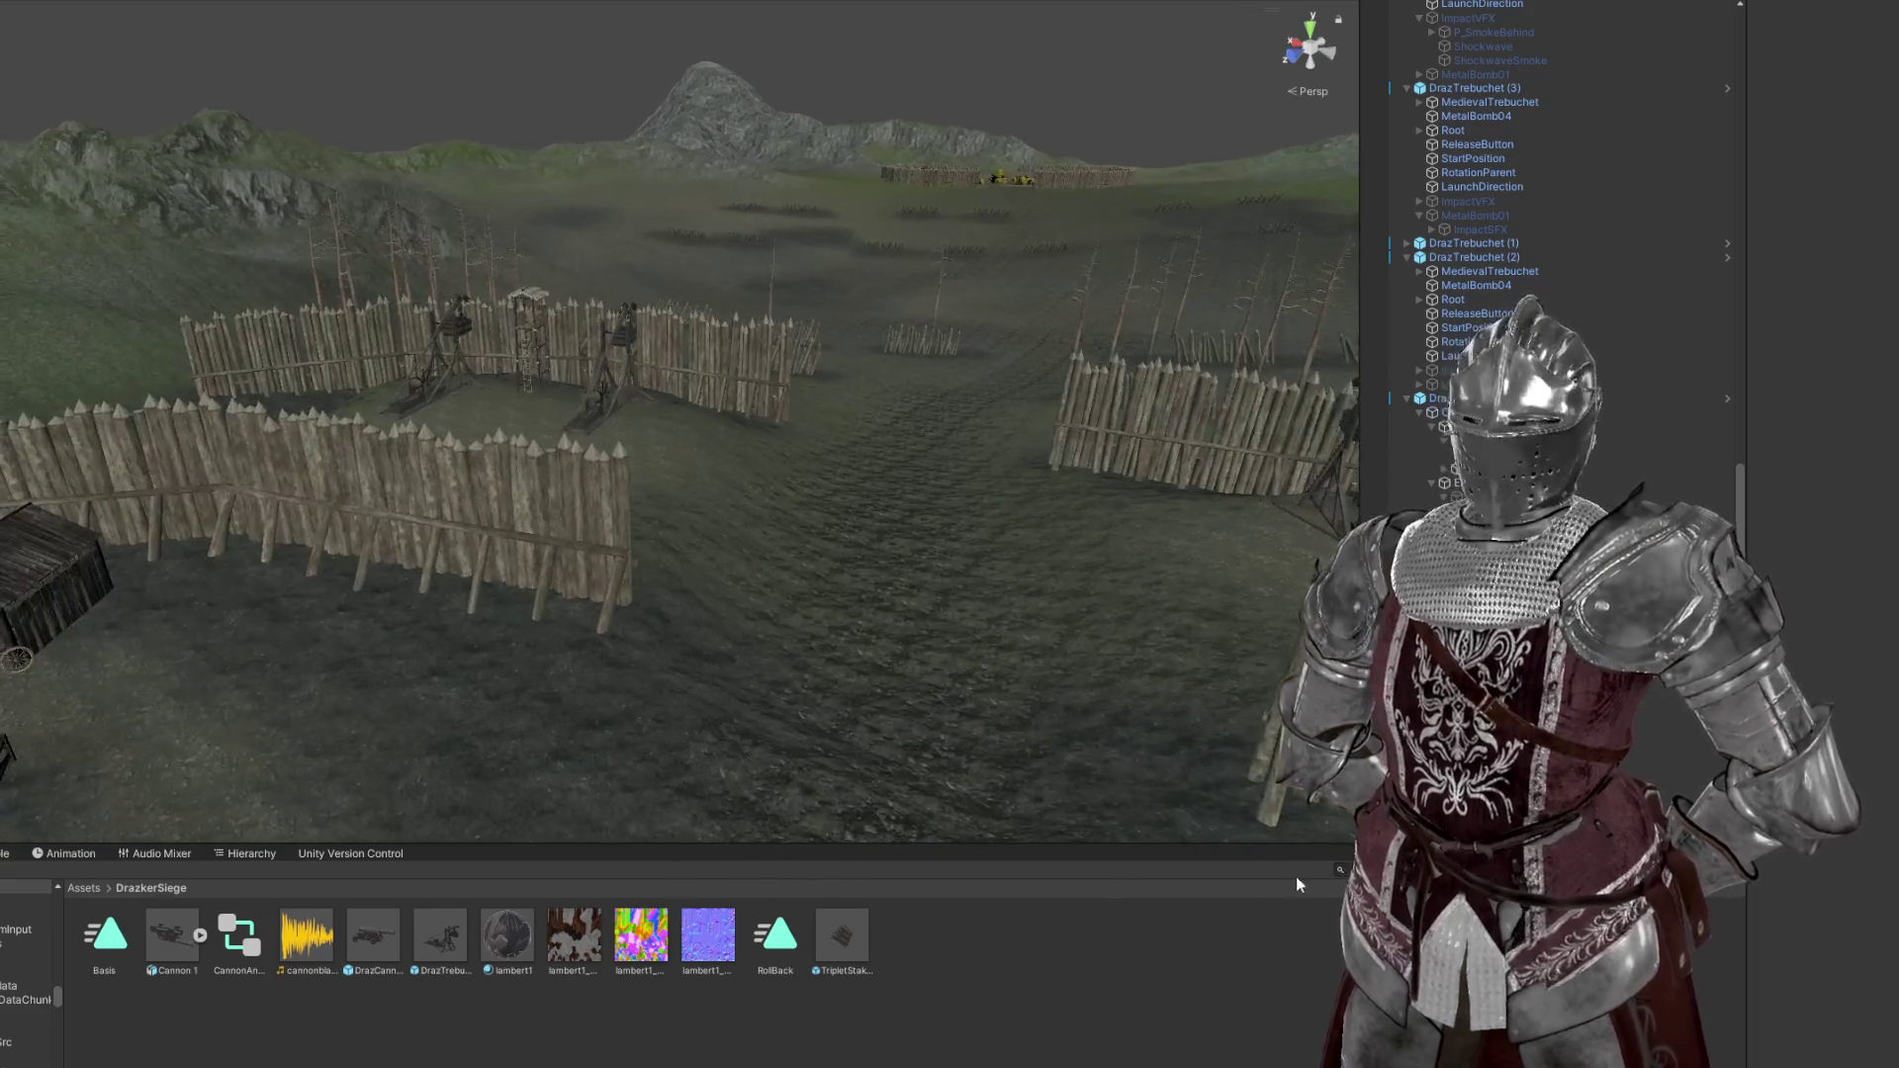
{"action": "type", "text": "fe"}
Place the wooden gate prefab in the scene and rotate it about 90° to face outward
{"action": "left_click_drag", "start_coordinate": [113, 935], "coordinate": [822, 782]}
{"action": "key", "text": "f"}
{"action": "key", "text": "e"}
{"action": "left_click_drag", "start_coordinate": [754, 564], "coordinate": [1029, 596]}
{"action": "key", "text": "w"}
{"action": "left_click_drag", "start_coordinate": [752, 514], "coordinate": [869, 369]}
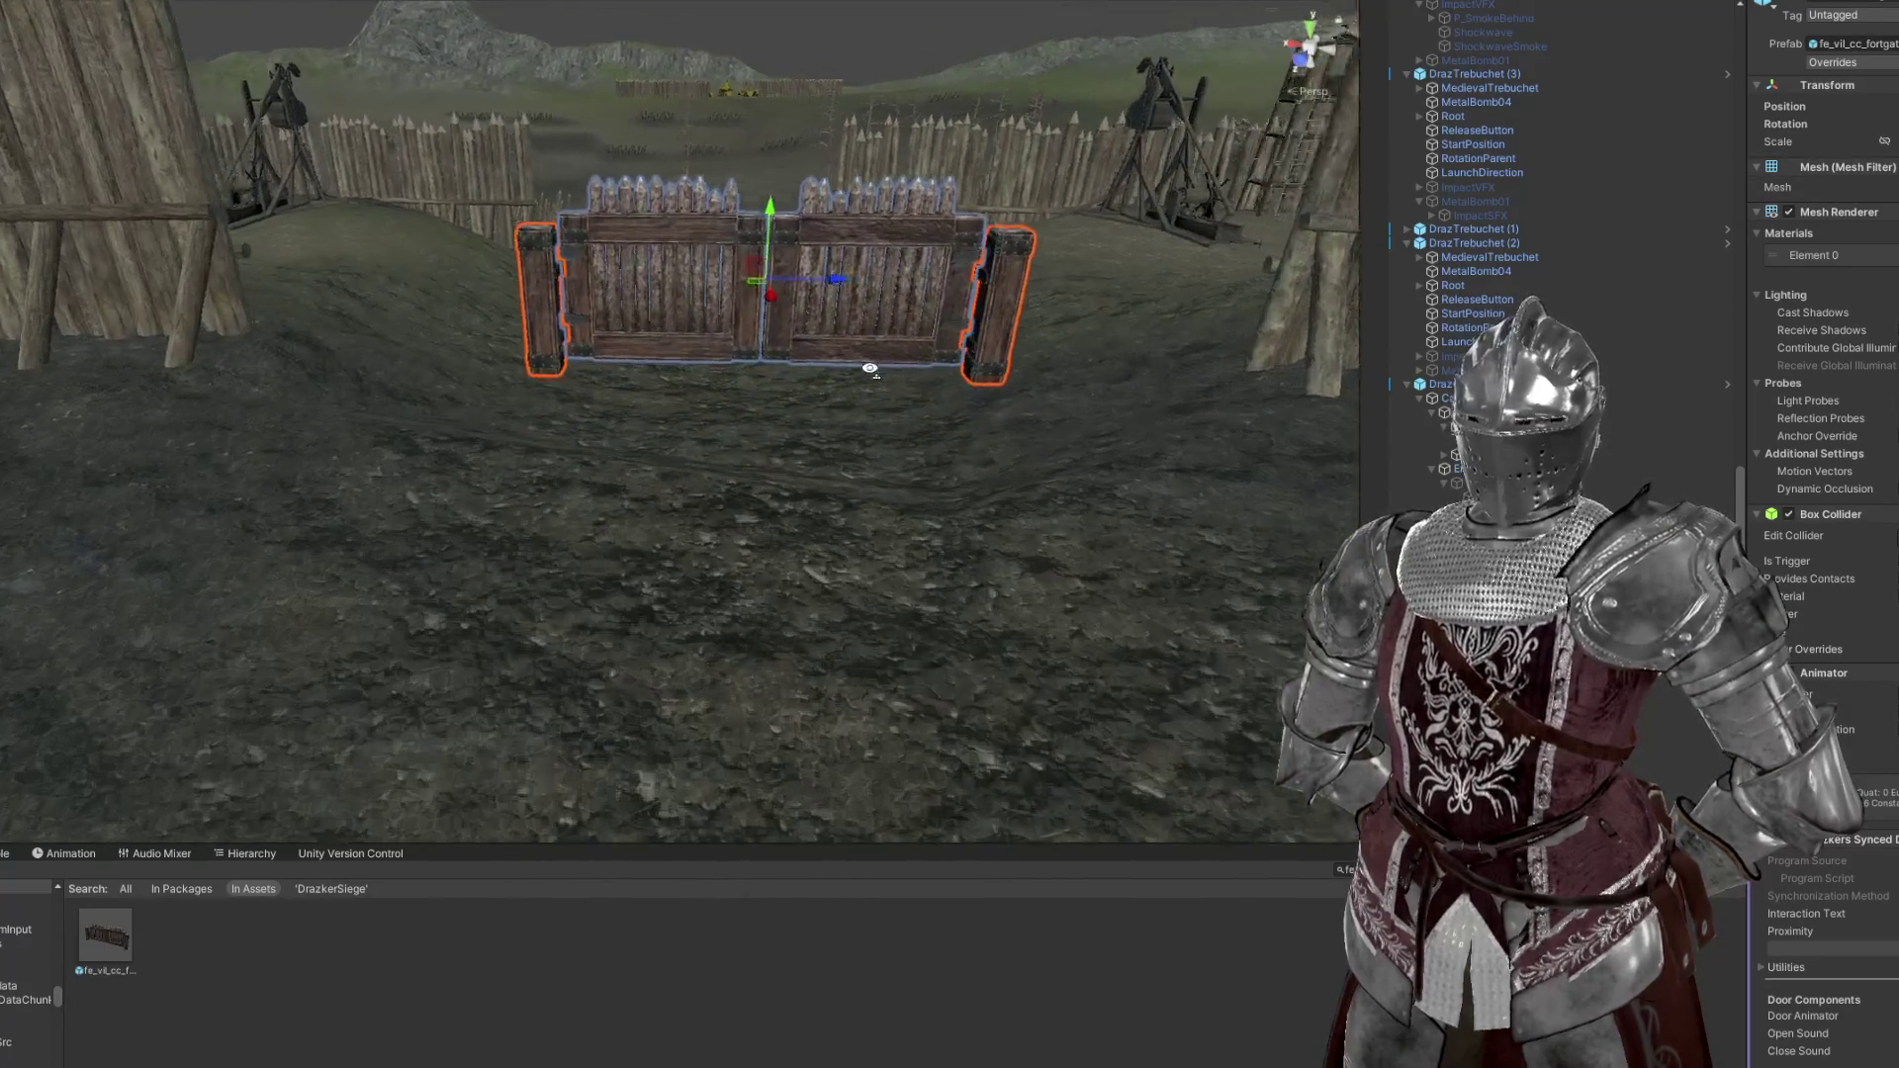
Lower the gate into the palisade gap, then select Palisade1 (8)
{"action": "scroll", "scroll_direction": "up", "scroll_amount": 3}
{"action": "scroll", "scroll_direction": "up", "scroll_amount": 3}
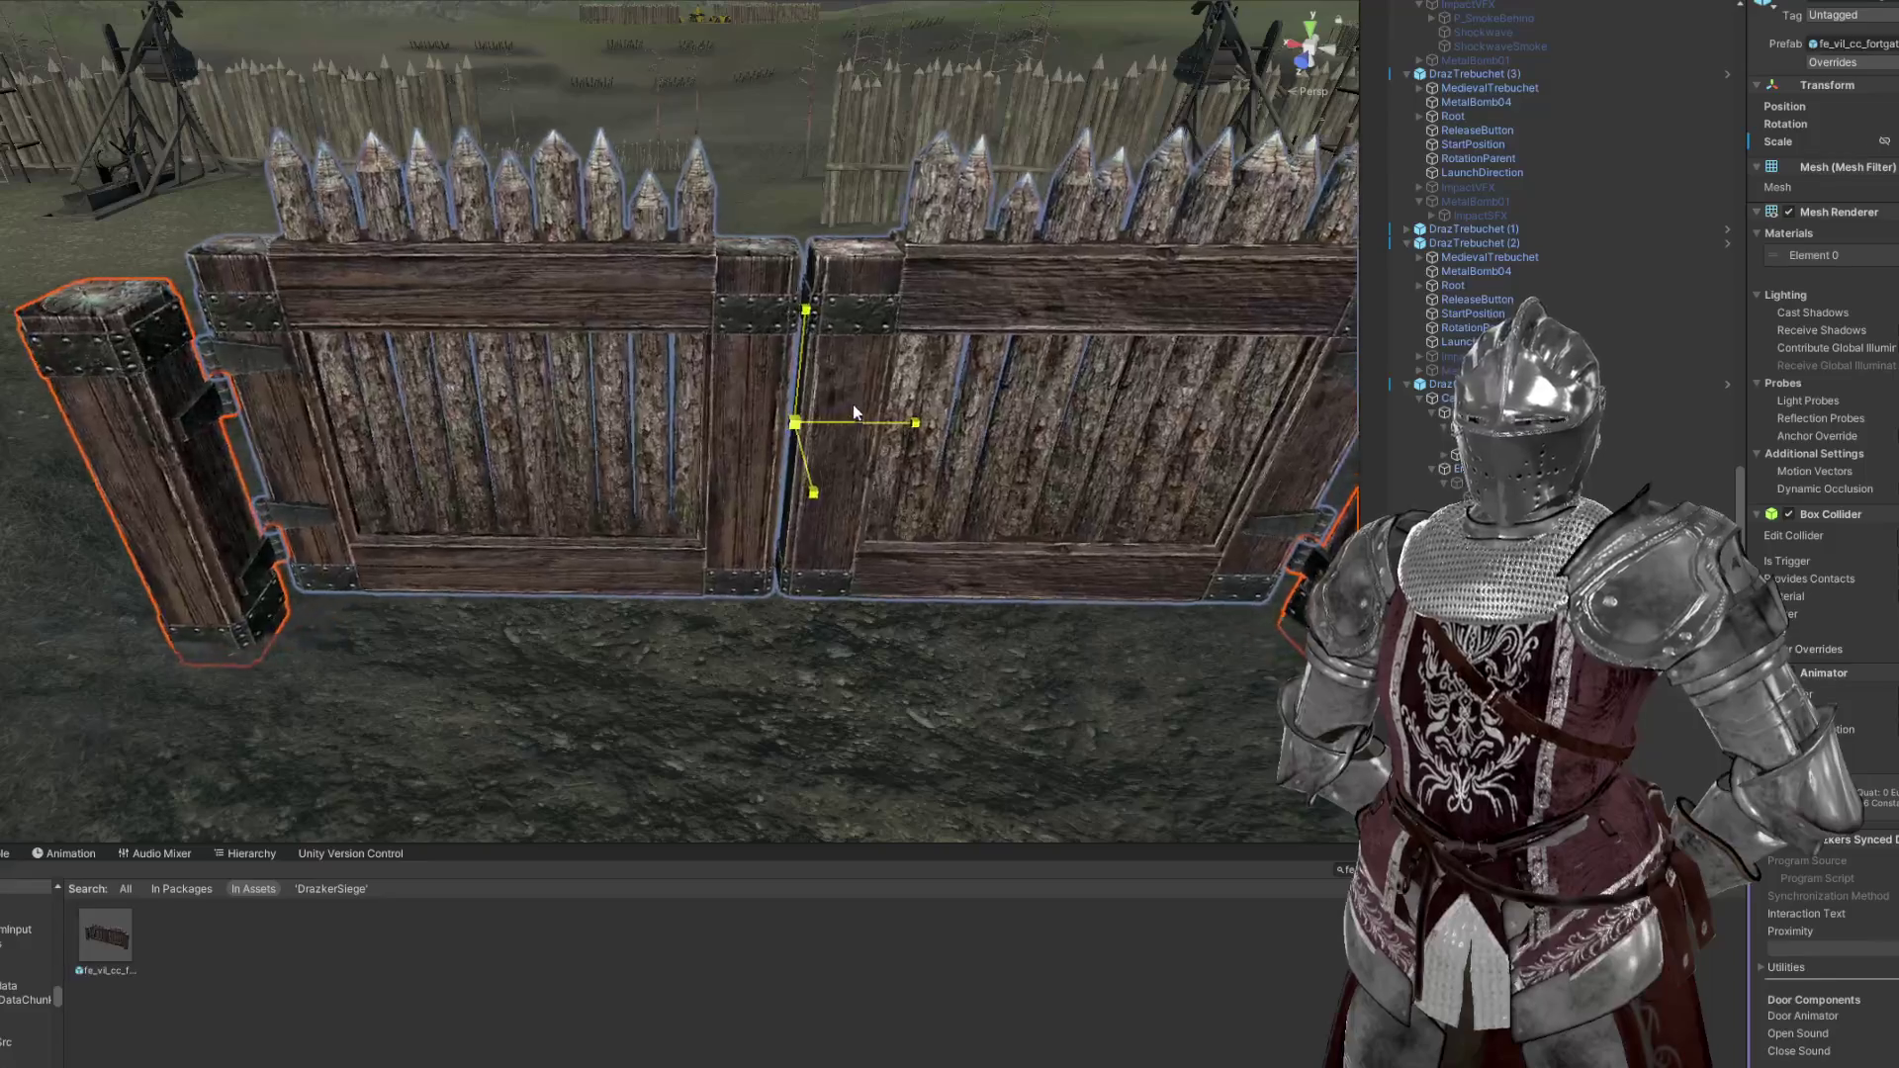
{"action": "scroll", "scroll_direction": "down", "scroll_amount": 3}
{"action": "left_click_drag", "start_coordinate": [864, 404], "coordinate": [660, 403]}
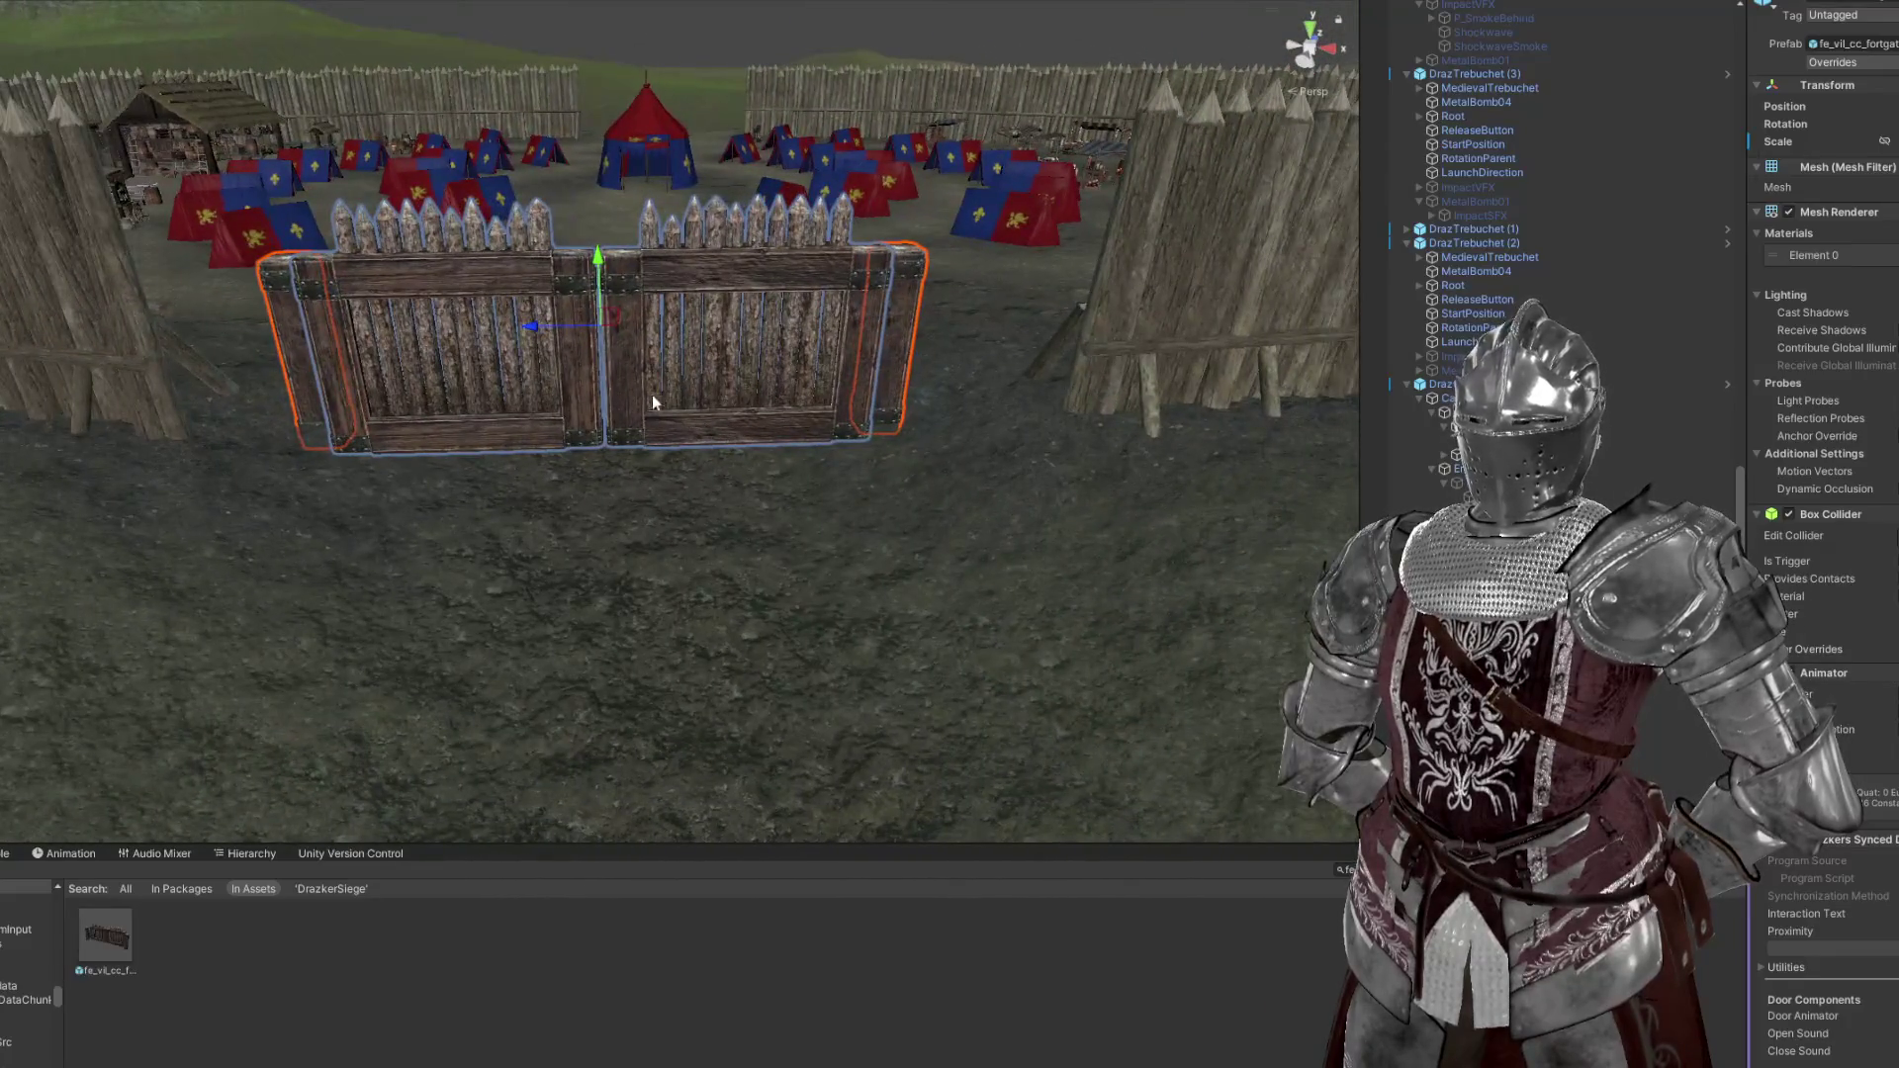
{"action": "left_click_drag", "start_coordinate": [607, 341], "coordinate": [634, 547]}
{"action": "left_click", "coordinate": [604, 453]}
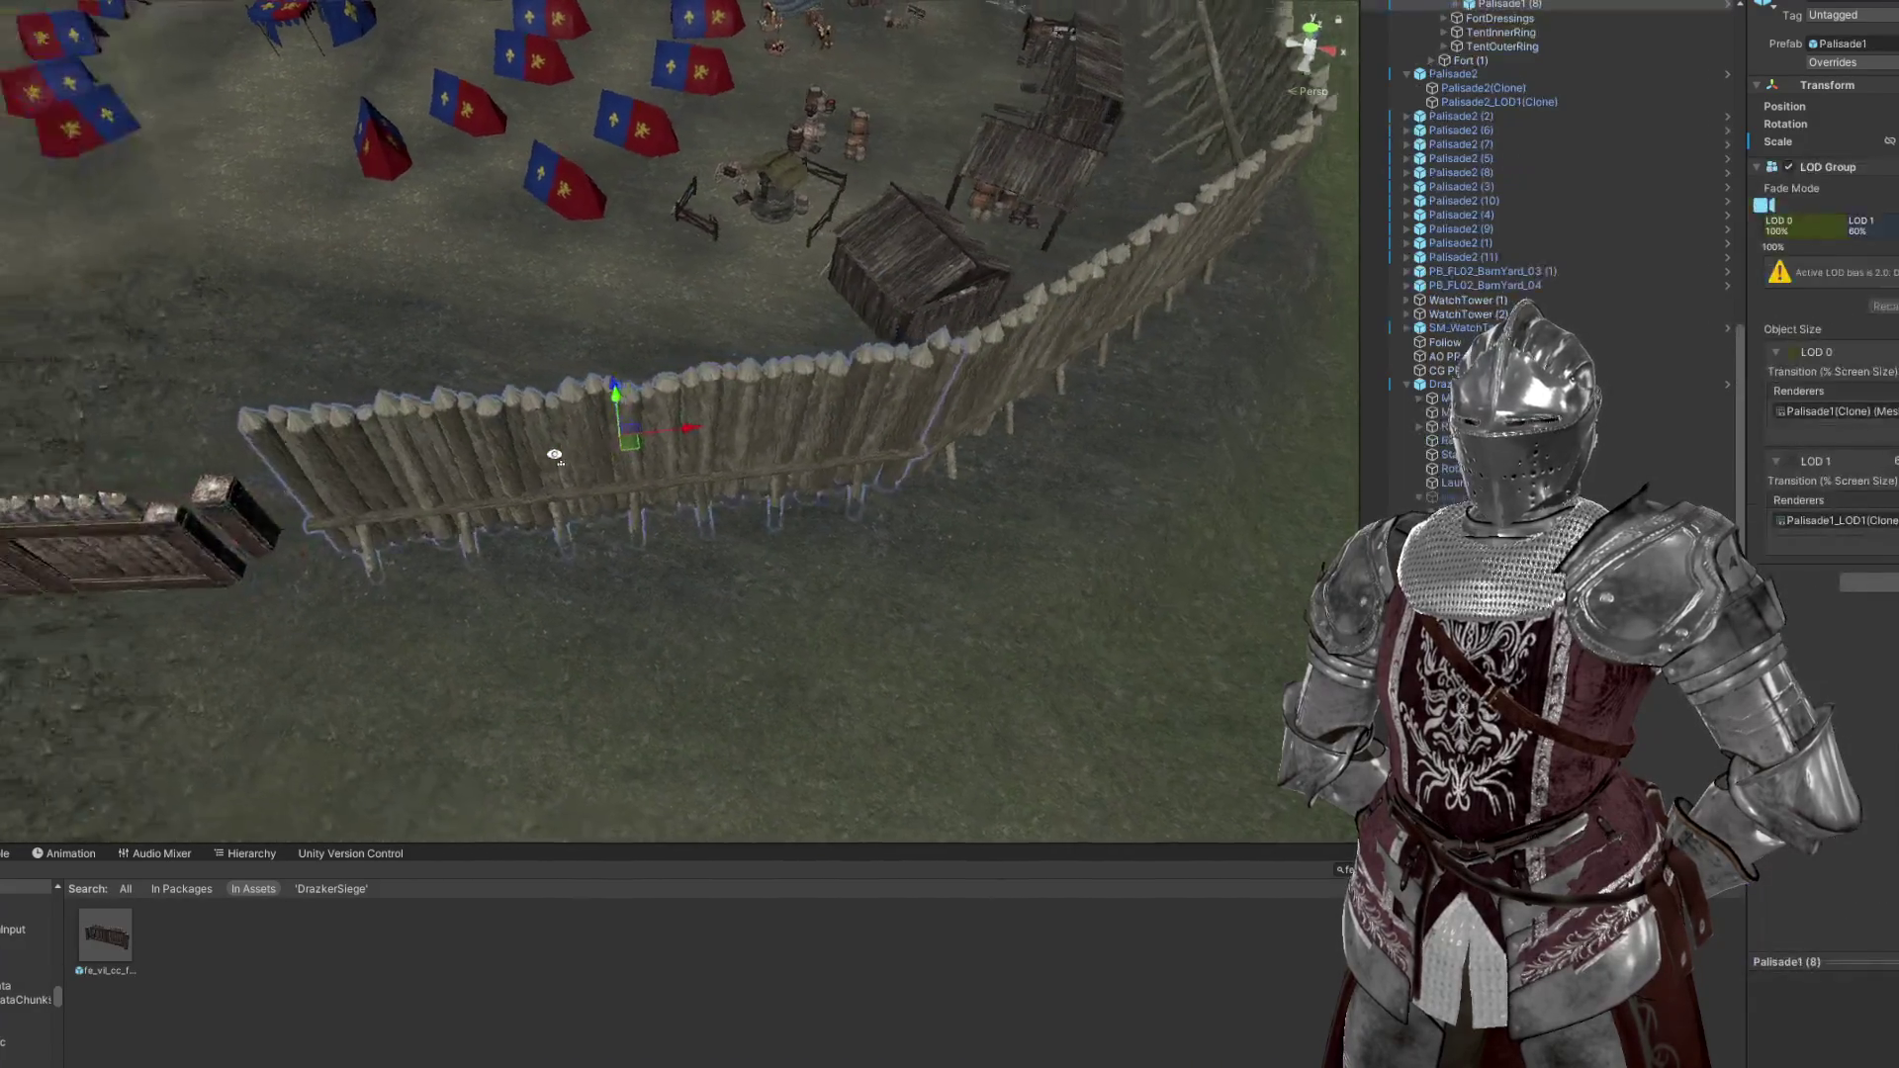
Lower the palisade section beside the gate, switching between the move and rotate gizmos
{"action": "left_click_drag", "start_coordinate": [677, 465], "coordinate": [938, 360]}
{"action": "left_click_drag", "start_coordinate": [881, 304], "coordinate": [606, 251]}
{"action": "key", "text": "e"}
{"action": "key", "text": "w"}
{"action": "scroll", "scroll_direction": "up", "scroll_amount": 3}
{"action": "key", "text": "e"}
{"action": "key", "text": "w"}
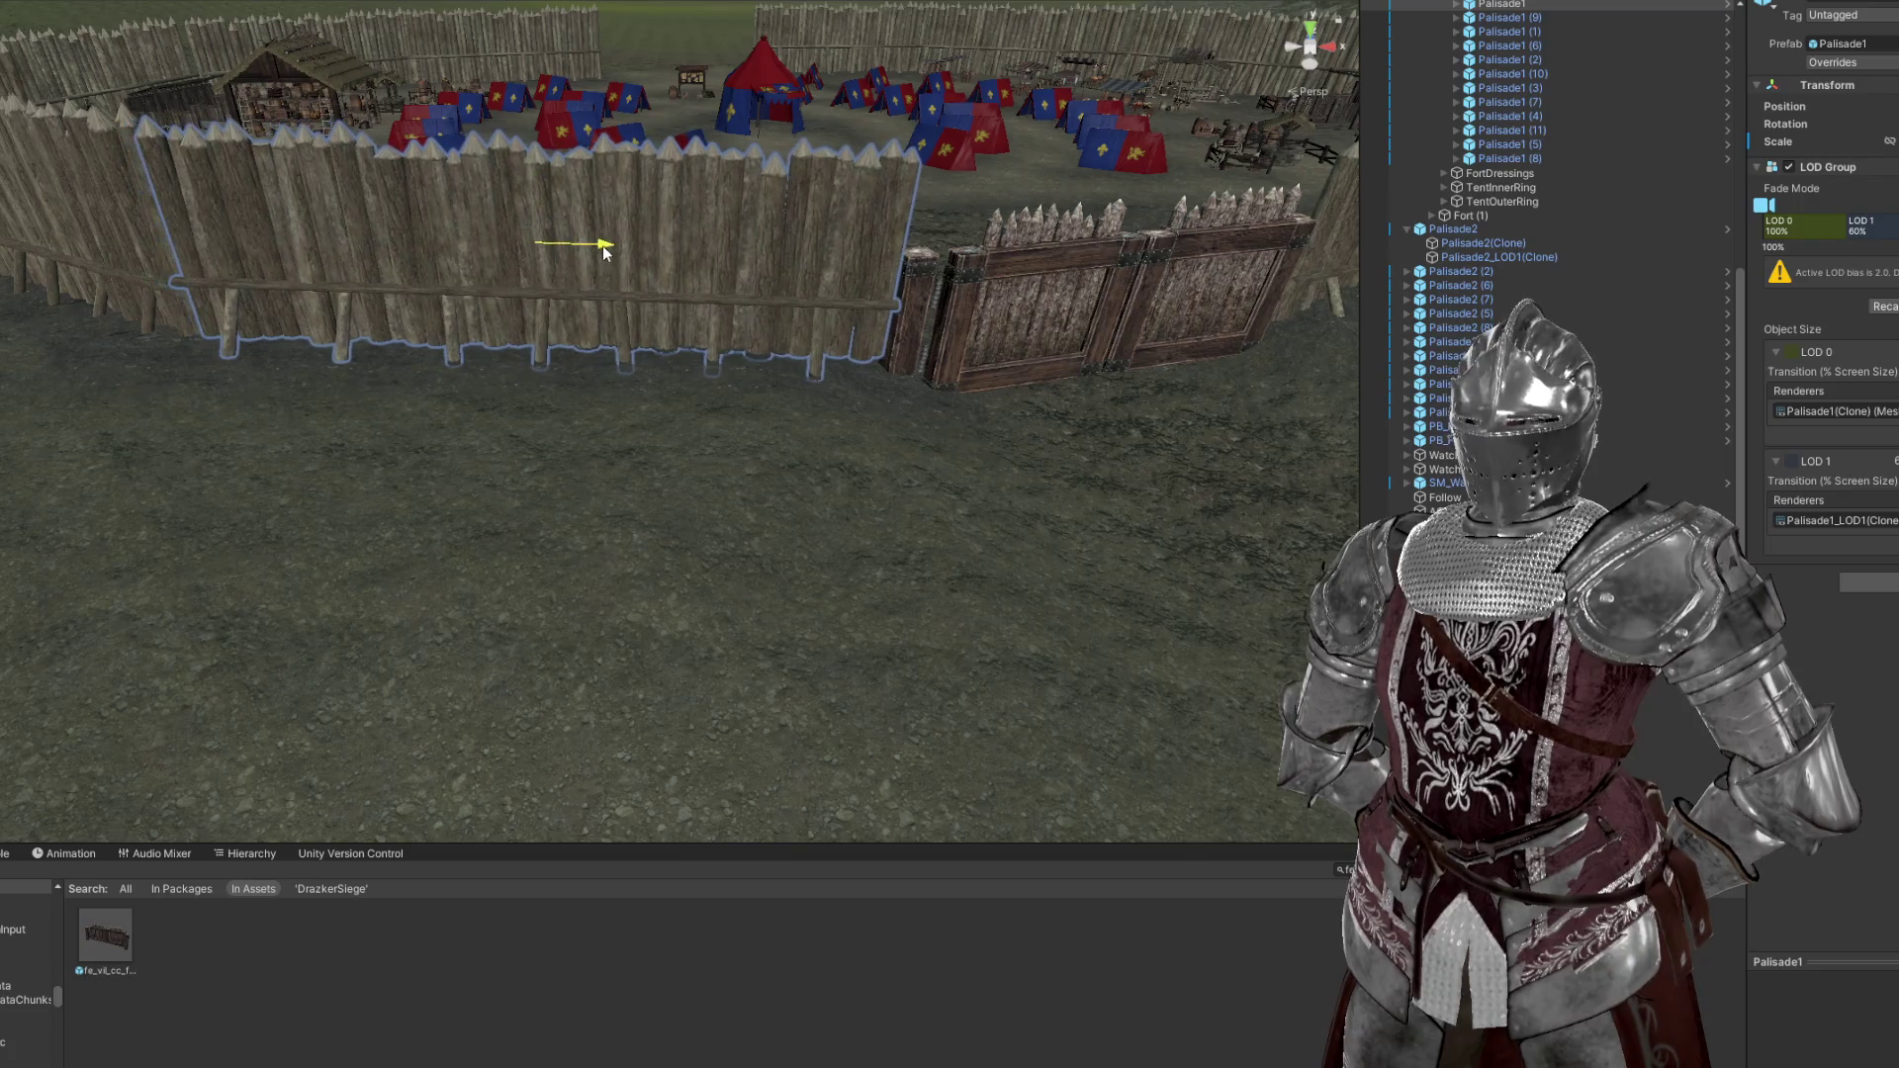
Sink the palisade deeper, nudge it along X, then select neighbouring Palisade1 (1)
{"action": "left_click_drag", "start_coordinate": [535, 188], "coordinate": [465, 225]}
{"action": "key", "text": "e"}
{"action": "key", "text": "w"}
{"action": "left_click_drag", "start_coordinate": [240, 211], "coordinate": [698, 308]}
{"action": "key", "text": "e"}
{"action": "left_click", "coordinate": [564, 468]}
{"action": "scroll", "scroll_direction": "up", "scroll_amount": 3}
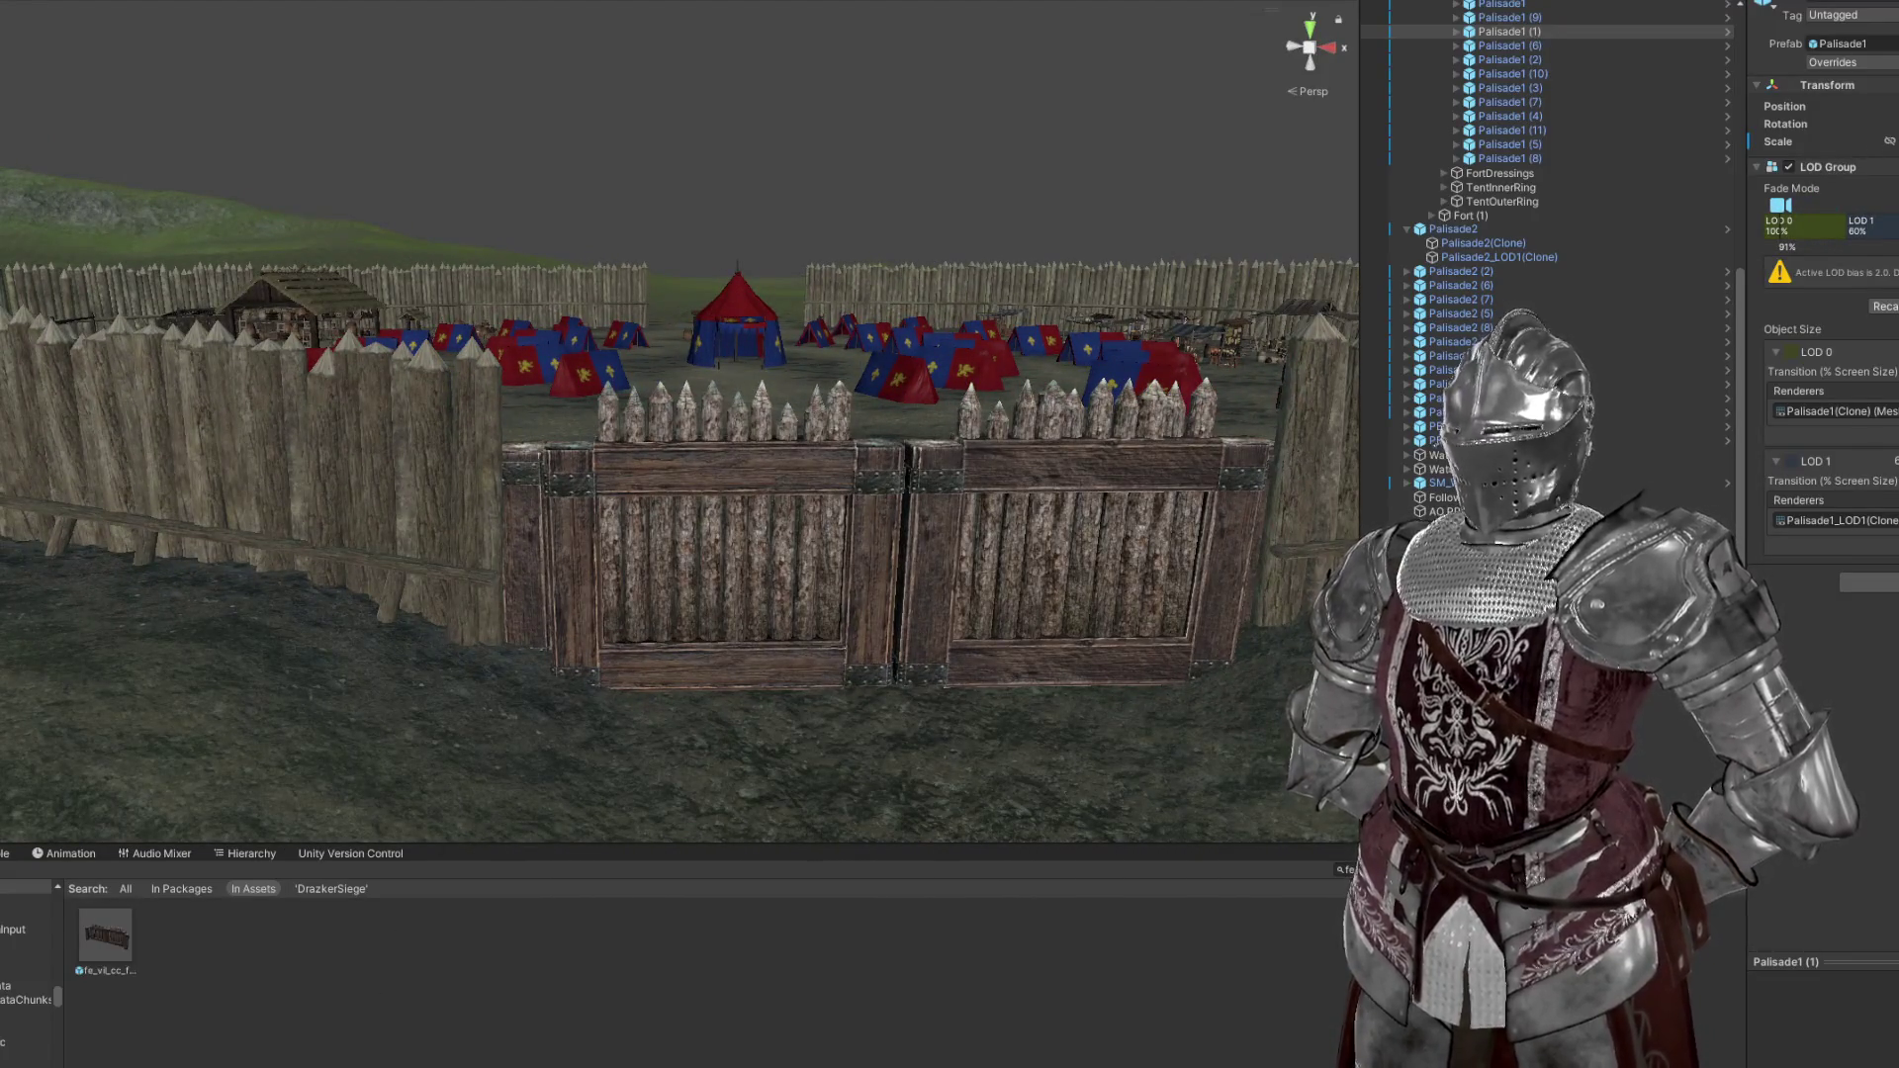
Place a copy of the front gate on the right-hand fence, rotated parallel to it
{"action": "left_click", "coordinate": [871, 495]}
{"action": "left_click_drag", "start_coordinate": [871, 494], "coordinate": [364, 419]}
{"action": "left_click_drag", "start_coordinate": [106, 934], "coordinate": [994, 607]}
{"action": "scroll", "scroll_direction": "up", "scroll_amount": 3}
{"action": "left_click_drag", "start_coordinate": [871, 663], "coordinate": [744, 655]}
{"action": "key", "text": "e"}
{"action": "left_click_drag", "start_coordinate": [869, 593], "coordinate": [1290, 606]}
{"action": "key", "text": "w"}
{"action": "left_click_drag", "start_coordinate": [1039, 594], "coordinate": [744, 472]}
{"action": "key", "text": "e"}
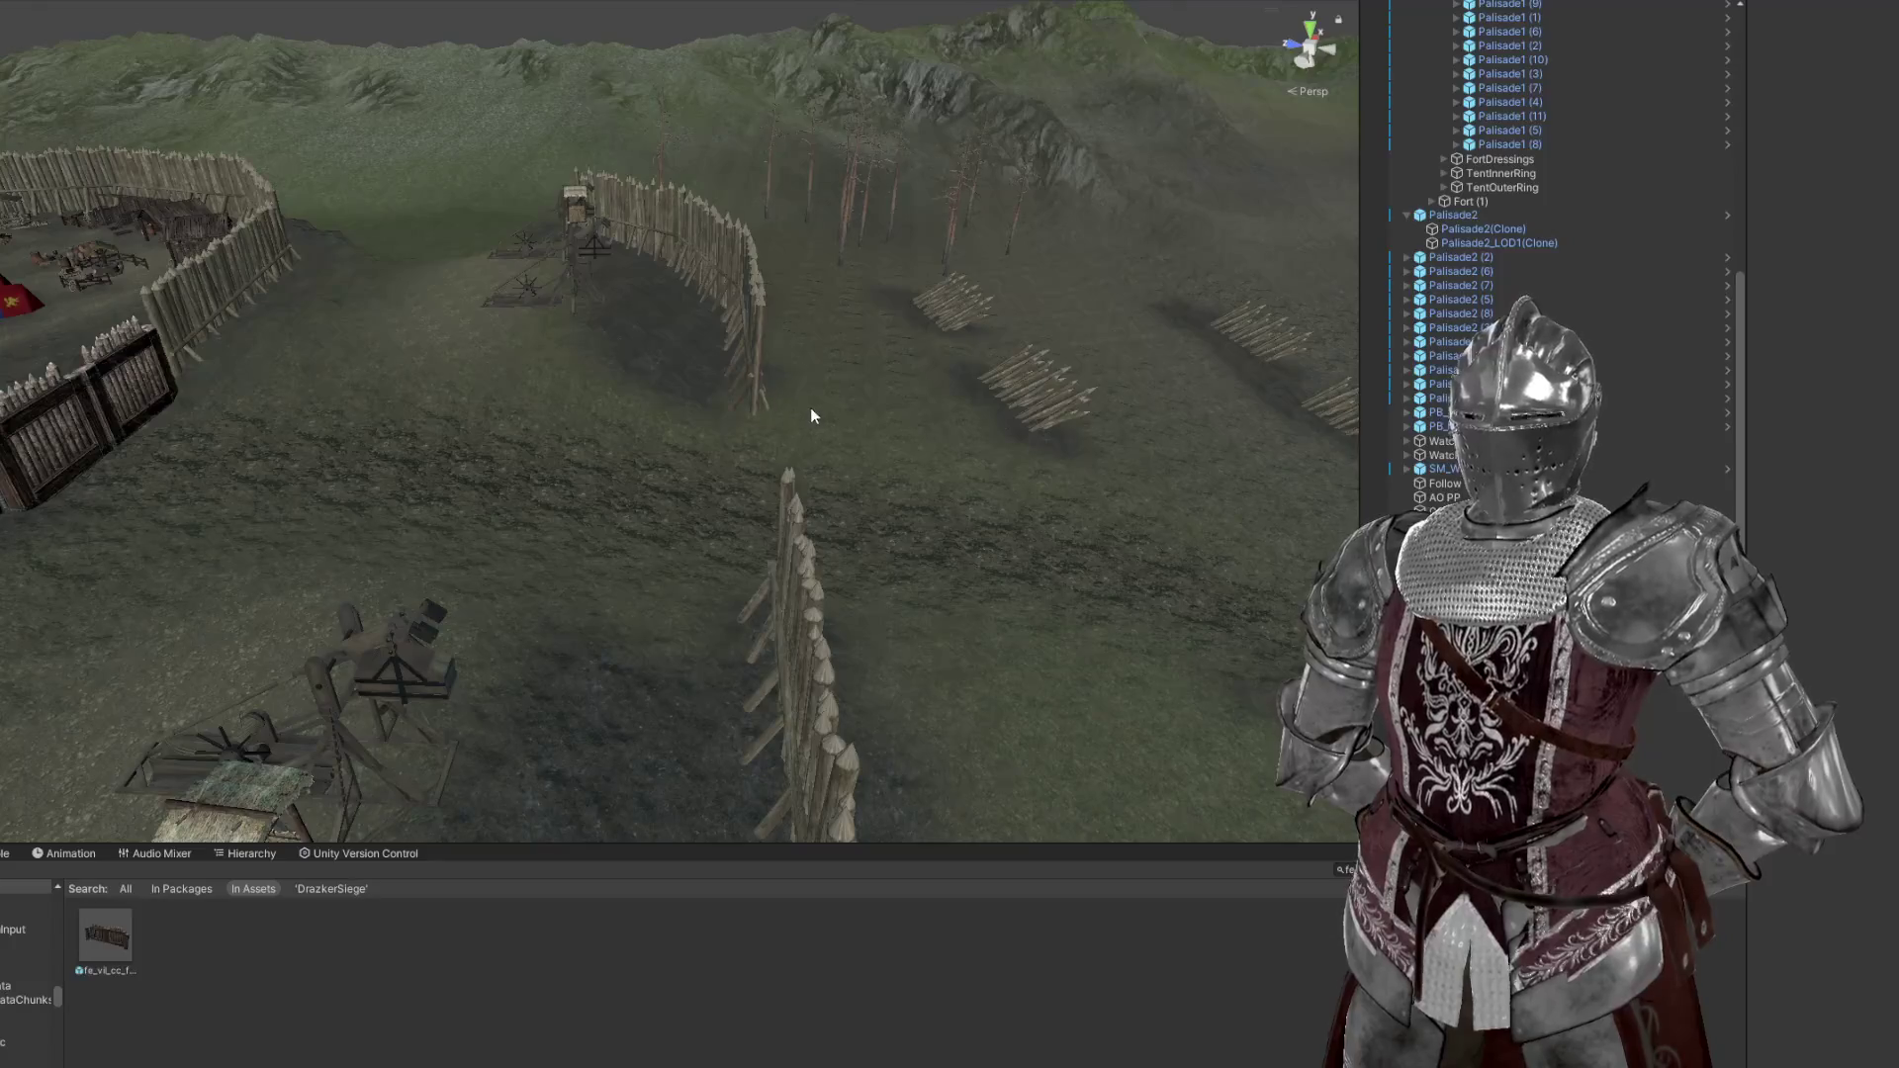
Select the Terrain and add a Dead Pine tree to the battlefield
{"action": "left_click", "coordinate": [856, 428]}
{"action": "left_click_drag", "start_coordinate": [856, 428], "coordinate": [882, 494]}
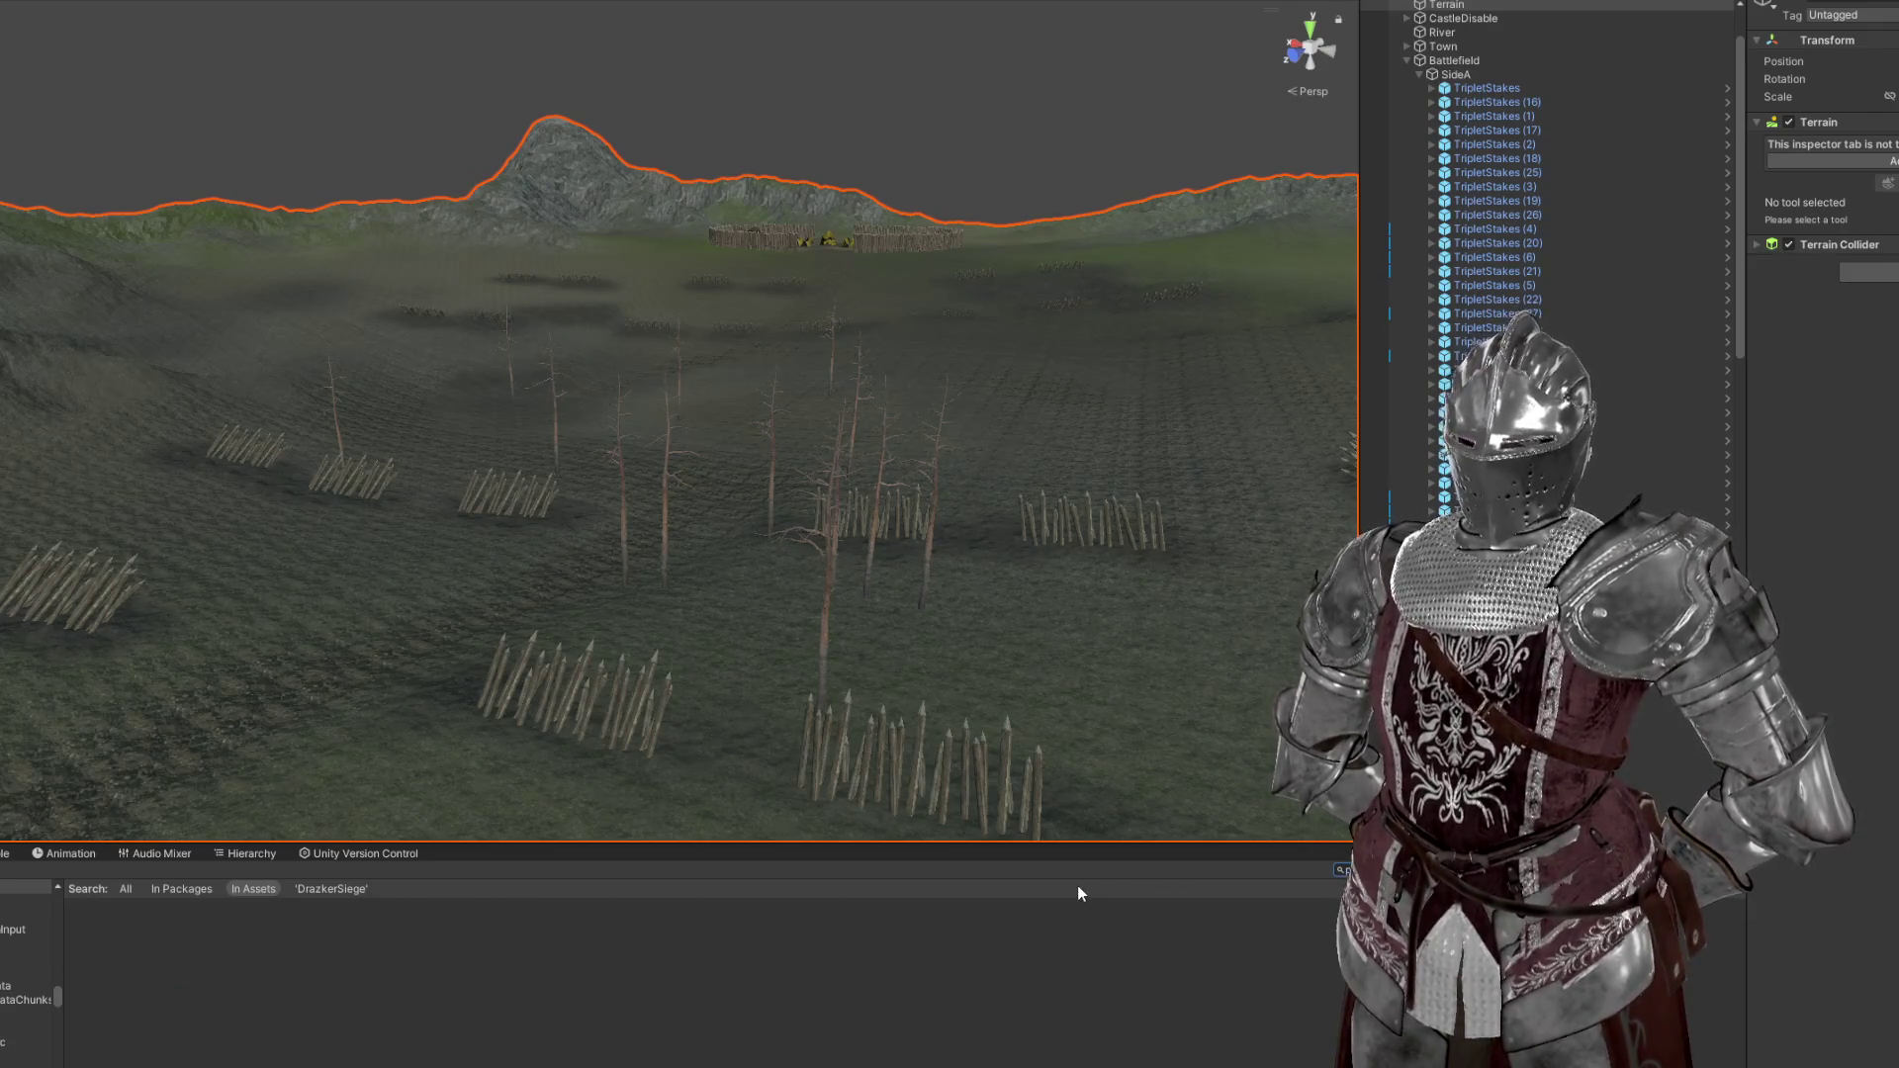
{"action": "left_click_drag", "start_coordinate": [106, 935], "coordinate": [408, 686]}
Replace the Dead Pine with a FallenPine log placed on the battlefield
{"action": "key", "text": "Delete"}
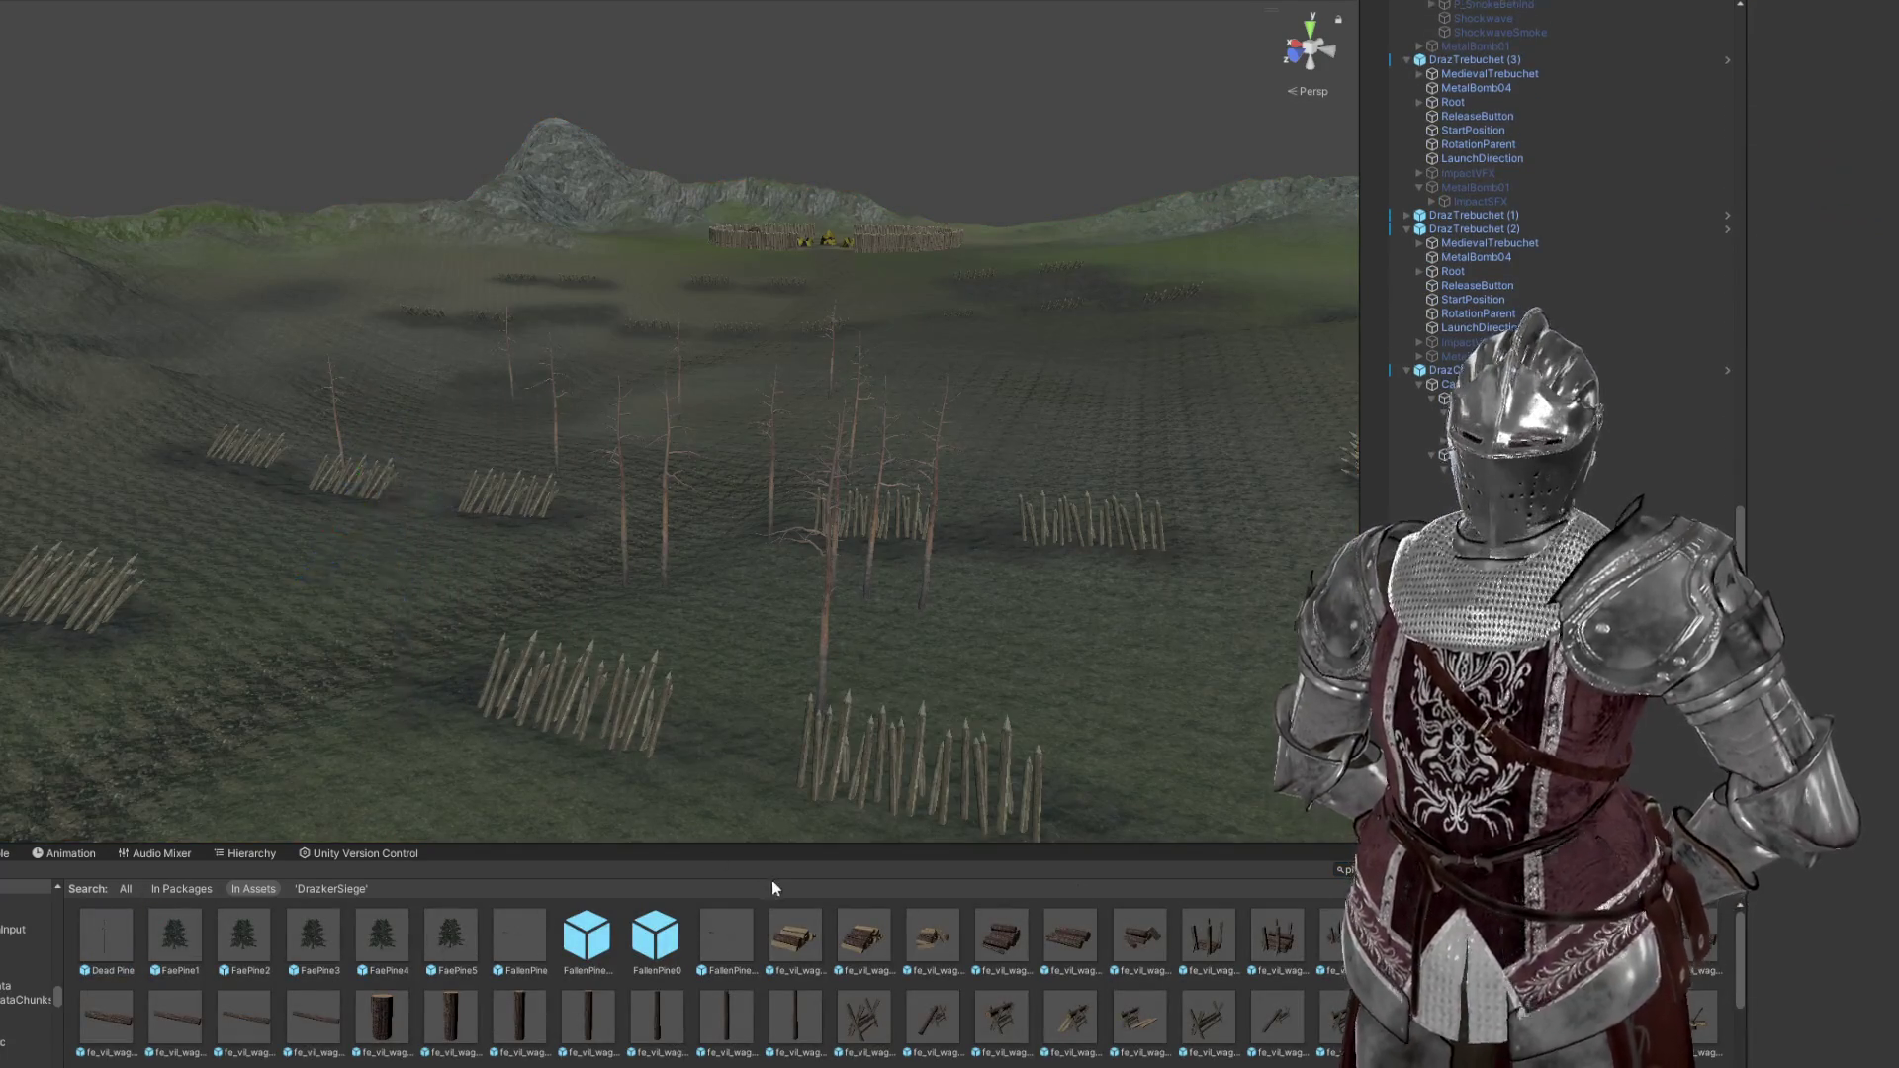
{"action": "left_click_drag", "start_coordinate": [720, 941], "coordinate": [745, 660]}
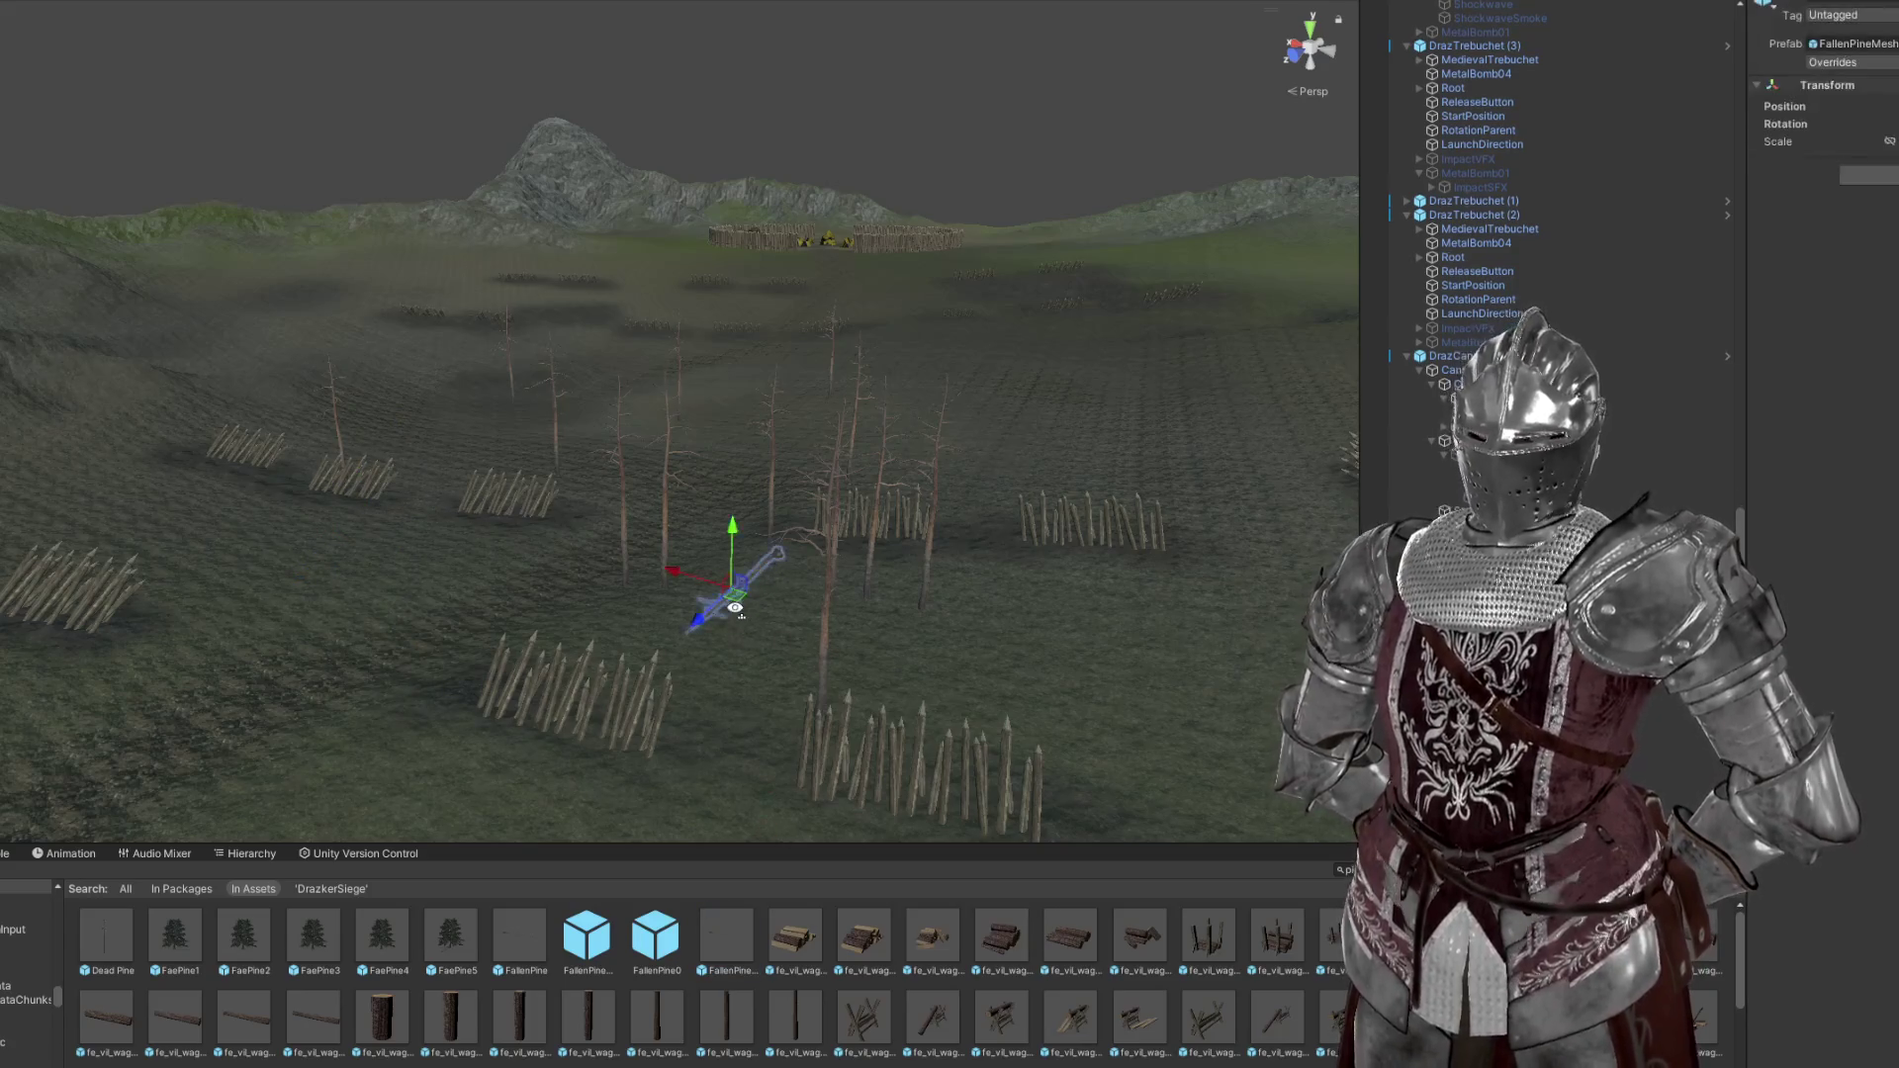
{"action": "scroll", "scroll_direction": "up", "scroll_amount": 3}
{"action": "left_click_drag", "start_coordinate": [751, 599], "coordinate": [727, 730]}
{"action": "left_click_drag", "start_coordinate": [515, 934], "coordinate": [755, 590]}
{"action": "left_click_drag", "start_coordinate": [755, 589], "coordinate": [554, 483]}
Rotate the fallen pine to a new angle and lower it onto the ground
{"action": "key", "text": "e"}
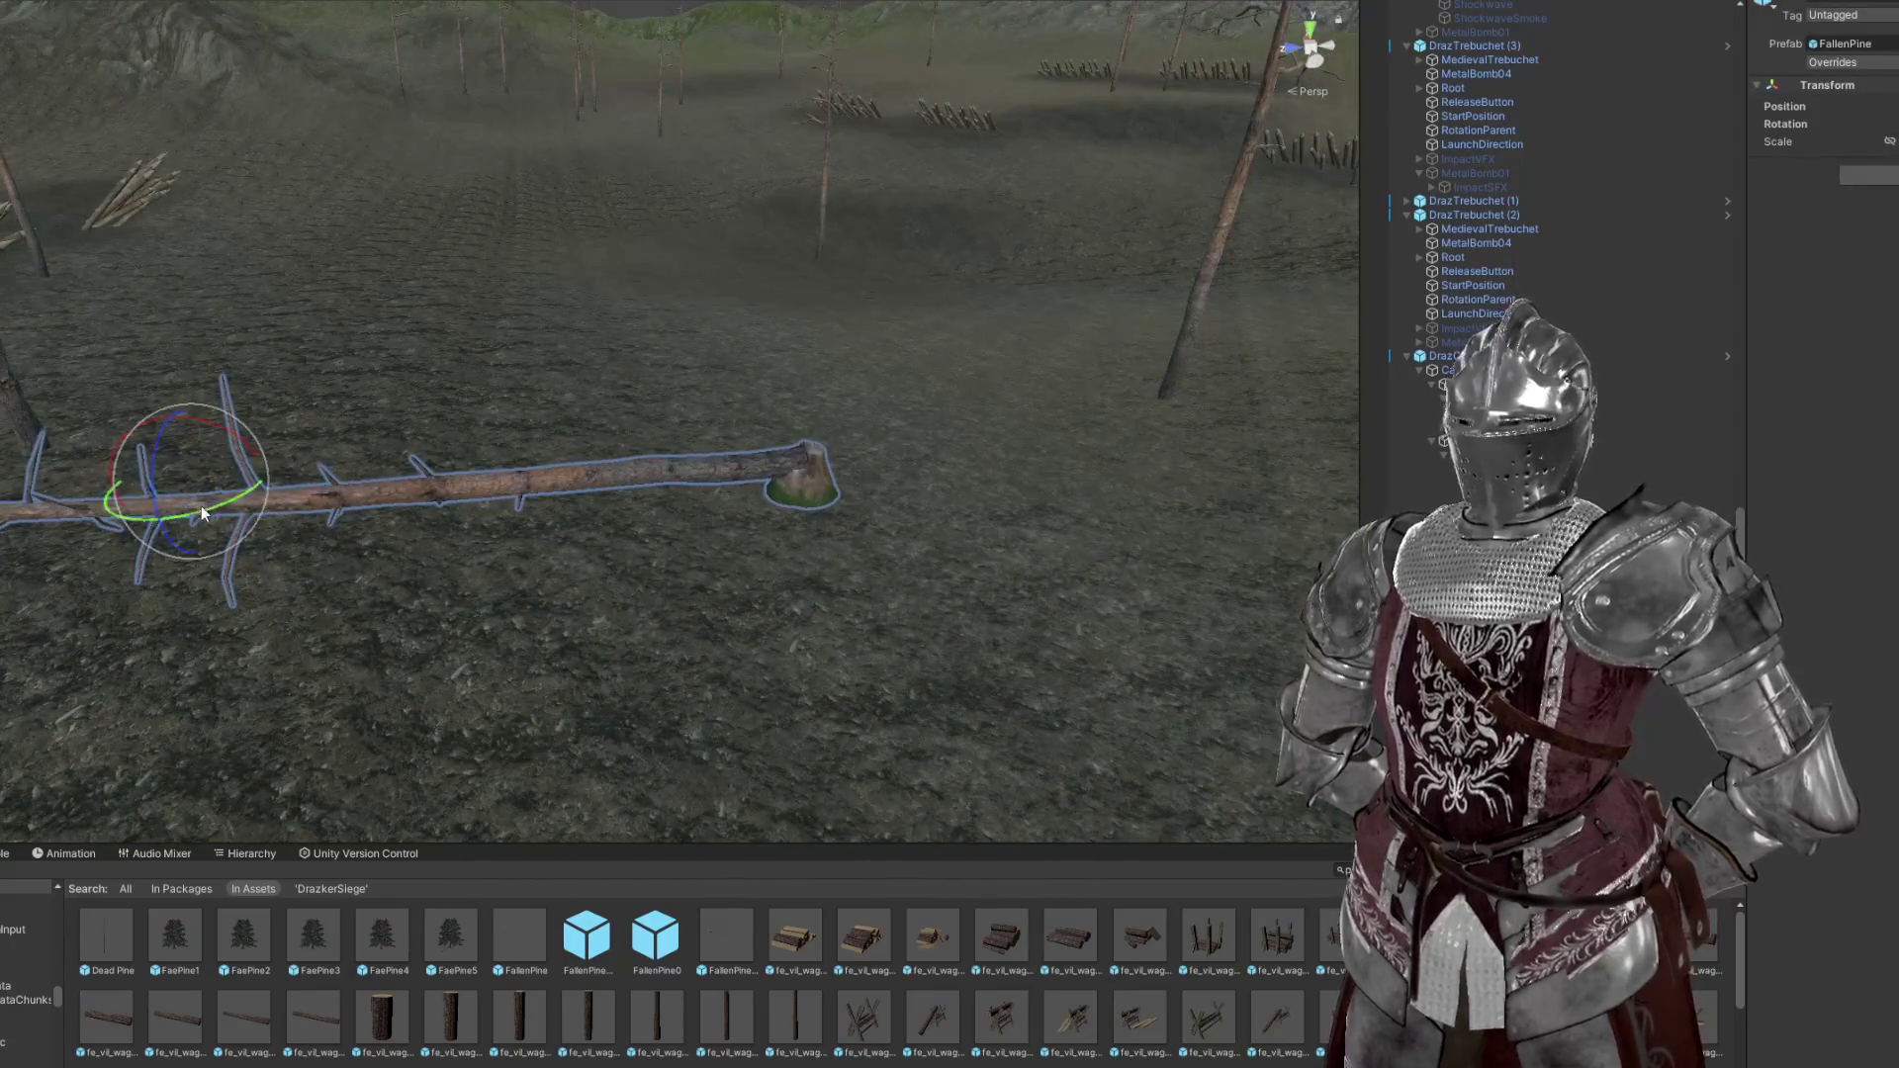
{"action": "left_click_drag", "start_coordinate": [200, 503], "coordinate": [93, 554]}
{"action": "key", "text": "w"}
{"action": "left_click_drag", "start_coordinate": [317, 551], "coordinate": [269, 246]}
{"action": "left_click_drag", "start_coordinate": [205, 143], "coordinate": [524, 581]}
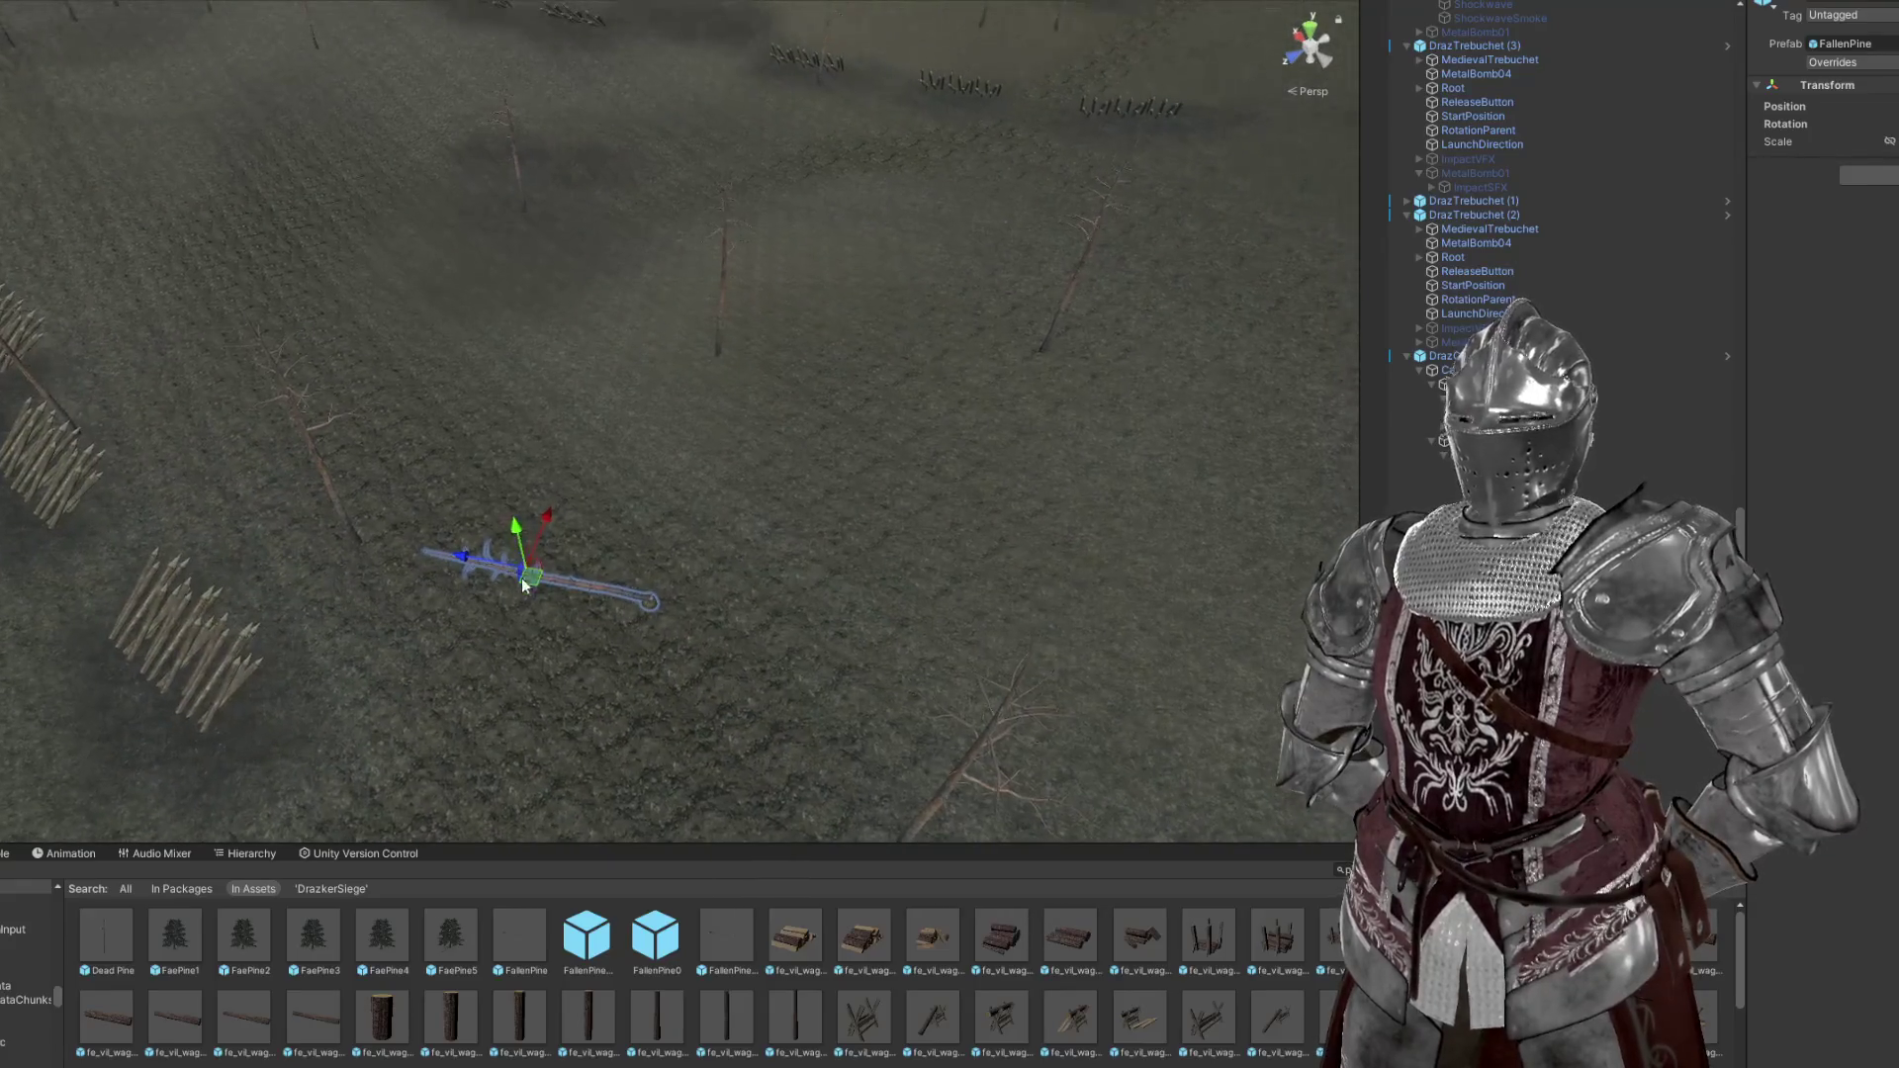
{"action": "scroll", "scroll_direction": "up", "scroll_amount": 3}
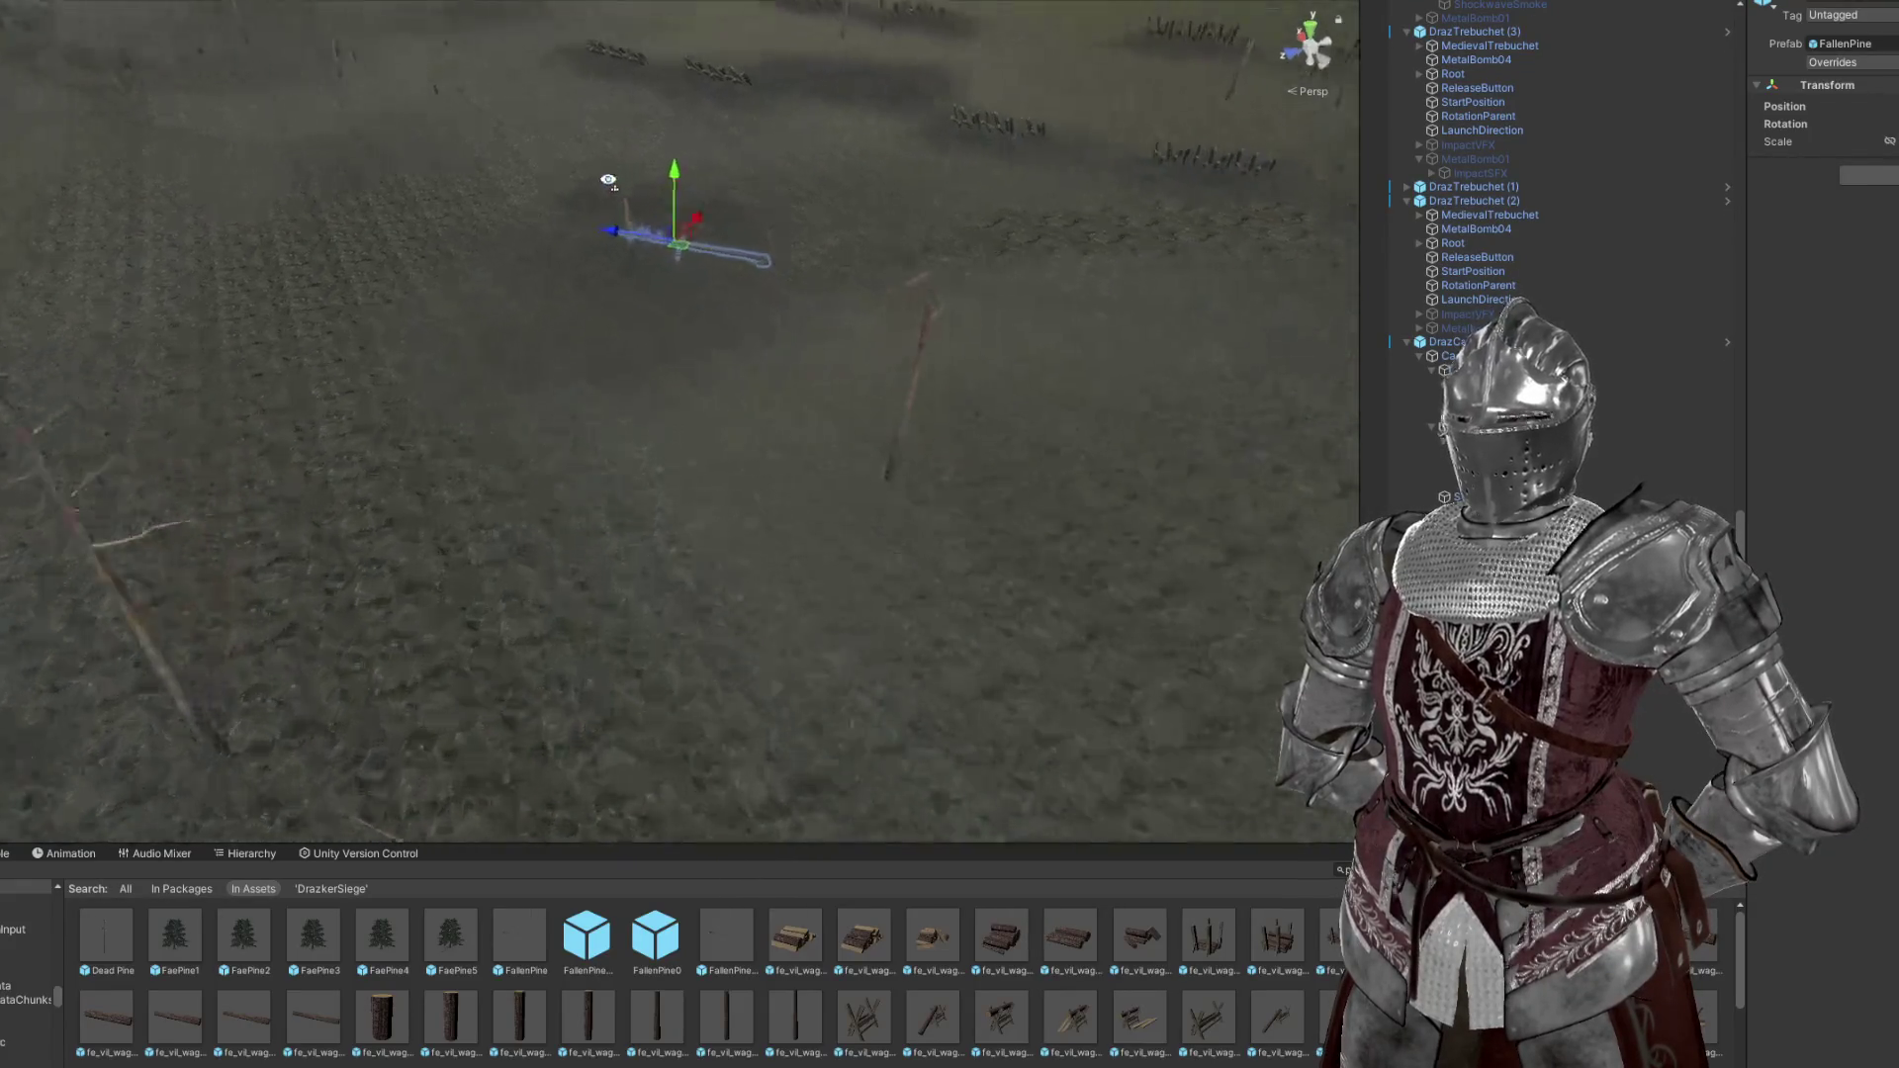
{"action": "left_click_drag", "start_coordinate": [556, 143], "coordinate": [485, 460]}
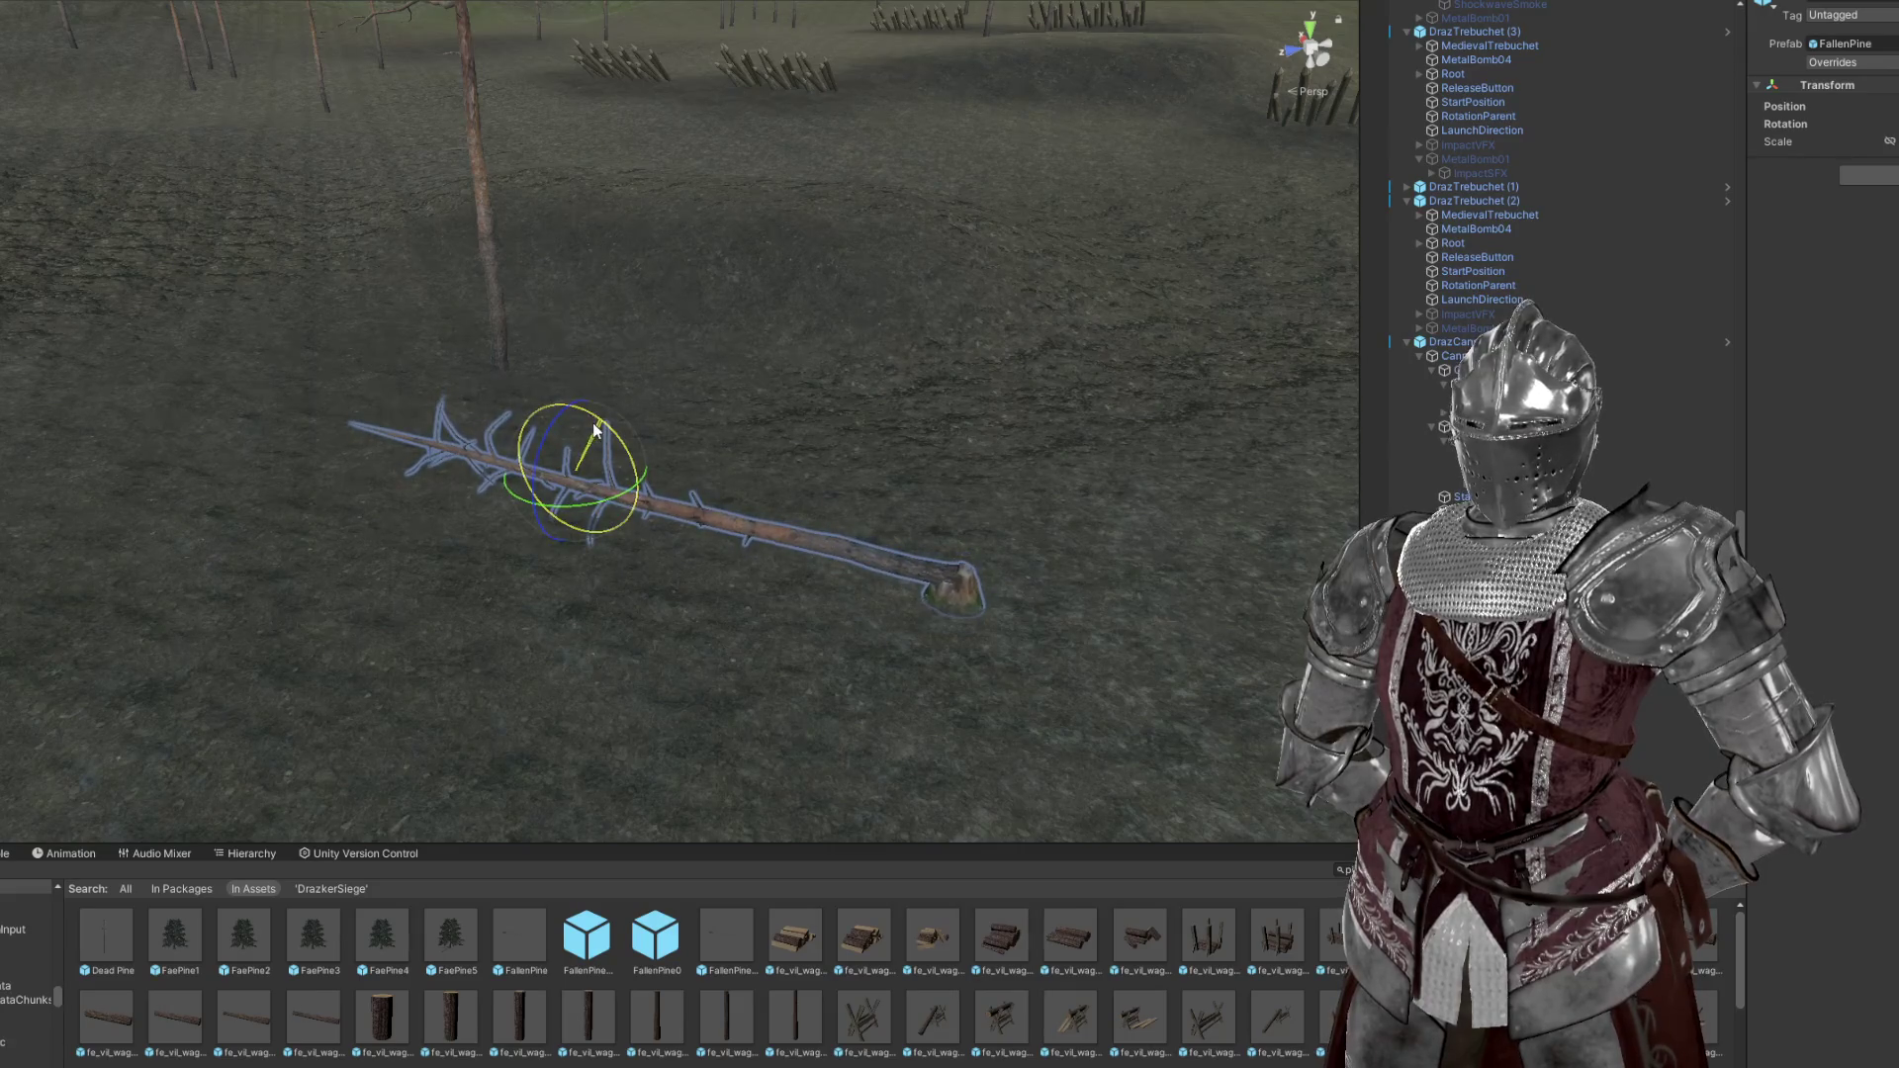
Turn the fallen pine around its vertical axis and tilt it slightly
{"action": "key", "text": "e"}
{"action": "left_click_drag", "start_coordinate": [576, 487], "coordinate": [779, 379]}
{"action": "key", "text": "w"}
{"action": "key", "text": "f"}
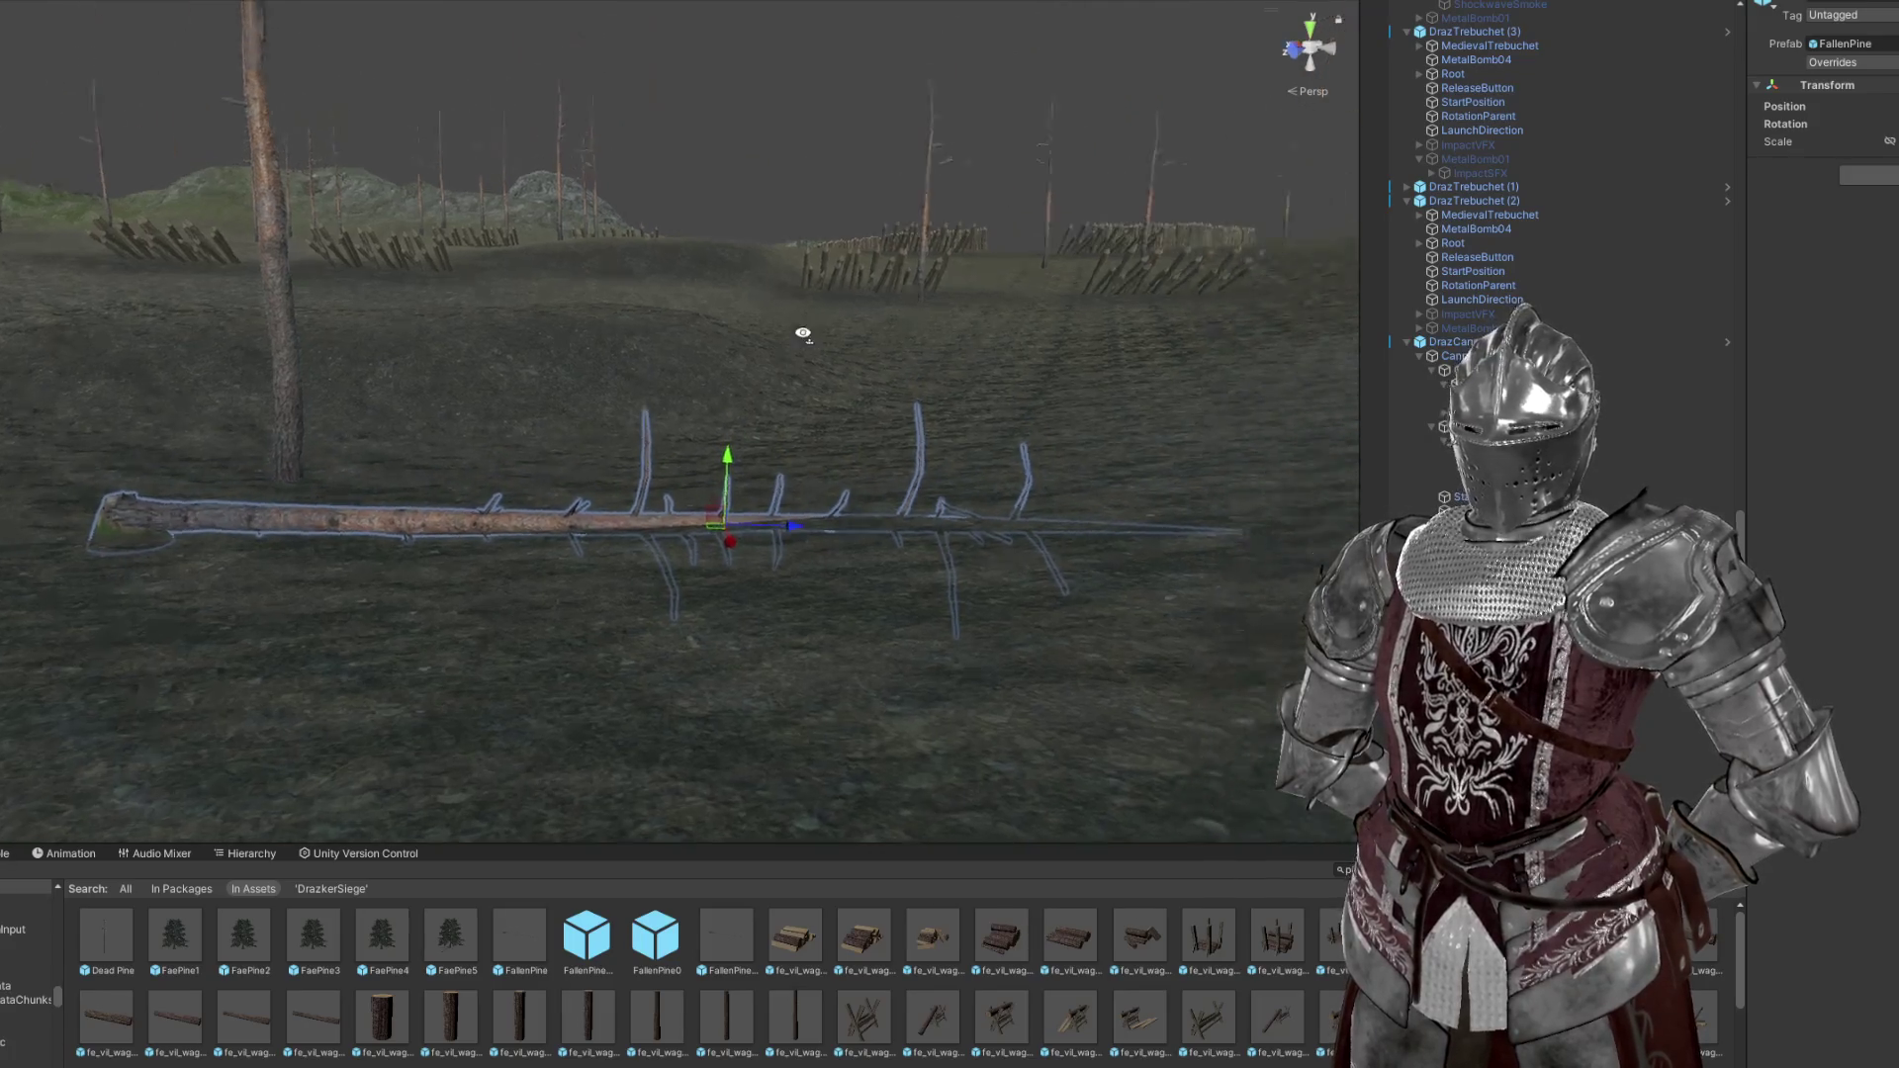
{"action": "key", "text": "e"}
{"action": "left_click_drag", "start_coordinate": [693, 473], "coordinate": [692, 473]}
{"action": "key", "text": "w"}
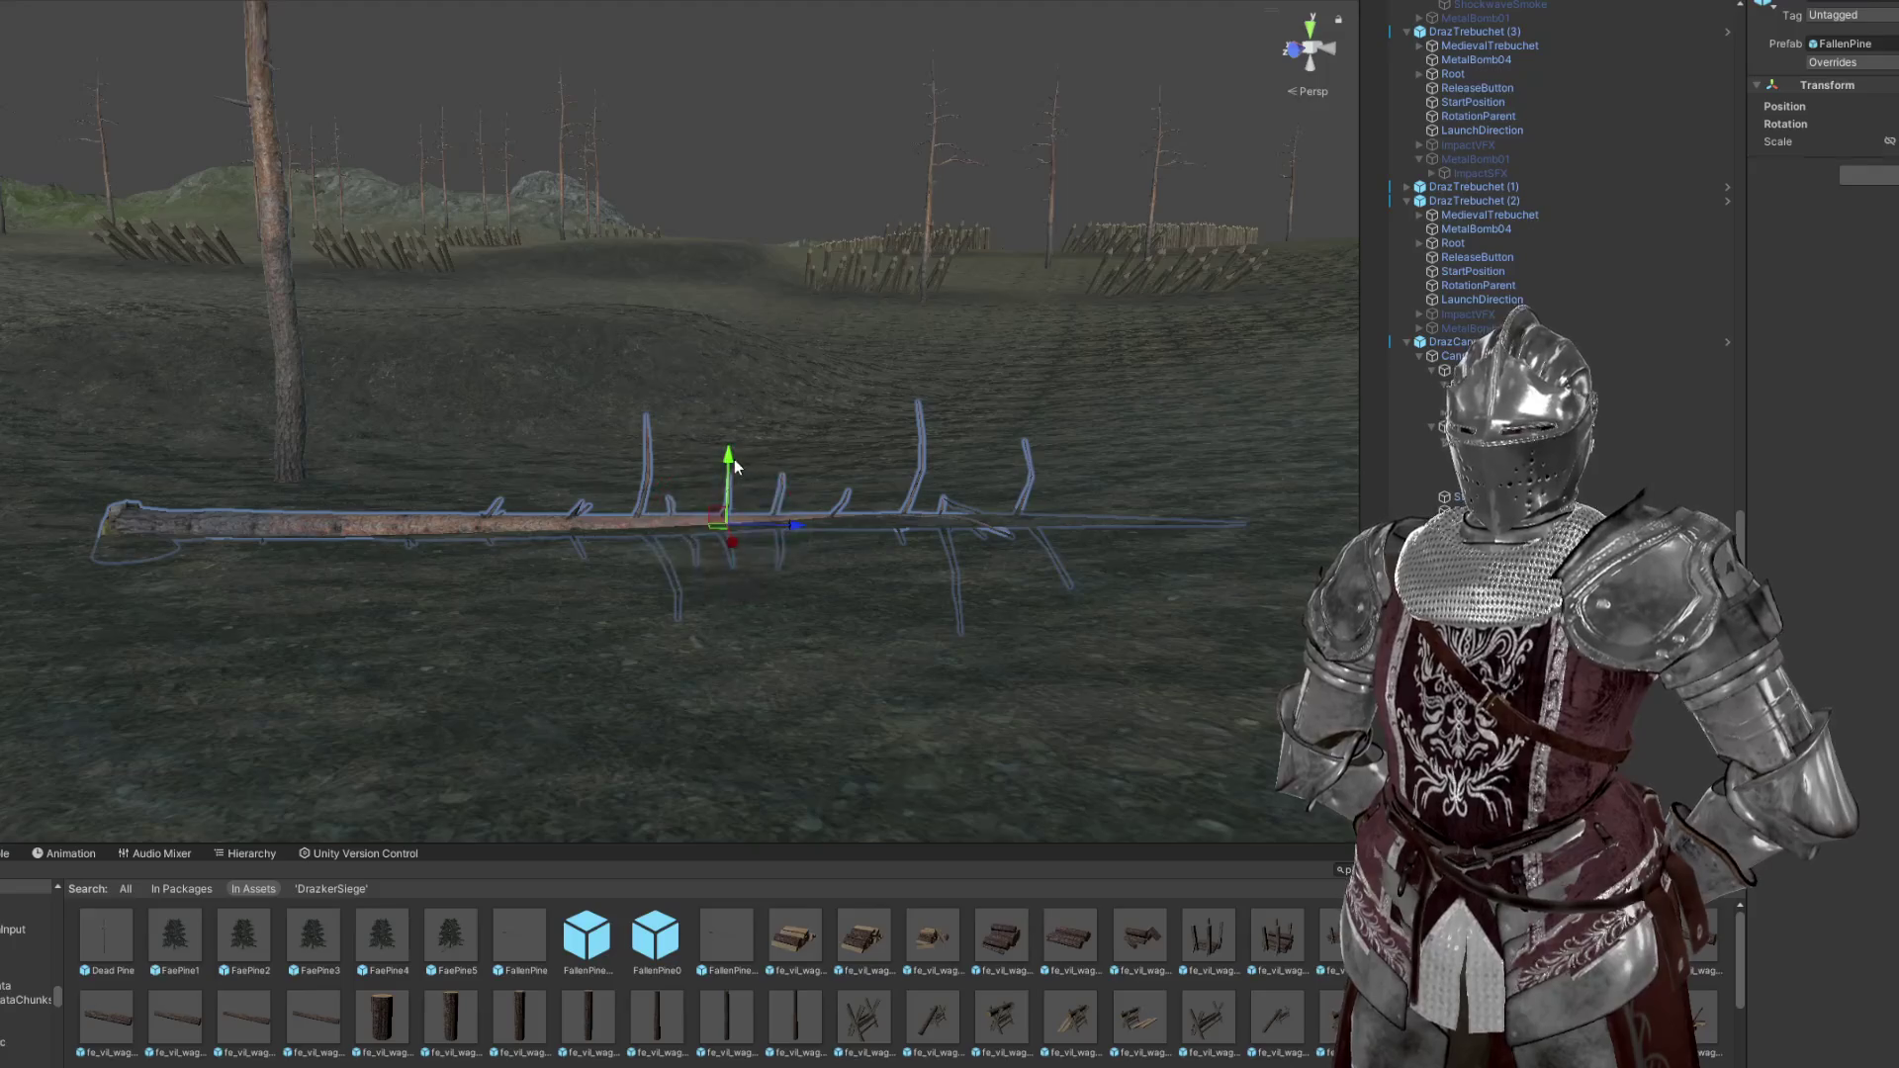
Fly the Scene view across the terrain toward the wooden stakes
{"action": "scroll", "scroll_direction": "down", "scroll_amount": 3}
{"action": "left_click_drag", "start_coordinate": [739, 368], "coordinate": [860, 376]}
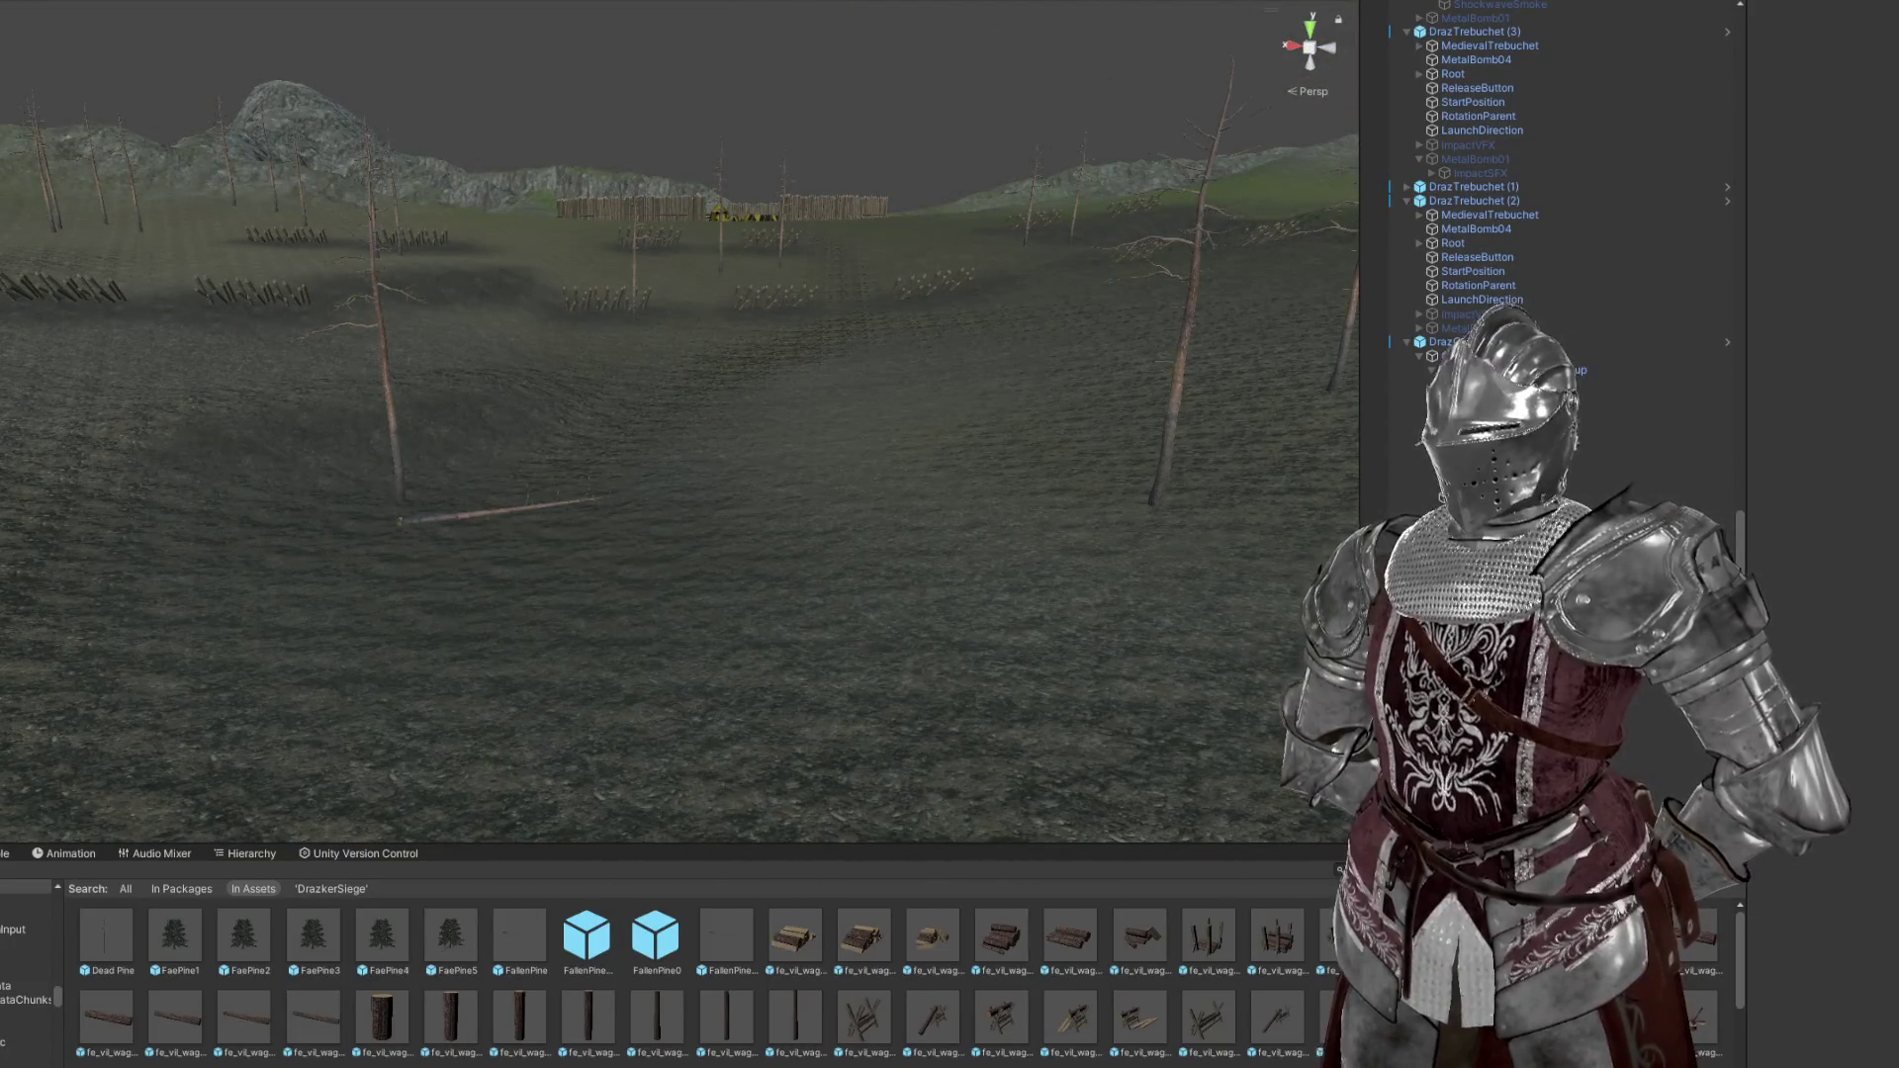
{"action": "left_click_drag", "start_coordinate": [822, 535], "coordinate": [772, 633]}
With Raise or Lower Terrain on the Terrain, carve a depression near the stakes
{"action": "left_click", "coordinate": [1325, 445]}
{"action": "left_click", "coordinate": [1842, 160]}
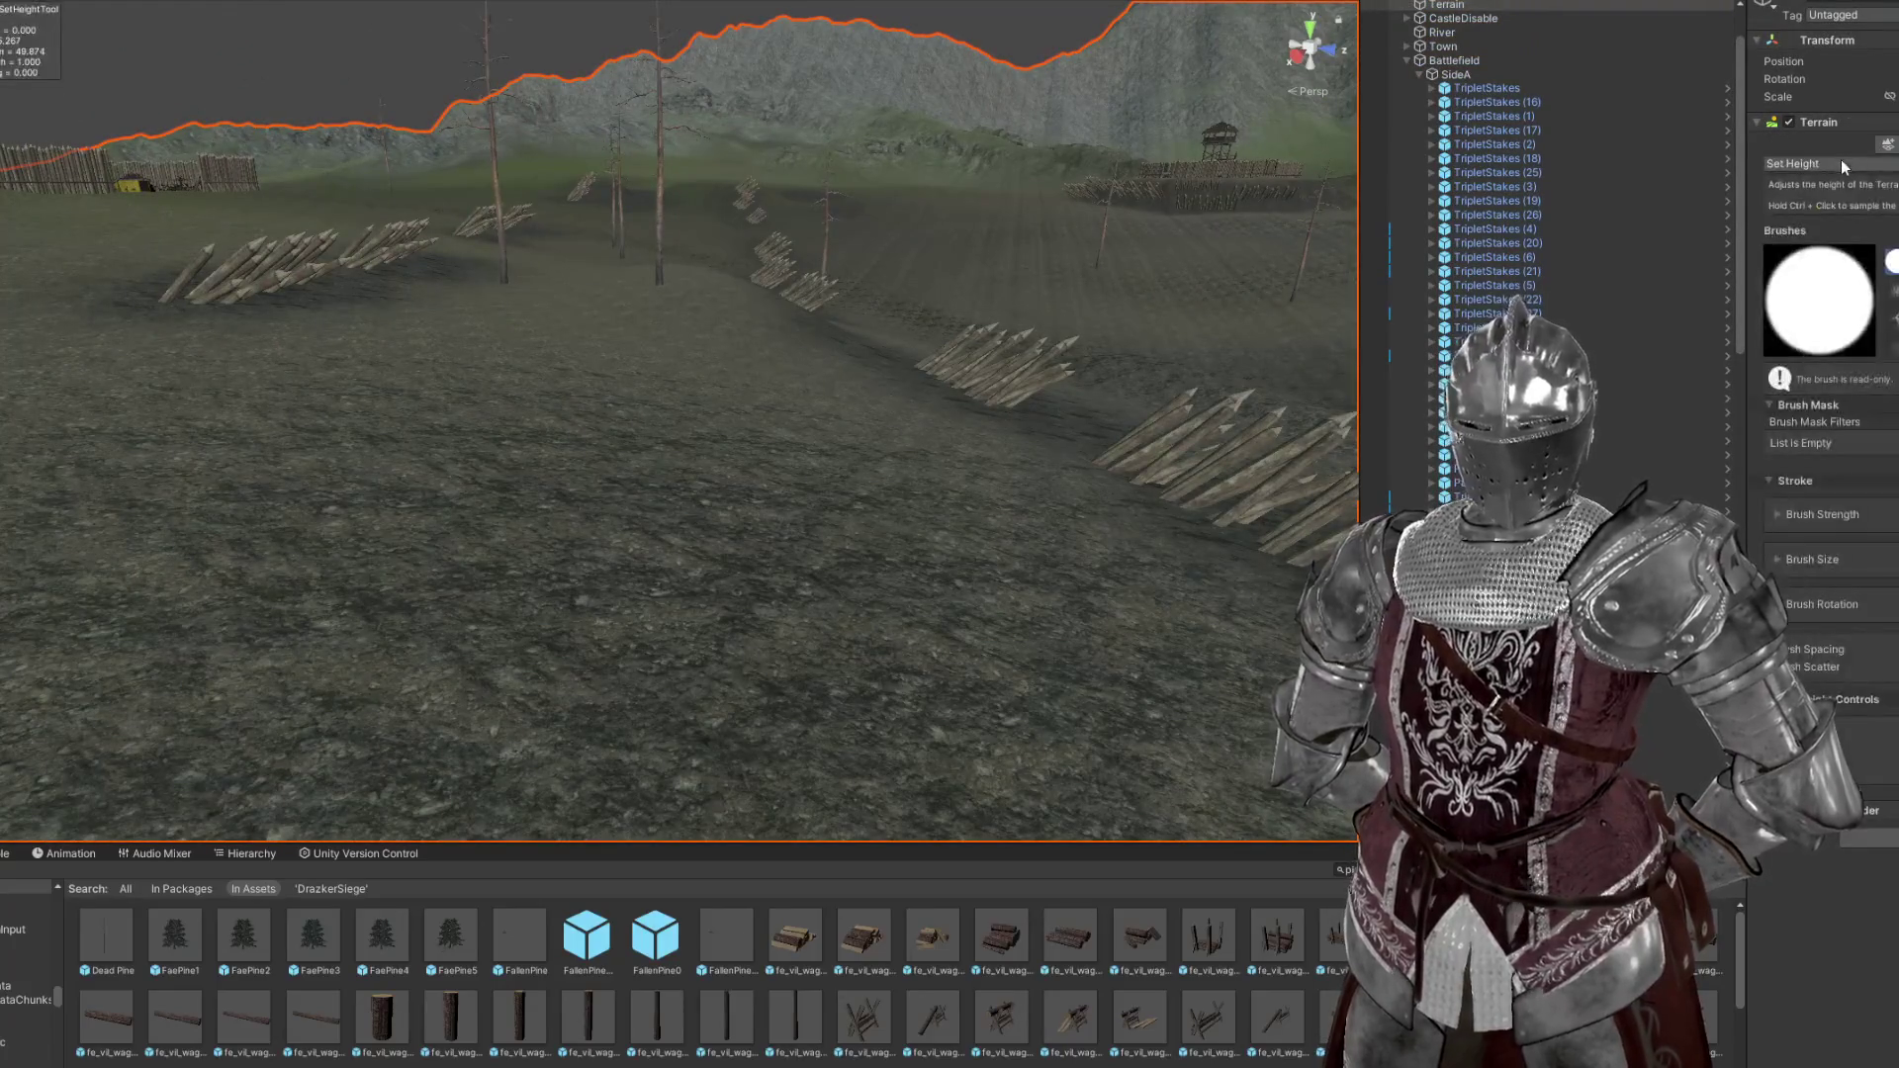
{"action": "left_click", "coordinate": [1830, 163]}
{"action": "left_click", "coordinate": [1833, 228]}
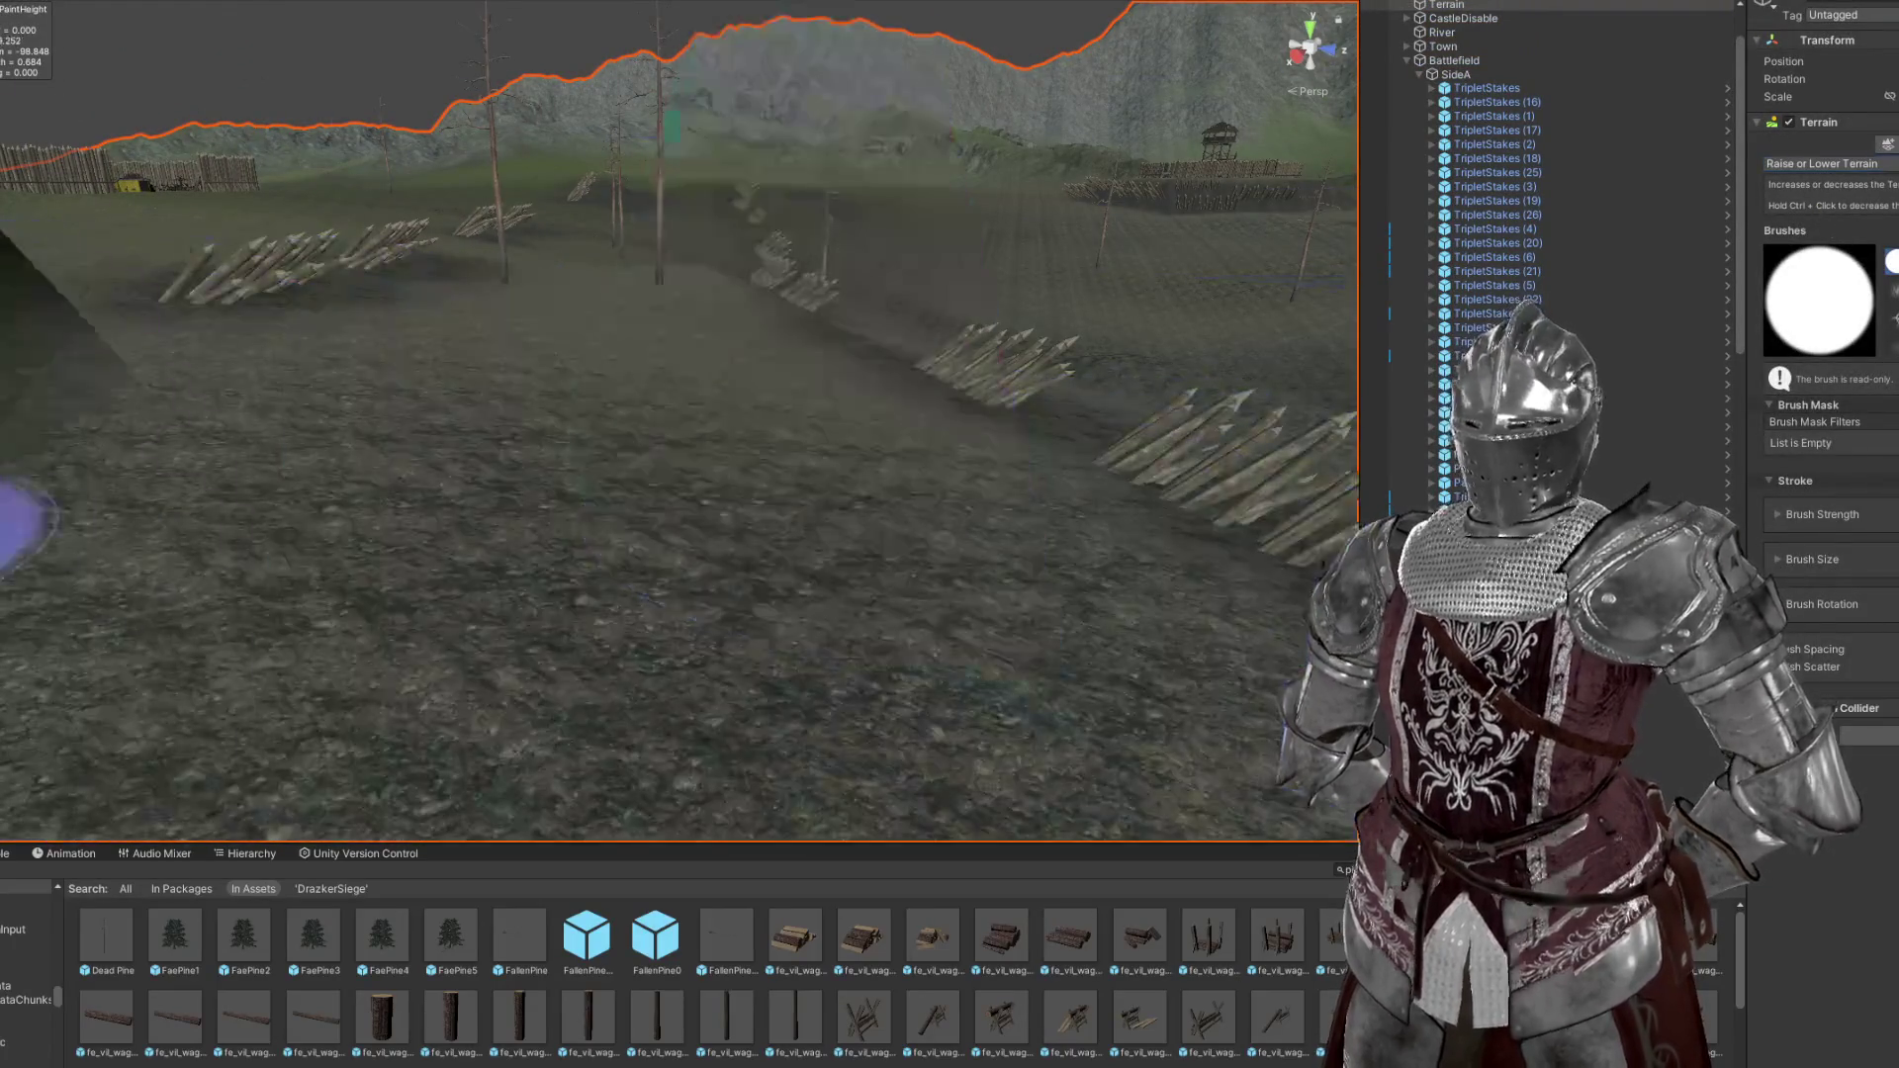
{"action": "key", "text": "a"}
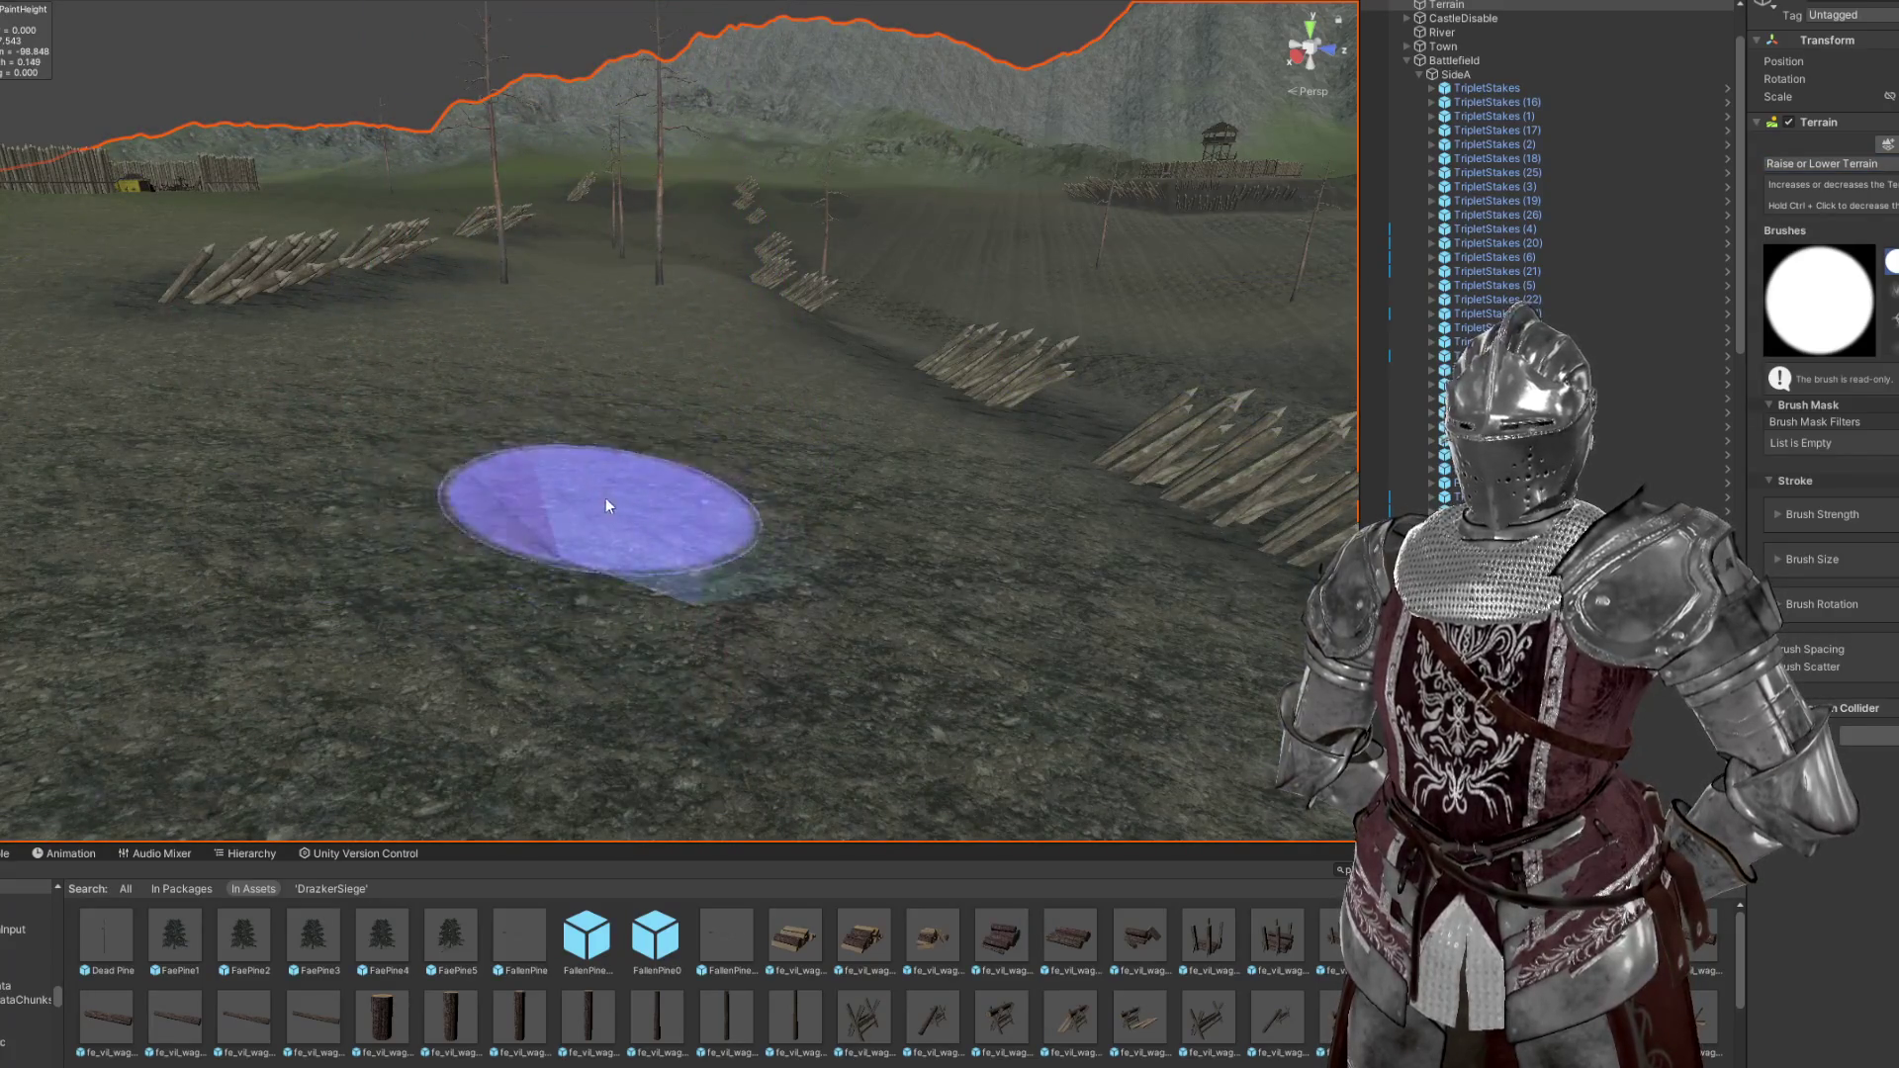
{"action": "left_click_drag", "start_coordinate": [602, 496], "coordinate": [627, 506]}
{"action": "key", "text": "w"}
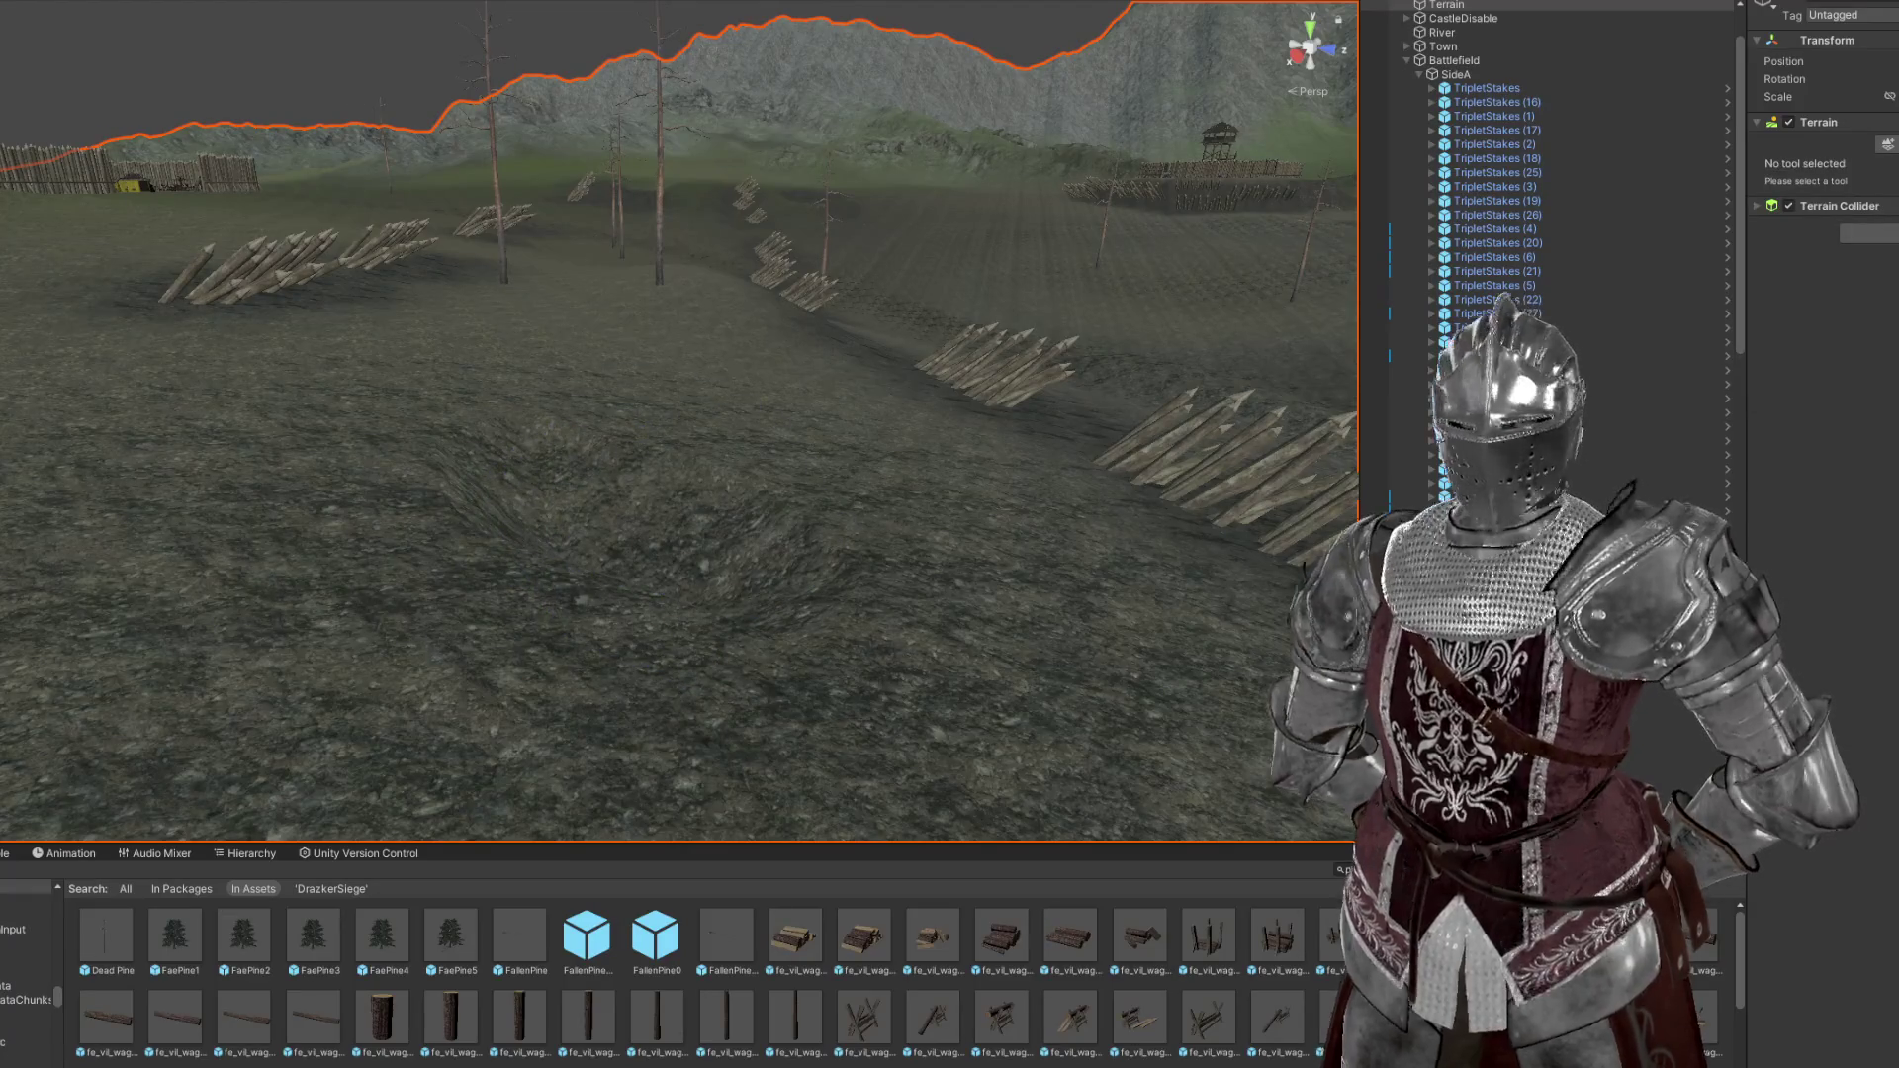
{"action": "left_click_drag", "start_coordinate": [968, 373], "coordinate": [742, 412]}
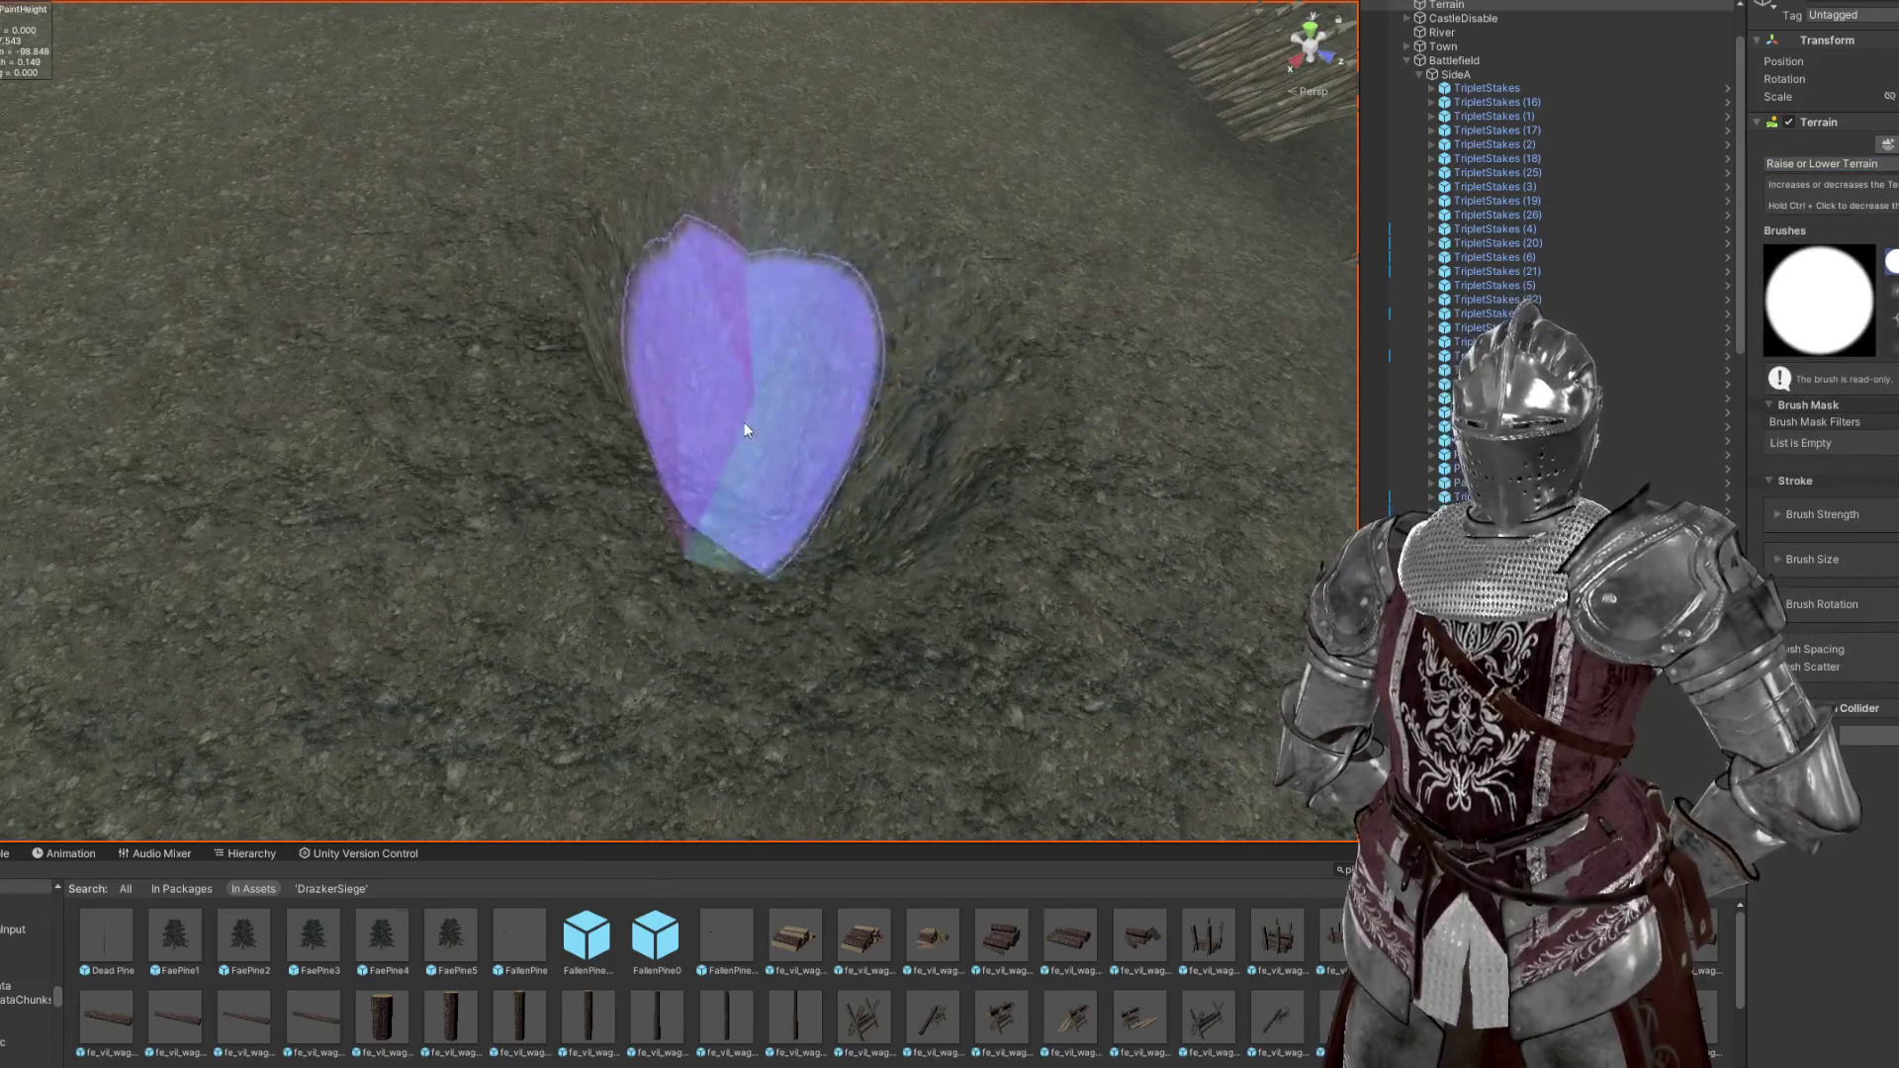
Deepen the trench with an enlarged Set Height brush, checking it from a low angle
{"action": "key", "text": "F3"}
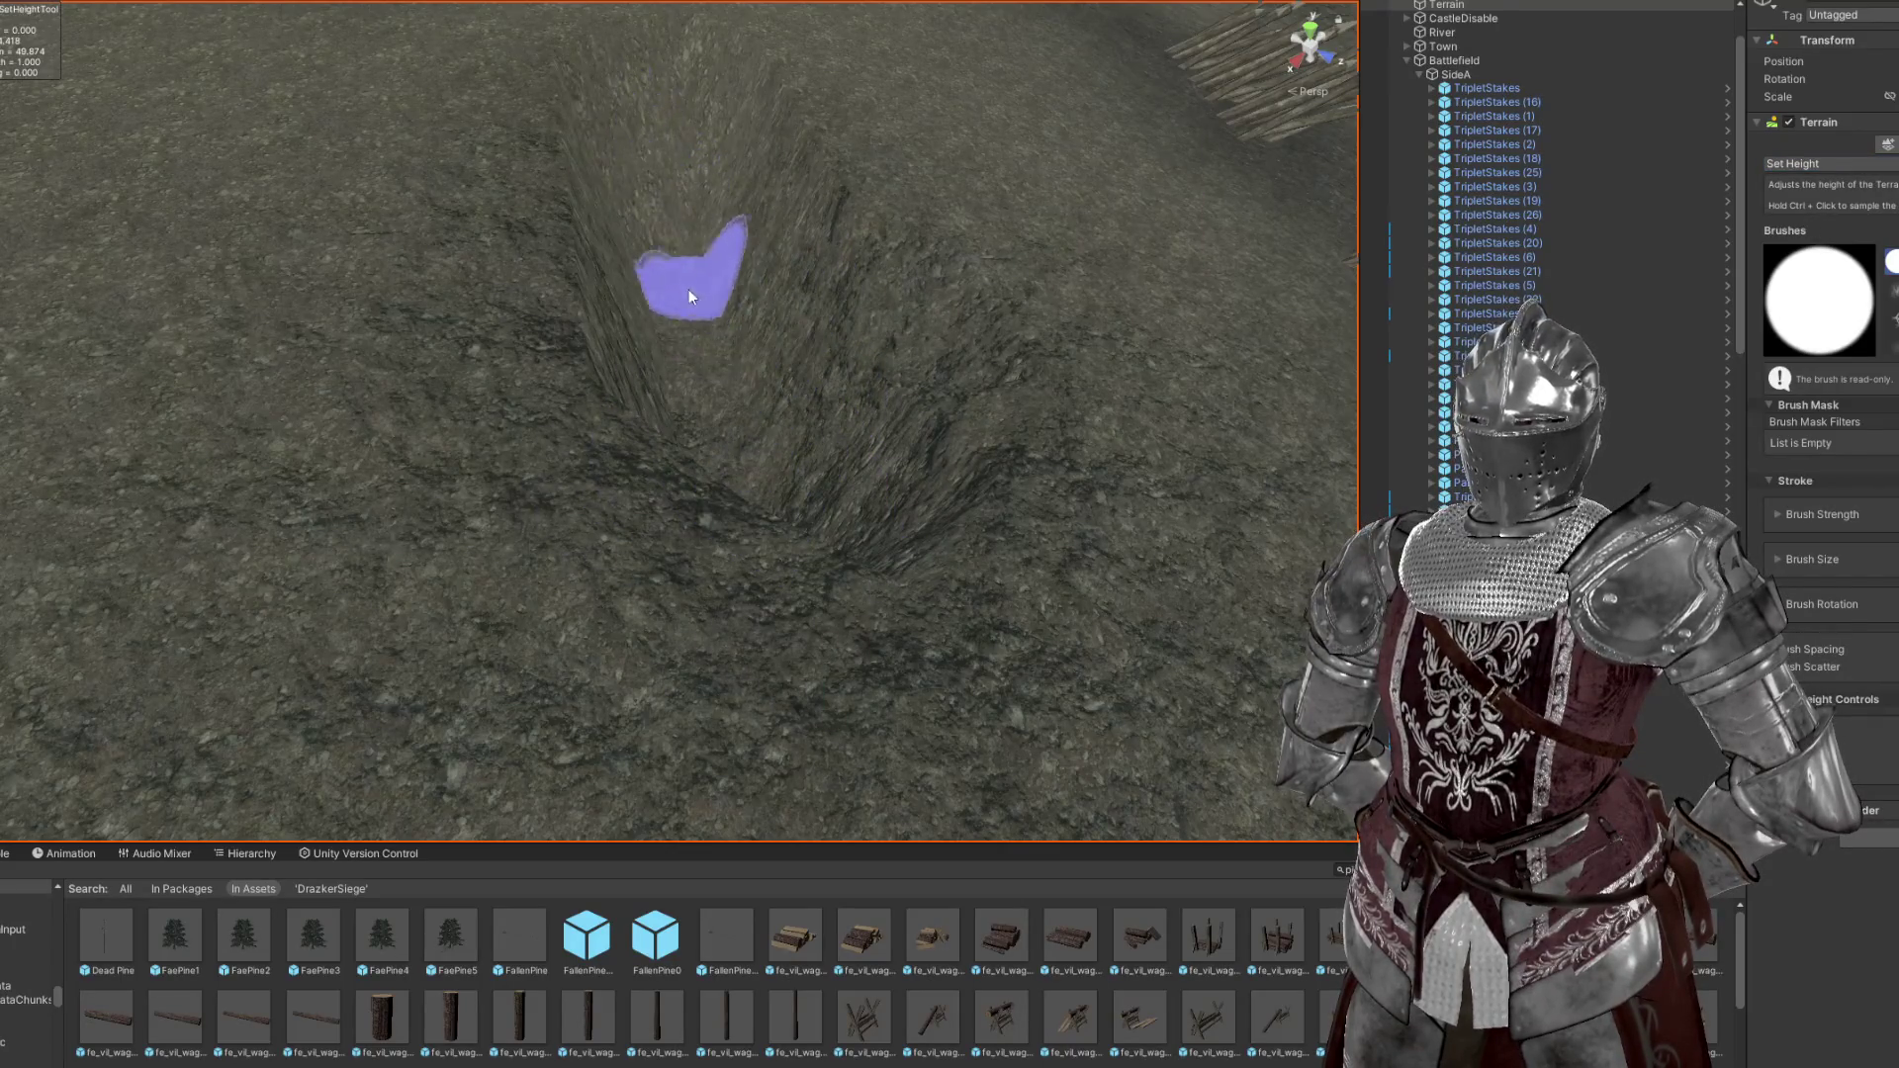
{"action": "key", "text": "a"}
{"action": "left_click_drag", "start_coordinate": [649, 220], "coordinate": [715, 497]}
{"action": "left_click_drag", "start_coordinate": [716, 226], "coordinate": [1173, 386]}
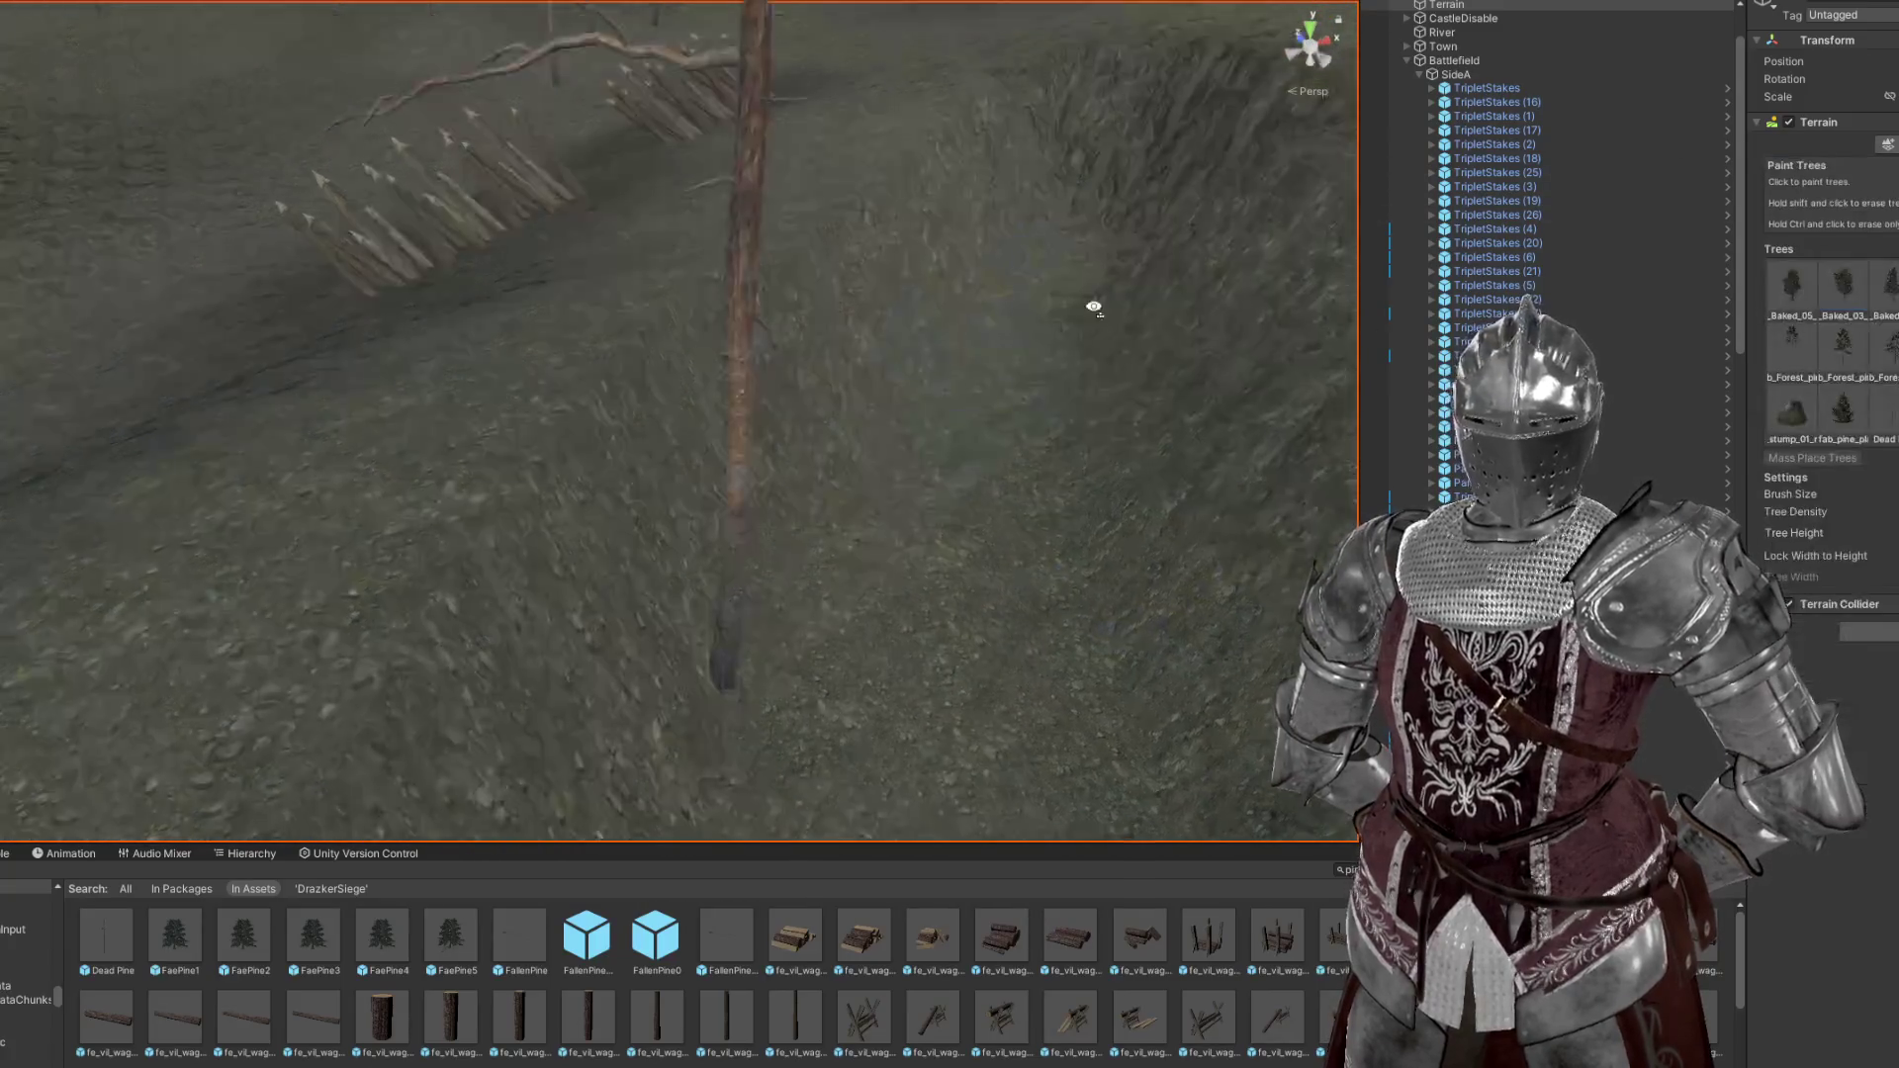
{"action": "left_click_drag", "start_coordinate": [696, 436], "coordinate": [582, 289]}
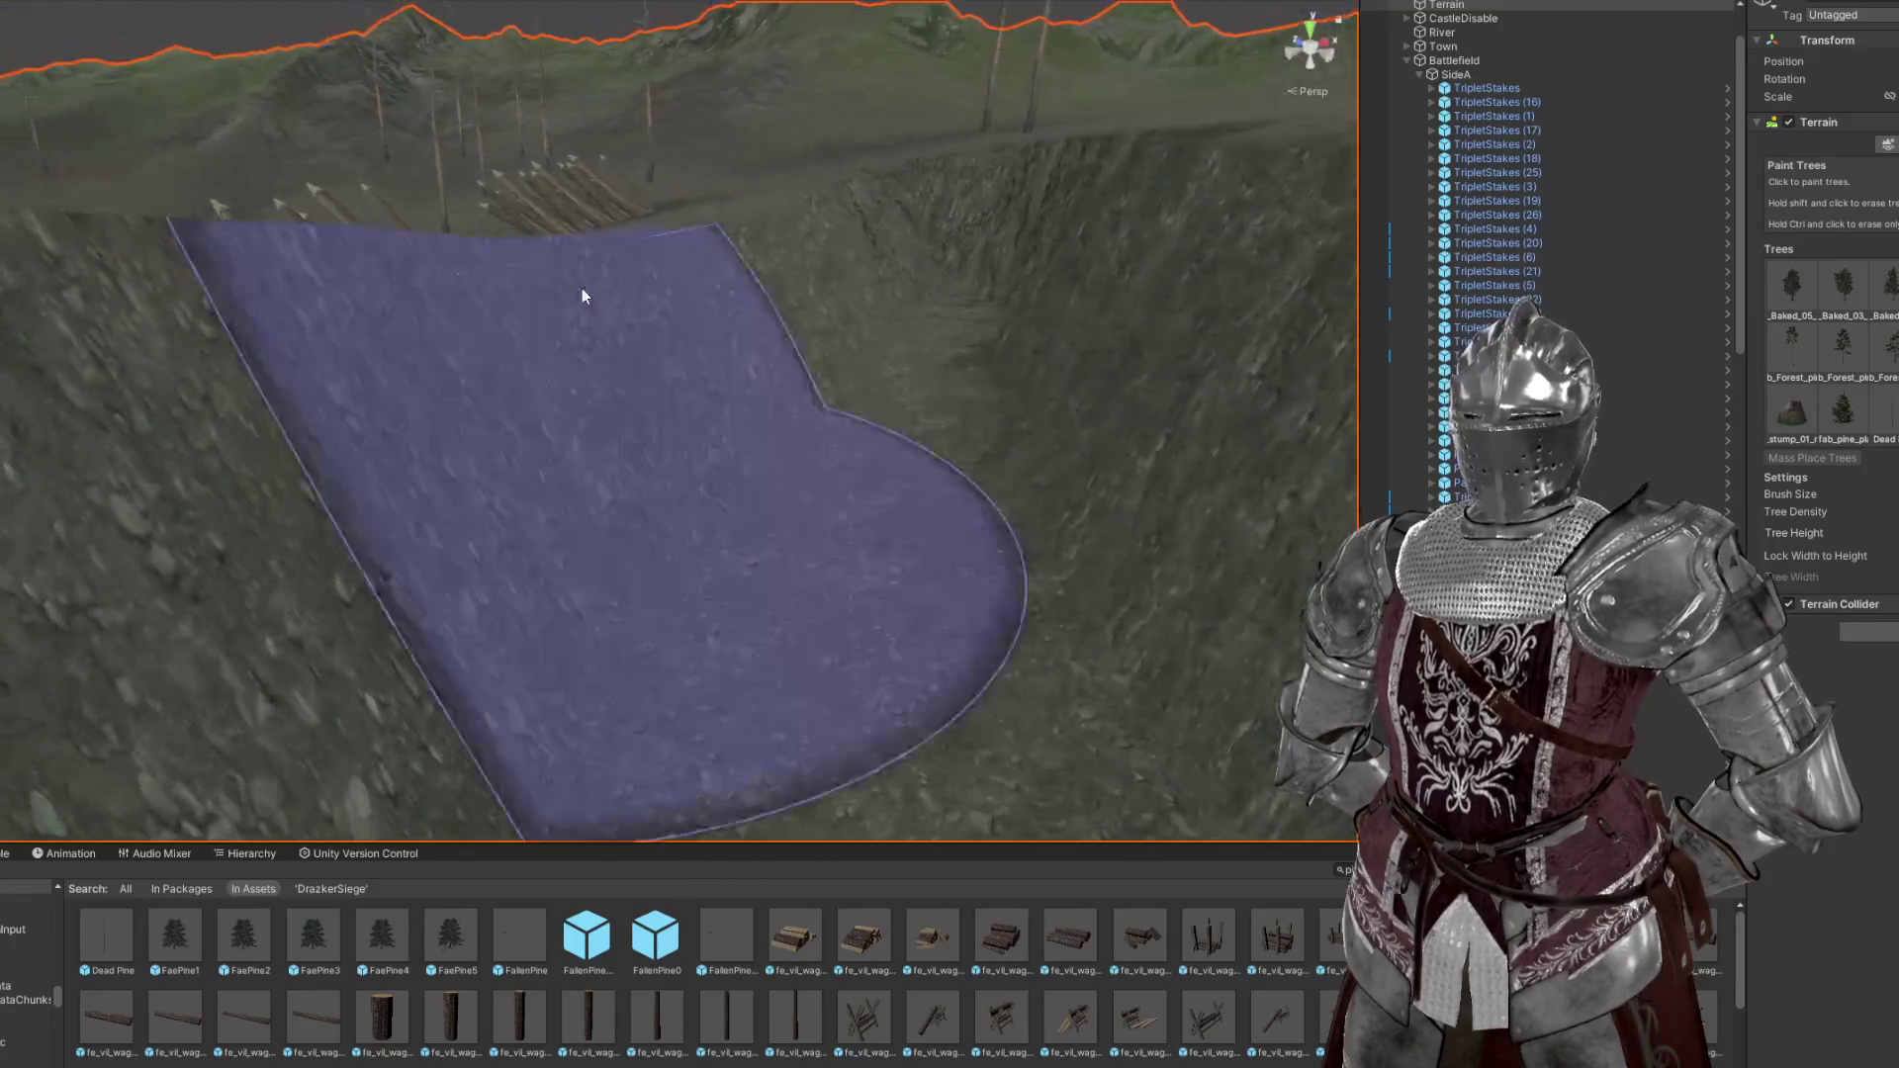
{"action": "left_click", "coordinate": [1889, 145]}
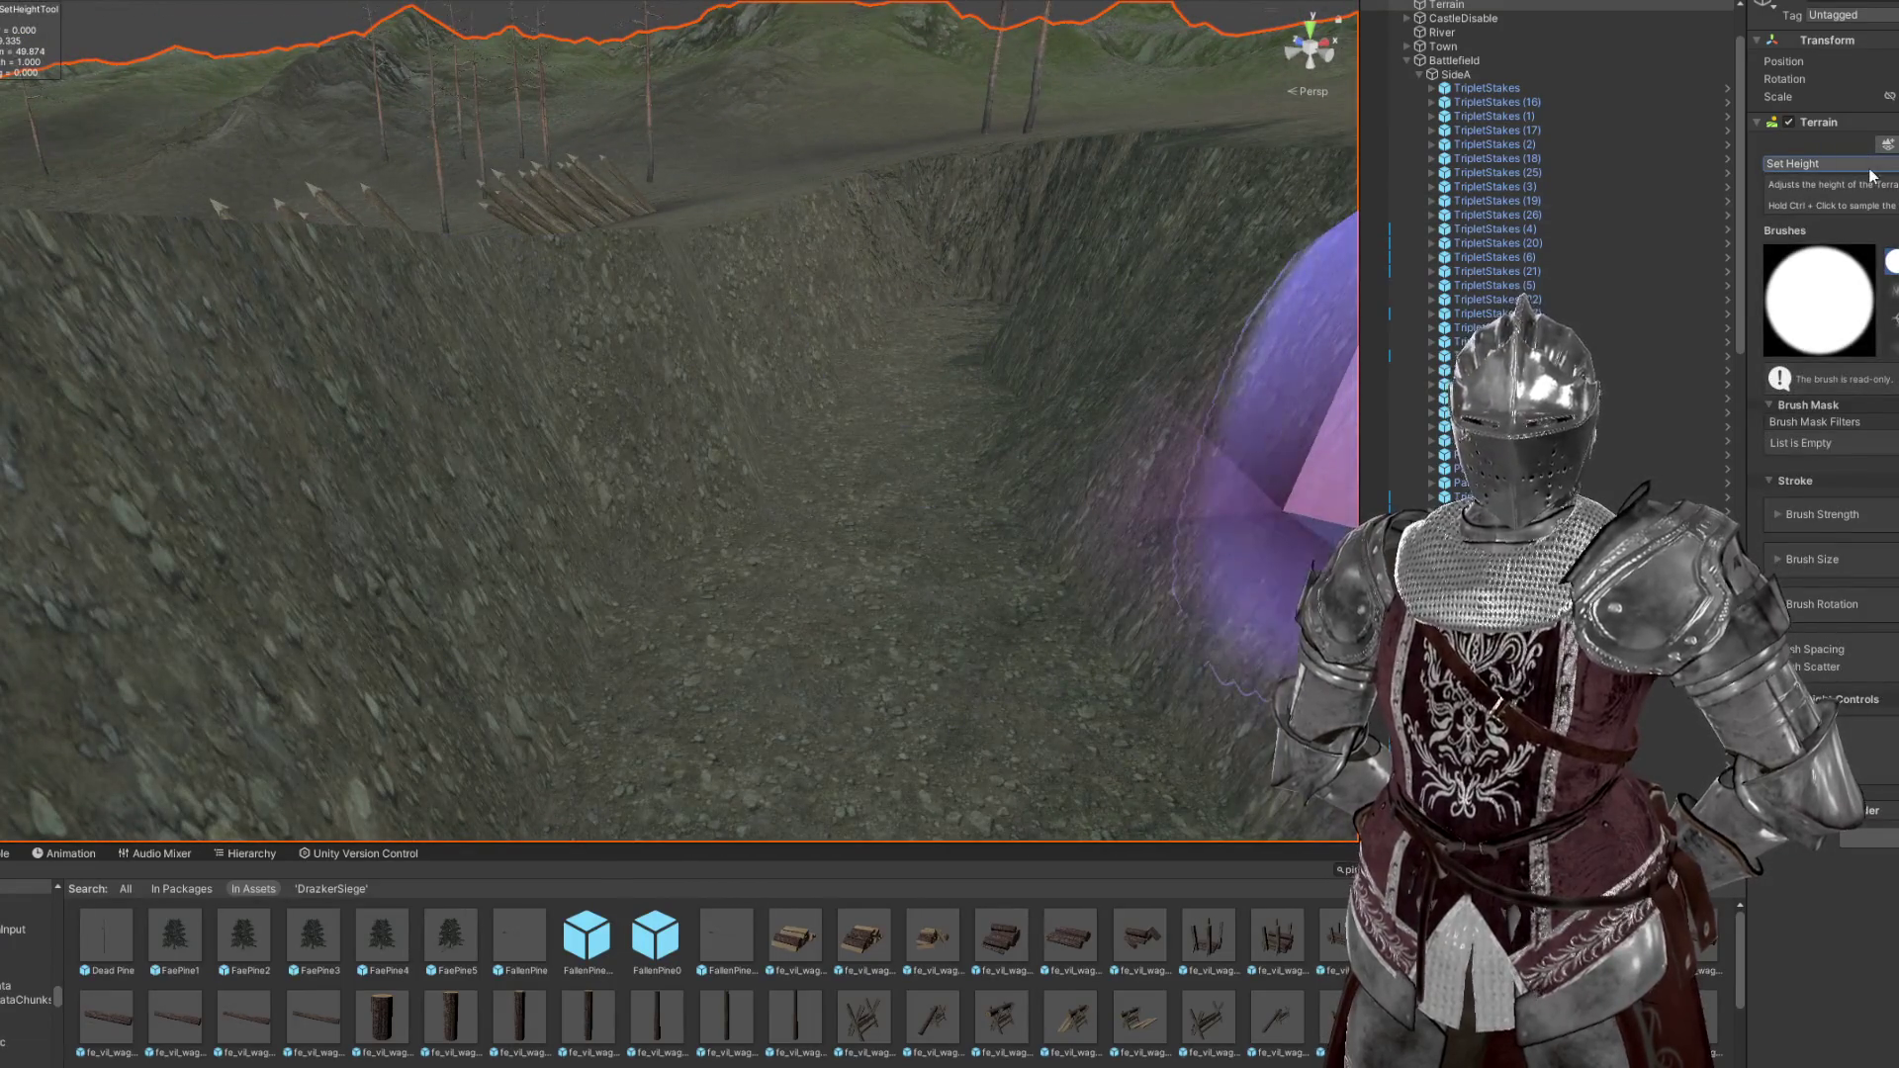
{"action": "left_click", "coordinate": [1830, 163]}
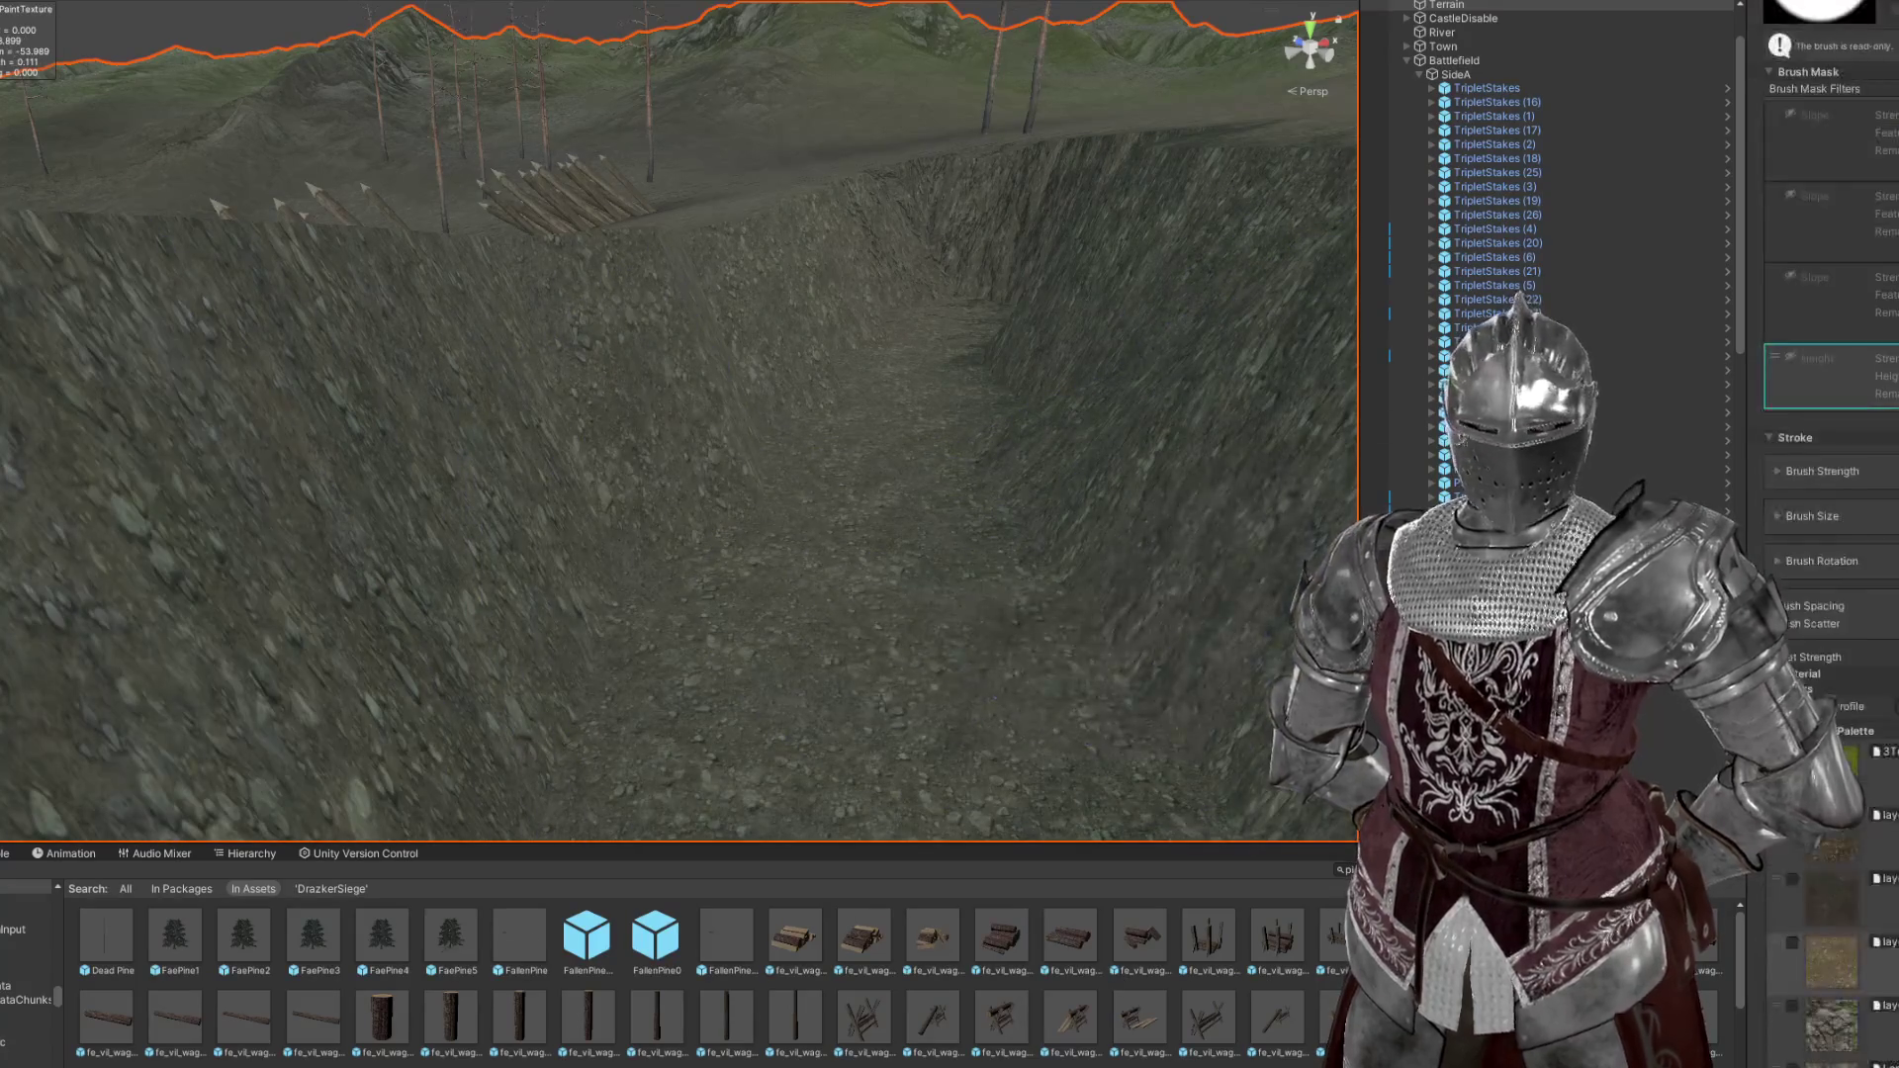
Paint dark texture along the trench floor with a soft brush at higher strength
{"action": "scroll", "scroll_direction": "down", "scroll_amount": 3}
{"action": "left_click_drag", "start_coordinate": [860, 519], "coordinate": [912, 361]}
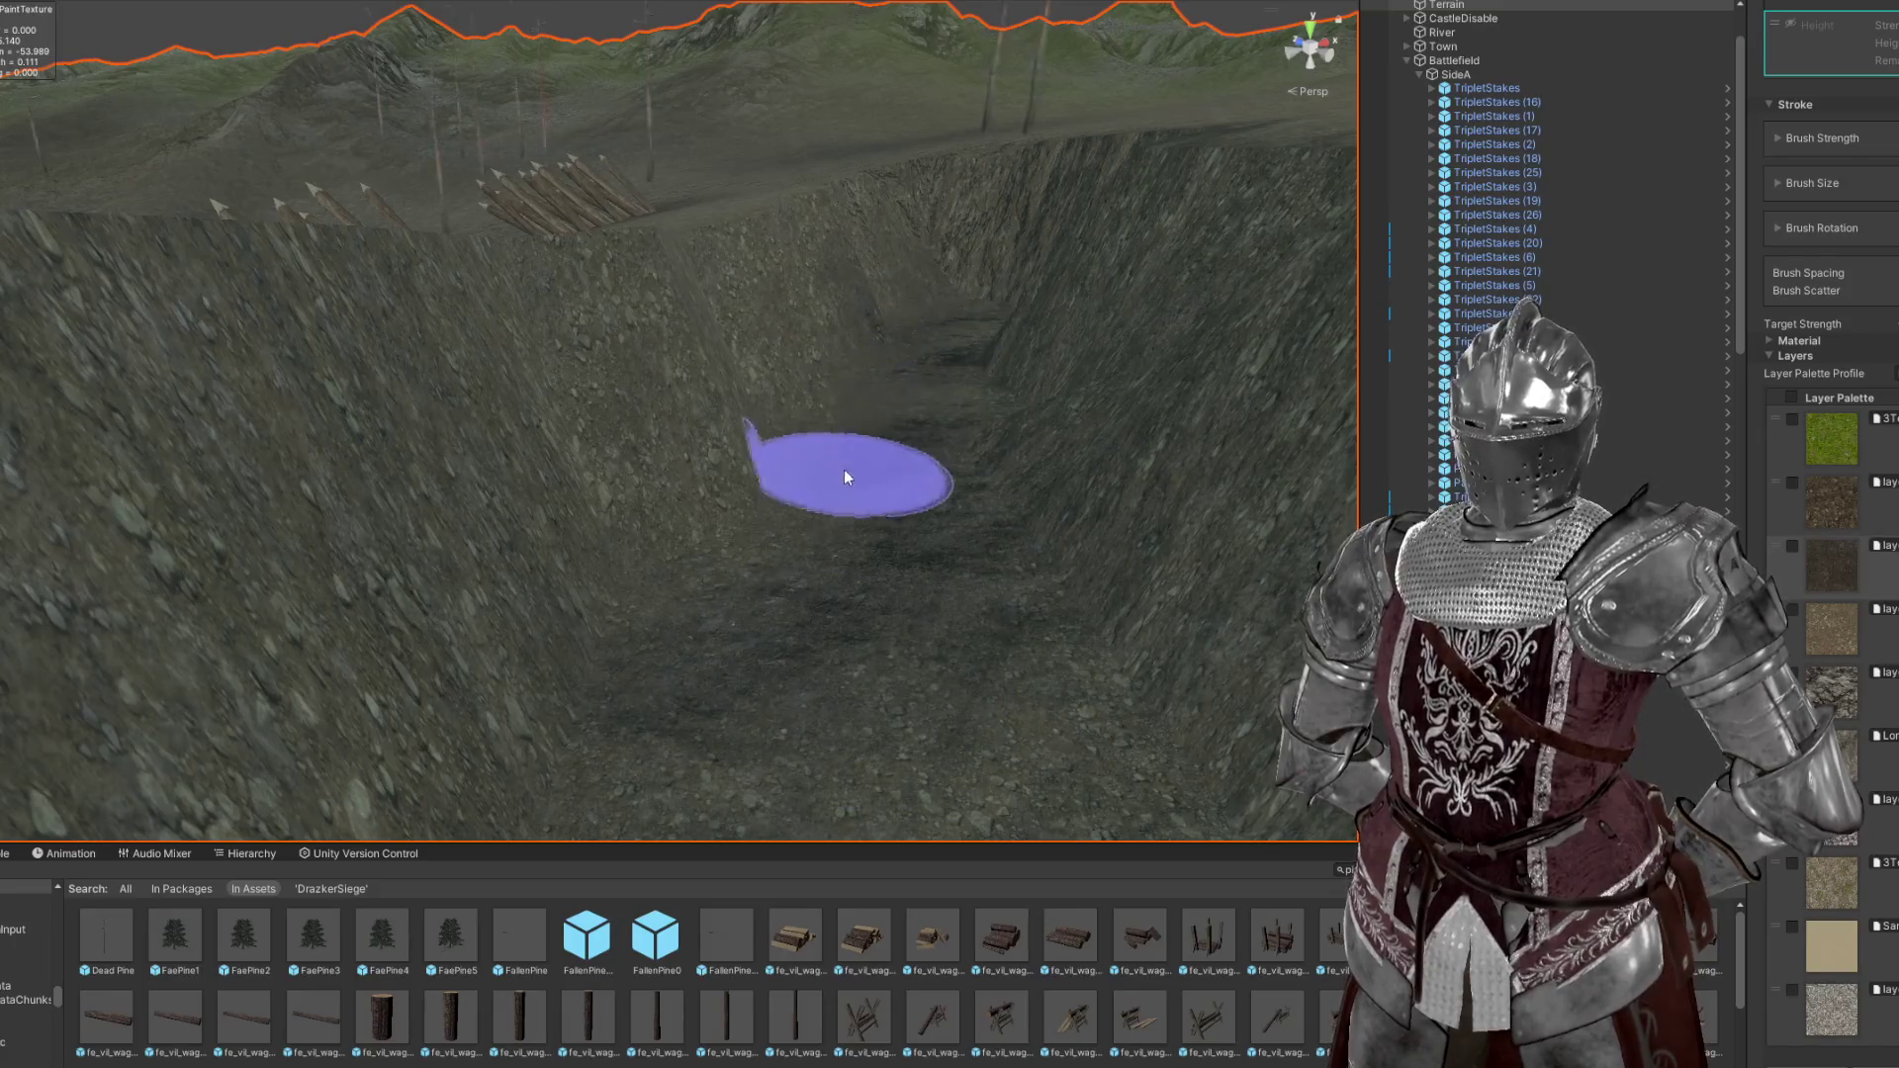
{"action": "scroll", "scroll_direction": "down", "scroll_amount": 3}
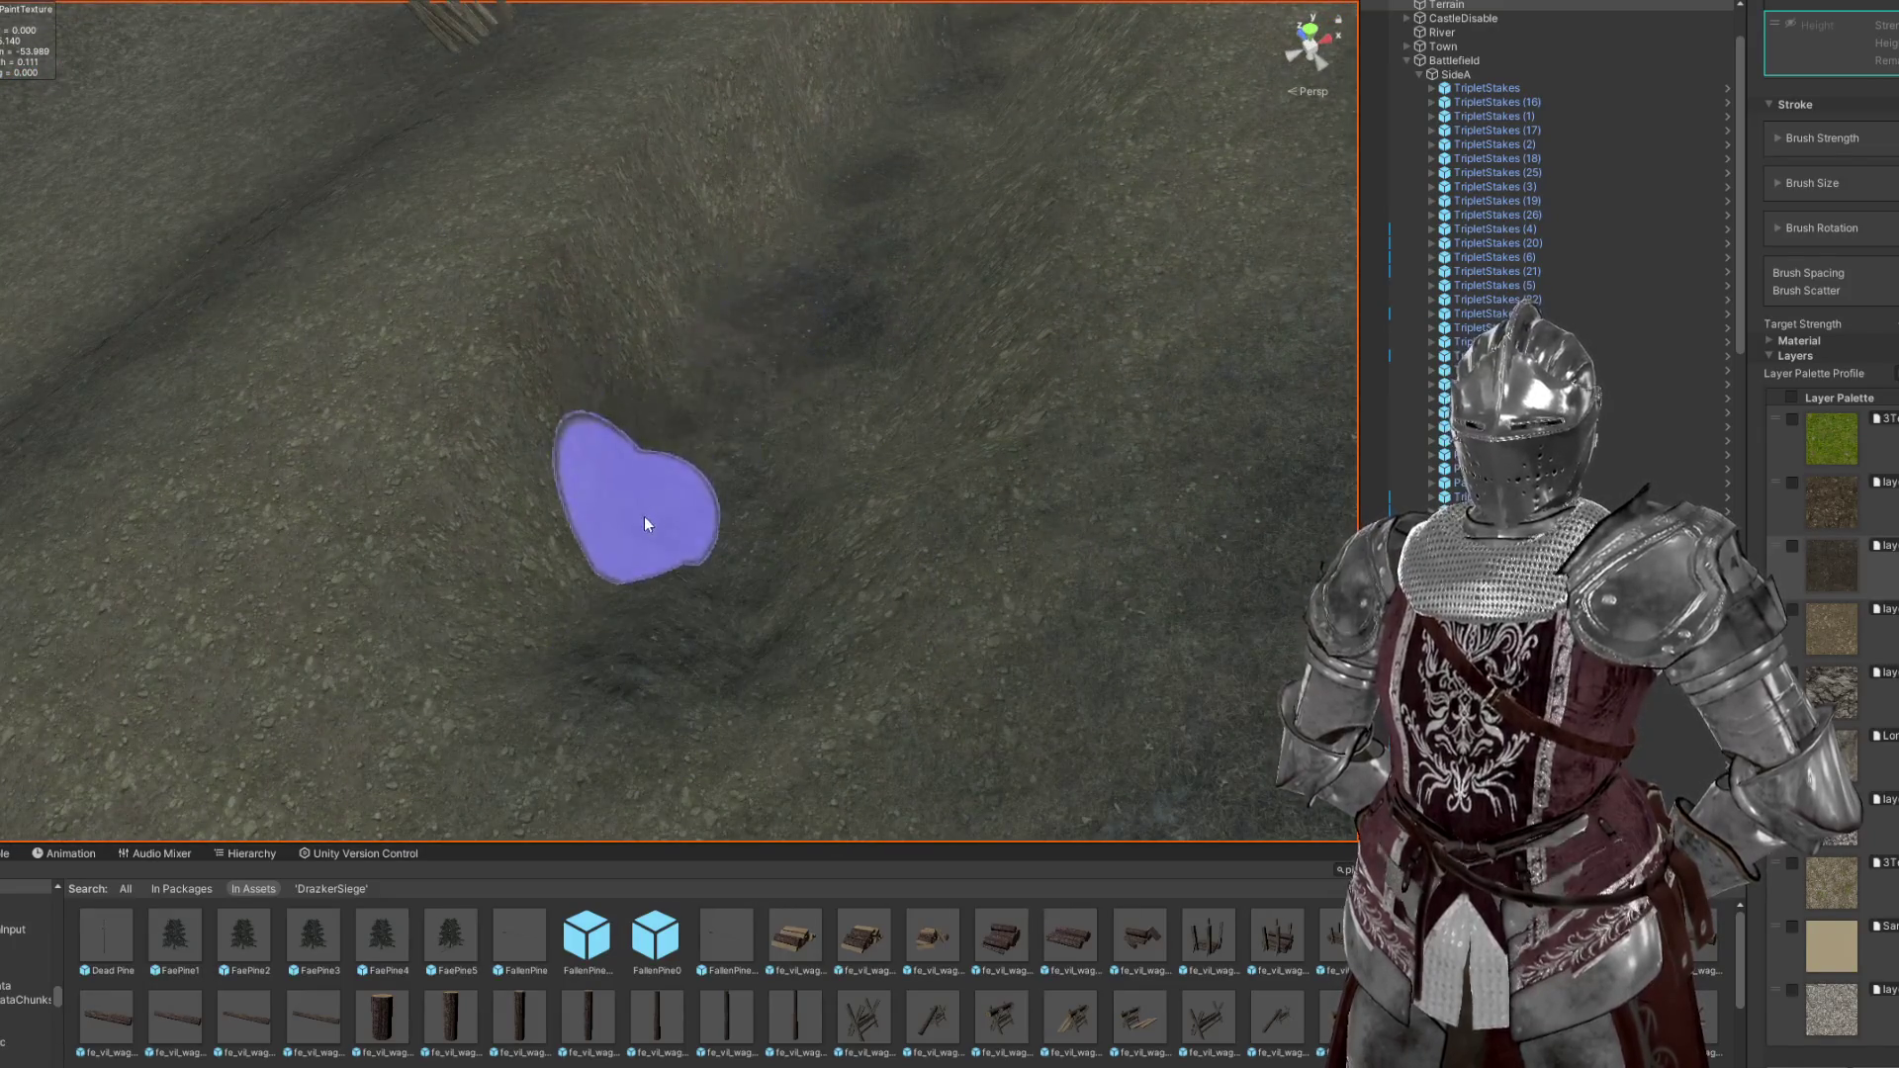
{"action": "key", "text": "a"}
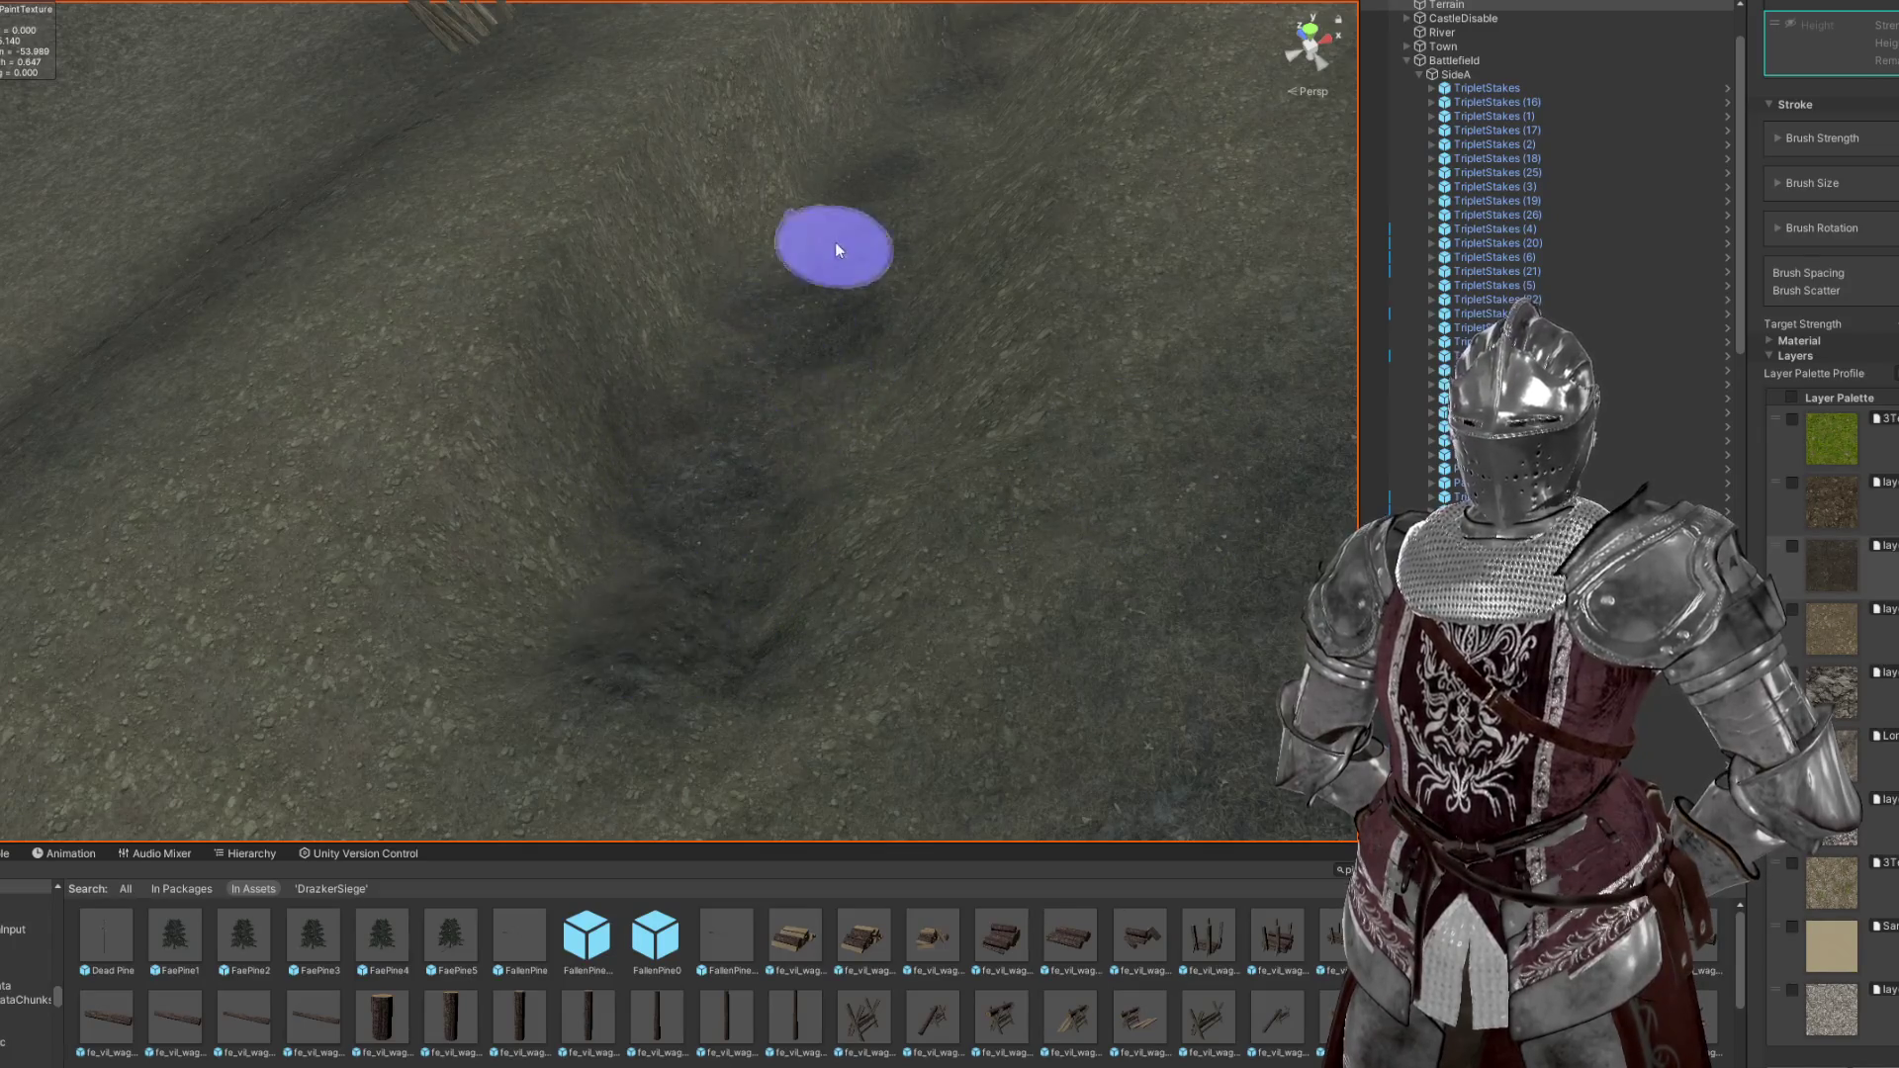
{"action": "scroll", "scroll_direction": "up", "scroll_amount": 3}
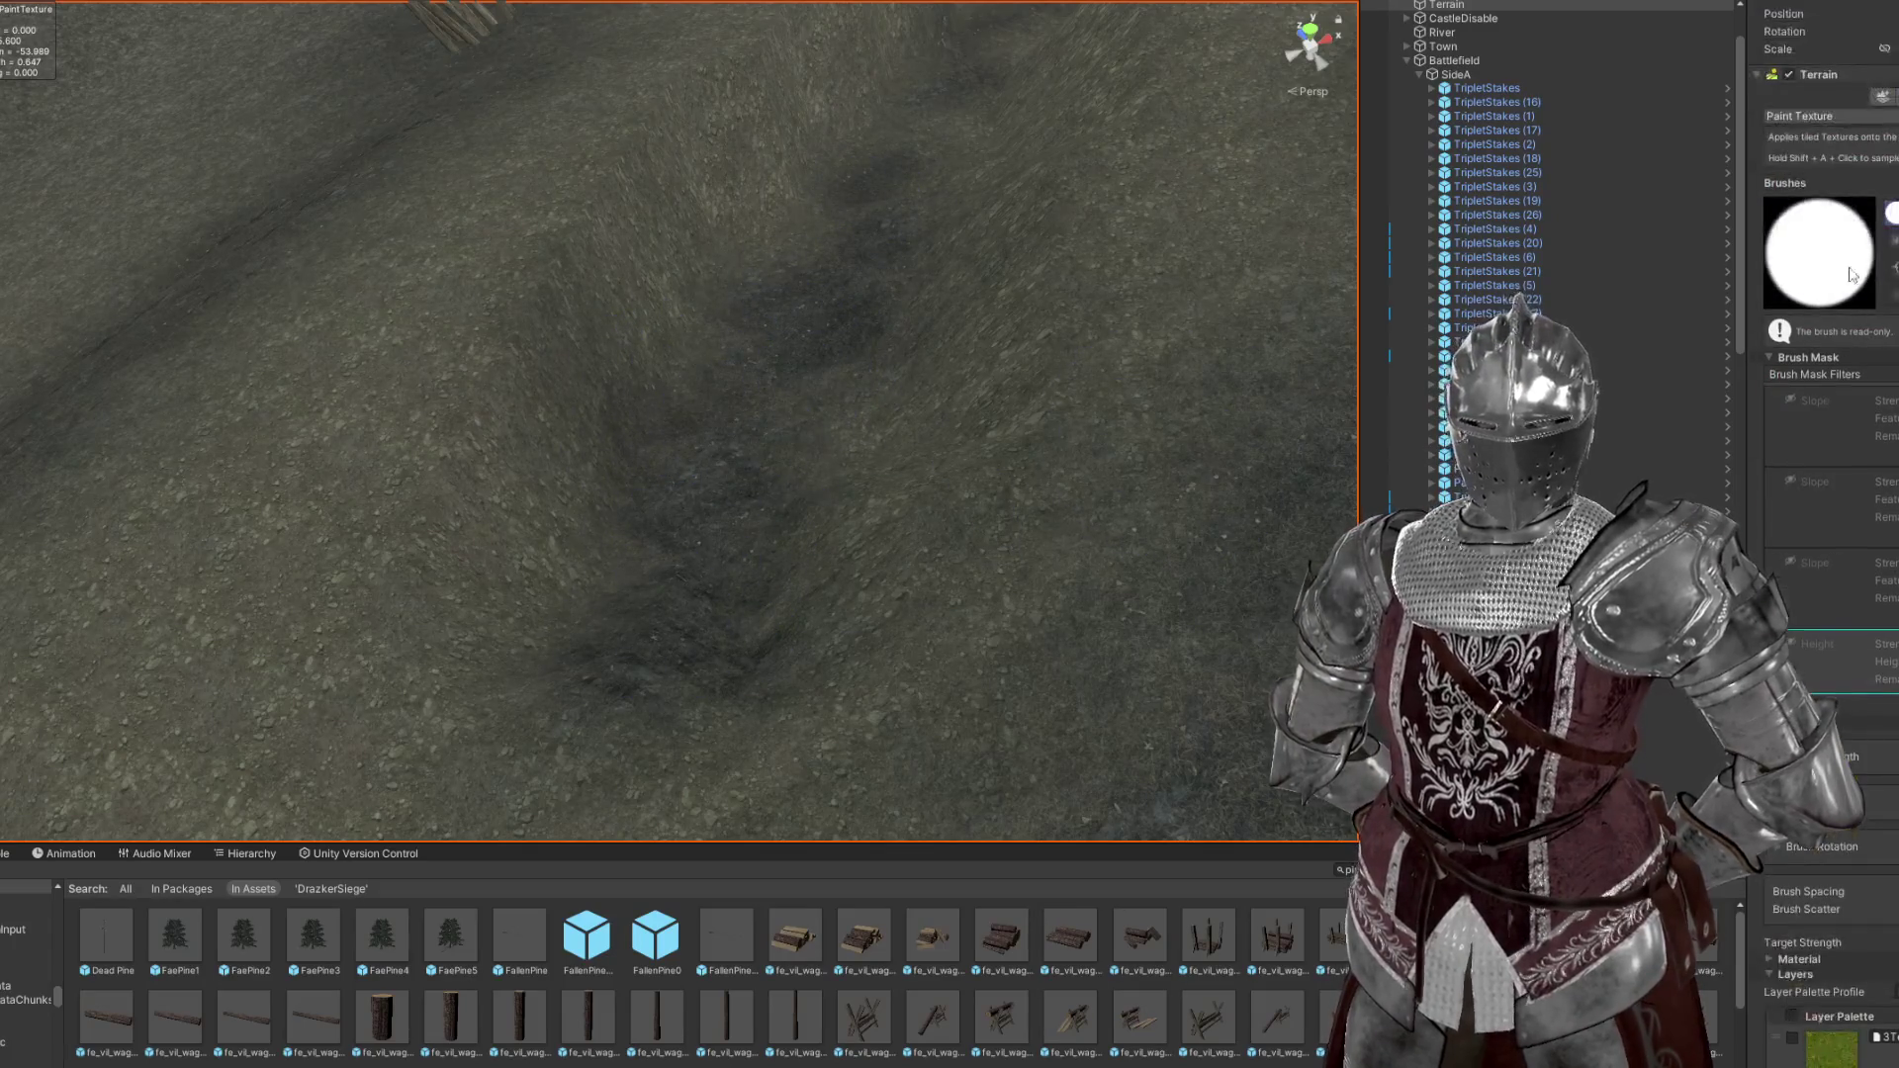
{"action": "key", "text": "."}
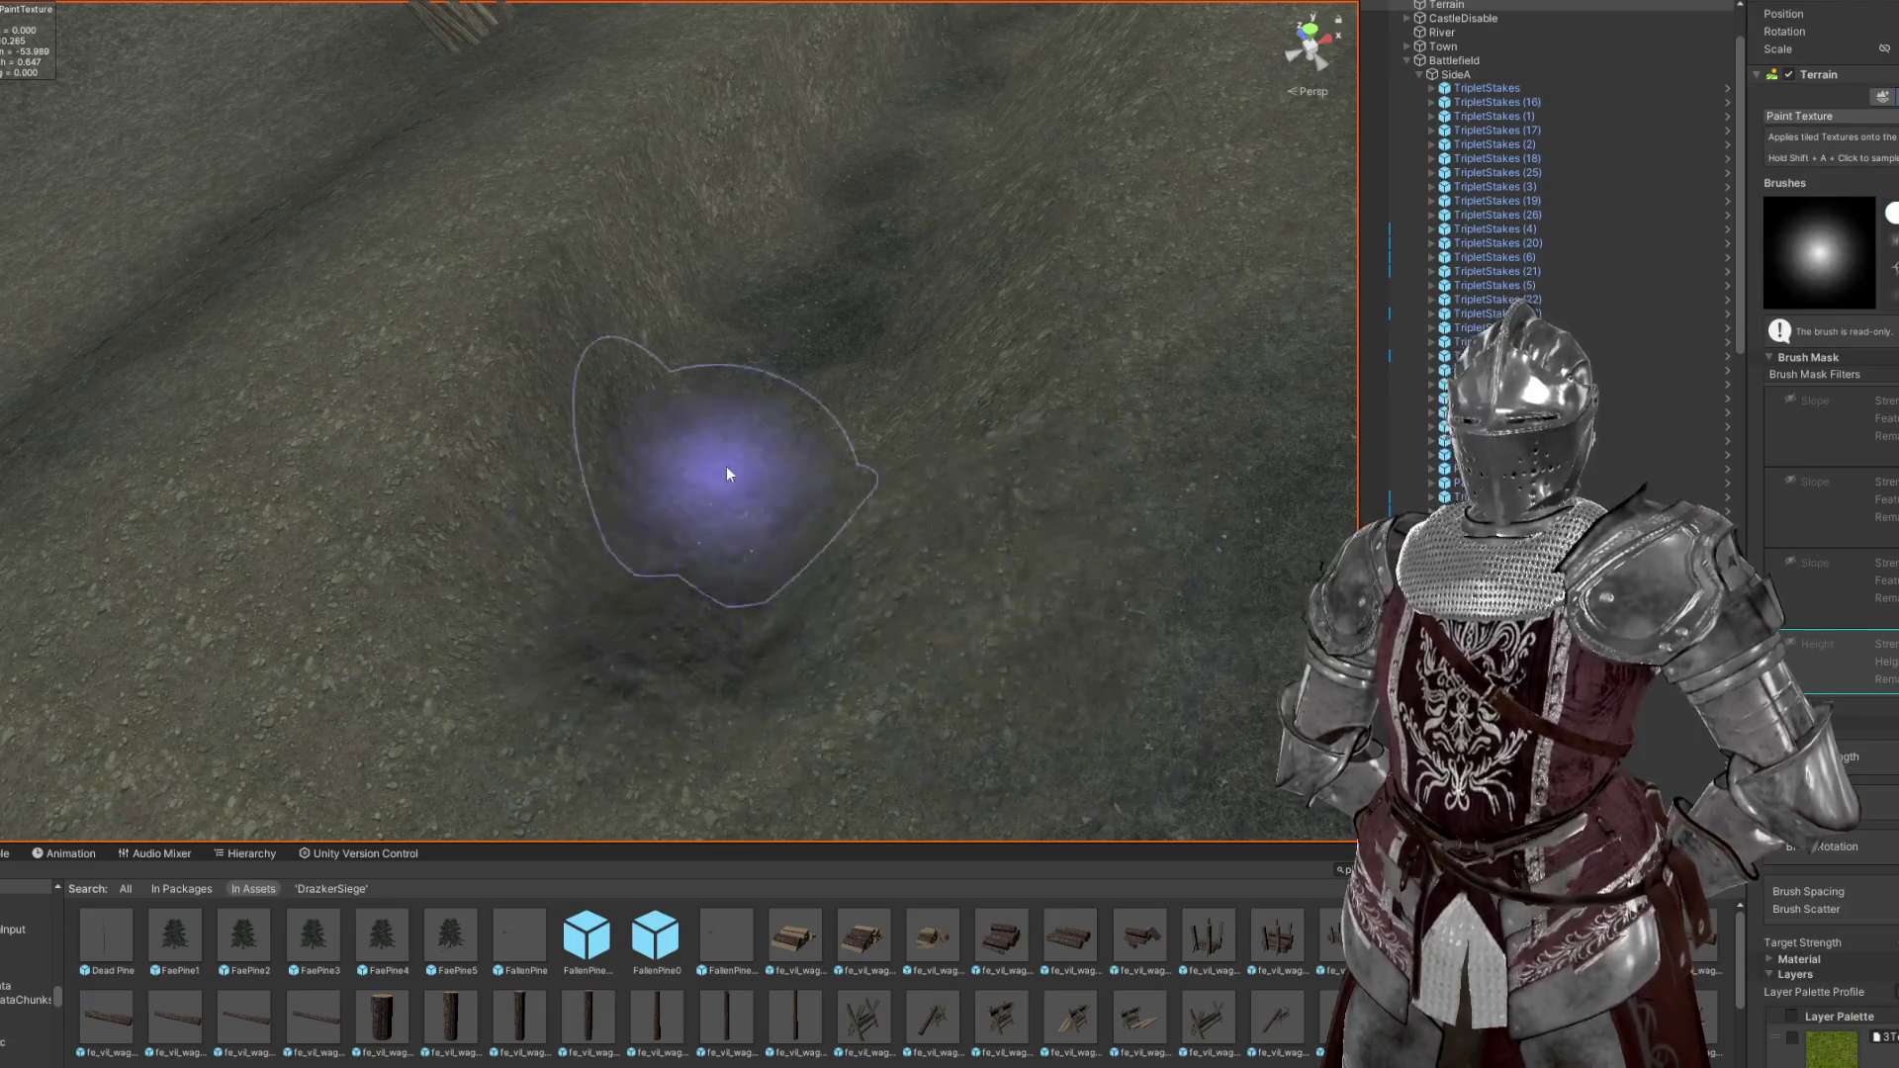
{"action": "scroll", "scroll_direction": "down", "scroll_amount": 3}
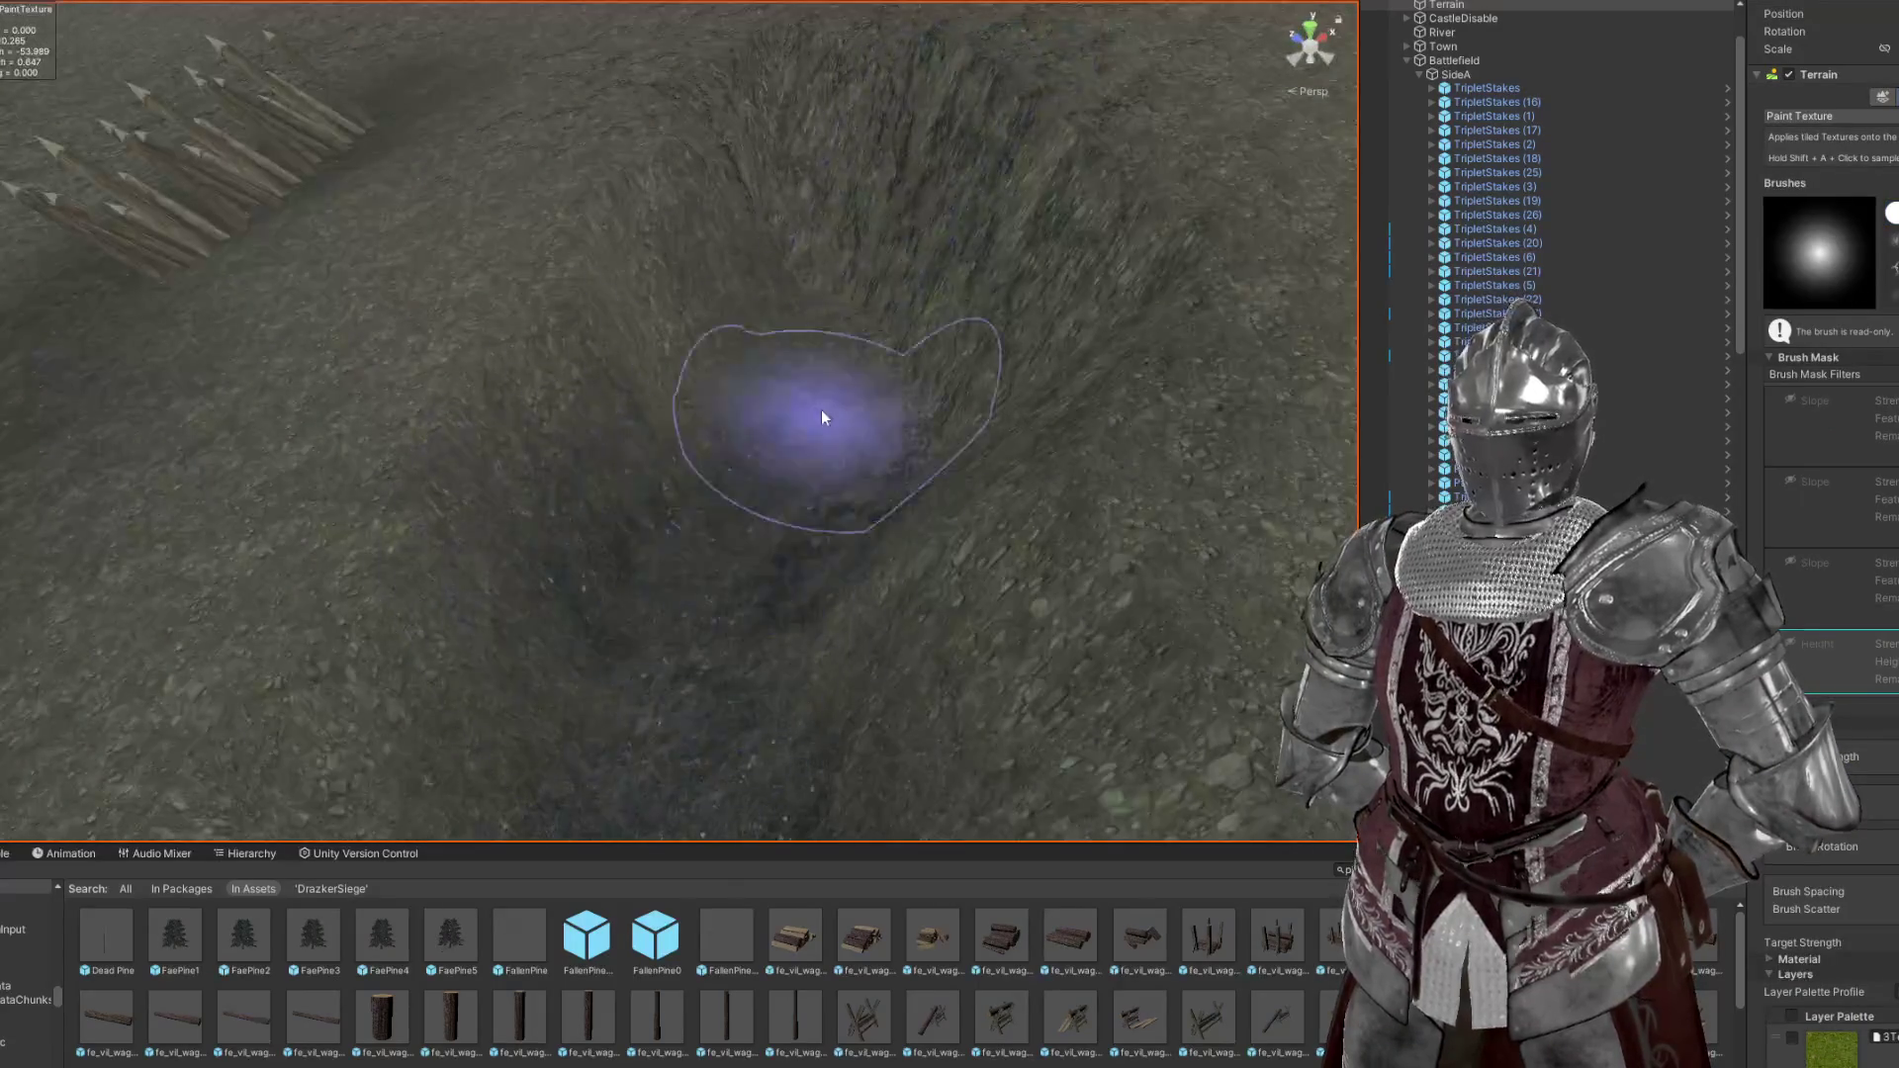
Inspect the painted pit and stakes, then select the Smooth Height tool
{"action": "left_click_drag", "start_coordinate": [776, 352], "coordinate": [554, 464]}
{"action": "scroll", "scroll_direction": "down", "scroll_amount": 3}
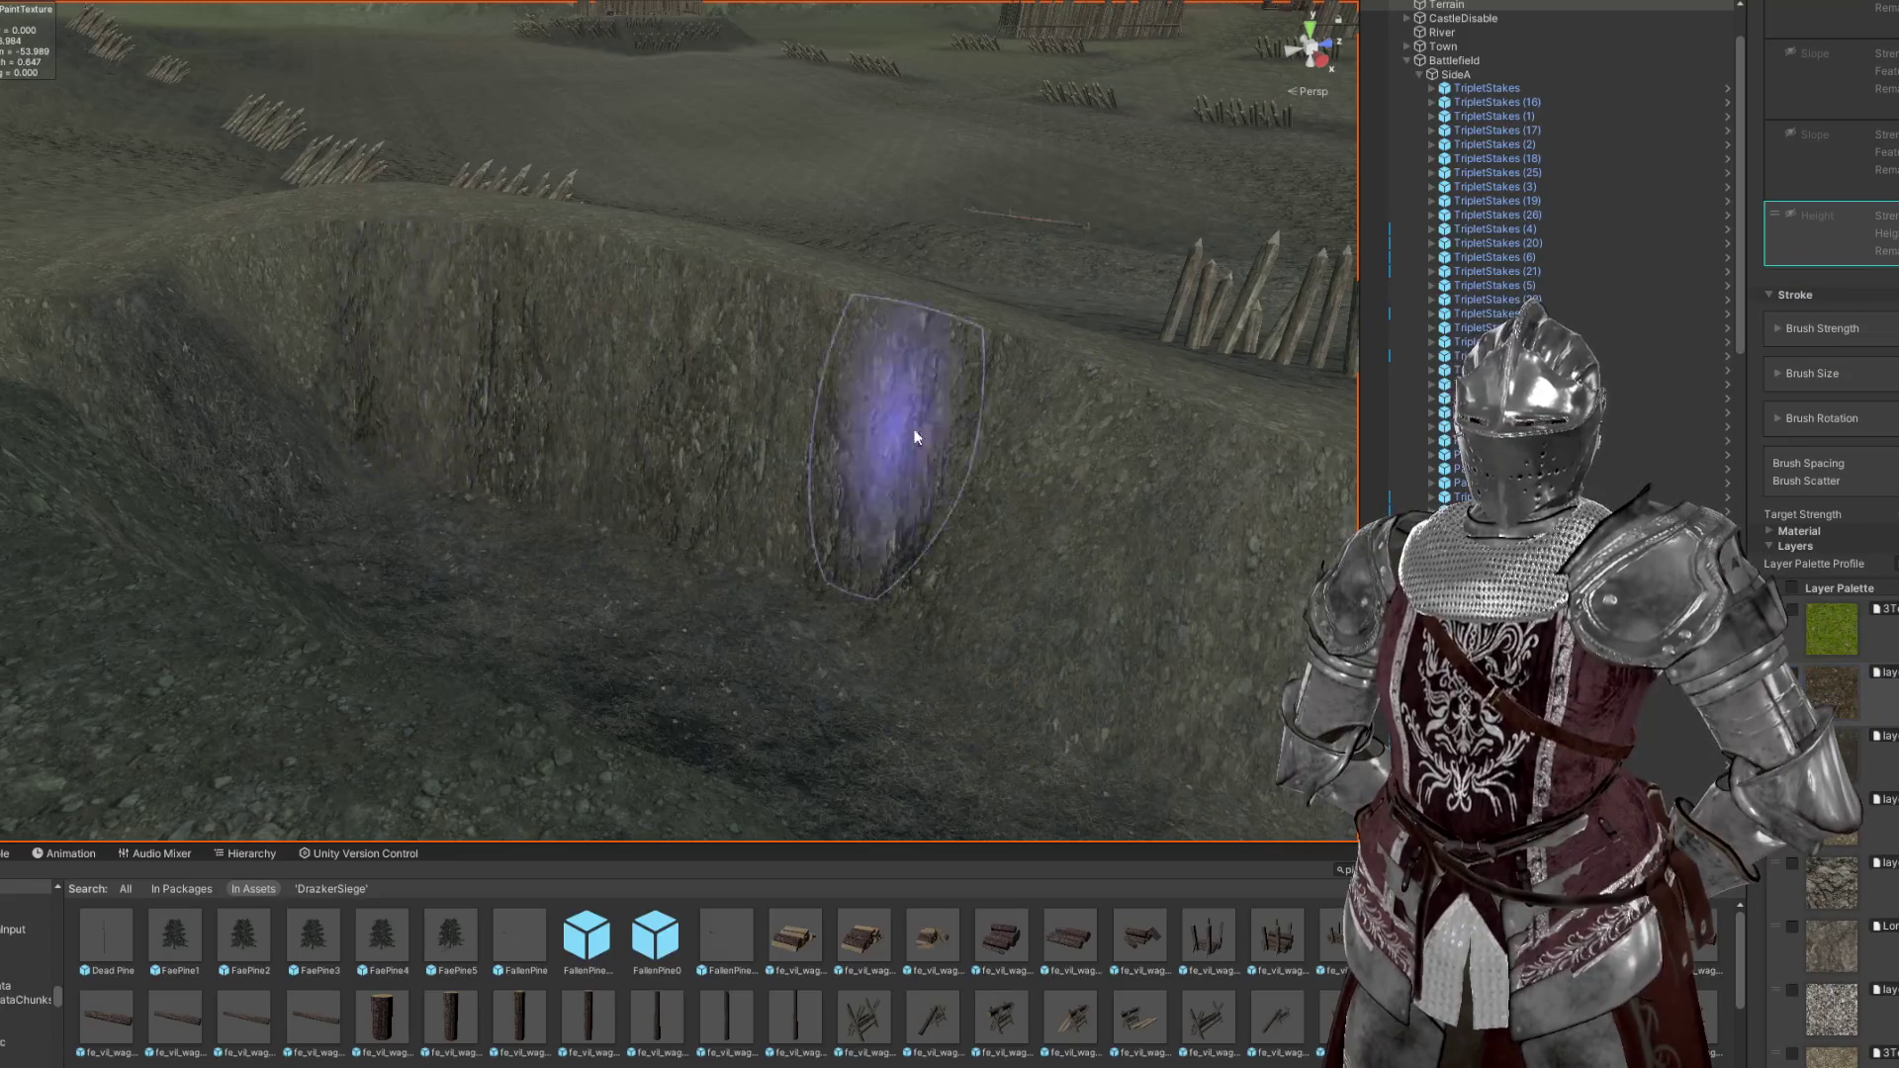
{"action": "scroll", "scroll_direction": "up", "scroll_amount": 3}
{"action": "scroll", "scroll_direction": "up", "scroll_amount": 3}
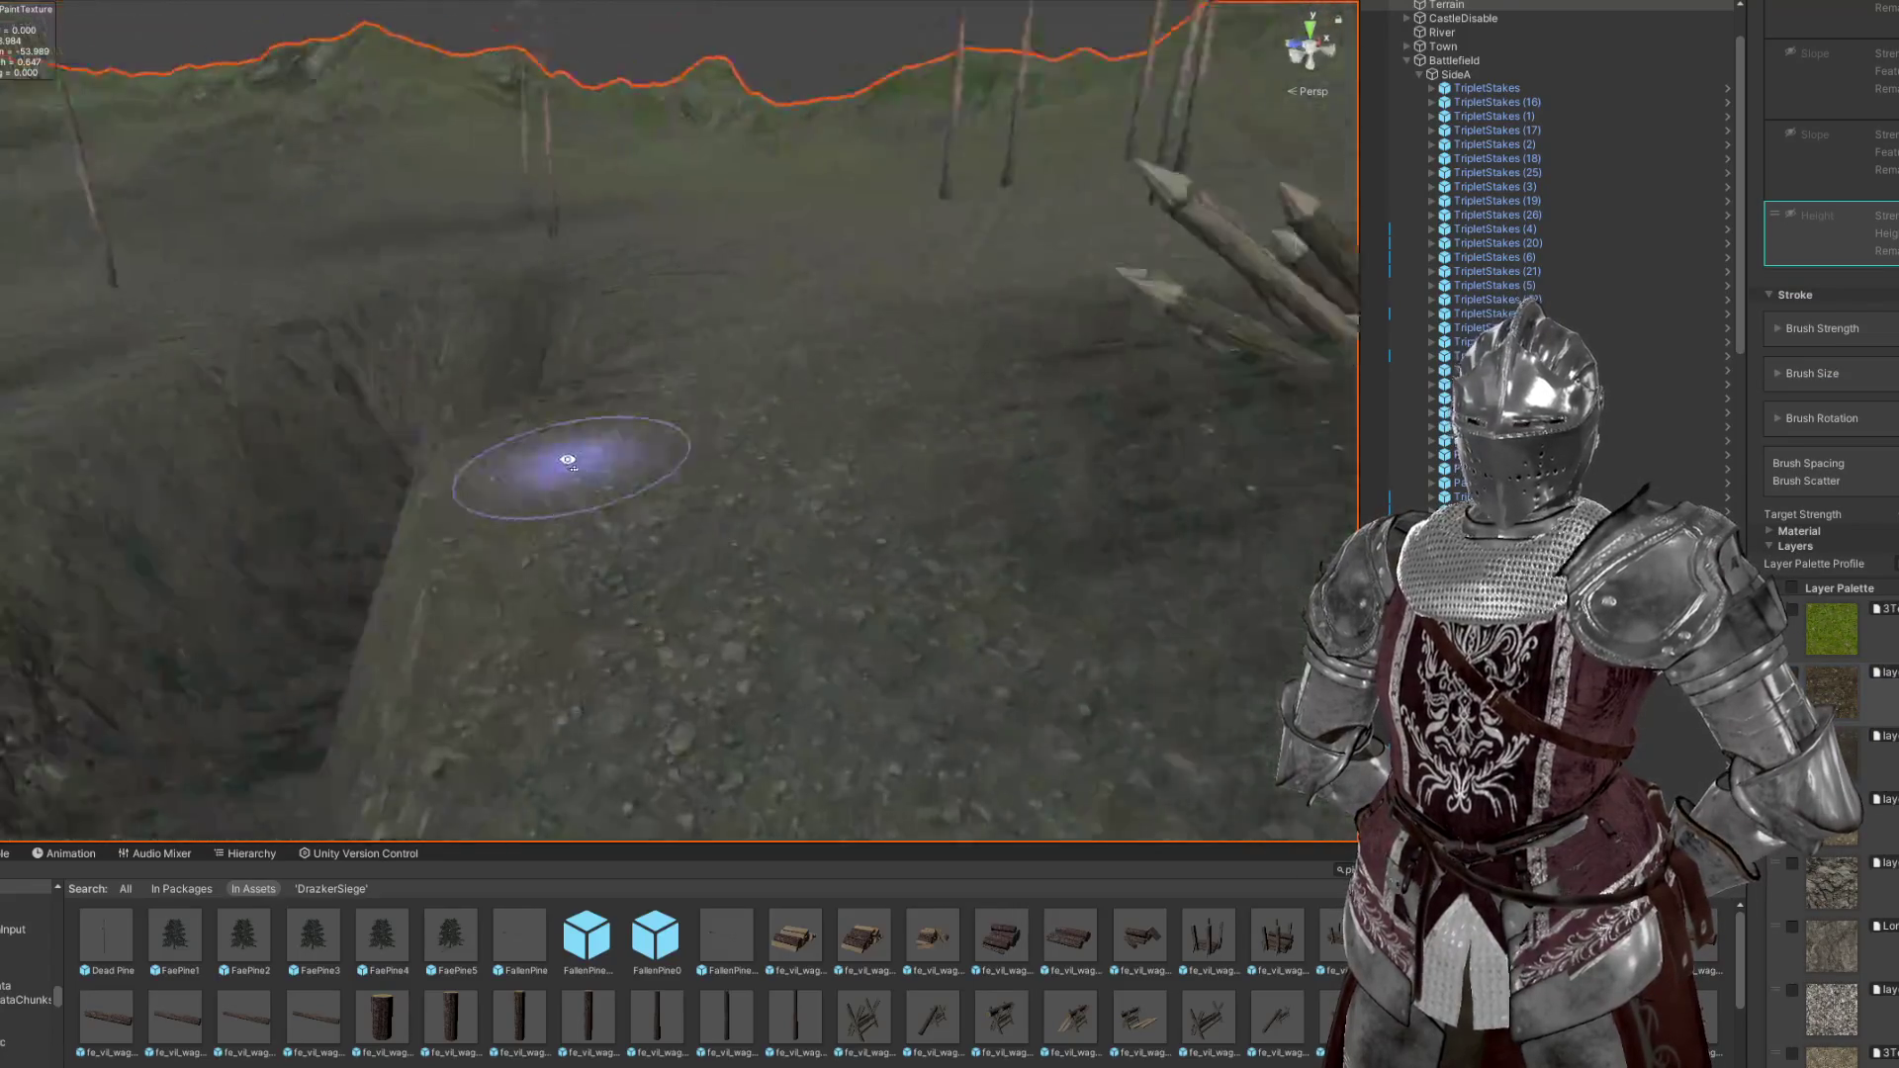
{"action": "scroll", "scroll_direction": "up", "scroll_amount": 3}
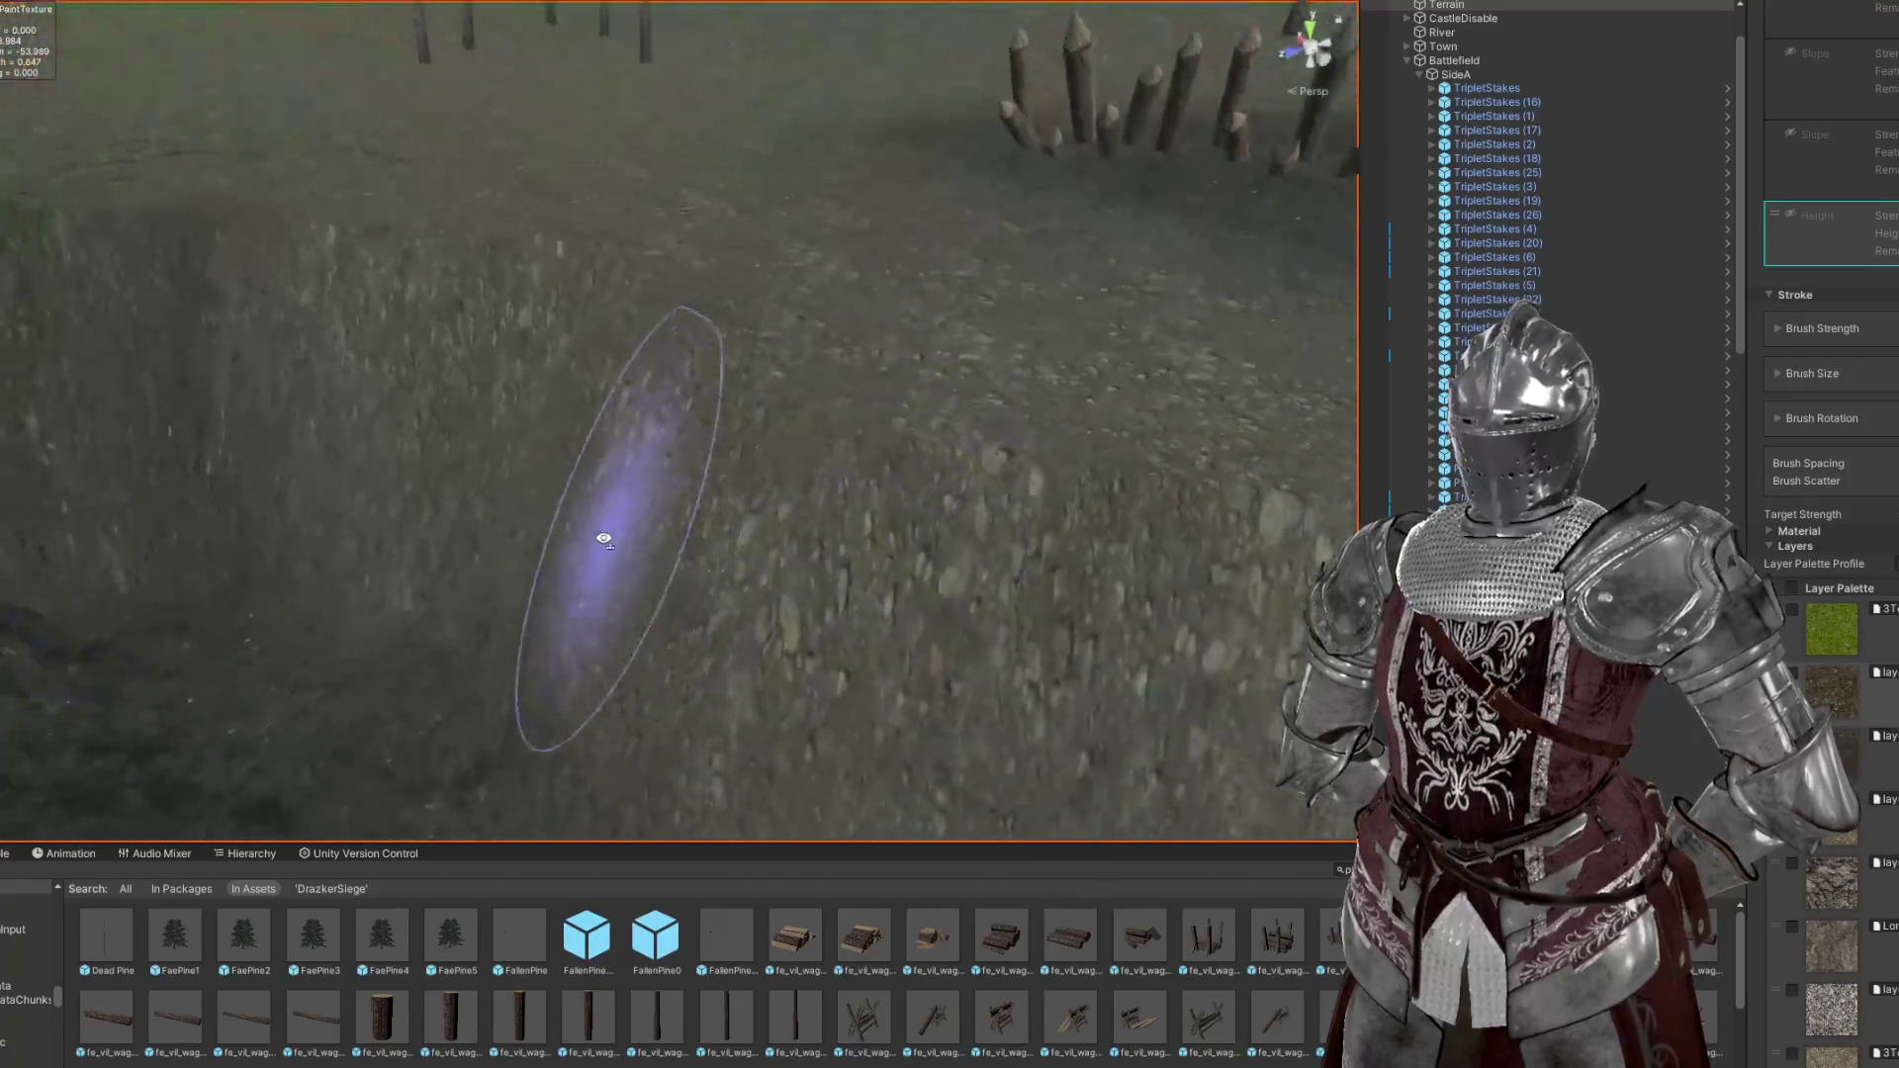
{"action": "scroll", "scroll_direction": "down", "scroll_amount": 3}
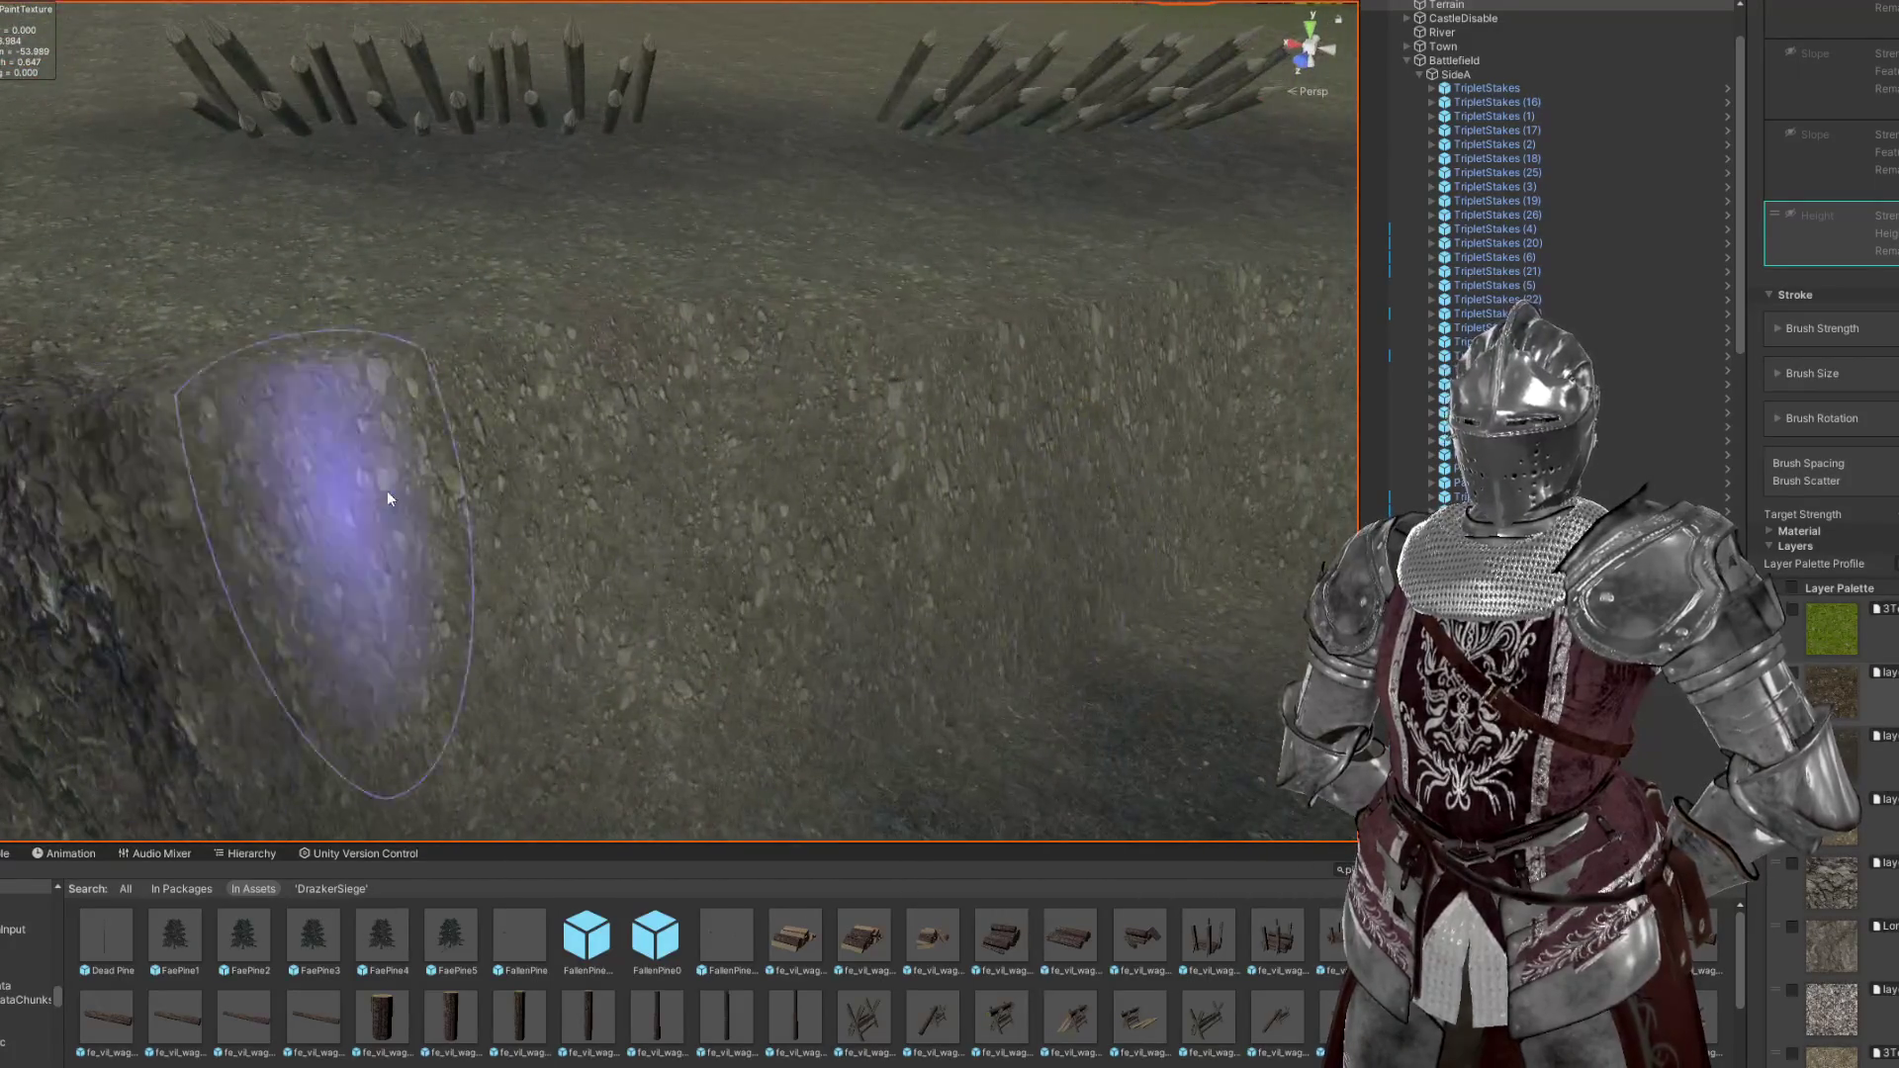
{"action": "scroll", "scroll_direction": "down", "scroll_amount": 3}
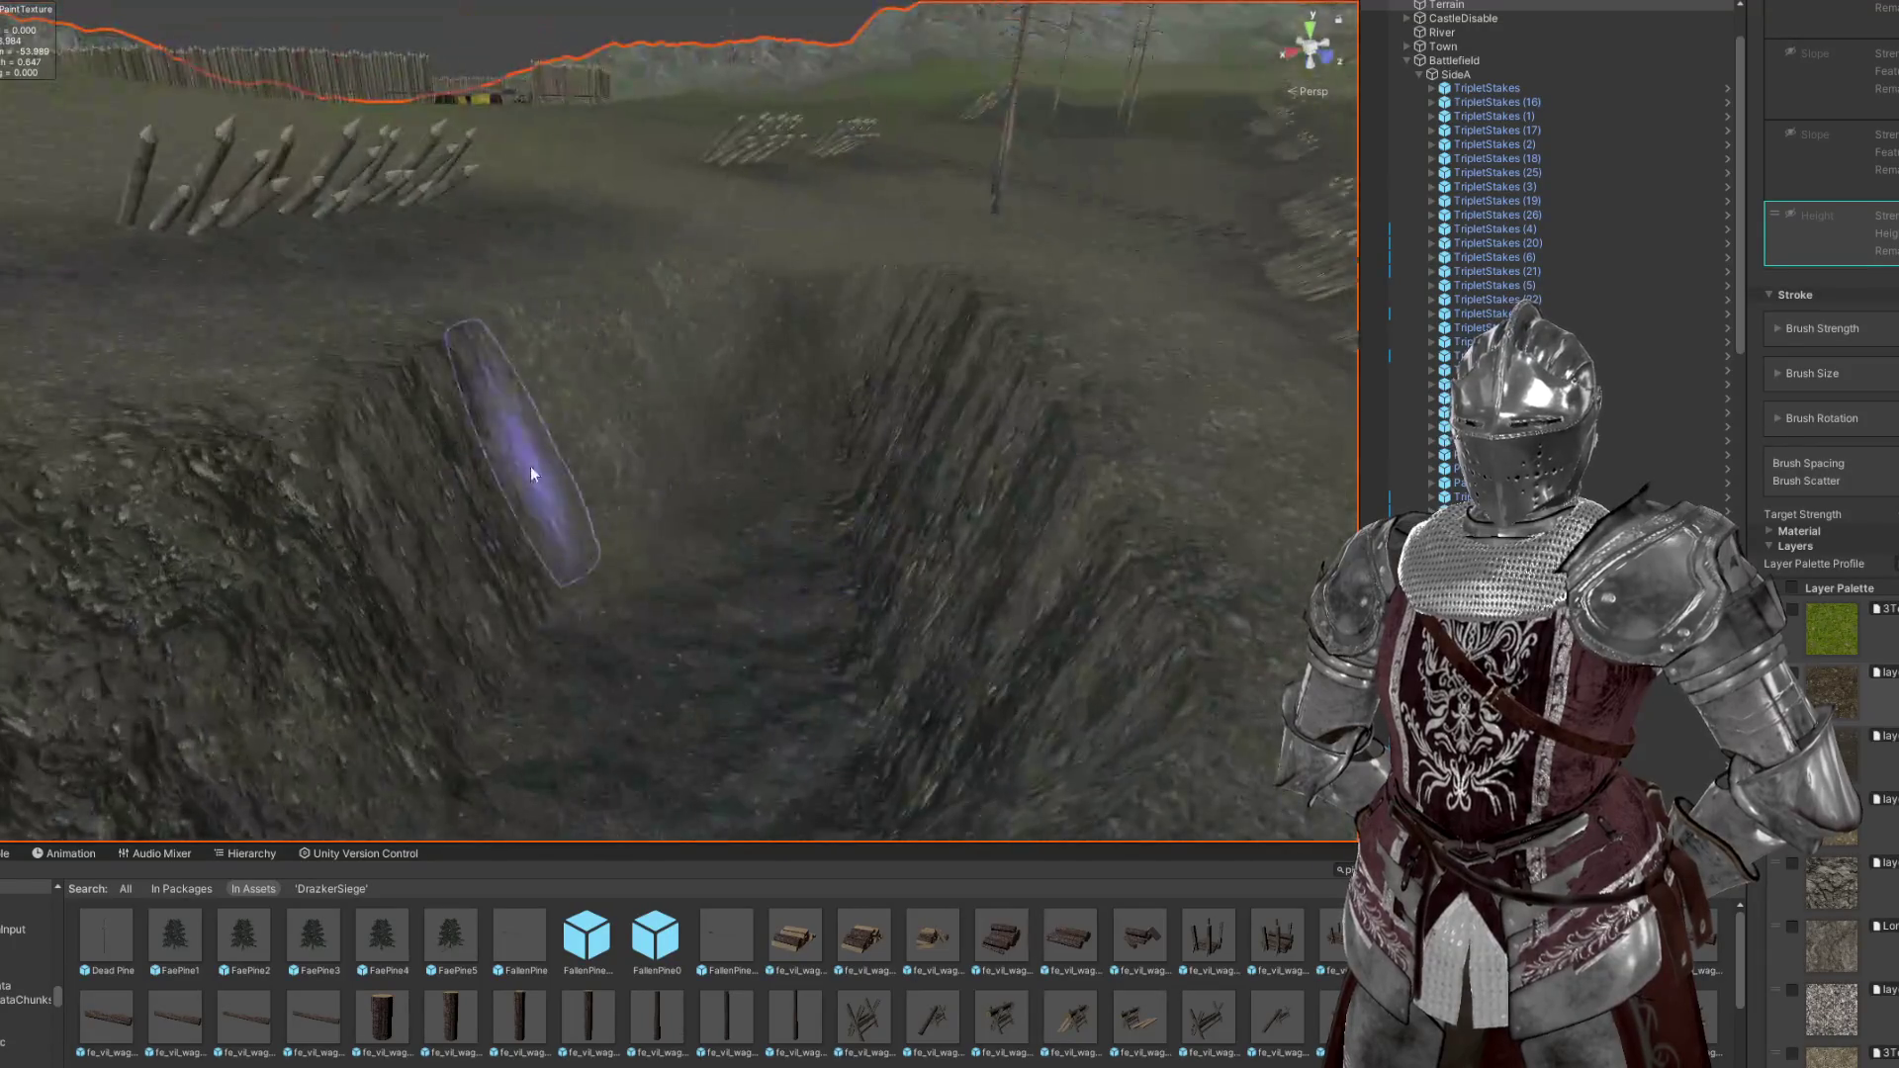
{"action": "scroll", "scroll_direction": "up", "scroll_amount": 3}
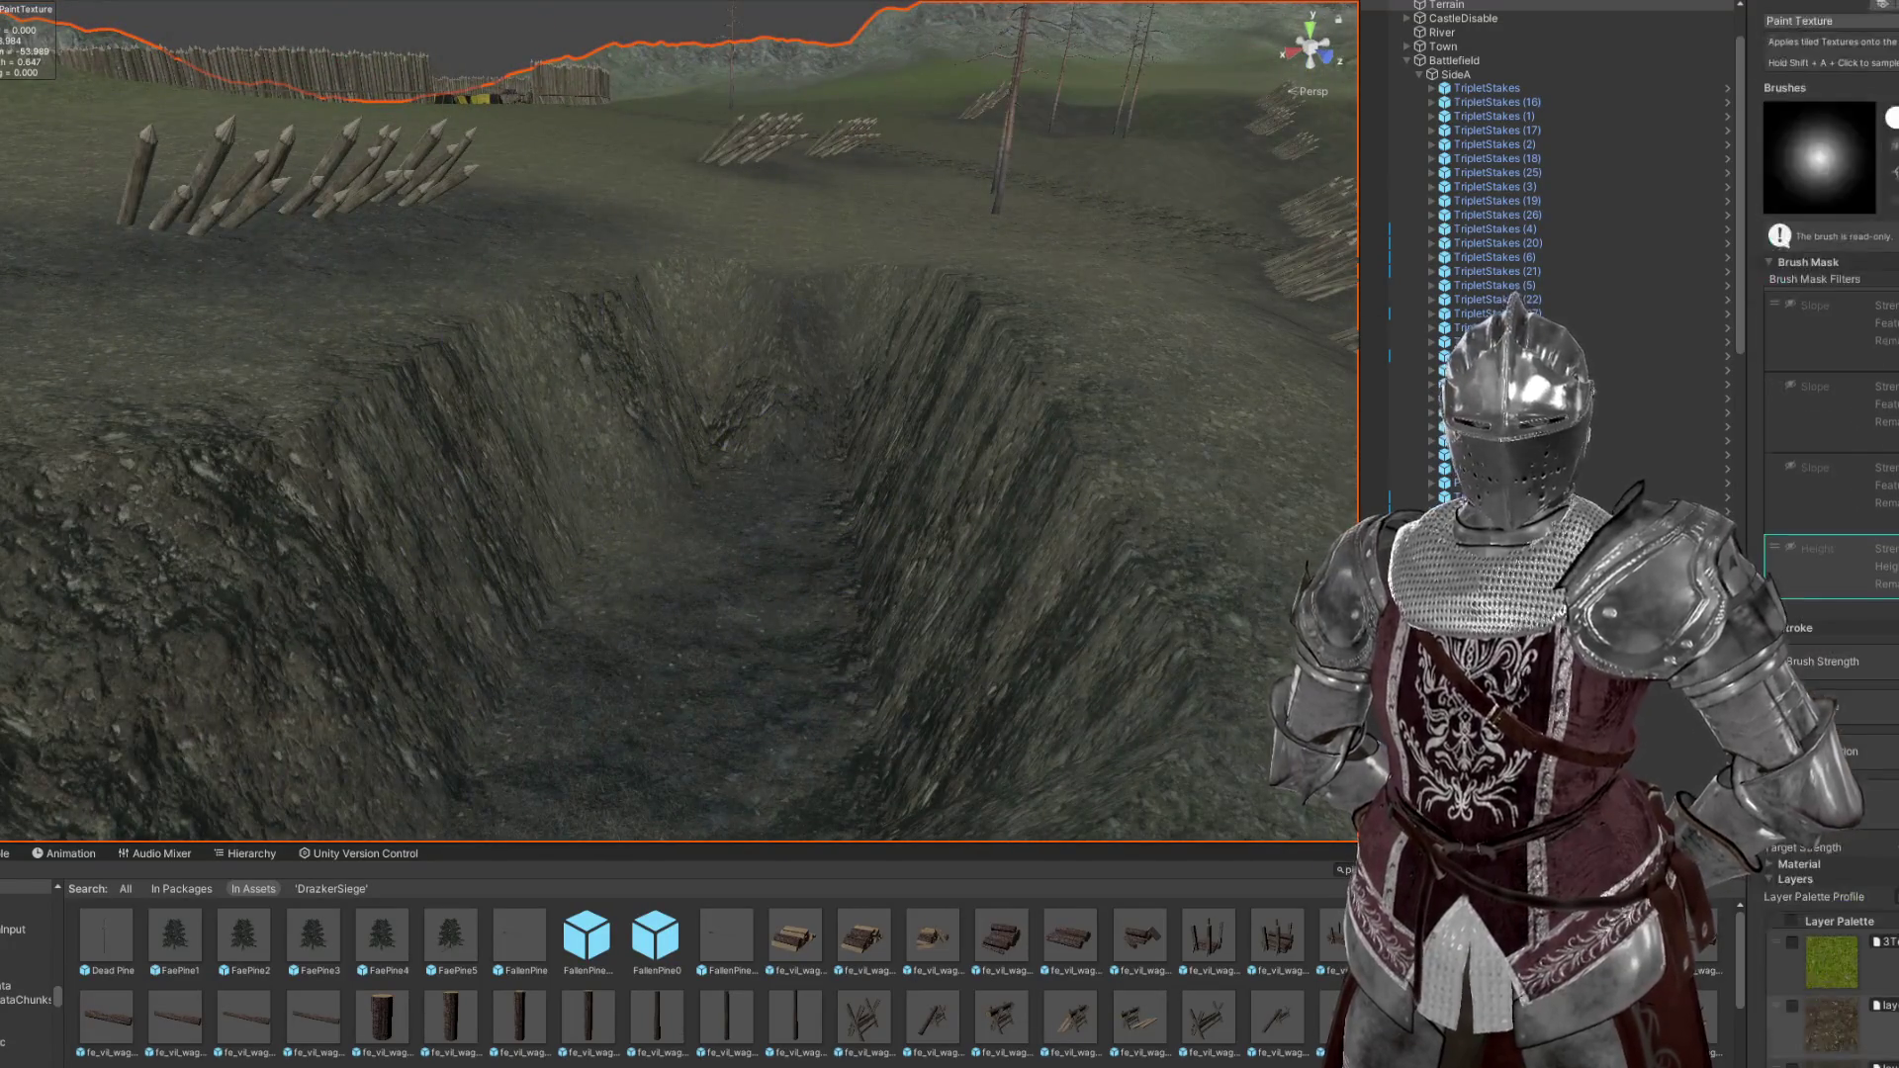
{"action": "key", "text": "shift+e"}
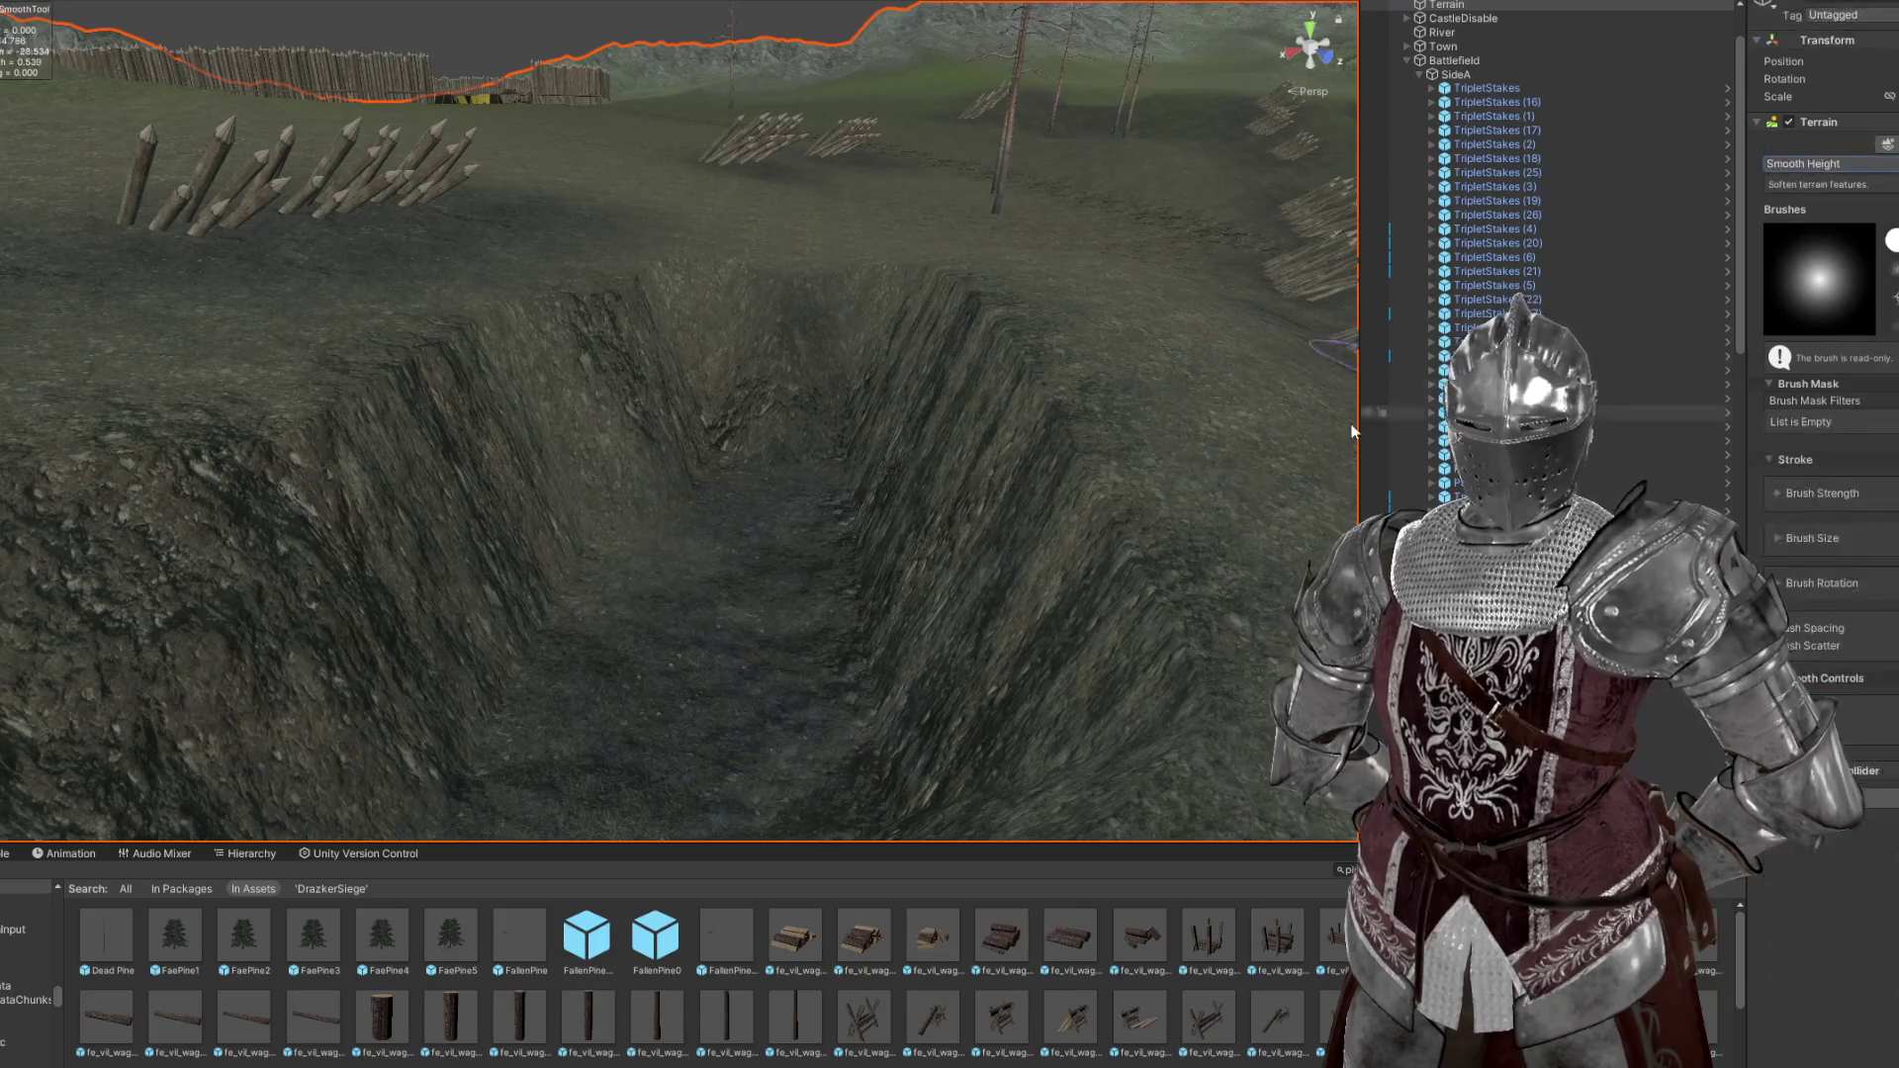
{"action": "scroll", "scroll_direction": "up", "scroll_amount": 3}
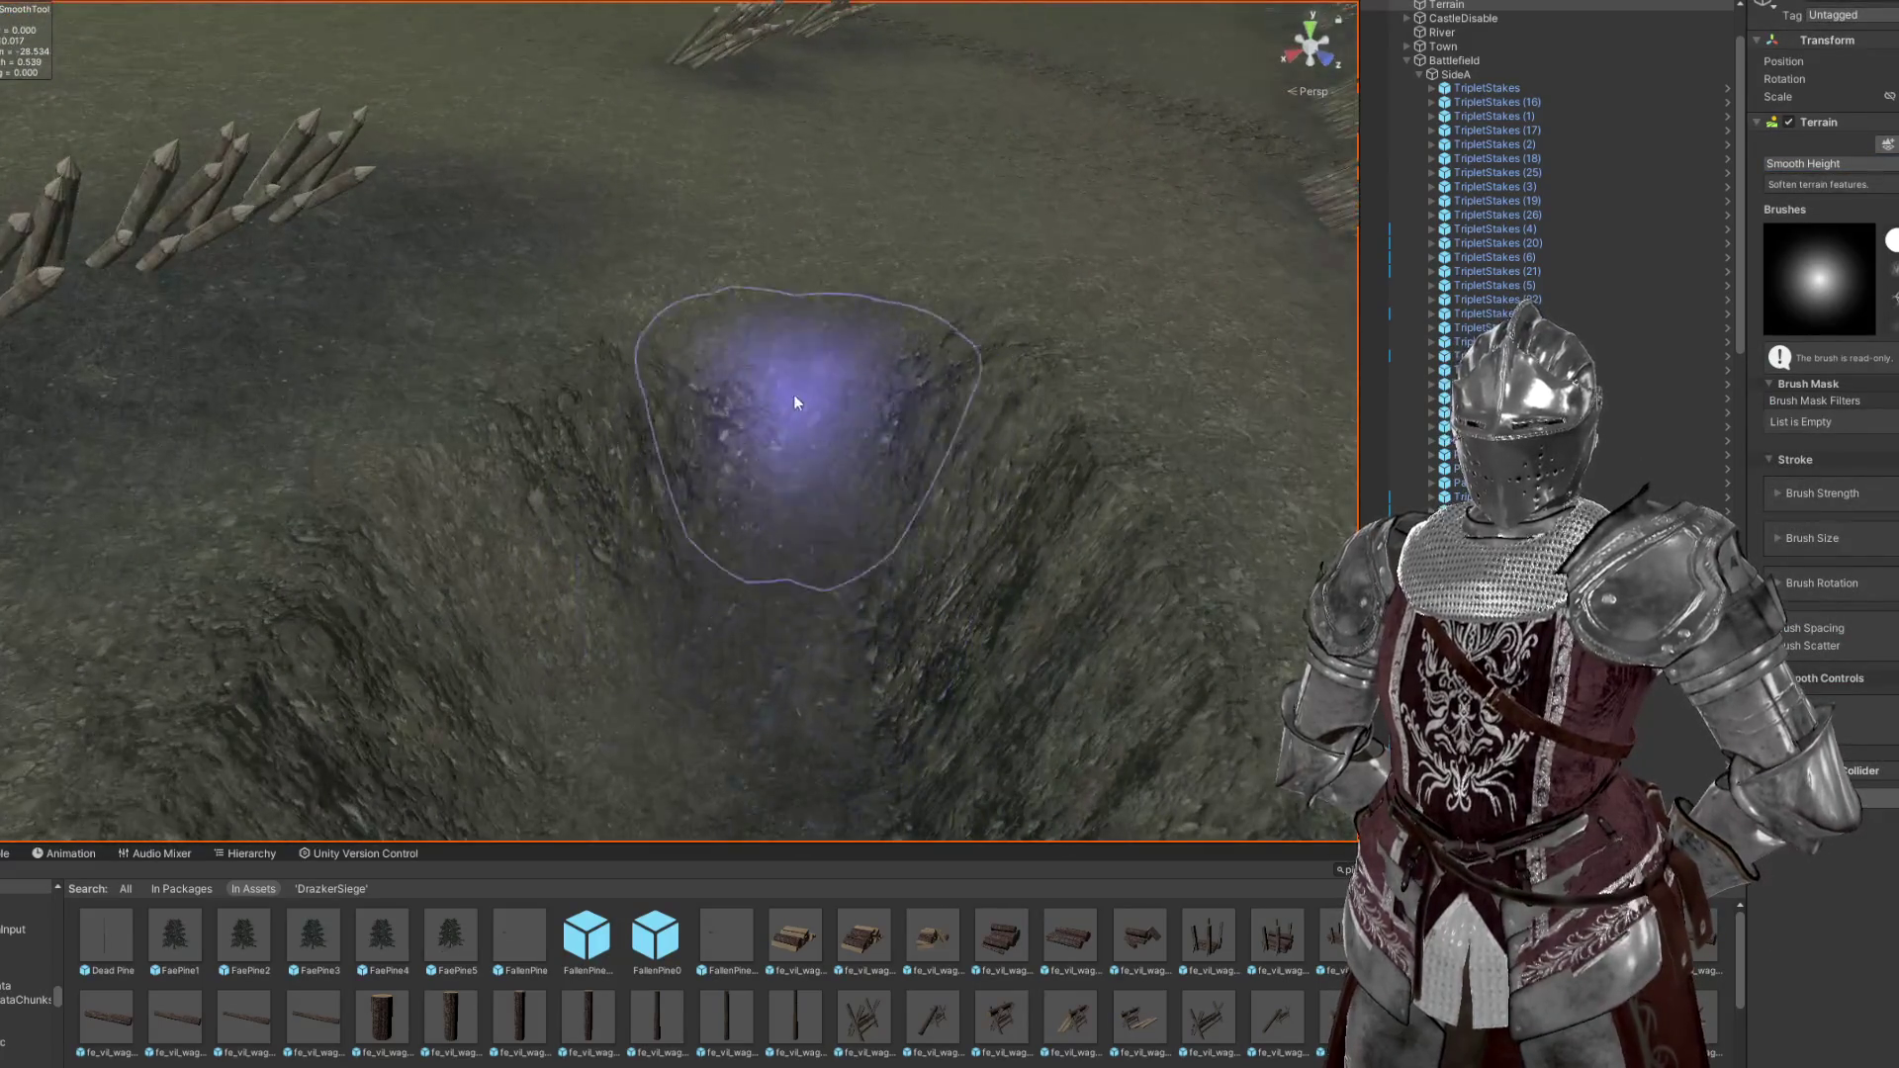
{"action": "scroll", "scroll_direction": "up", "scroll_amount": 3}
{"action": "left_click_drag", "start_coordinate": [792, 603], "coordinate": [706, 477]}
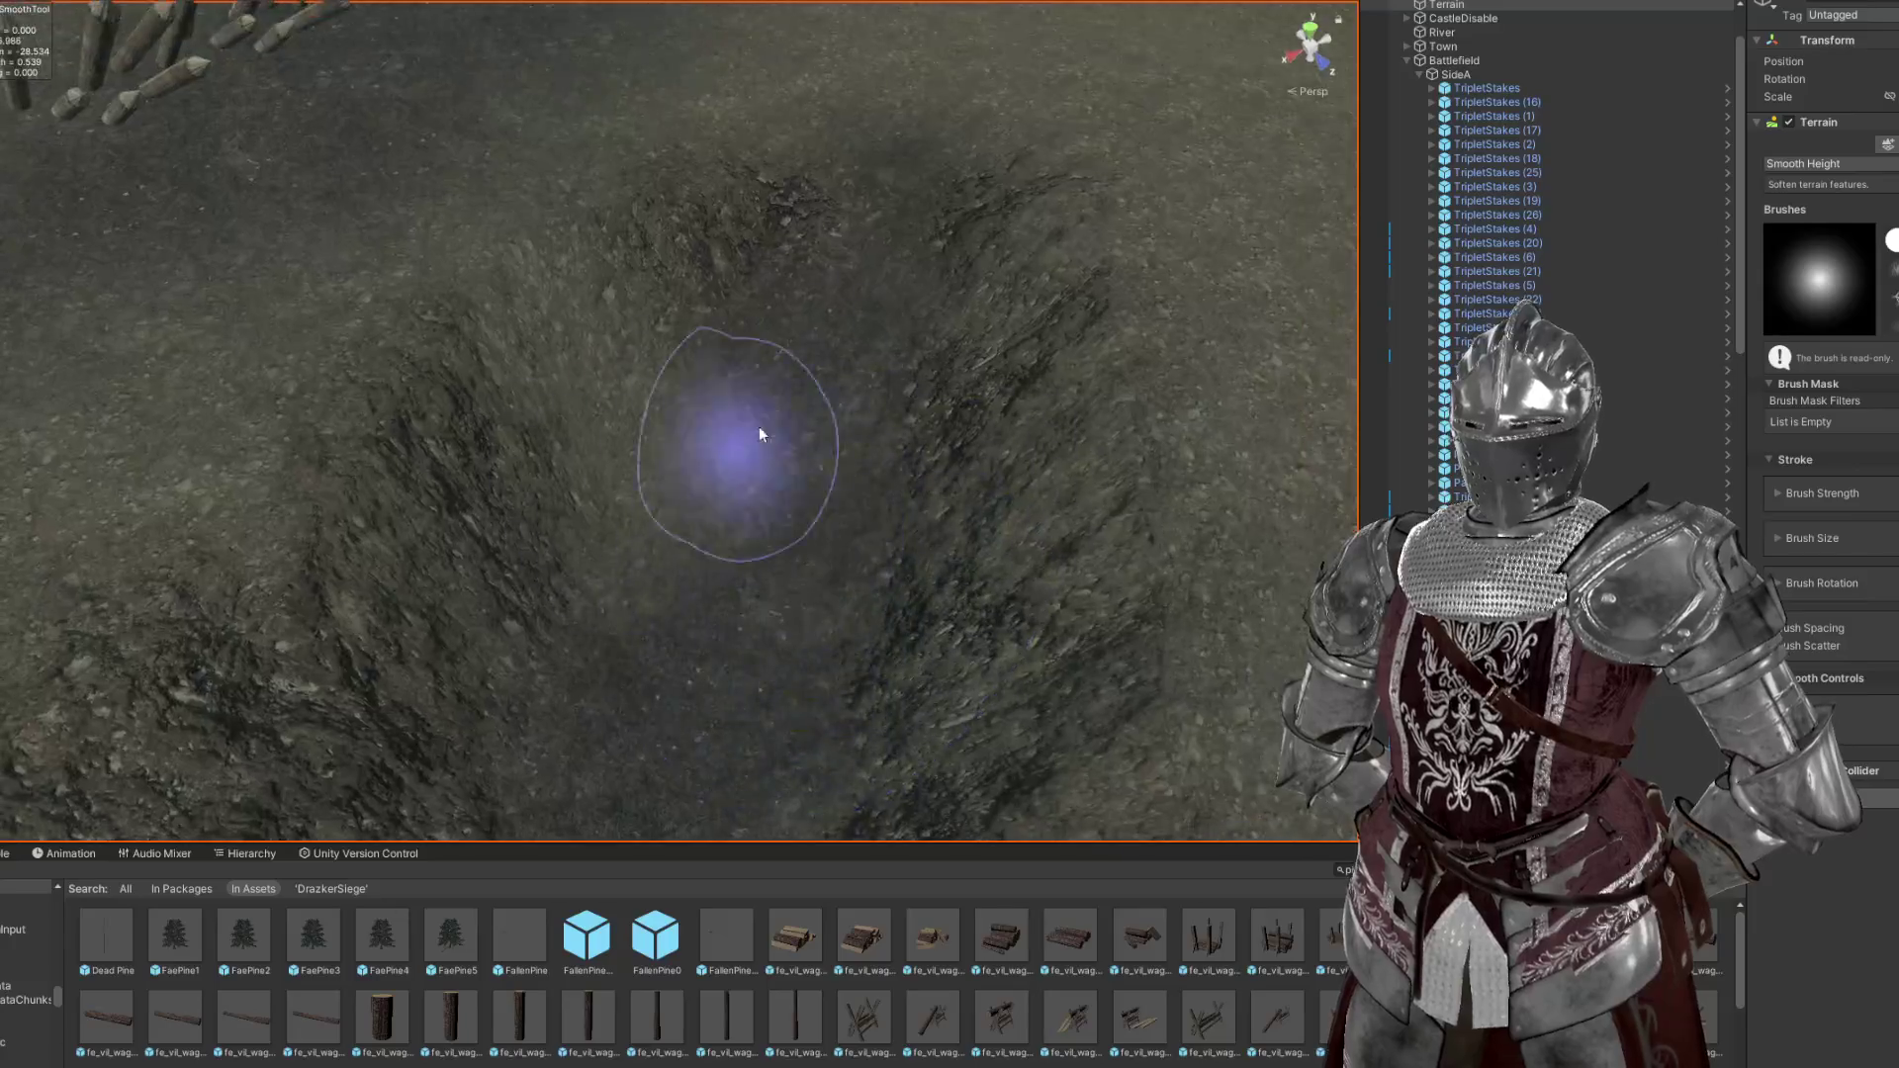
{"action": "scroll", "scroll_direction": "down", "scroll_amount": 3}
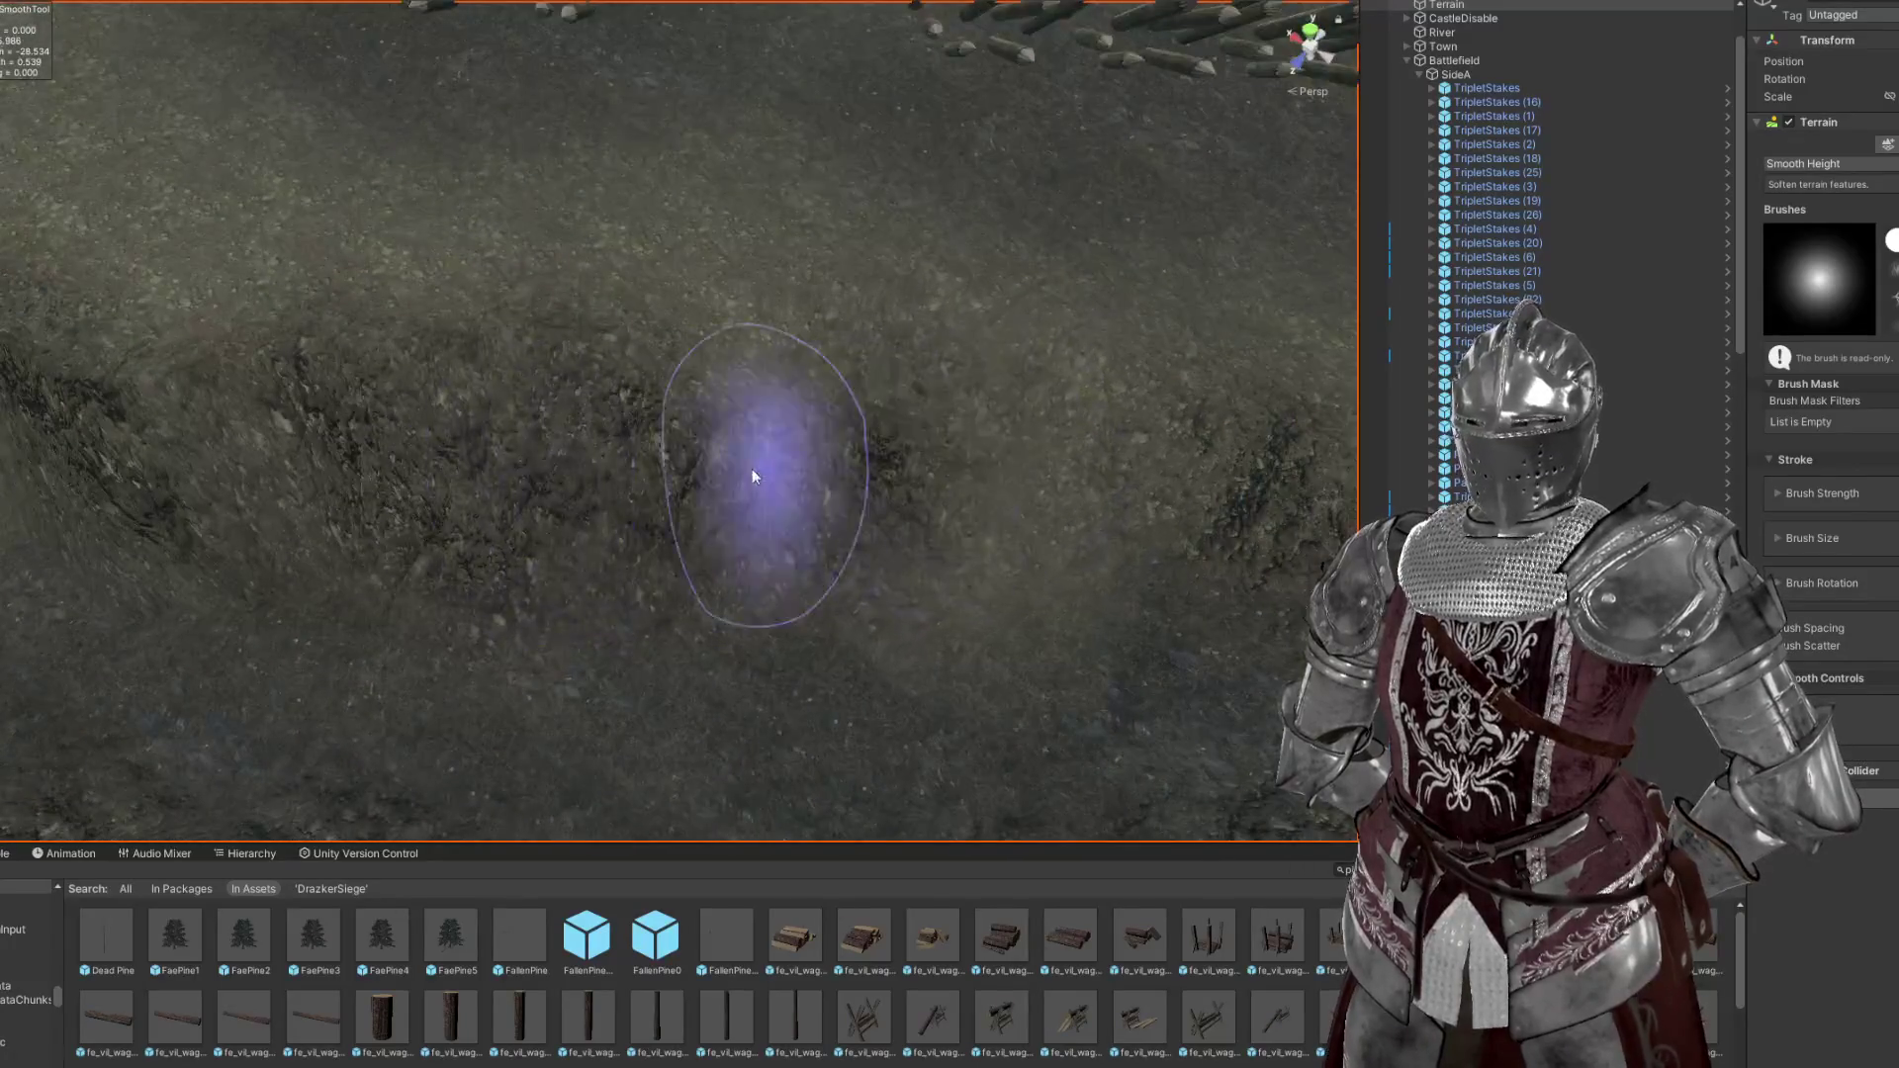
{"action": "scroll", "scroll_direction": "down", "scroll_amount": 3}
{"action": "left_click_drag", "start_coordinate": [415, 263], "coordinate": [772, 328]}
{"action": "scroll", "scroll_direction": "up", "scroll_amount": 3}
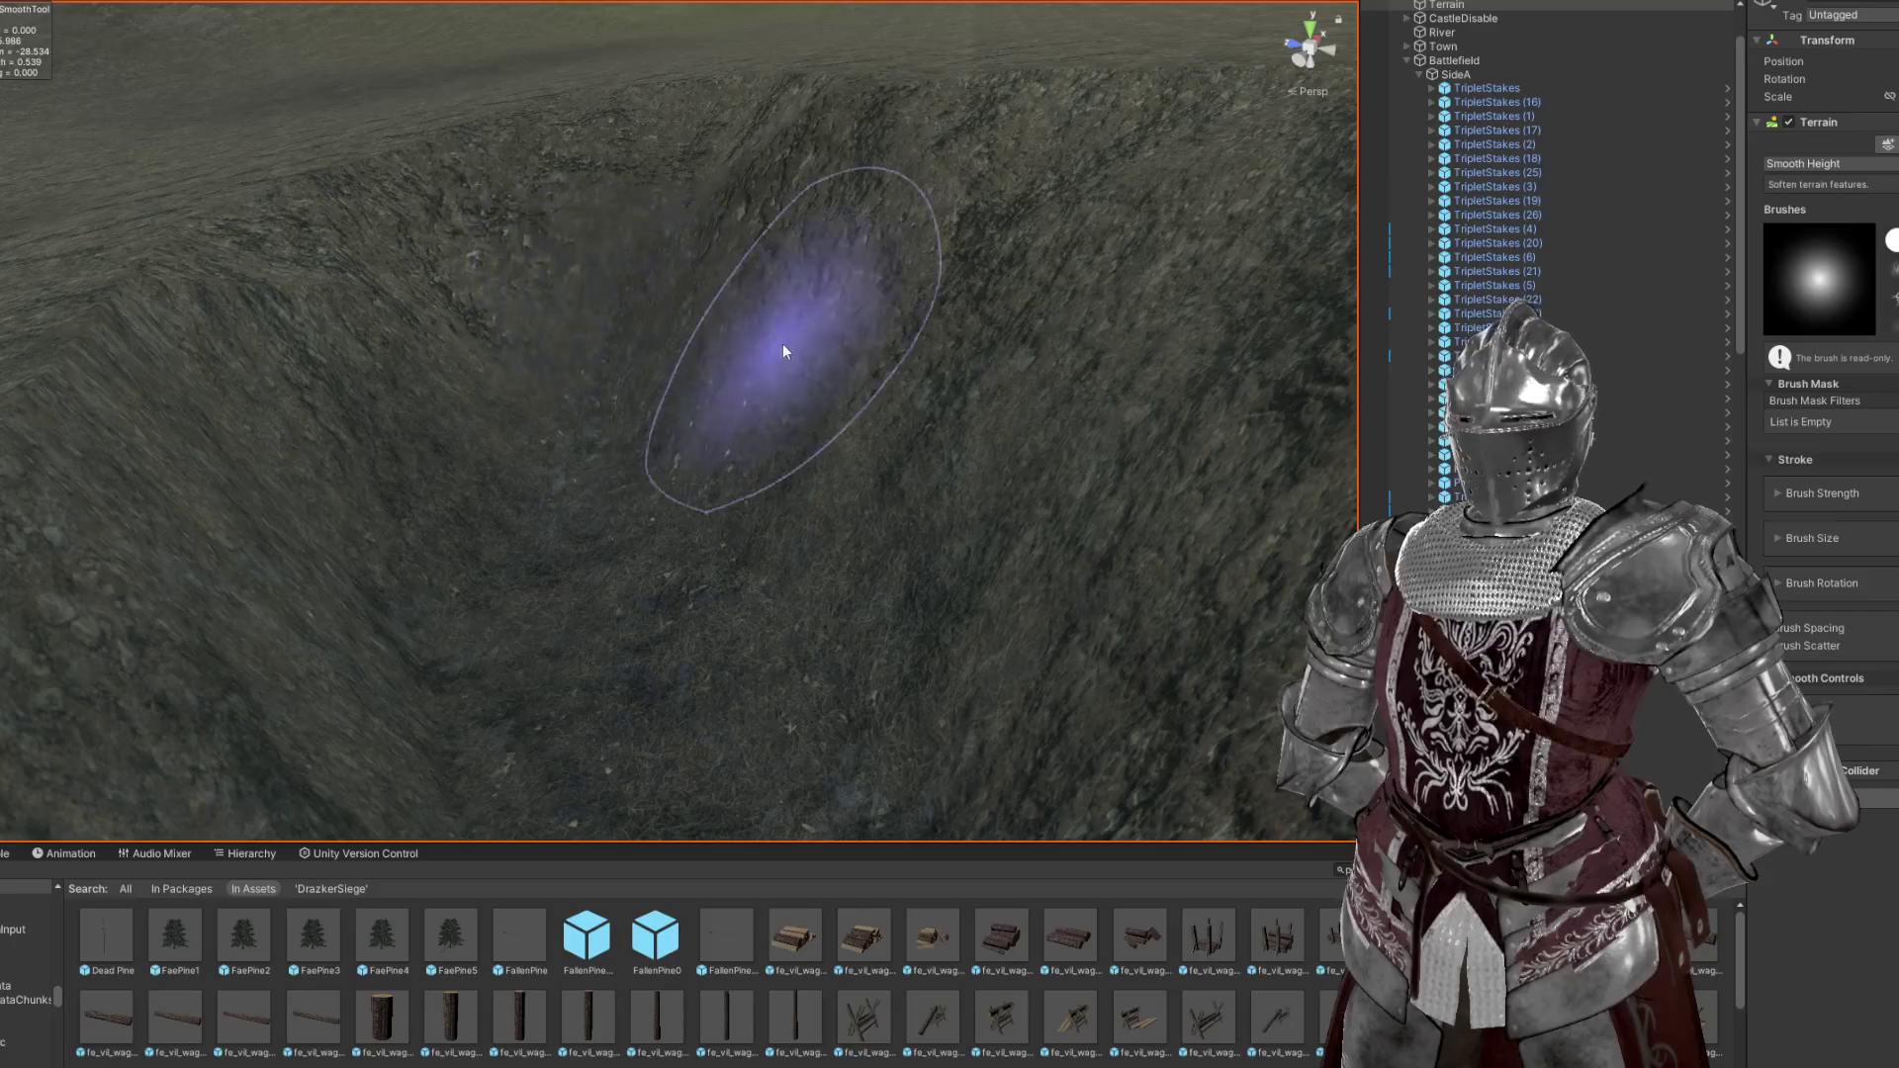
{"action": "scroll", "scroll_direction": "down", "scroll_amount": 3}
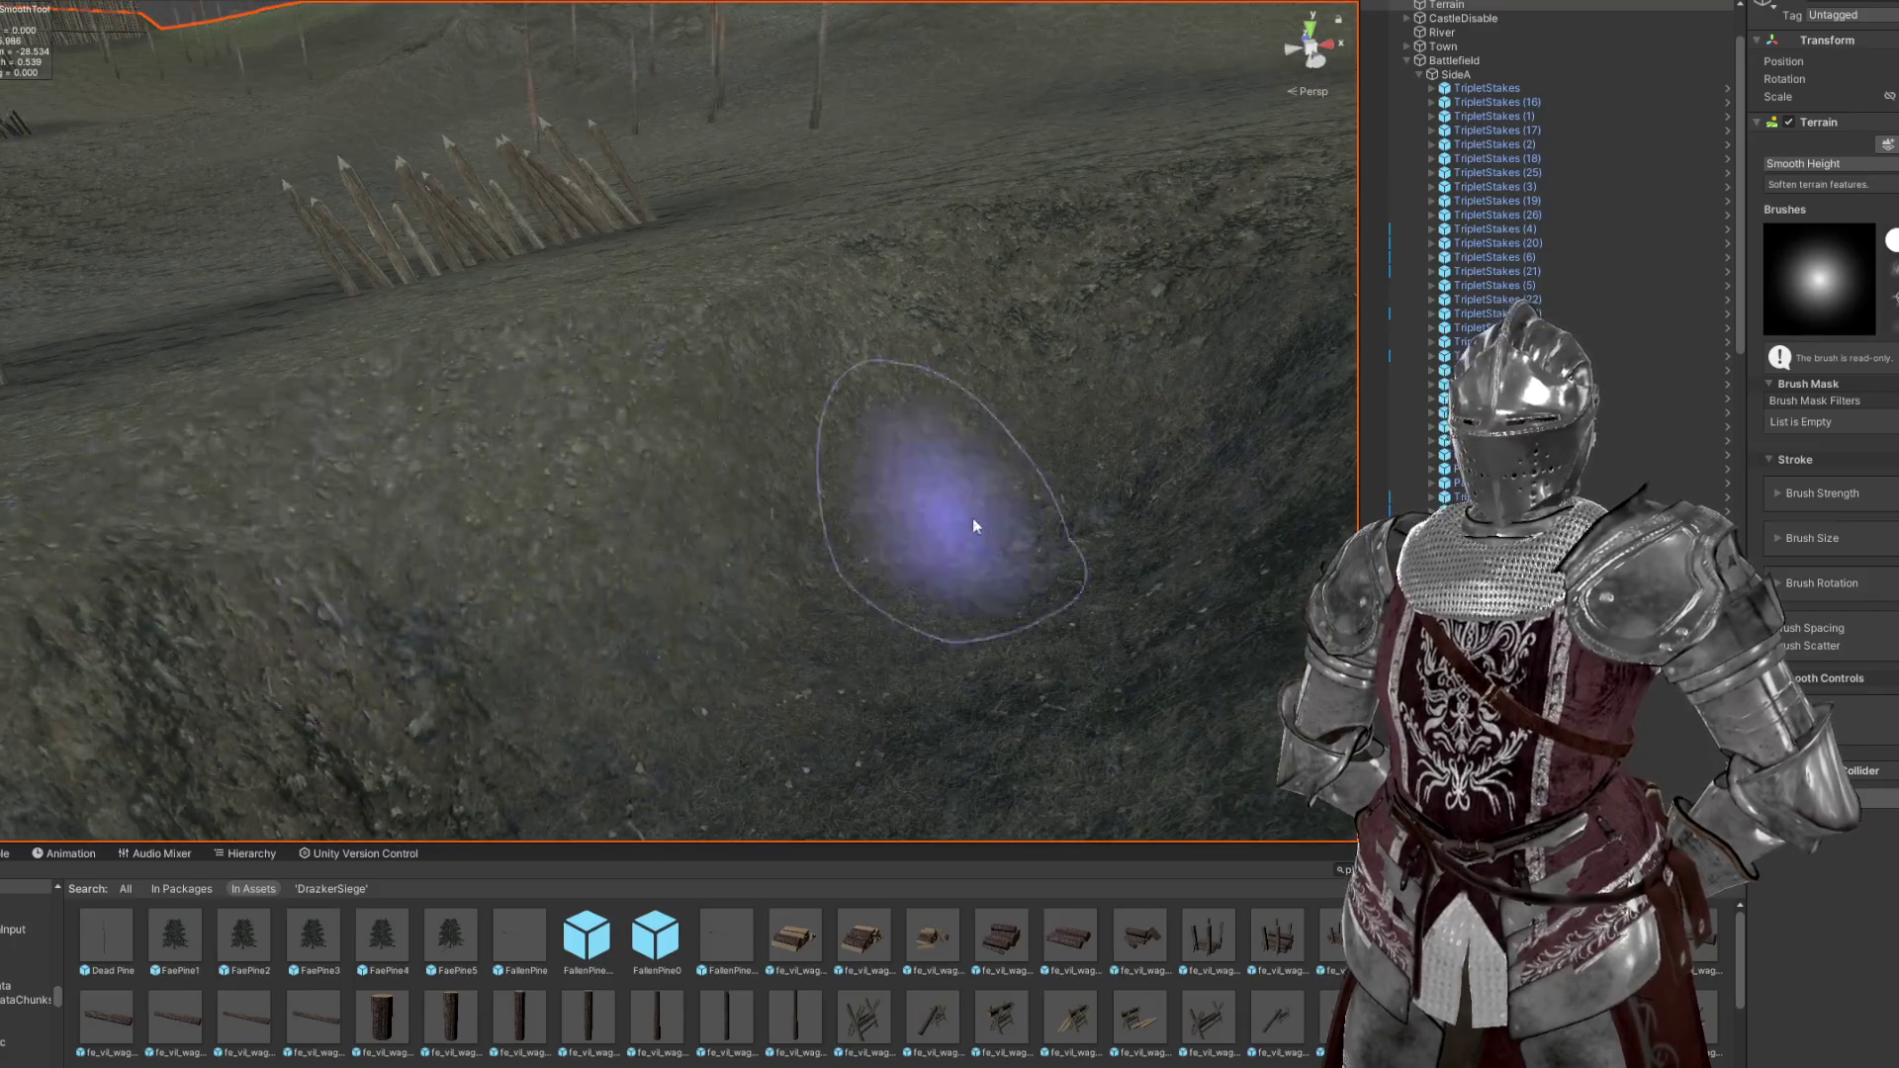
{"action": "scroll", "scroll_direction": "up", "scroll_amount": 3}
{"action": "scroll", "scroll_direction": "down", "scroll_amount": 3}
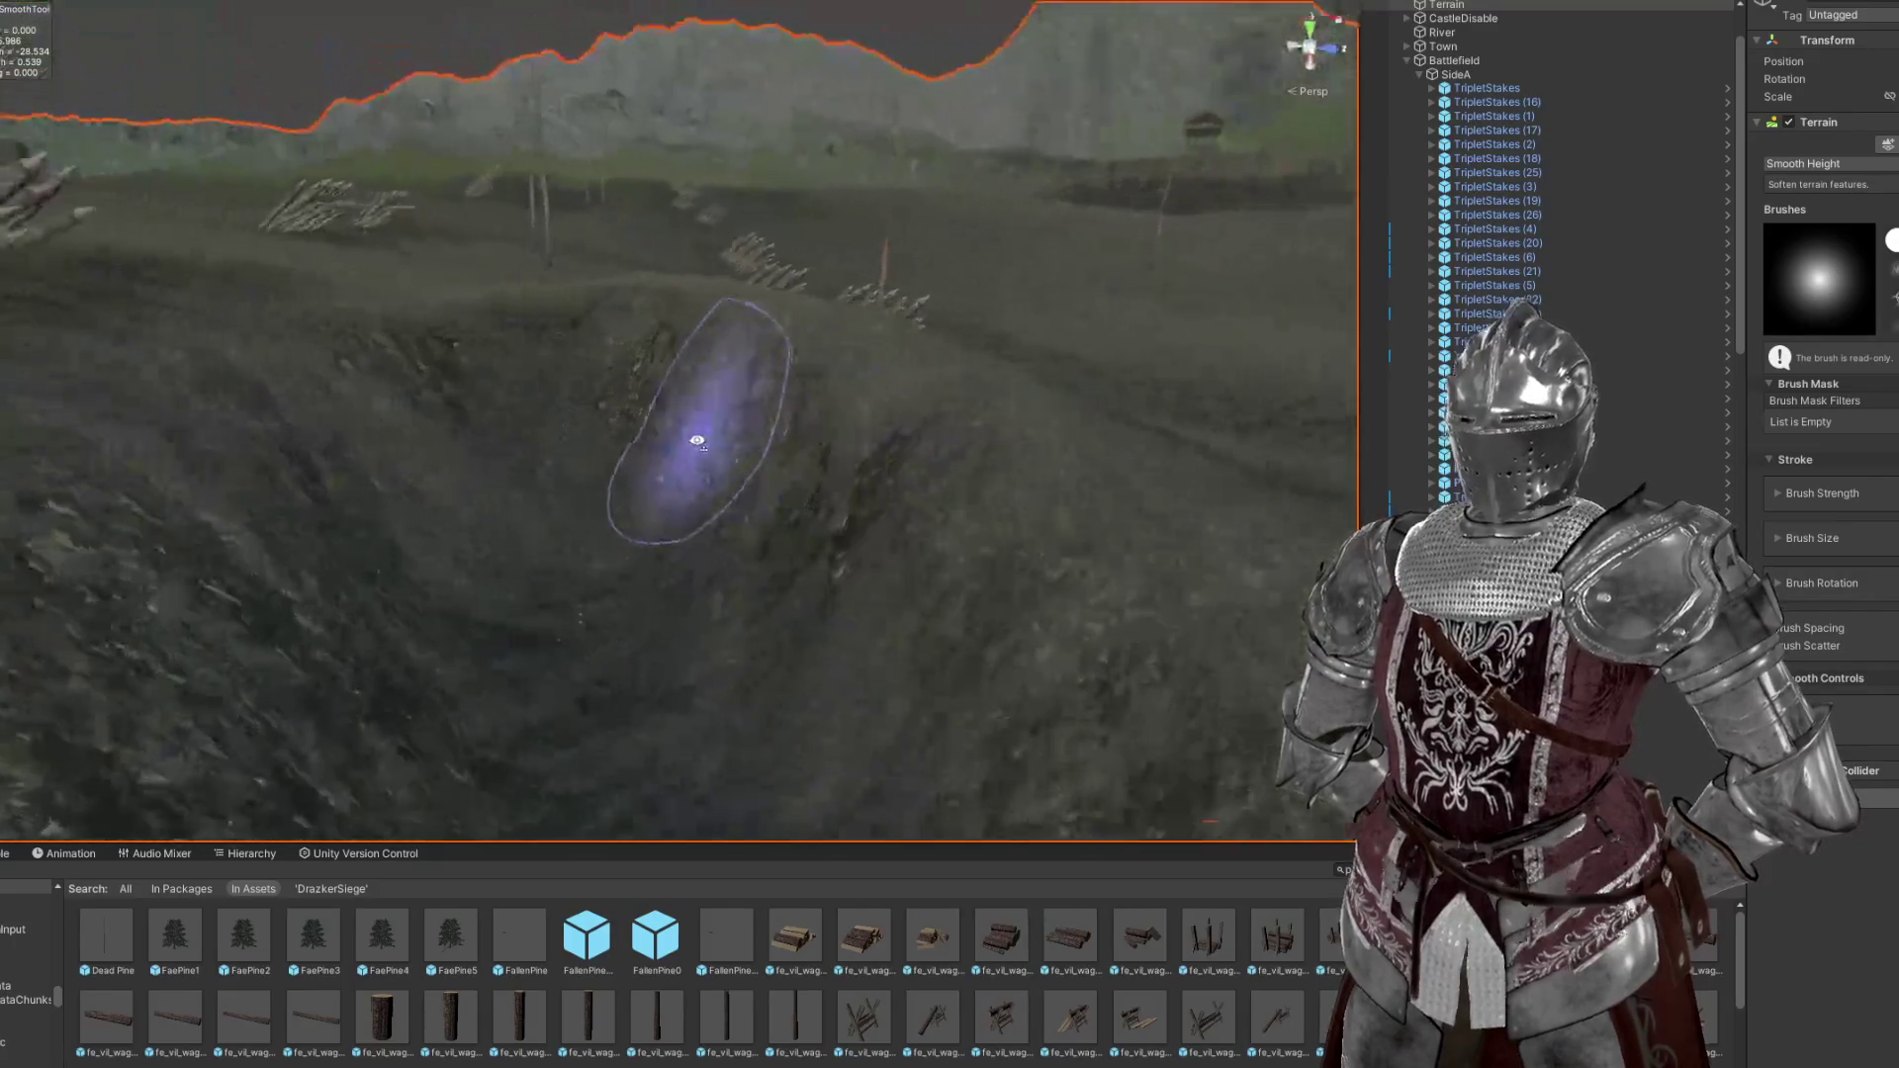
{"action": "left_click_drag", "start_coordinate": [725, 473], "coordinate": [545, 481]}
{"action": "scroll", "scroll_direction": "up", "scroll_amount": 3}
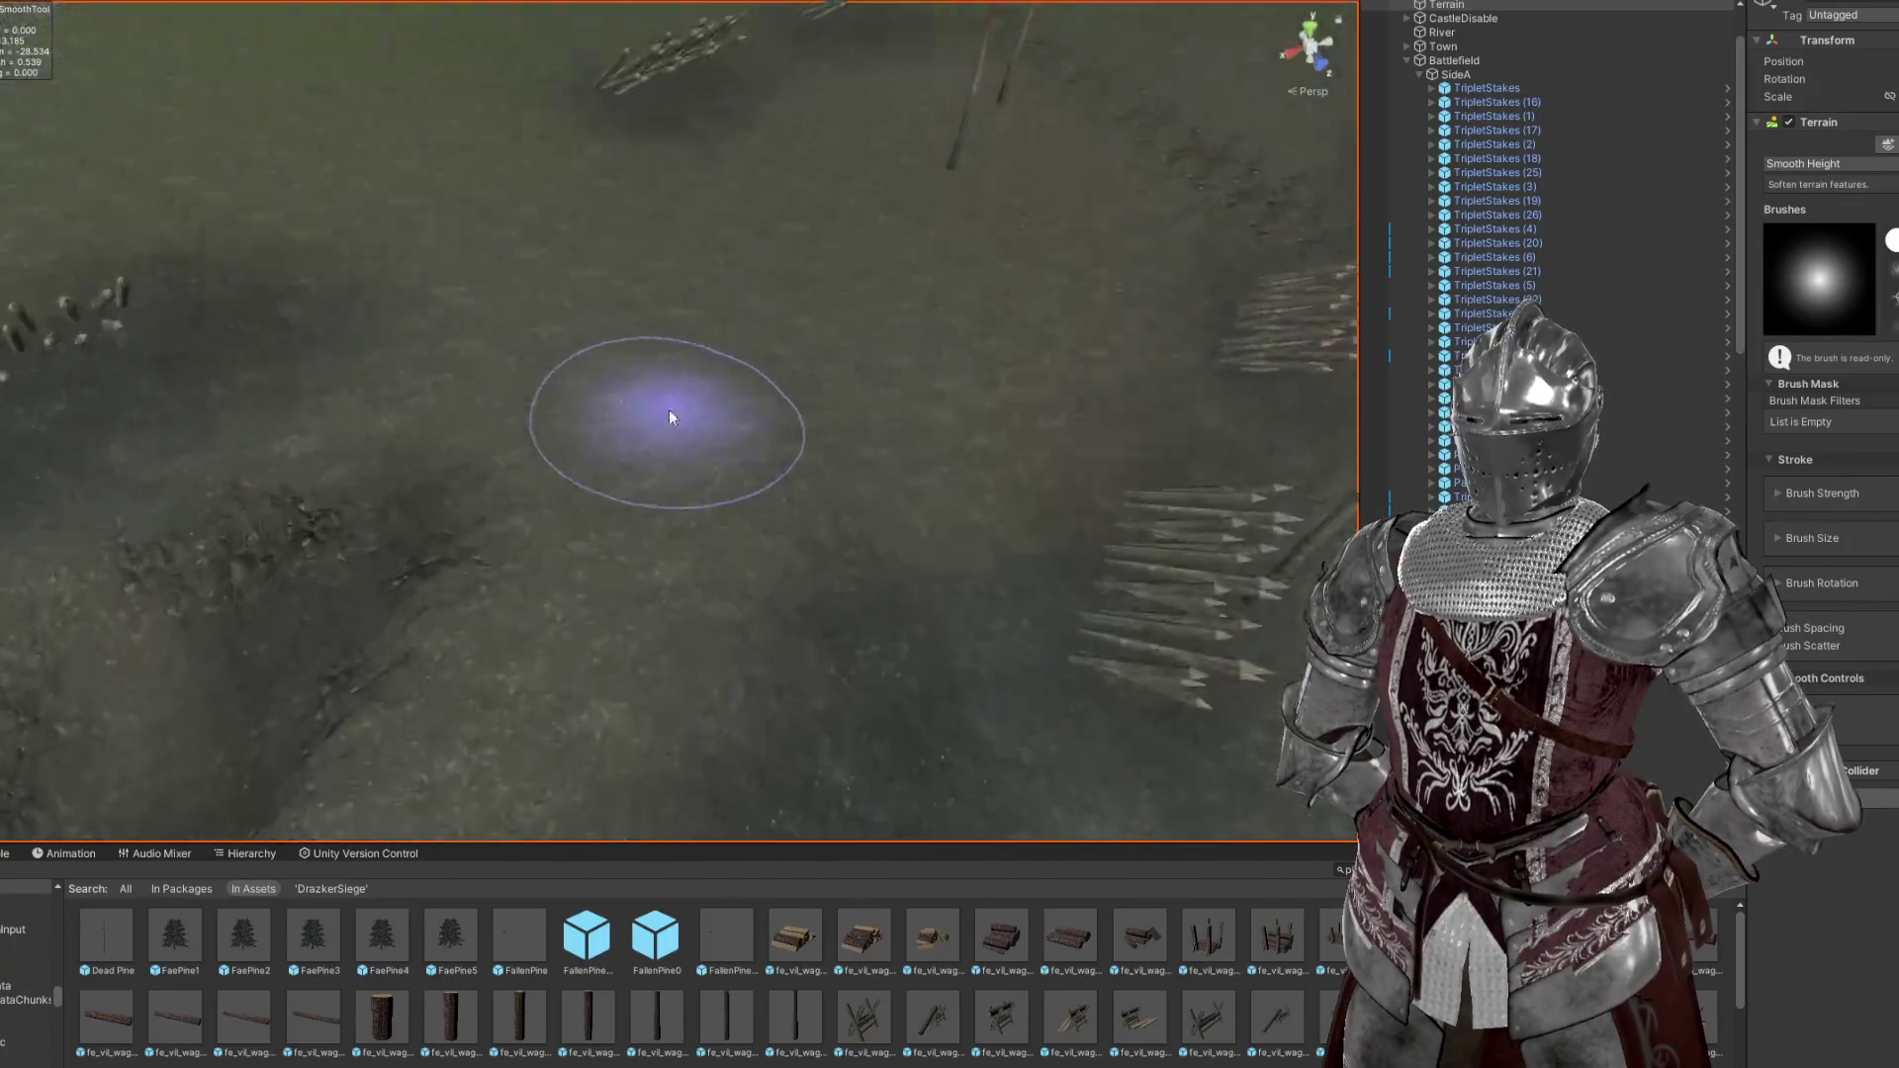
{"action": "left_click_drag", "start_coordinate": [776, 445], "coordinate": [924, 277]}
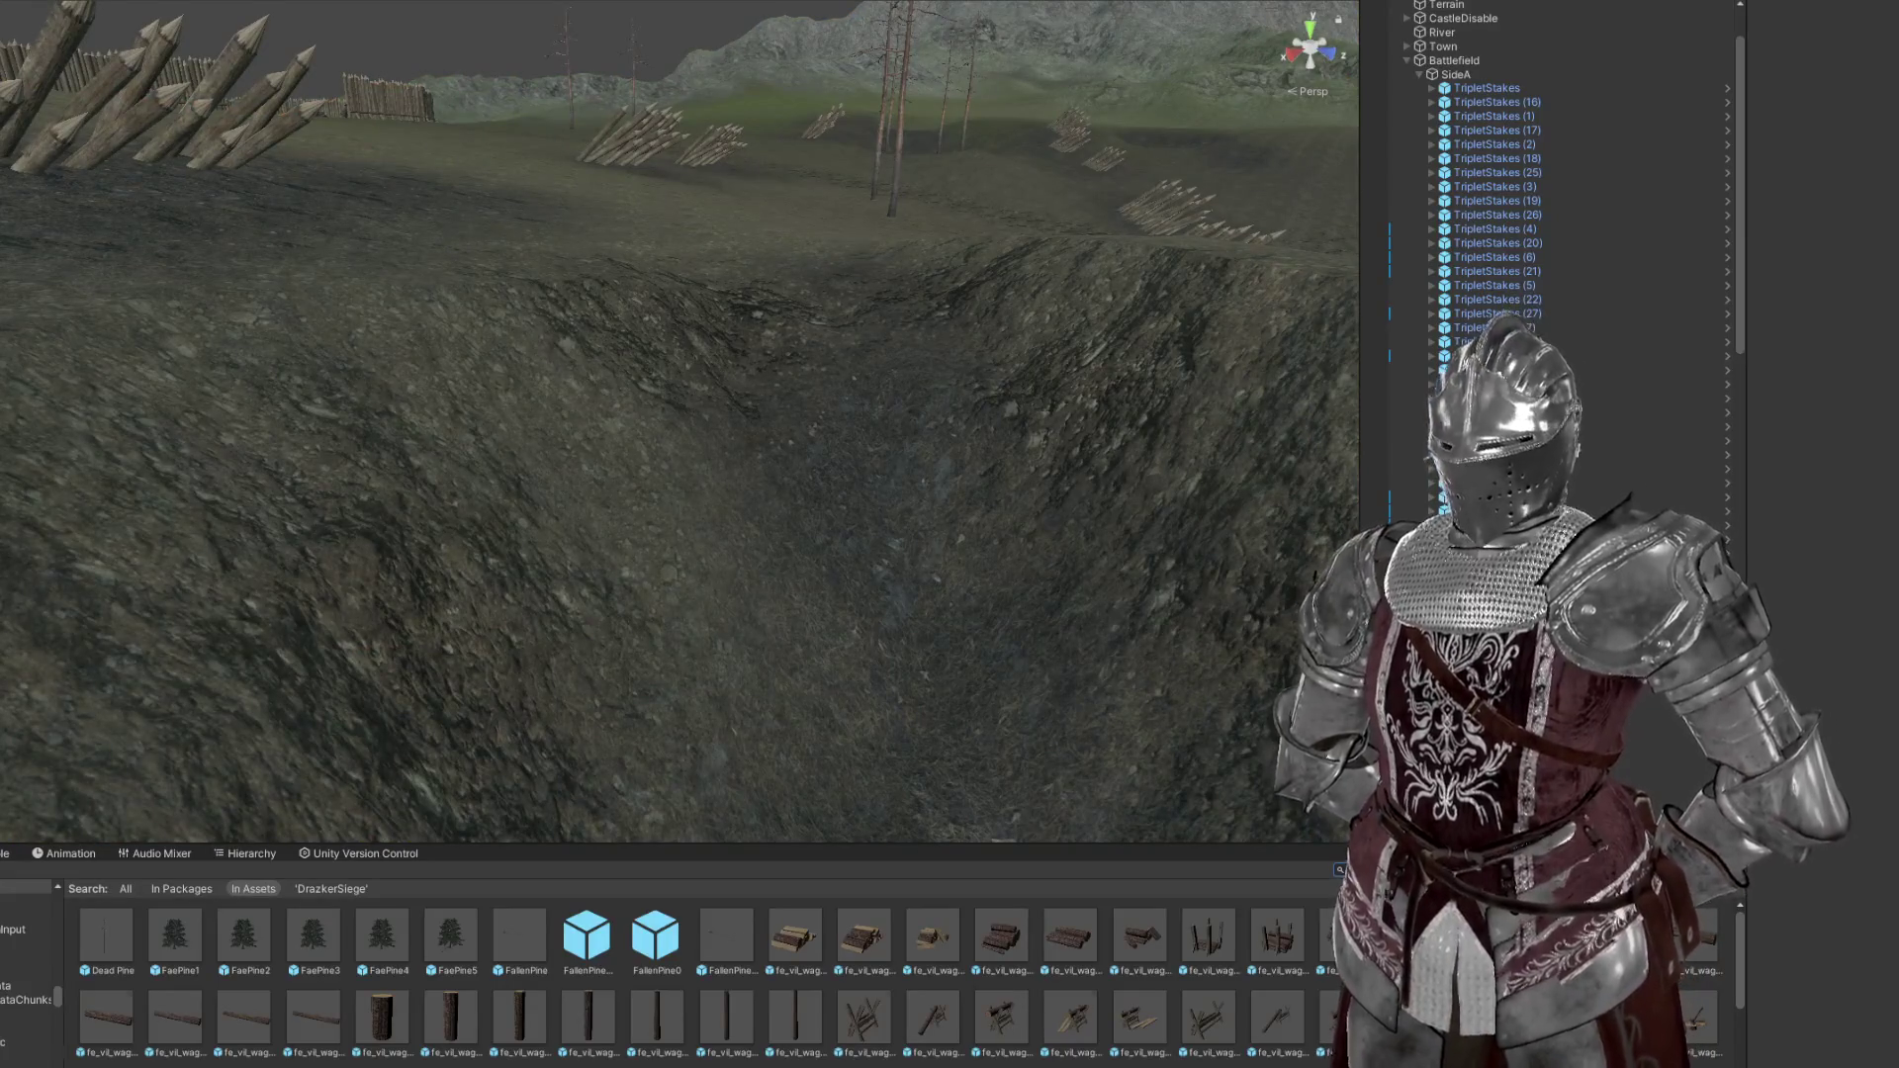
Search the whole project for 'stairs' assets
{"action": "type", "text": "cat"}
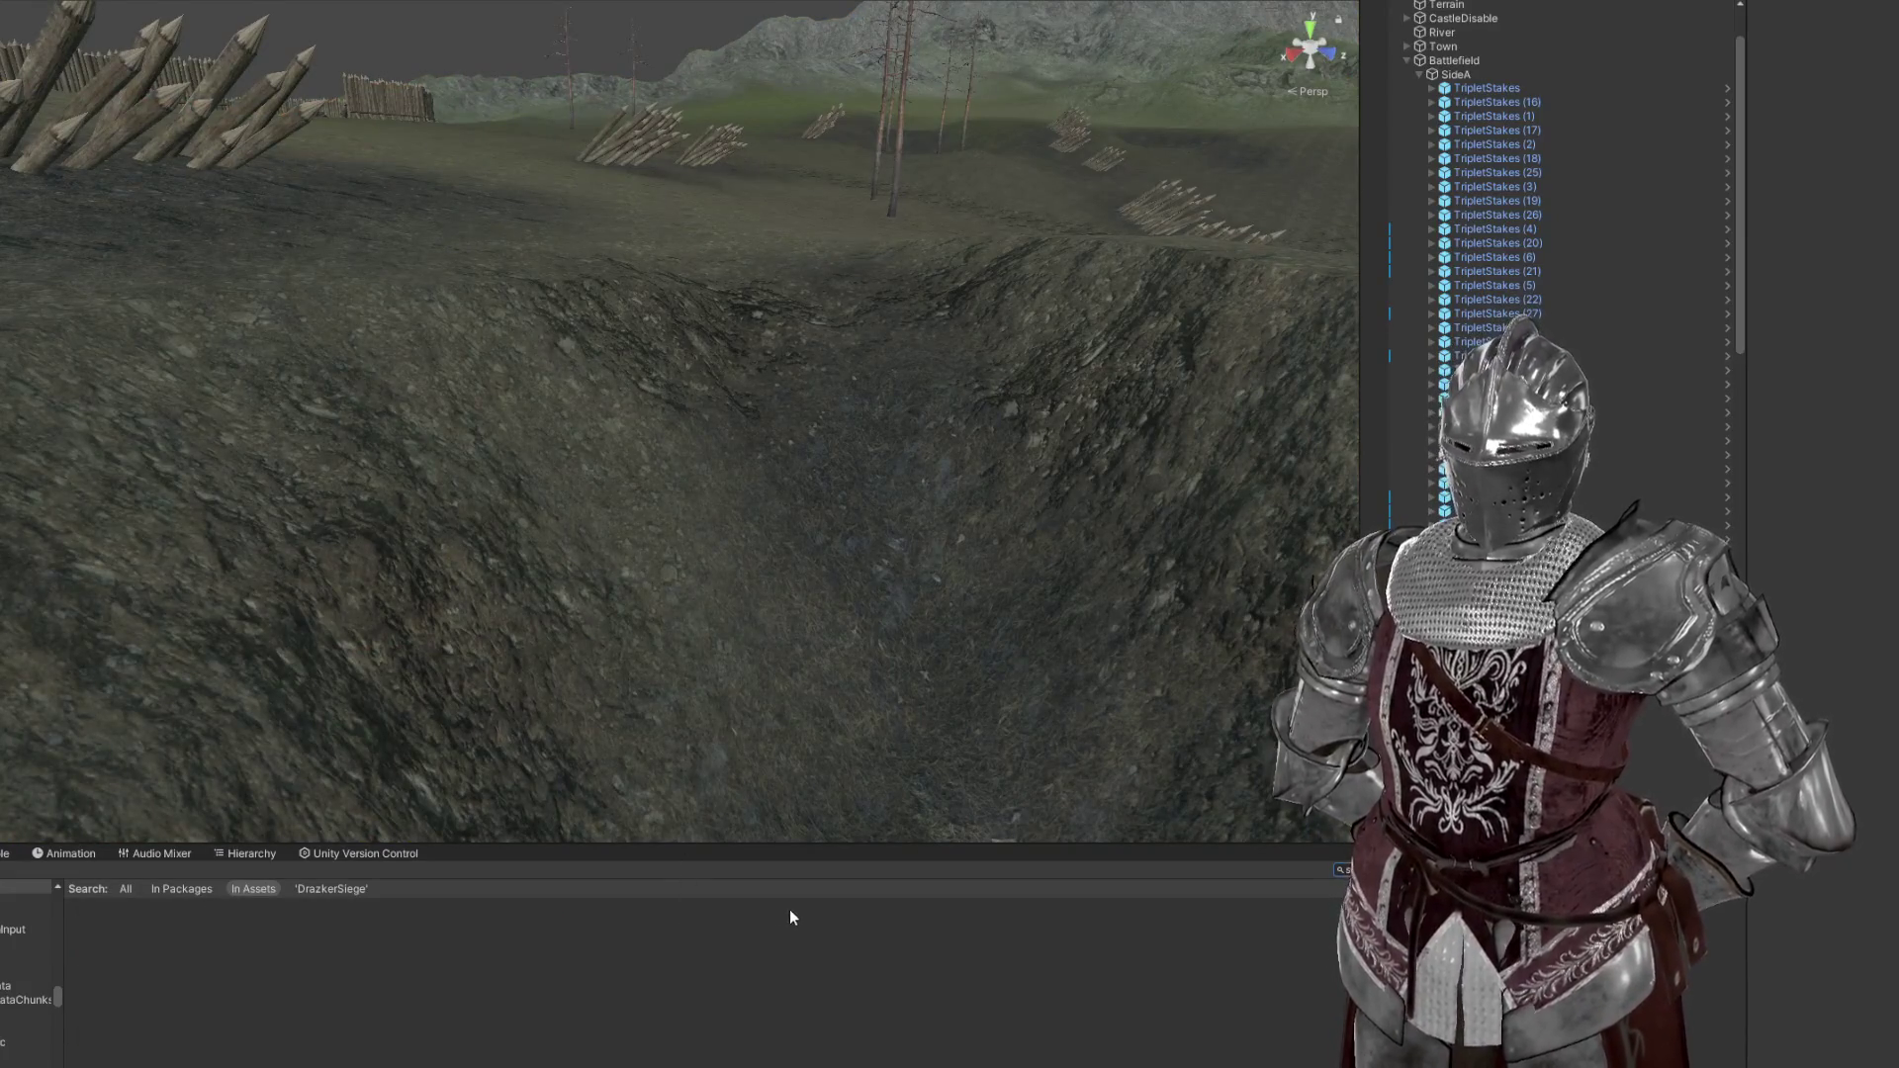
{"action": "left_click", "coordinate": [125, 888]}
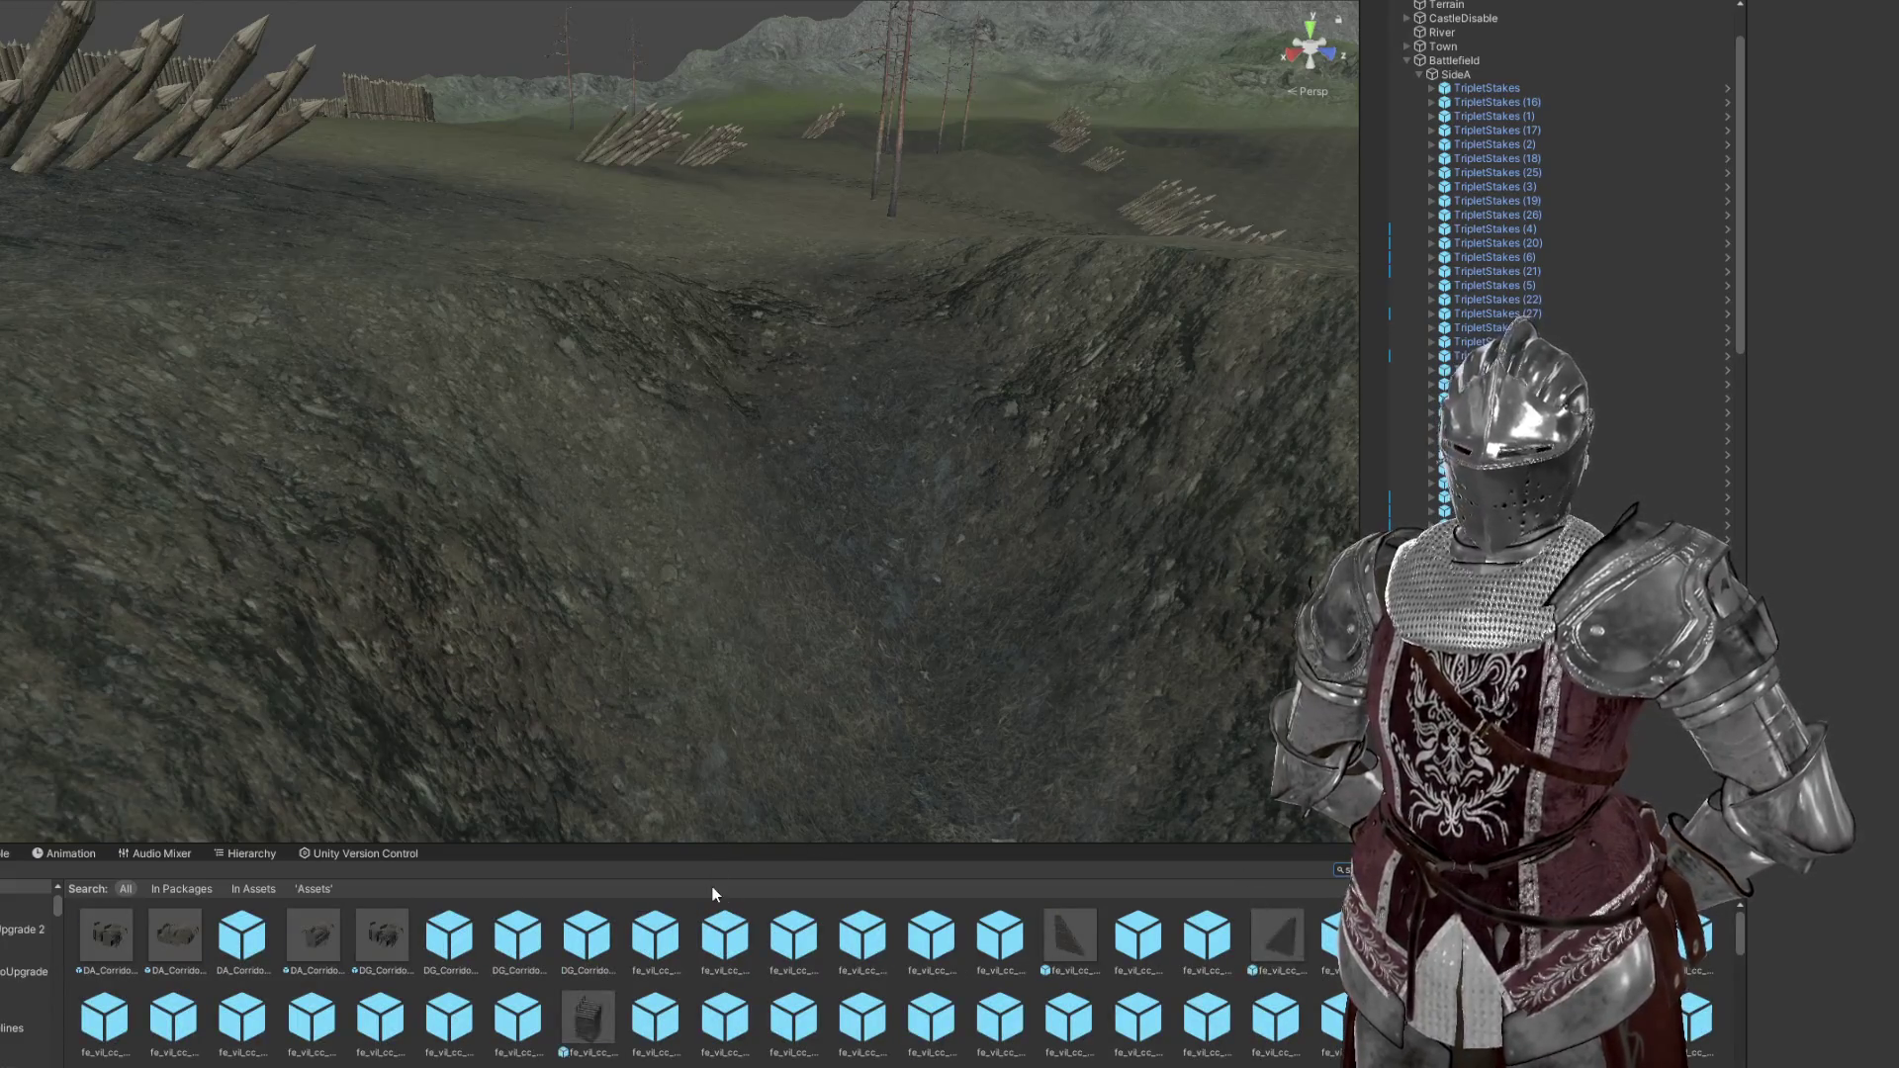
{"action": "type", "text": "stairs"}
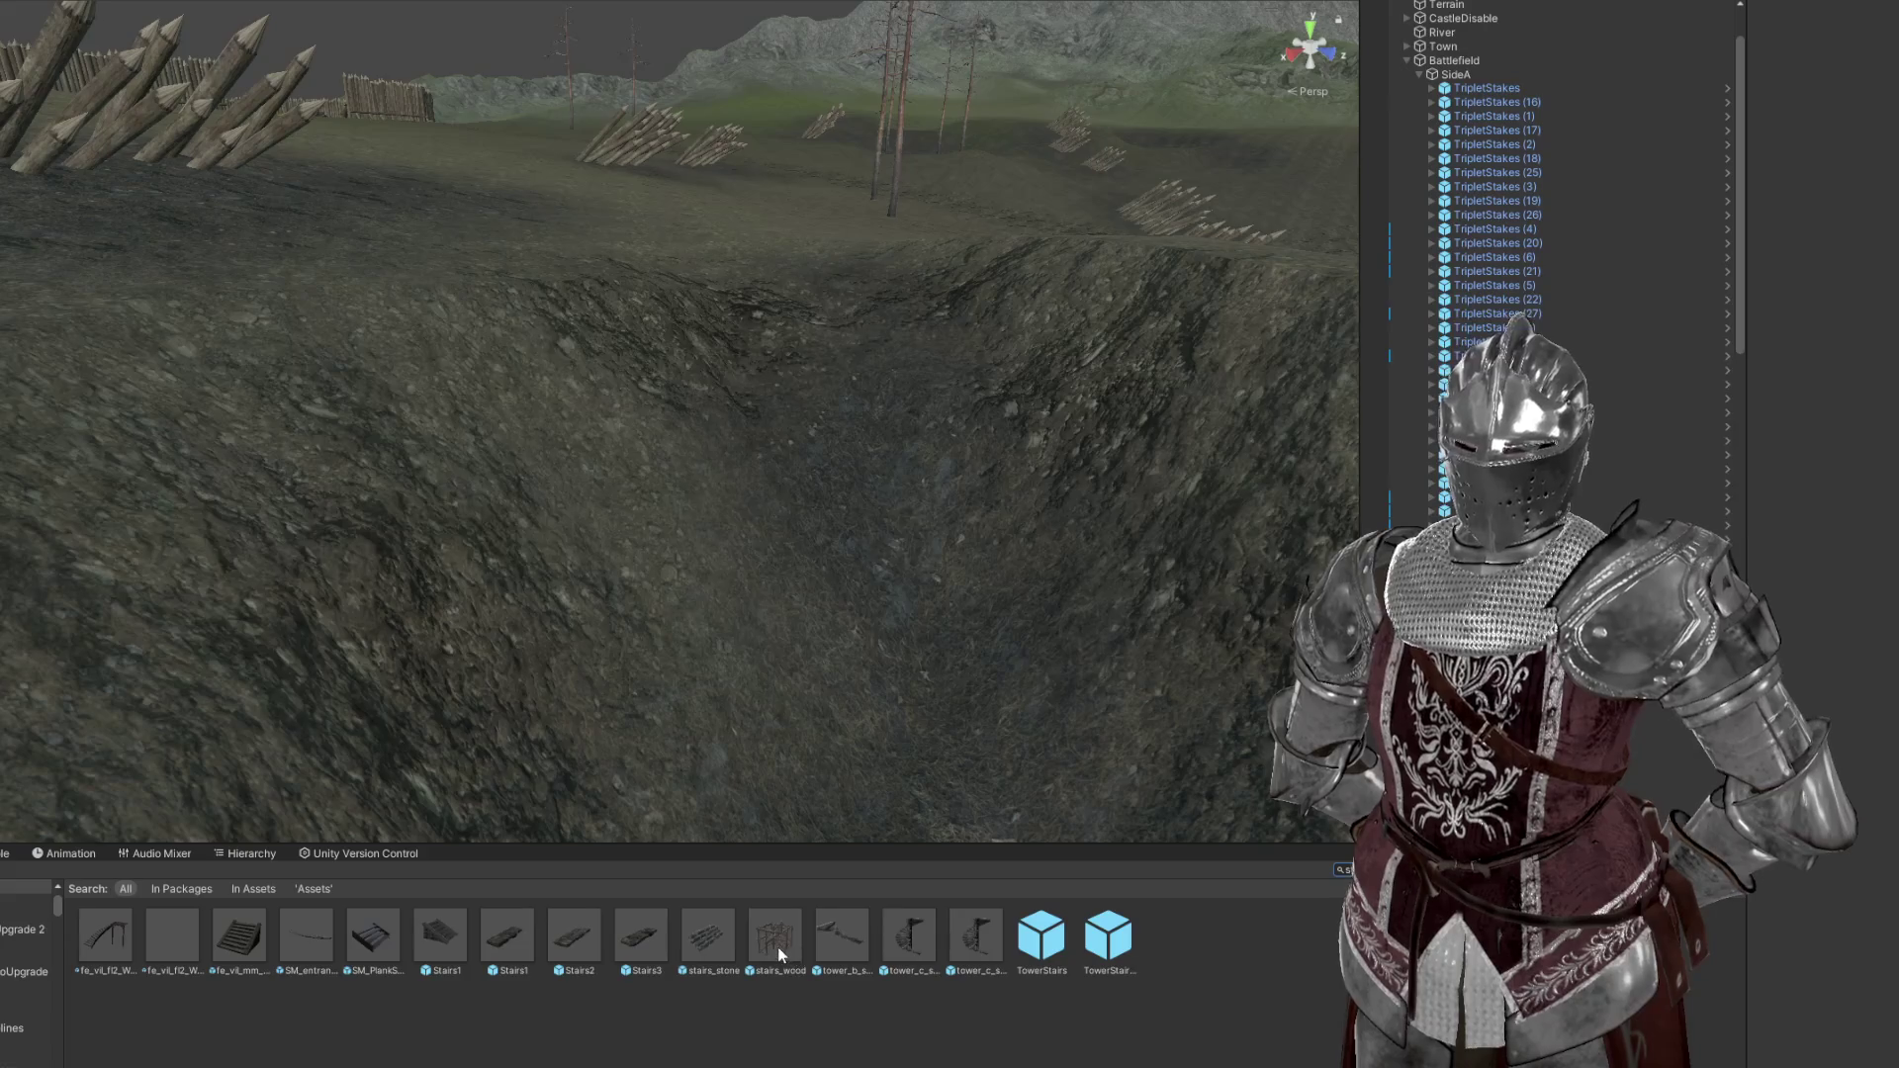
Test-place stairs_wood in the trench, remove it, and scroll the stair results
{"action": "left_click_drag", "start_coordinate": [778, 947], "coordinate": [117, 969]}
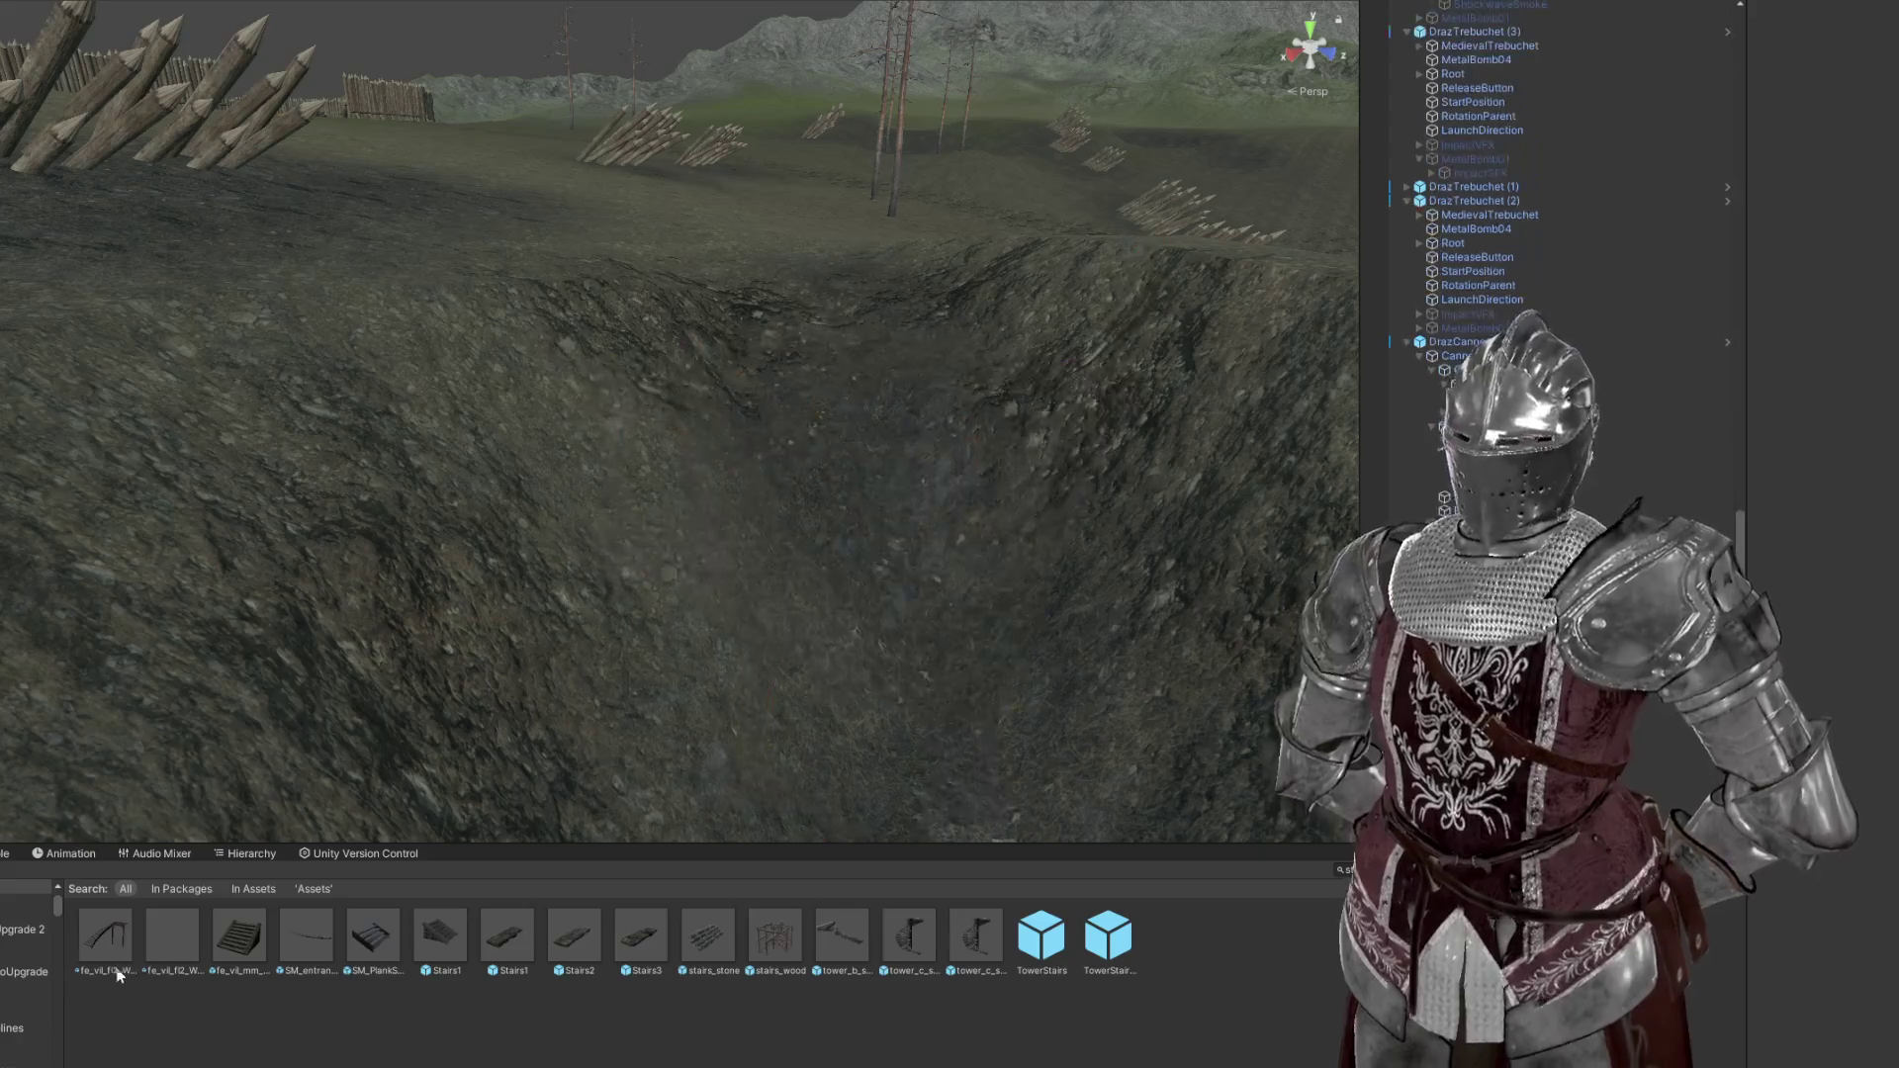
{"action": "left_click_drag", "start_coordinate": [769, 701], "coordinate": [755, 657]}
{"action": "key", "text": "Delete"}
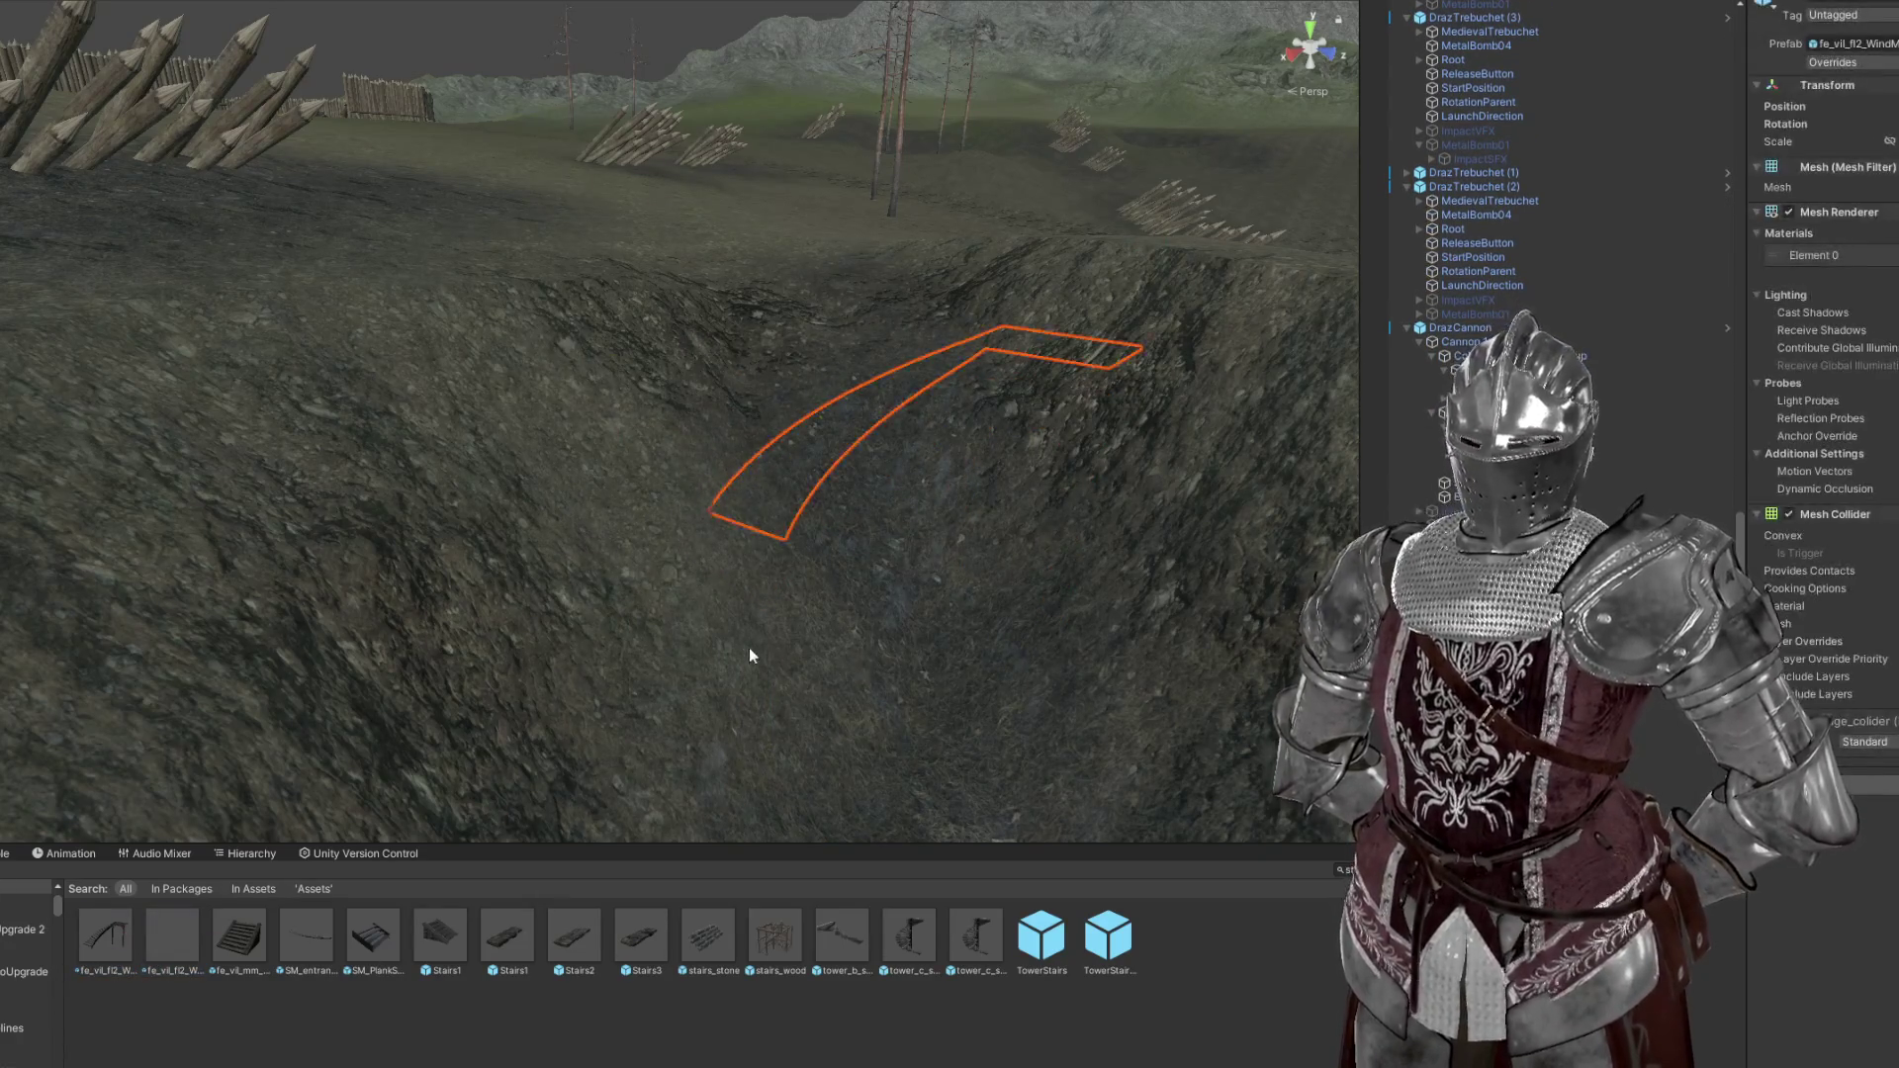
{"action": "scroll", "scroll_direction": "down", "scroll_amount": 3}
{"action": "key", "text": "Delete"}
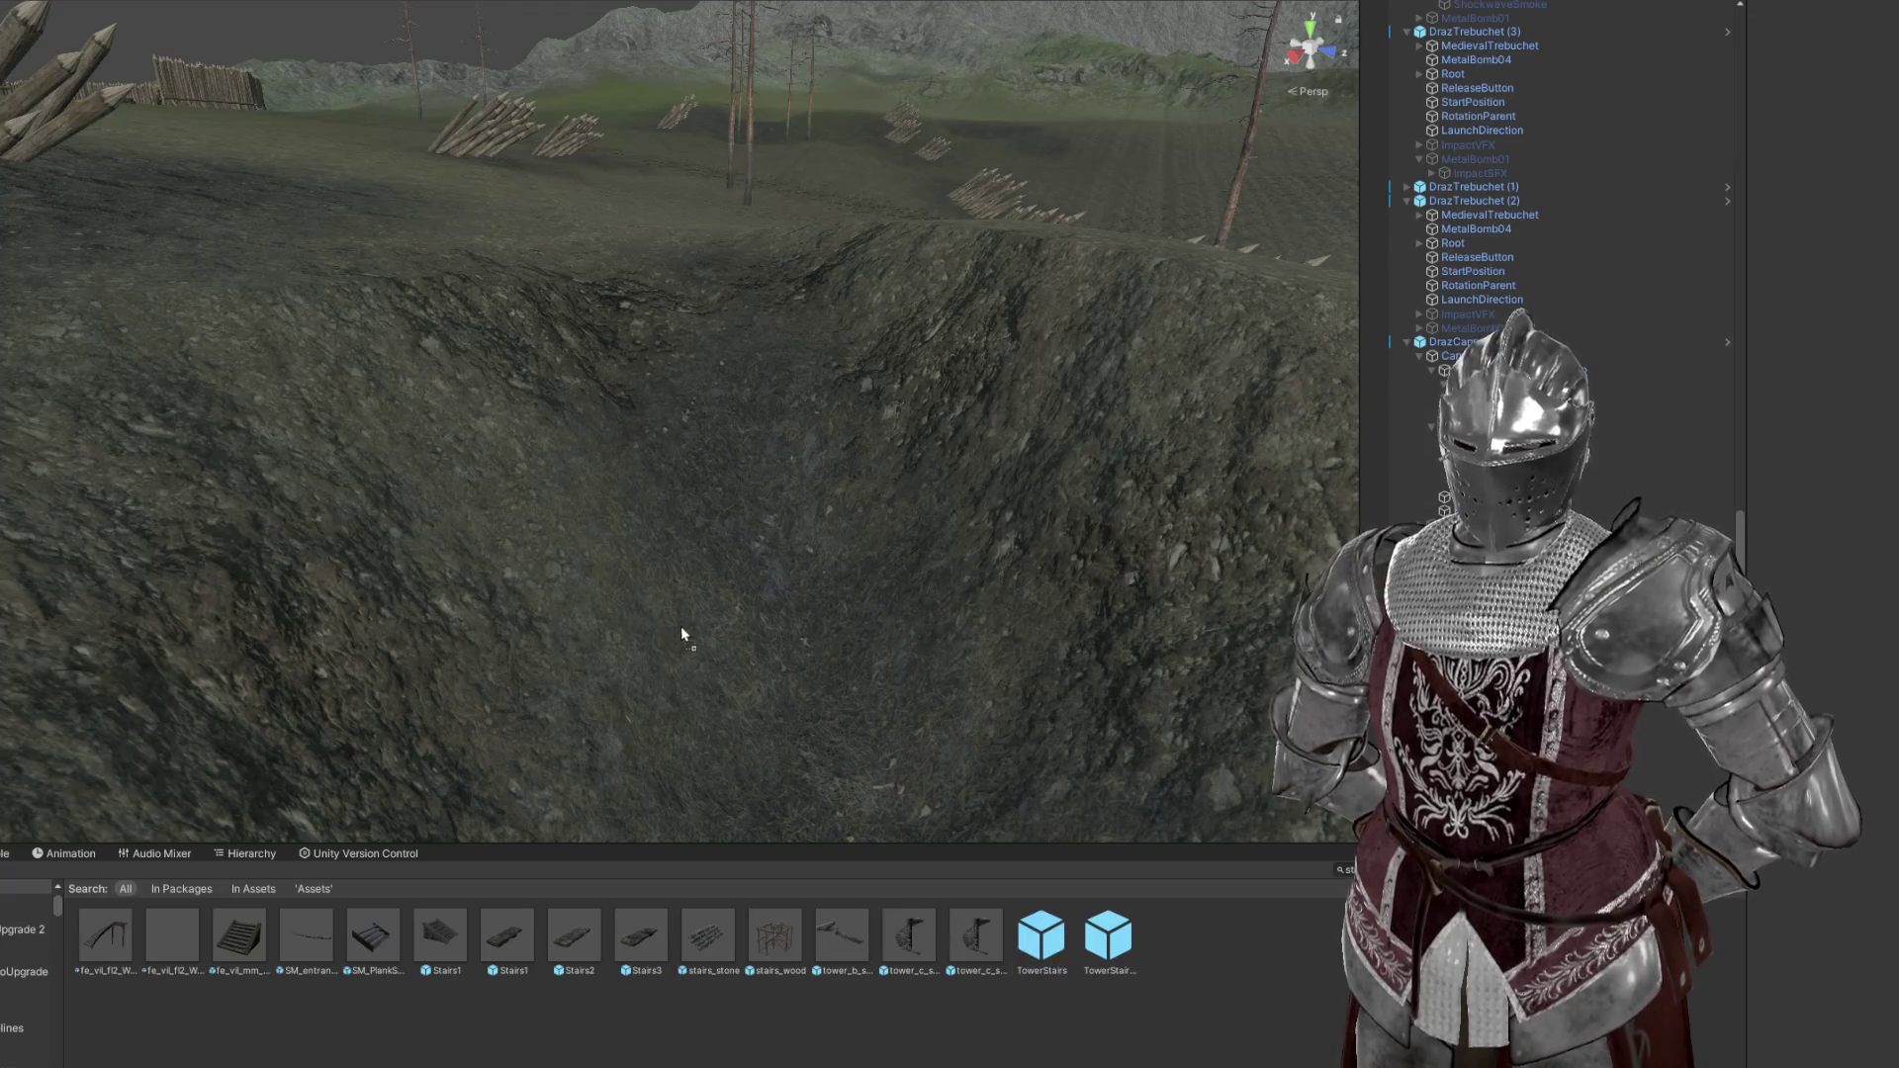
{"action": "left_click_drag", "start_coordinate": [637, 638], "coordinate": [666, 655]}
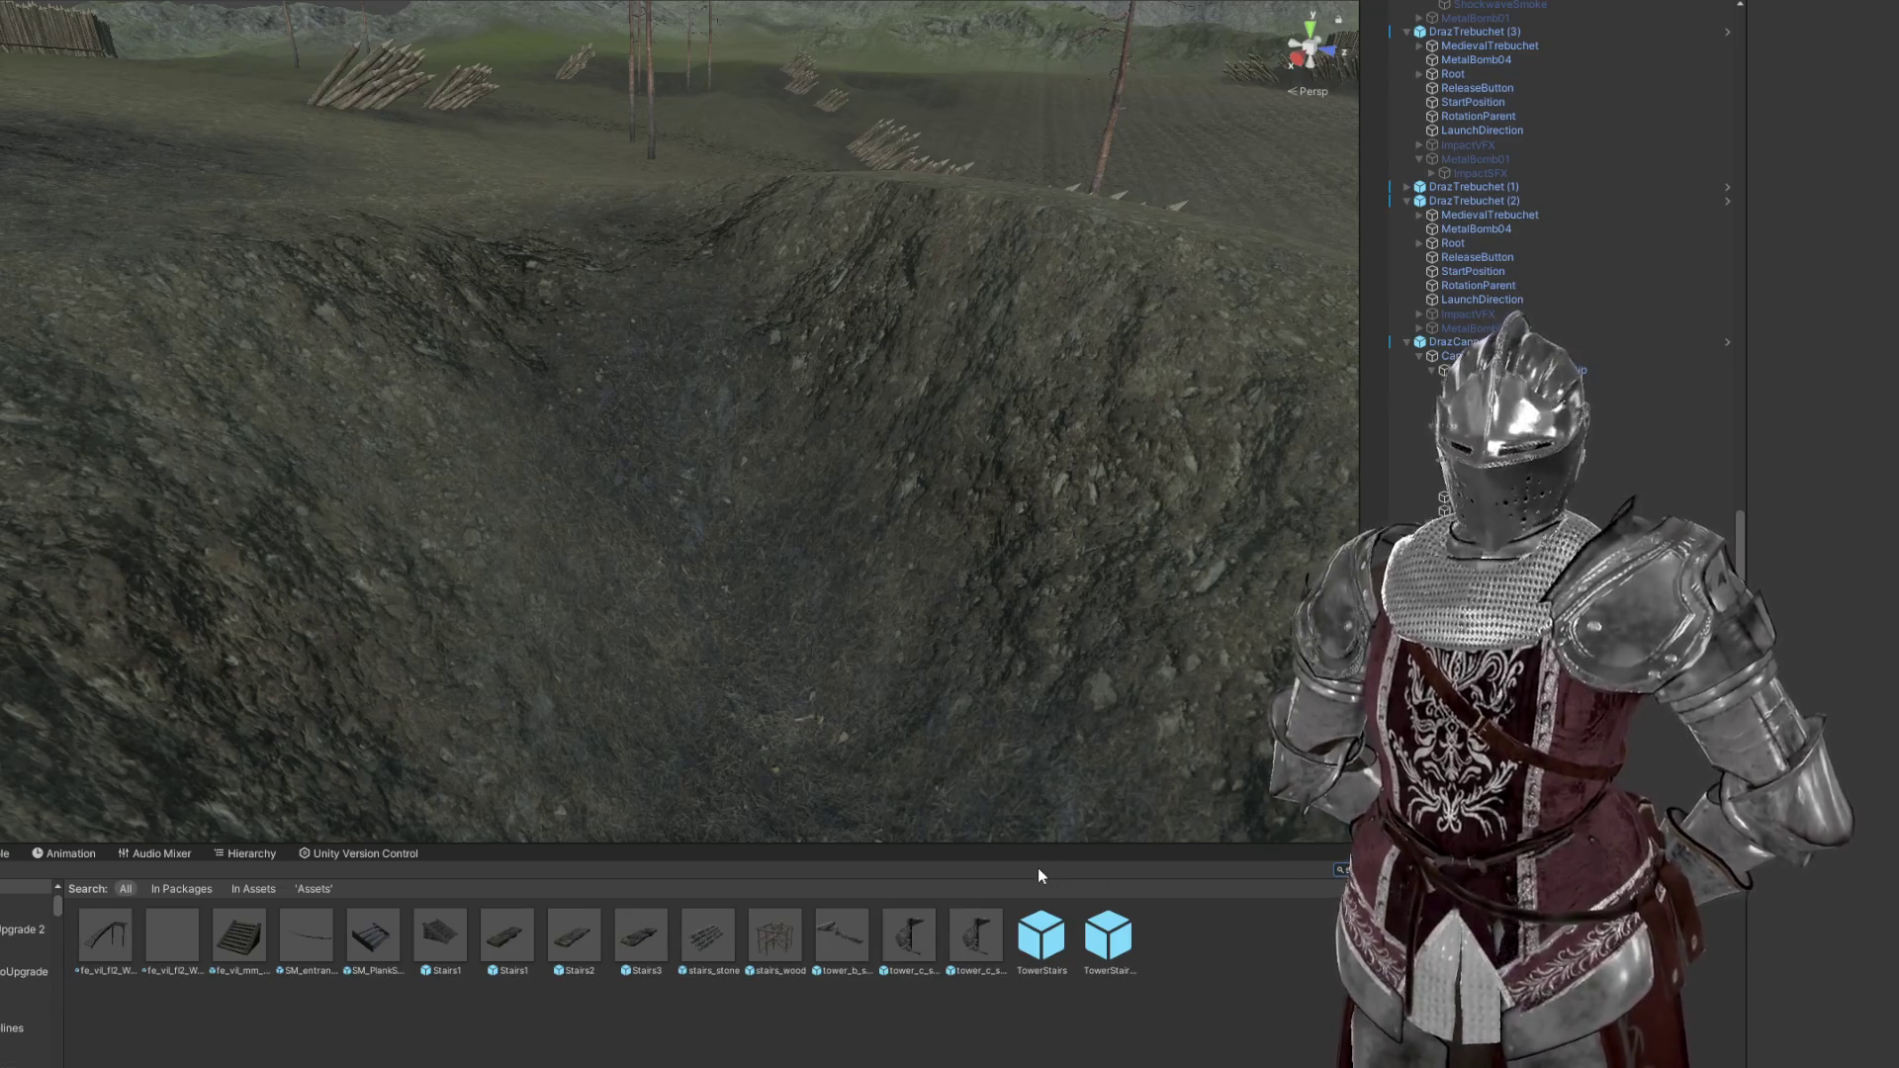
{"action": "scroll", "scroll_direction": "down", "scroll_amount": 3}
{"action": "scroll", "scroll_direction": "down", "scroll_amount": 3}
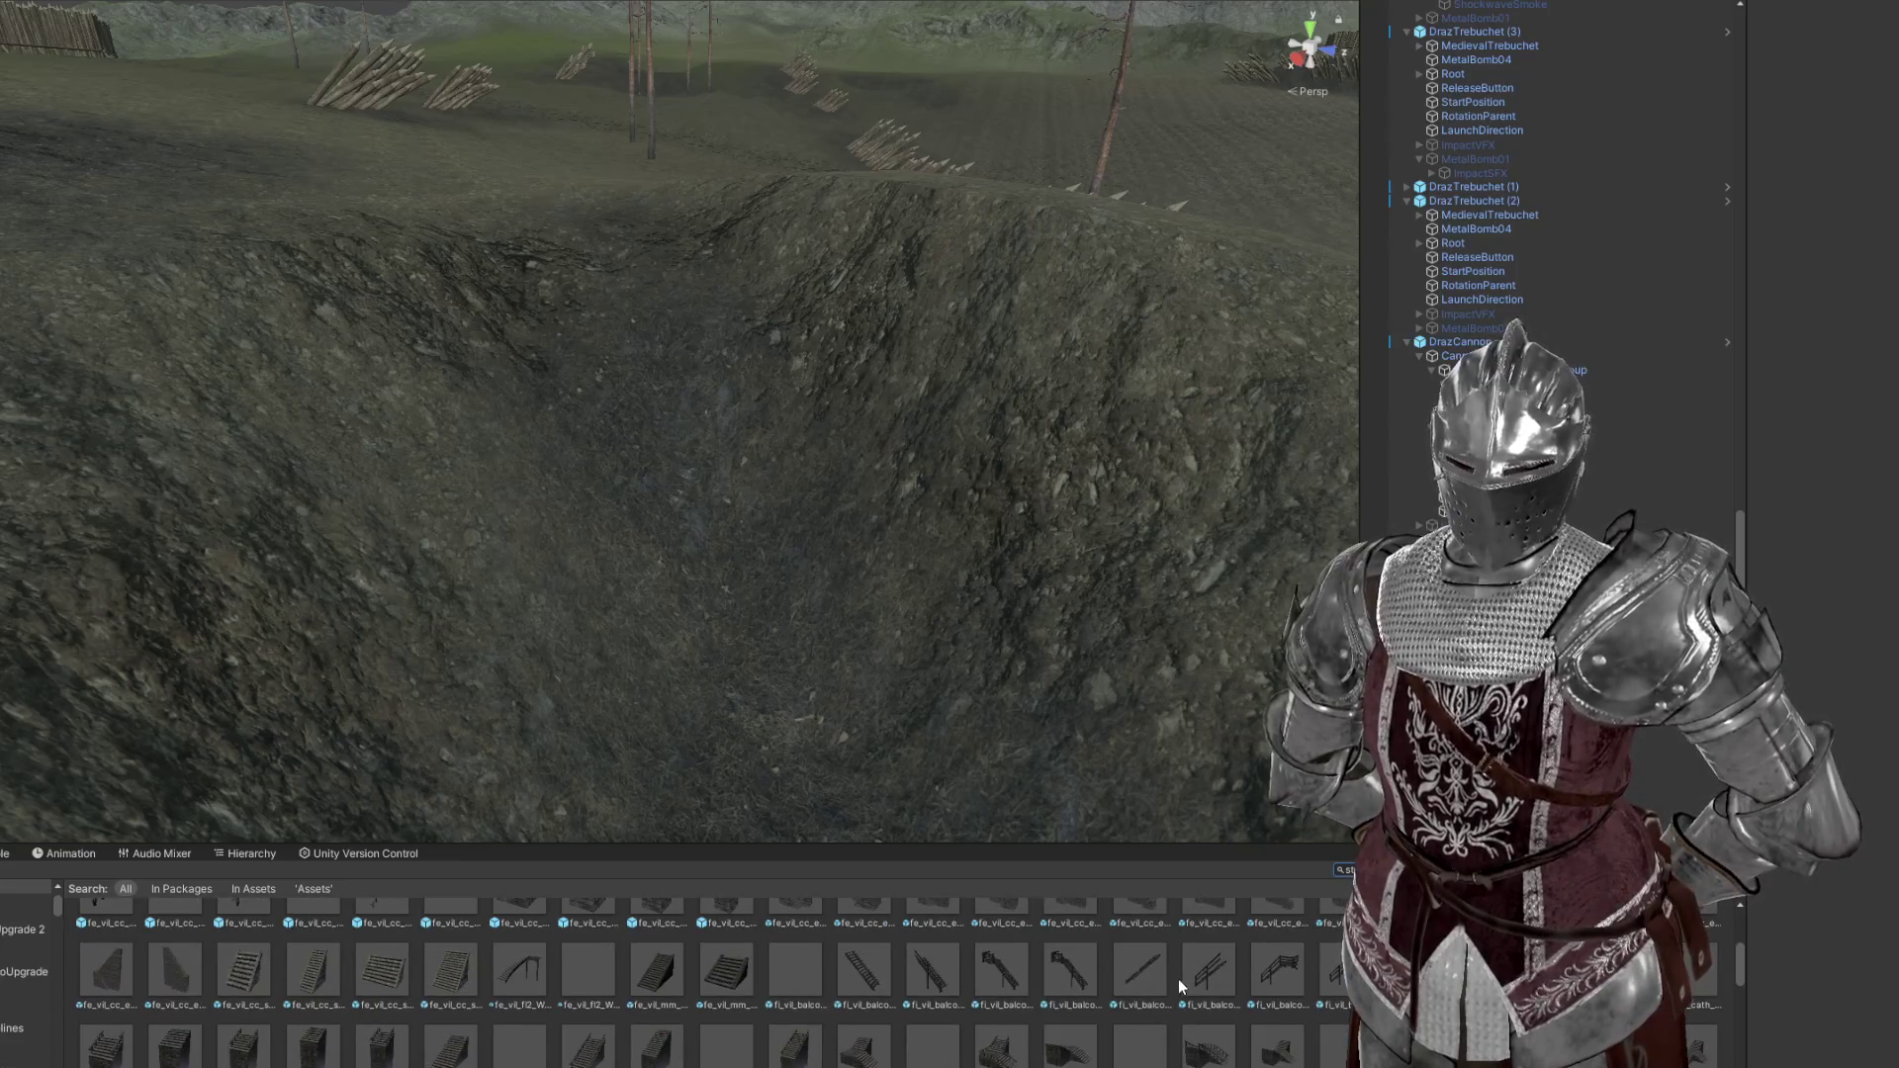
{"action": "scroll", "scroll_direction": "down", "scroll_amount": 3}
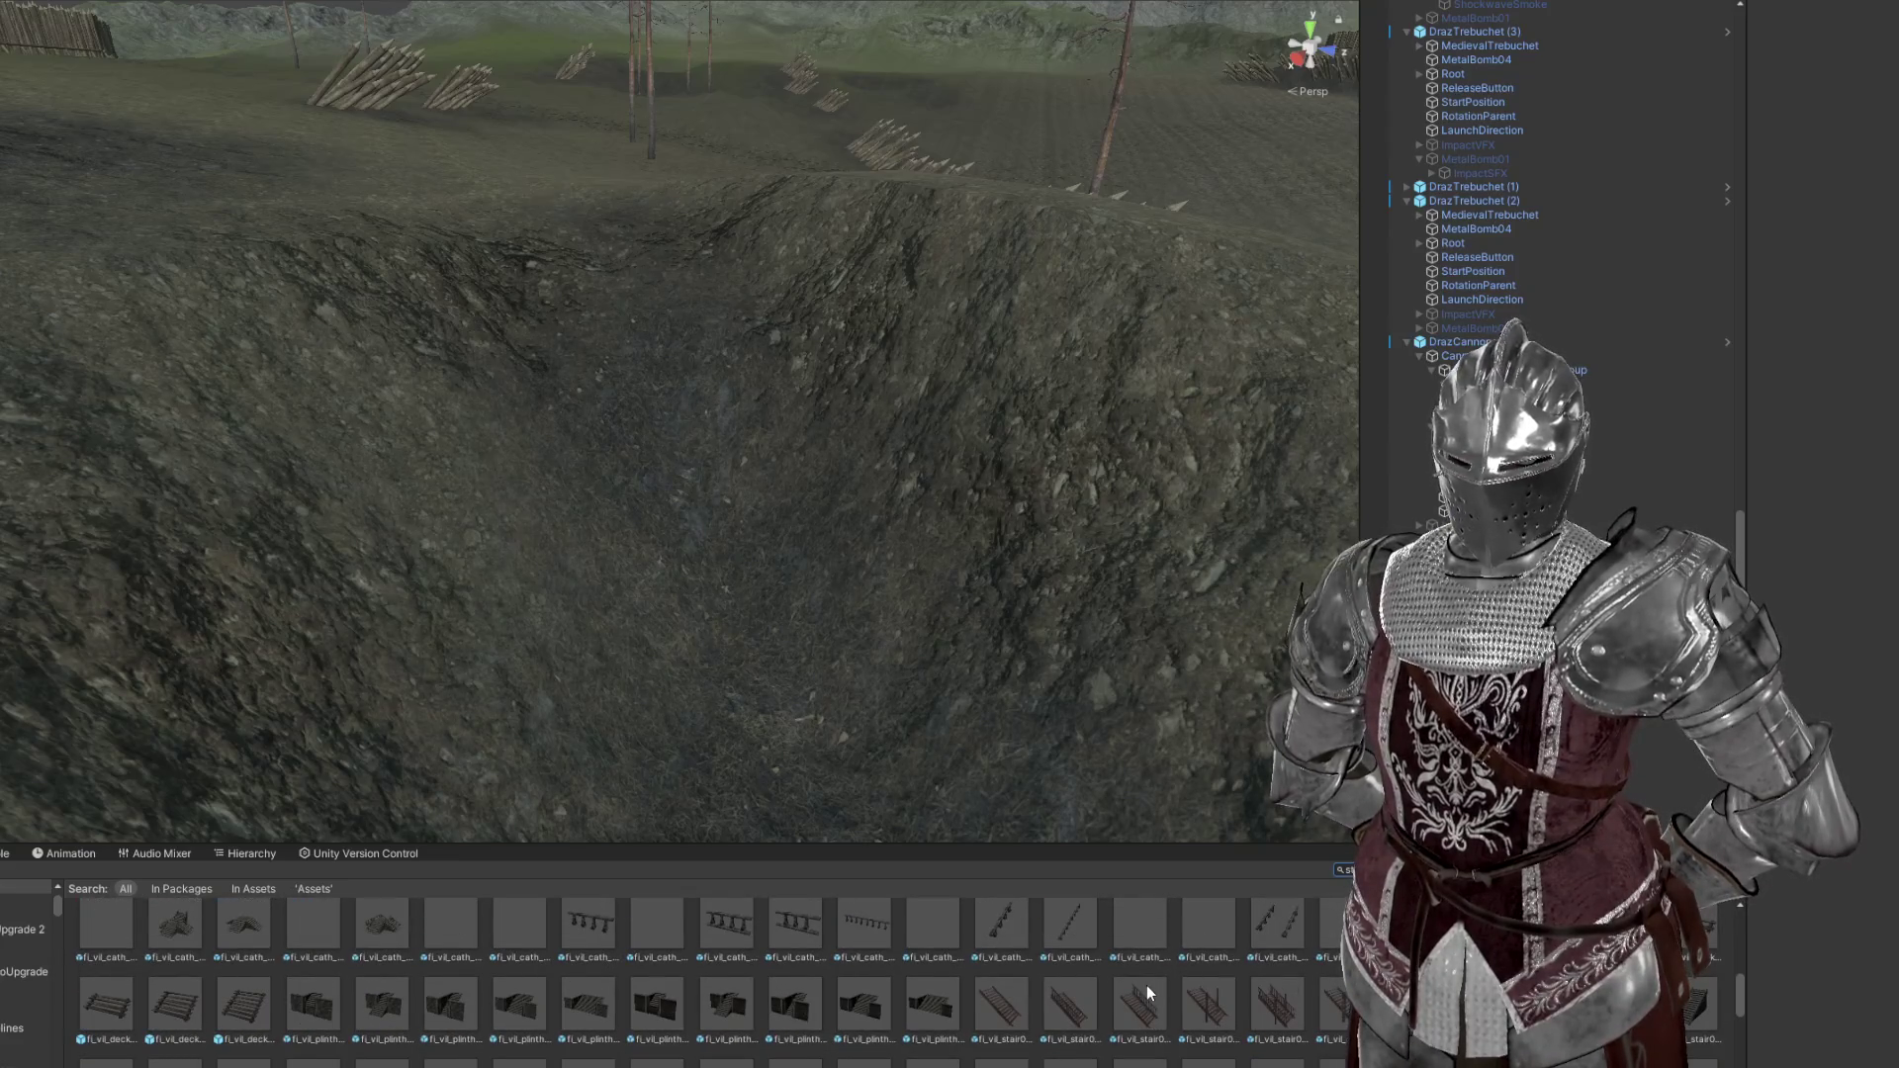
Drop a fl_vil_stair01_01 piece into the trench and angle it down the slope
{"action": "left_click_drag", "start_coordinate": [1041, 1001], "coordinate": [767, 633]}
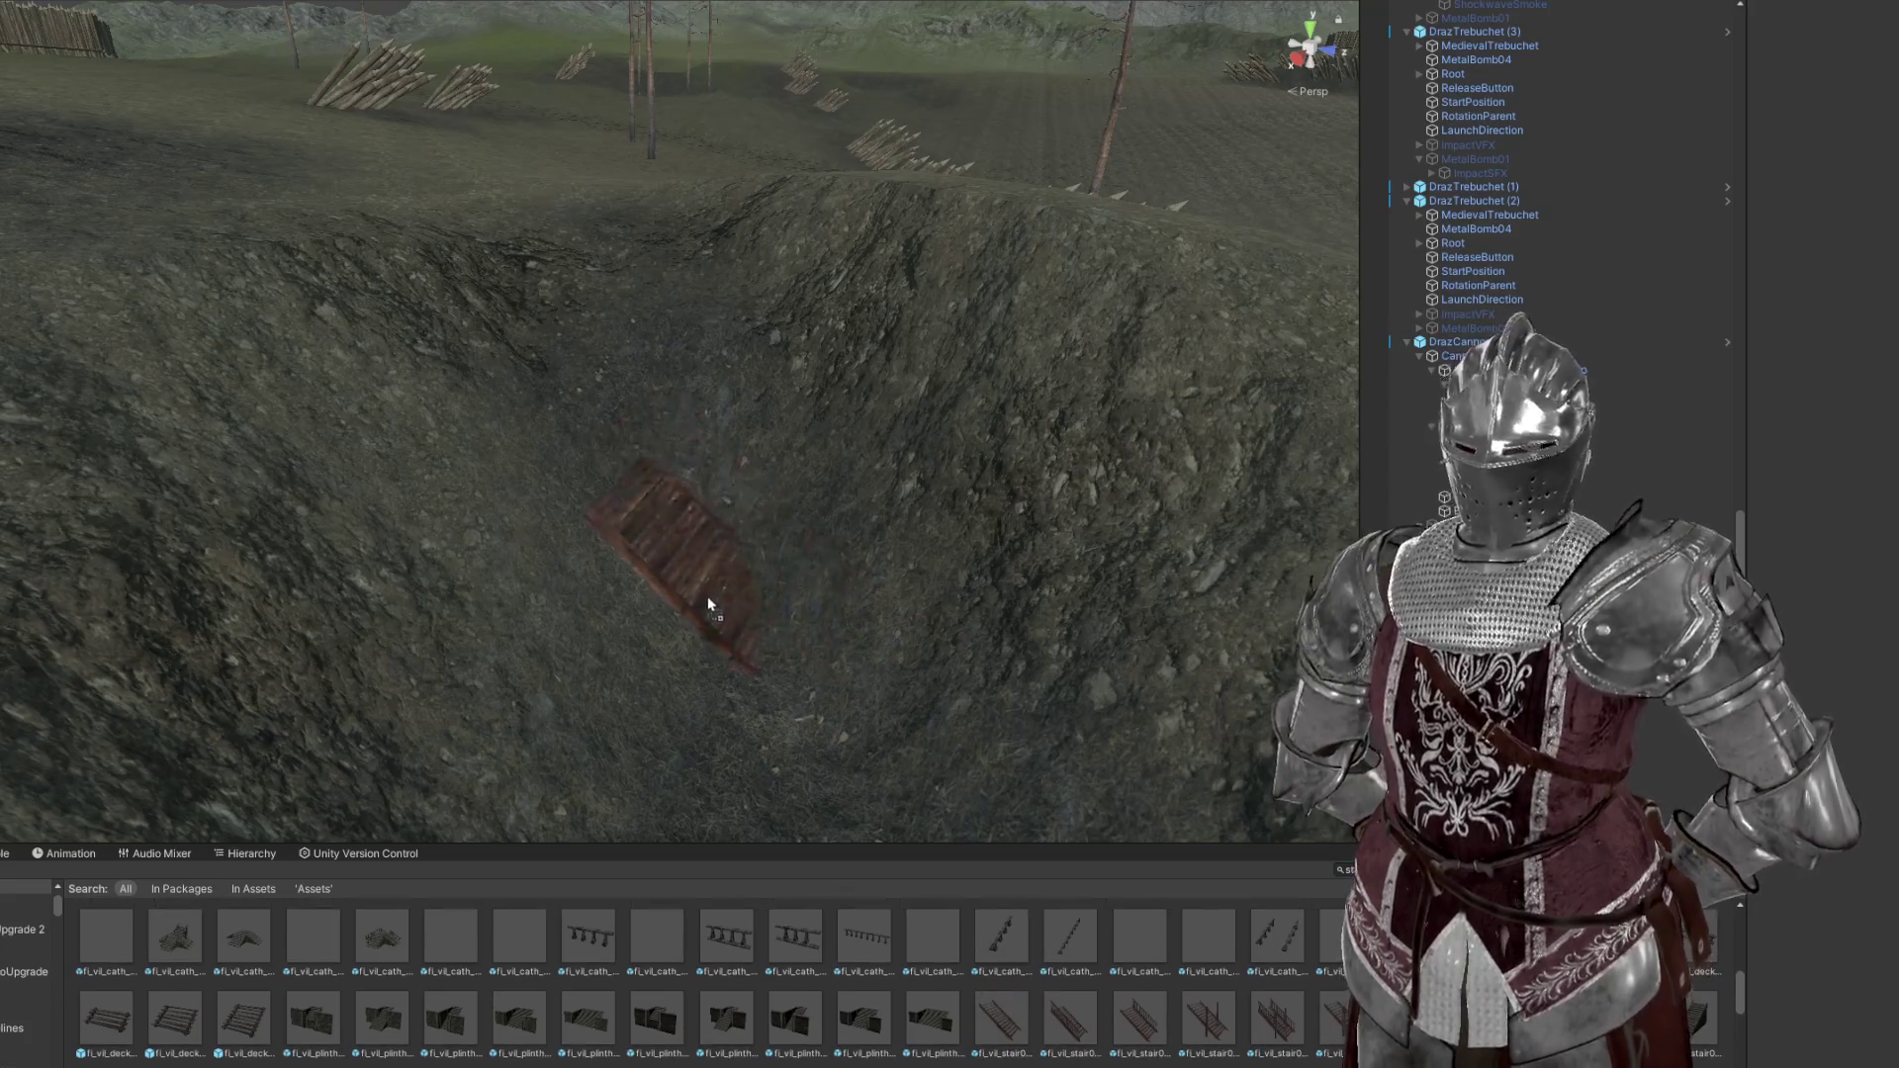
{"action": "left_click_drag", "start_coordinate": [630, 566], "coordinate": [633, 569]}
{"action": "left_click_drag", "start_coordinate": [805, 590], "coordinate": [673, 615]}
{"action": "left_click_drag", "start_coordinate": [774, 576], "coordinate": [797, 759]}
{"action": "left_click_drag", "start_coordinate": [806, 658], "coordinate": [473, 234]}
{"action": "left_click_drag", "start_coordinate": [638, 297], "coordinate": [811, 327]}
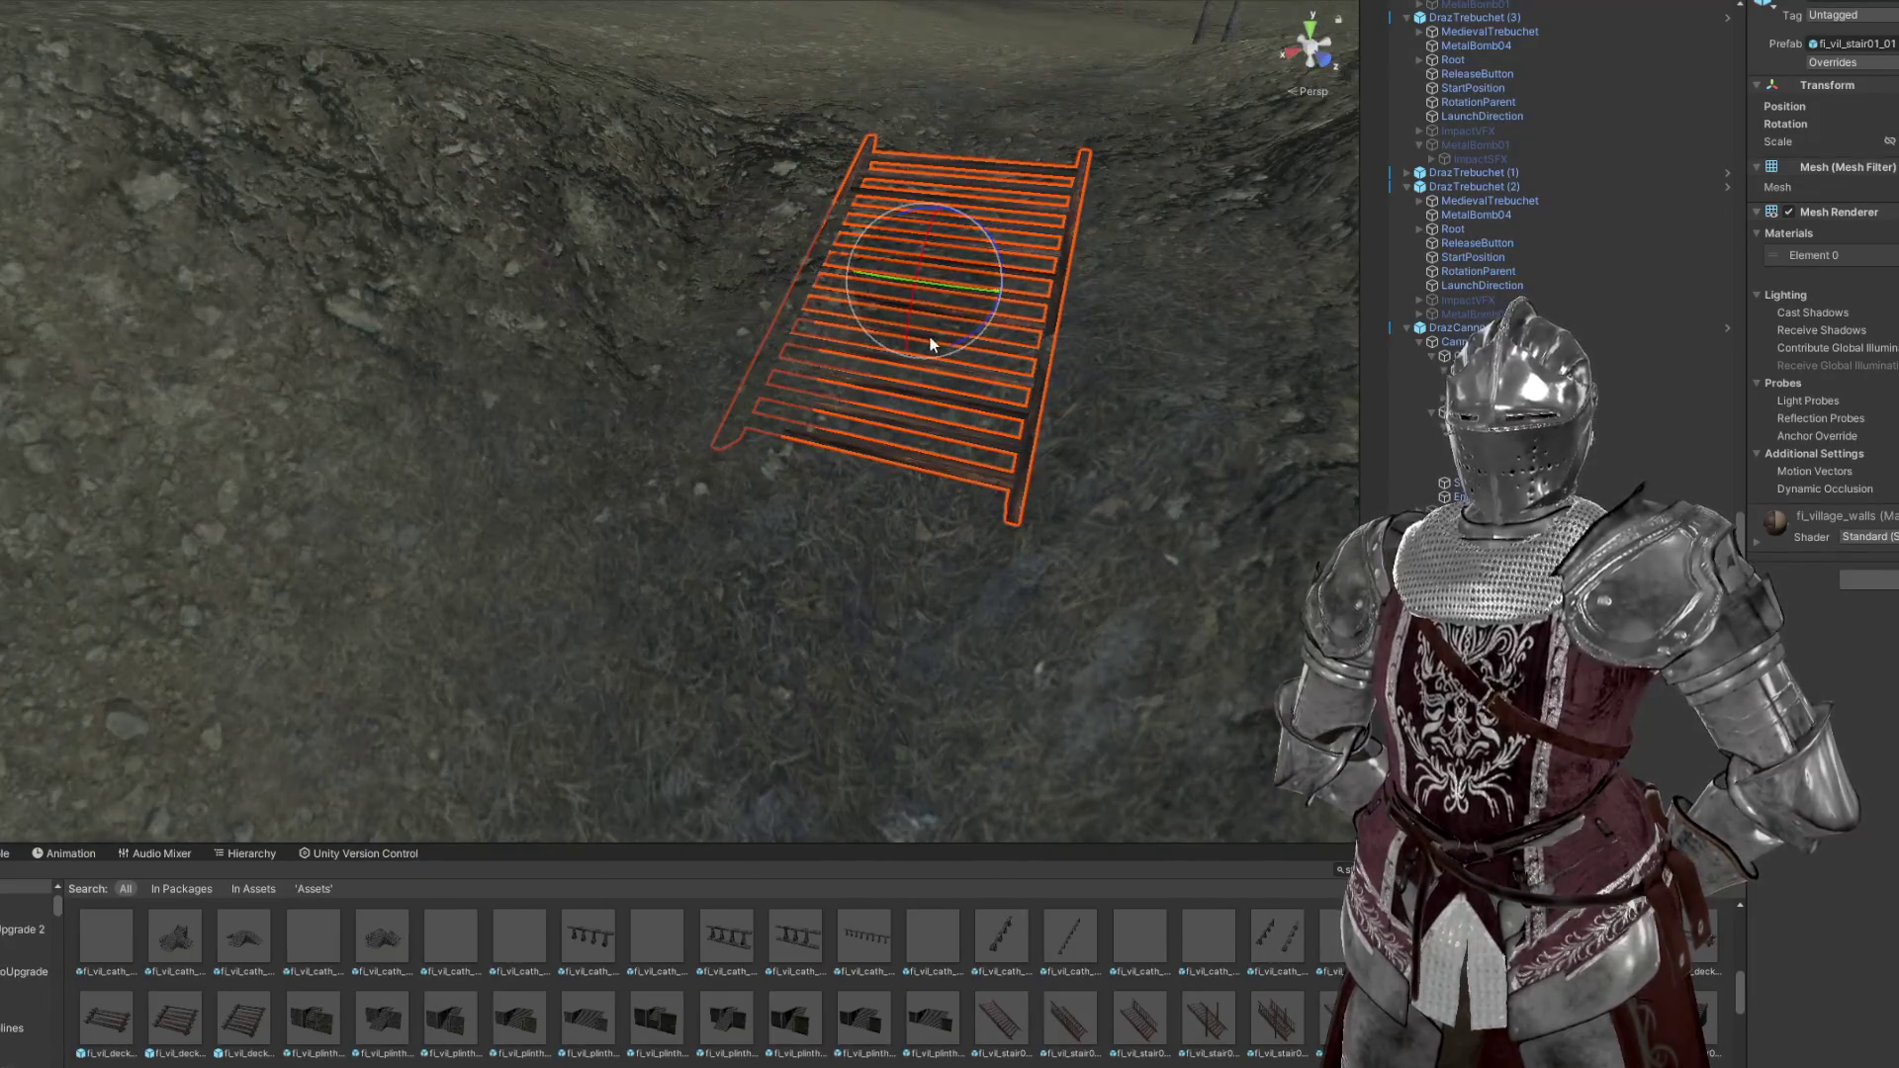
{"action": "left_click_drag", "start_coordinate": [936, 347], "coordinate": [620, 364]}
{"action": "key", "text": "f"}
{"action": "key", "text": "w"}
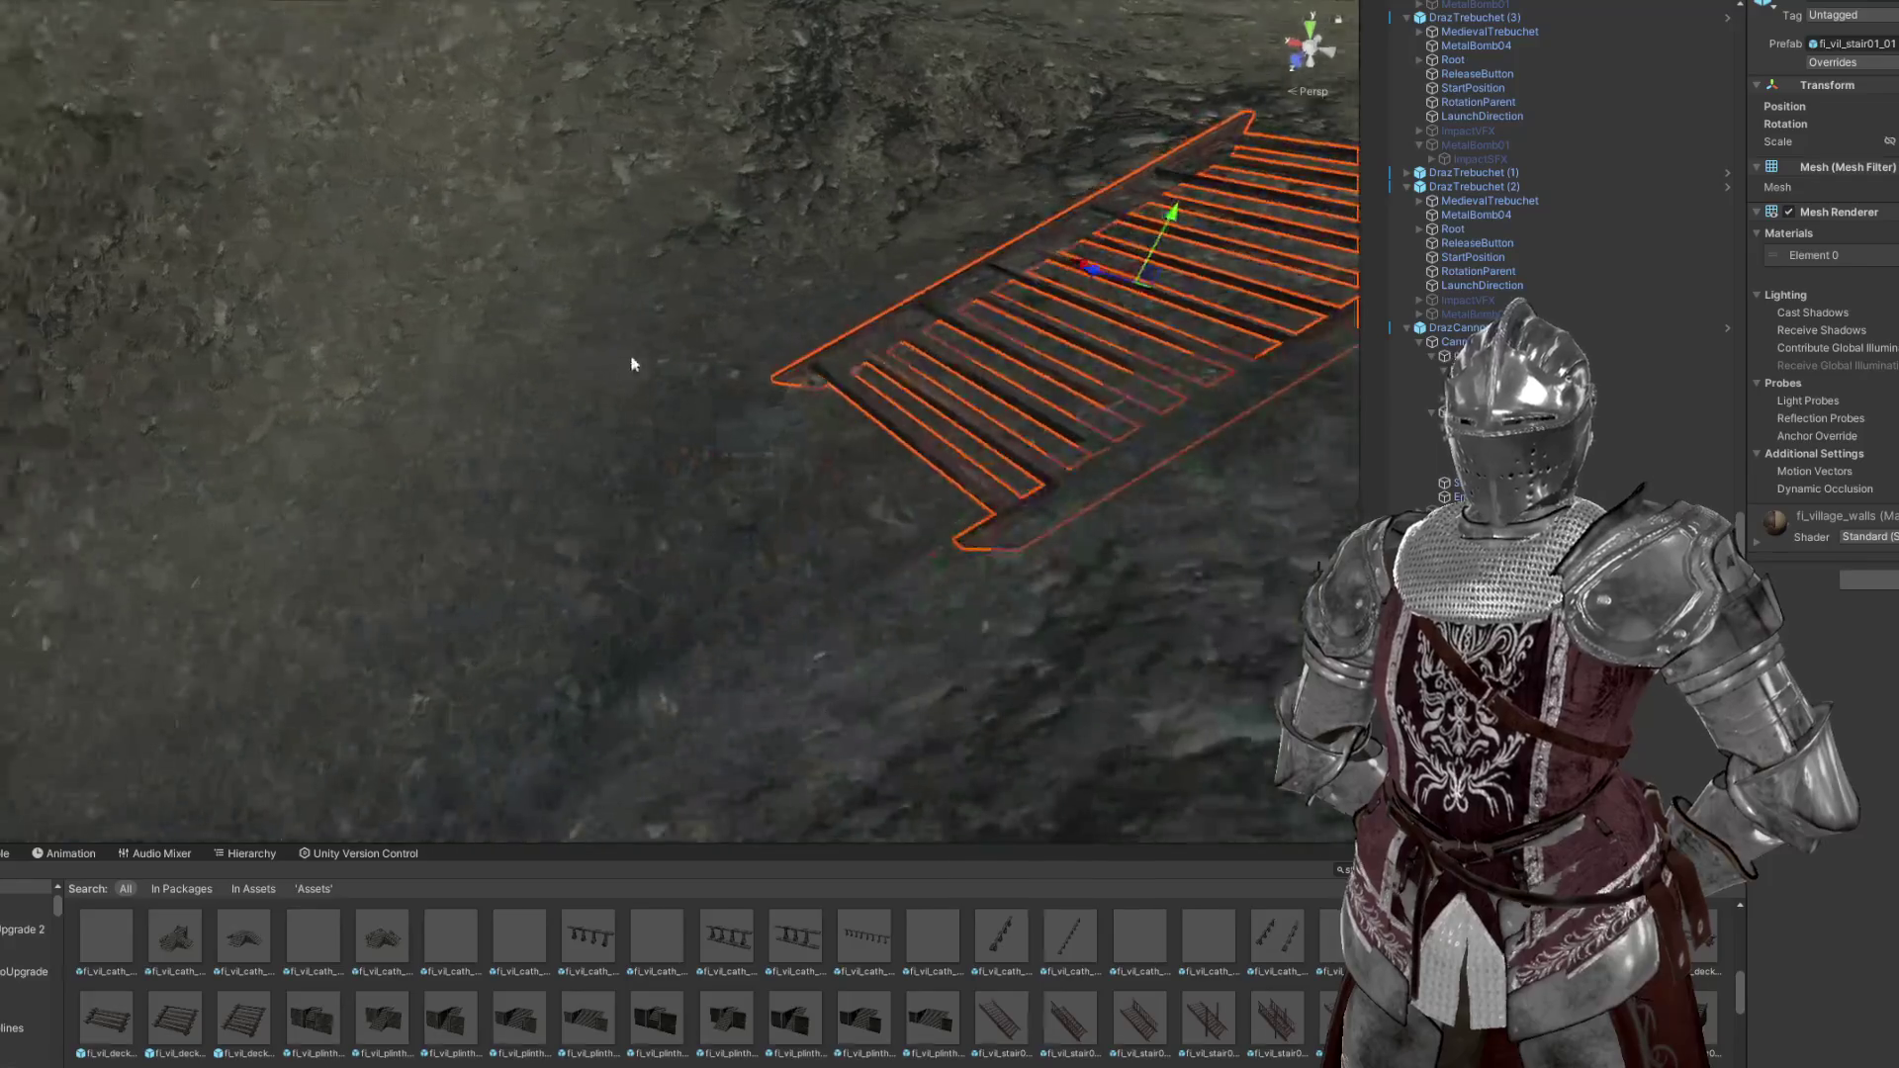
Move the stair piece up-left along the trench slope
{"action": "left_click_drag", "start_coordinate": [1133, 277], "coordinate": [733, 572]}
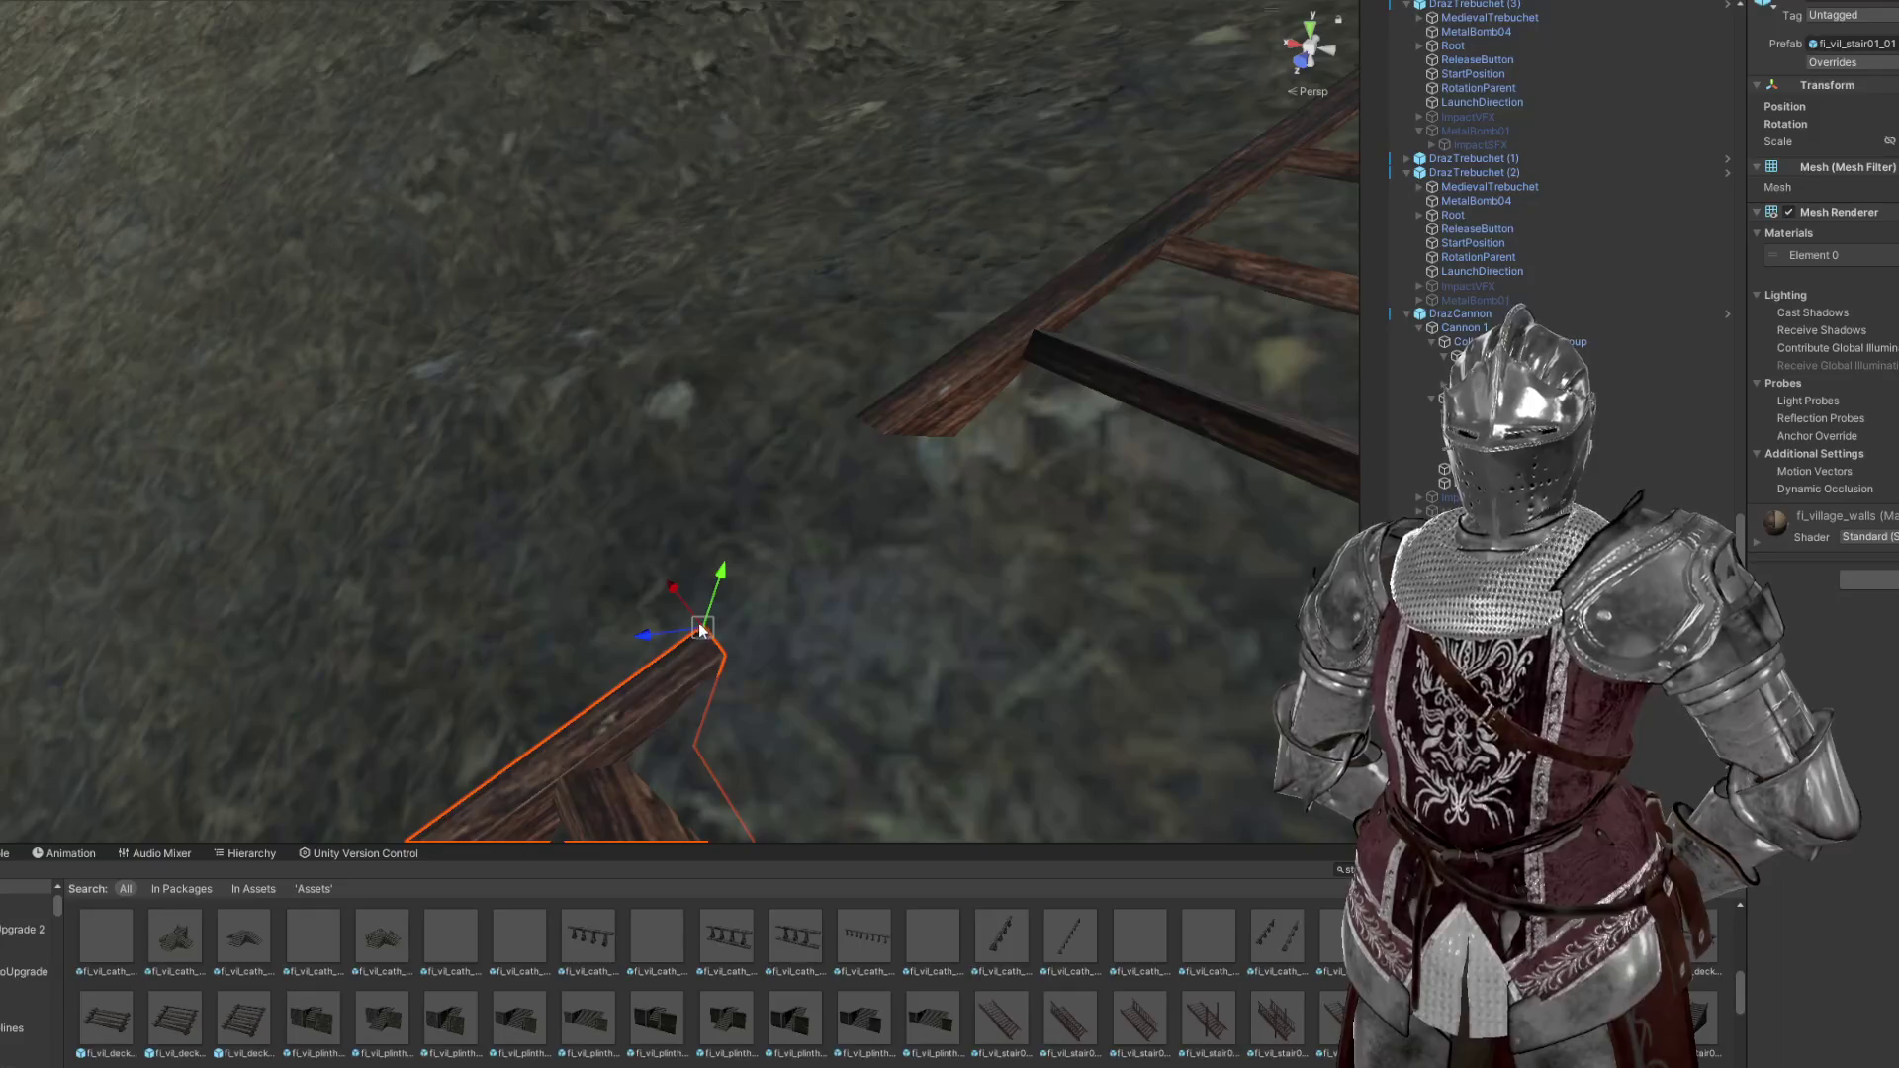
{"action": "scroll", "scroll_direction": "down", "scroll_amount": 3}
{"action": "left_click_drag", "start_coordinate": [835, 415], "coordinate": [763, 576]}
{"action": "scroll", "scroll_direction": "down", "scroll_amount": 3}
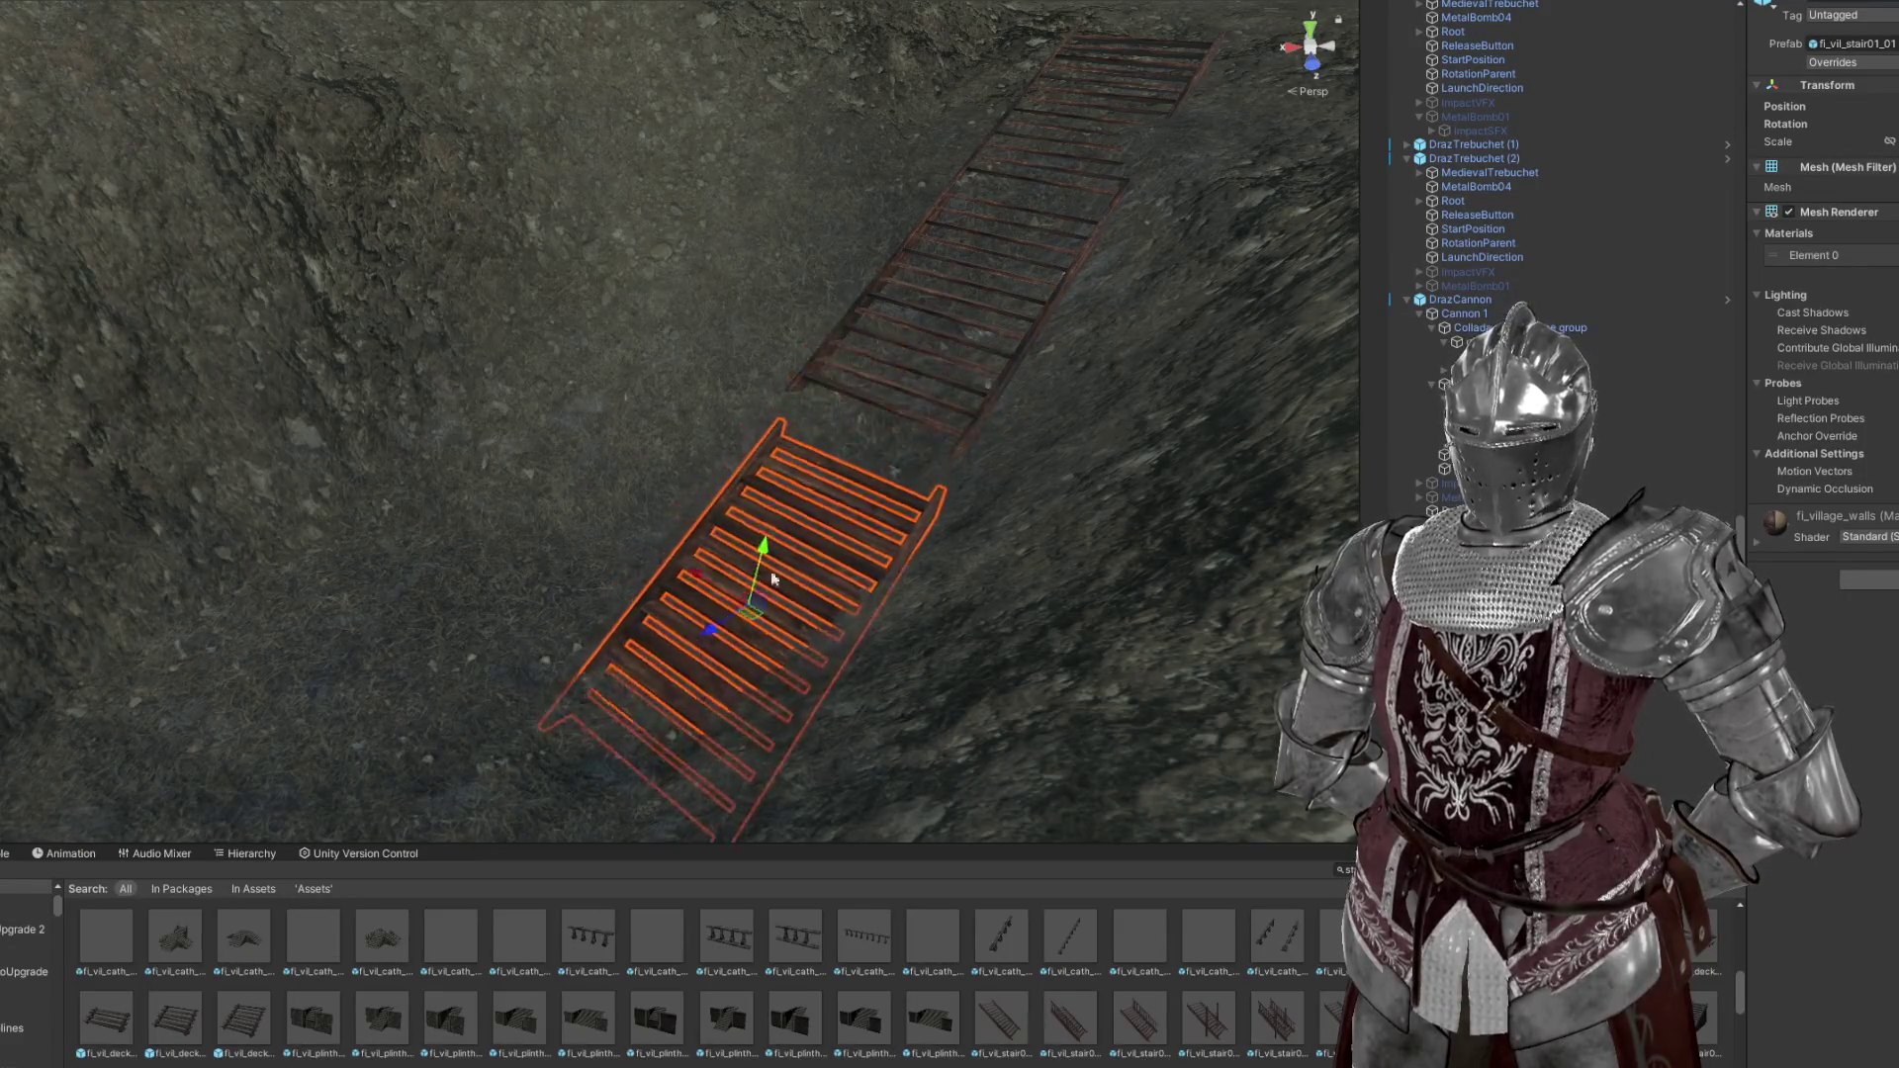
{"action": "scroll", "scroll_direction": "up", "scroll_amount": 3}
{"action": "left_click_drag", "start_coordinate": [221, 669], "coordinate": [115, 326]}
{"action": "scroll", "scroll_direction": "down", "scroll_amount": 3}
{"action": "left_click_drag", "start_coordinate": [453, 336], "coordinate": [762, 348]}
Select both stair pieces, swing their bottom left, and frame them together
{"action": "left_click", "coordinate": [732, 297]}
{"action": "key", "text": "w"}
{"action": "scroll", "scroll_direction": "up", "scroll_amount": 3}
{"action": "left_click", "coordinate": [794, 430]}
{"action": "key", "text": "f"}
Select a wooden stair piece and ping its prefab in the Project window
{"action": "scroll", "scroll_direction": "down", "scroll_amount": 3}
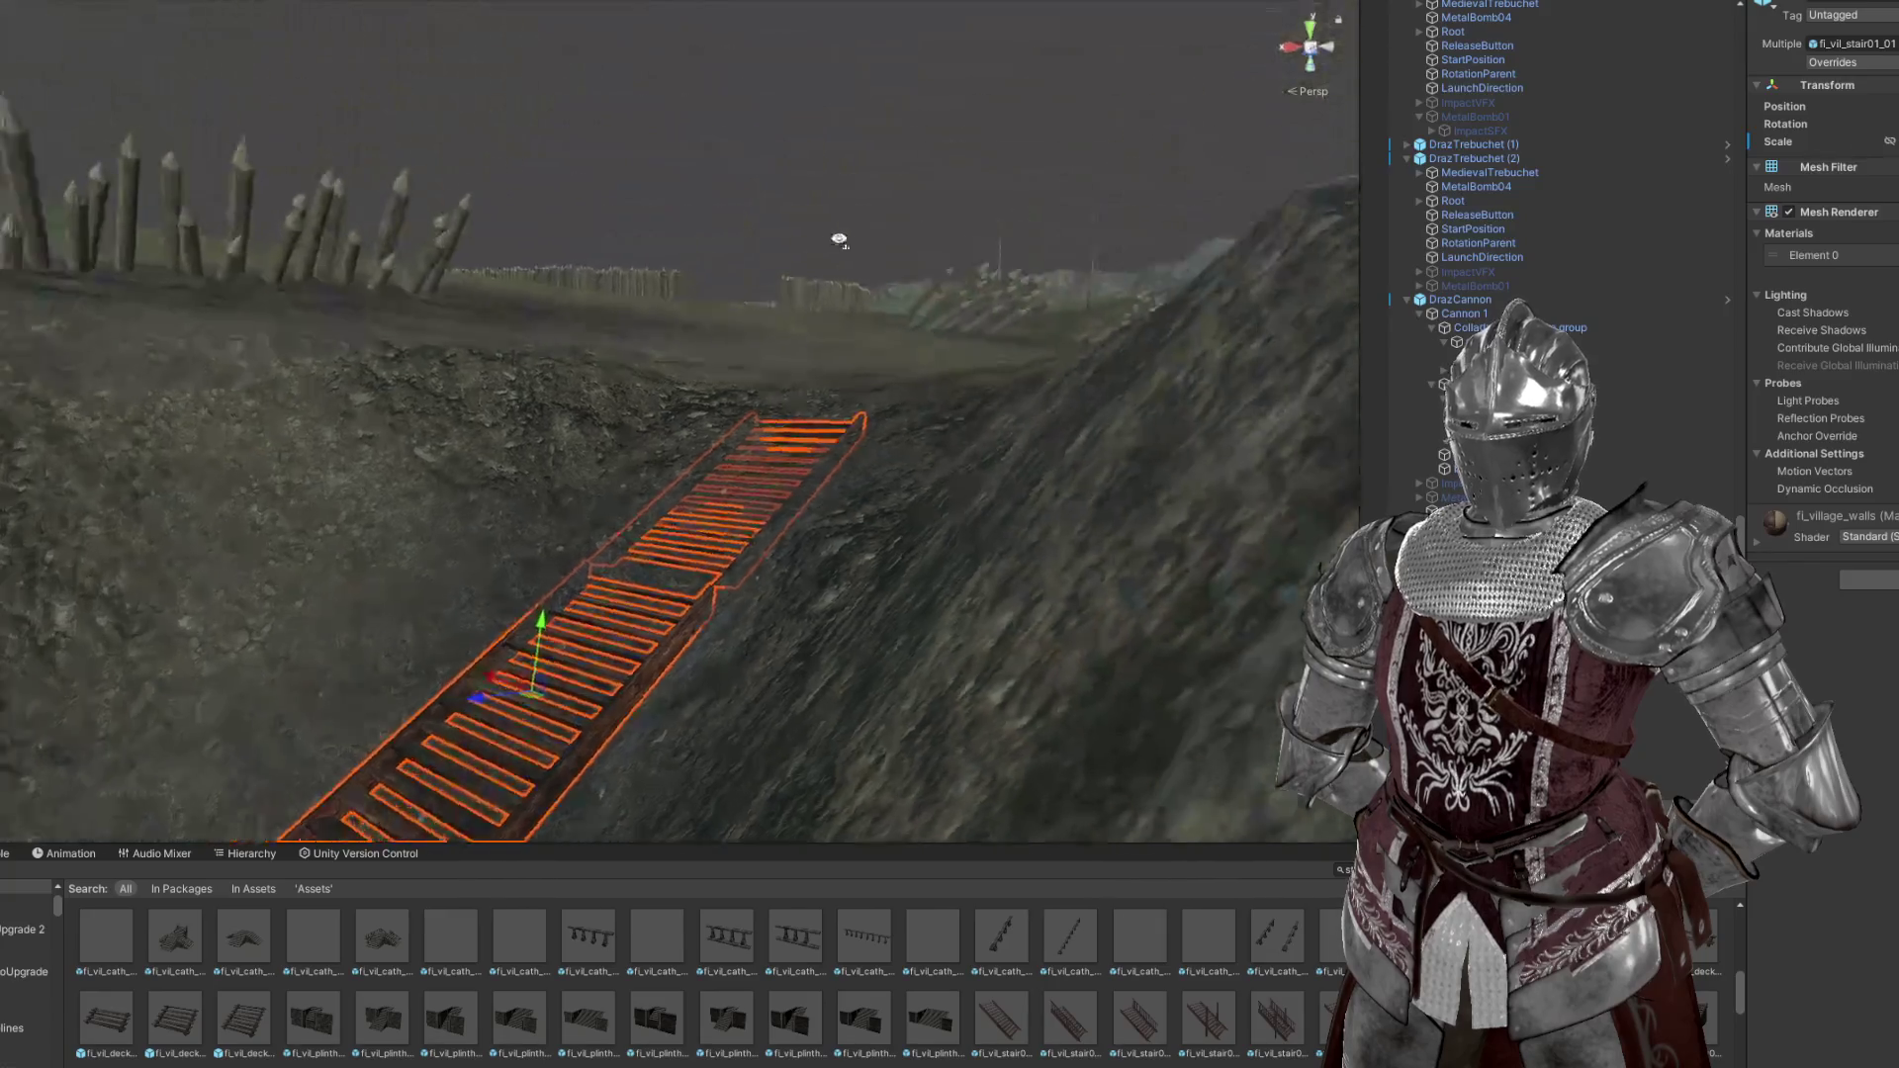
{"action": "left_click", "coordinate": [835, 187]}
{"action": "left_click_drag", "start_coordinate": [835, 187], "coordinate": [1008, 244]}
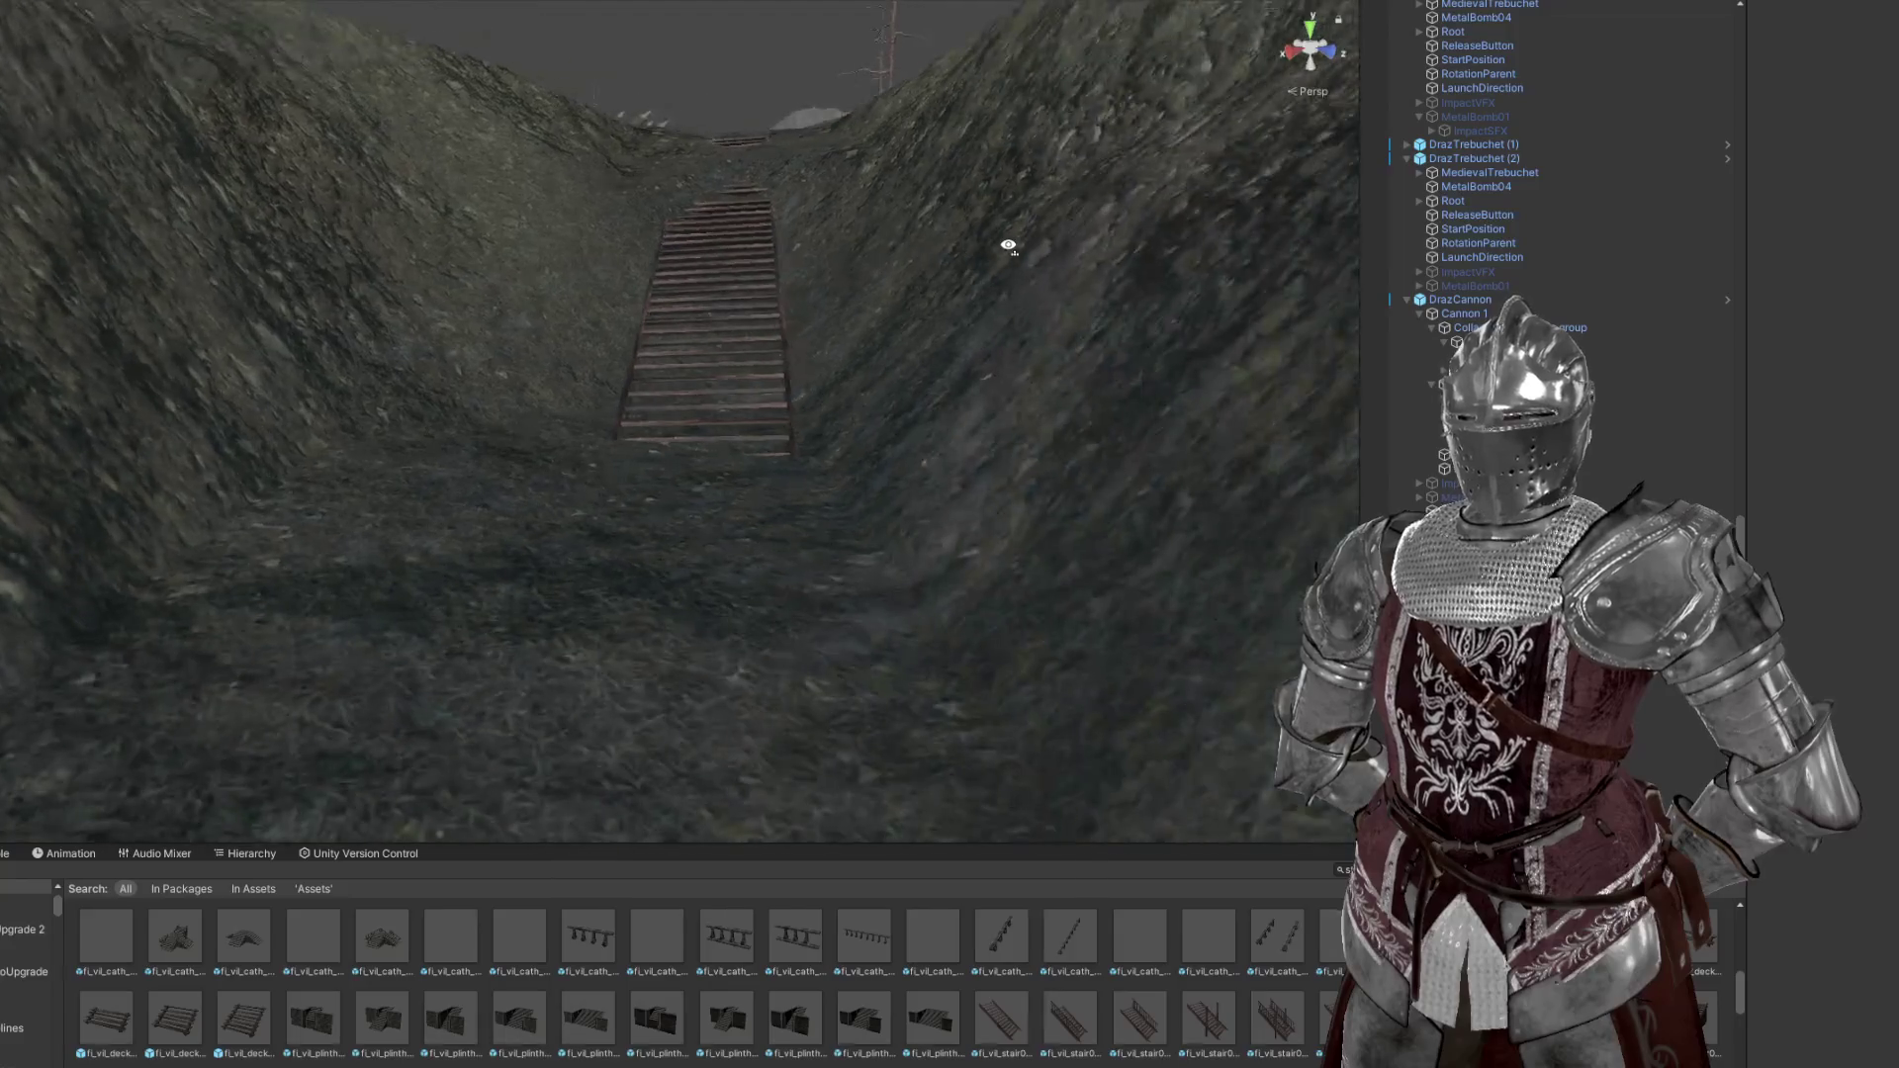
{"action": "left_click_drag", "start_coordinate": [613, 119], "coordinate": [813, 305]}
{"action": "left_click_drag", "start_coordinate": [766, 203], "coordinate": [910, 505]}
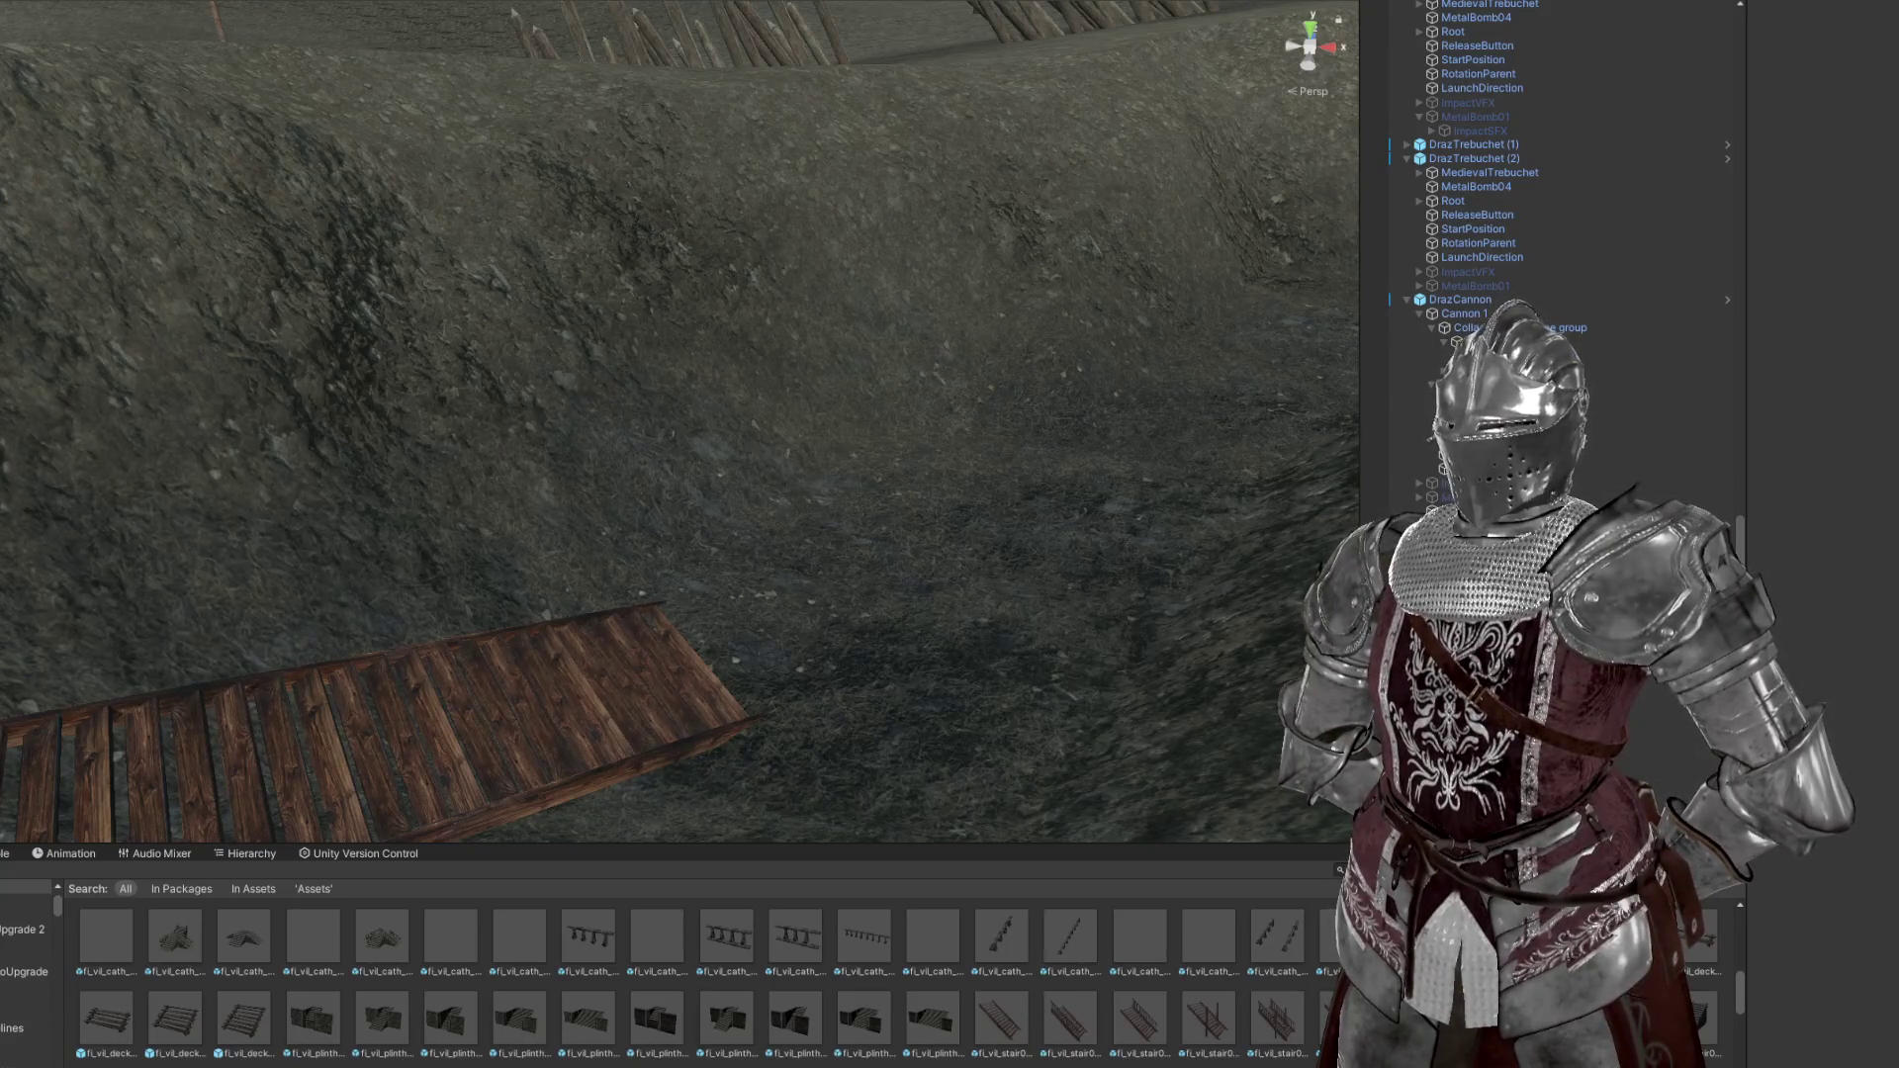
{"action": "scroll", "scroll_direction": "down", "scroll_amount": 3}
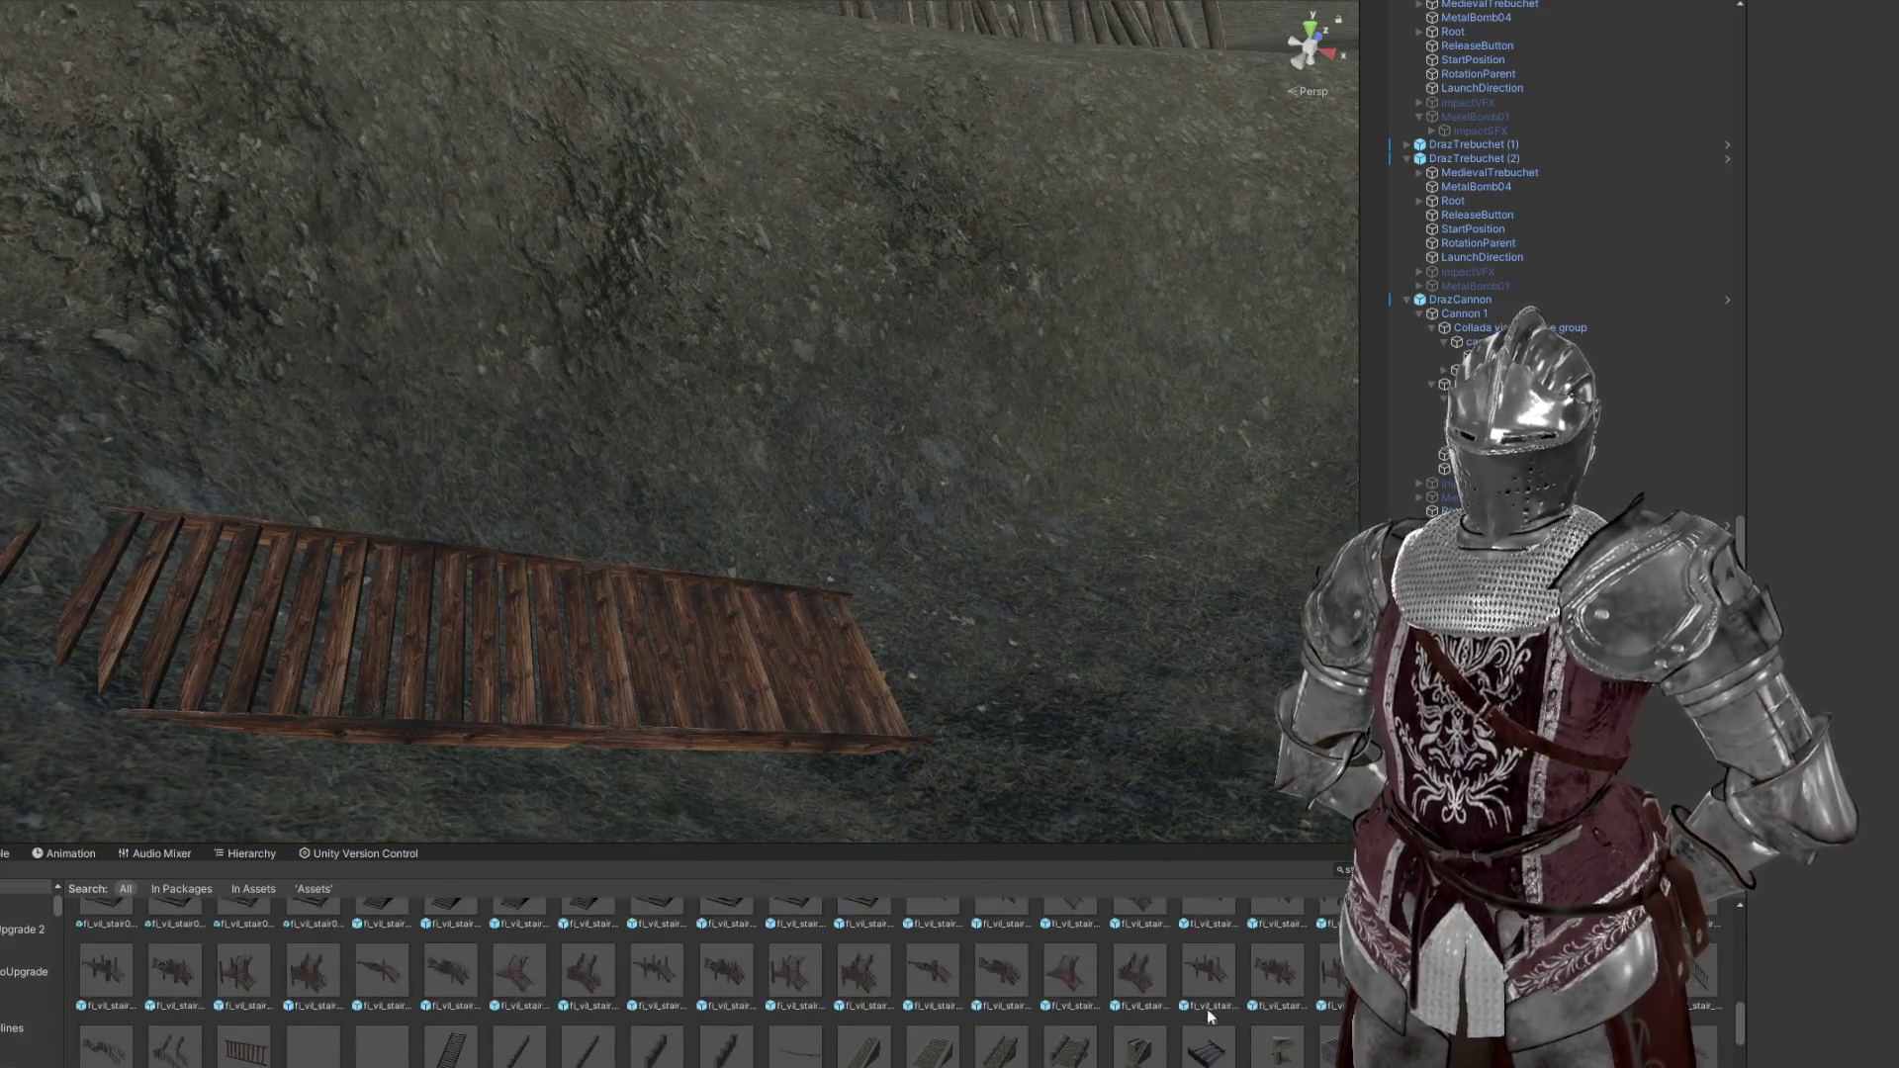
{"action": "left_click", "coordinate": [634, 655]}
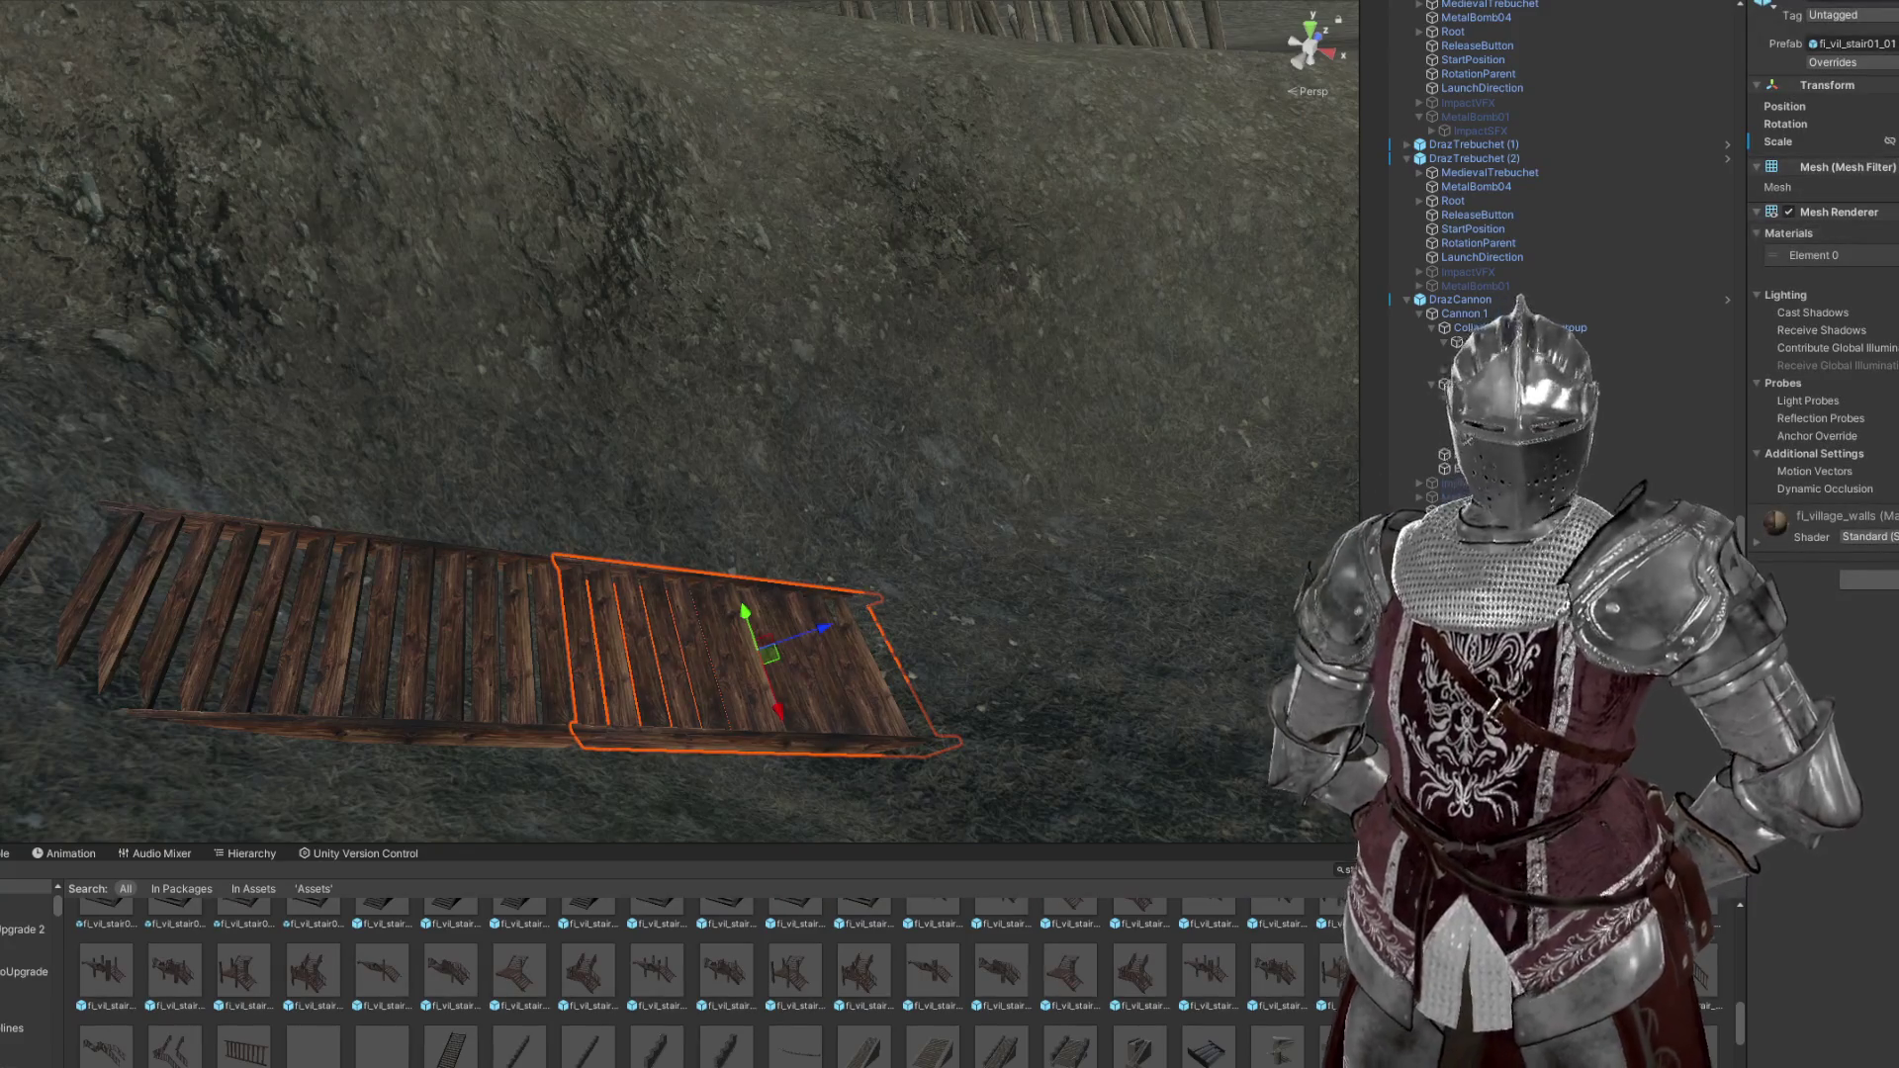
{"action": "left_click", "coordinate": [1850, 44]}
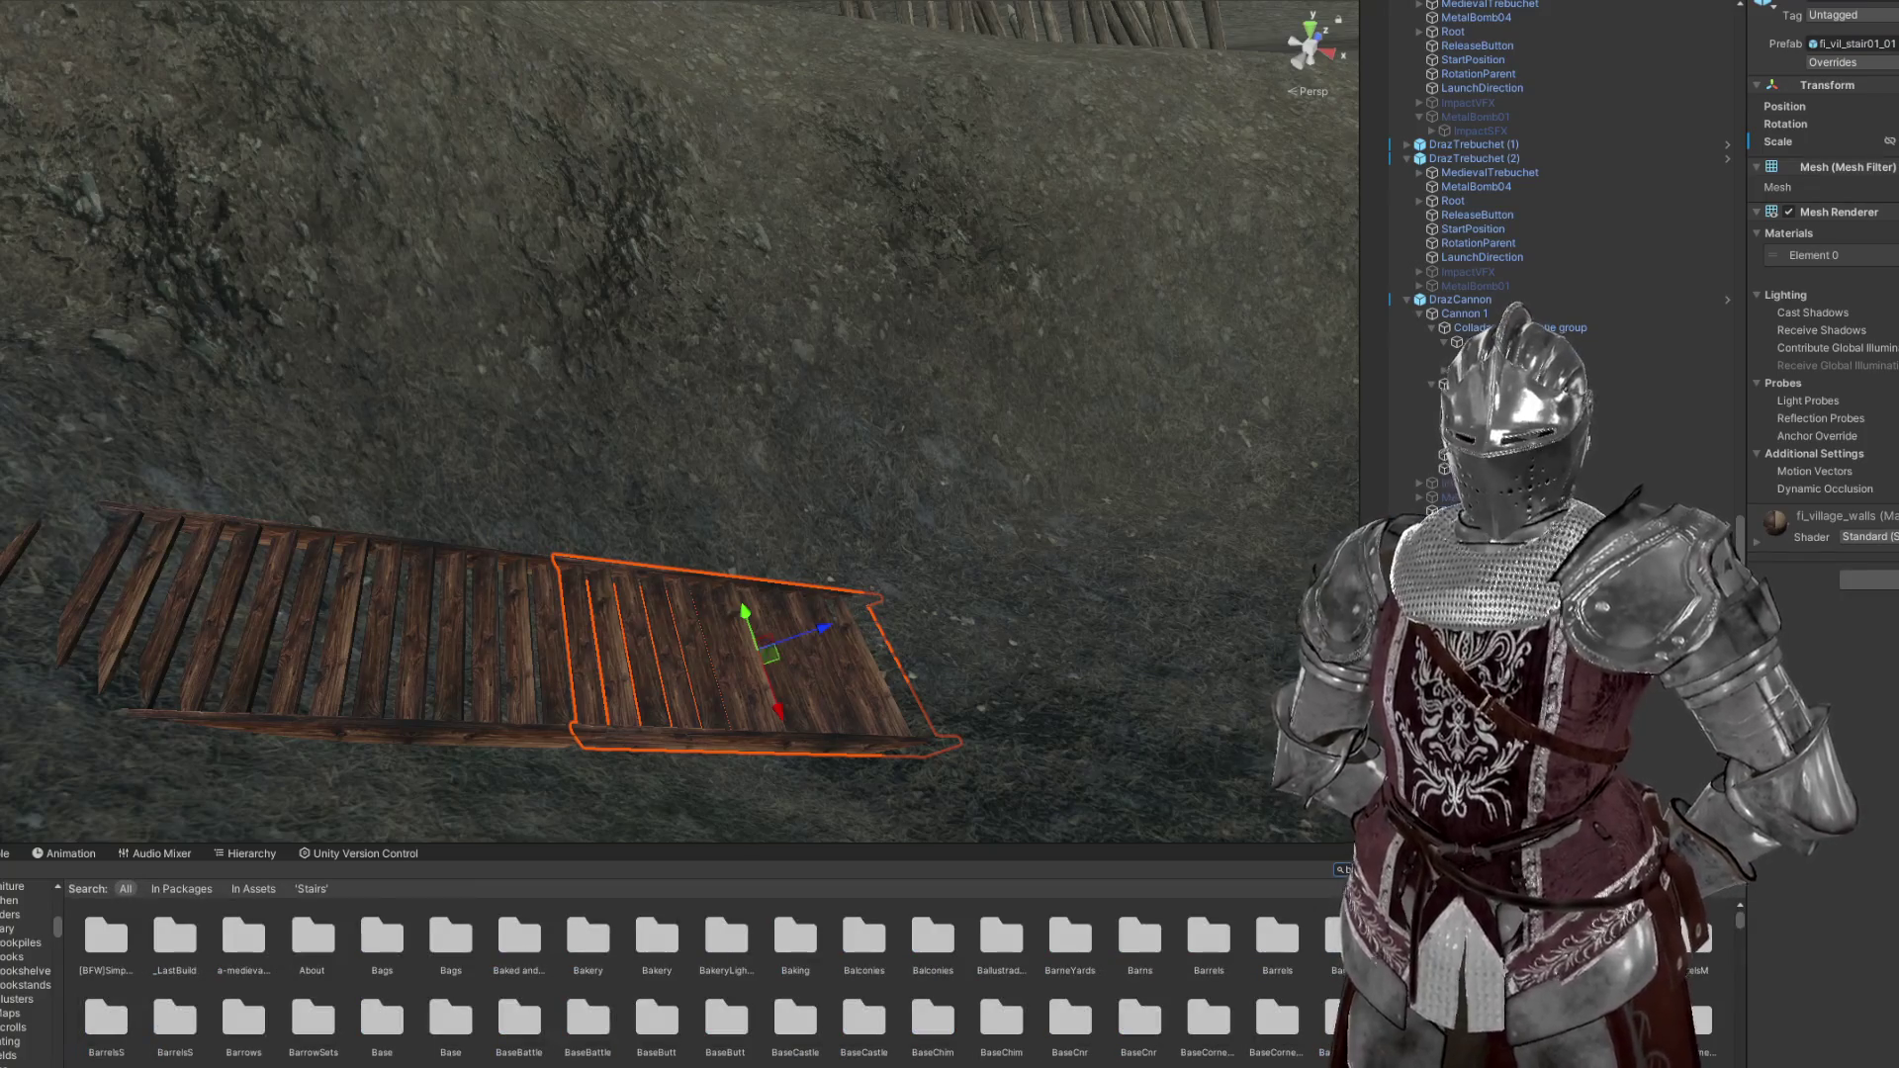
Change the Project search to 'p' and scroll down to the SM_Plank assets
{"action": "left_click_drag", "start_coordinate": [661, 776], "coordinate": [1170, 808]}
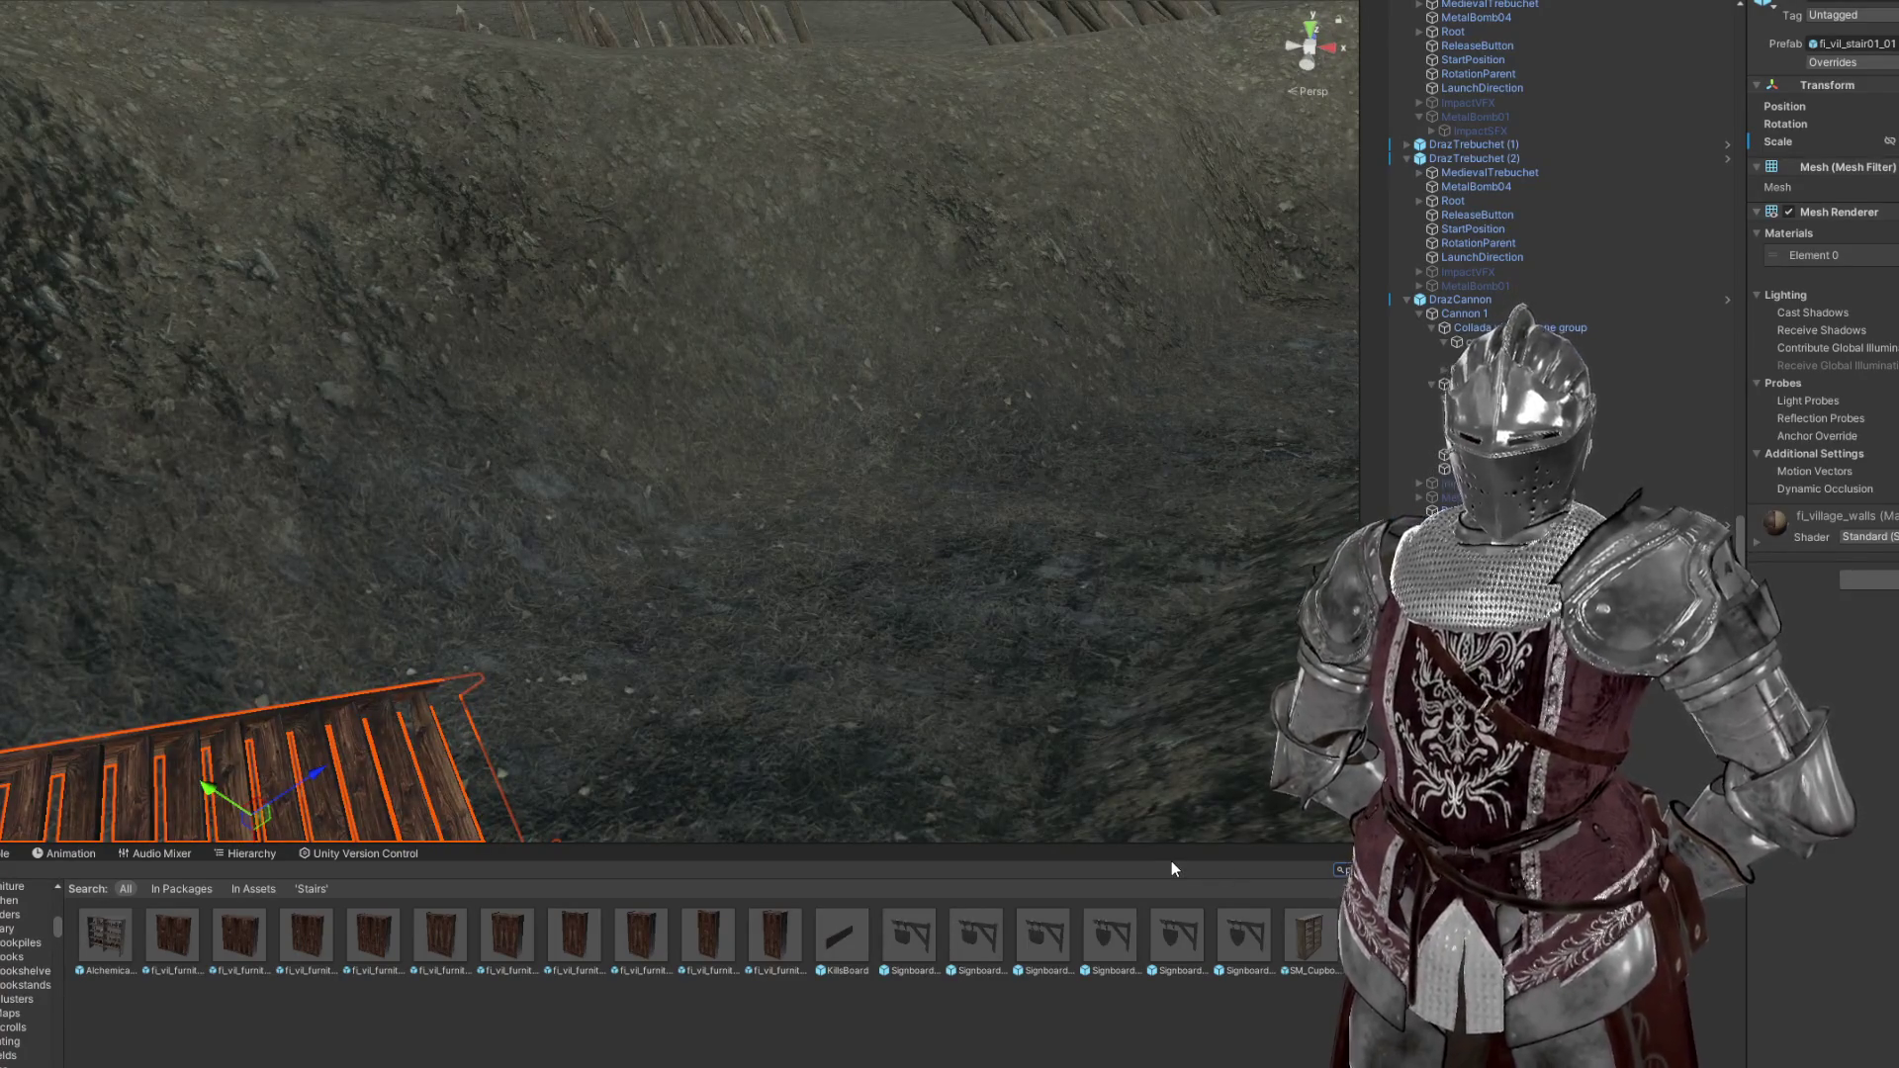
{"action": "key", "text": "BackSpace"}
{"action": "type", "text": "p"}
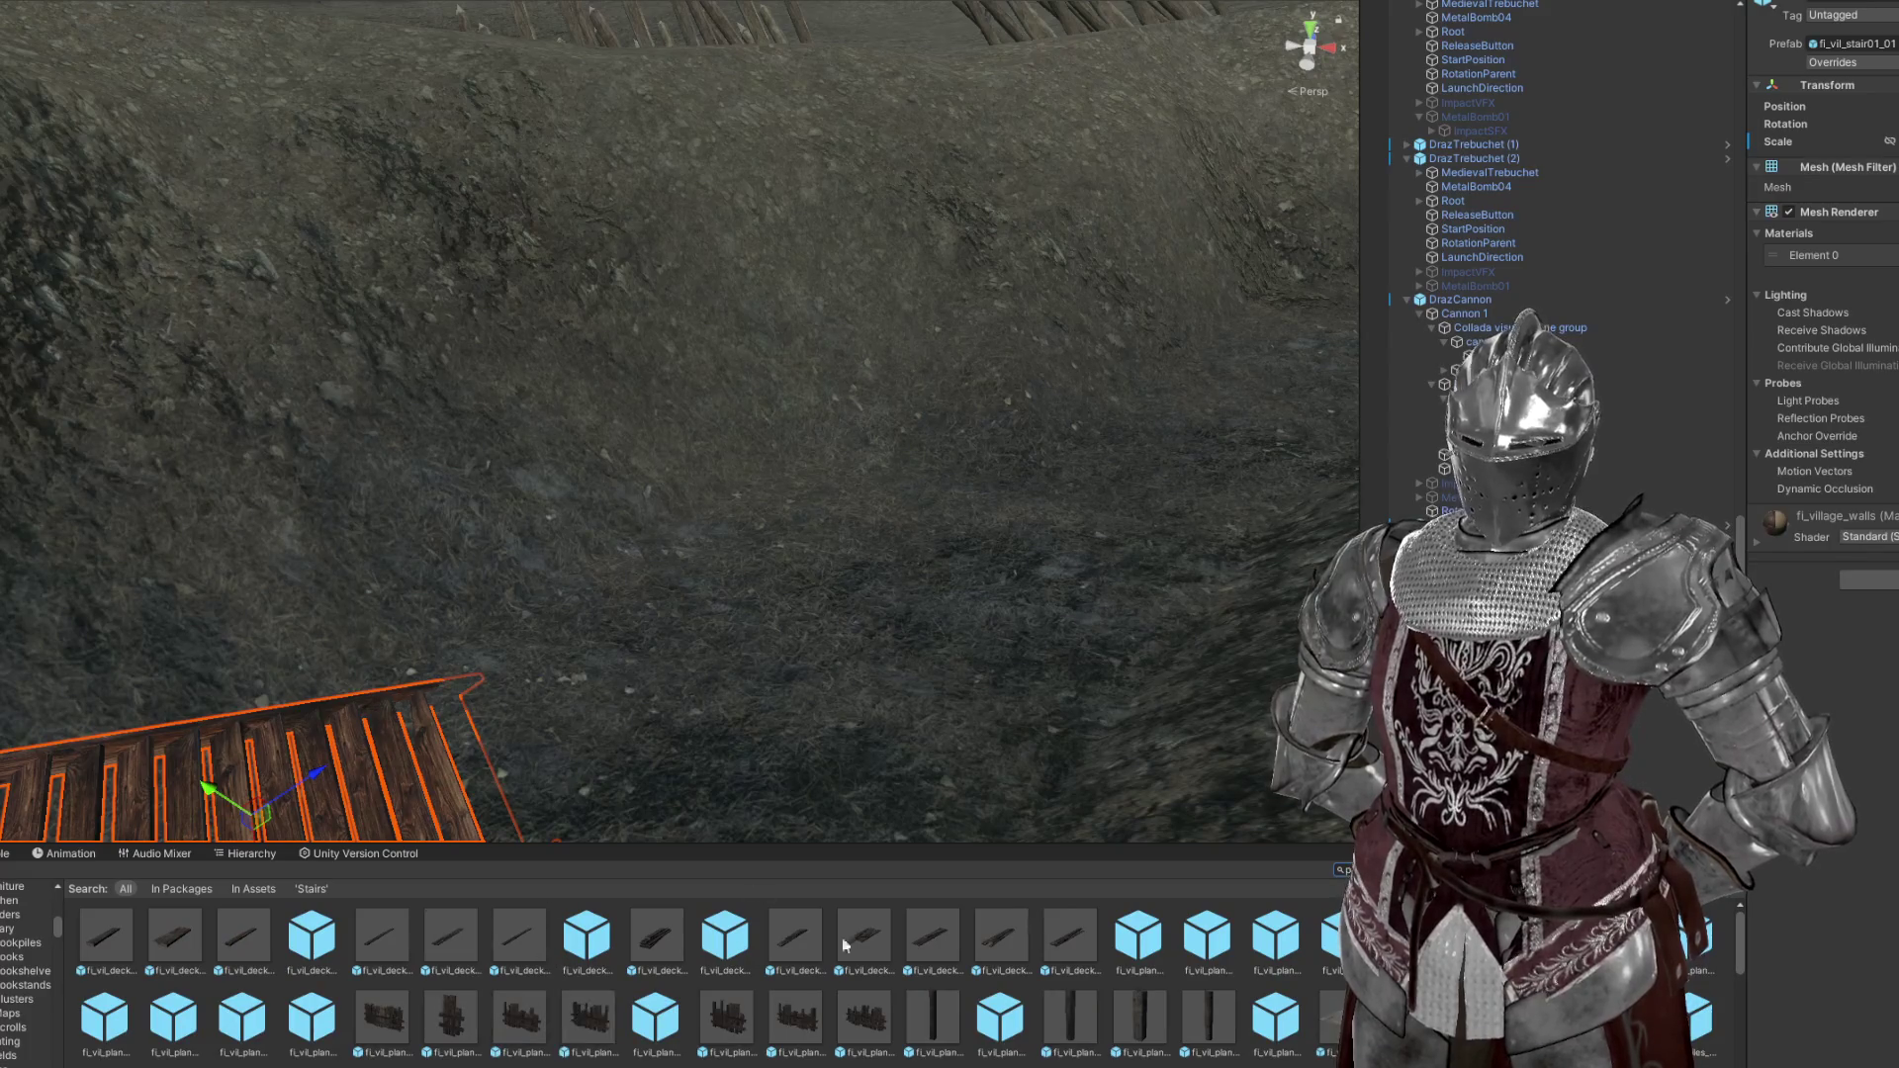
{"action": "scroll", "scroll_direction": "down", "scroll_amount": 3}
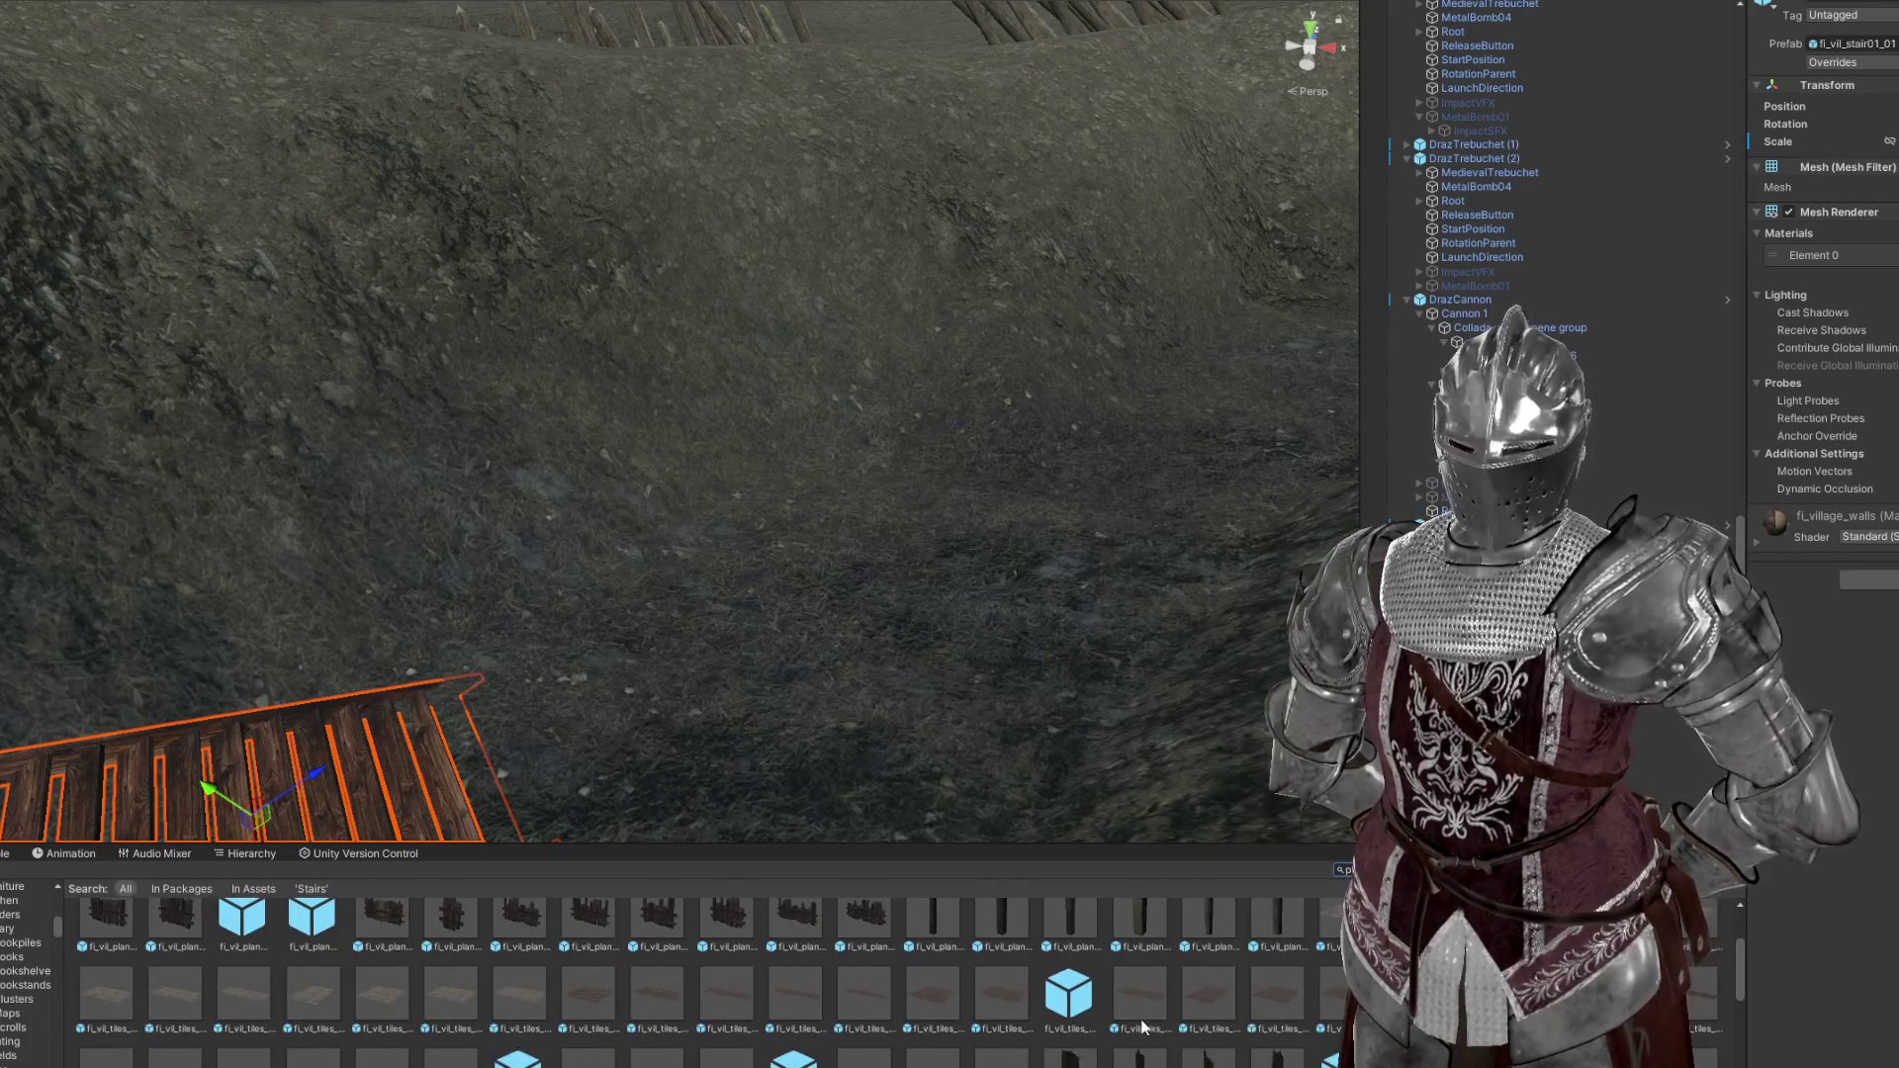
{"action": "scroll", "scroll_direction": "down", "scroll_amount": 3}
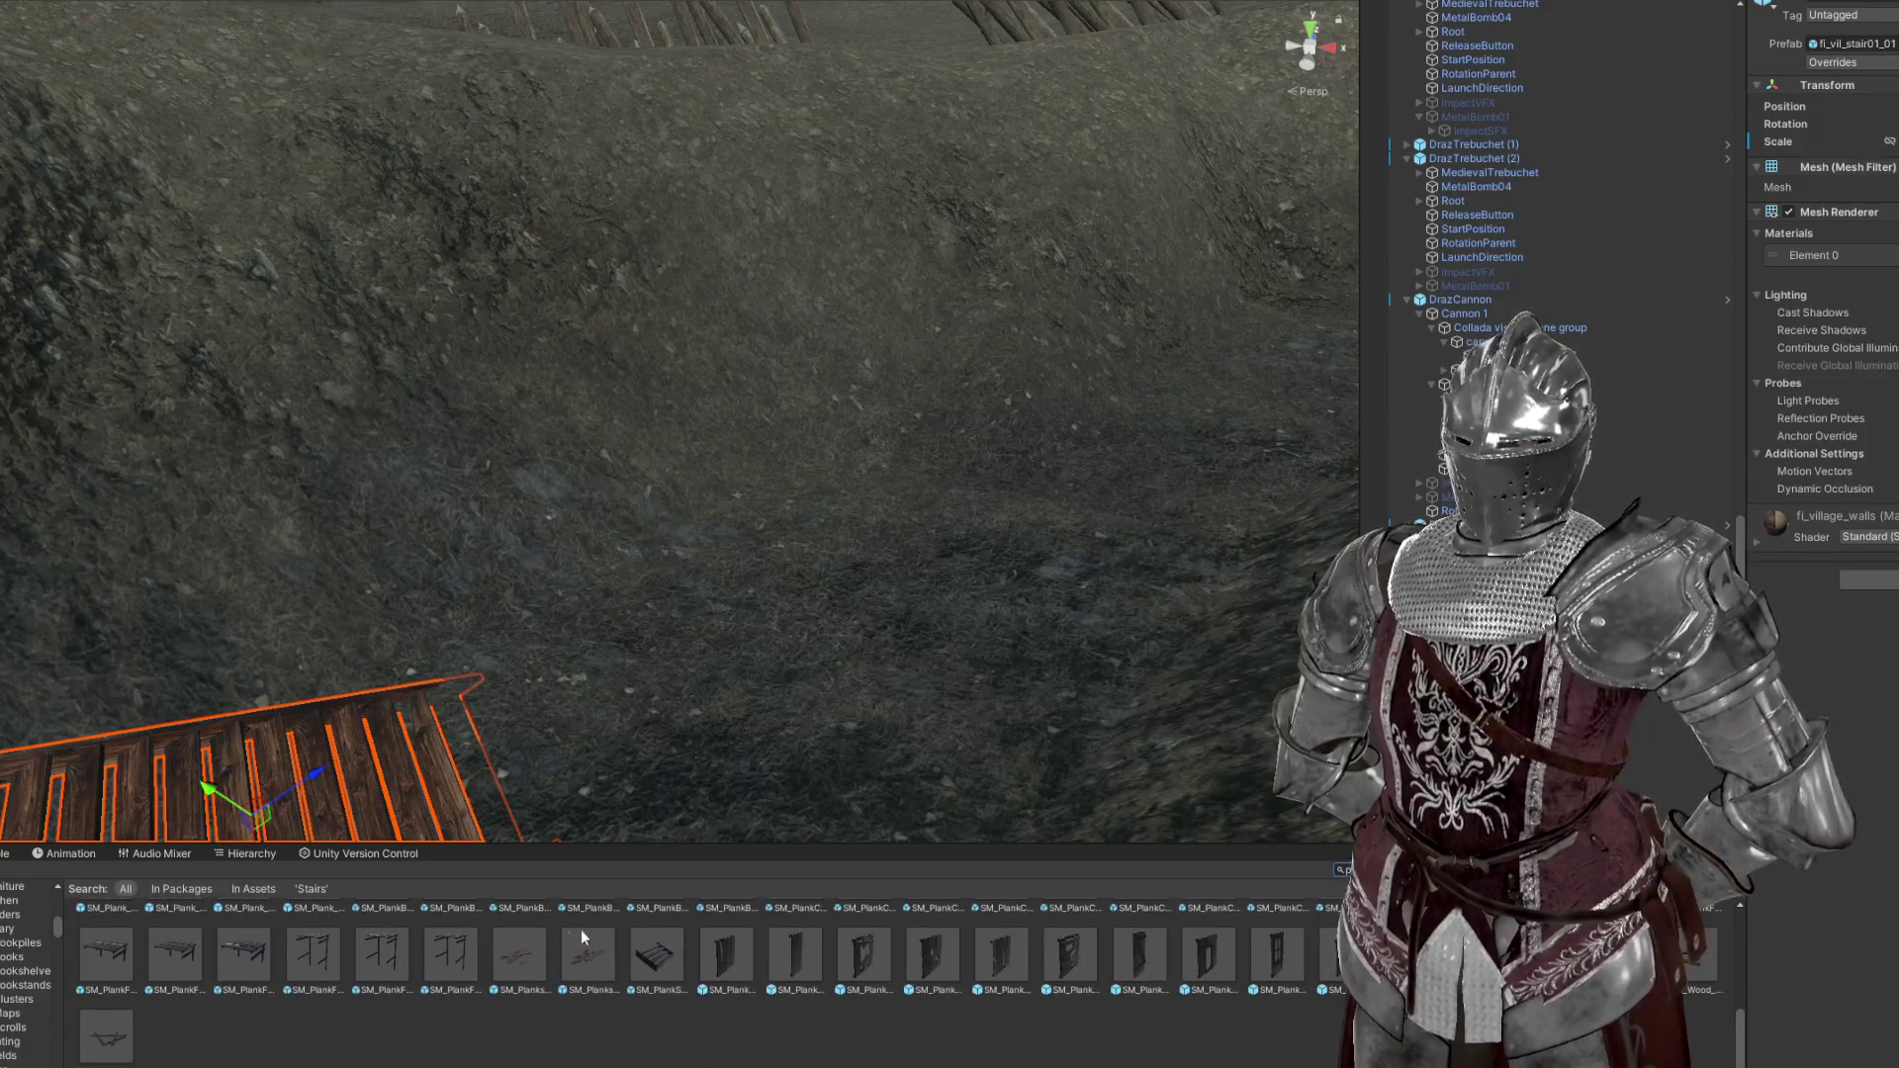
Try placing SM_Planks in the scene, then select the courtyard's log floor
{"action": "left_click_drag", "start_coordinate": [536, 962], "coordinate": [672, 479]}
{"action": "scroll", "scroll_direction": "up", "scroll_amount": 3}
{"action": "scroll", "scroll_direction": "down", "scroll_amount": 3}
{"action": "left_click", "coordinate": [733, 408]}
Frame the stepped floor logs and ping their SM_FloorLogs prefab in the Project window
{"action": "key", "text": "f"}
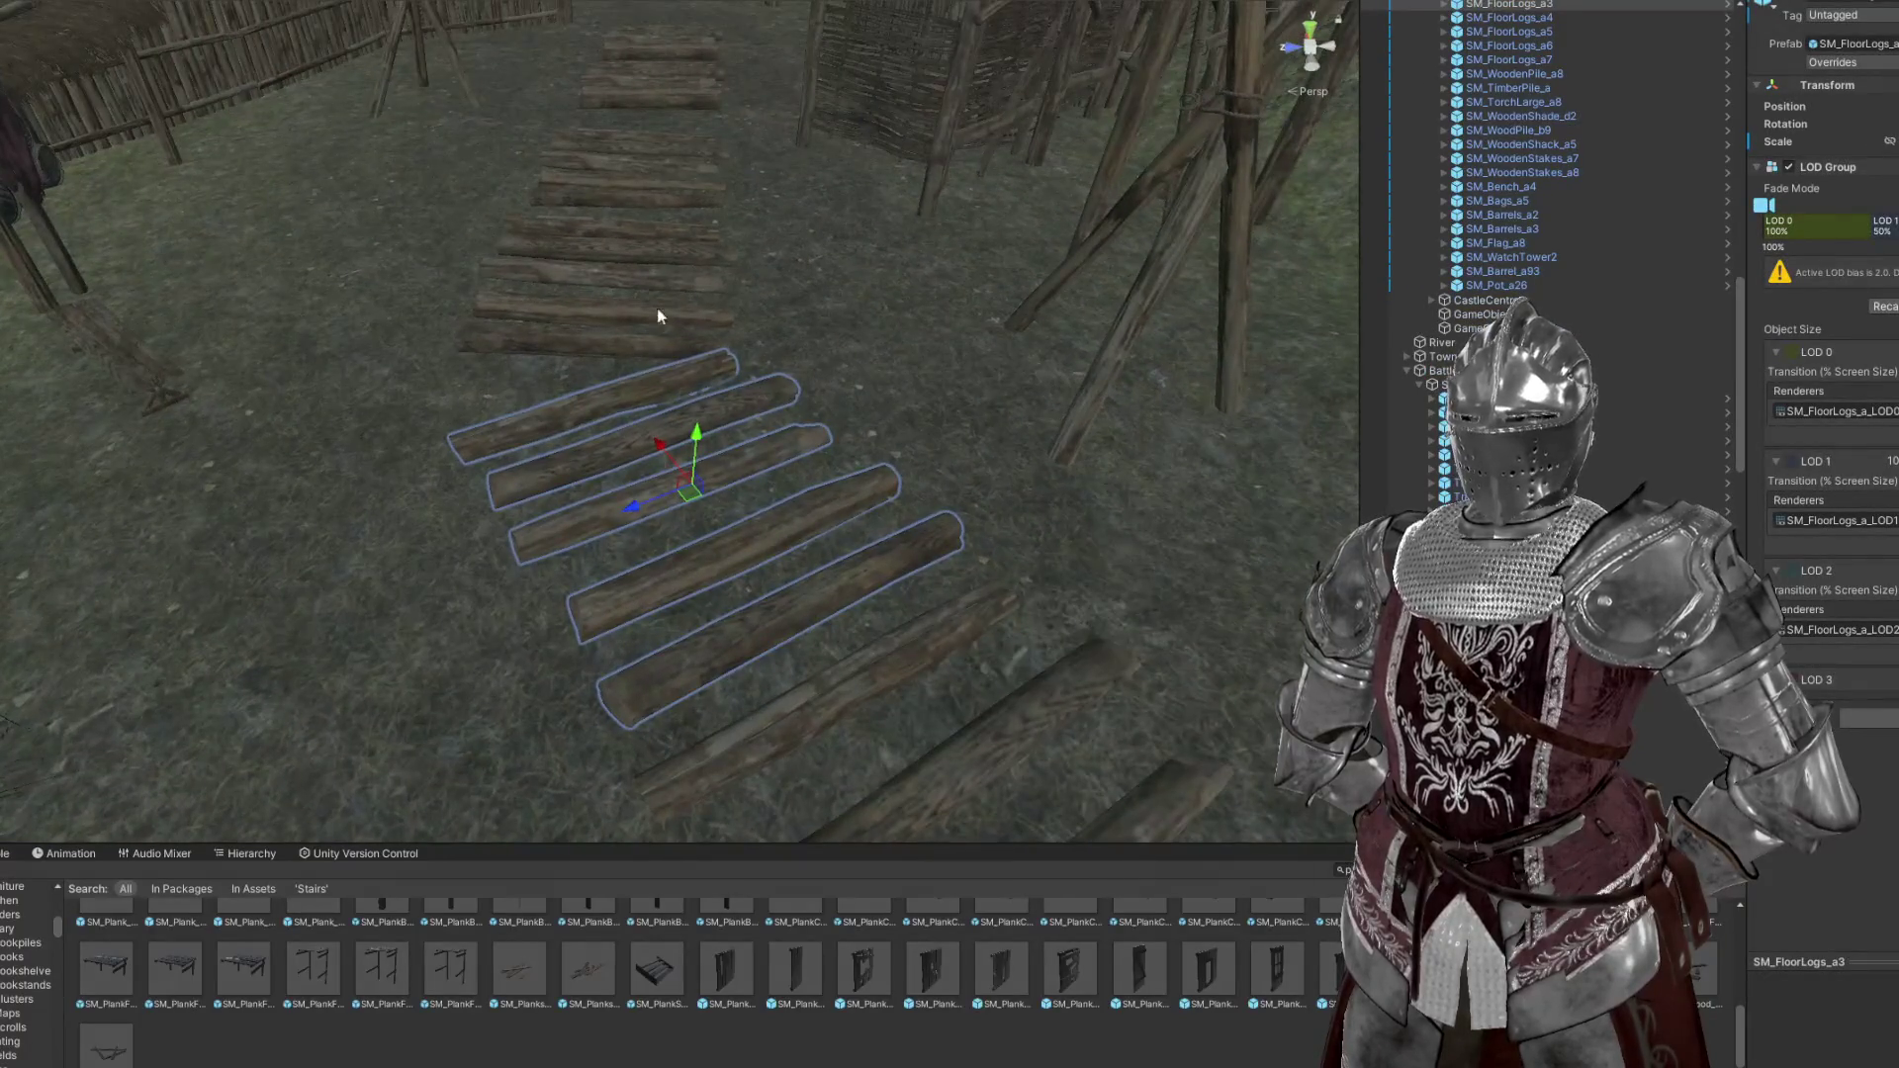
{"action": "left_click", "coordinate": [619, 252]}
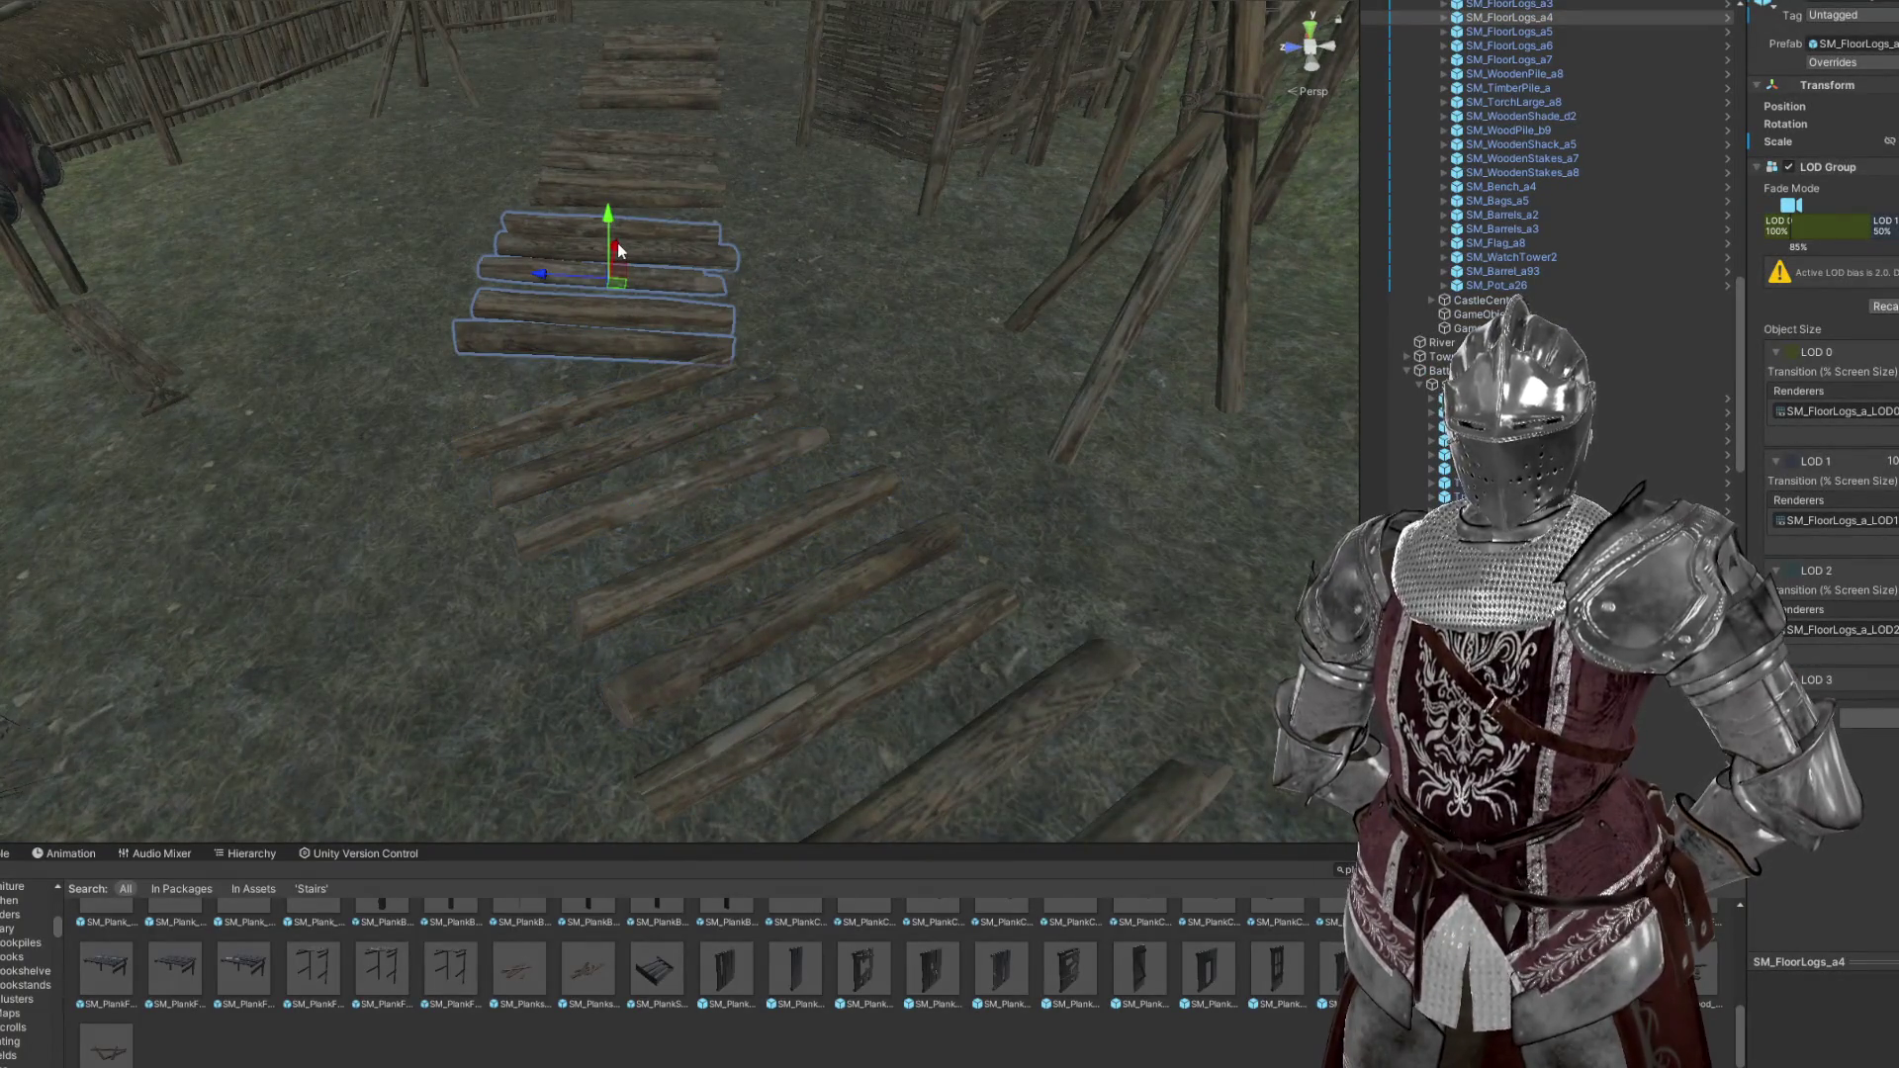
{"action": "left_click", "coordinate": [1890, 45]}
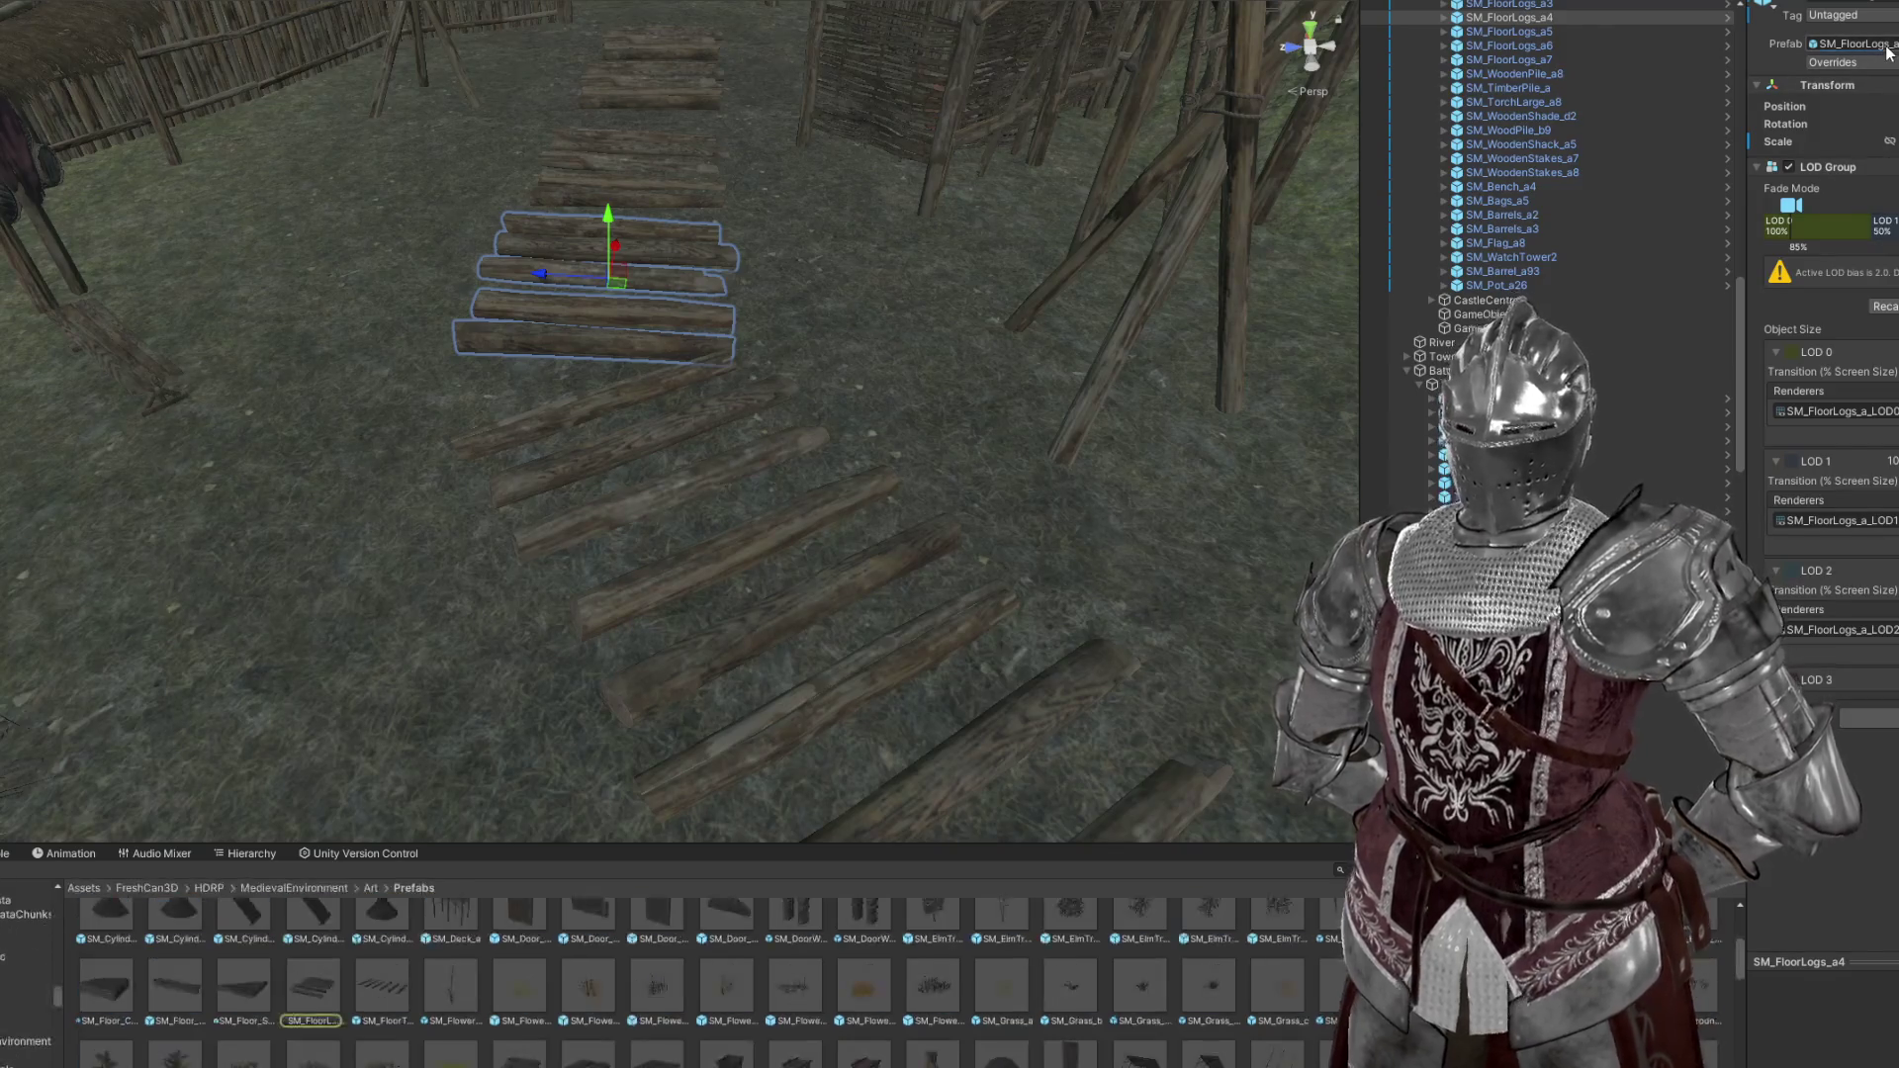
{"action": "scroll", "scroll_direction": "down", "scroll_amount": 3}
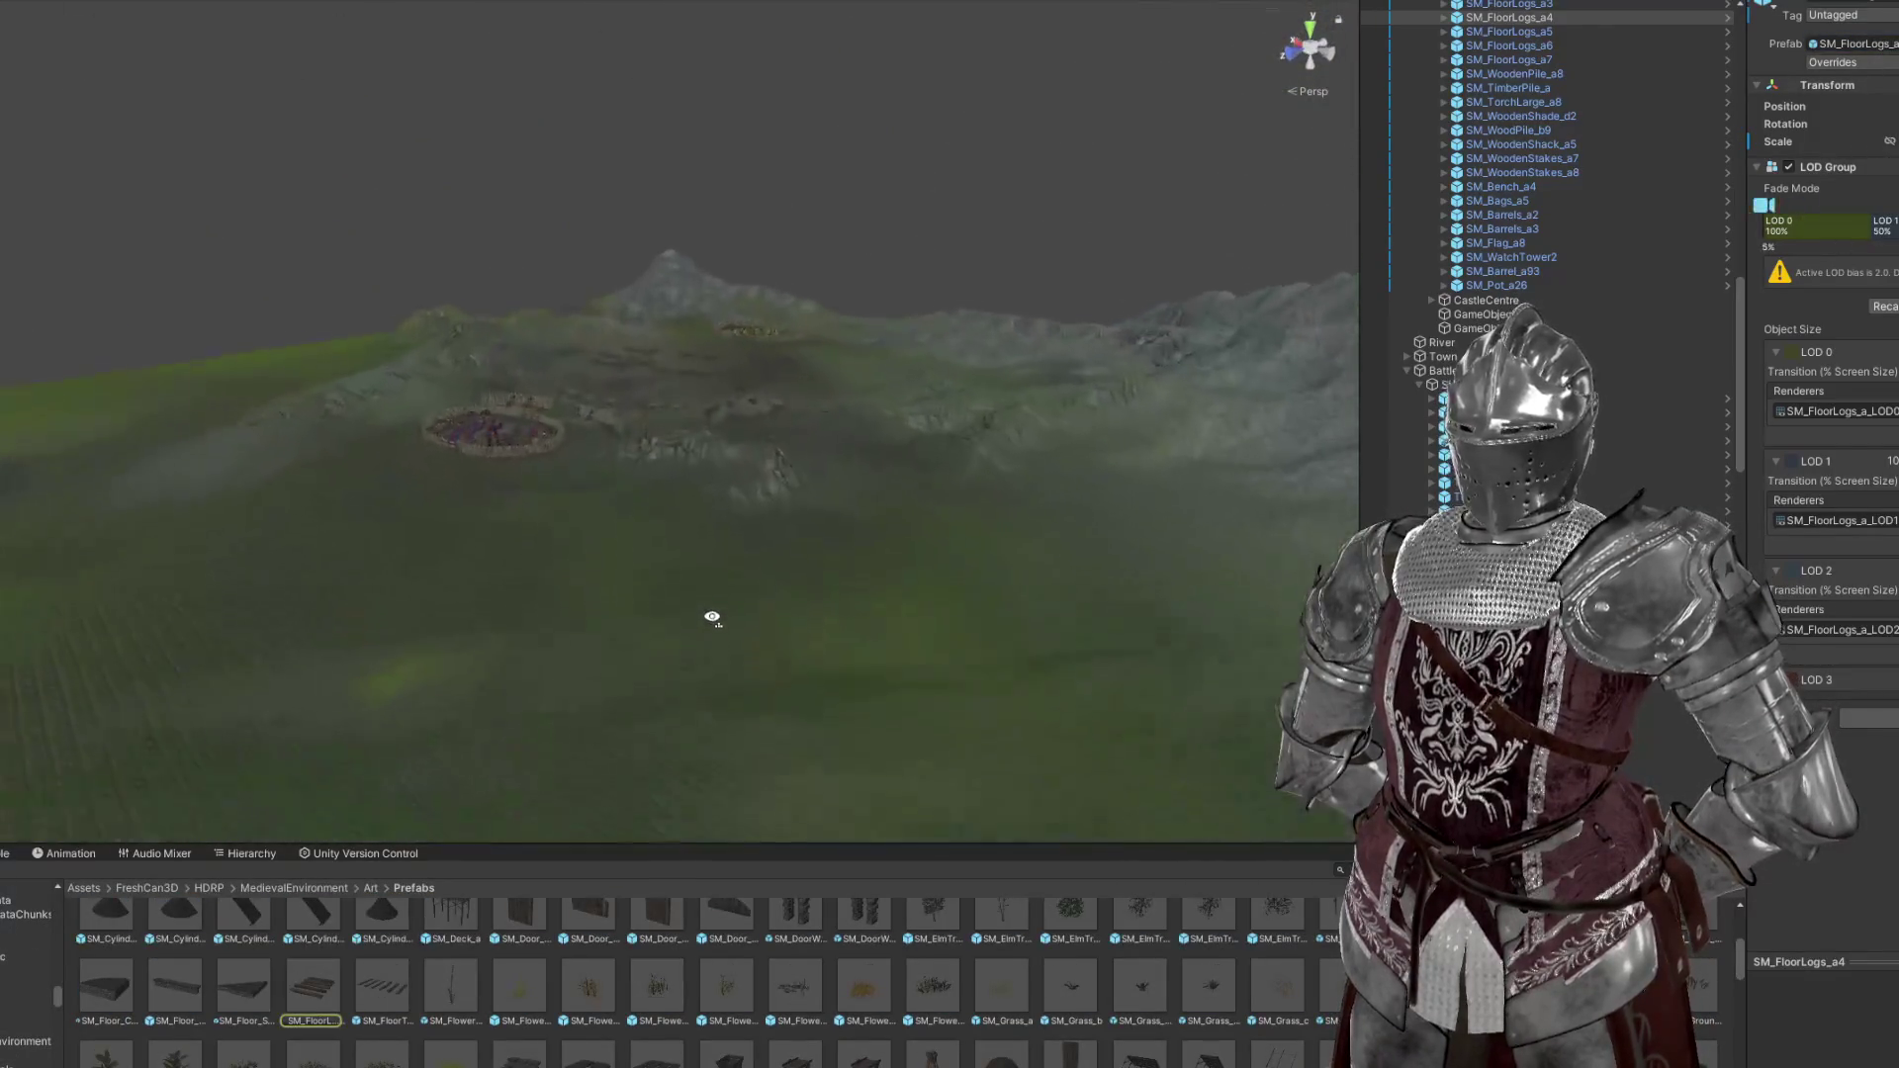
{"action": "scroll", "scroll_direction": "up", "scroll_amount": 3}
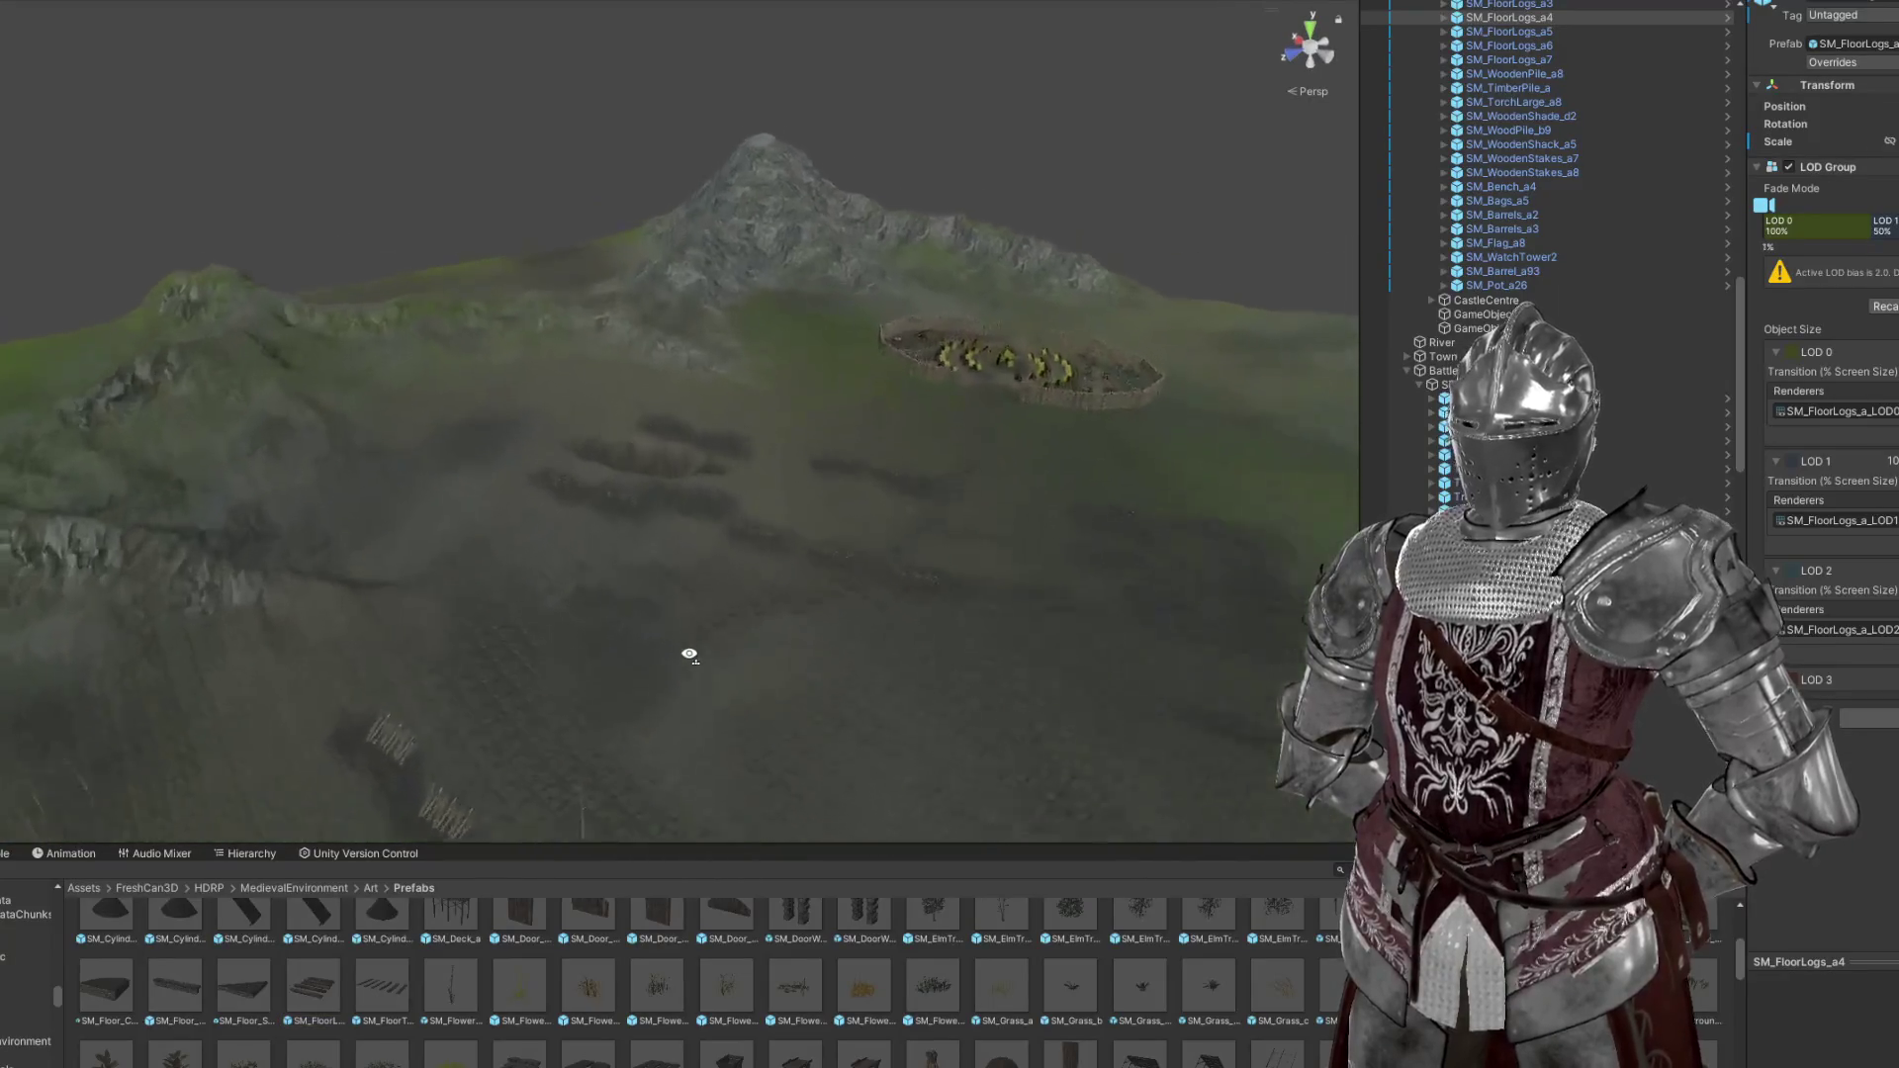
{"action": "scroll", "scroll_direction": "up", "scroll_amount": 3}
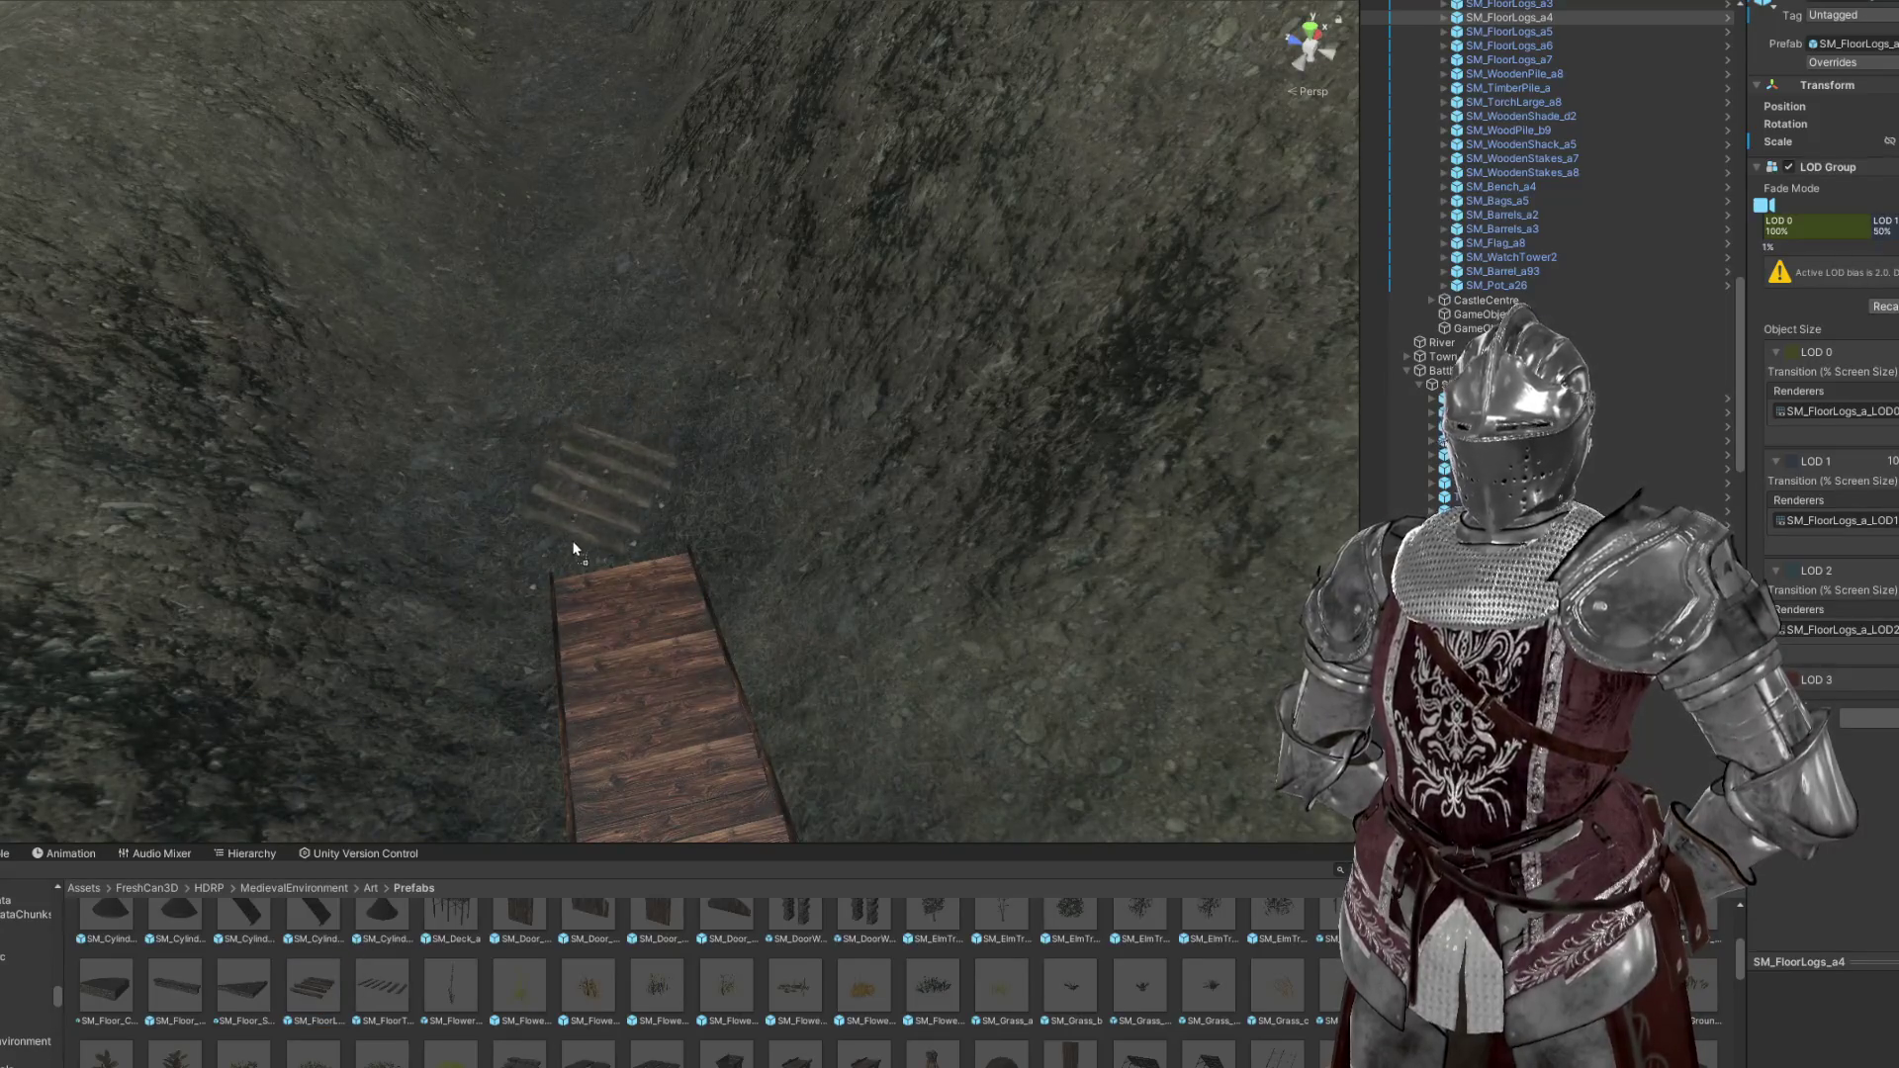
Drag a new SM_FloorLogs_a into the trench past the stairs and lower it on Y
{"action": "left_click_drag", "start_coordinate": [573, 549], "coordinate": [742, 572]}
{"action": "scroll", "scroll_direction": "down", "scroll_amount": 3}
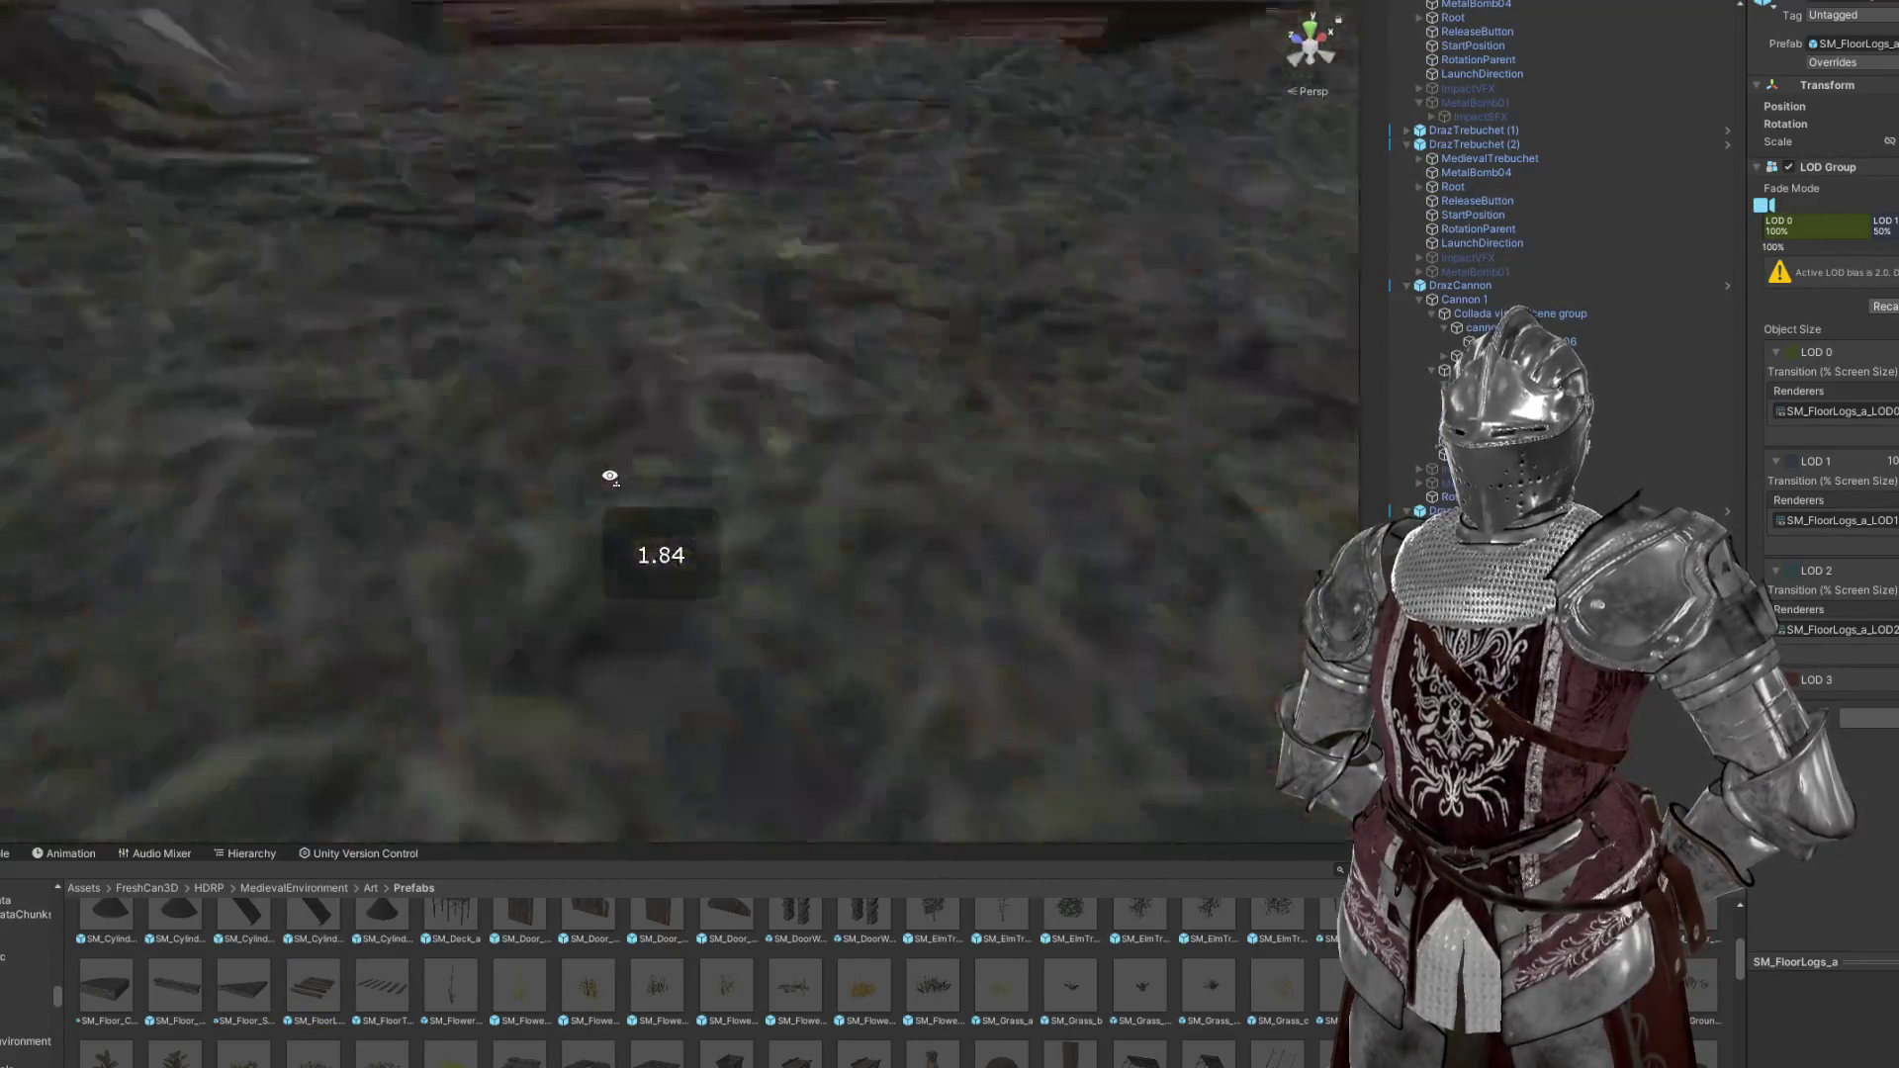
{"action": "scroll", "scroll_direction": "down", "scroll_amount": 3}
{"action": "key", "text": "s"}
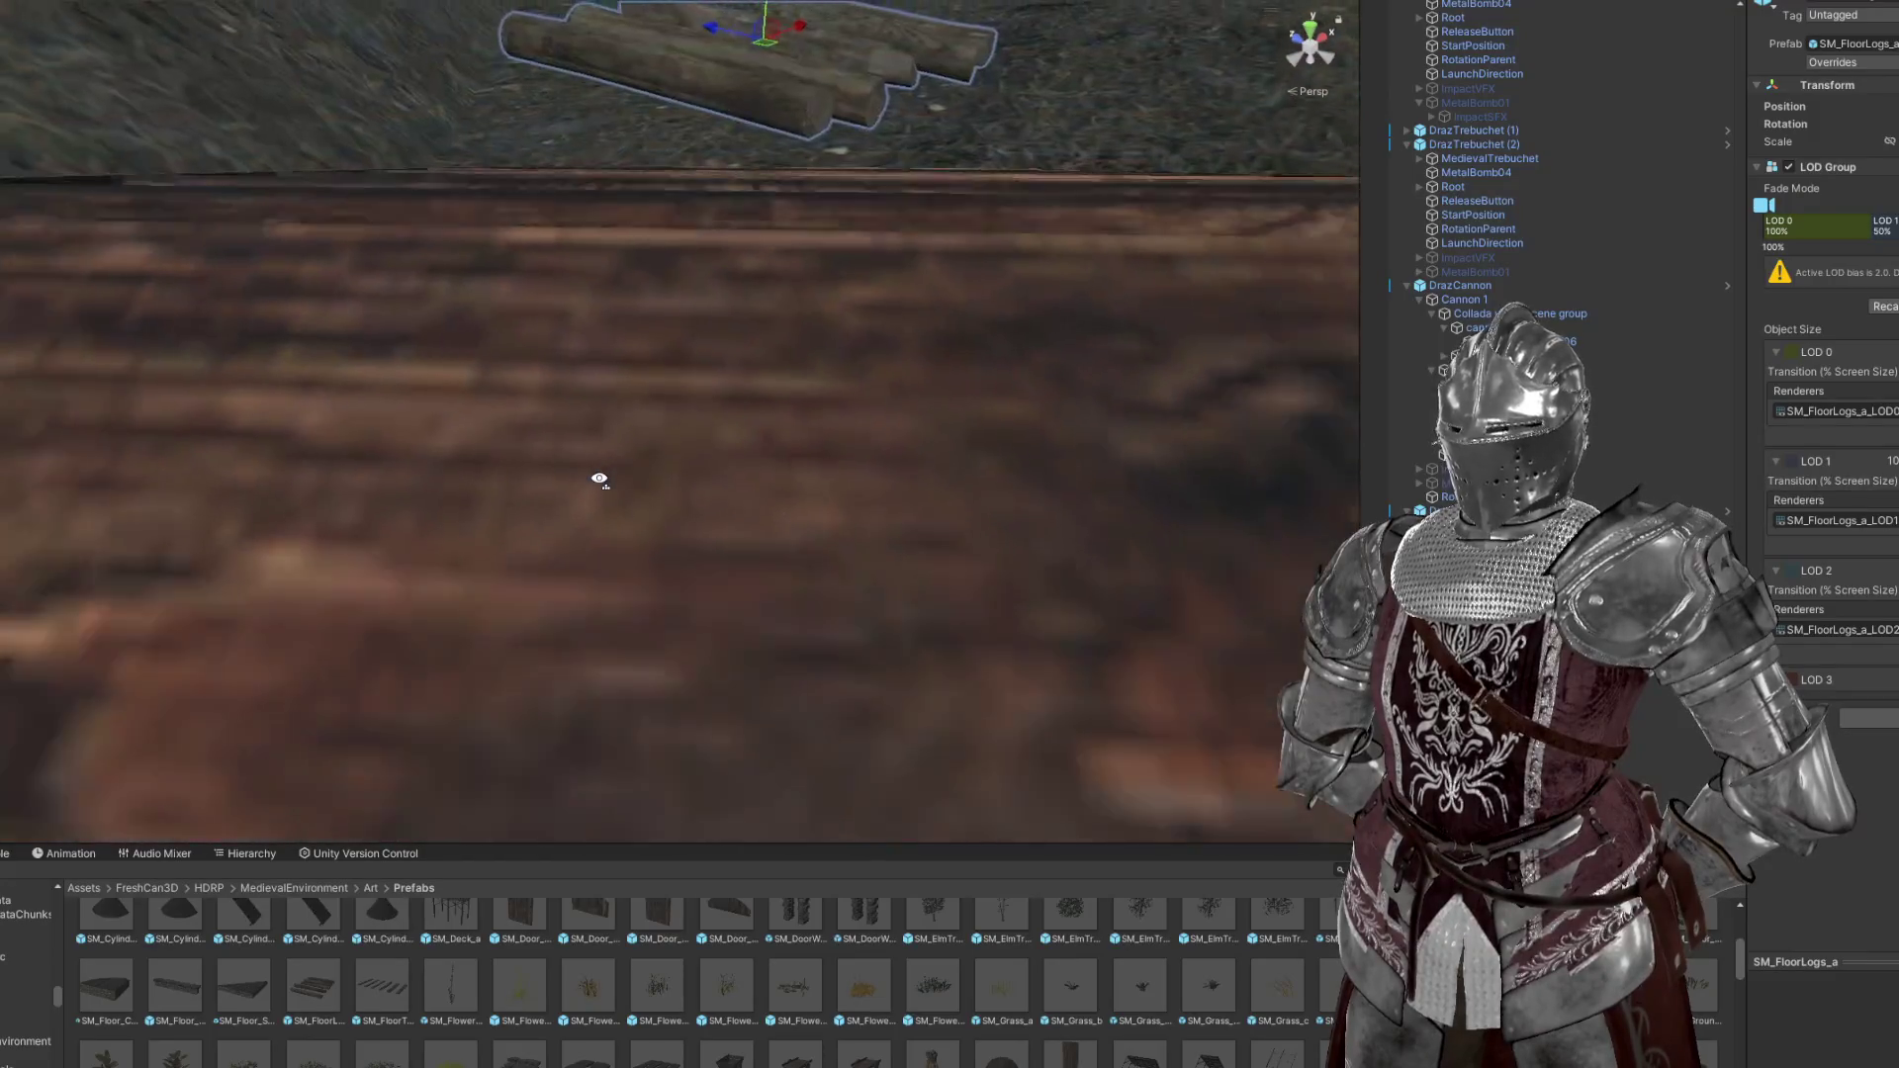
{"action": "key", "text": "s"}
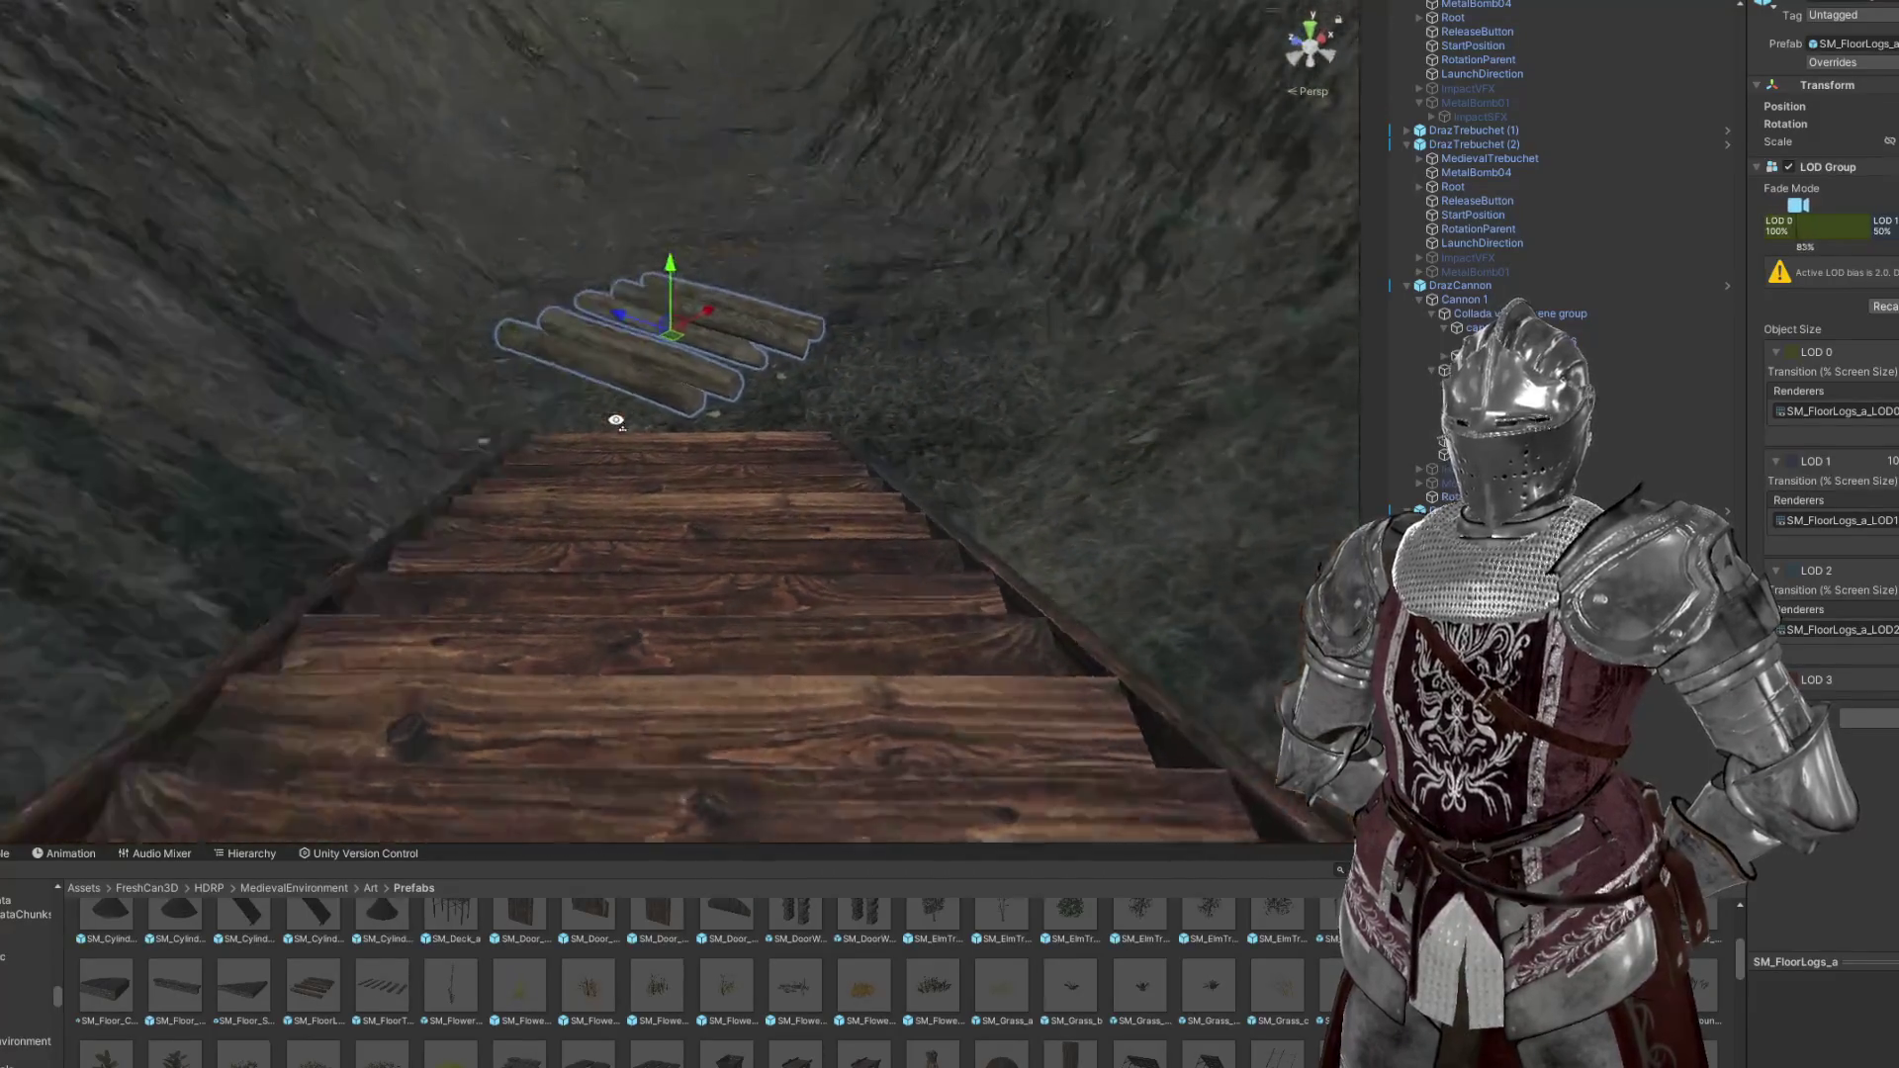
{"action": "scroll", "scroll_direction": "up", "scroll_amount": 3}
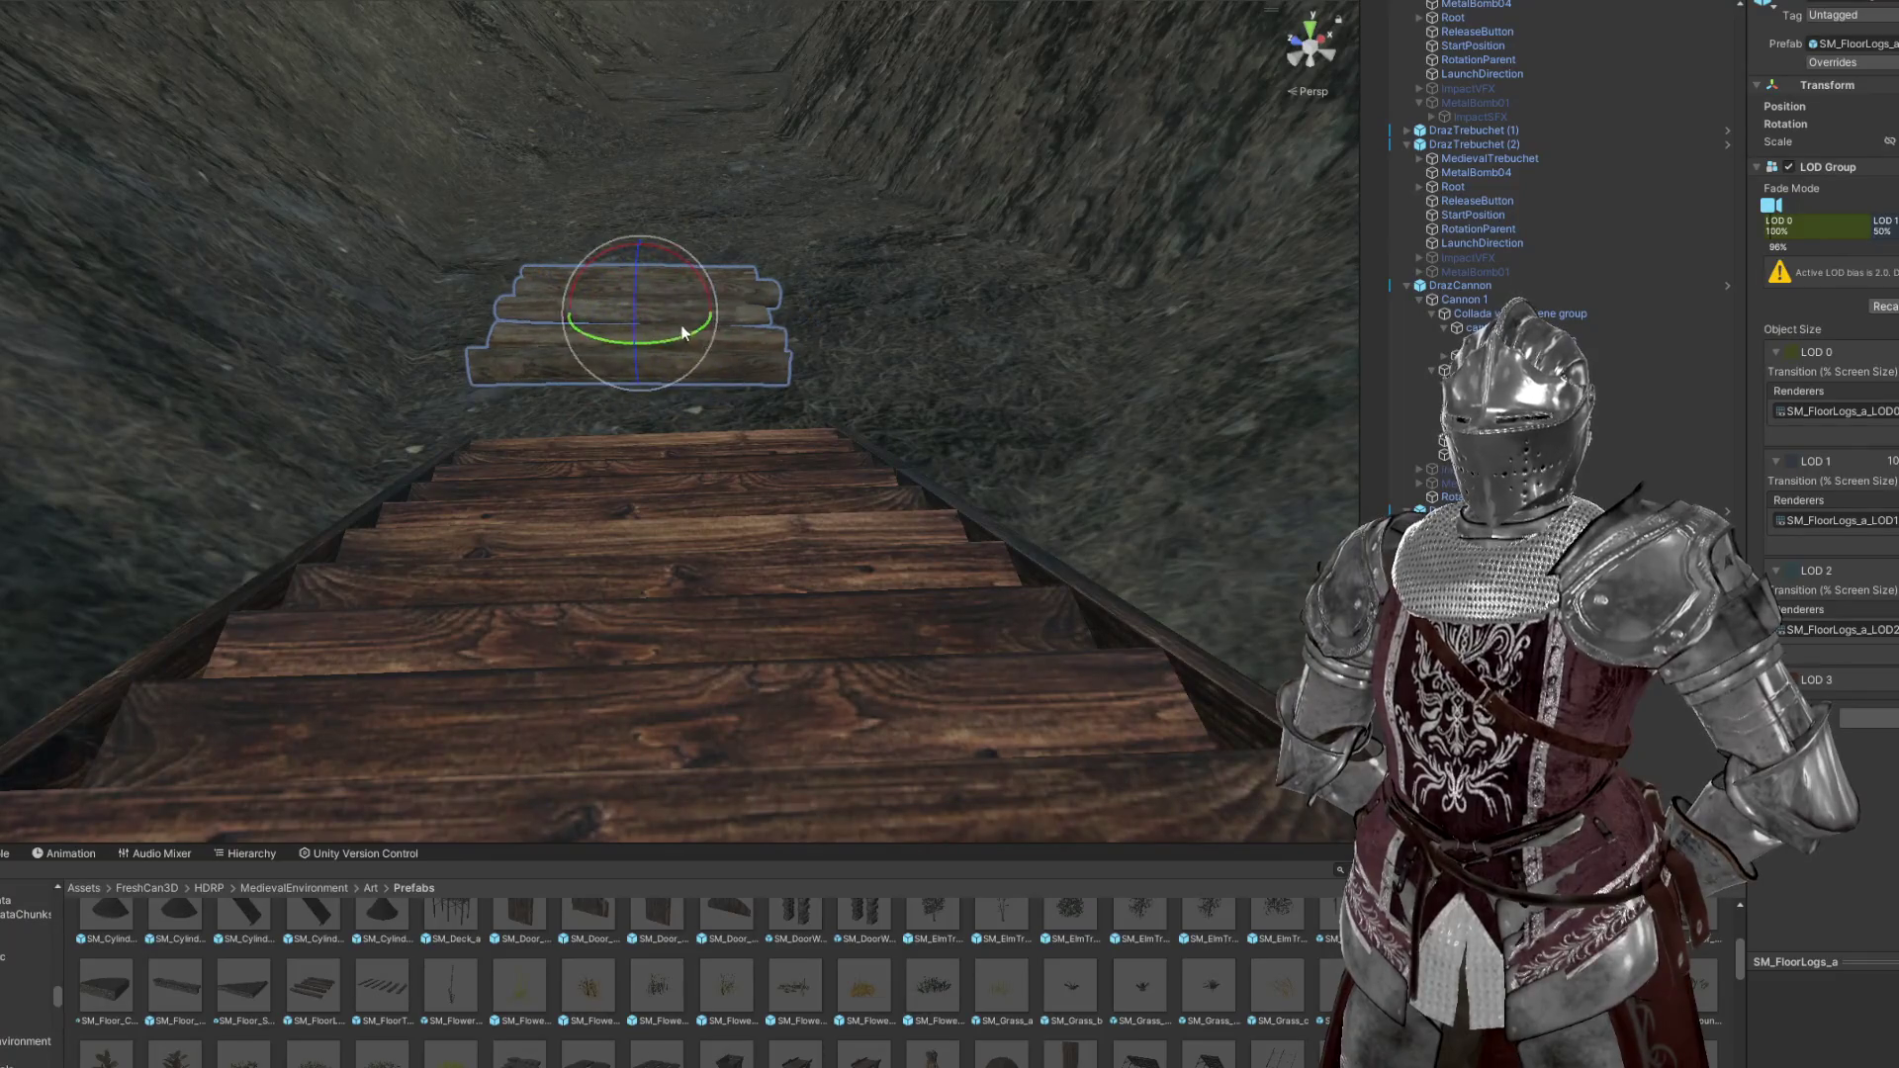
{"action": "key", "text": "w"}
{"action": "key", "text": "w"}
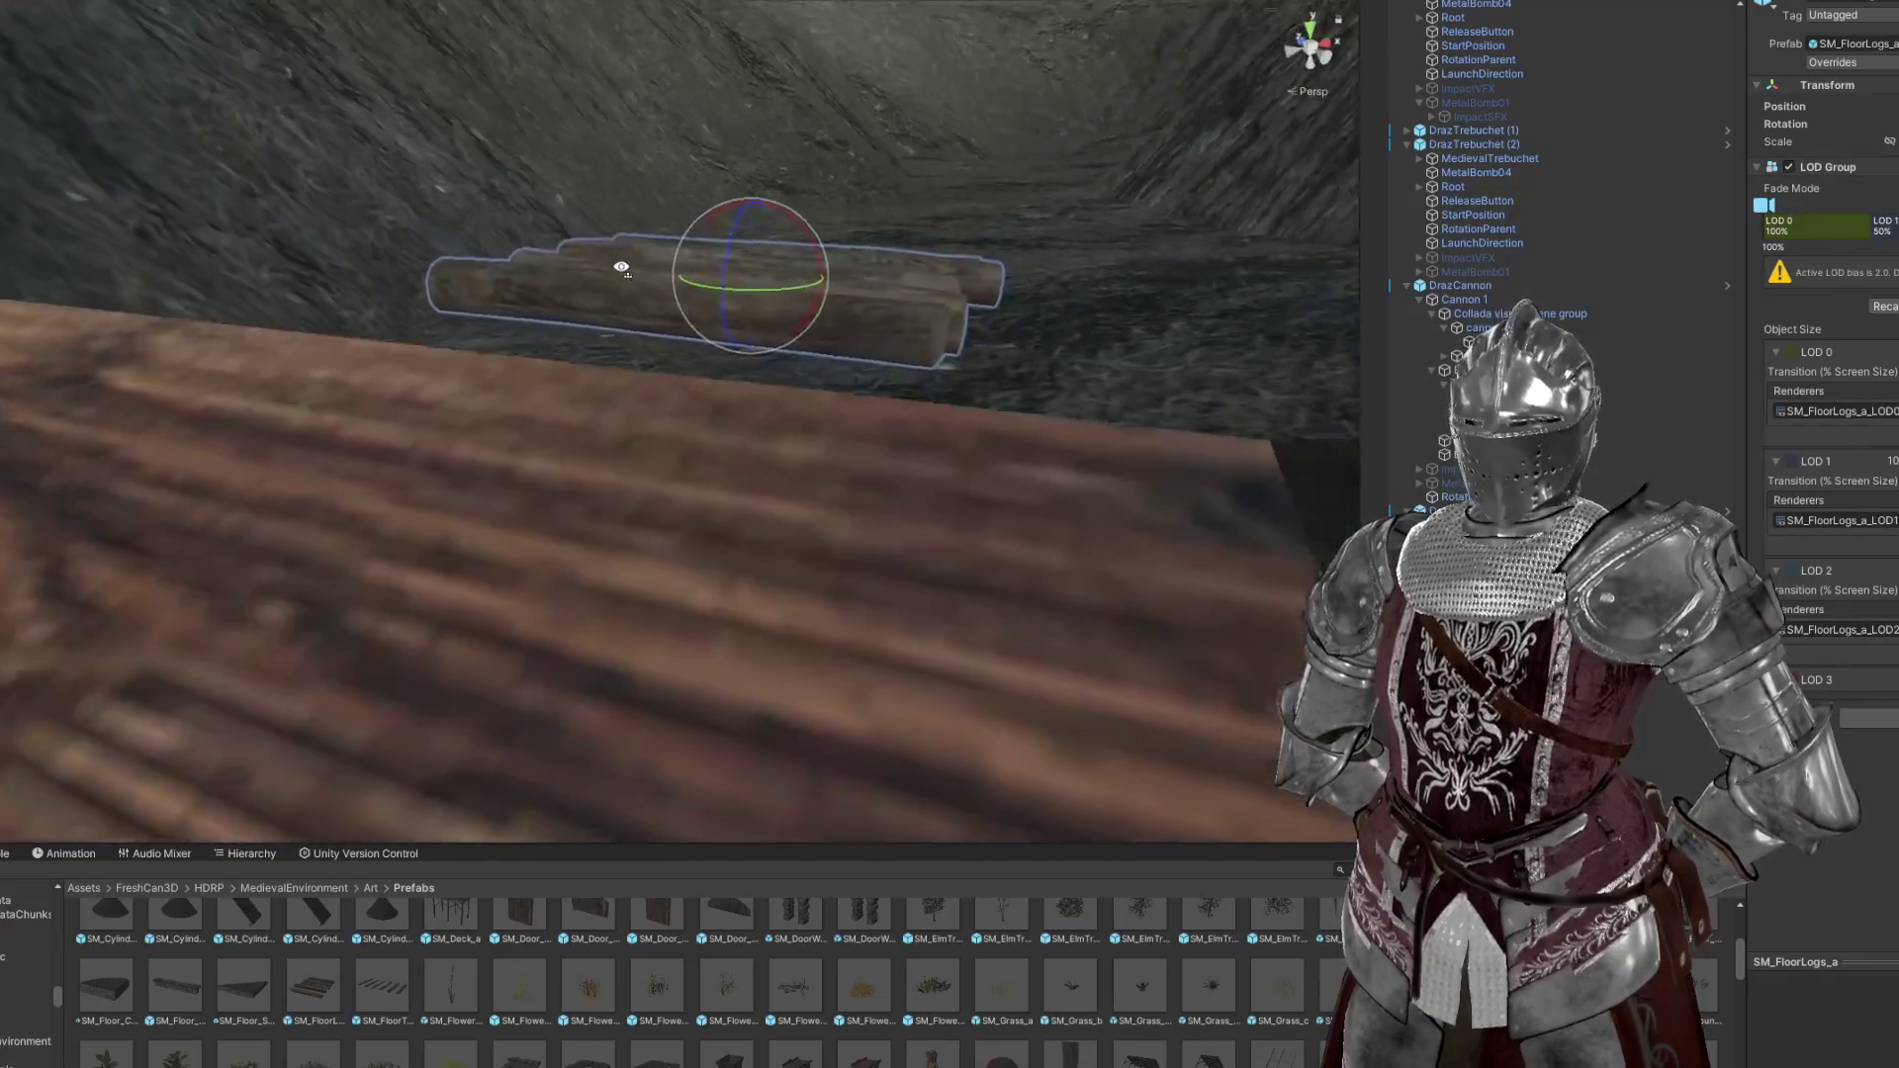
{"action": "left_click_drag", "start_coordinate": [591, 223], "coordinate": [555, 303]}
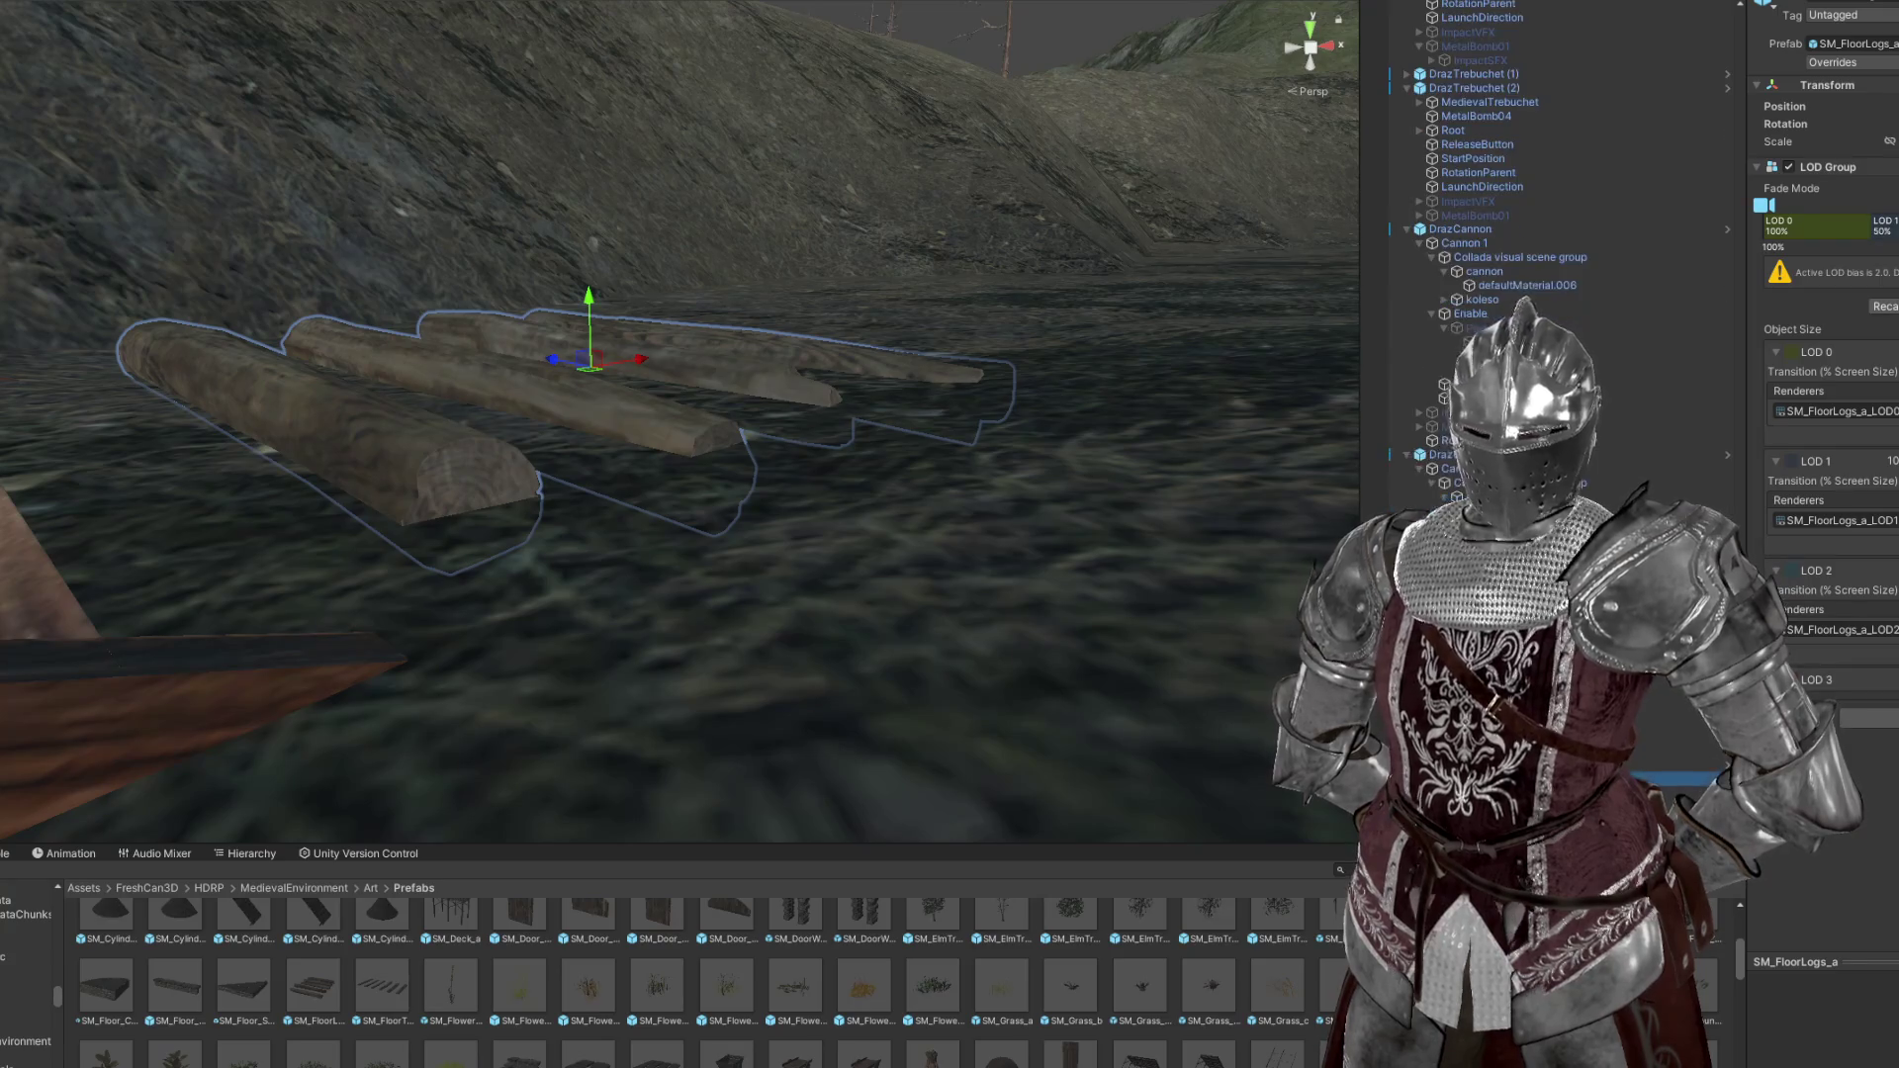
{"action": "left_click", "coordinate": [633, 376]}
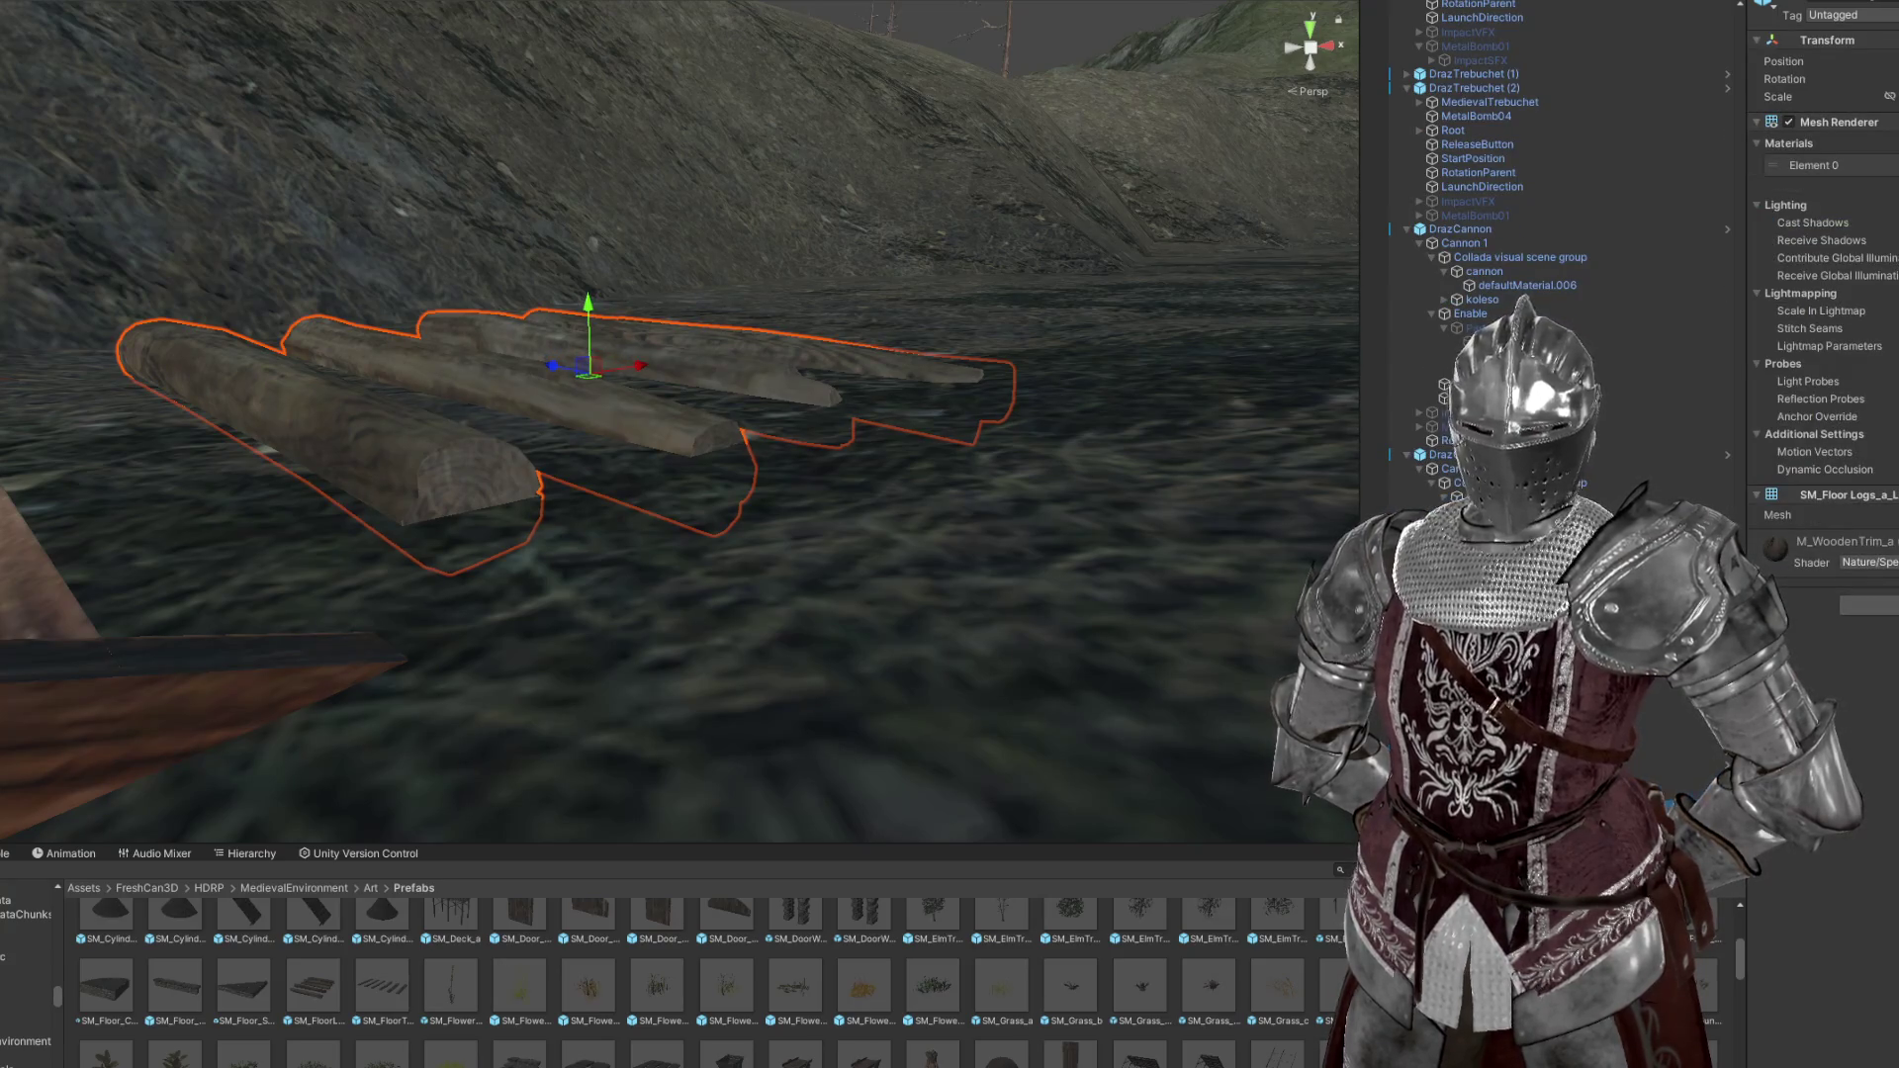
Slide the new log group sideways, then move it further up the trench slope
{"action": "left_click", "coordinate": [580, 430]}
{"action": "left_click_drag", "start_coordinate": [534, 445], "coordinate": [707, 507]}
{"action": "left_click_drag", "start_coordinate": [562, 406], "coordinate": [712, 588]}
{"action": "key", "text": "w"}
{"action": "left_click_drag", "start_coordinate": [705, 653], "coordinate": [643, 243]}
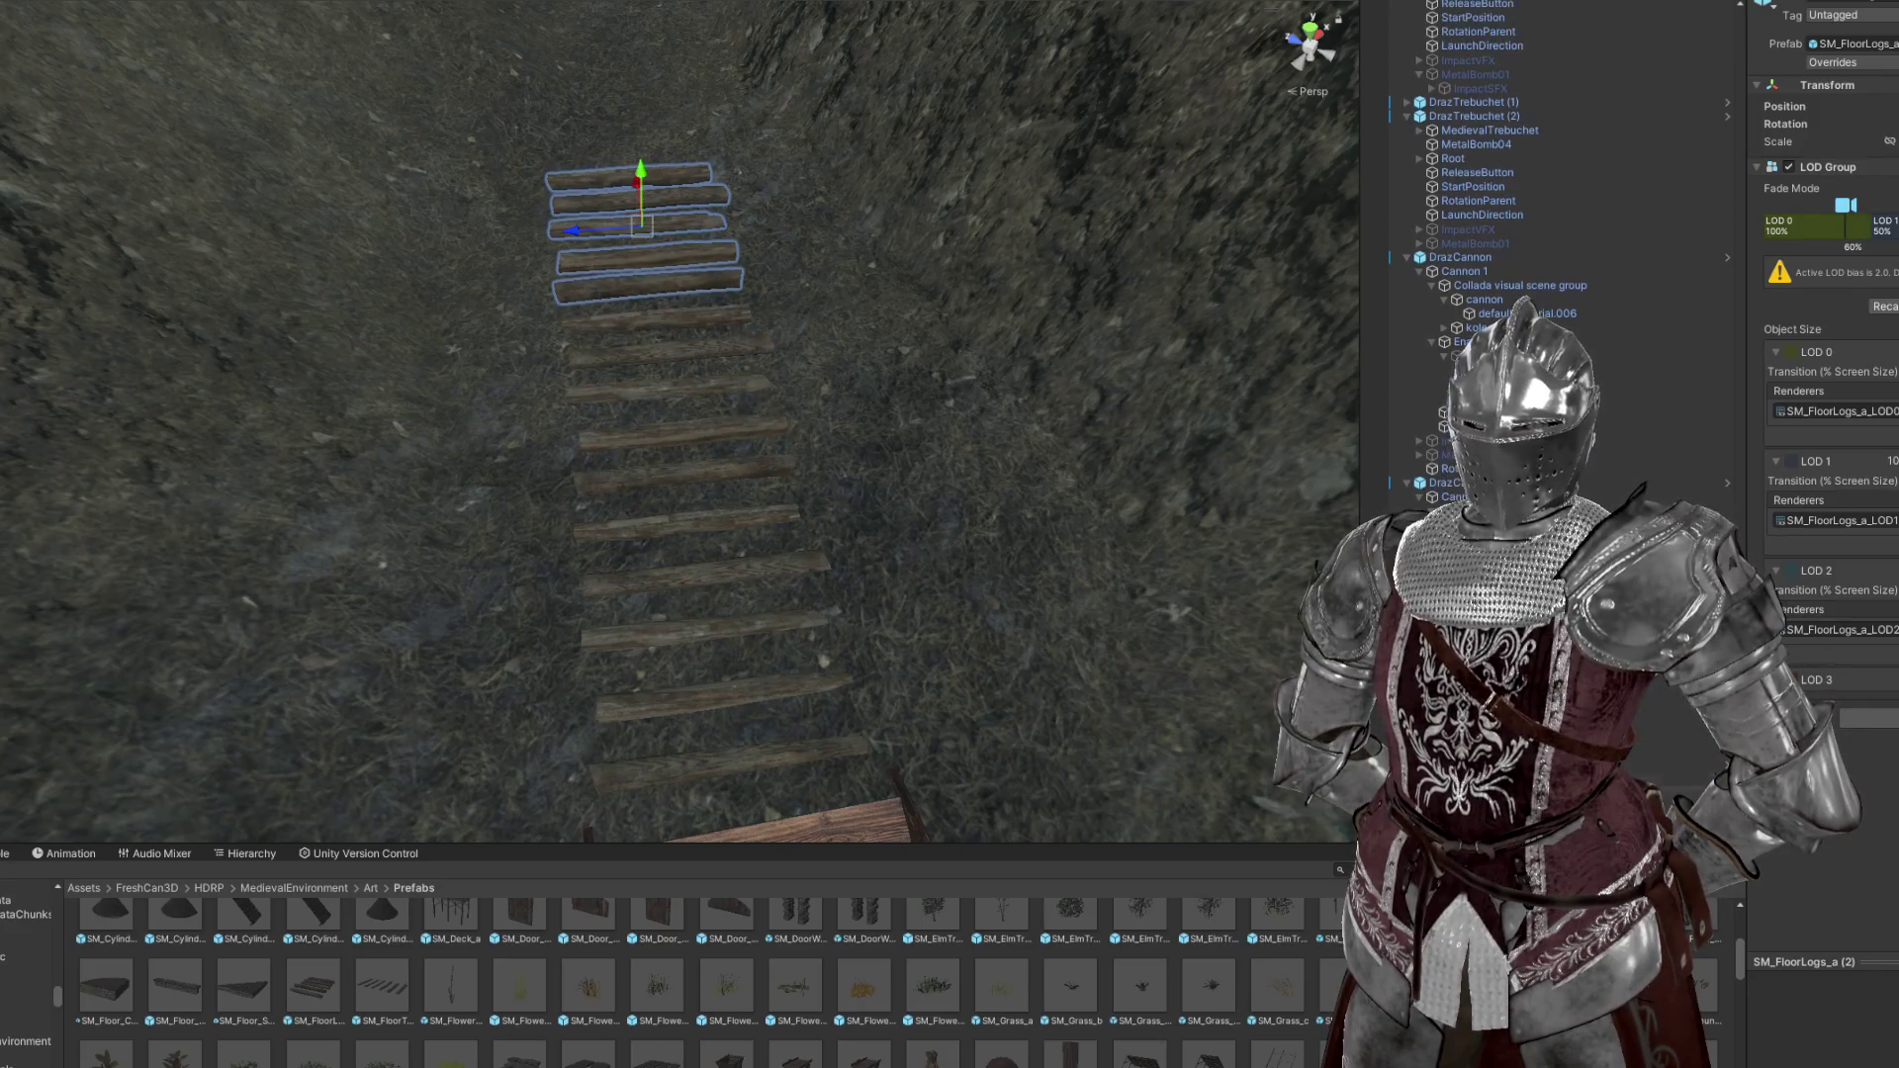
{"action": "left_click", "coordinate": [1474, 426]}
Move the three selected log groups up the slope and tilt them to match it
{"action": "key", "text": "f"}
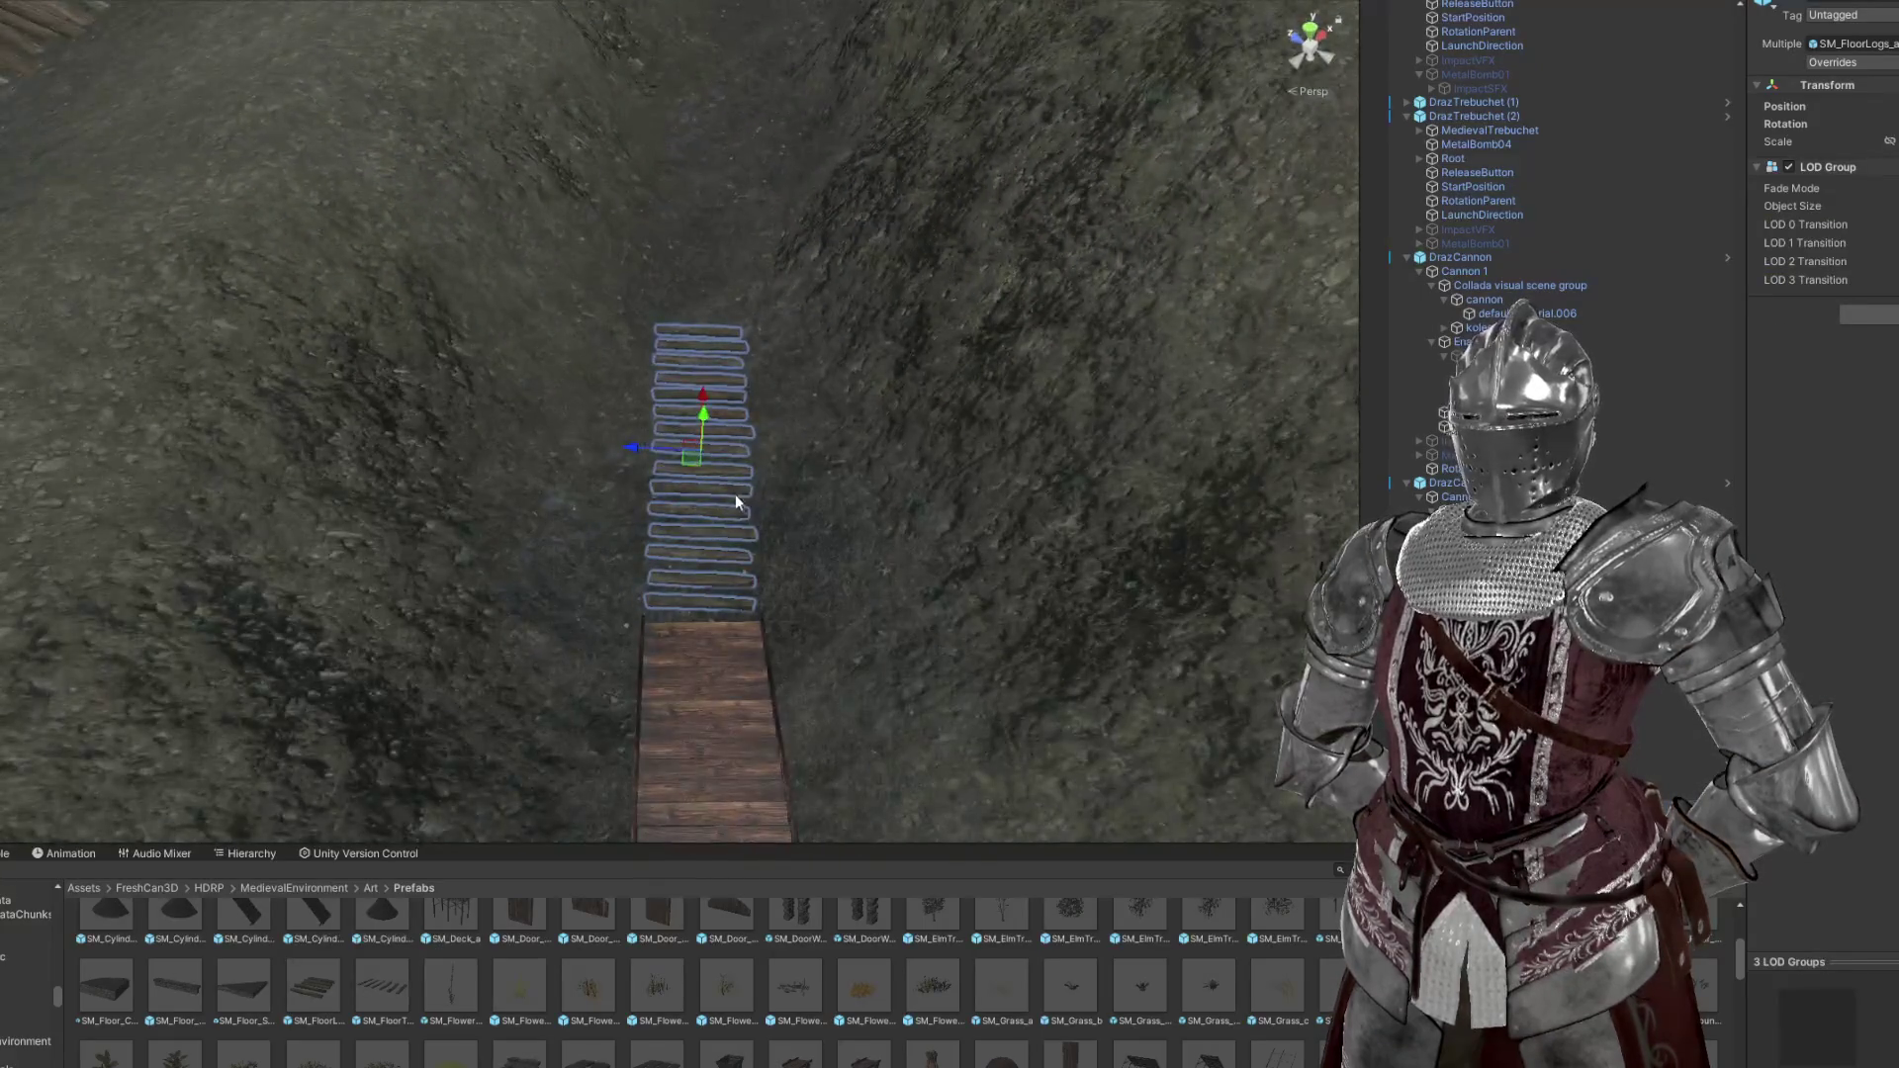
{"action": "left_click_drag", "start_coordinate": [702, 463], "coordinate": [680, 188]}
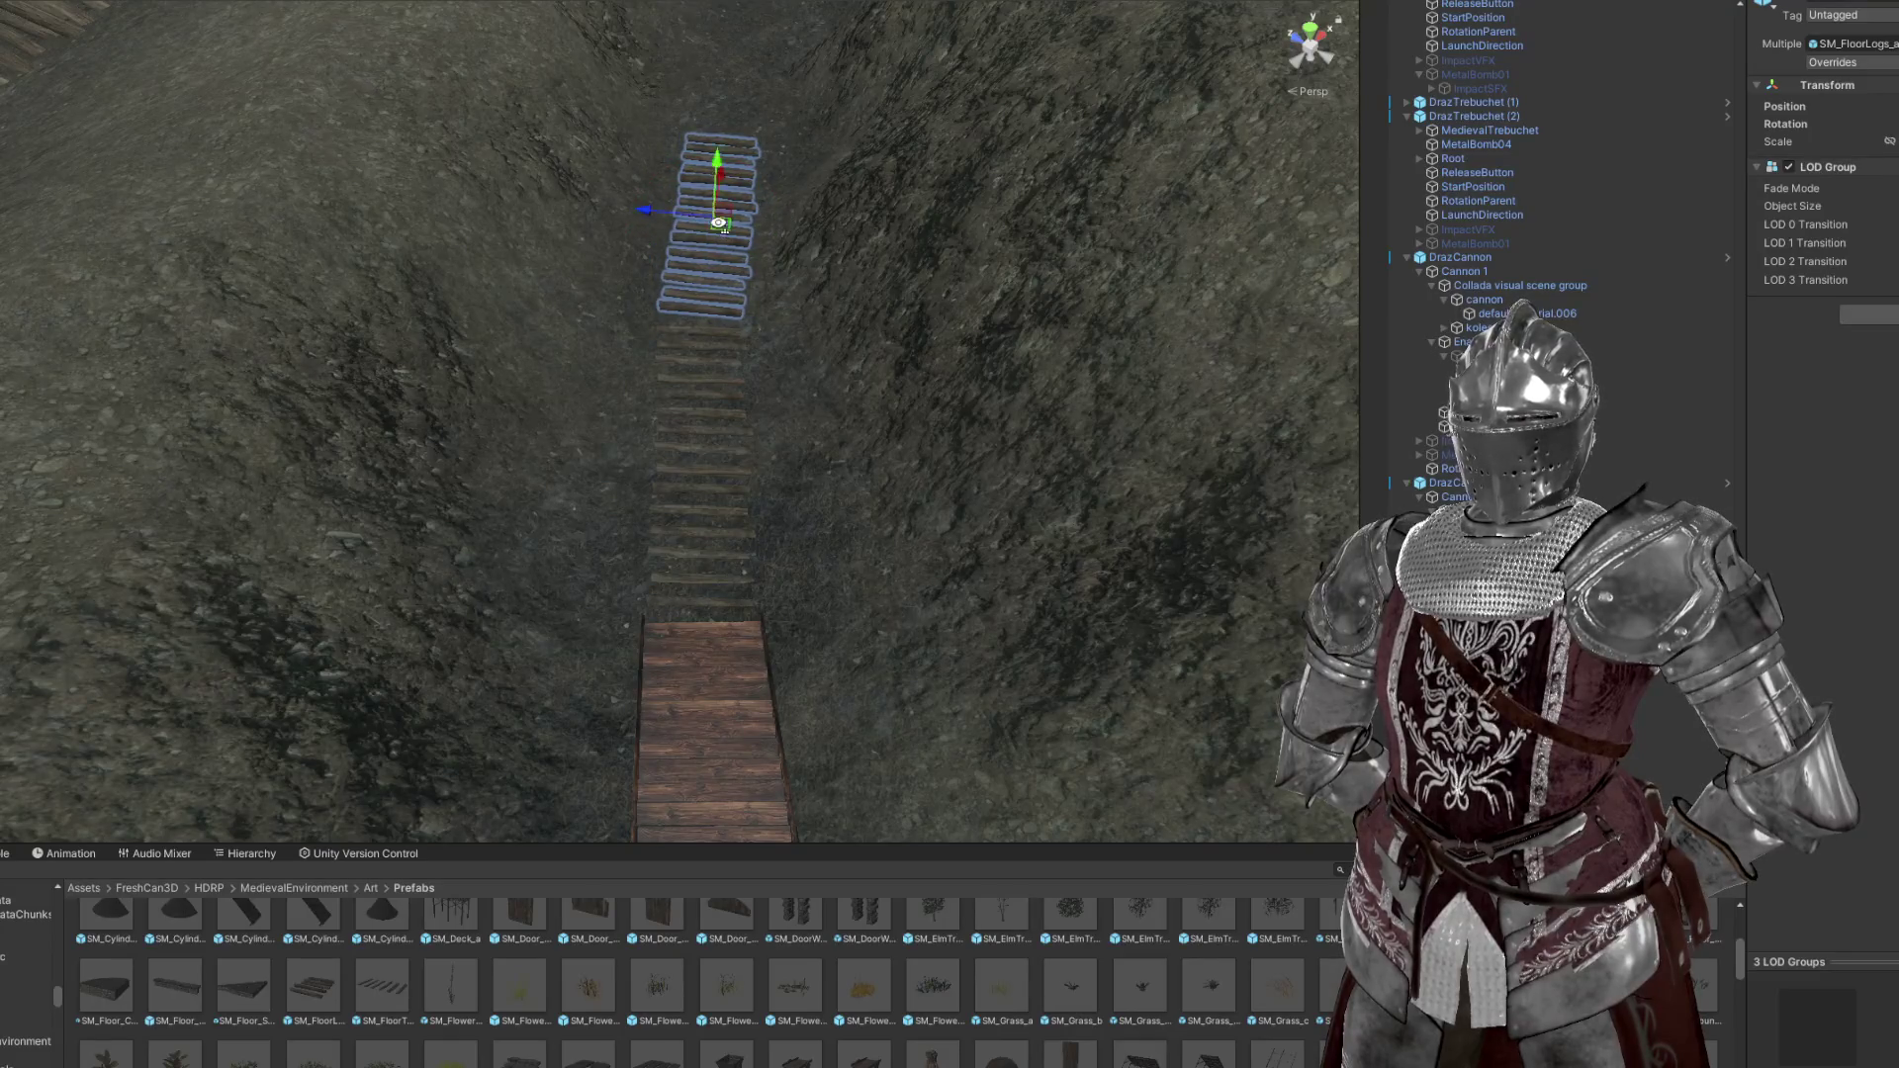
{"action": "key", "text": "f"}
{"action": "left_click_drag", "start_coordinate": [695, 534], "coordinate": [512, 213]}
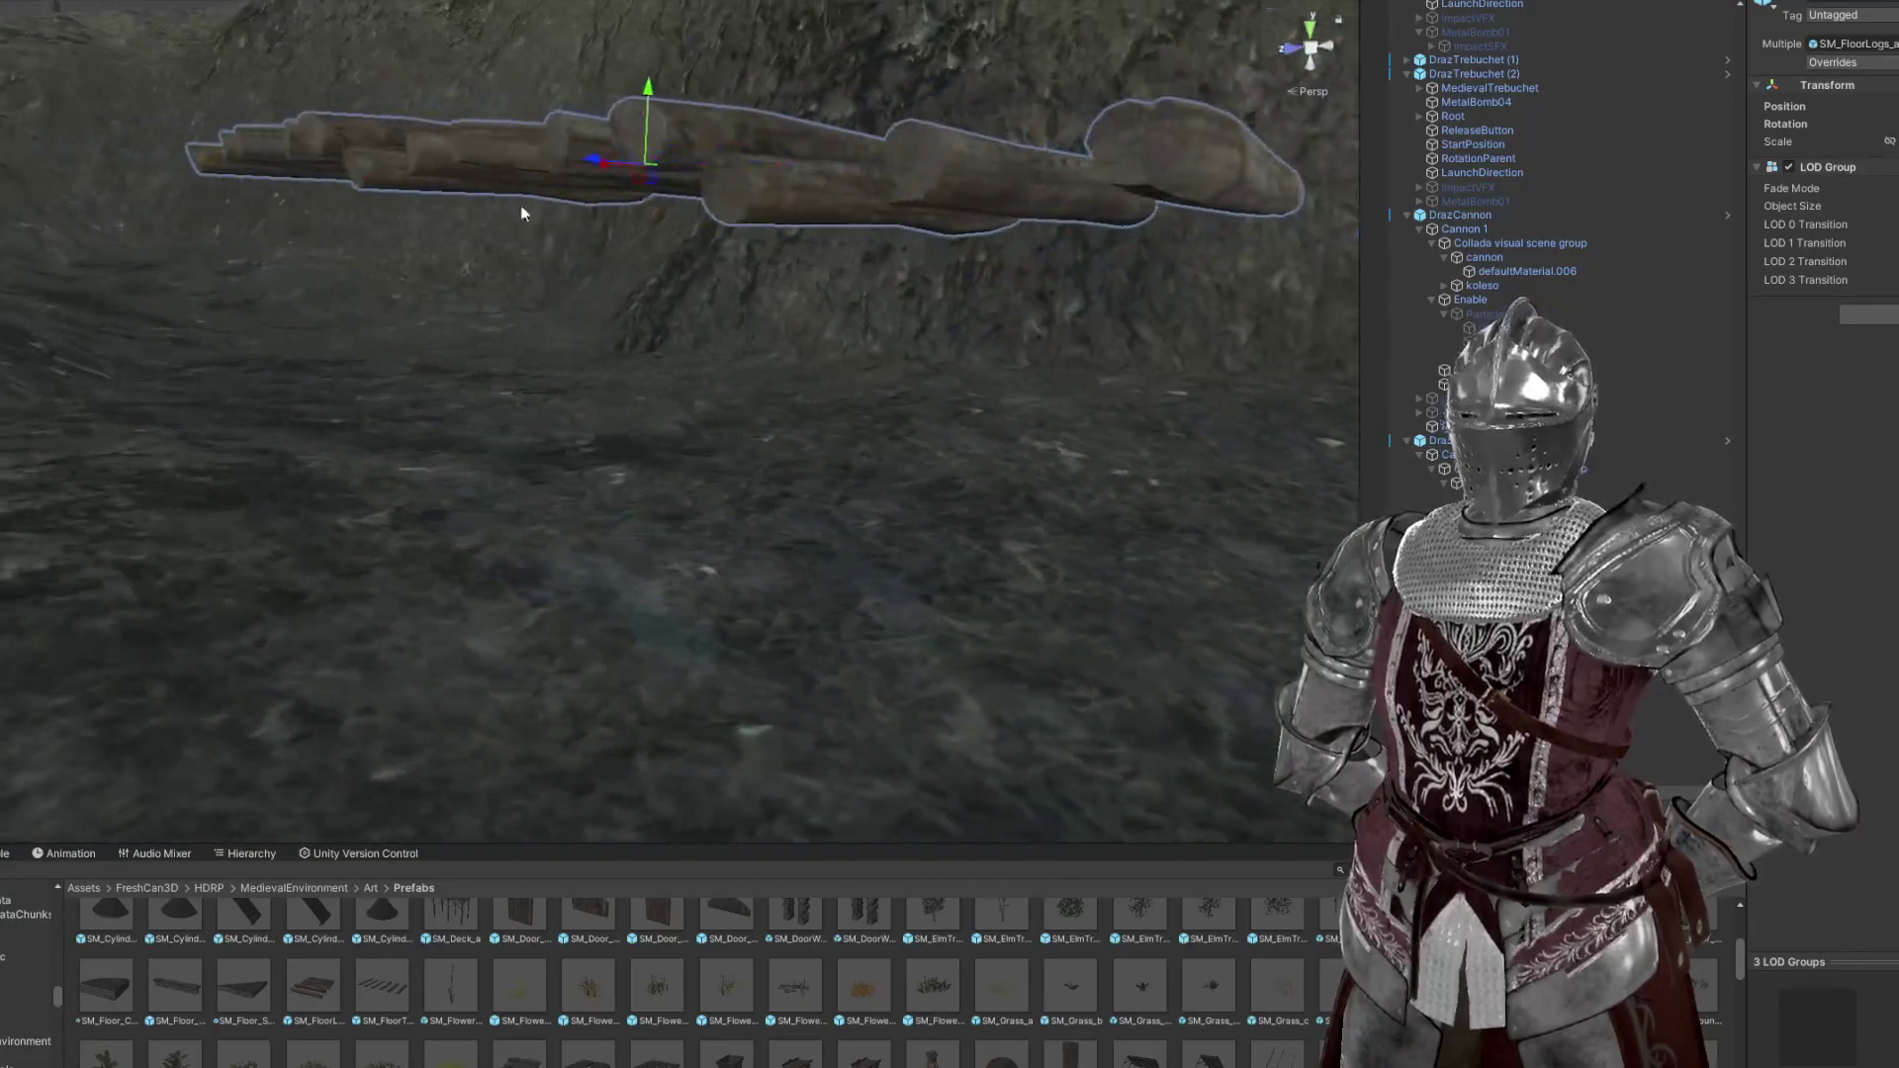
{"action": "left_click_drag", "start_coordinate": [661, 96], "coordinate": [621, 237]}
{"action": "left_click_drag", "start_coordinate": [572, 356], "coordinate": [487, 318]}
{"action": "key", "text": "e"}
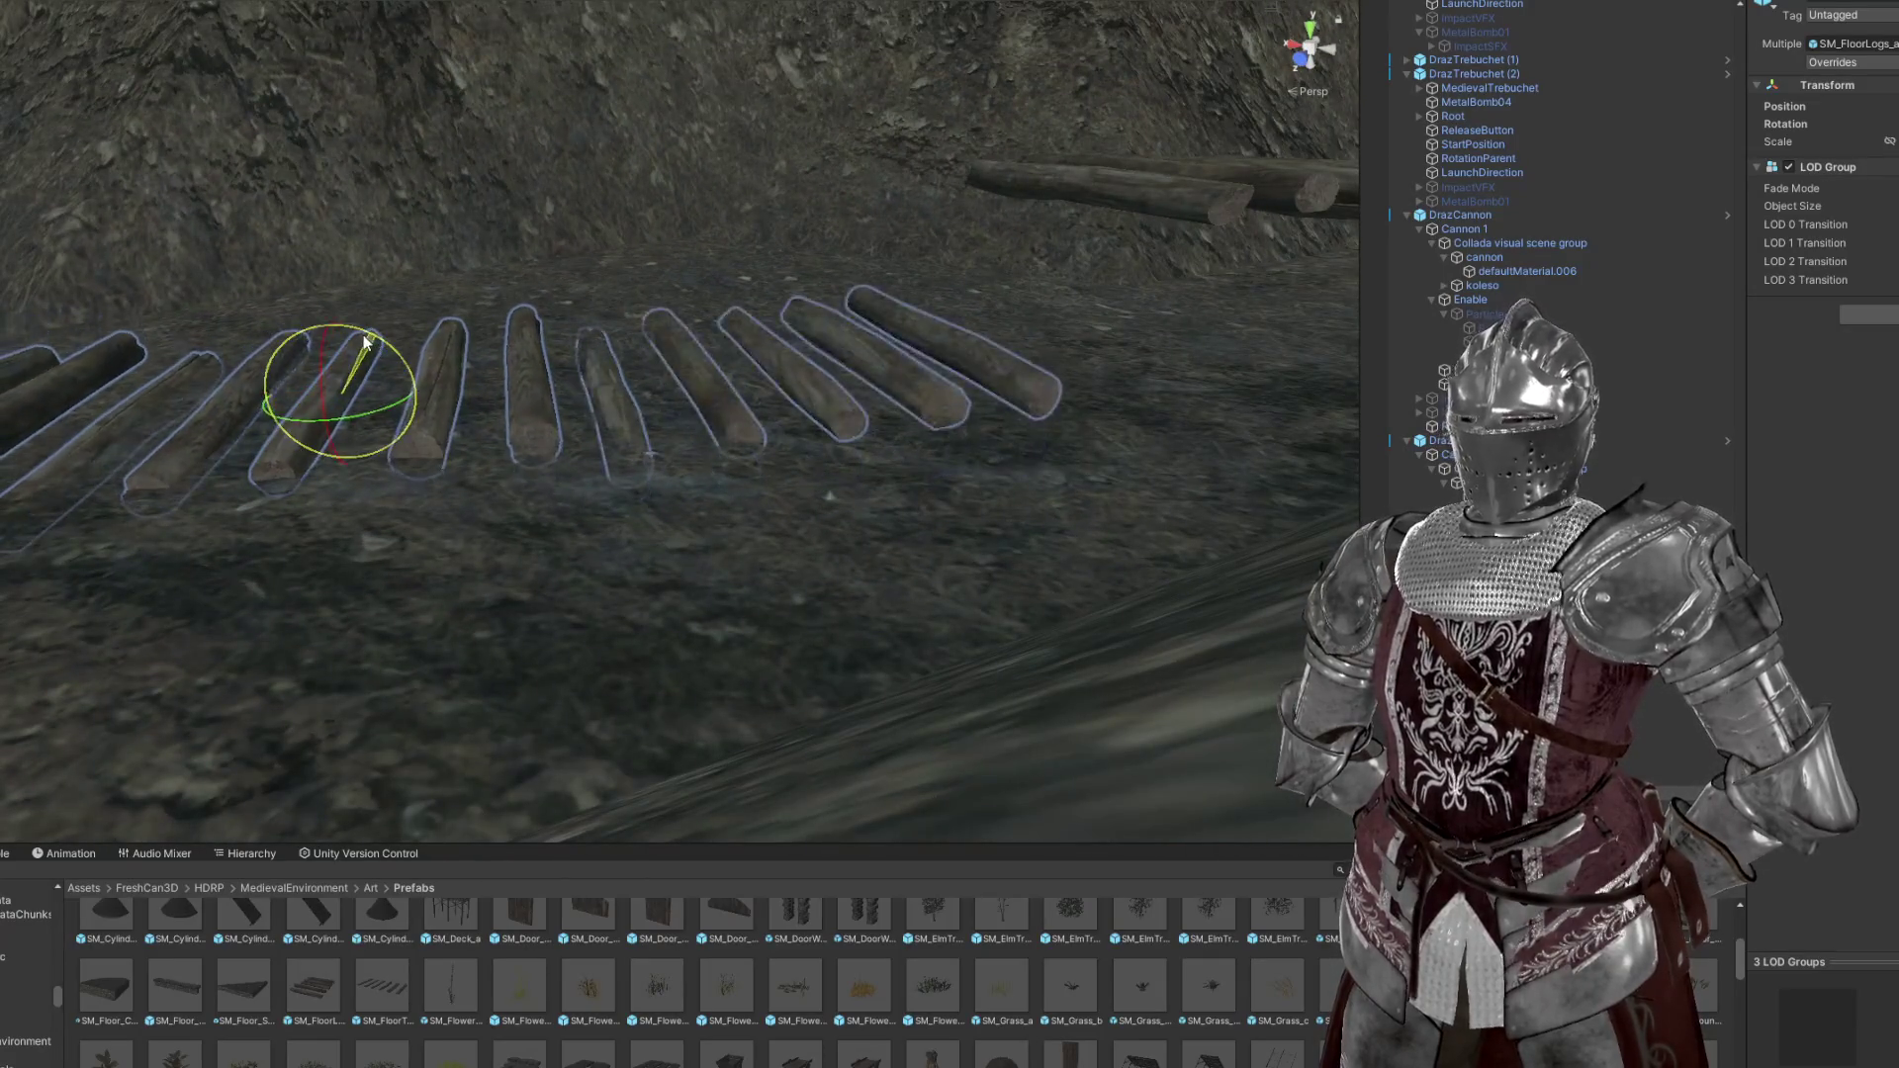
{"action": "key", "text": "w"}
{"action": "left_click_drag", "start_coordinate": [702, 338], "coordinate": [526, 337]}
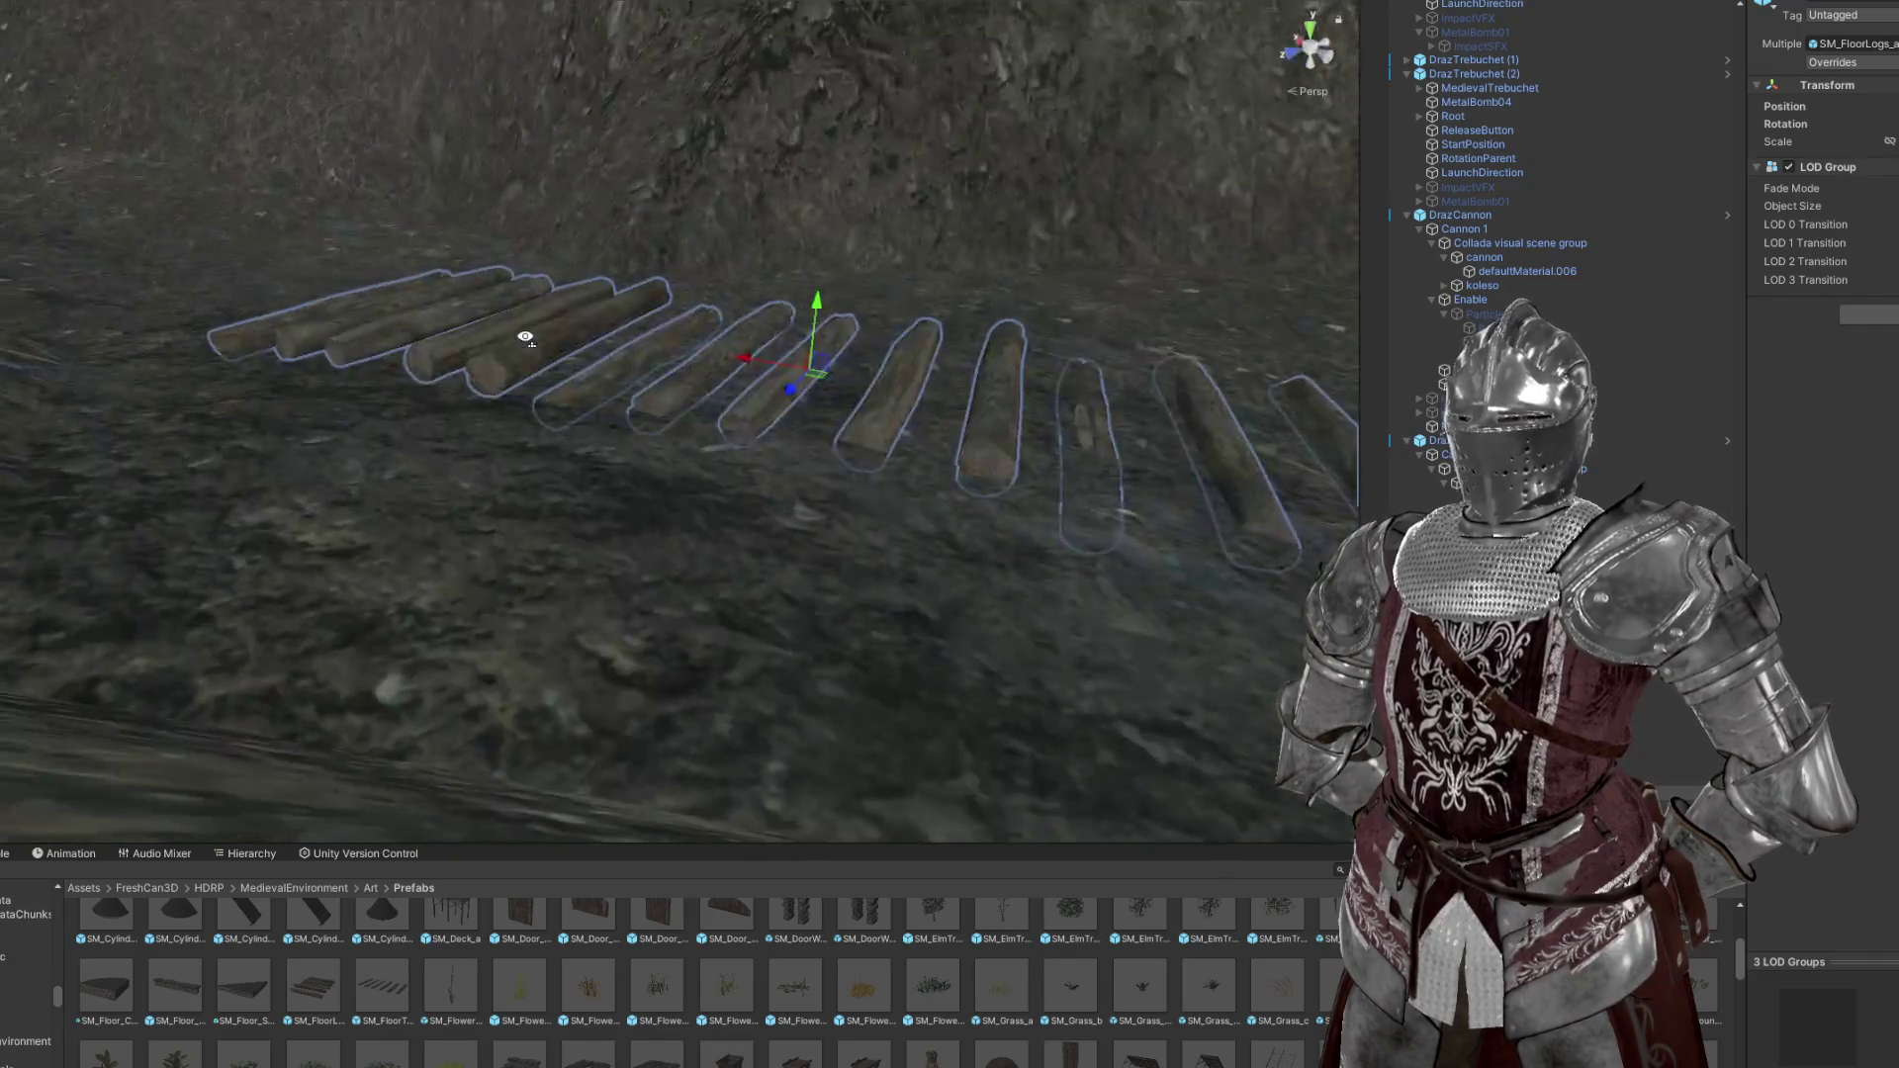
{"action": "left_click_drag", "start_coordinate": [864, 333], "coordinate": [941, 317]}
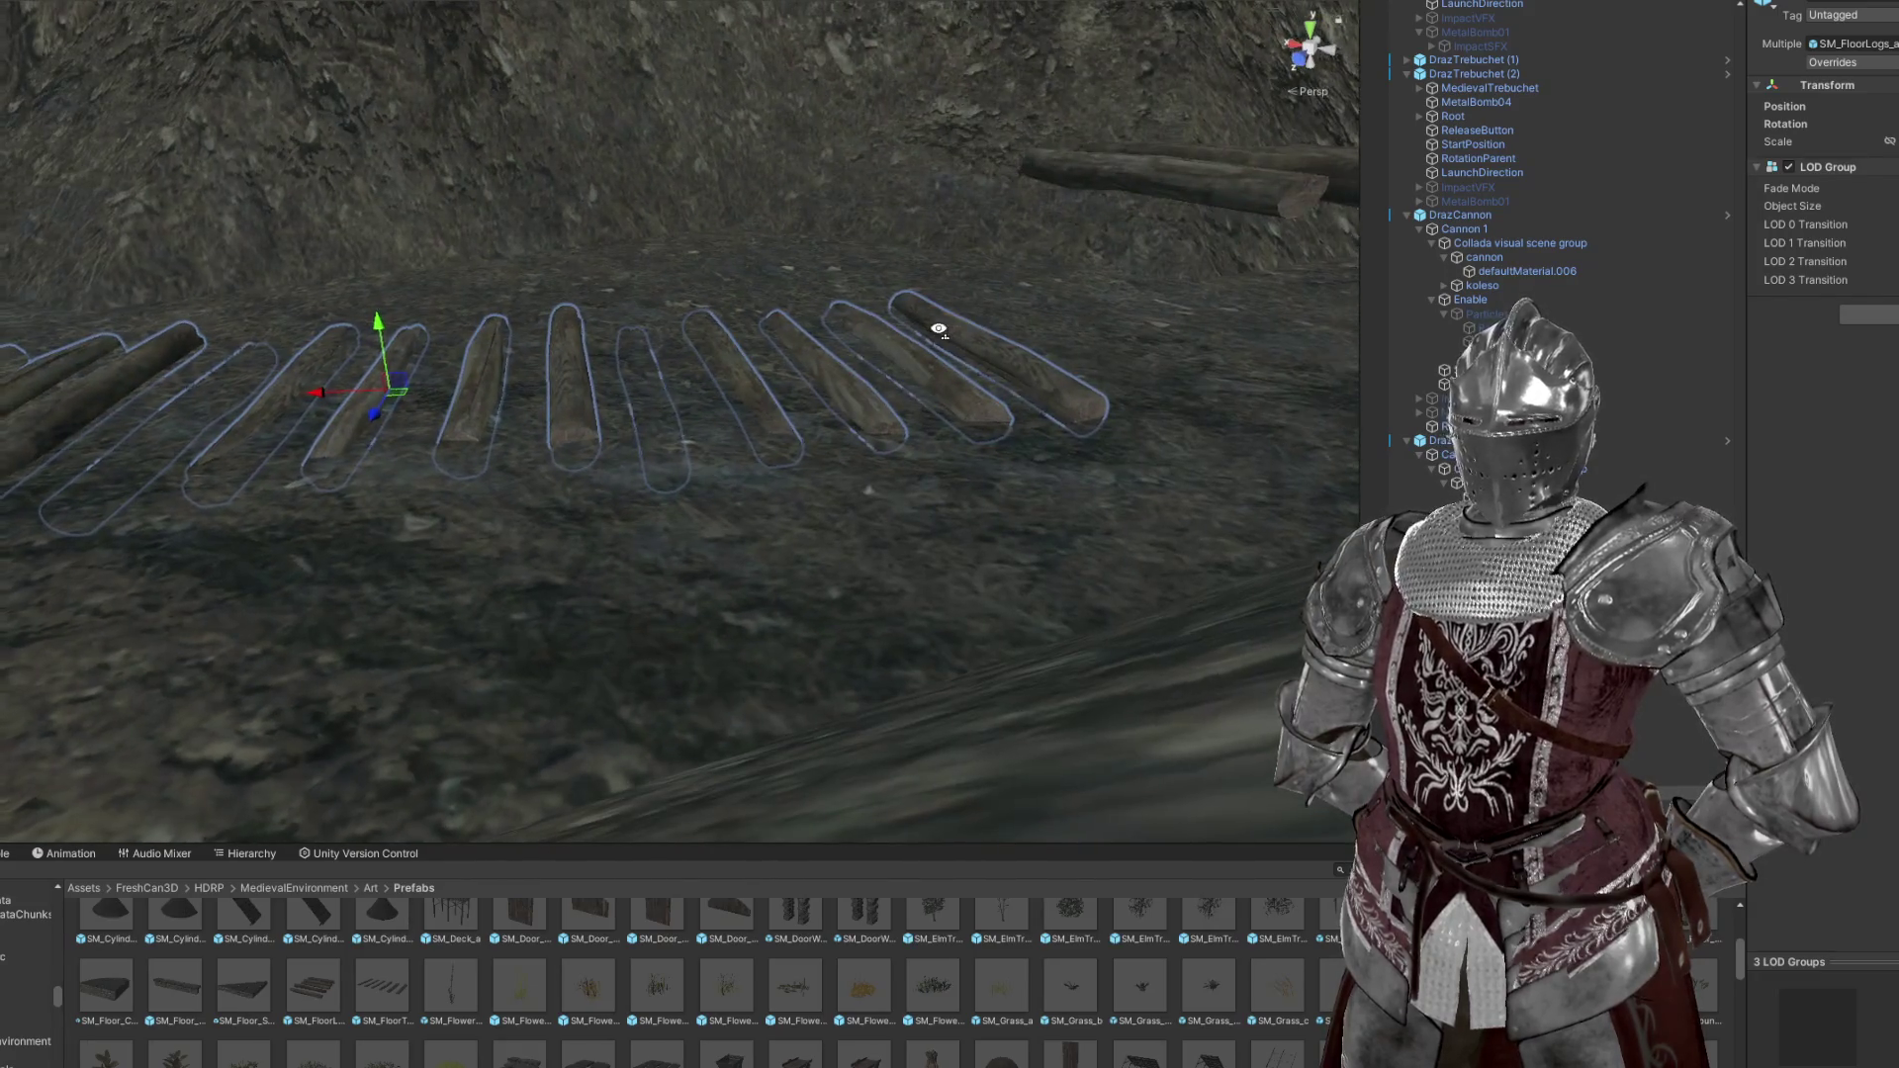
{"action": "scroll", "scroll_direction": "up", "scroll_amount": 3}
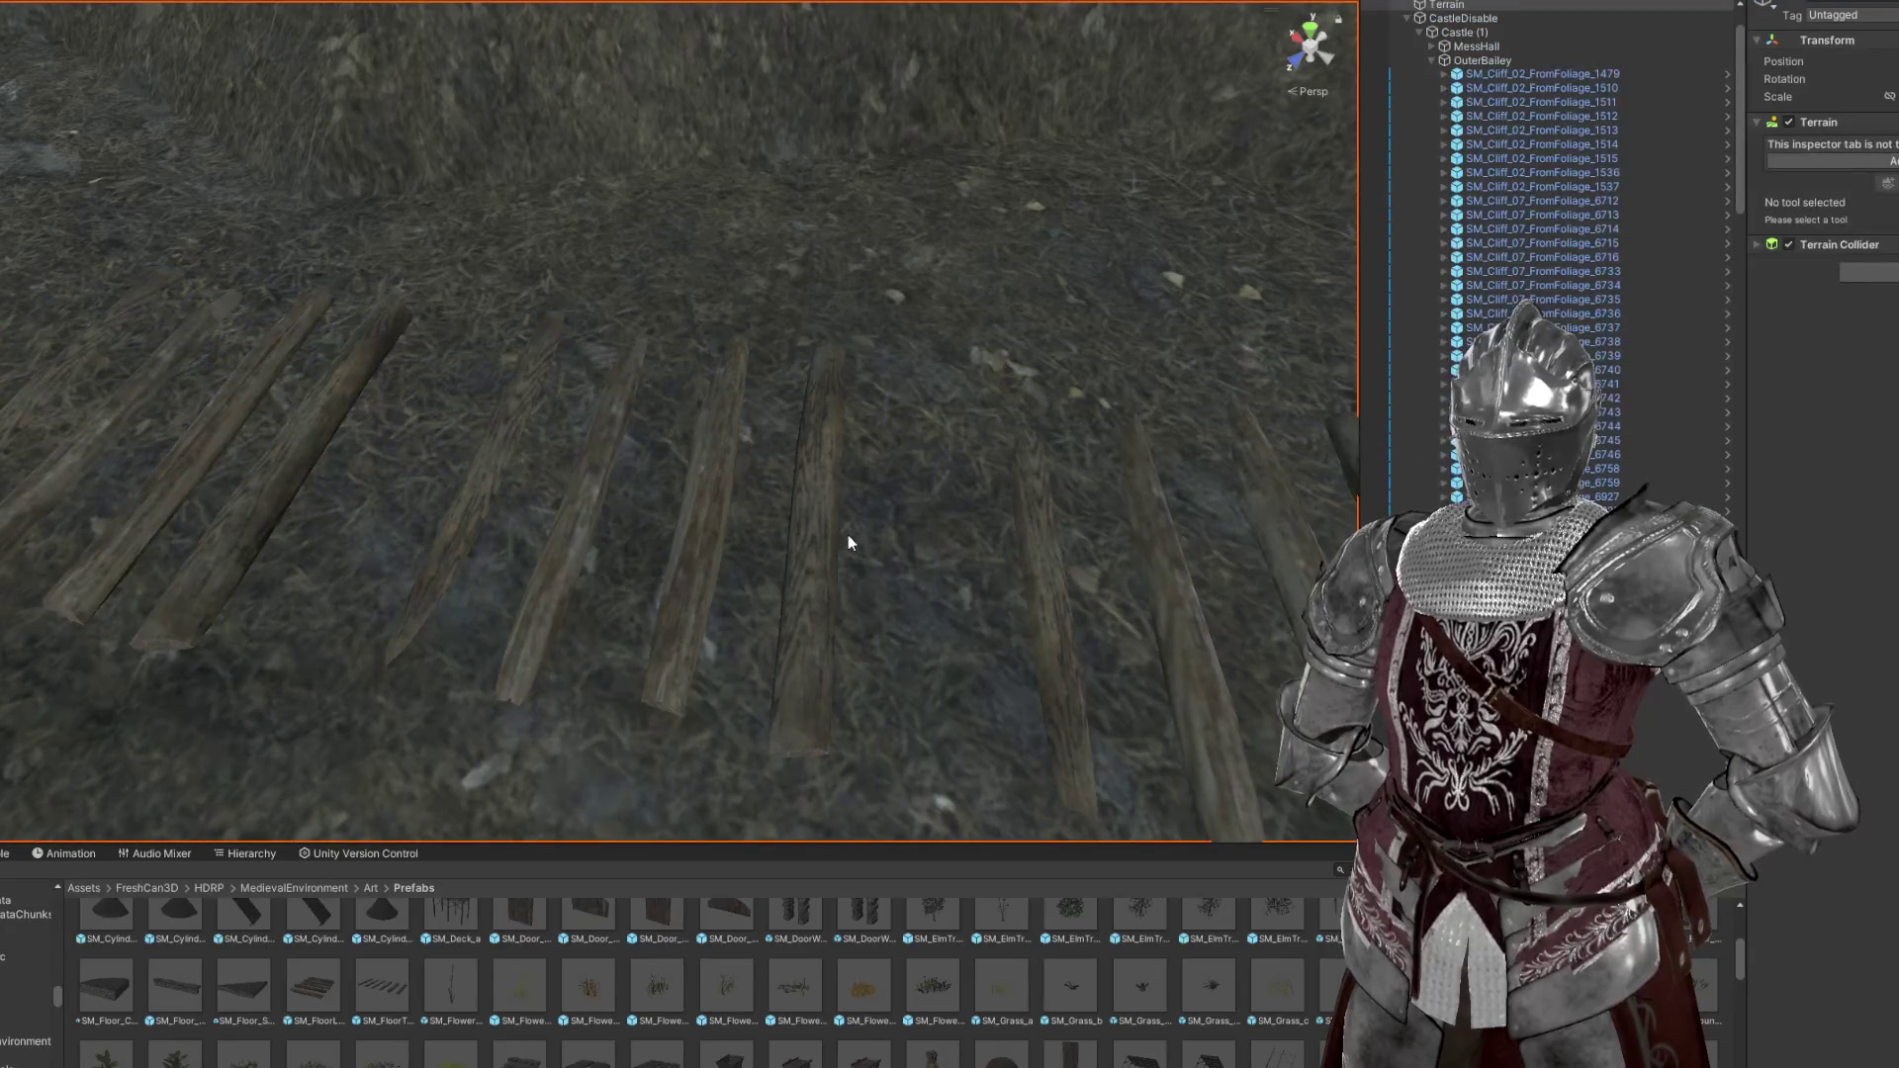
Rotate the right-hand log group slightly and push it partly down into the ground
{"action": "left_click", "coordinate": [846, 539]}
{"action": "left_click", "coordinate": [902, 511]}
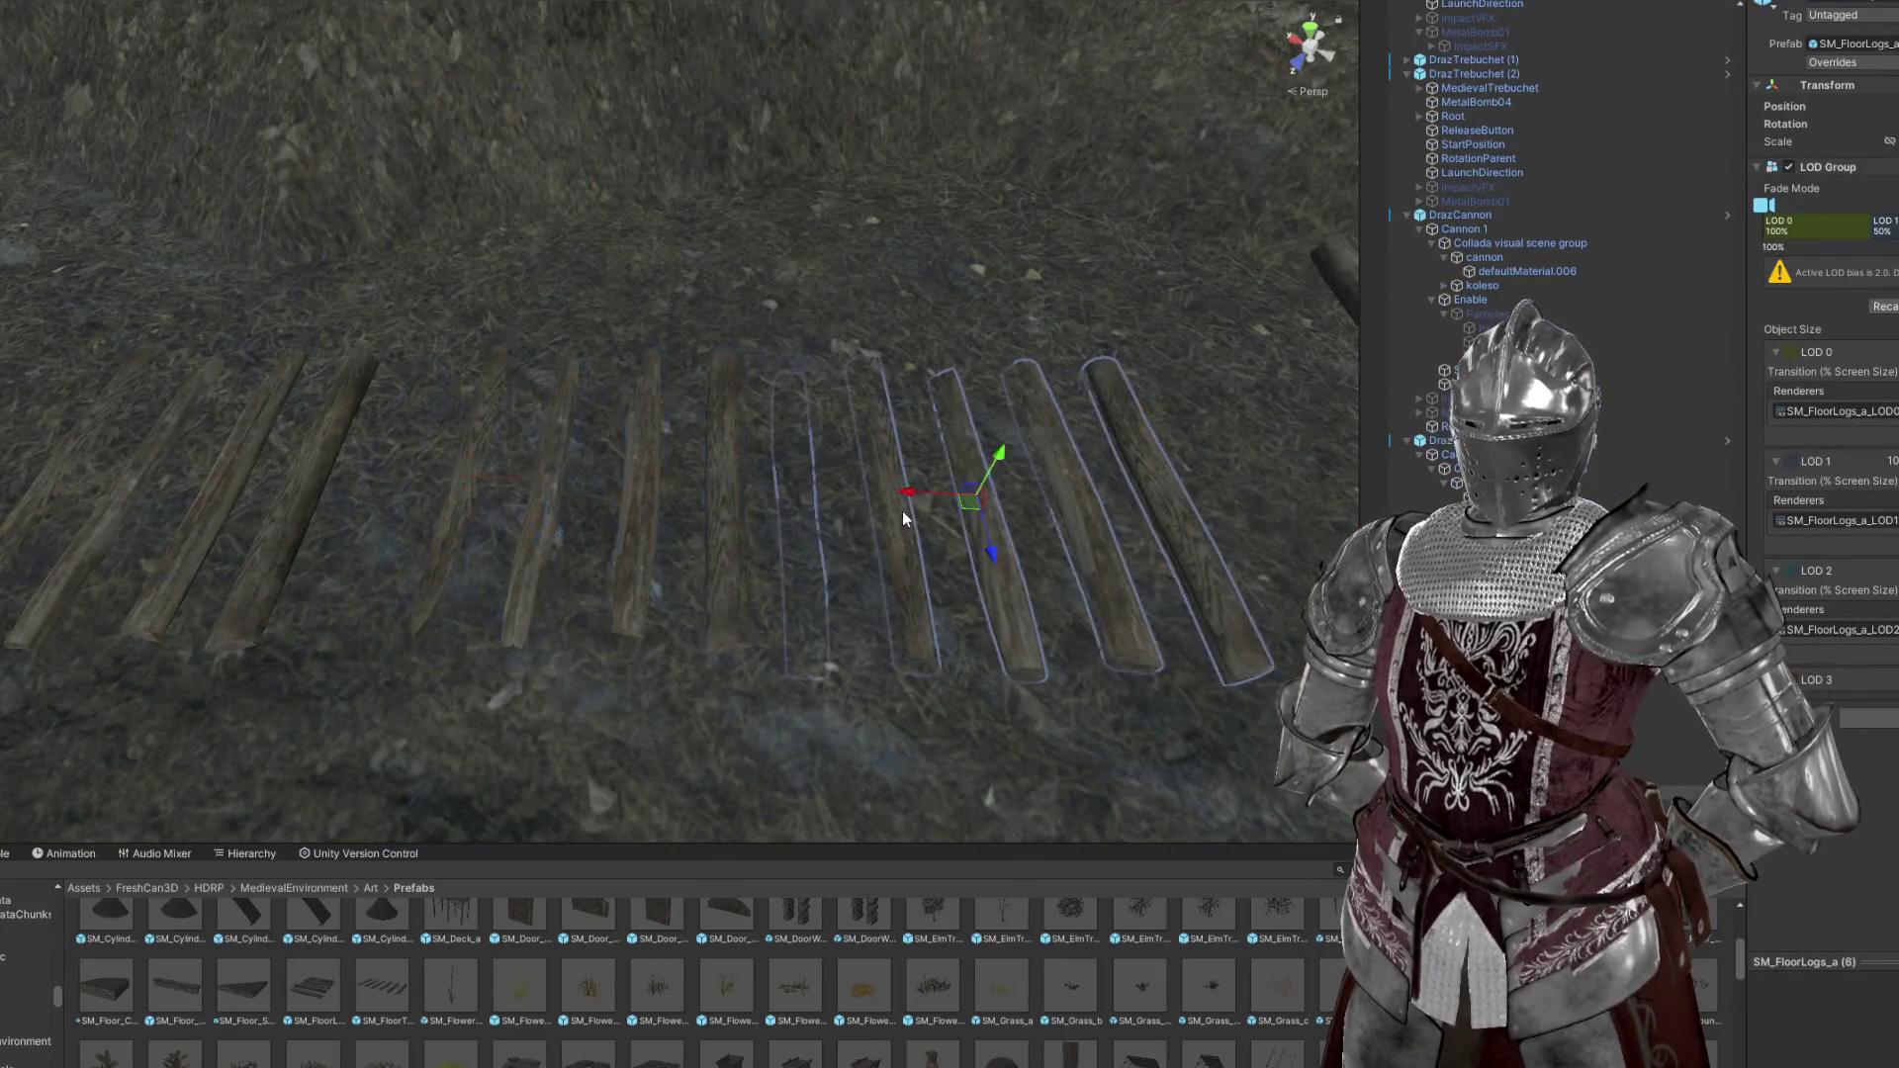
{"action": "key", "text": "f"}
{"action": "left_click_drag", "start_coordinate": [830, 505], "coordinate": [669, 324]}
{"action": "key", "text": "w"}
{"action": "left_click_drag", "start_coordinate": [639, 258], "coordinate": [576, 465]}
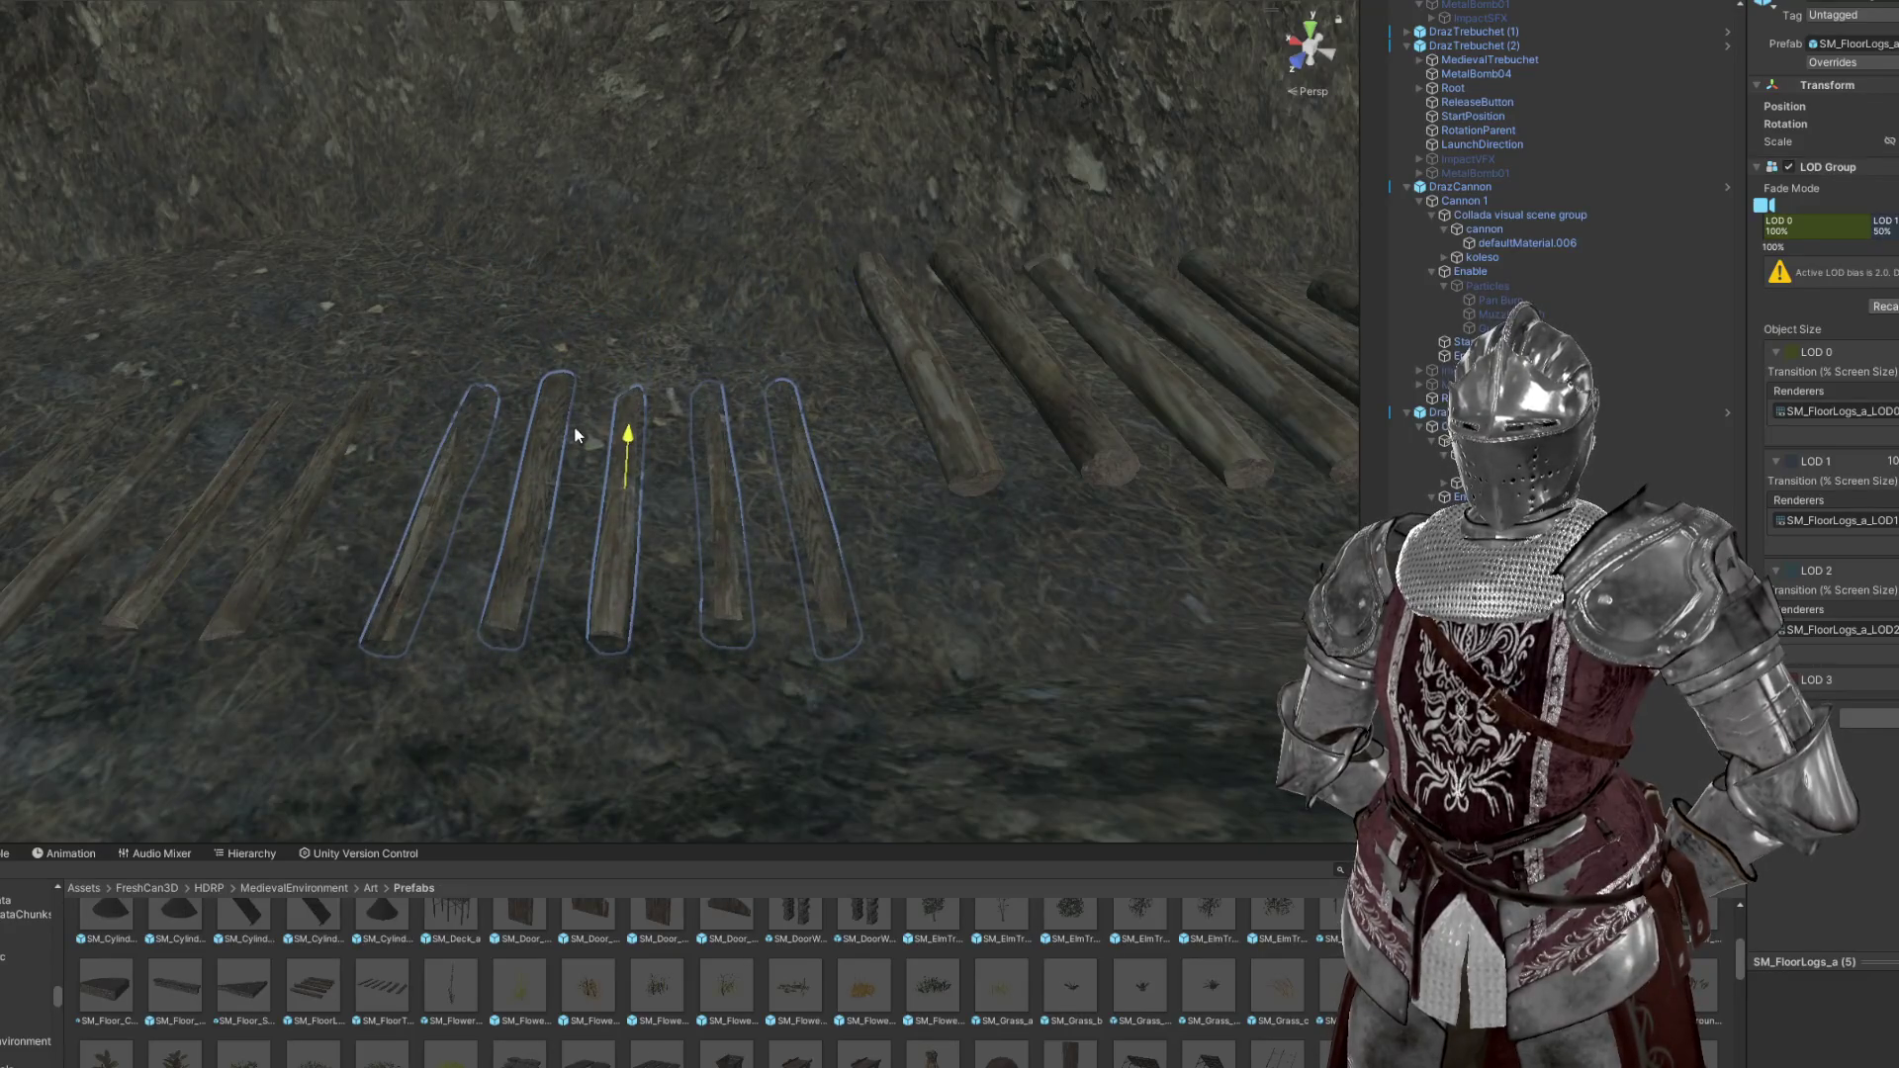
{"action": "left_click_drag", "start_coordinate": [888, 339], "coordinate": [931, 431]}
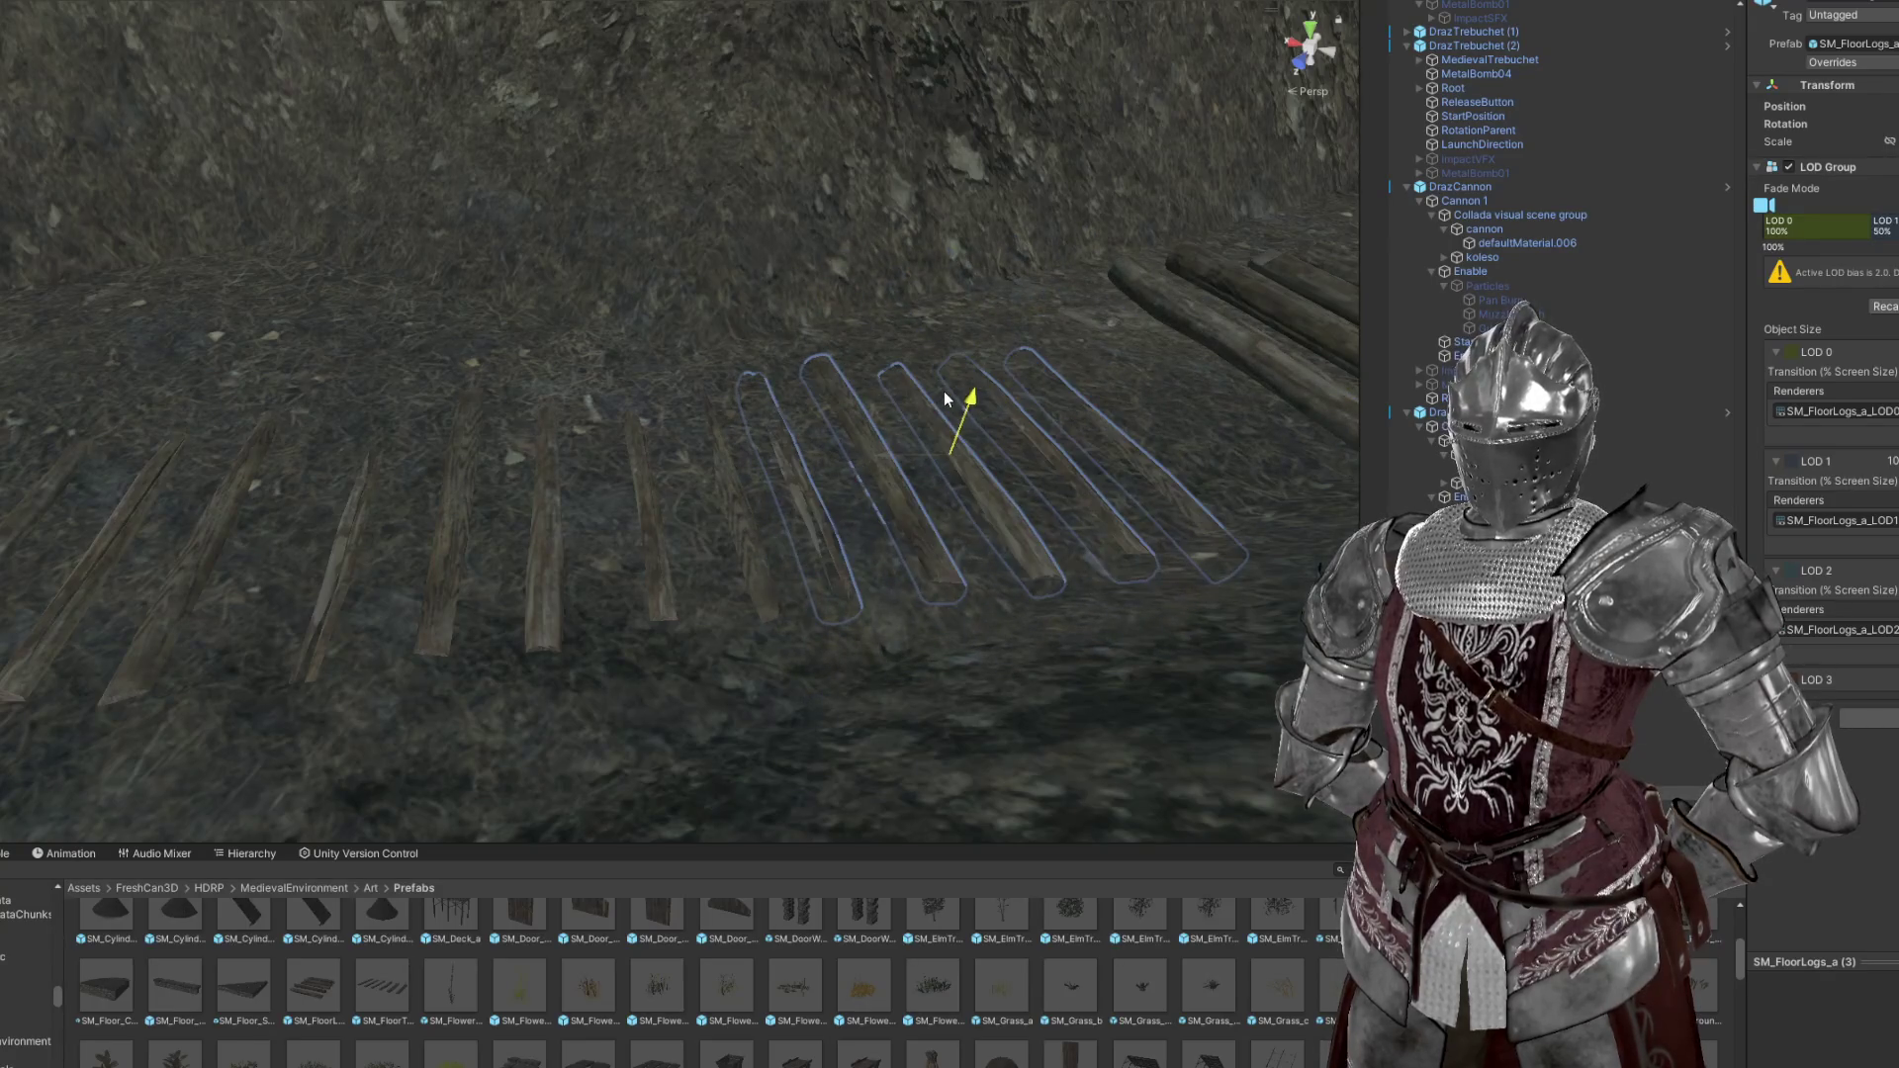
{"action": "left_click_drag", "start_coordinate": [954, 388], "coordinate": [1003, 356]}
{"action": "left_click_drag", "start_coordinate": [971, 257], "coordinate": [787, 376]}
{"action": "left_click", "coordinate": [806, 280]}
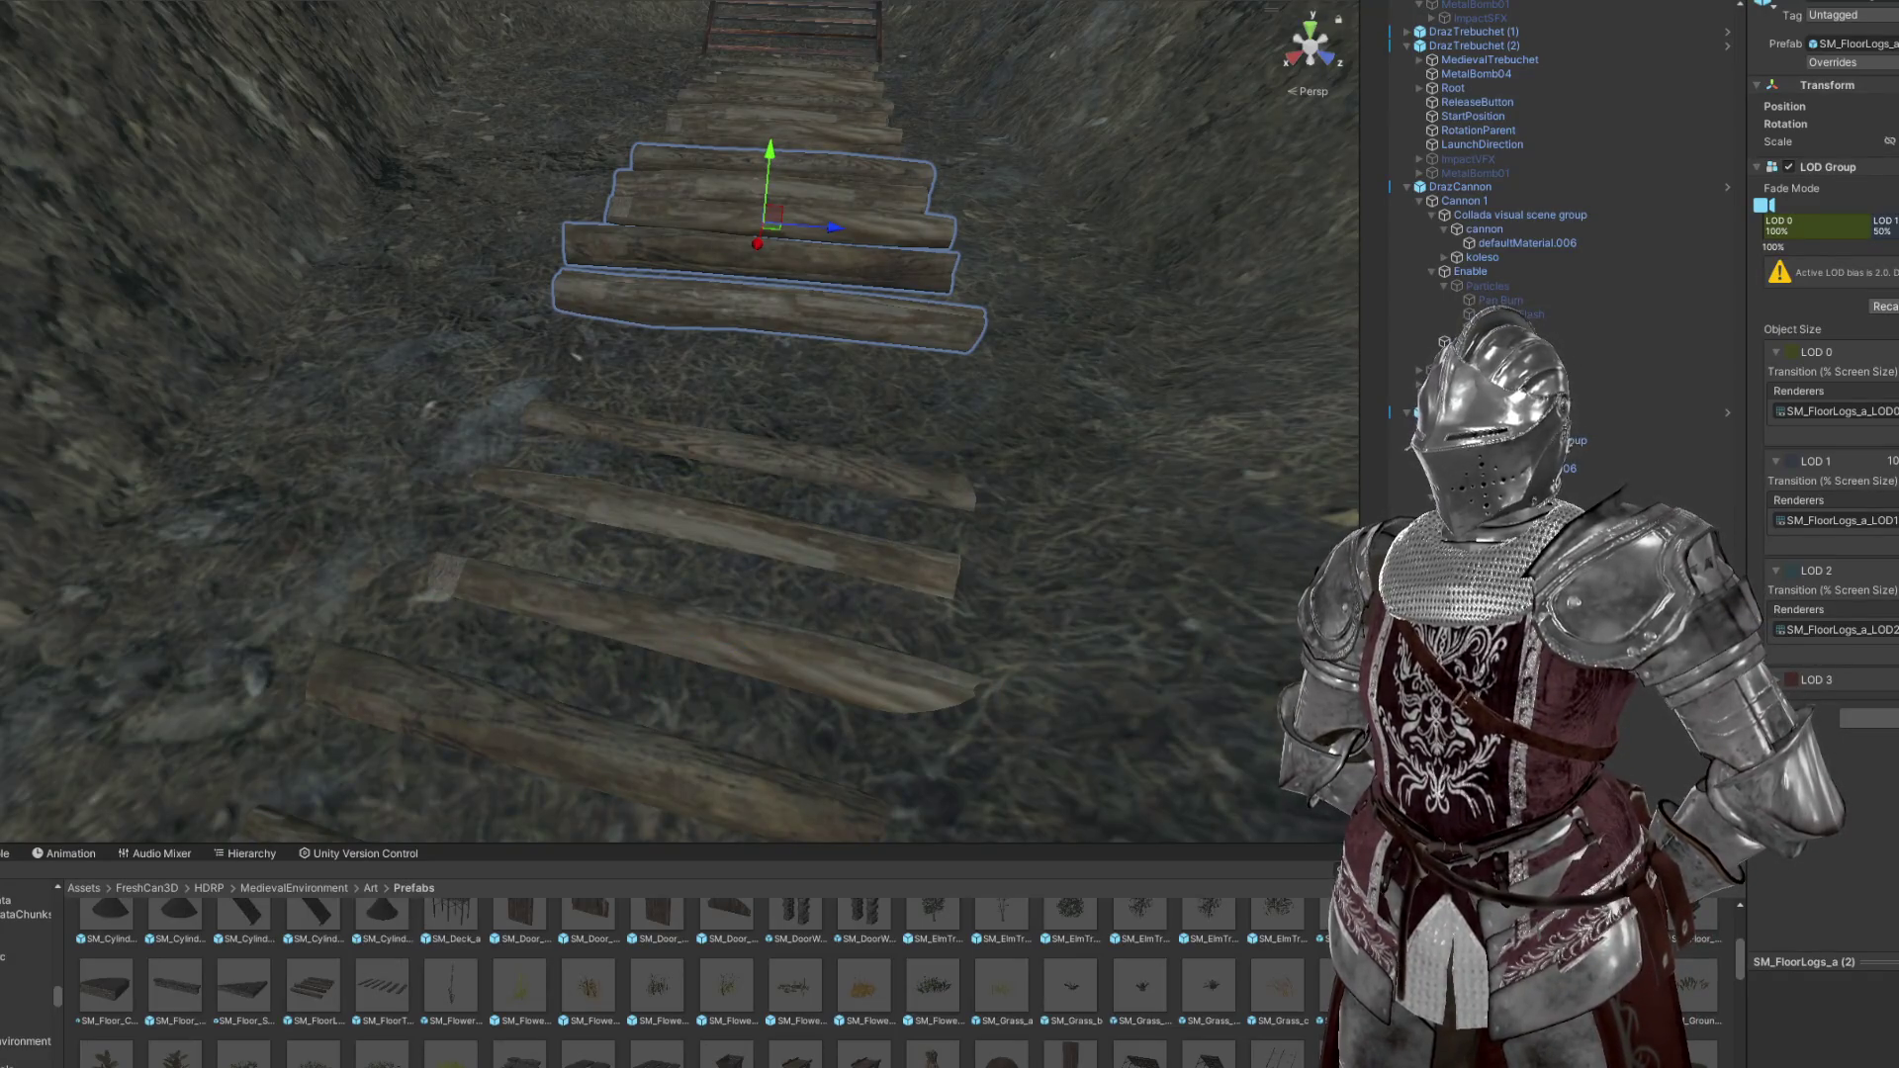
{"action": "left_click_drag", "start_coordinate": [771, 297], "coordinate": [742, 223]}
{"action": "key", "text": "e"}
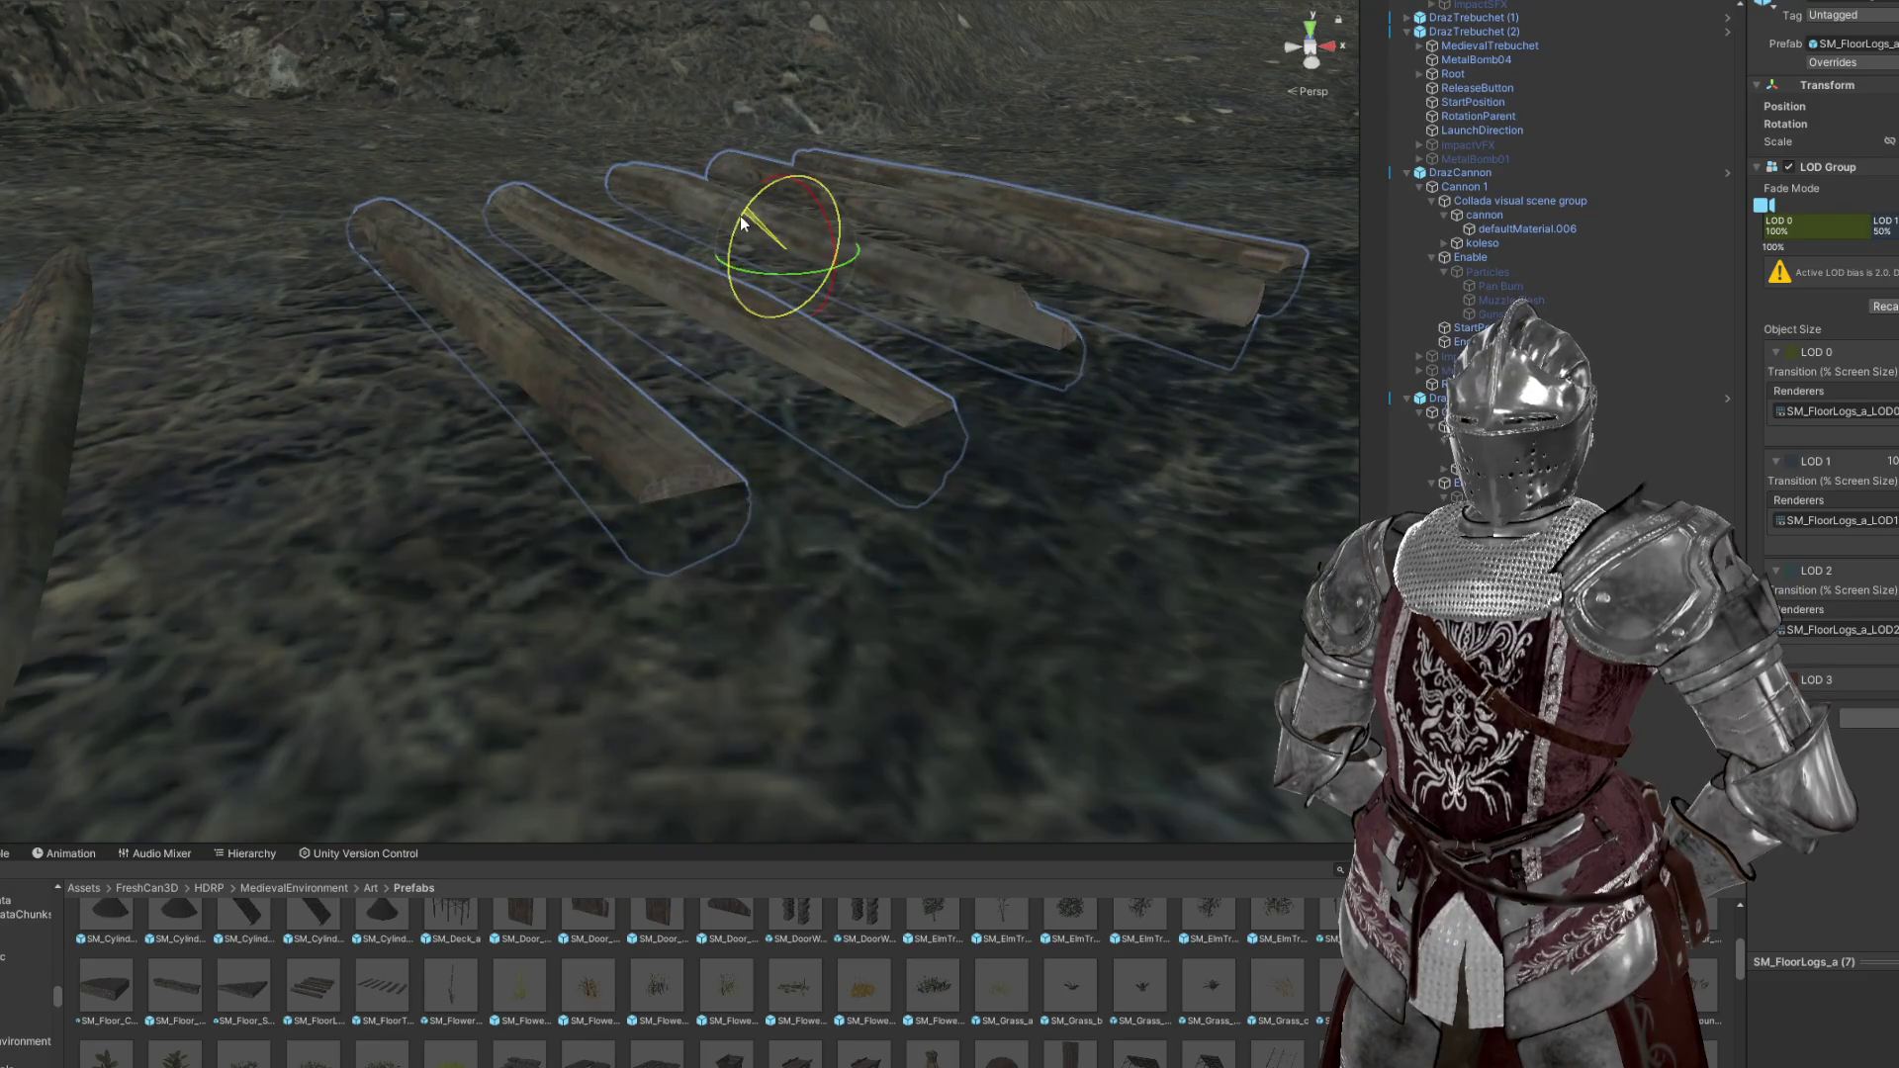
Select another floor log group in the trench and sink it lower into the ground
{"action": "left_click_drag", "start_coordinate": [850, 508], "coordinate": [791, 615]}
{"action": "left_click_drag", "start_coordinate": [657, 750], "coordinate": [370, 942]}
{"action": "scroll", "scroll_direction": "down", "scroll_amount": 3}
{"action": "left_click_drag", "start_coordinate": [594, 712], "coordinate": [673, 557]}
{"action": "left_click", "coordinate": [586, 485]}
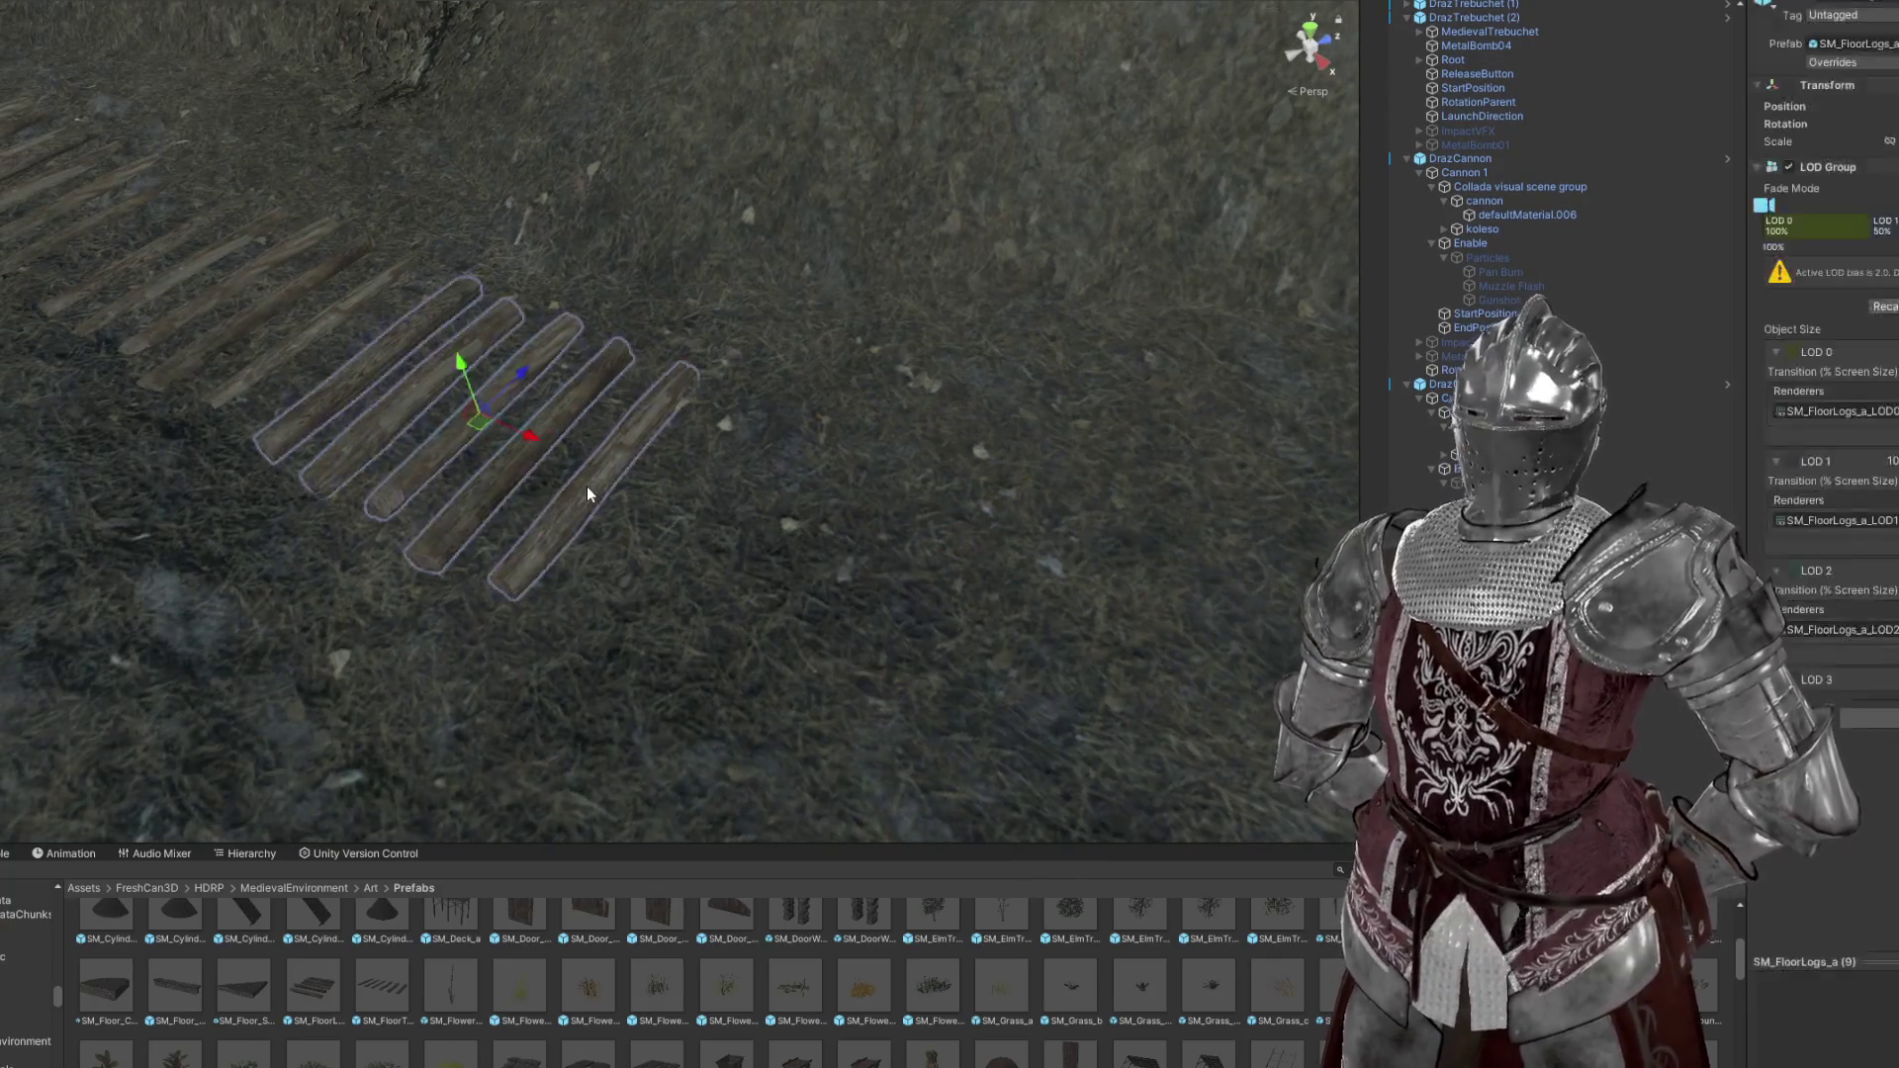
{"action": "left_click_drag", "start_coordinate": [514, 396], "coordinate": [895, 364]}
{"action": "left_click_drag", "start_coordinate": [912, 238], "coordinate": [990, 416]}
{"action": "left_click", "coordinate": [1860, 144]}
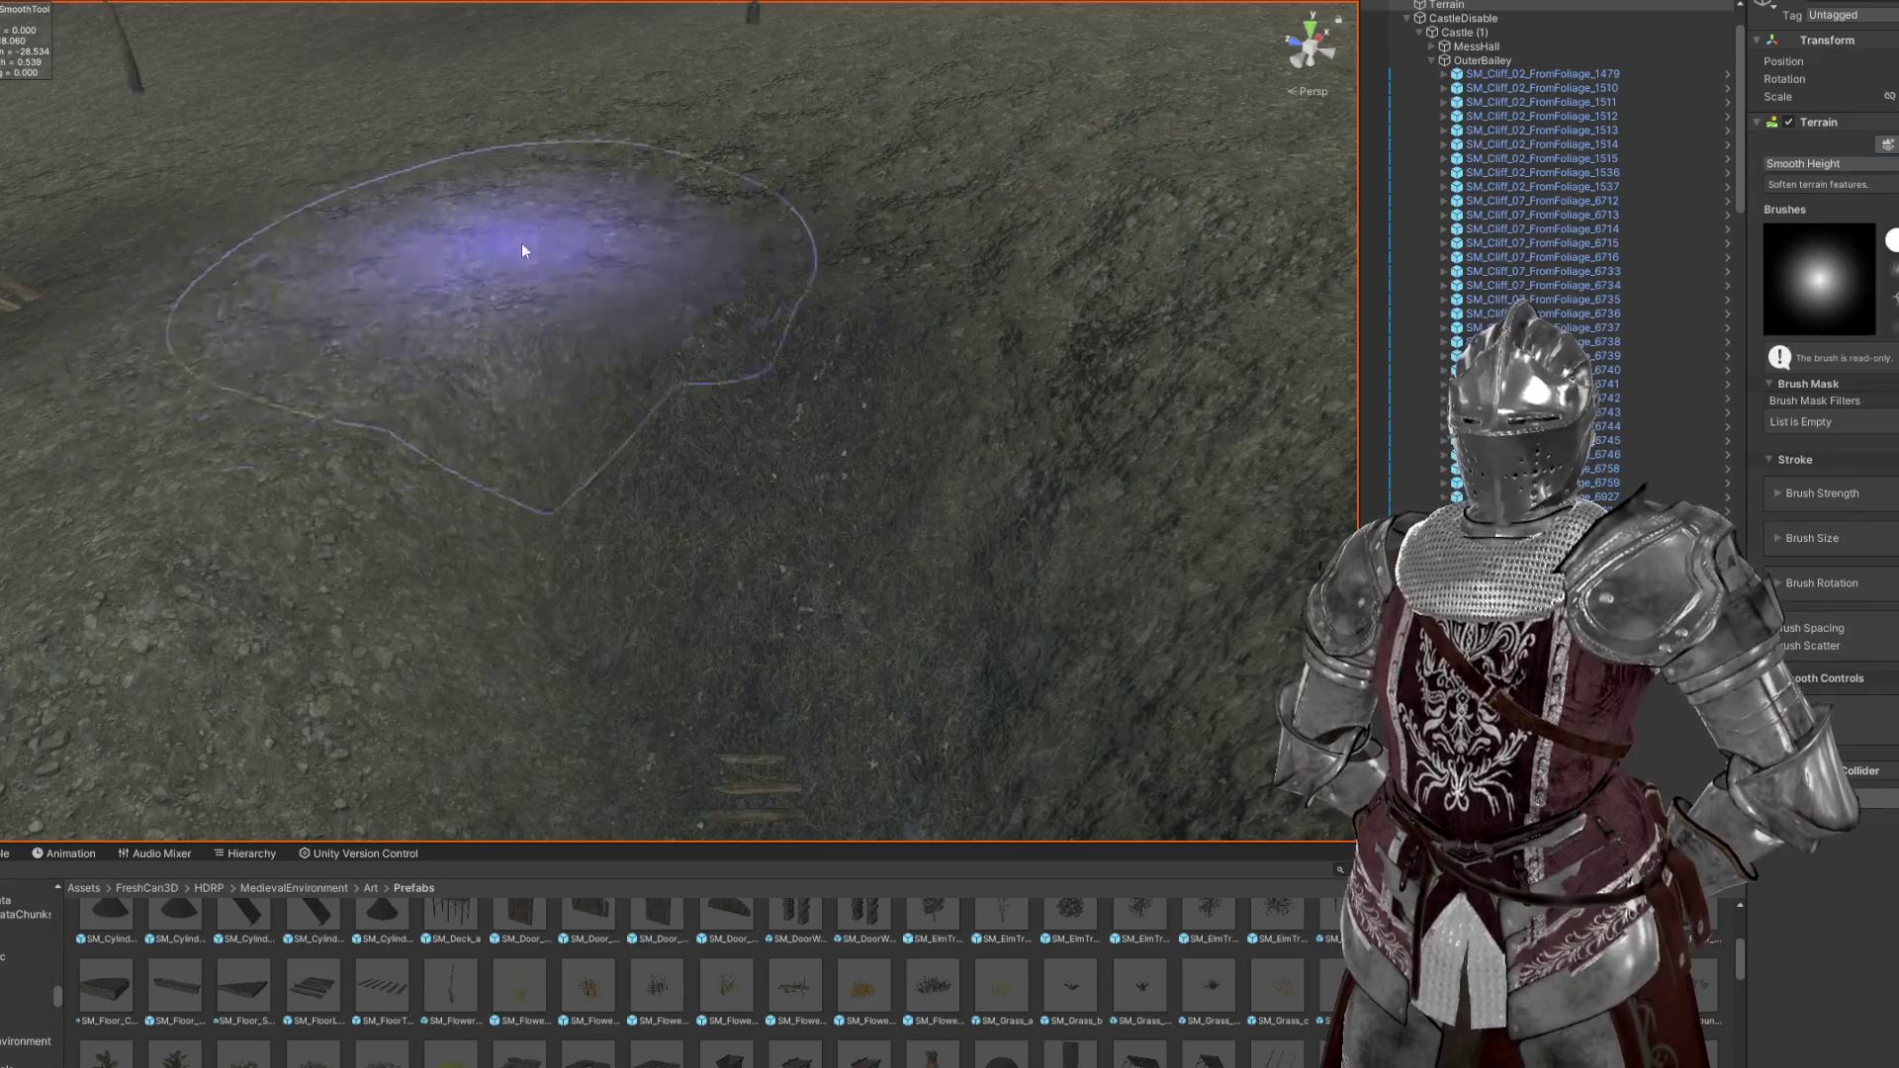
Smooth the trench edges, log steps and mound beside the ladder, checking from several angles
{"action": "scroll", "scroll_direction": "down", "scroll_amount": 3}
{"action": "scroll", "scroll_direction": "down", "scroll_amount": 3}
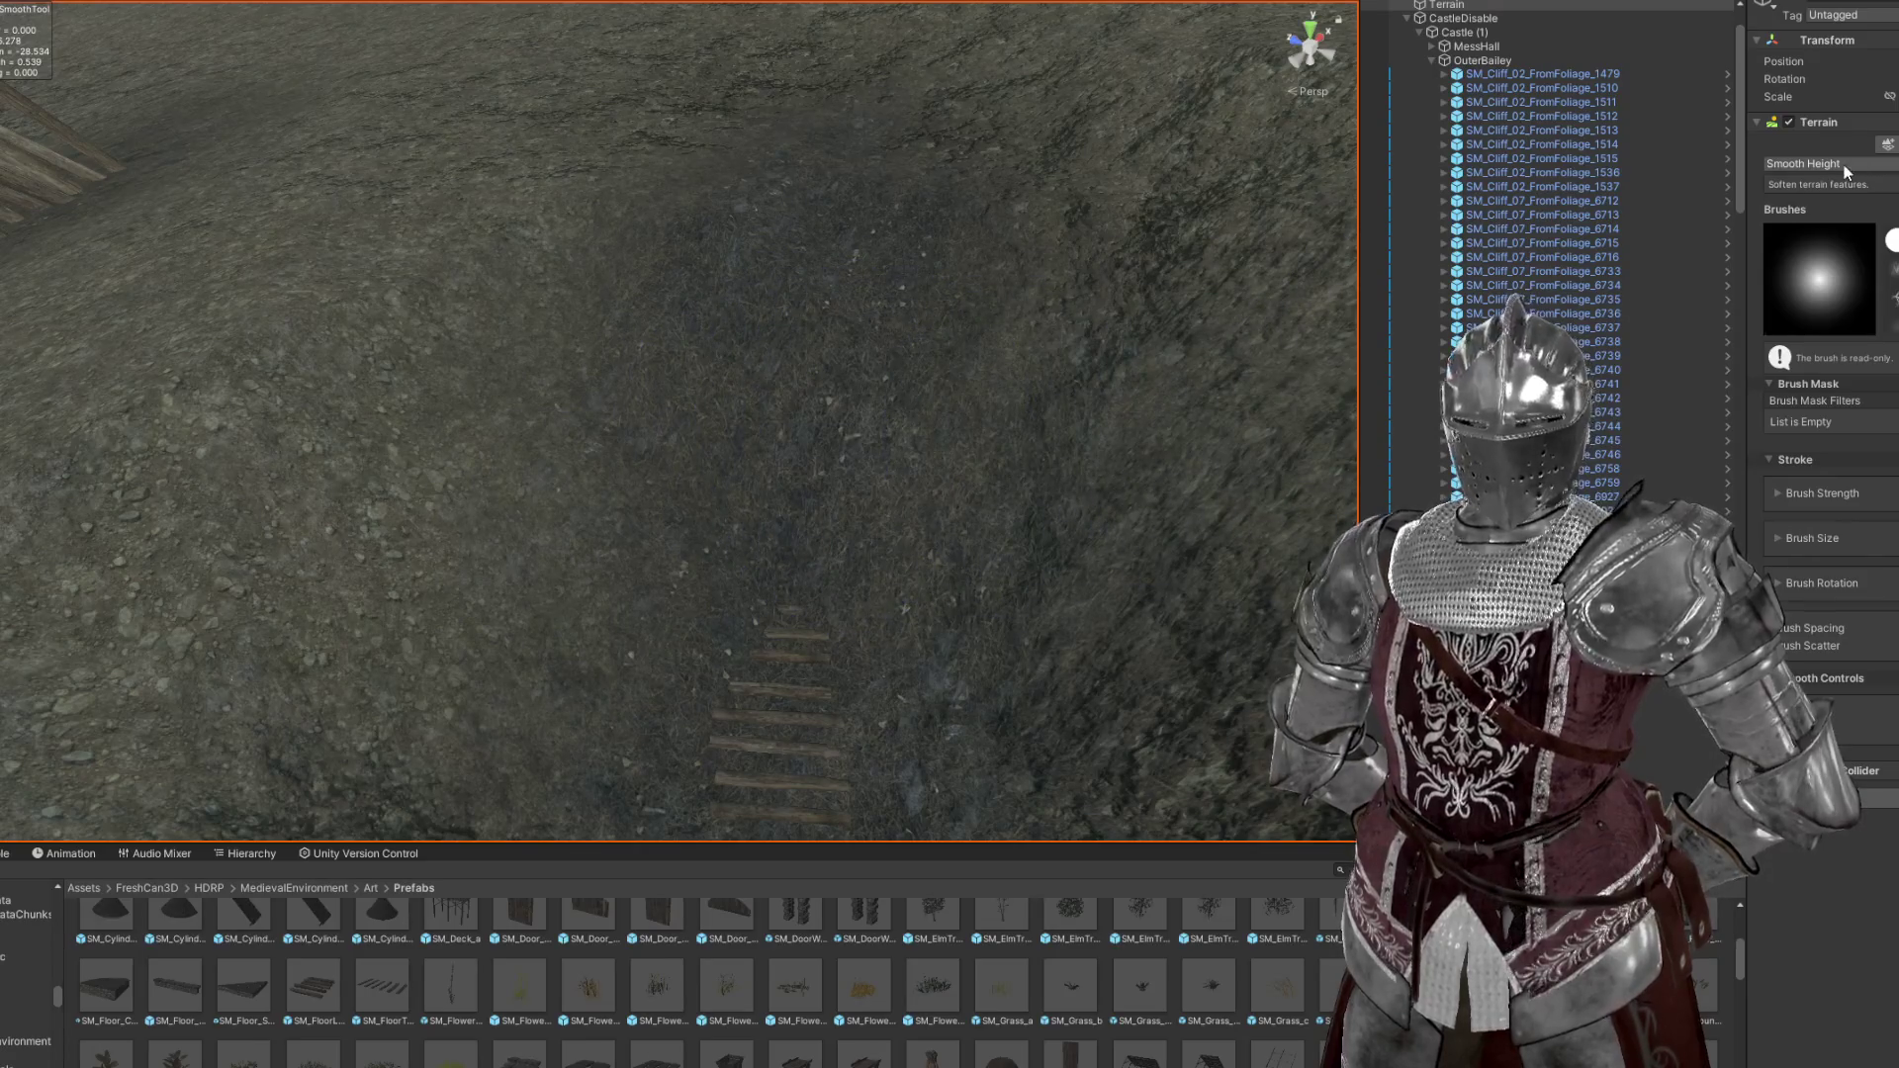
{"action": "scroll", "scroll_direction": "up", "scroll_amount": 3}
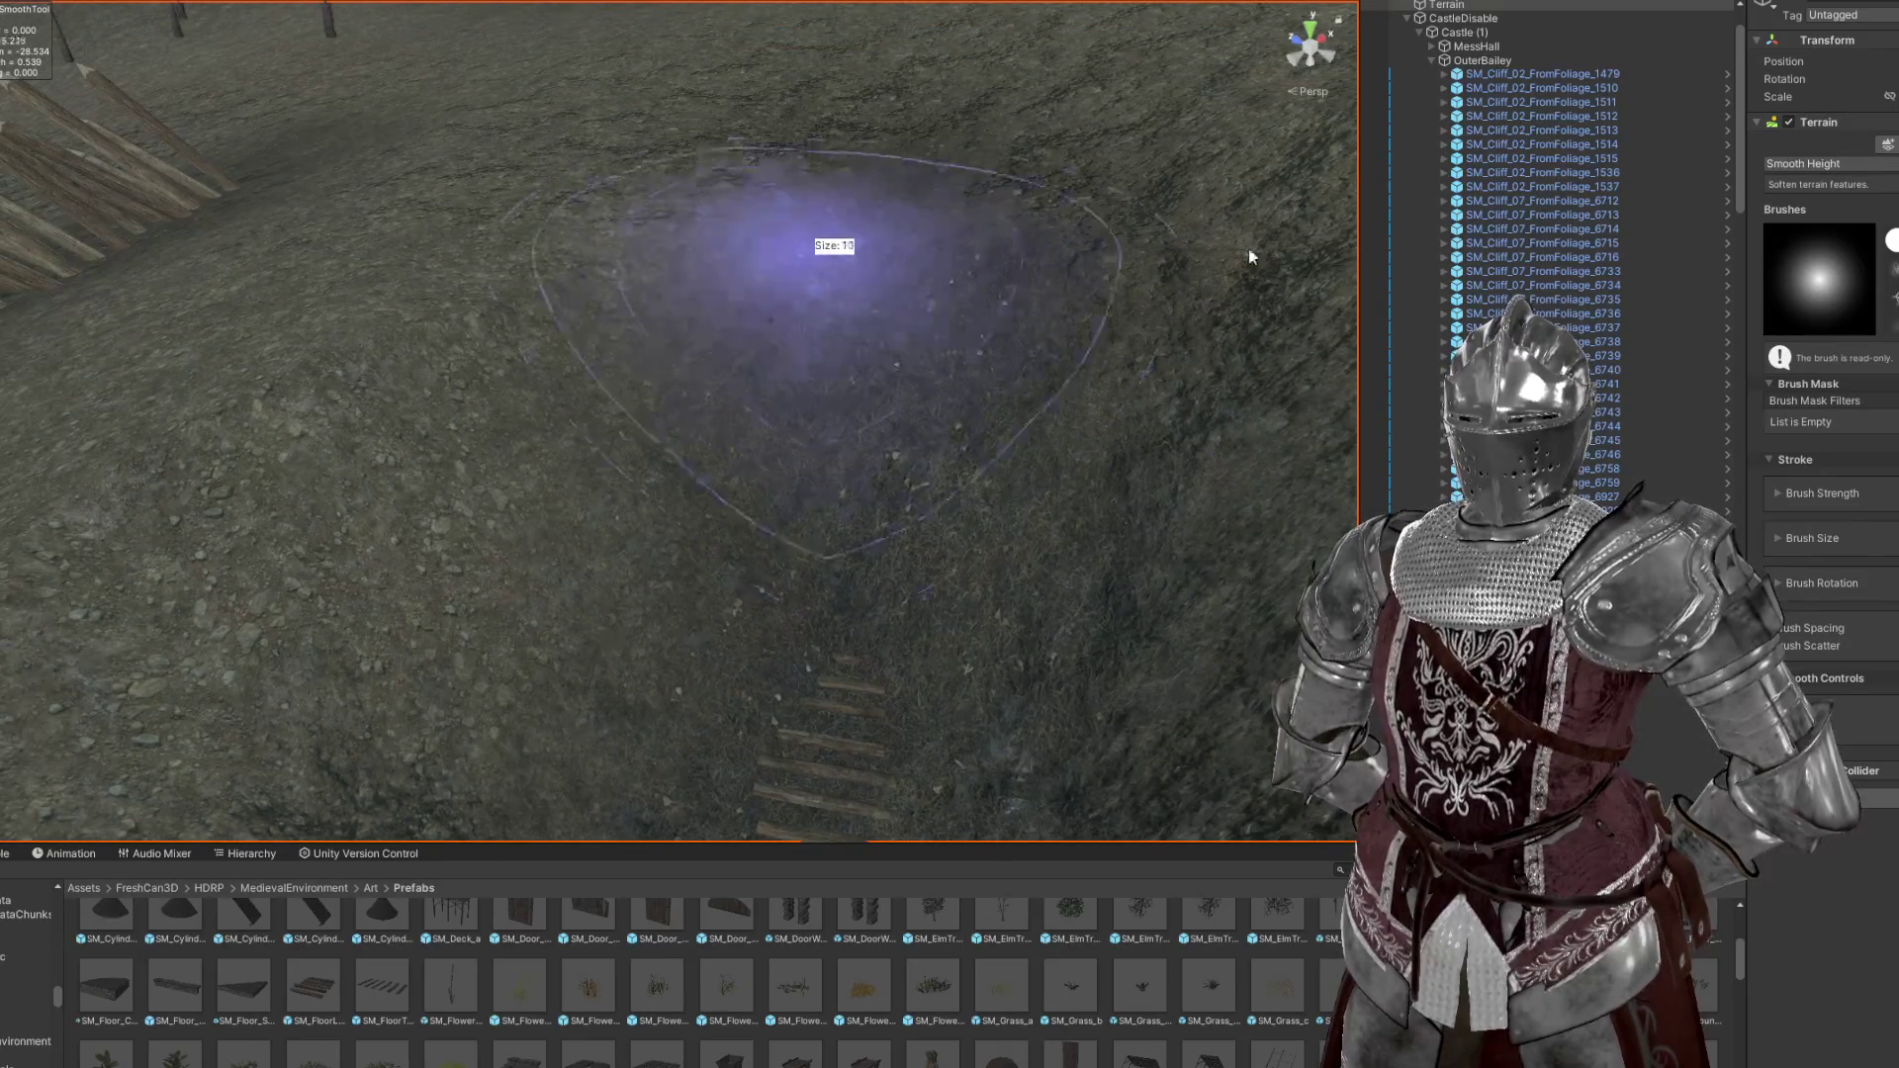
{"action": "left_click_drag", "start_coordinate": [923, 156], "coordinate": [923, 168]}
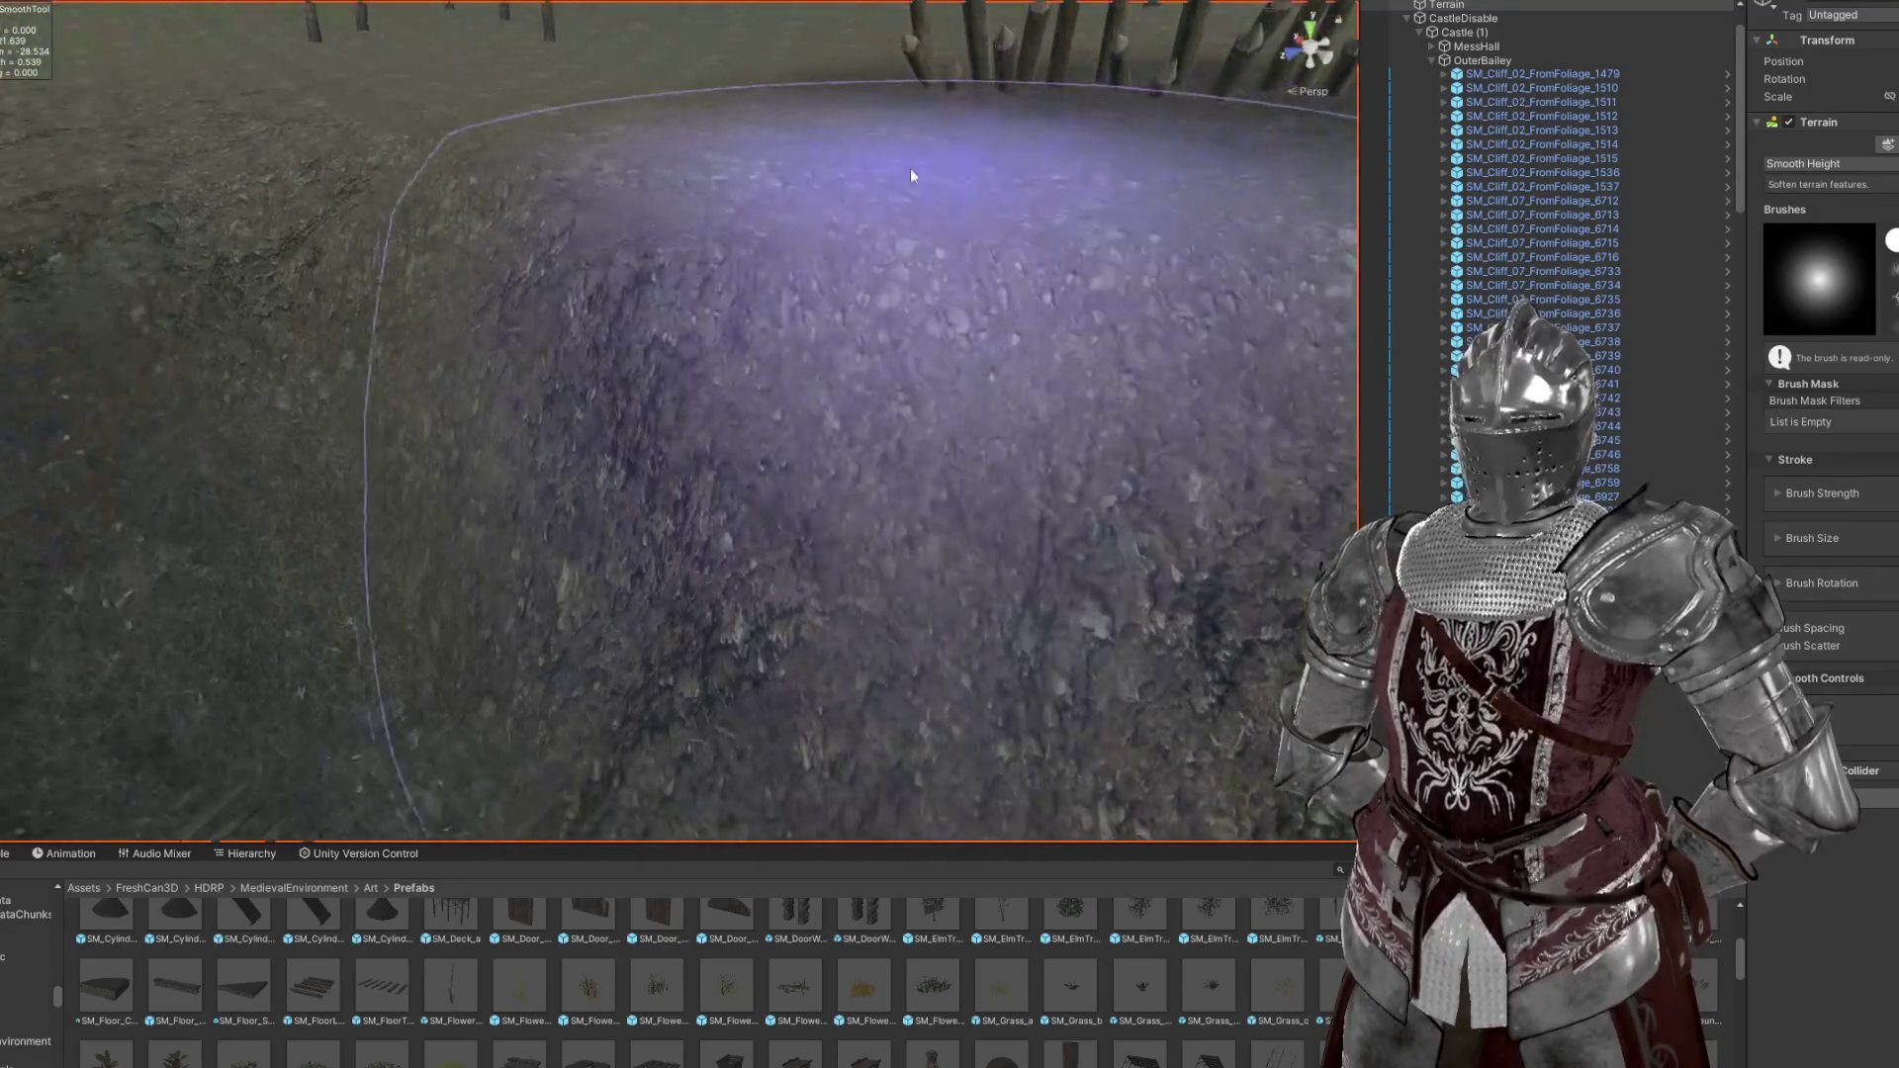
{"action": "left_click_drag", "start_coordinate": [976, 242], "coordinate": [419, 361]}
{"action": "left_click_drag", "start_coordinate": [991, 267], "coordinate": [415, 322]}
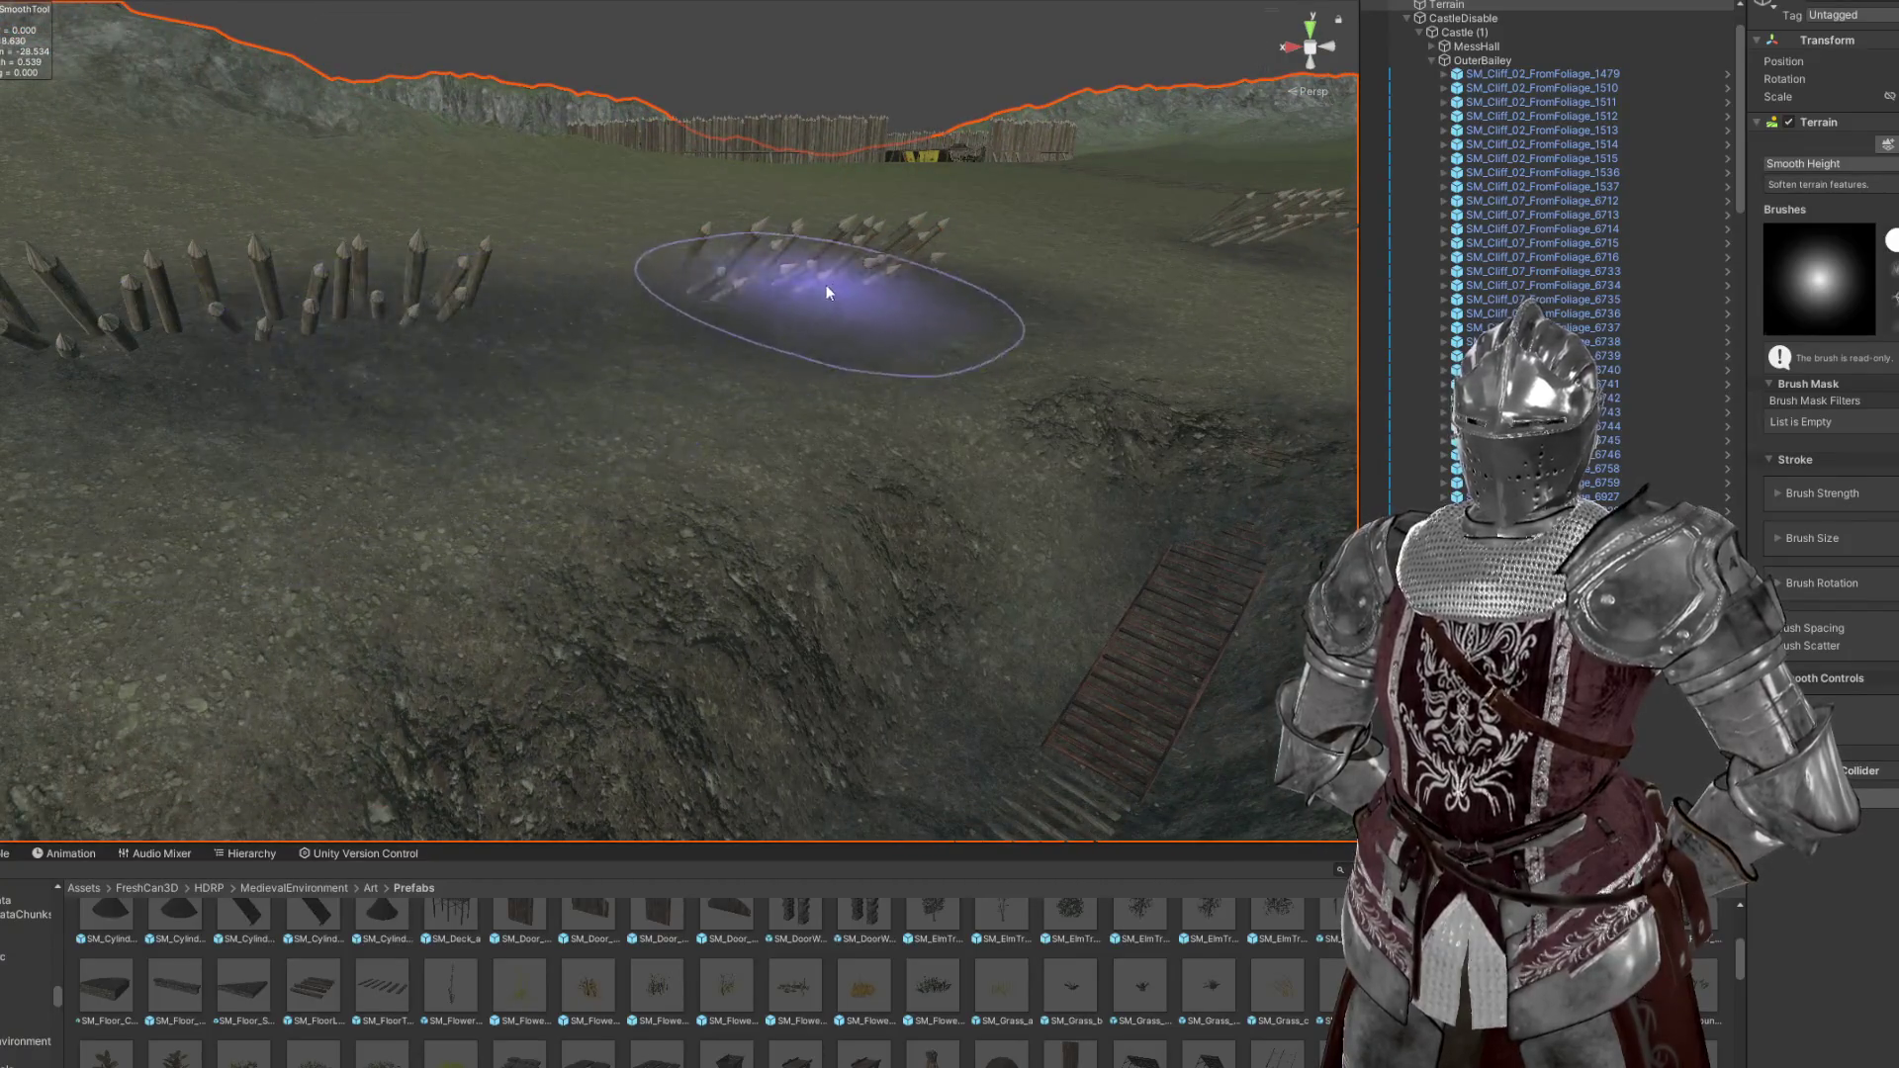
{"action": "left_click_drag", "start_coordinate": [958, 318], "coordinate": [1163, 417]}
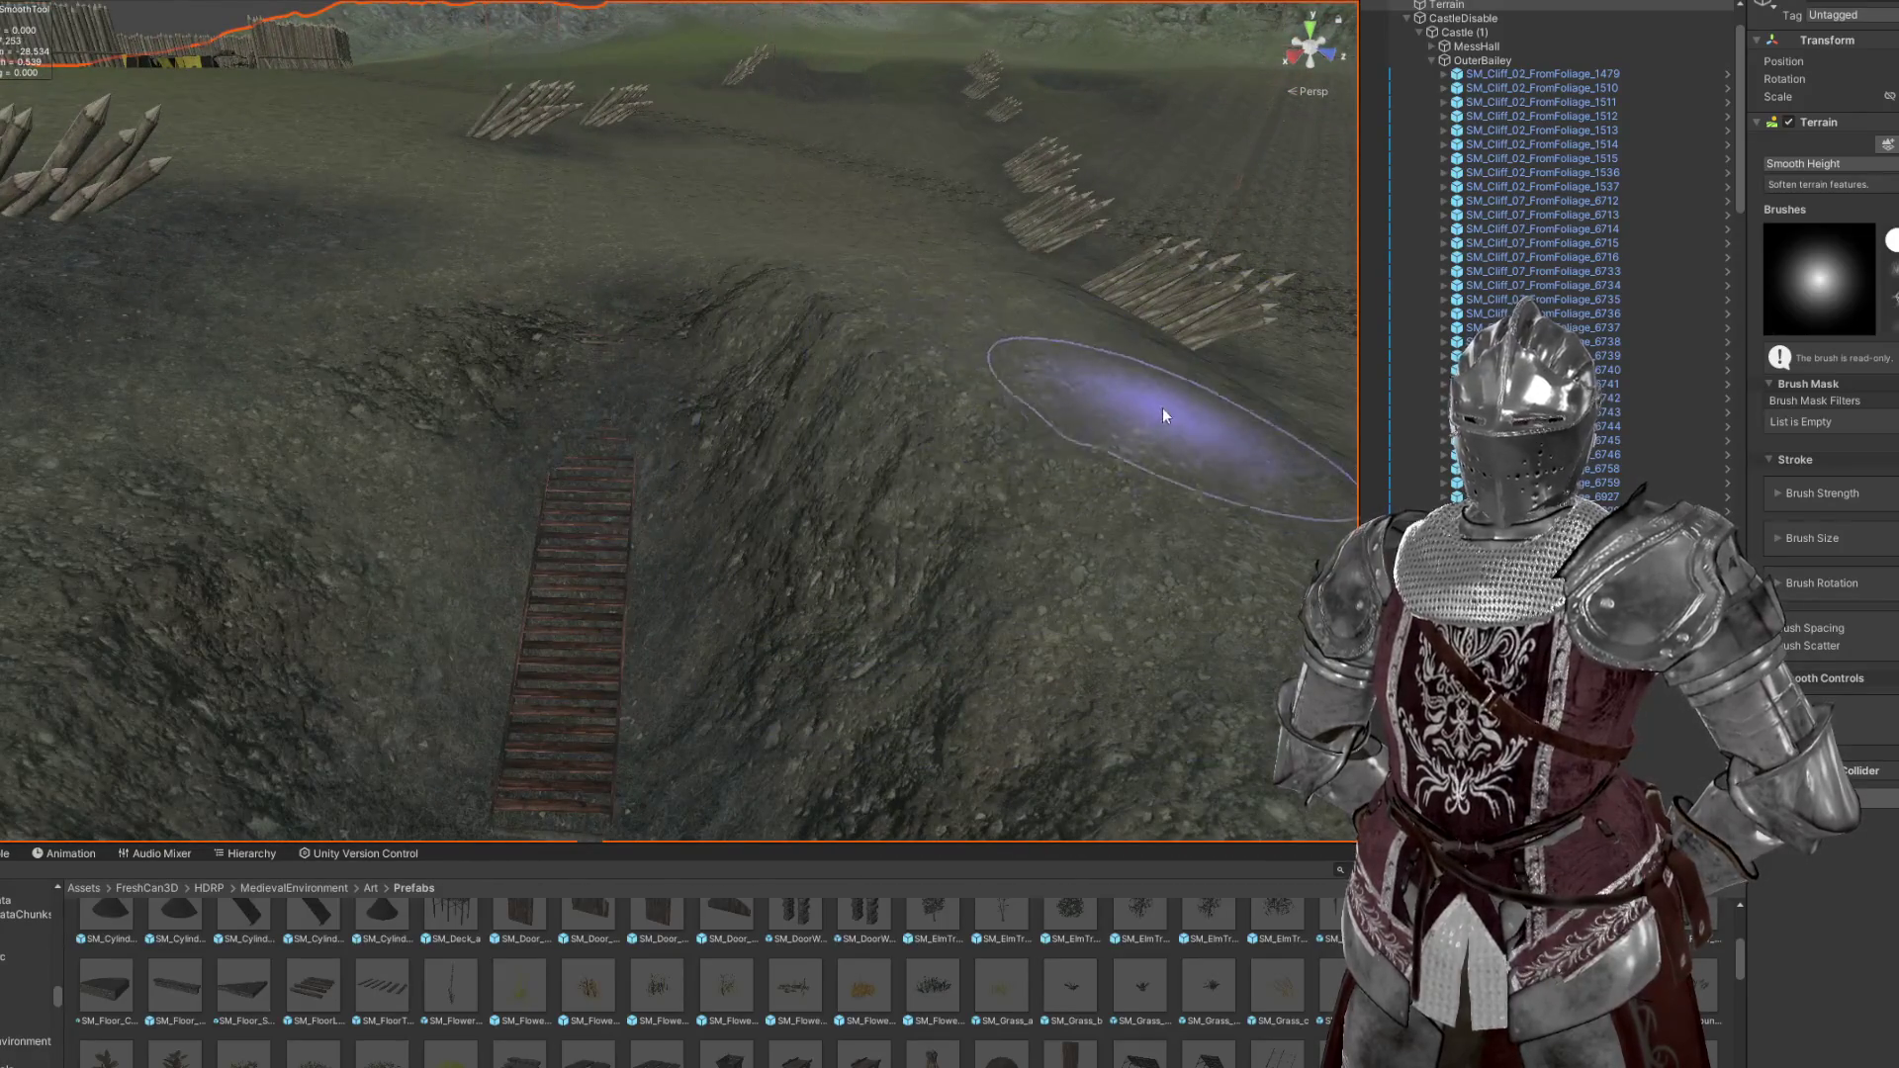
{"action": "left_click_drag", "start_coordinate": [841, 282], "coordinate": [710, 408]}
{"action": "left_click_drag", "start_coordinate": [623, 573], "coordinate": [1048, 360]}
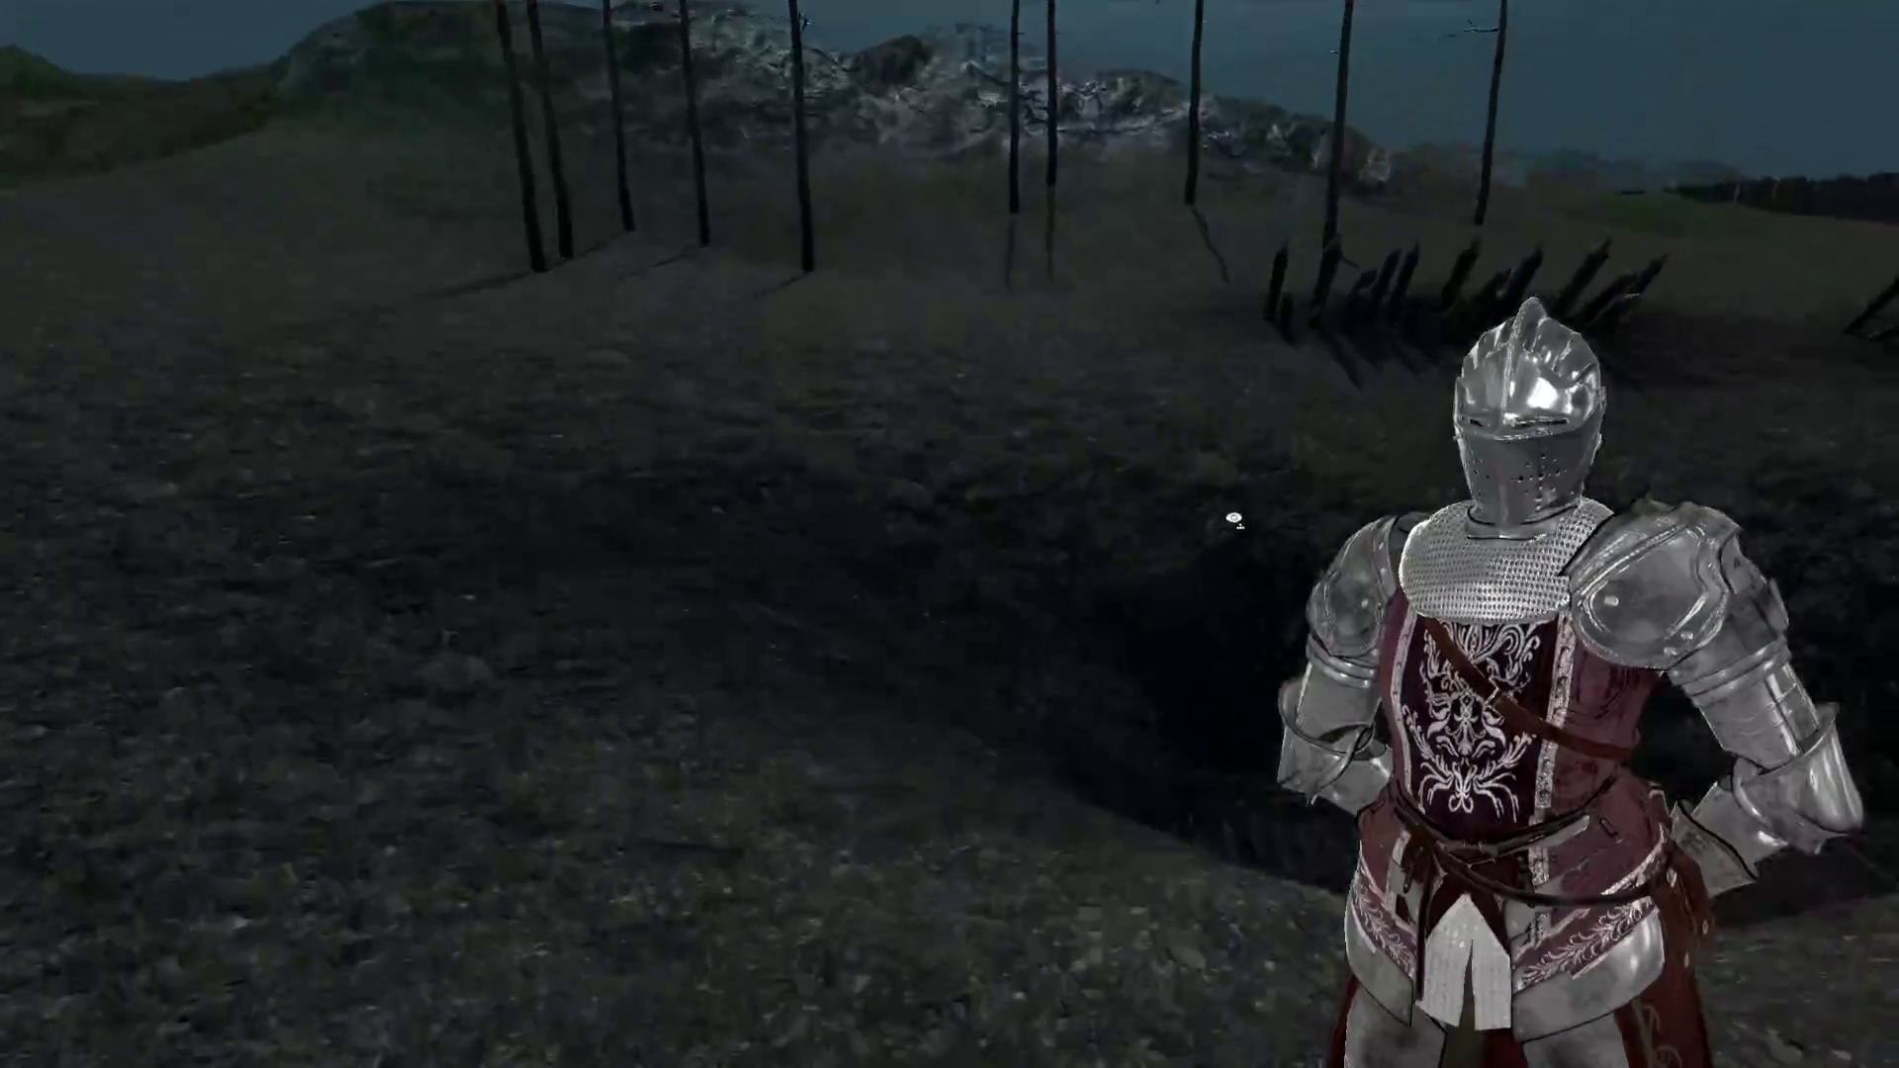
{"action": "left_click_drag", "start_coordinate": [1039, 577], "coordinate": [641, 247]}
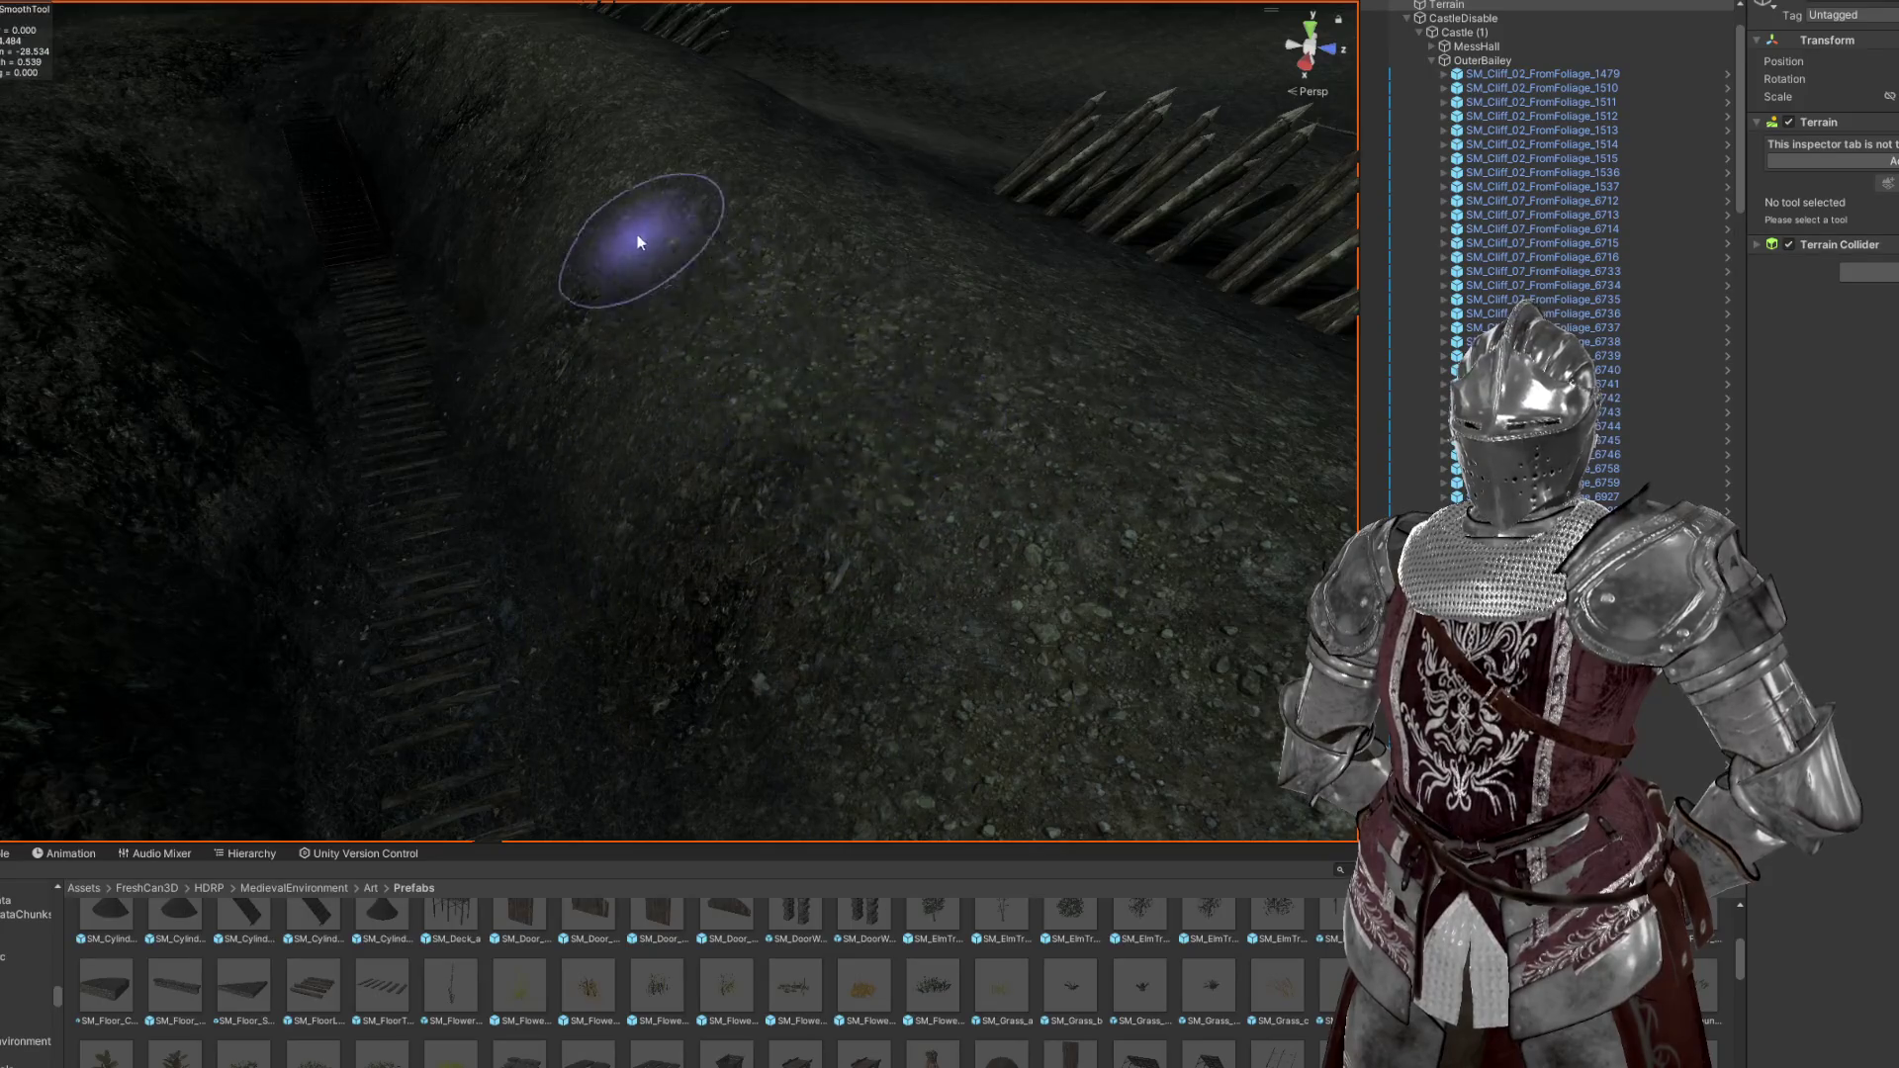
{"action": "left_click_drag", "start_coordinate": [766, 294], "coordinate": [700, 162]}
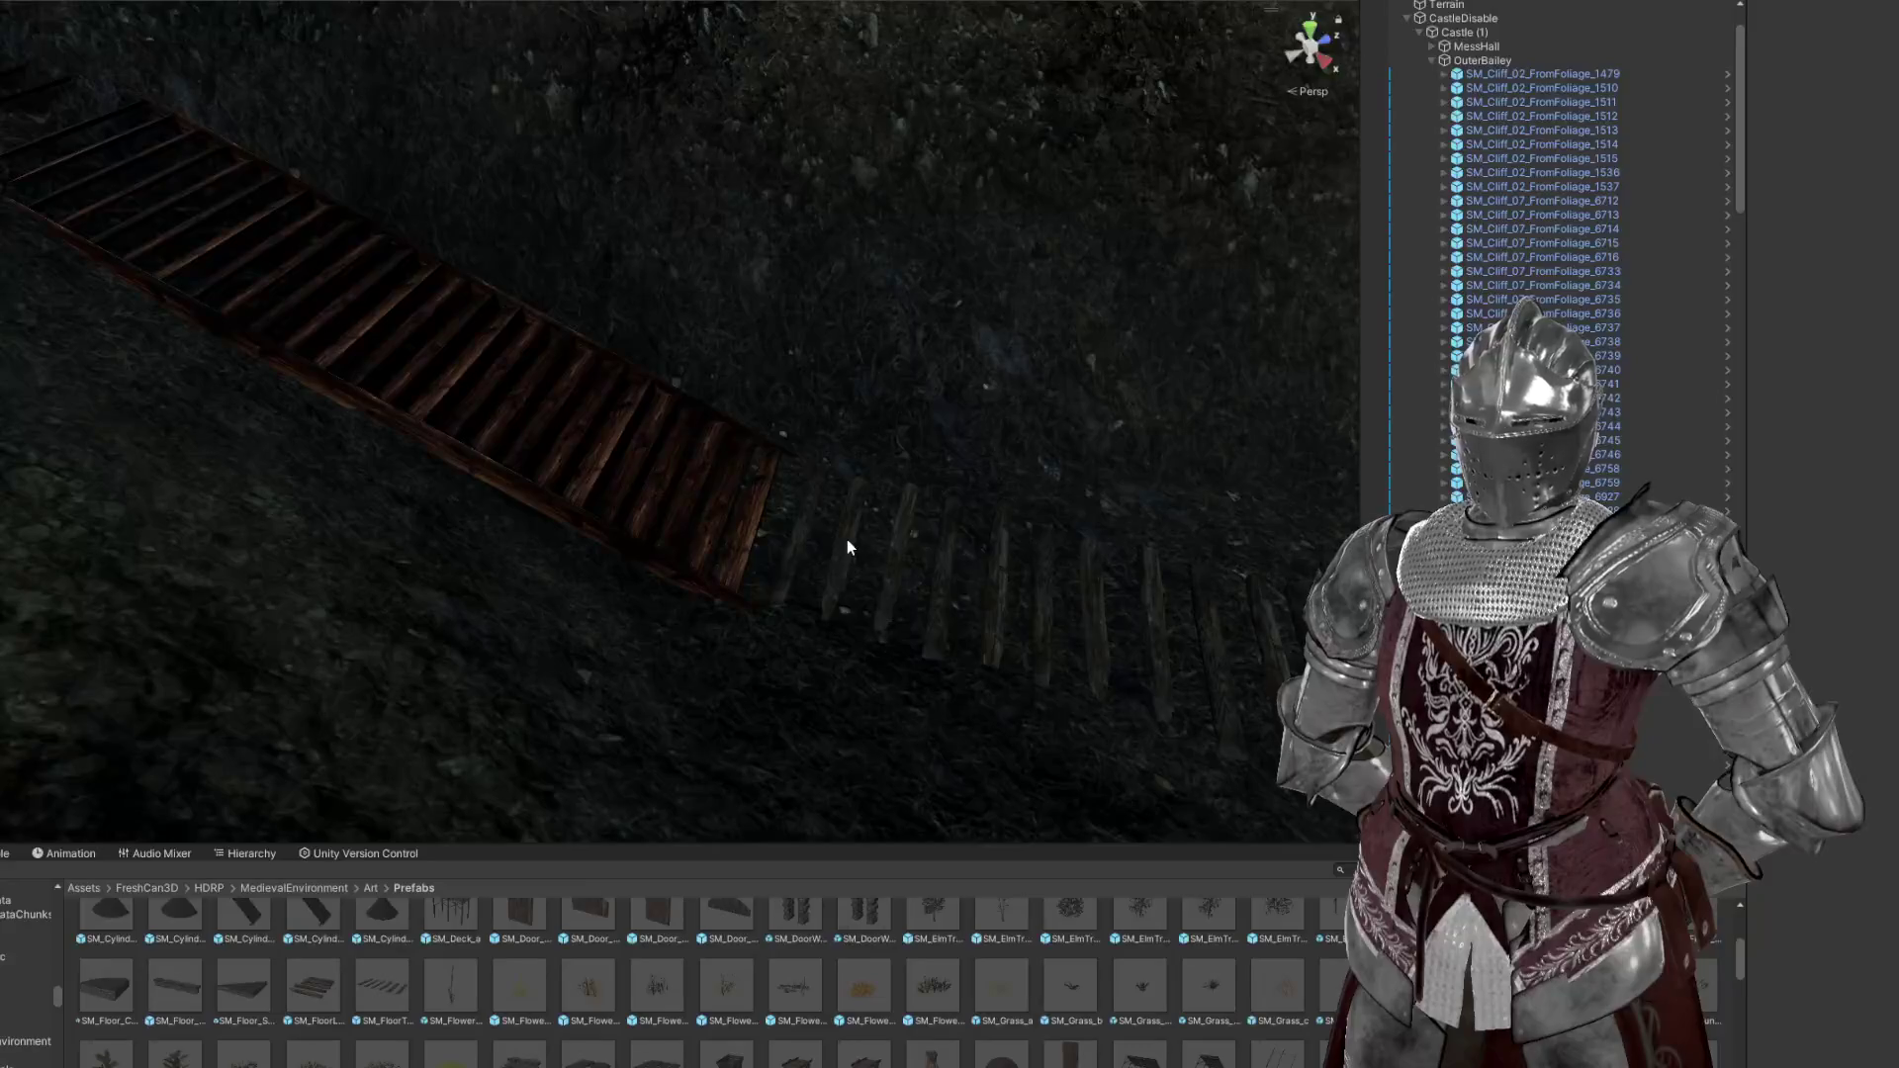
Select the log steps' mesh and try dragging a material onto the stairs
{"action": "left_click", "coordinate": [847, 538]}
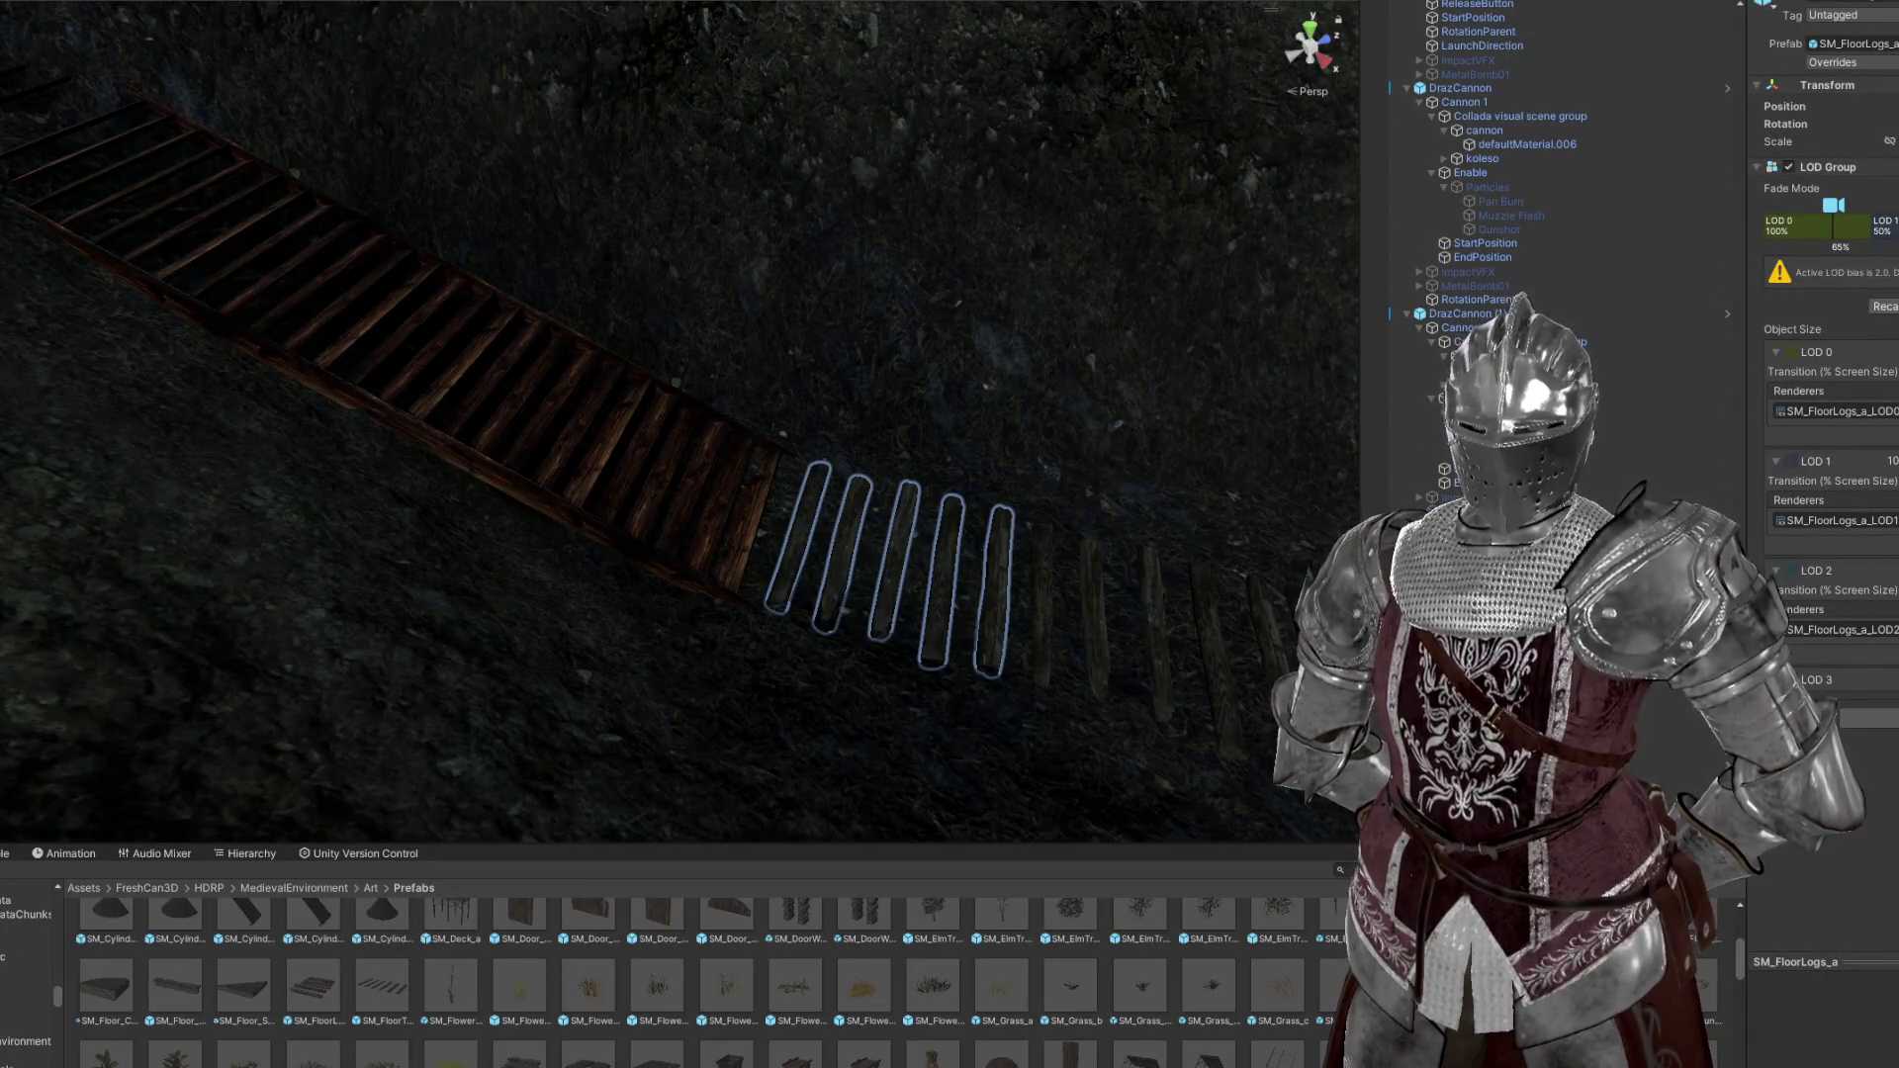
{"action": "left_click", "coordinate": [984, 500]}
{"action": "scroll", "scroll_direction": "up", "scroll_amount": 3}
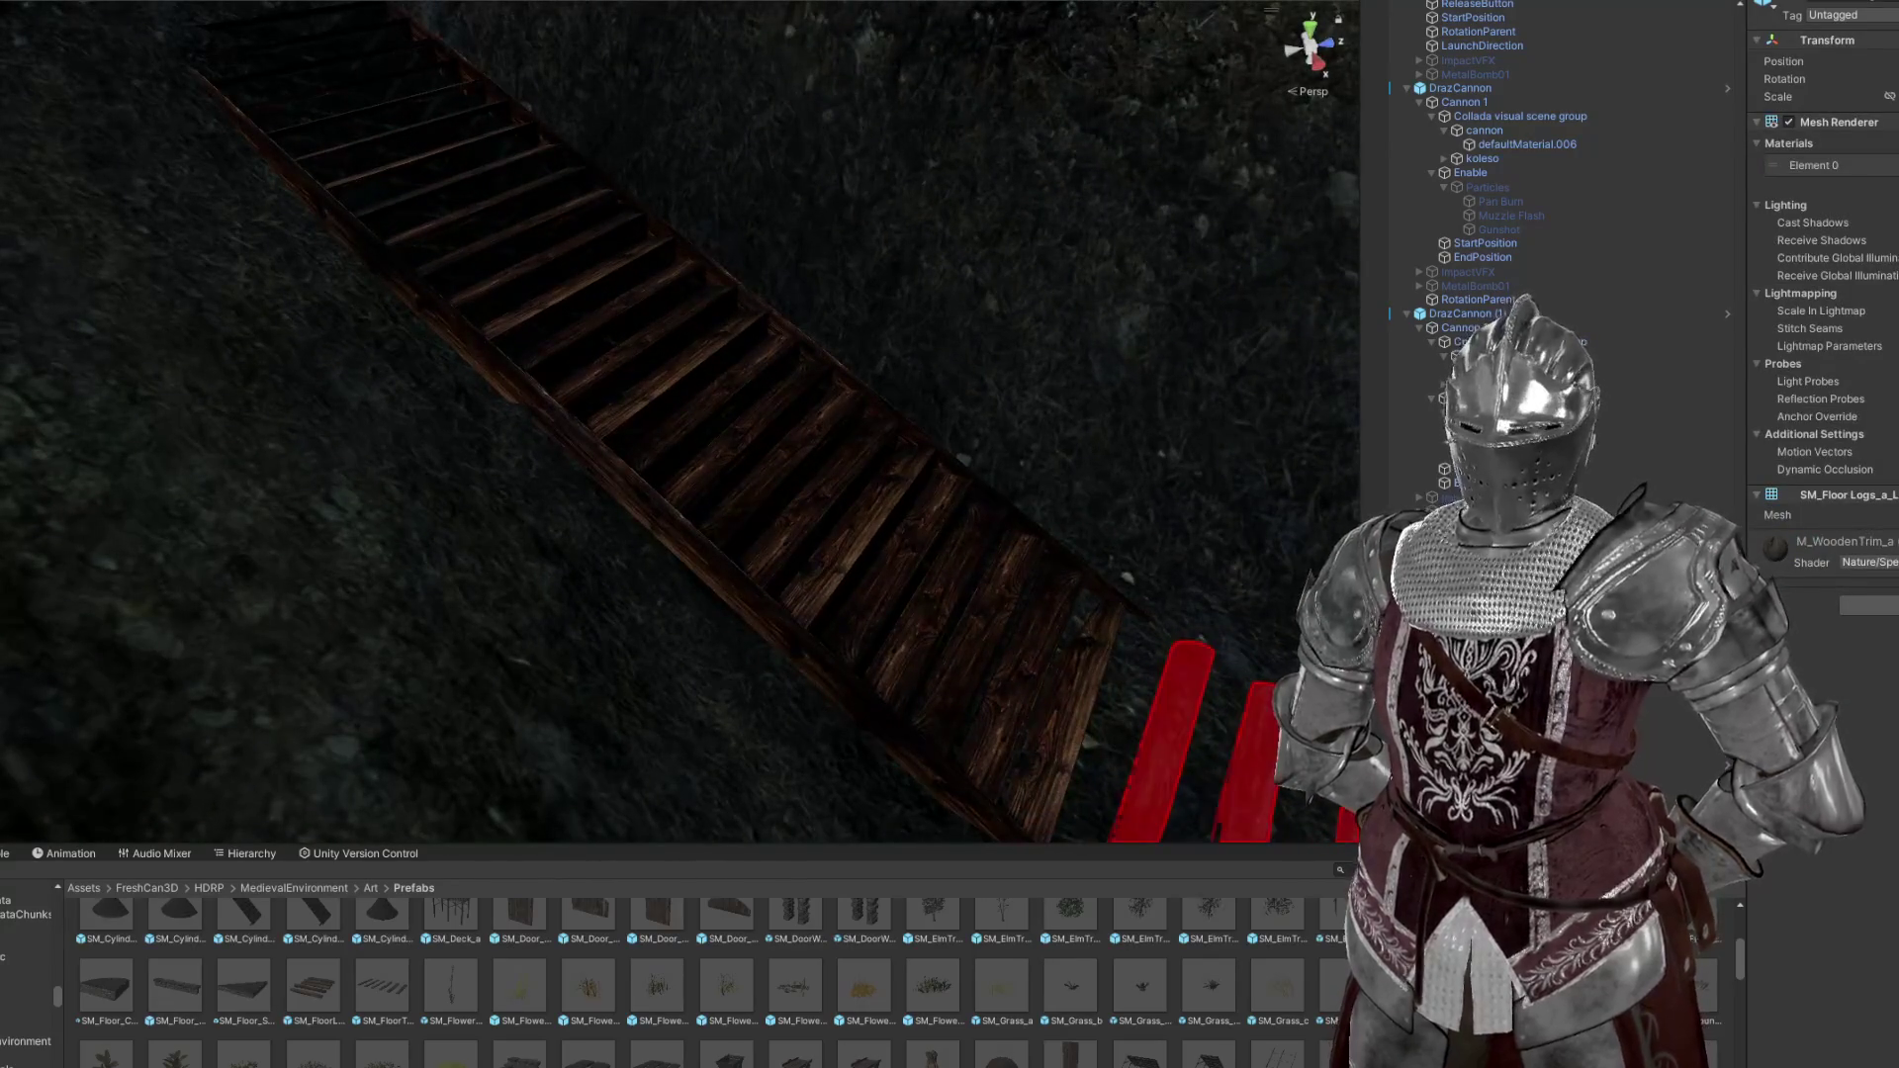
{"action": "left_click_drag", "start_coordinate": [962, 685], "coordinate": [948, 650]}
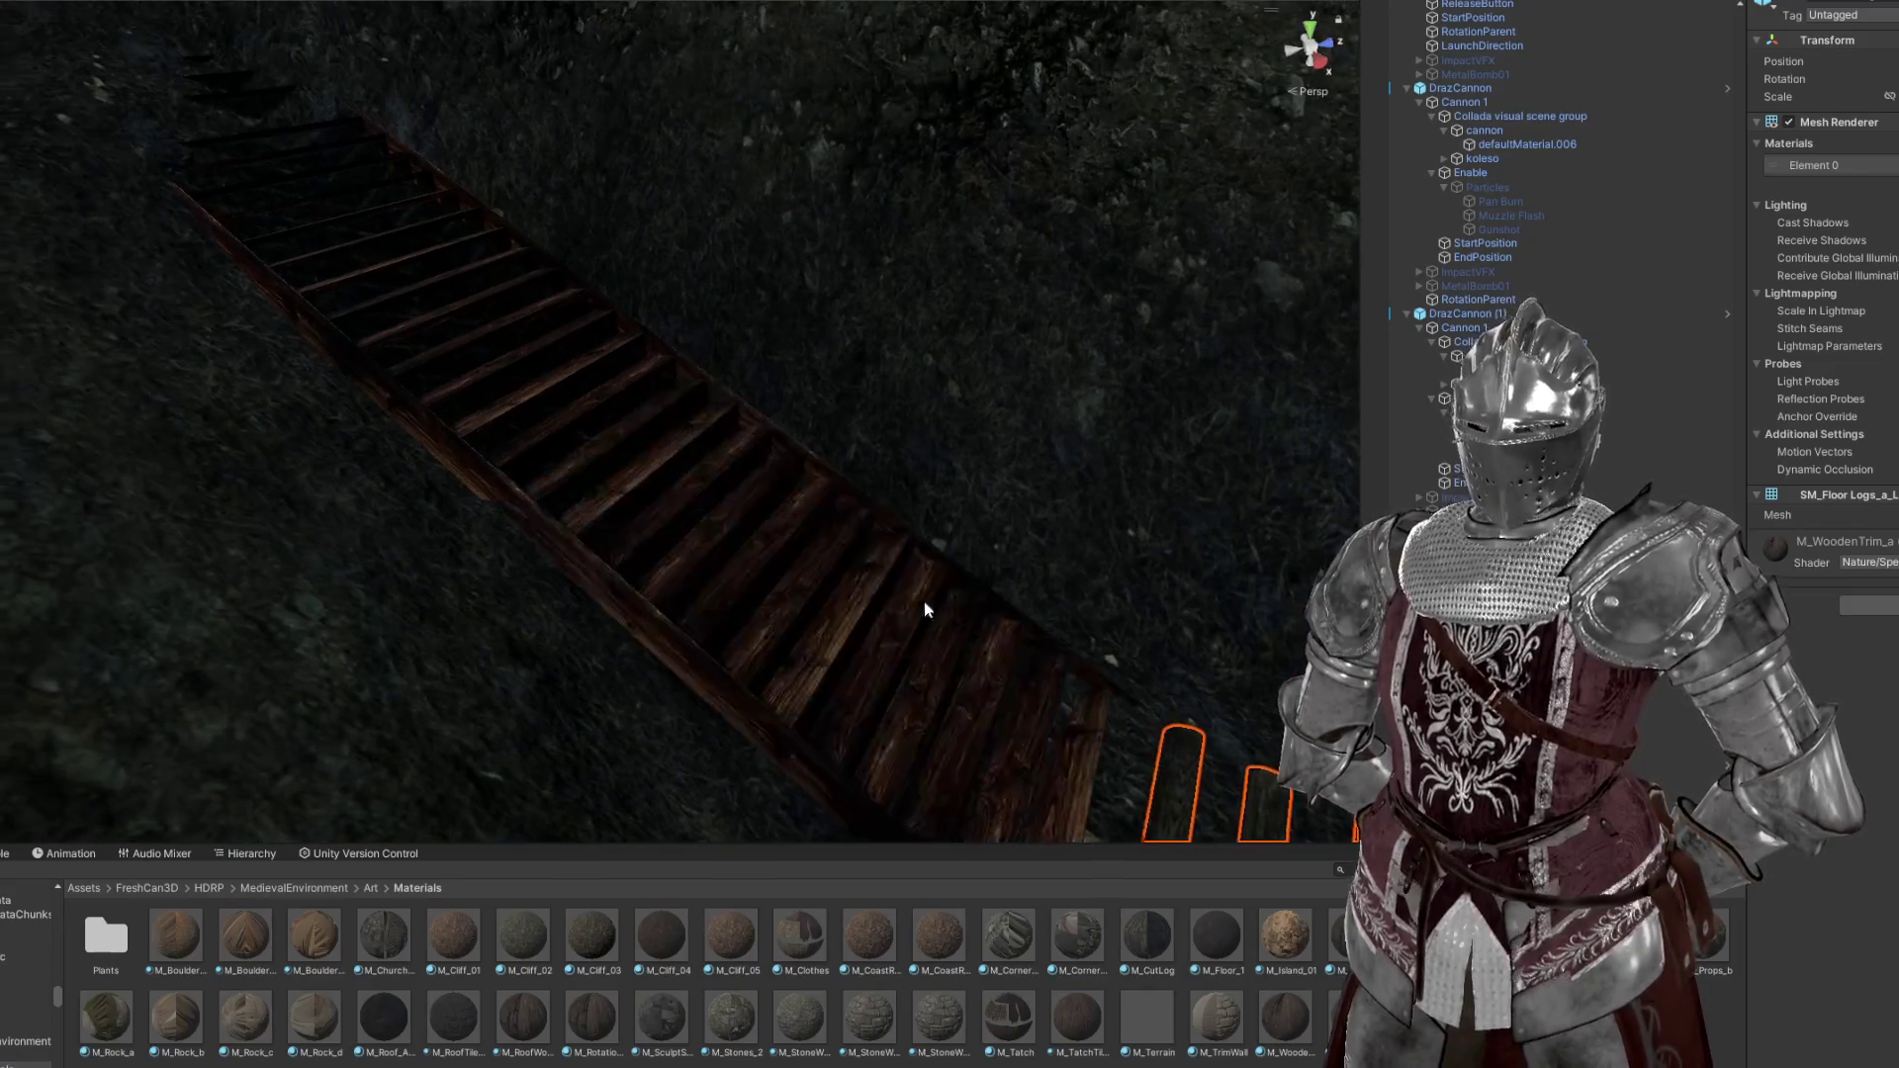
{"action": "left_click", "coordinate": [669, 462]}
{"action": "left_click_drag", "start_coordinate": [662, 459], "coordinate": [627, 509]}
Select the wooden staircase and ping its fi_vil_stair01 source prefab in the Project window
{"action": "left_click", "coordinate": [614, 497]}
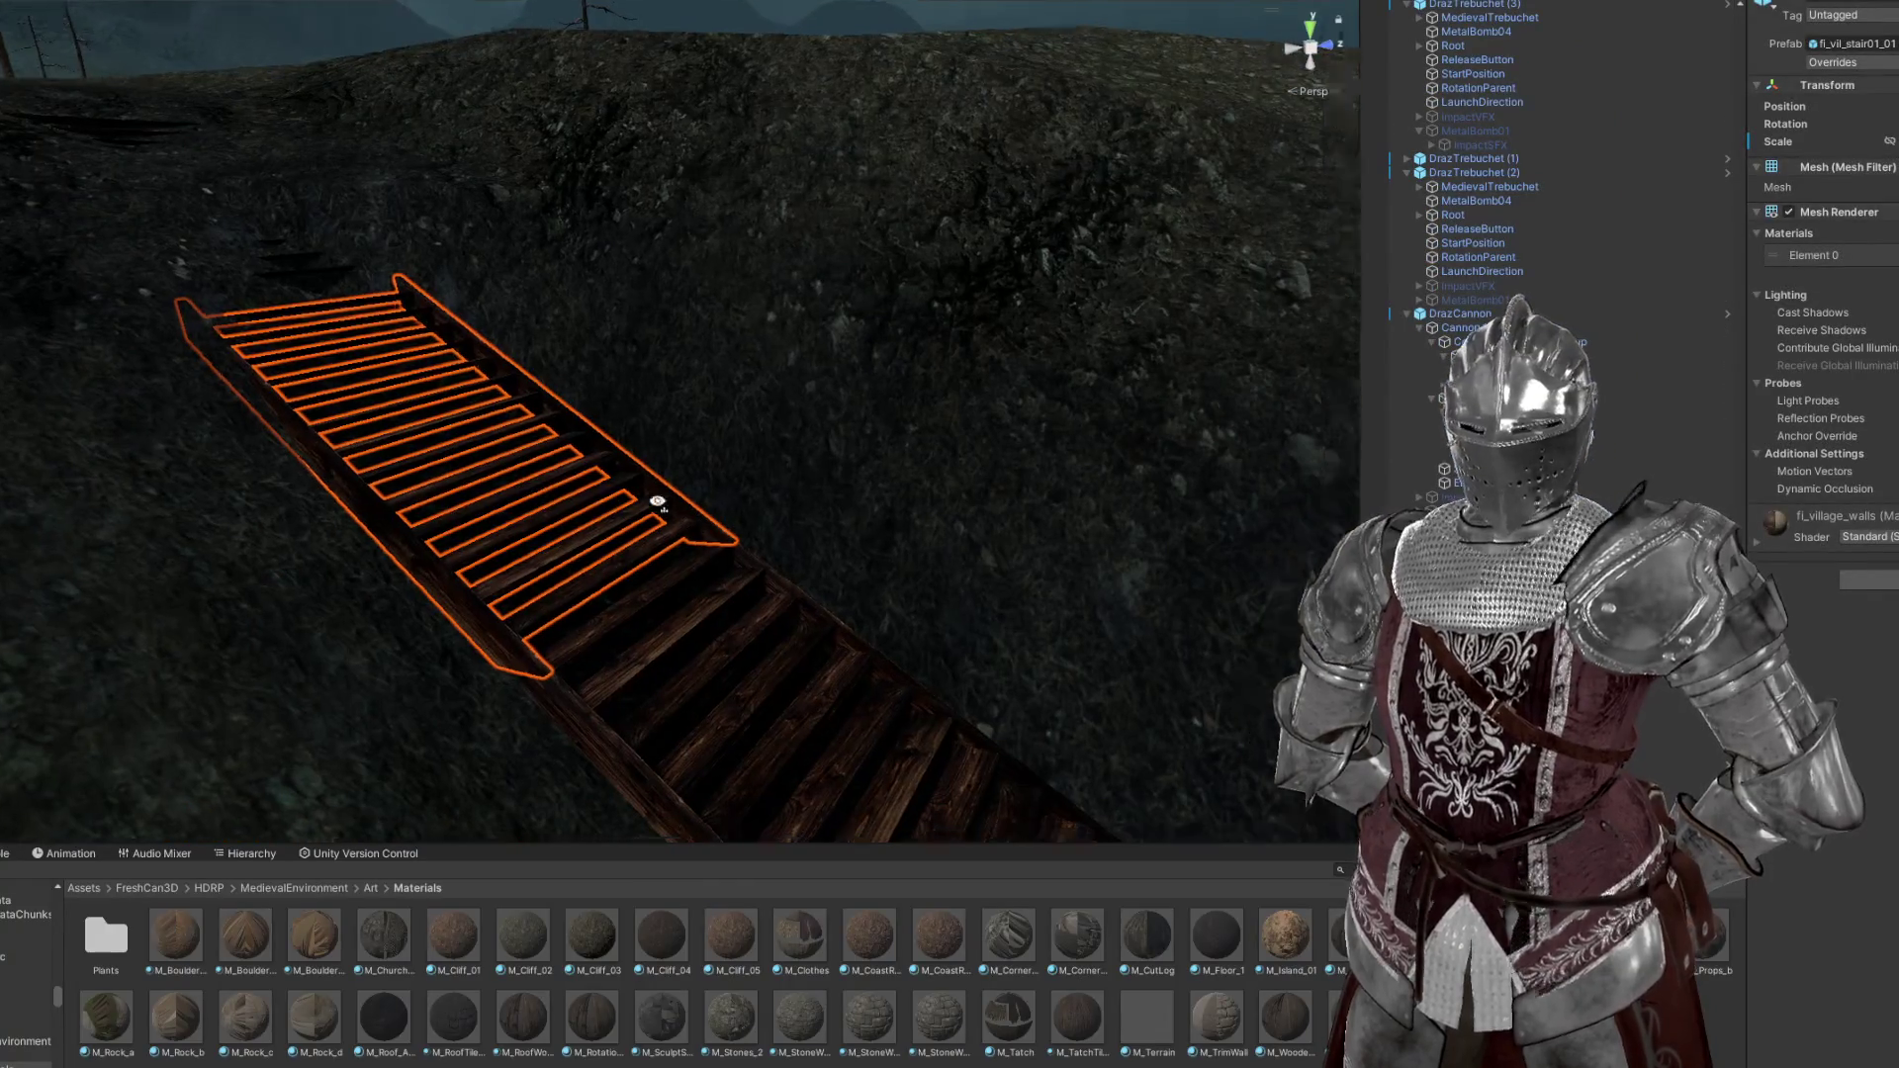
{"action": "scroll", "scroll_direction": "up", "scroll_amount": 3}
{"action": "scroll", "scroll_direction": "down", "scroll_amount": 3}
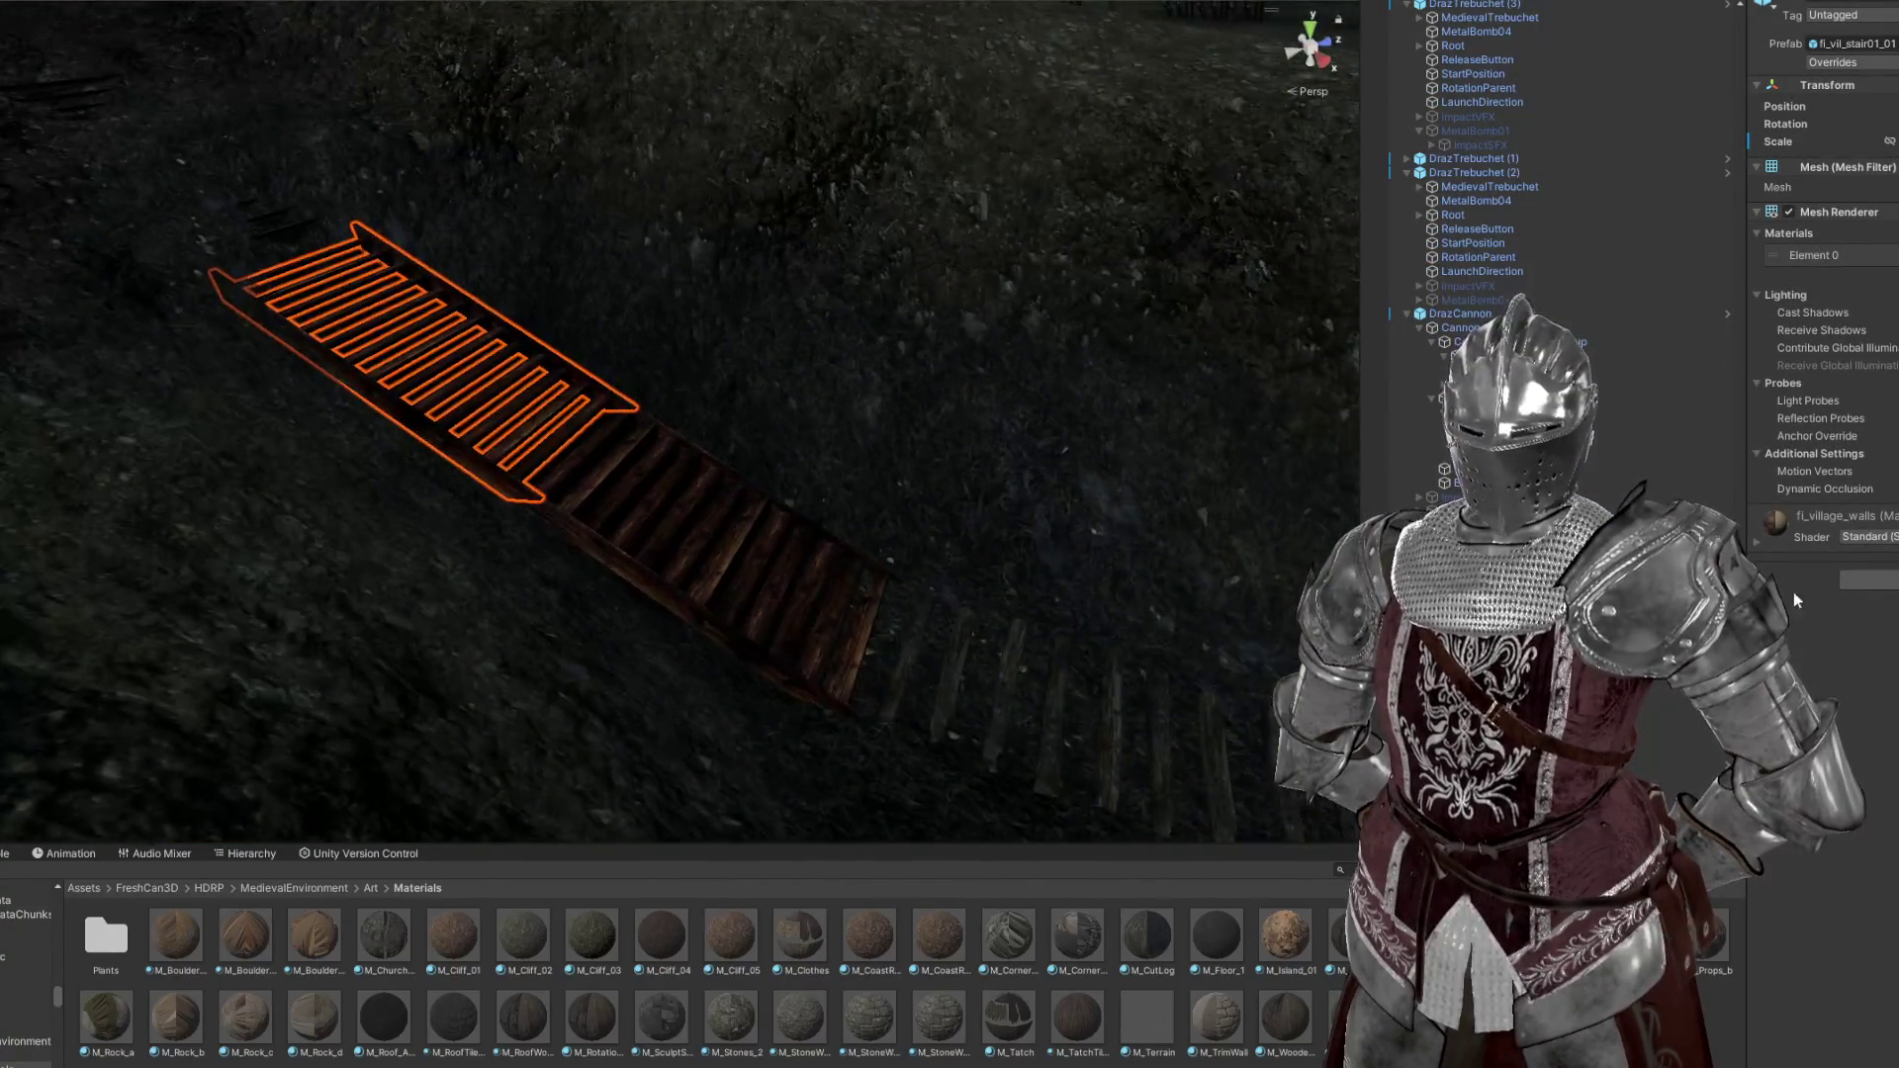
{"action": "left_click_drag", "start_coordinate": [949, 499], "coordinate": [806, 500]}
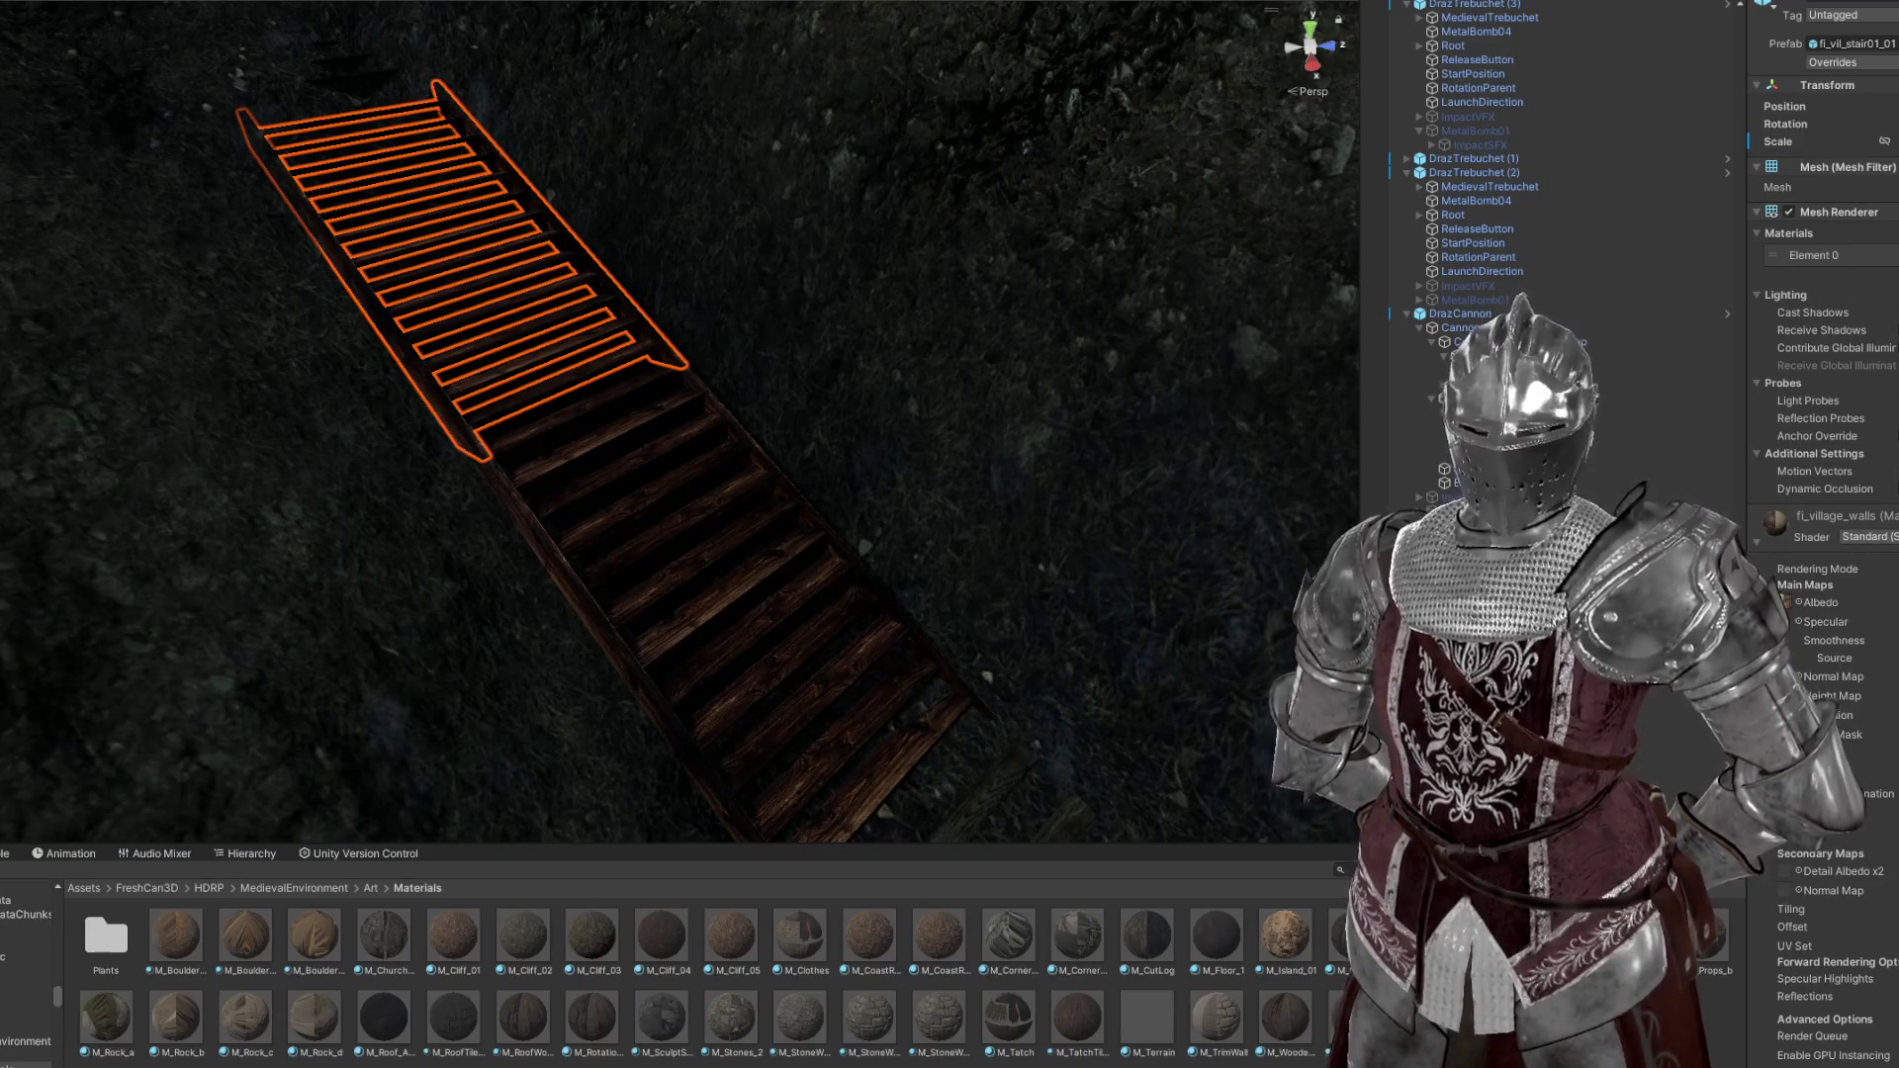
{"action": "scroll", "scroll_direction": "up", "scroll_amount": 3}
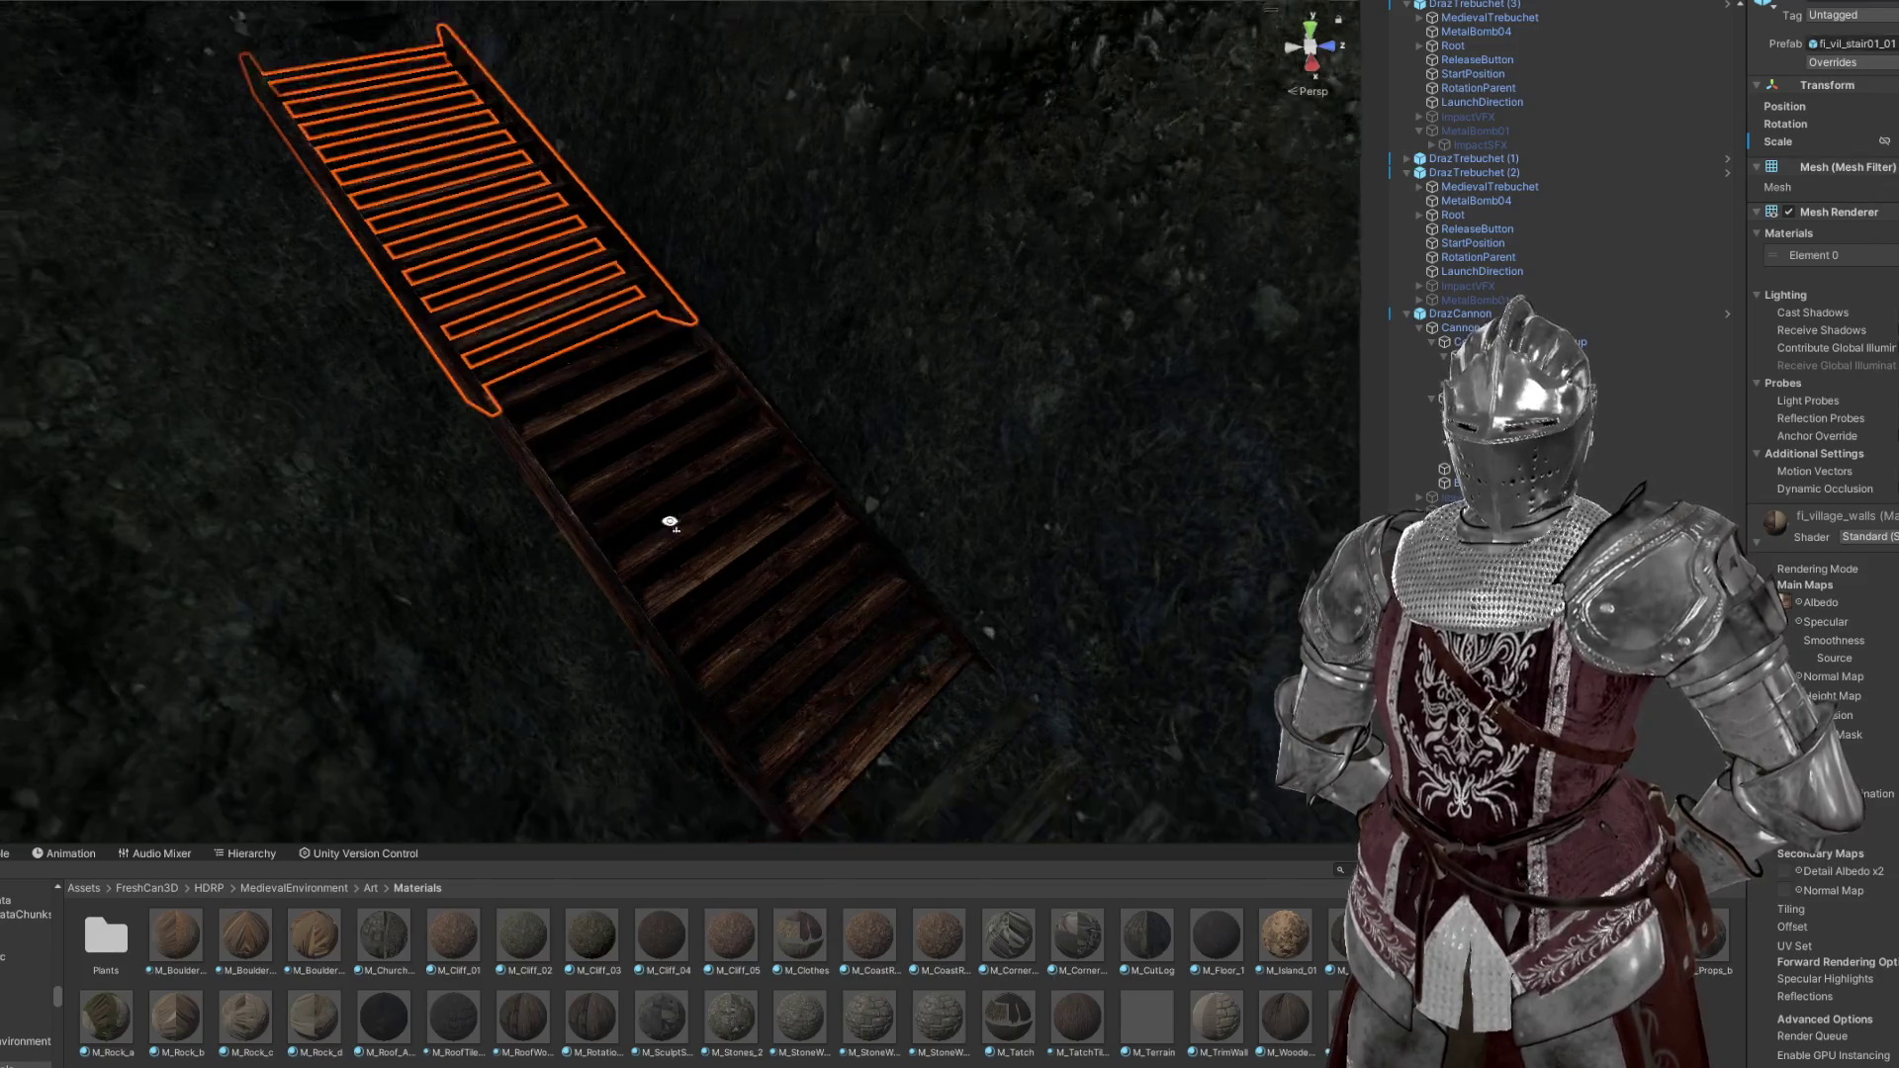
{"action": "left_click", "coordinate": [1852, 43]}
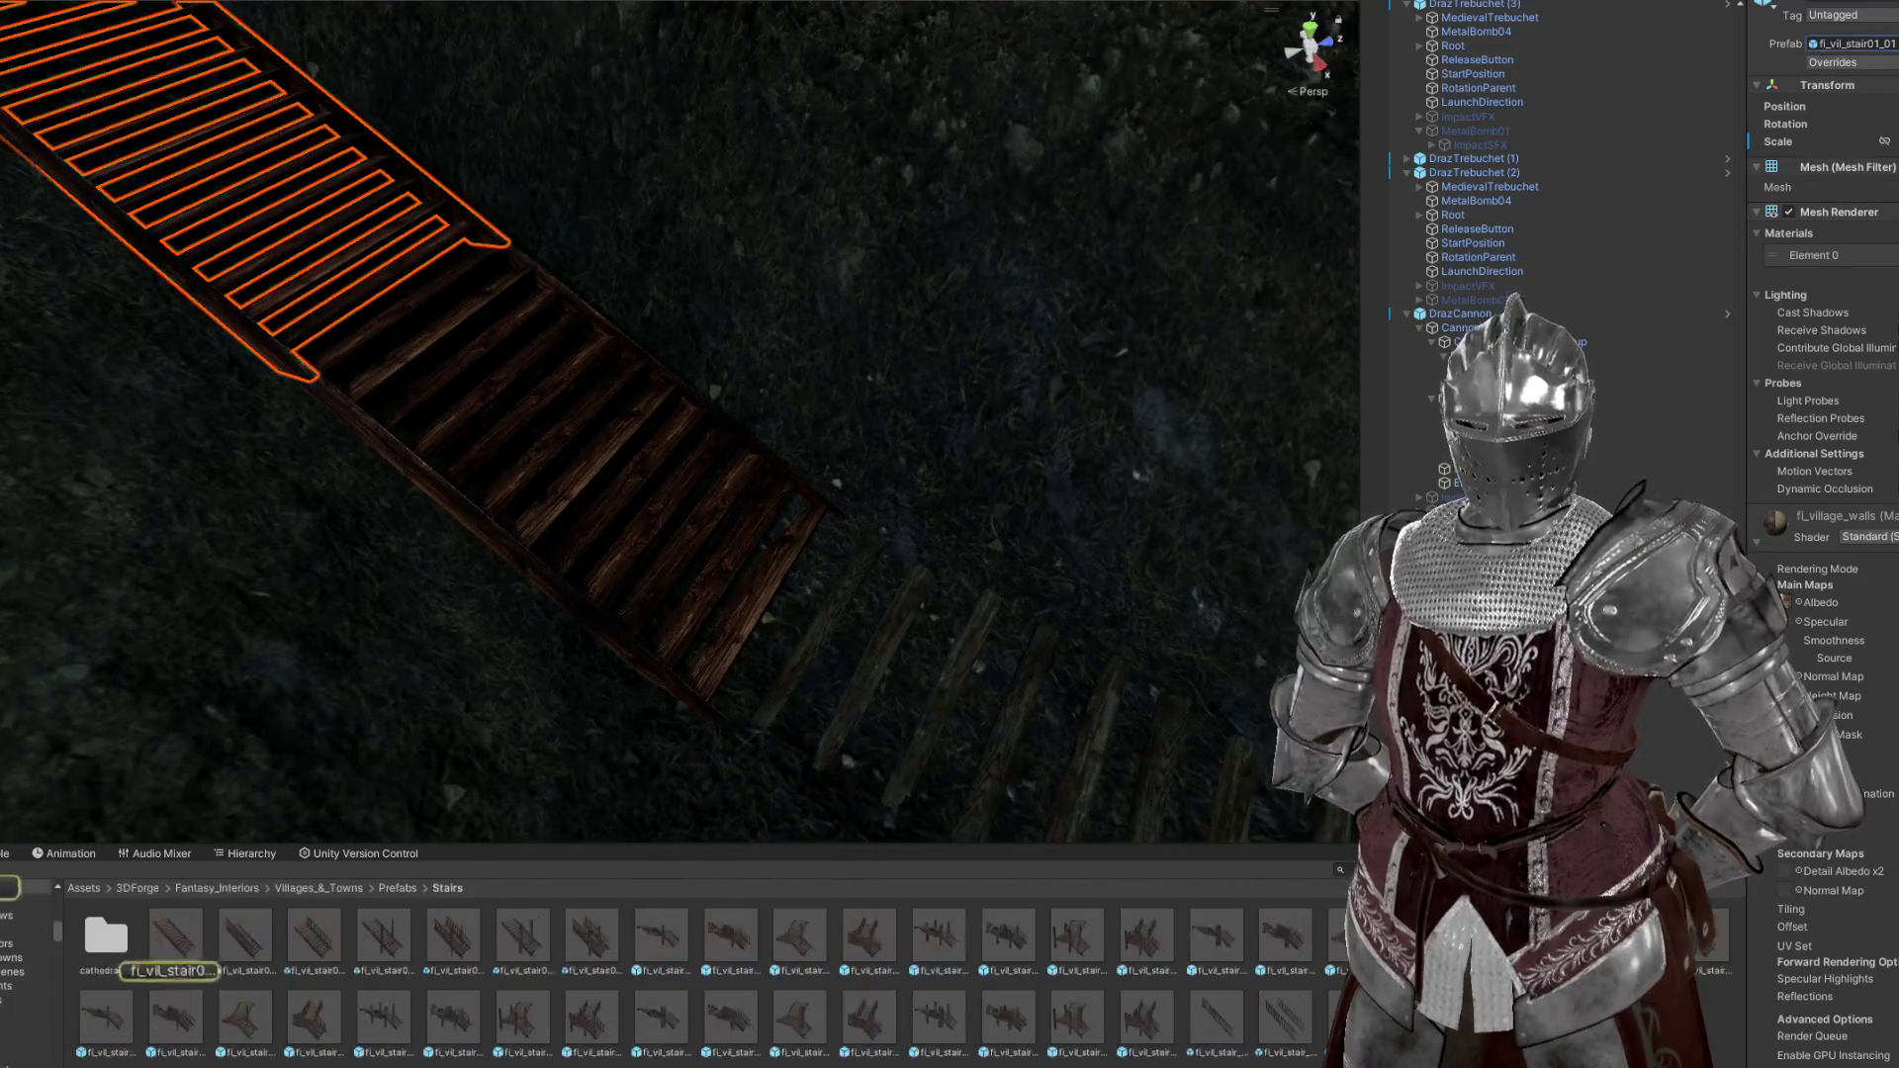
Open the stair prefab and locate its fi_village_walls material, undoing an accidental deletion
{"action": "double_click", "coordinate": [174, 936]}
{"action": "left_click", "coordinate": [1505, 42]}
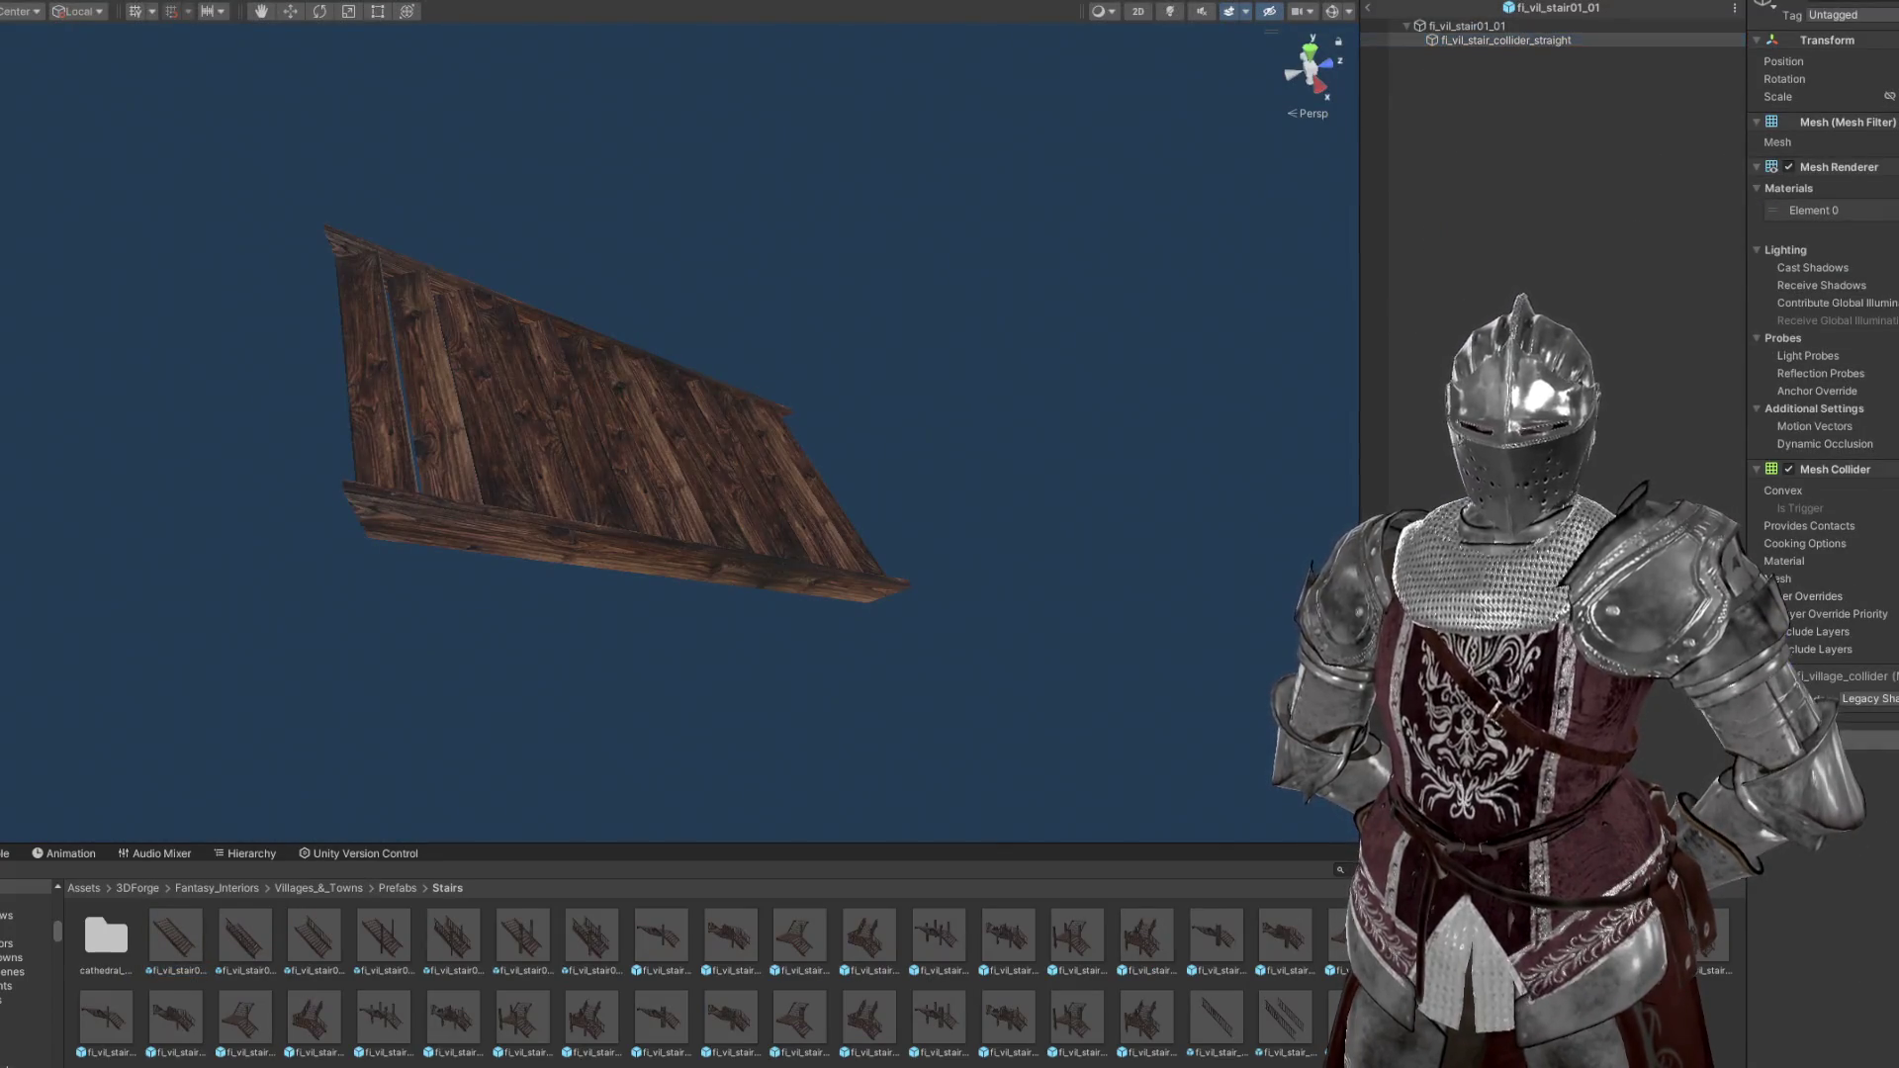
{"action": "left_click", "coordinate": [1856, 211]}
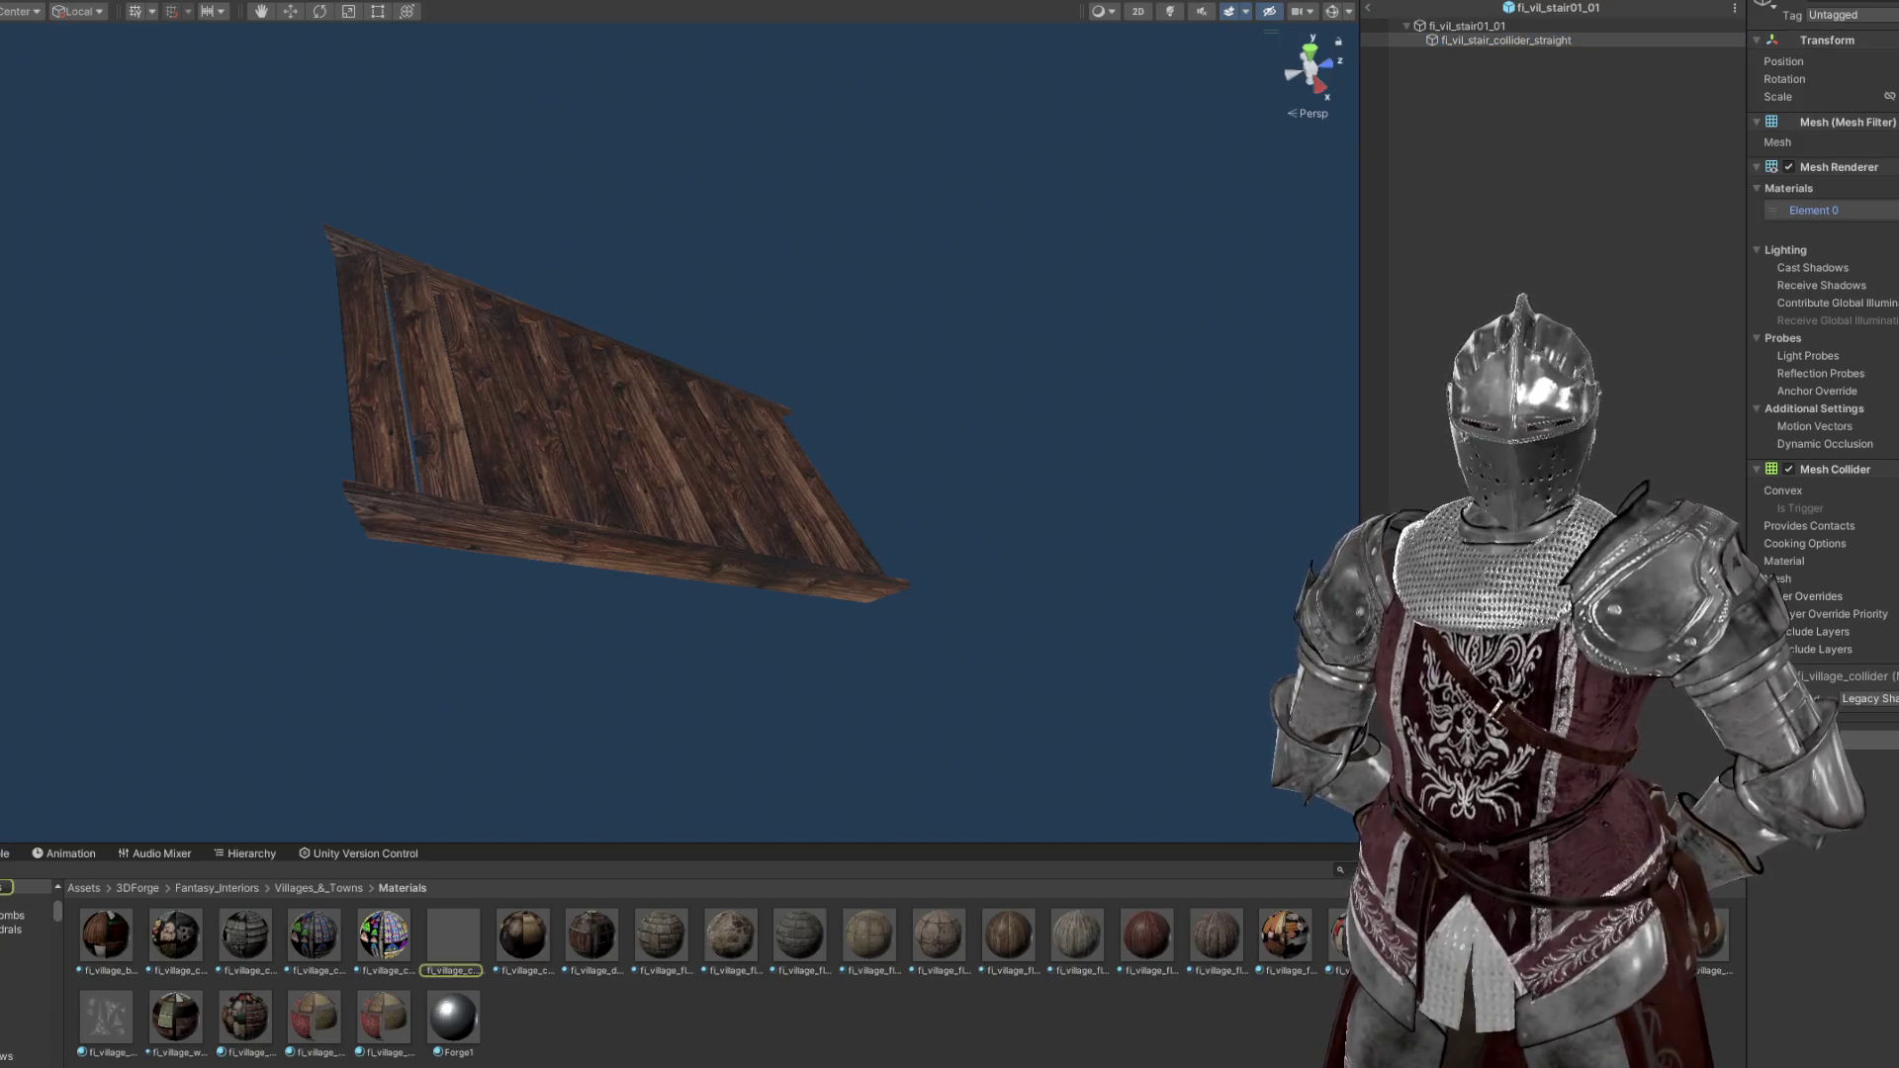
{"action": "key", "text": "Delete"}
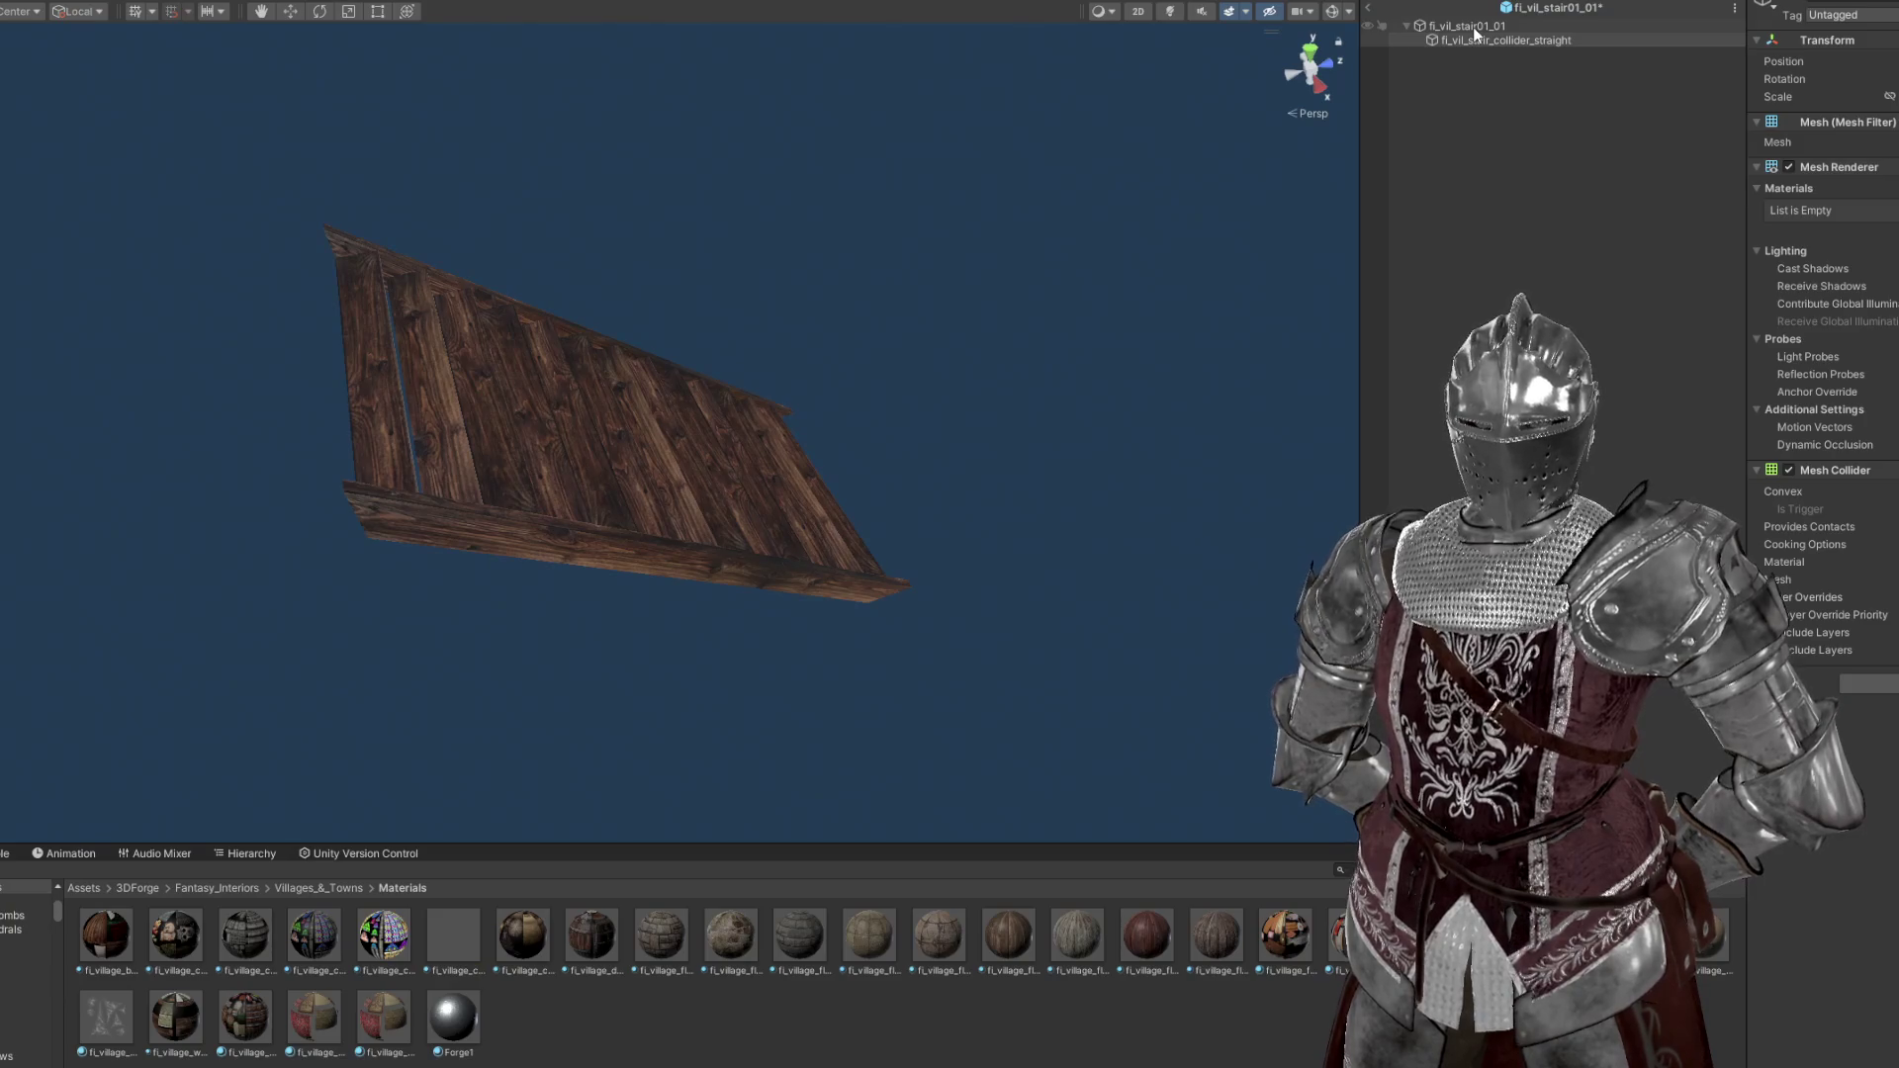
{"action": "key", "text": "ctrl+z"}
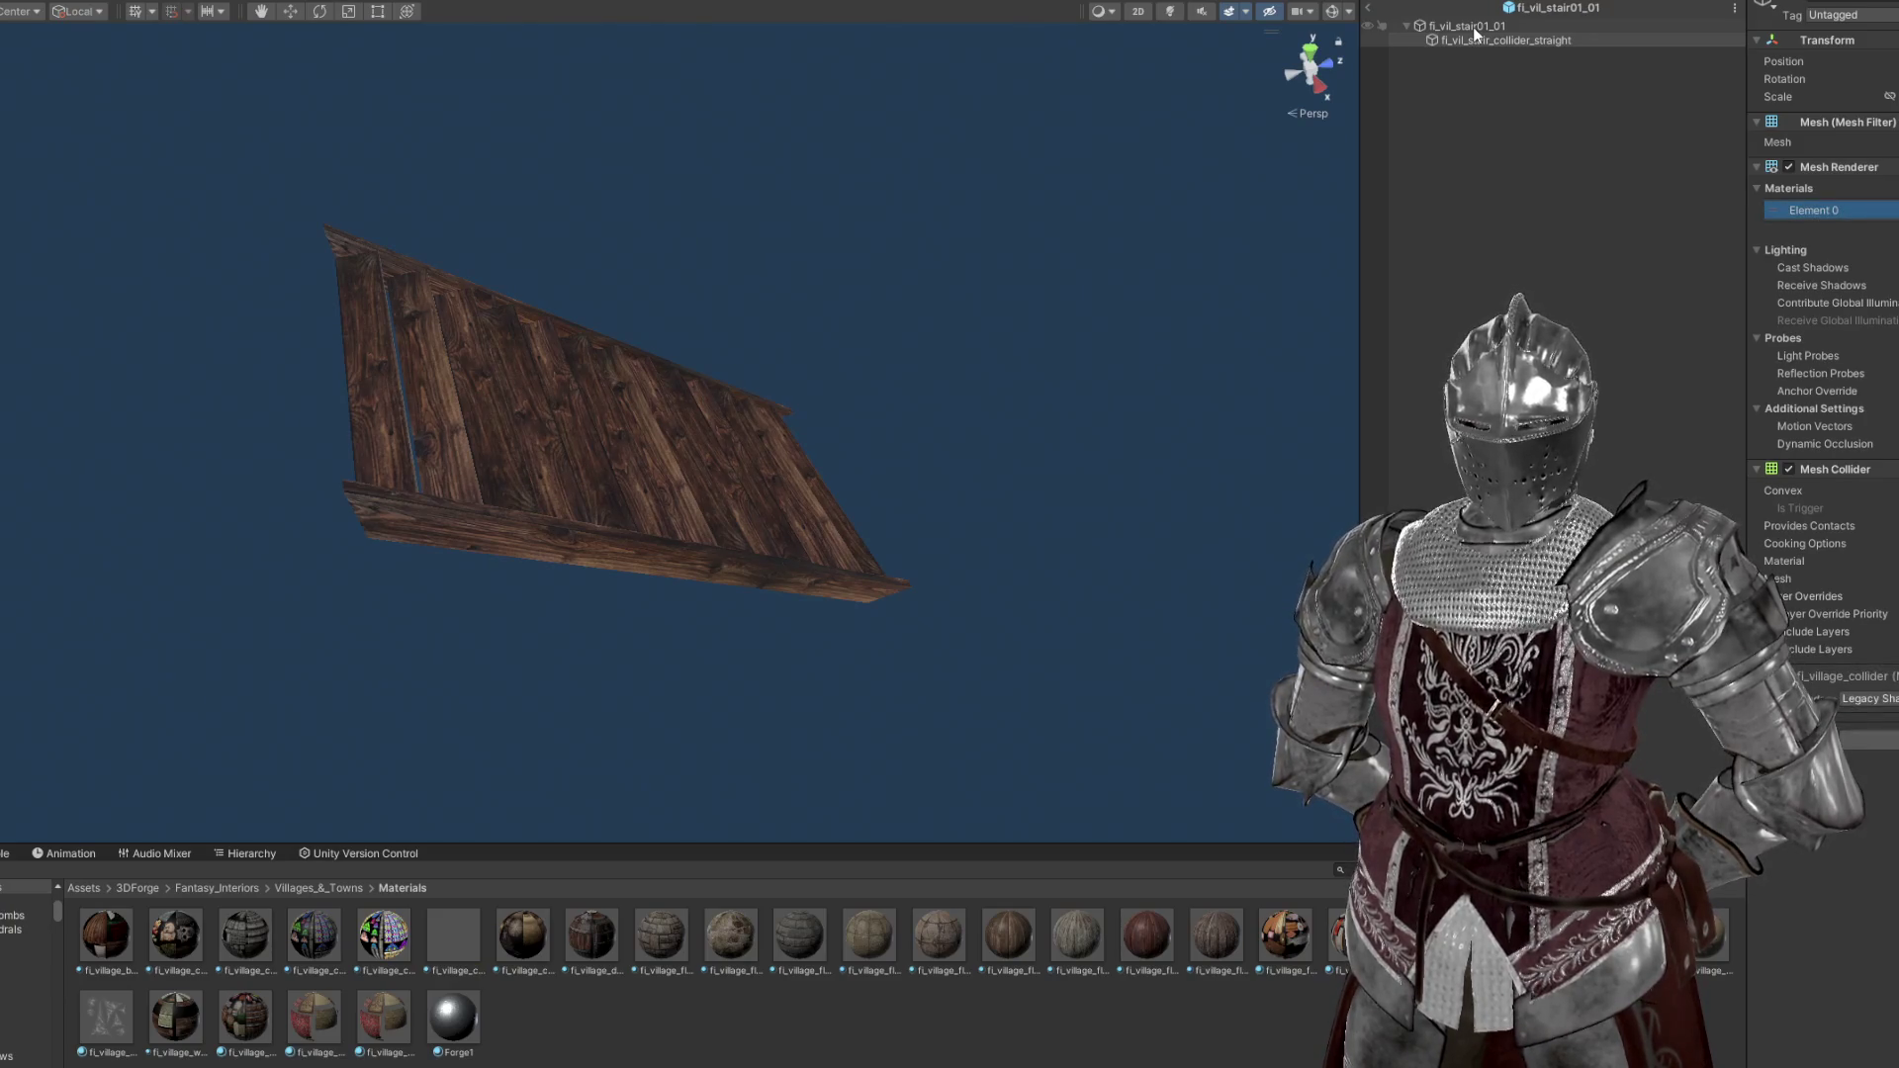
Duplicate fi_village_walls as fi_village_walls 1, assign it to the stair mesh, and exit the prefab
{"action": "left_click", "coordinate": [1474, 26]}
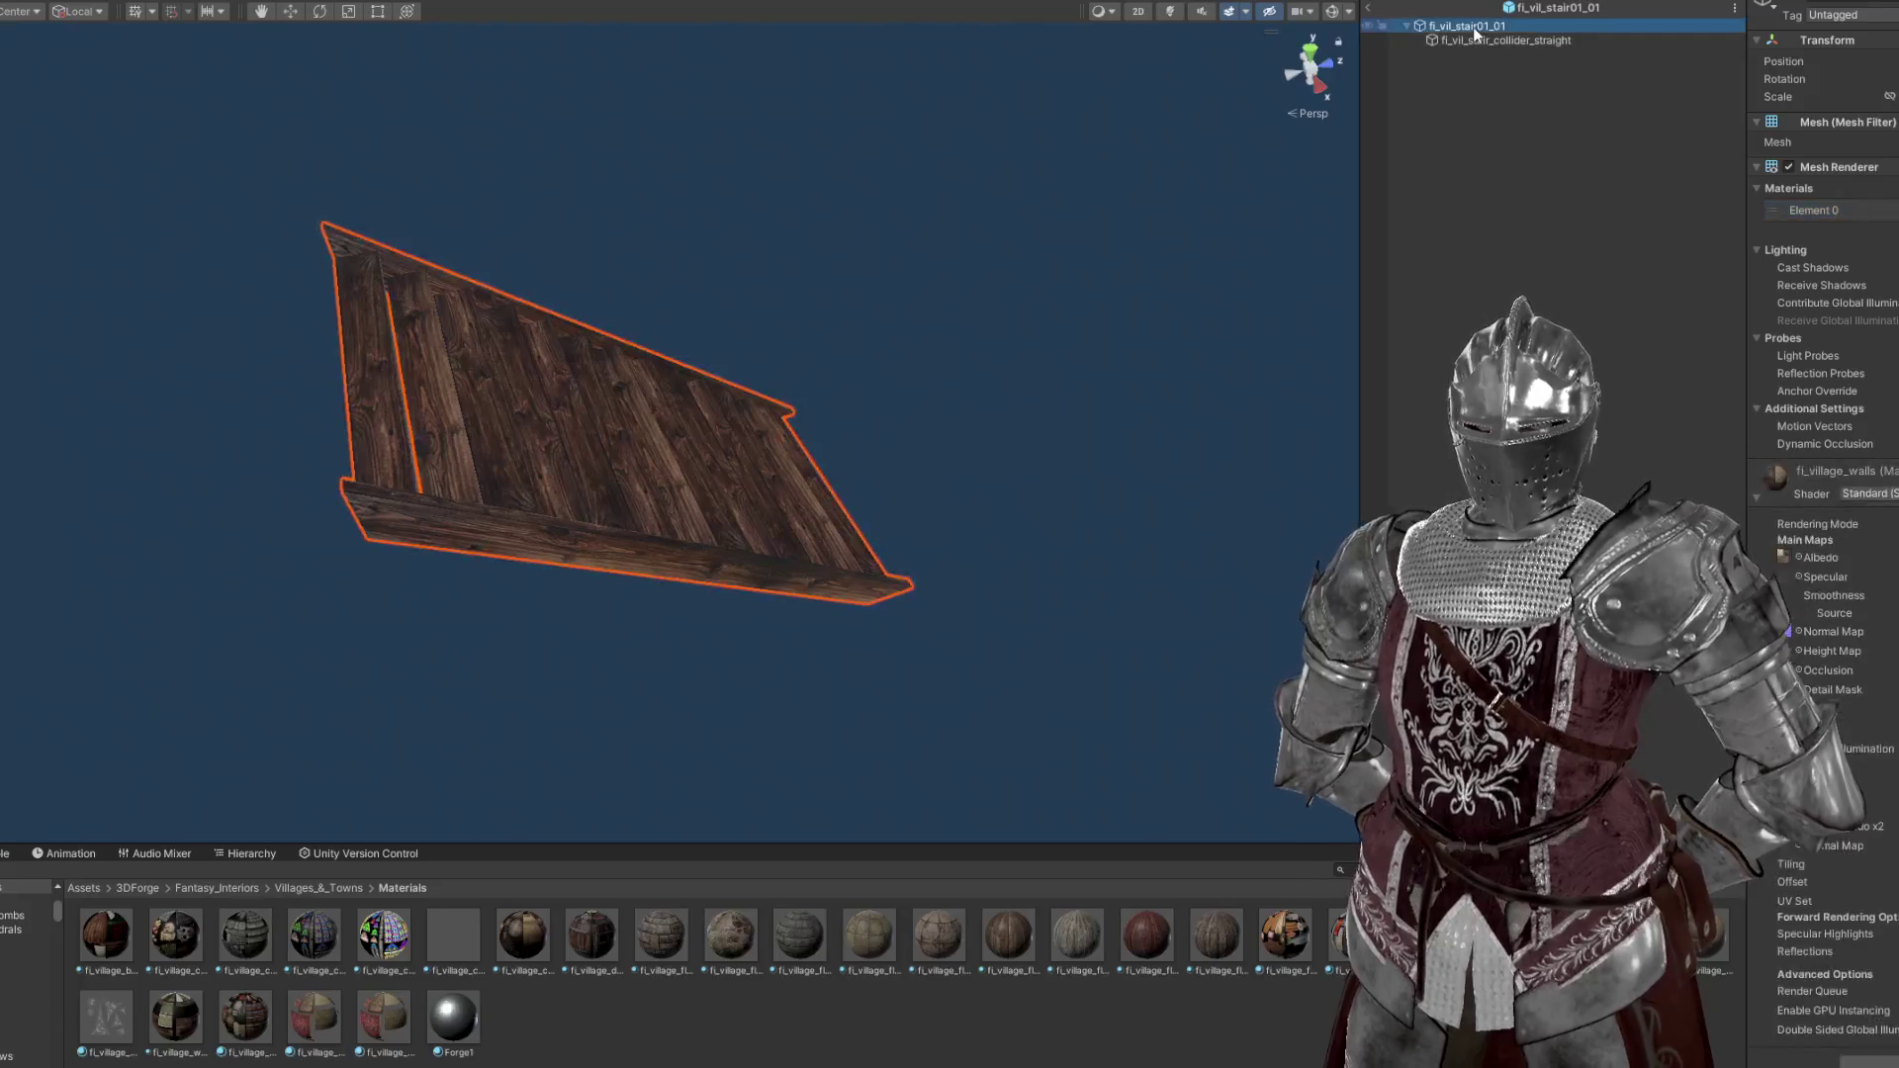
{"action": "double_click", "coordinate": [1814, 210]}
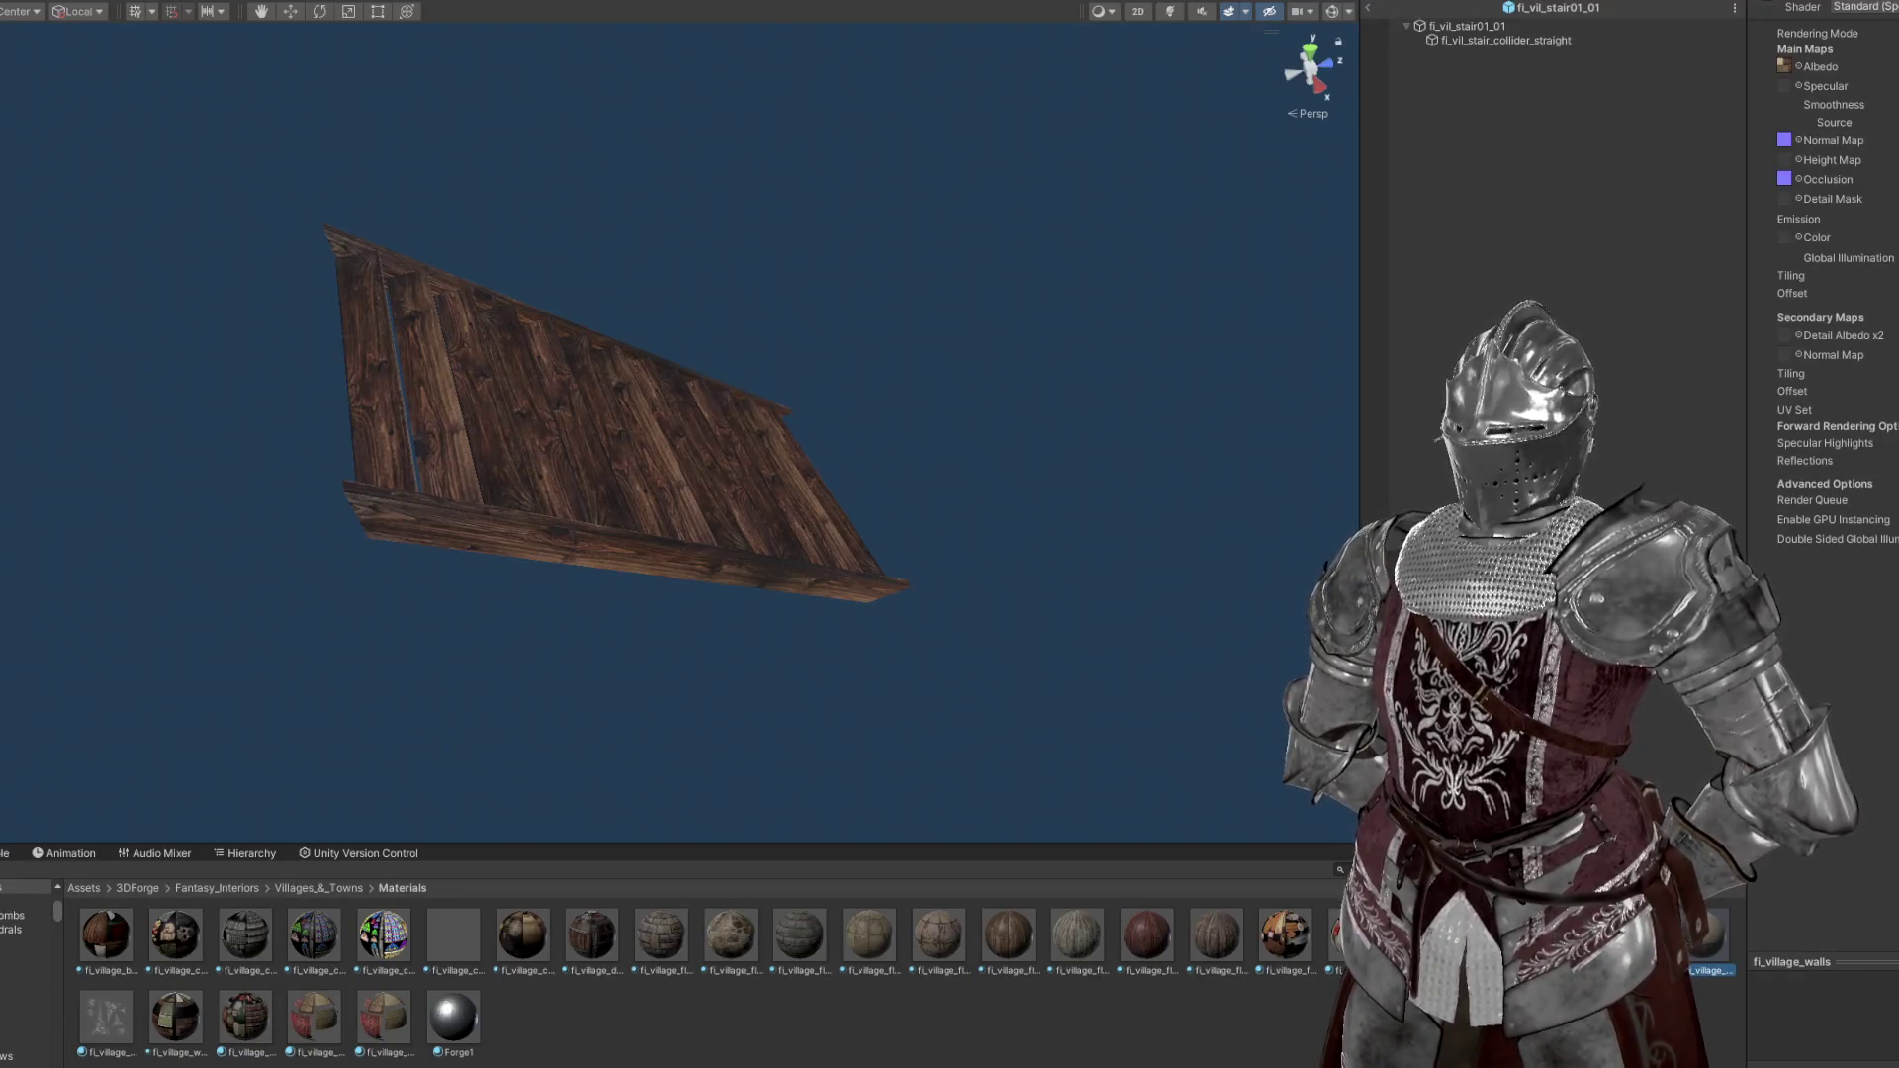
{"action": "key", "text": "ctrl+d"}
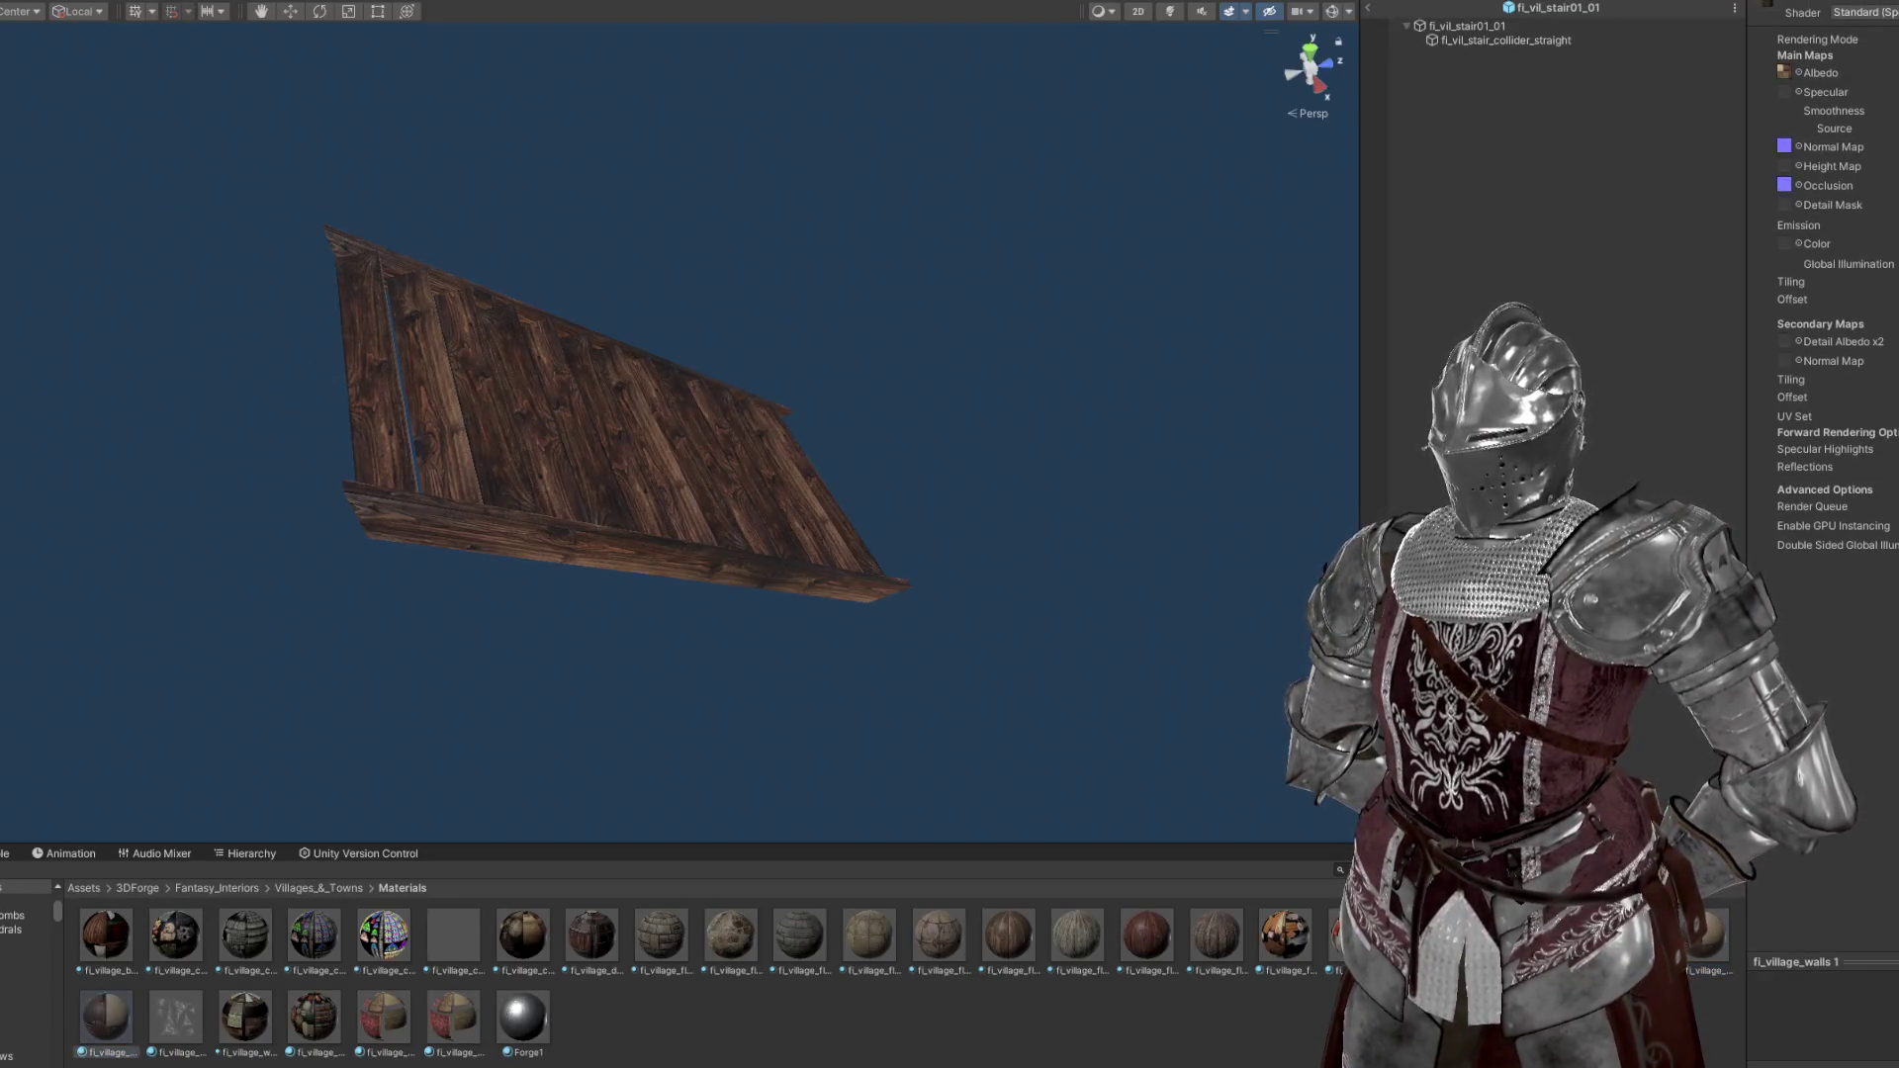
{"action": "left_click_drag", "start_coordinate": [1137, 356], "coordinate": [1133, 415]}
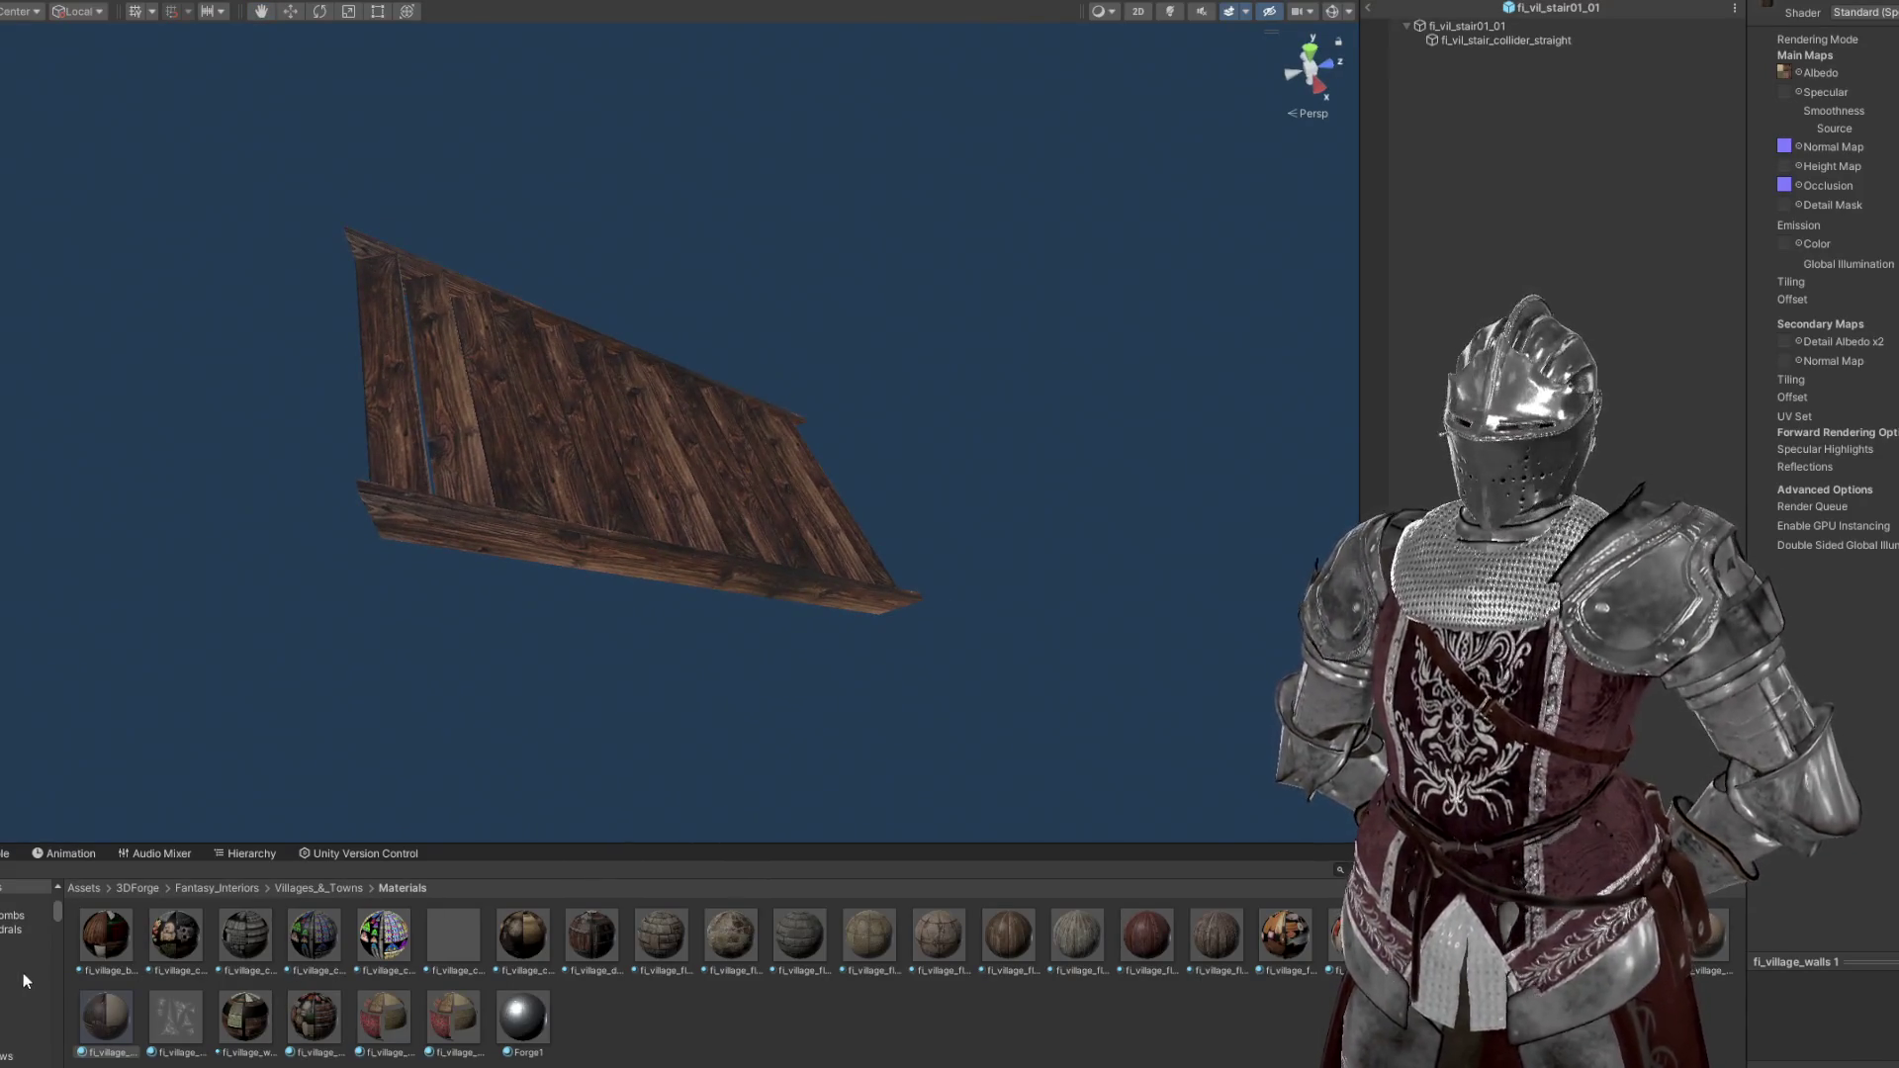
{"action": "left_click", "coordinate": [1468, 26]}
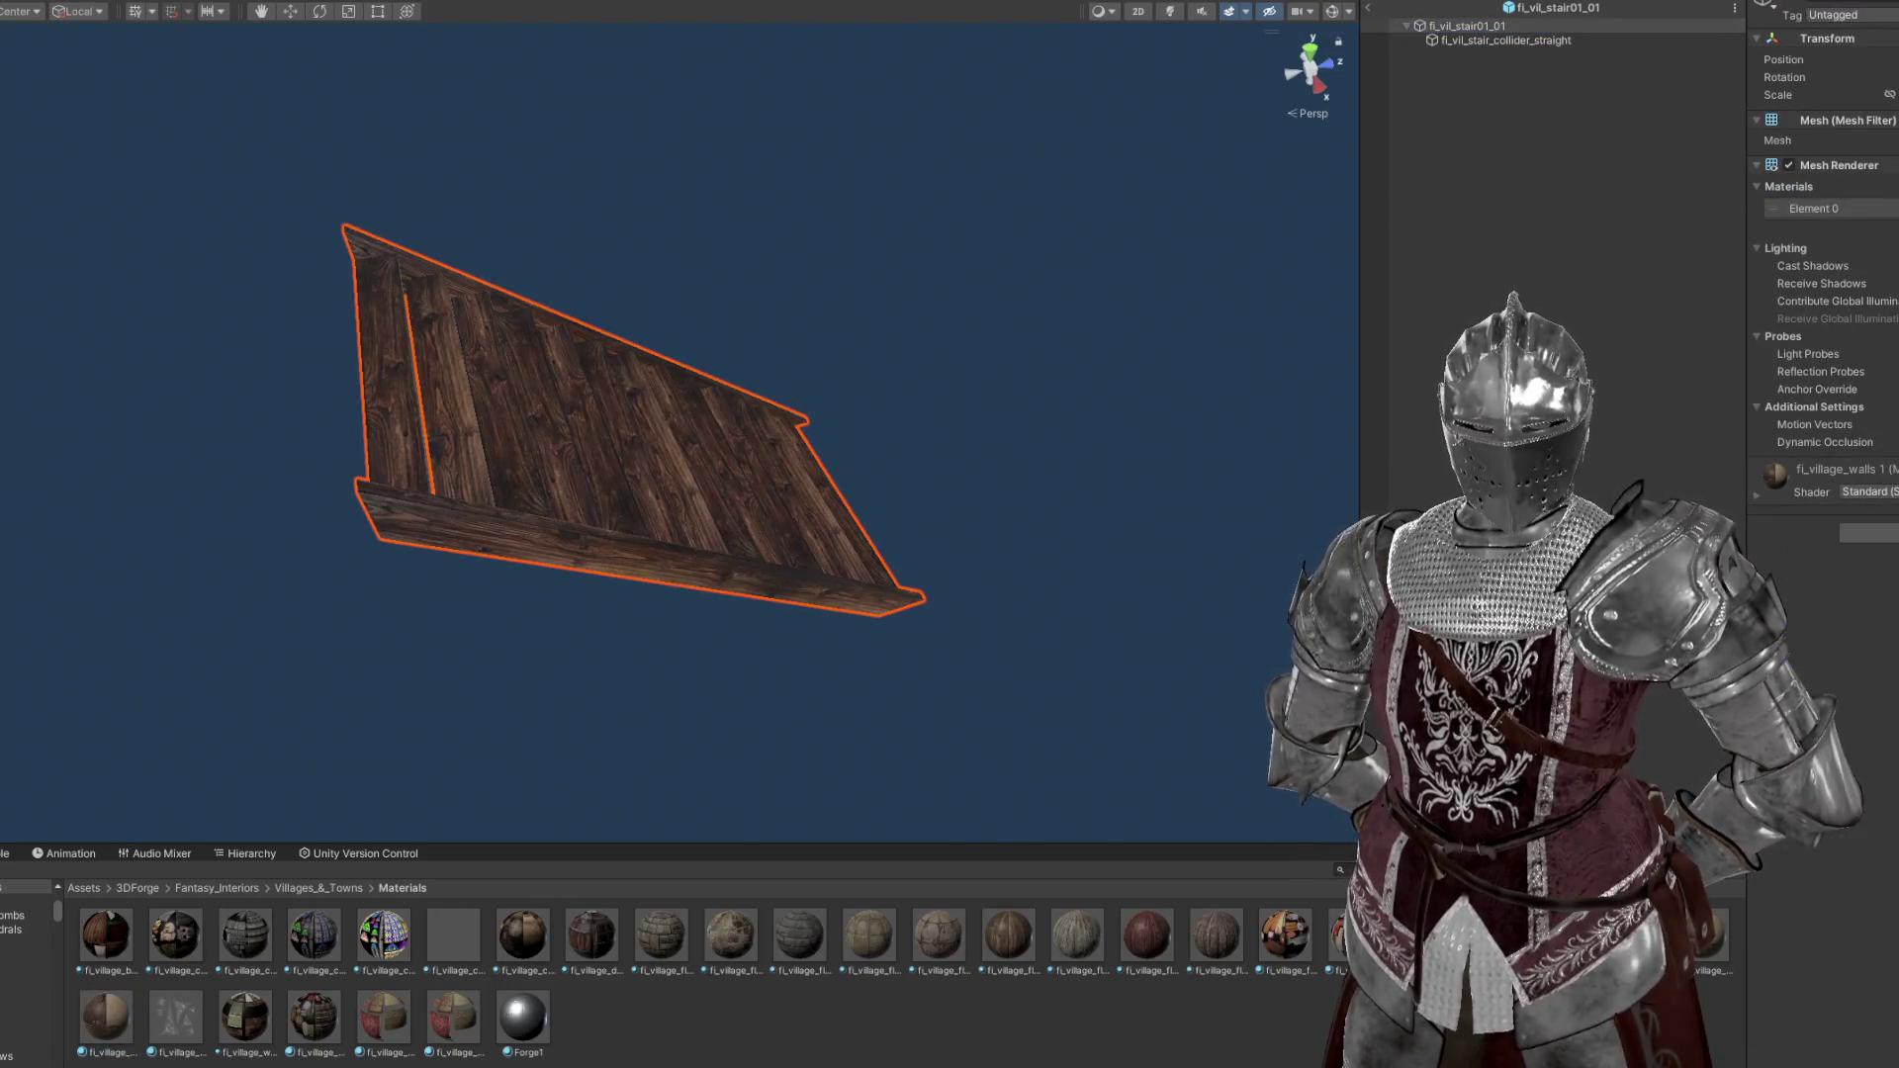
{"action": "left_click", "coordinate": [1840, 208]}
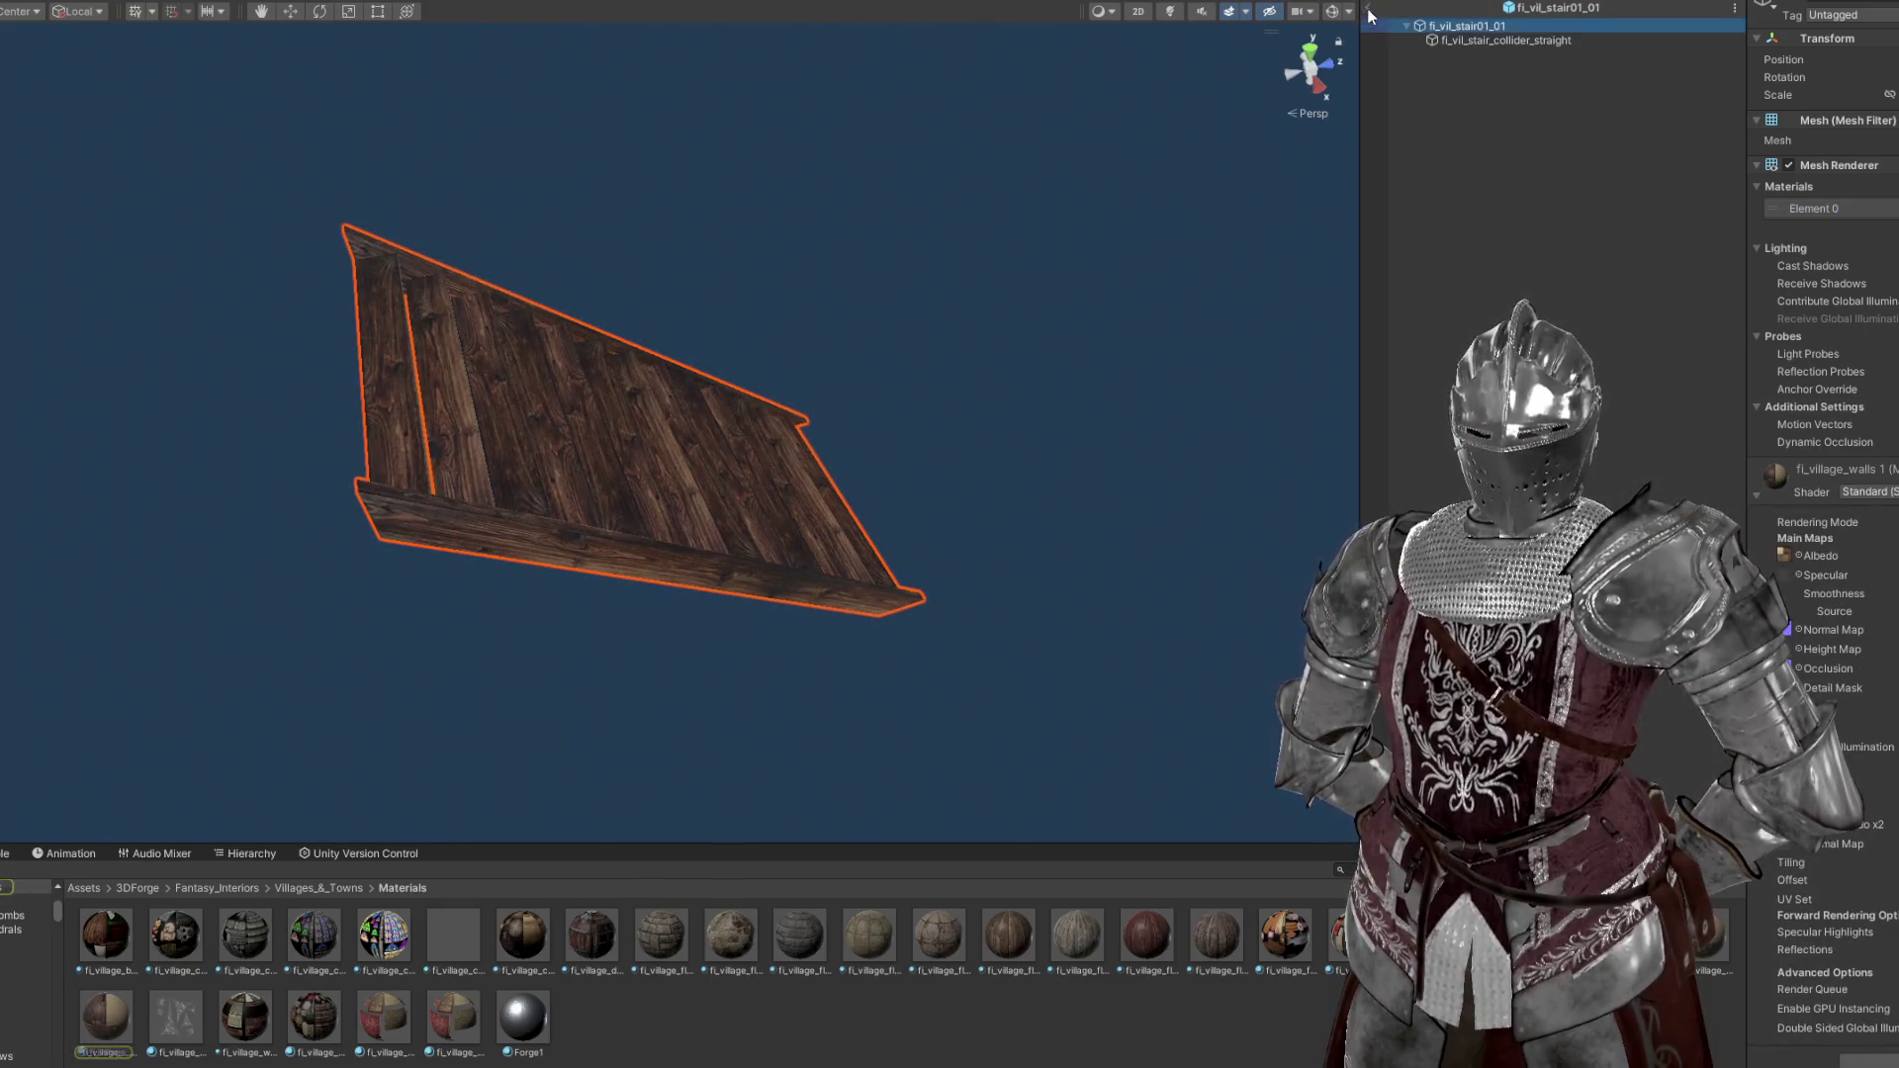
{"action": "left_click", "coordinate": [1377, 9]}
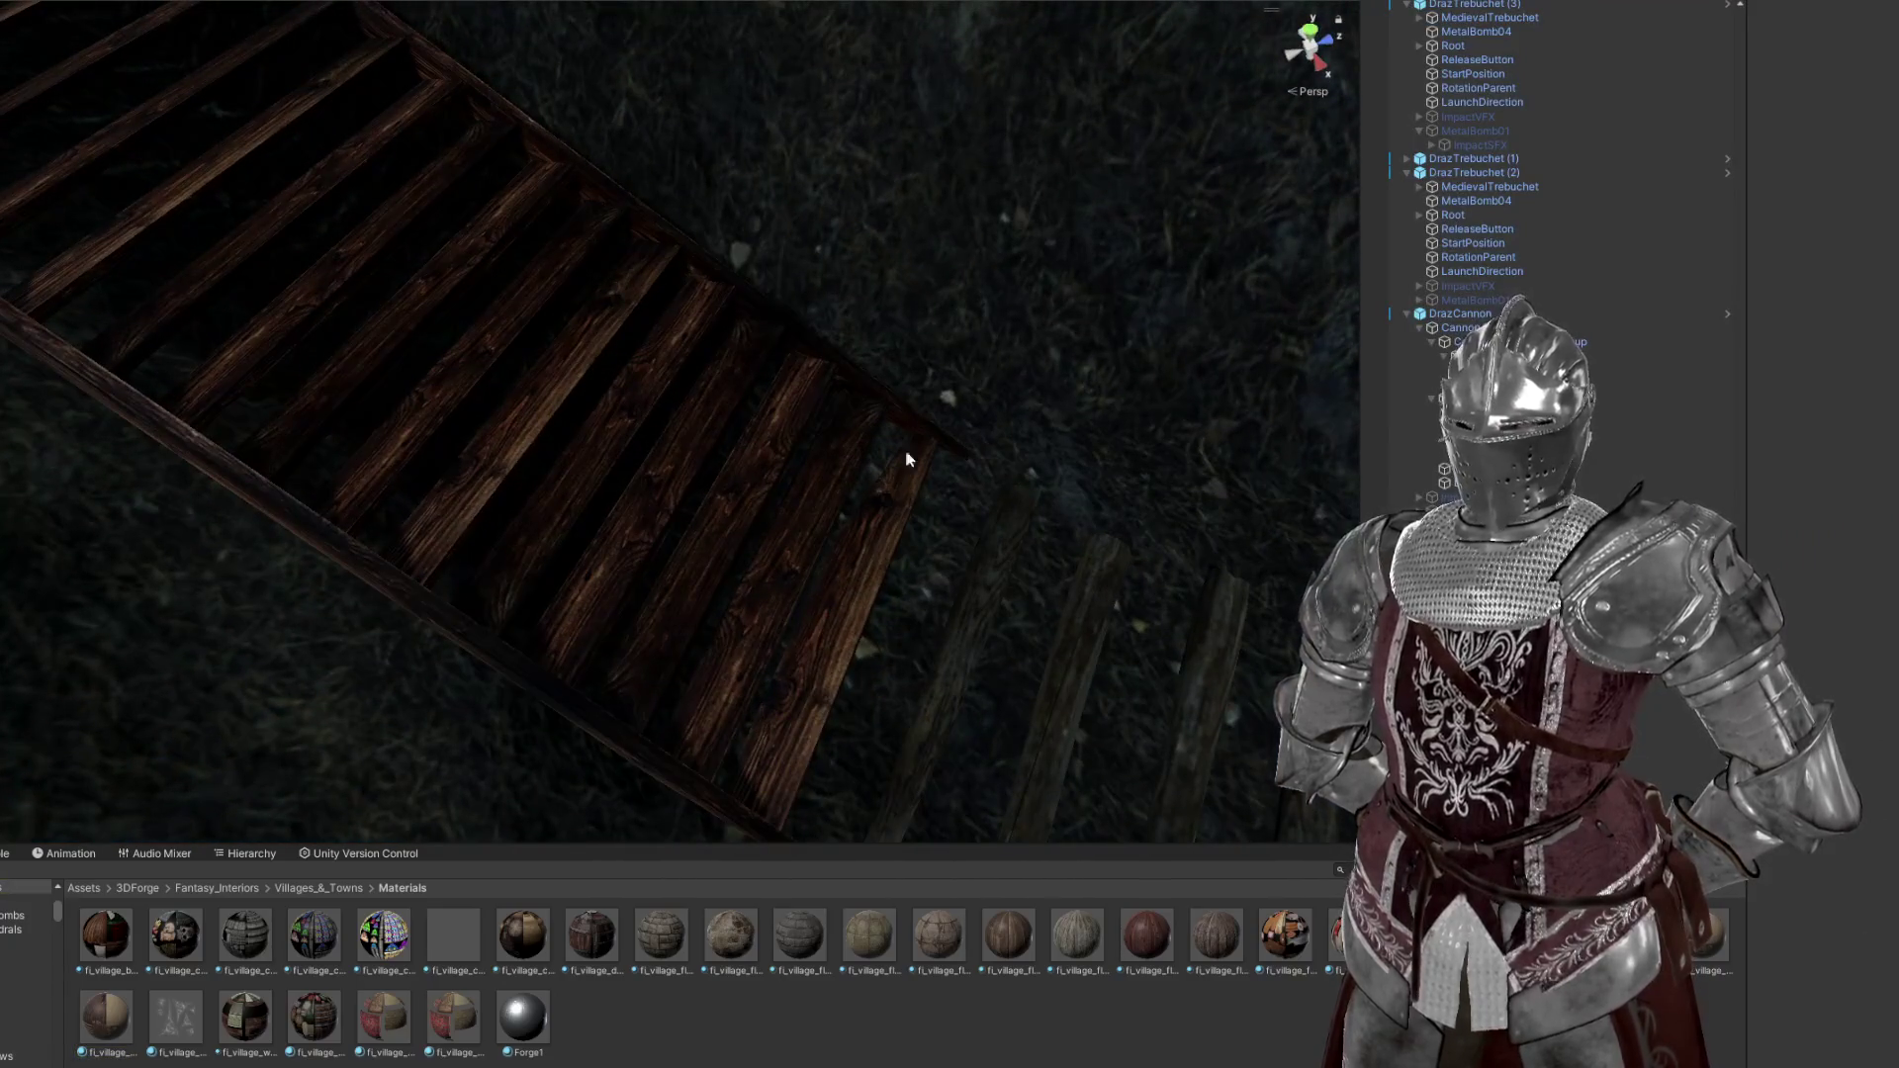
{"action": "left_click", "coordinate": [126, 1007]}
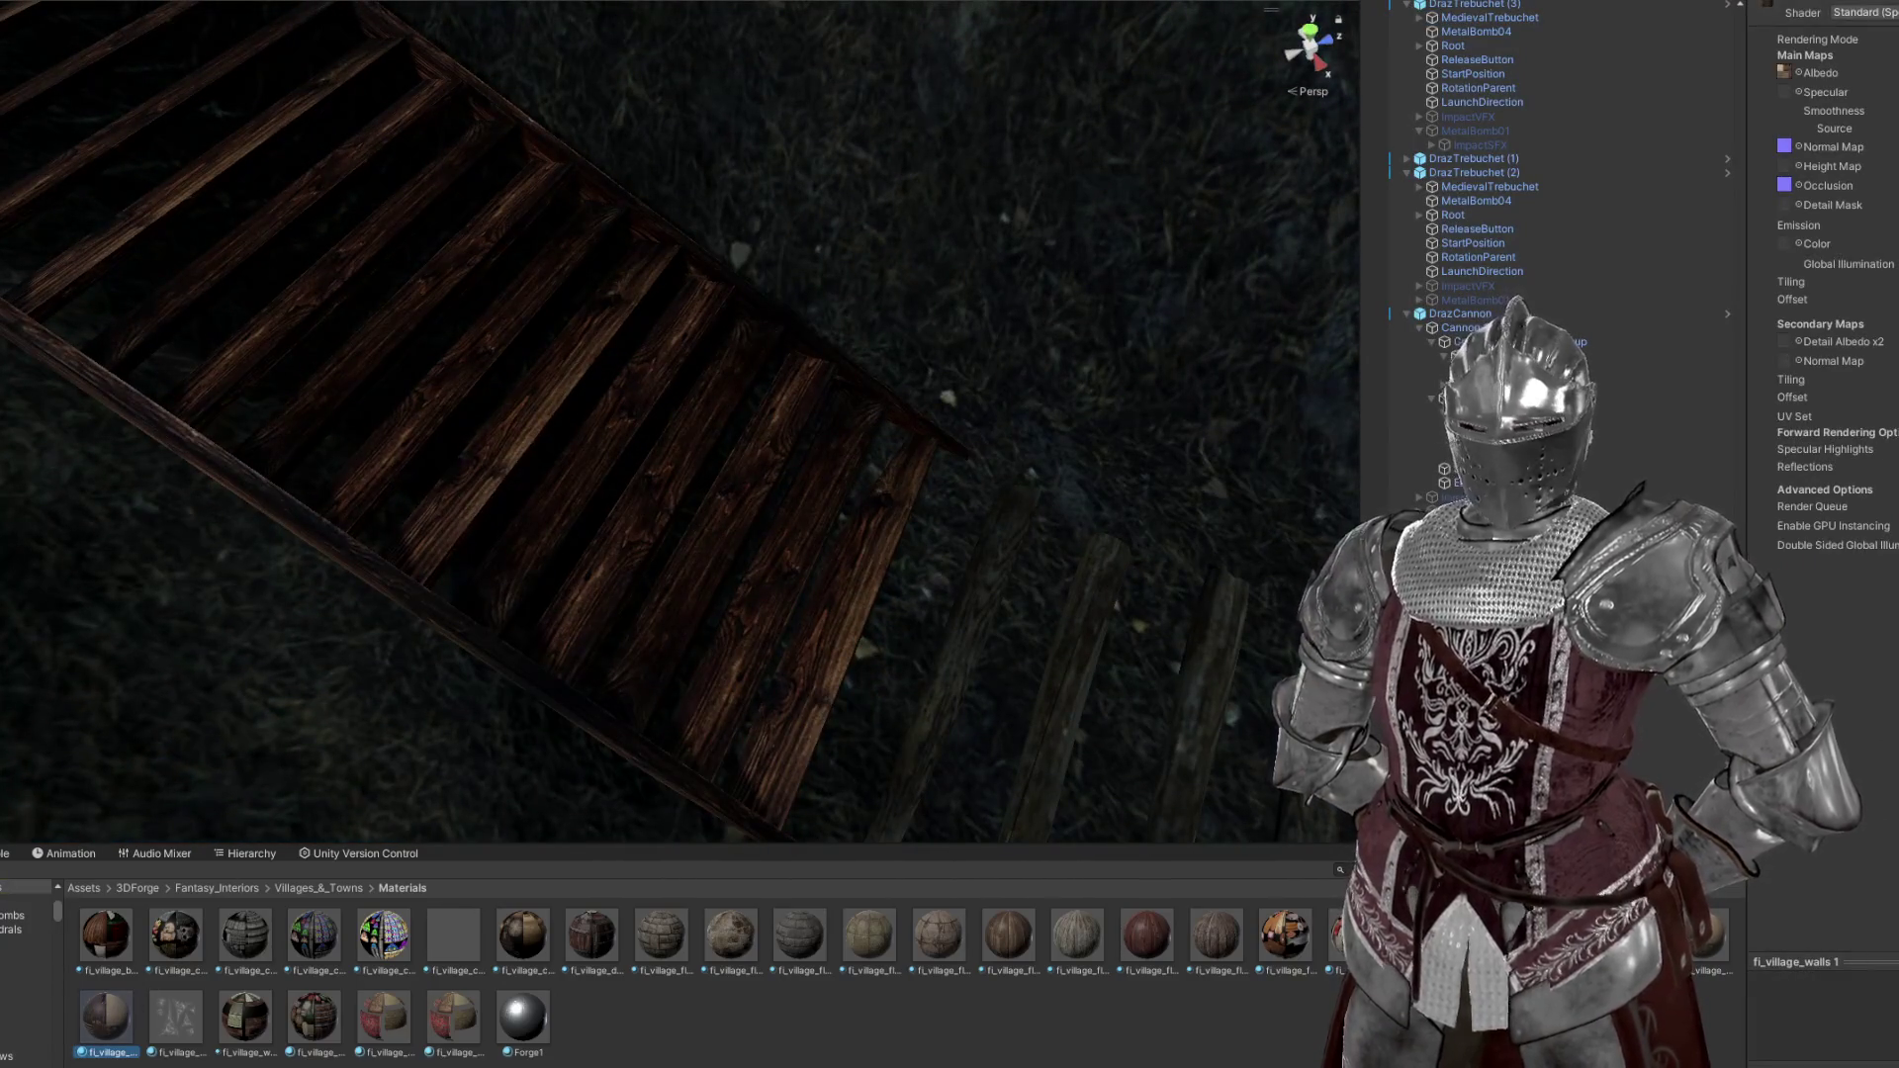
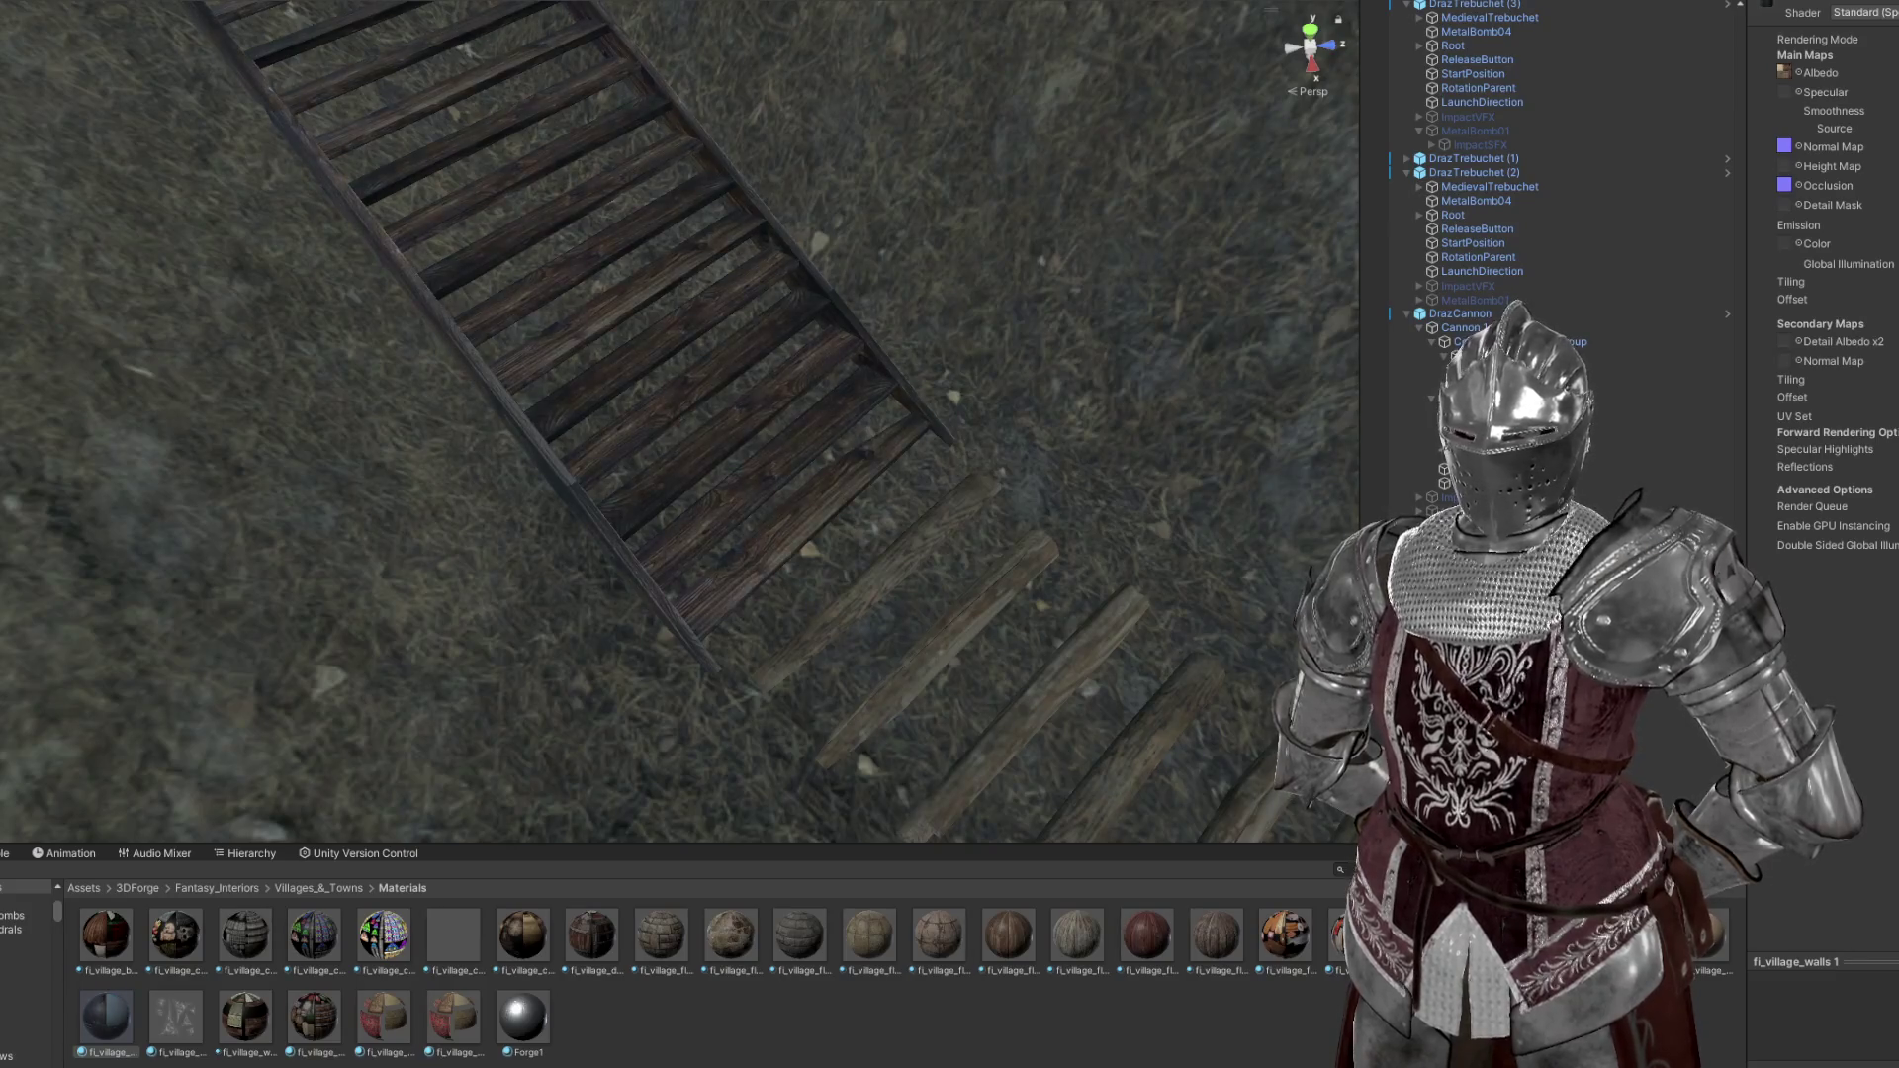
Smooth the terrain around the stairs and flatten the dip above them
{"action": "scroll", "scroll_direction": "down", "scroll_amount": 3}
{"action": "left_click_drag", "start_coordinate": [700, 381], "coordinate": [948, 504]}
{"action": "left_click", "coordinate": [947, 504]}
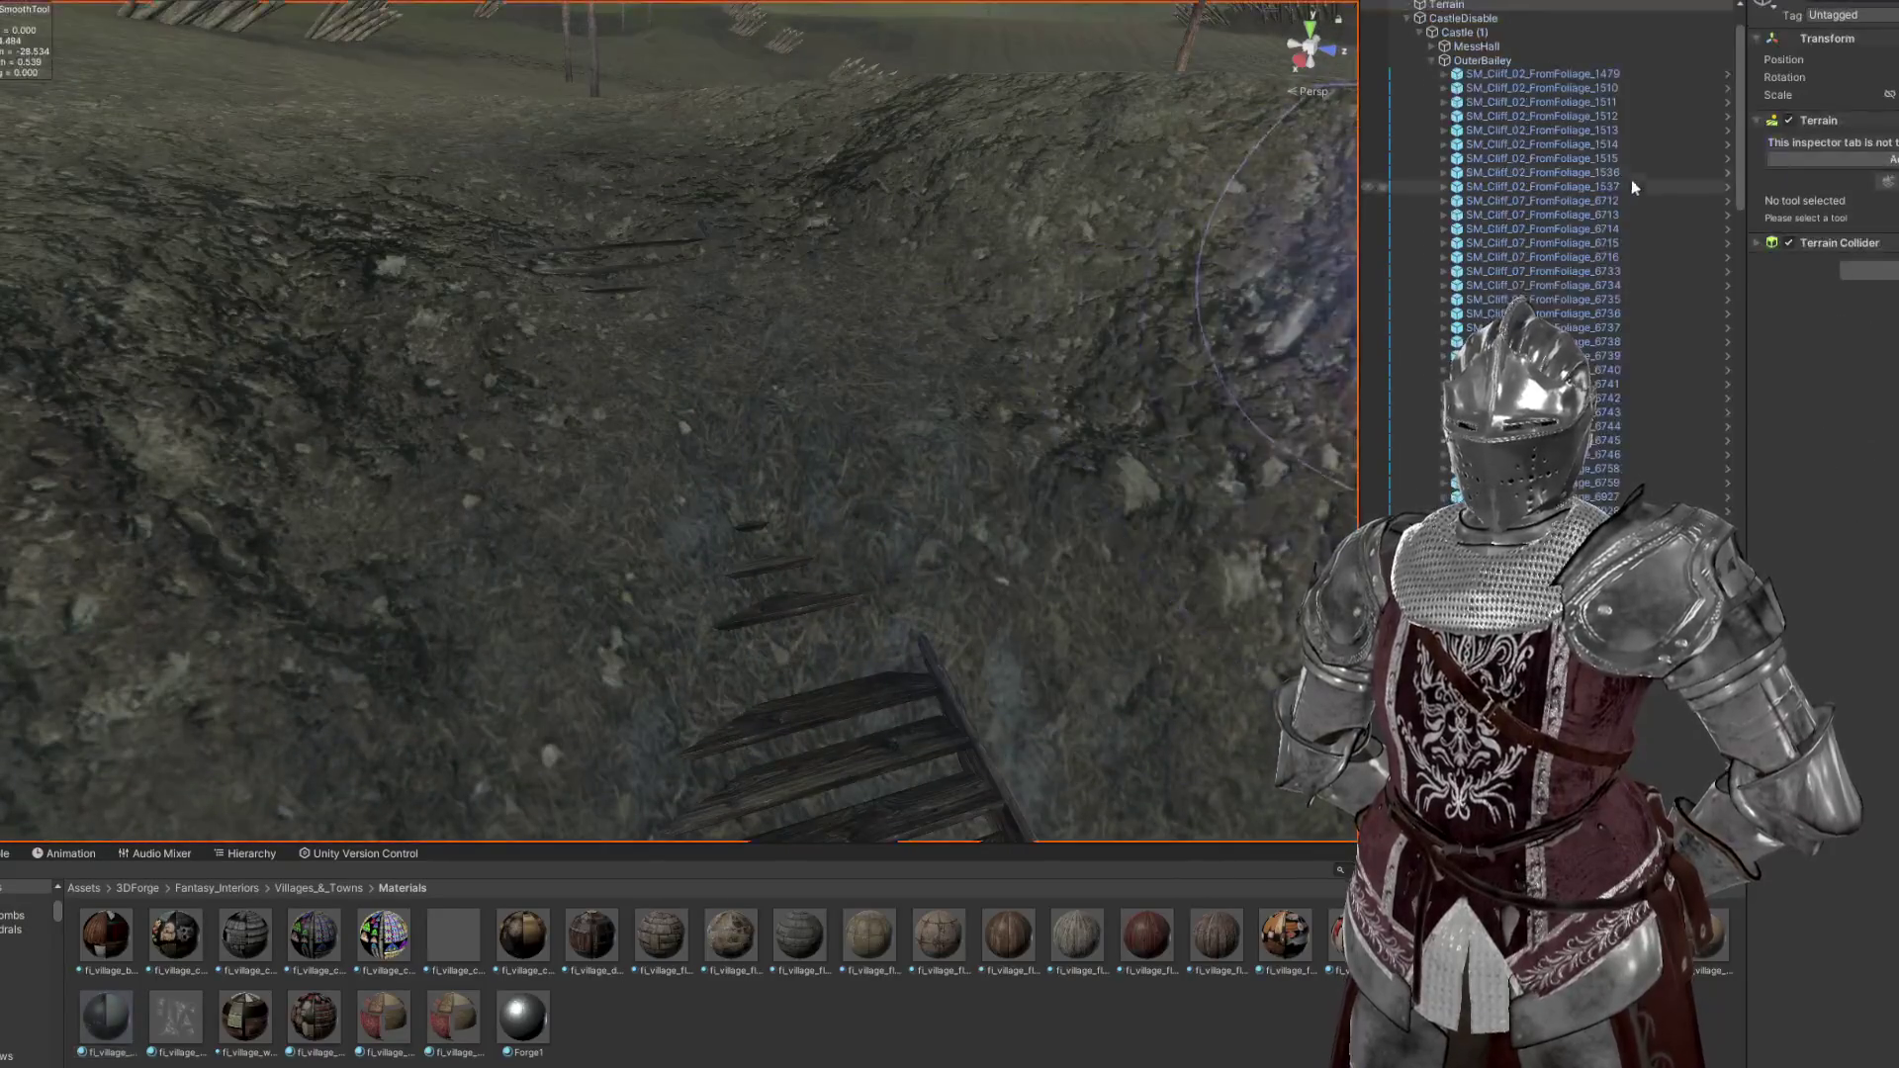
{"action": "left_click", "coordinate": [1860, 159]}
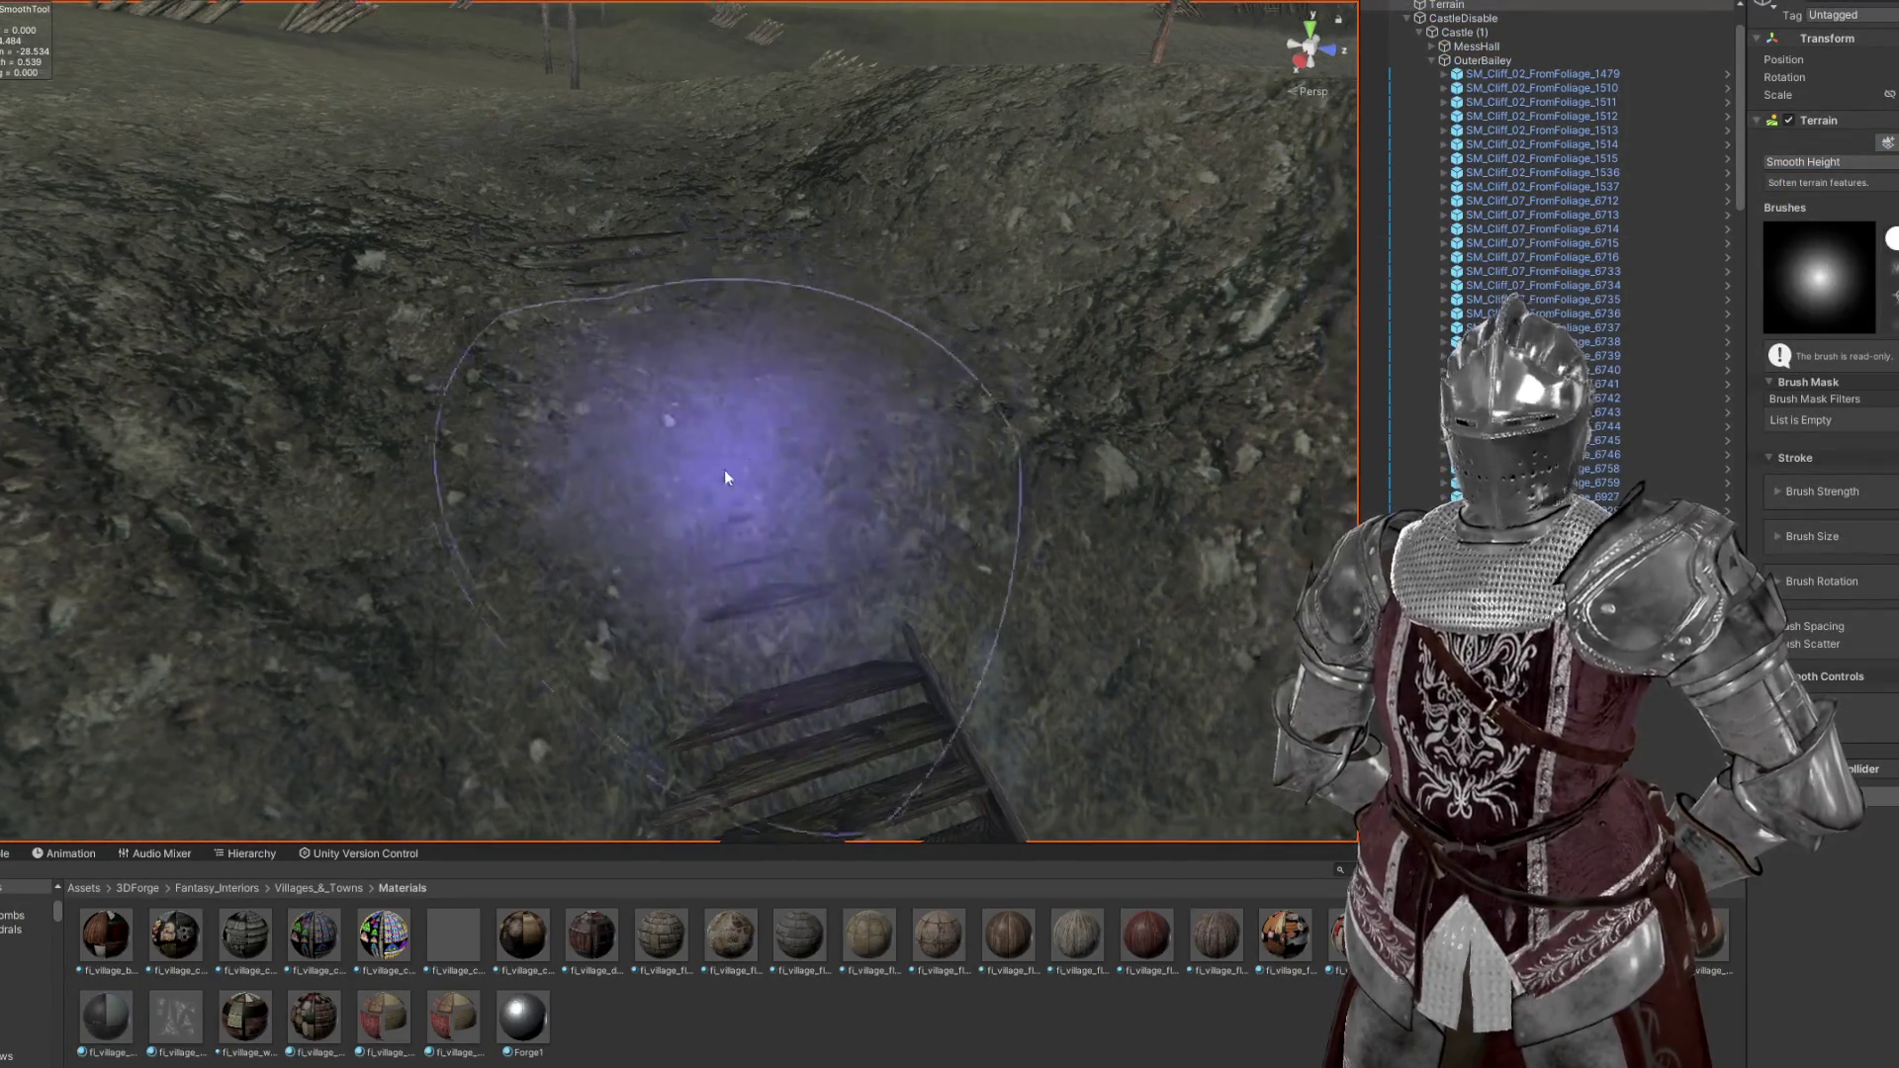
{"action": "left_click_drag", "start_coordinate": [790, 379], "coordinate": [1355, 277]}
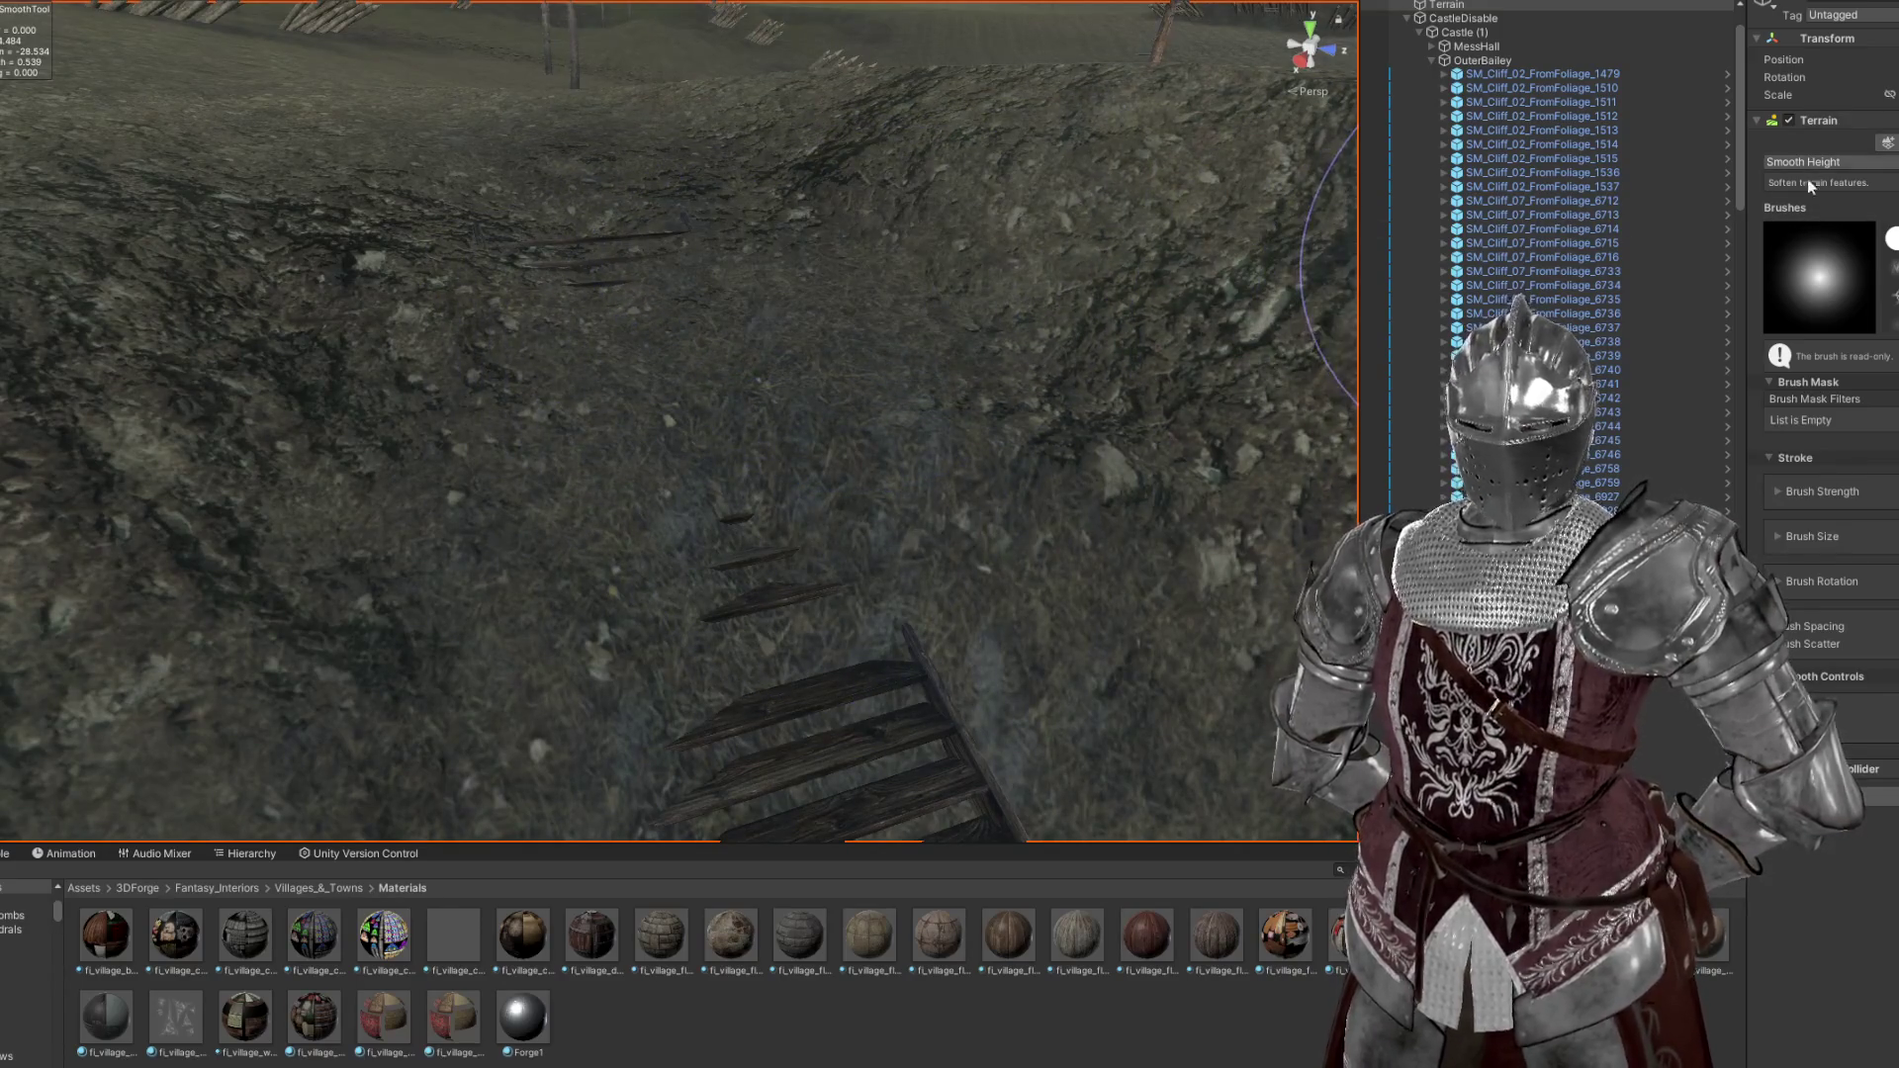
{"action": "scroll", "scroll_direction": "up", "scroll_amount": 3}
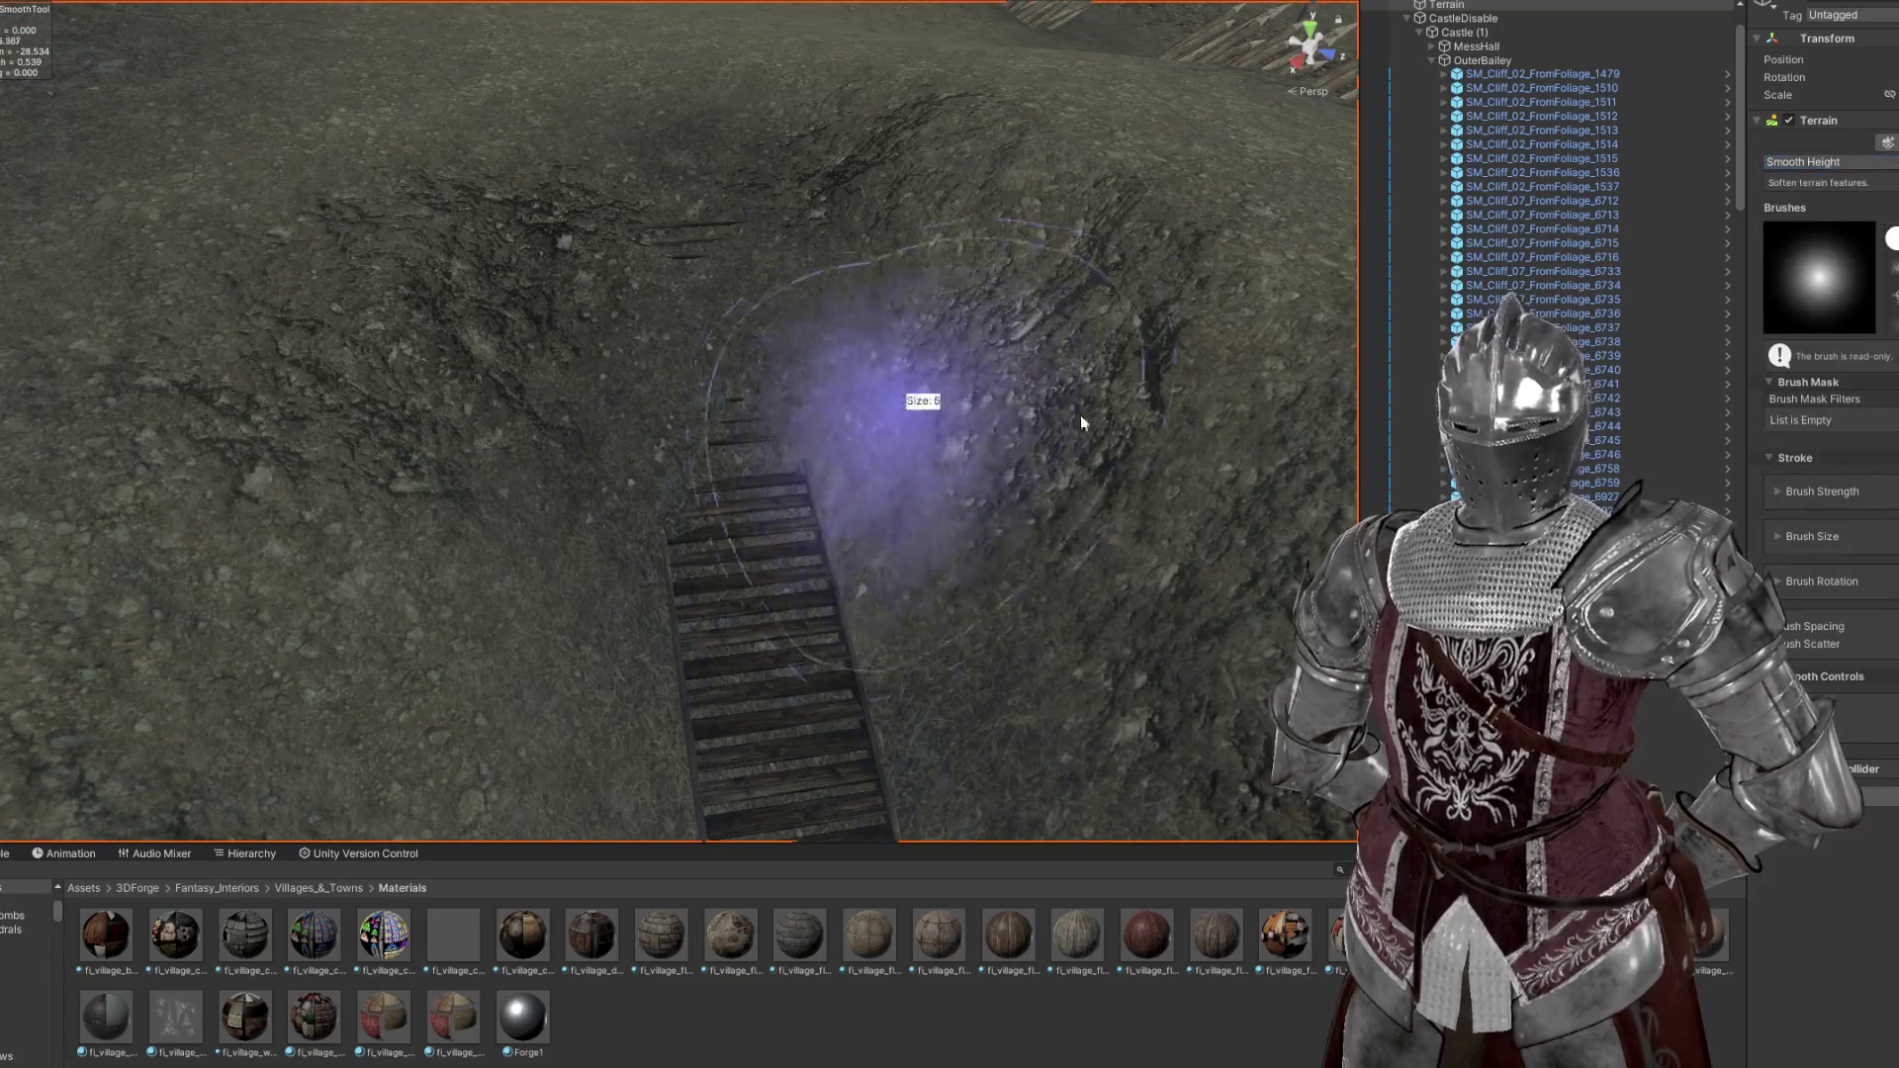
{"action": "left_click_drag", "start_coordinate": [705, 280], "coordinate": [1865, 123]}
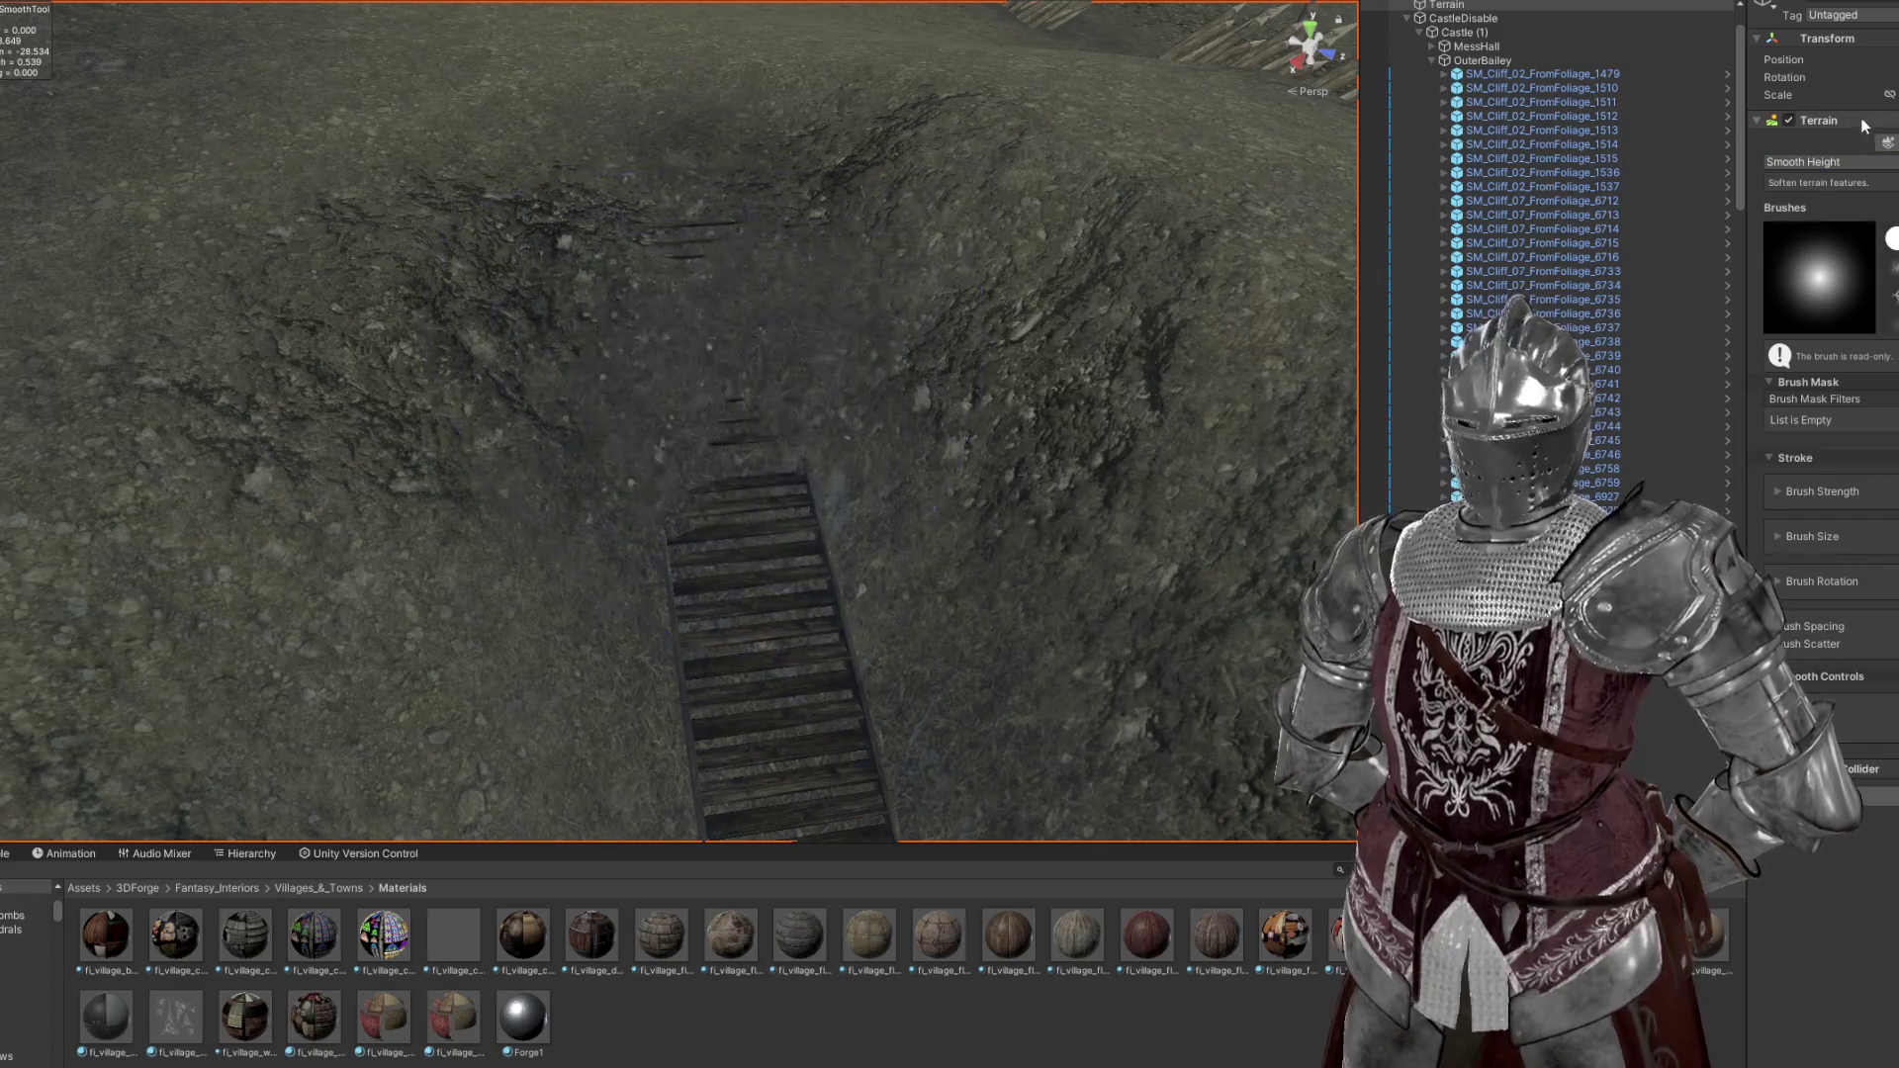
Dig out ground to expose the upper stairs, raise the bank beside them, and smooth the ground beyond
{"action": "key", "text": "F1"}
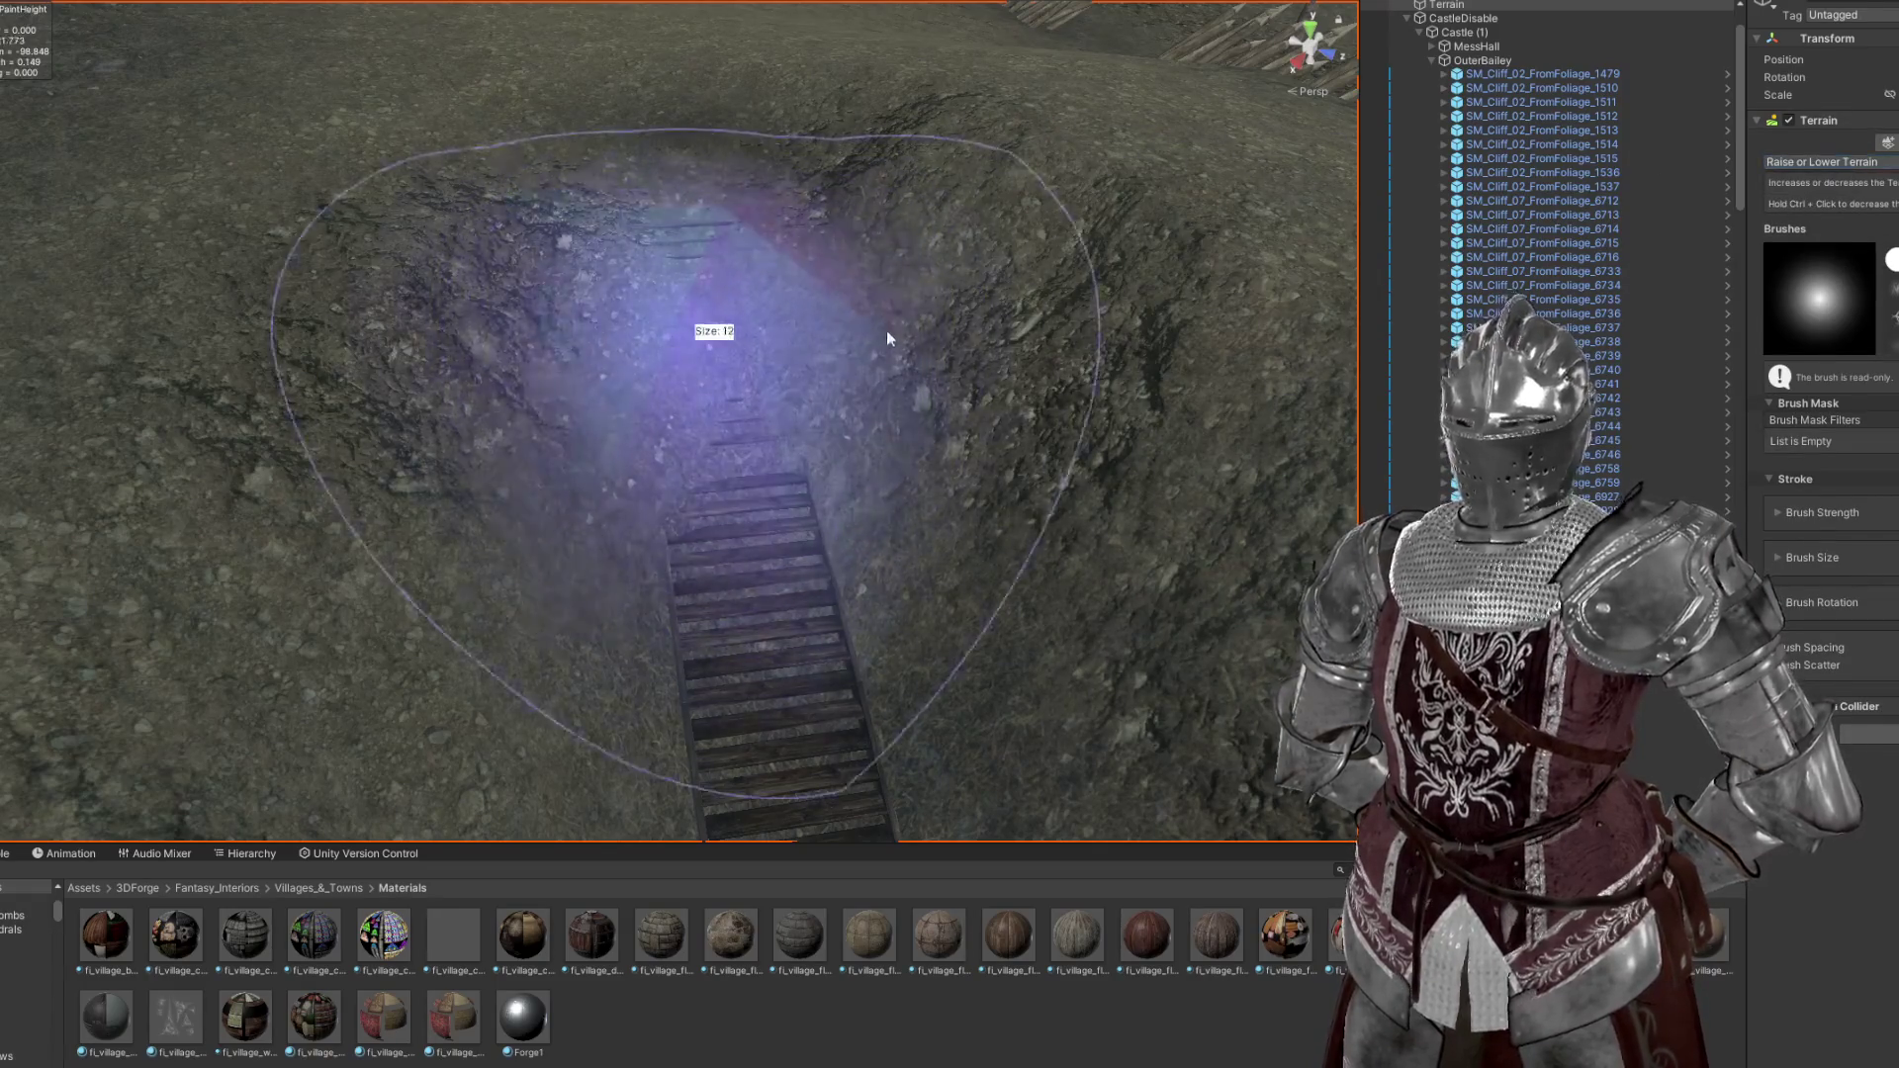
{"action": "key", "text": "a"}
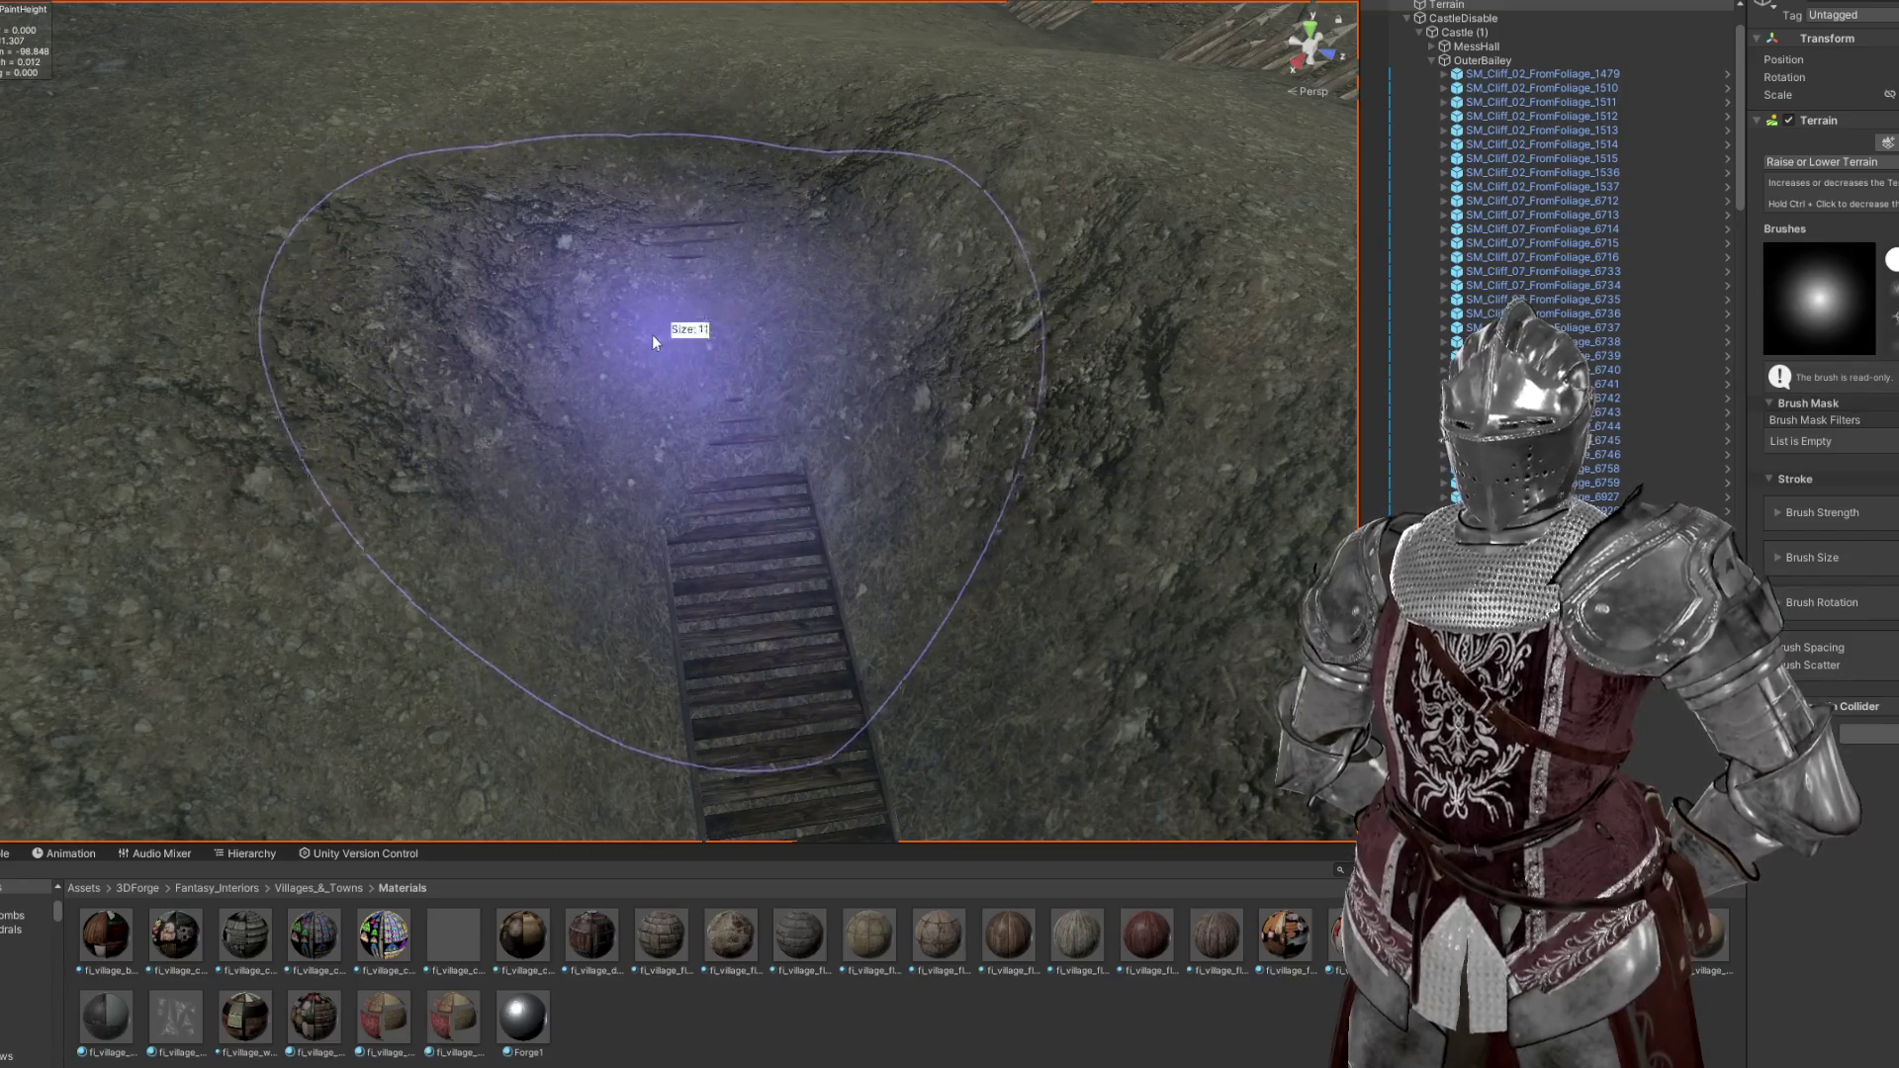
{"action": "key", "text": "s"}
{"action": "left_click_drag", "start_coordinate": [688, 349], "coordinate": [1088, 413]}
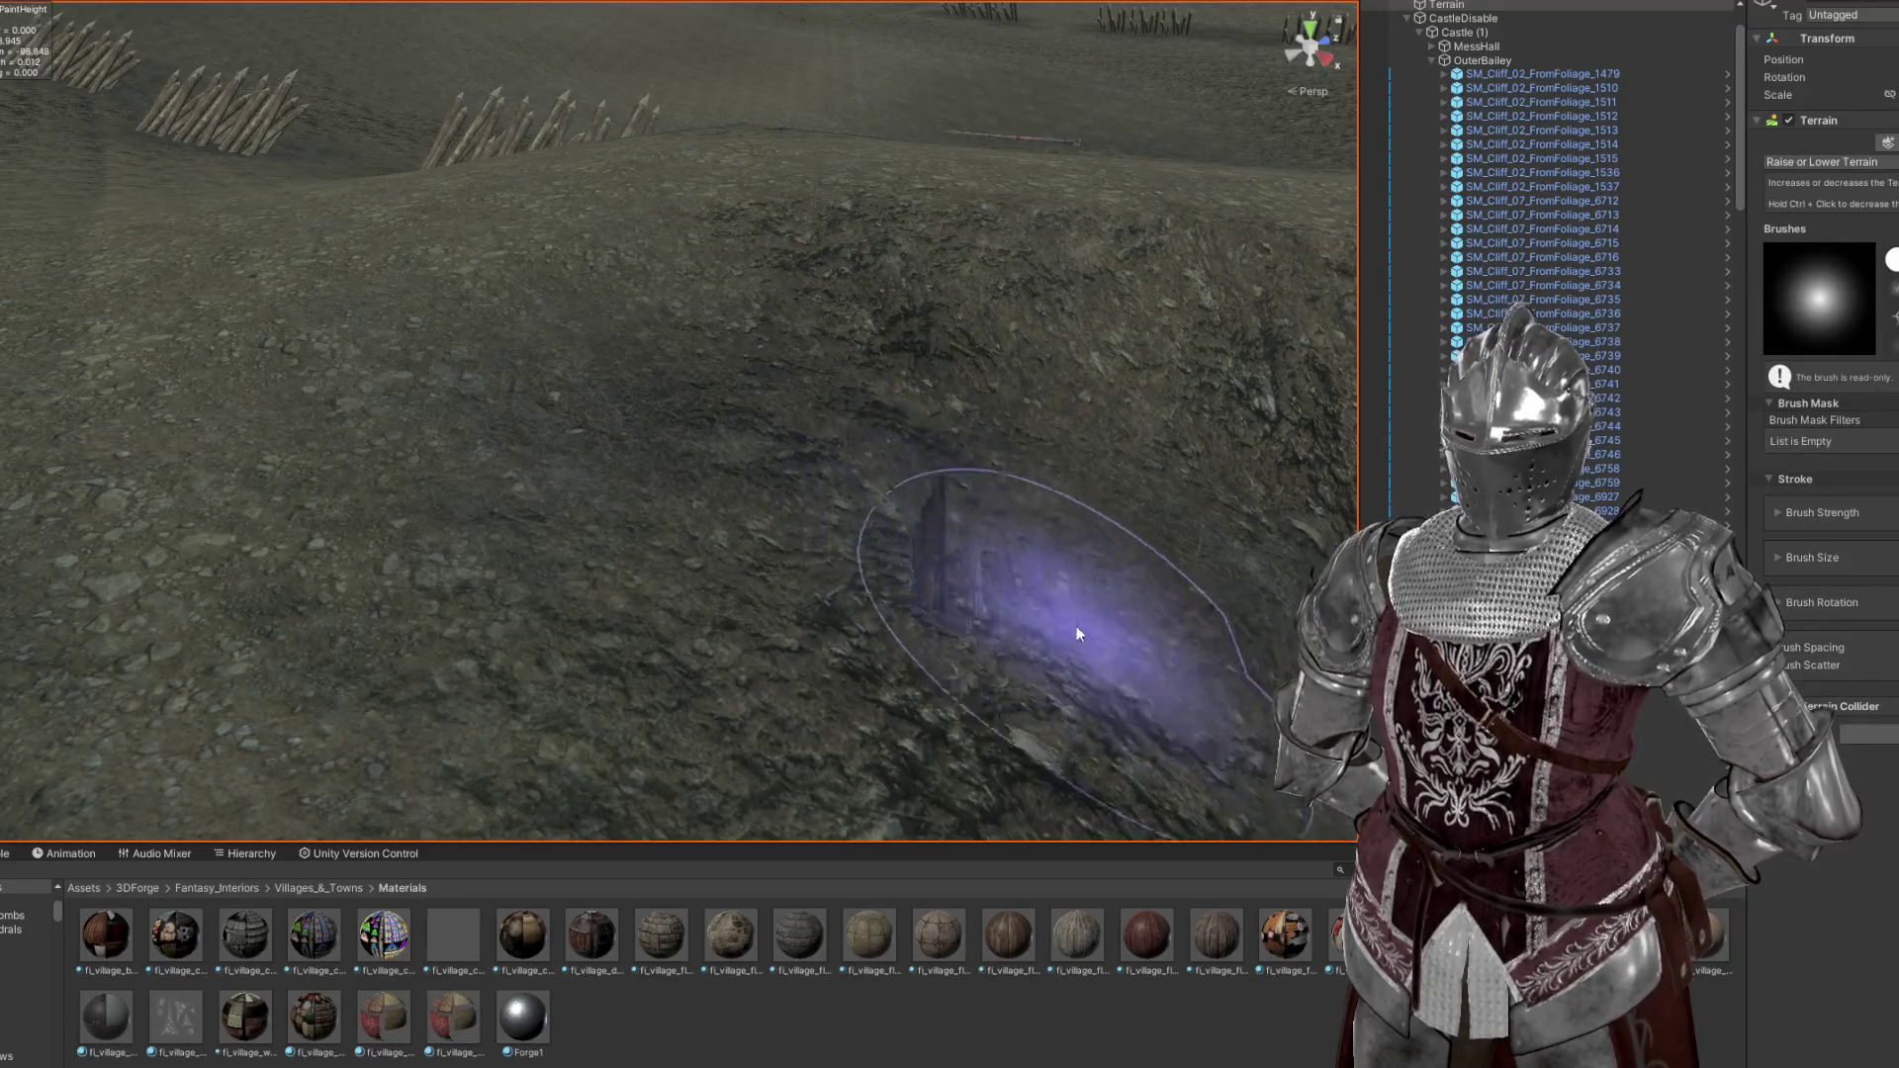
{"action": "left_click_drag", "start_coordinate": [1049, 621], "coordinate": [475, 428]}
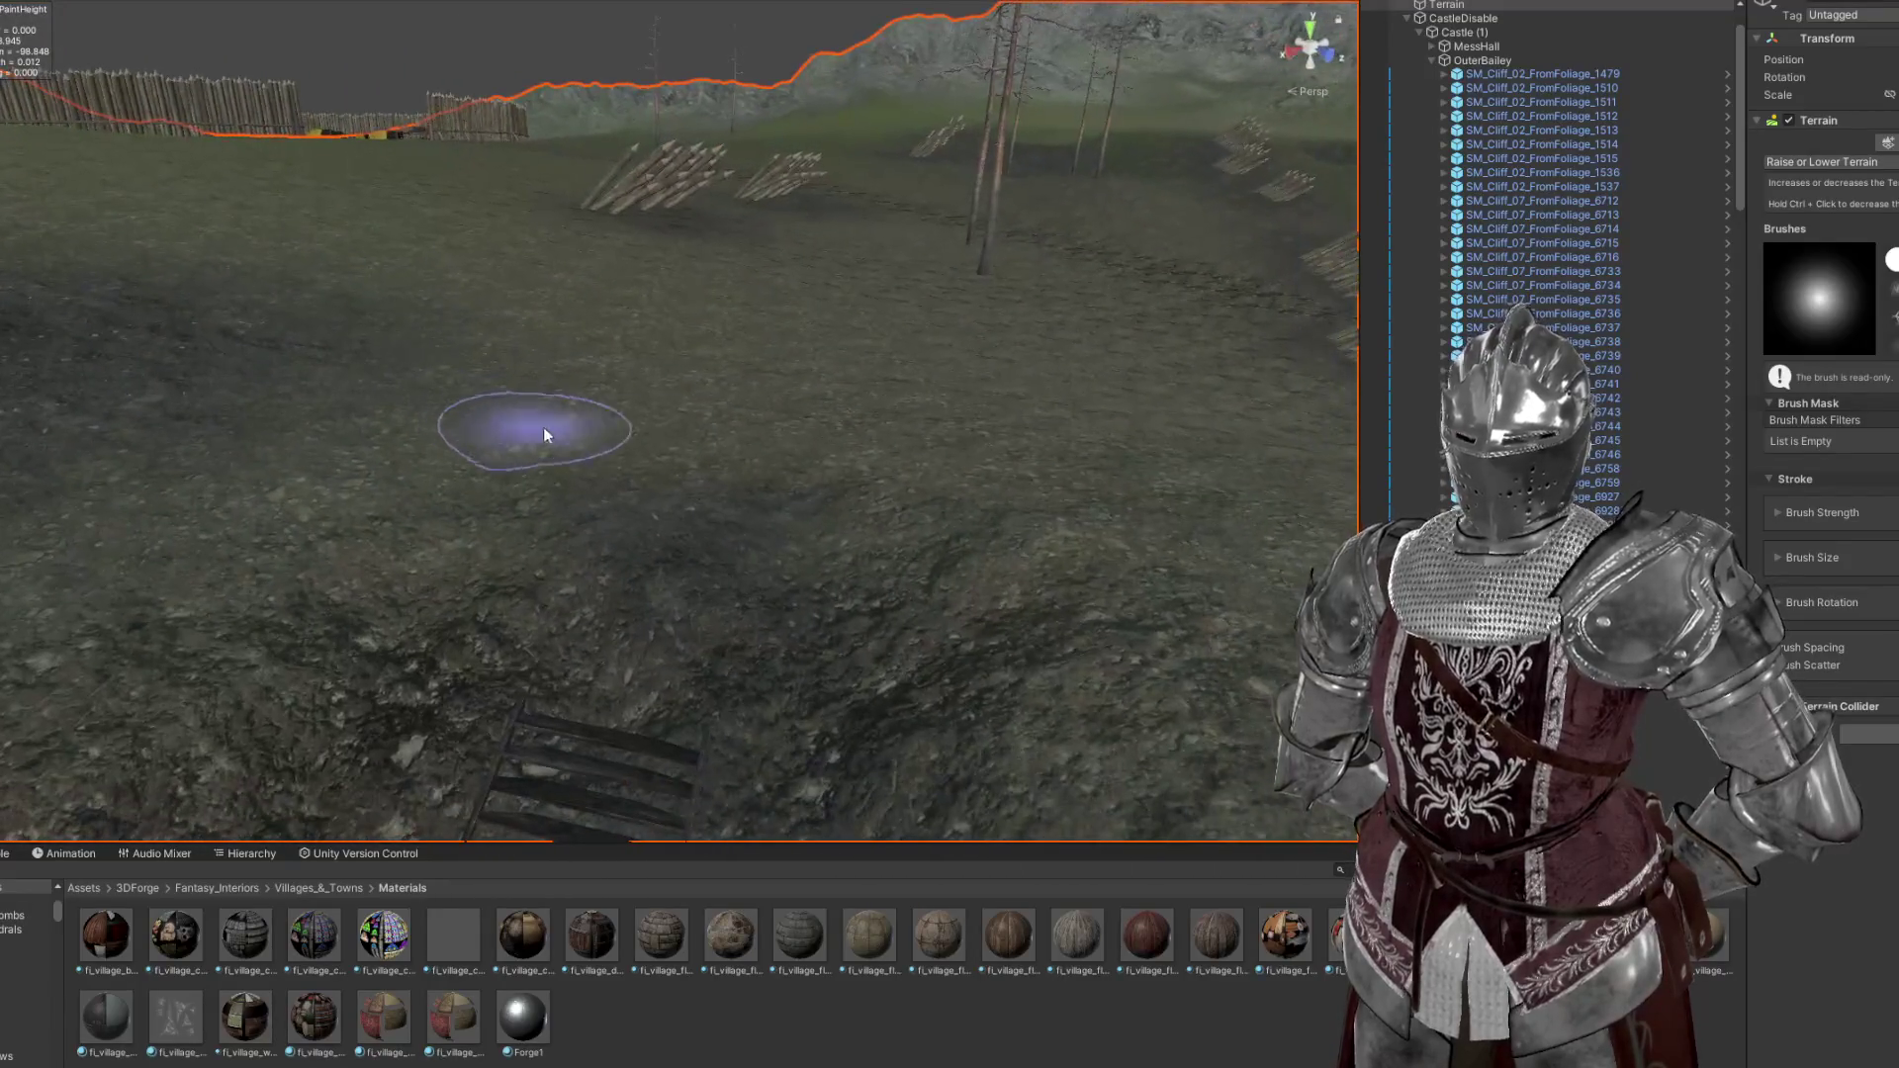
{"action": "key", "text": "shift"}
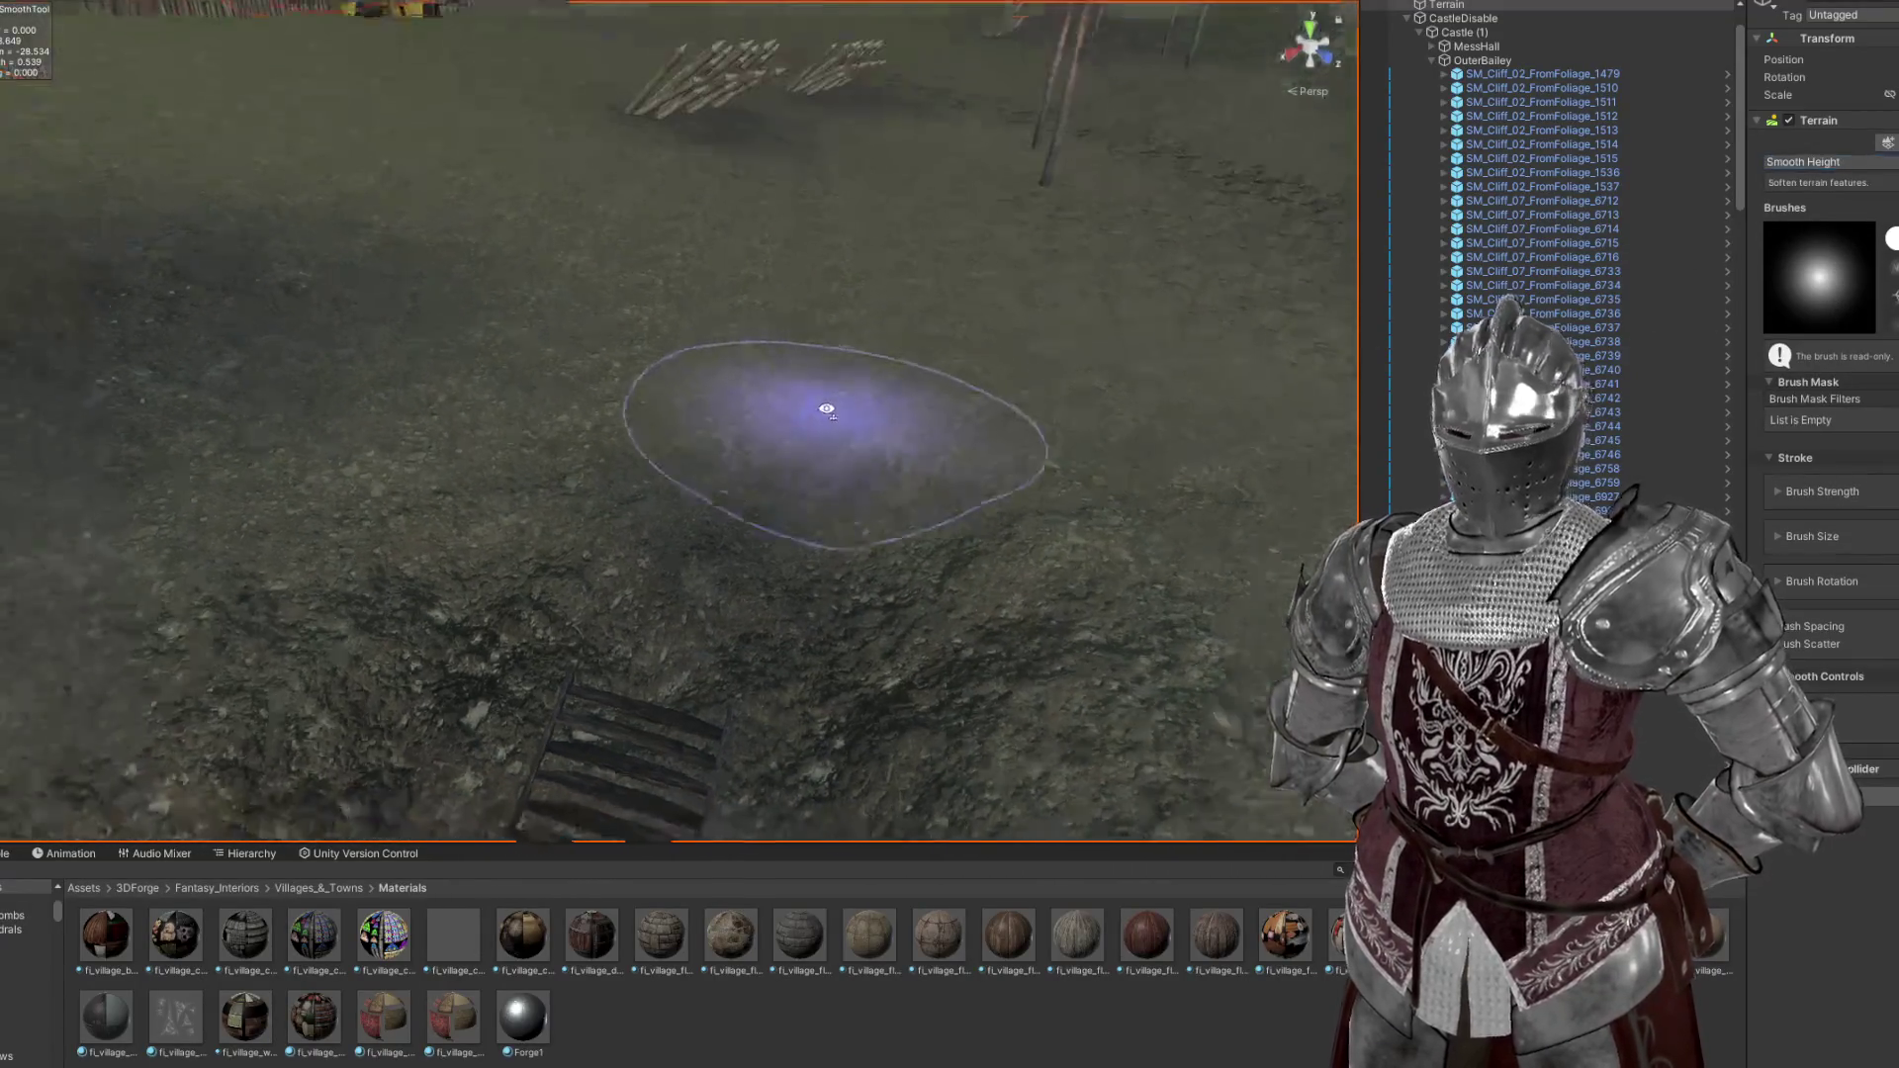
{"action": "left_click_drag", "start_coordinate": [283, 319], "coordinate": [458, 524]}
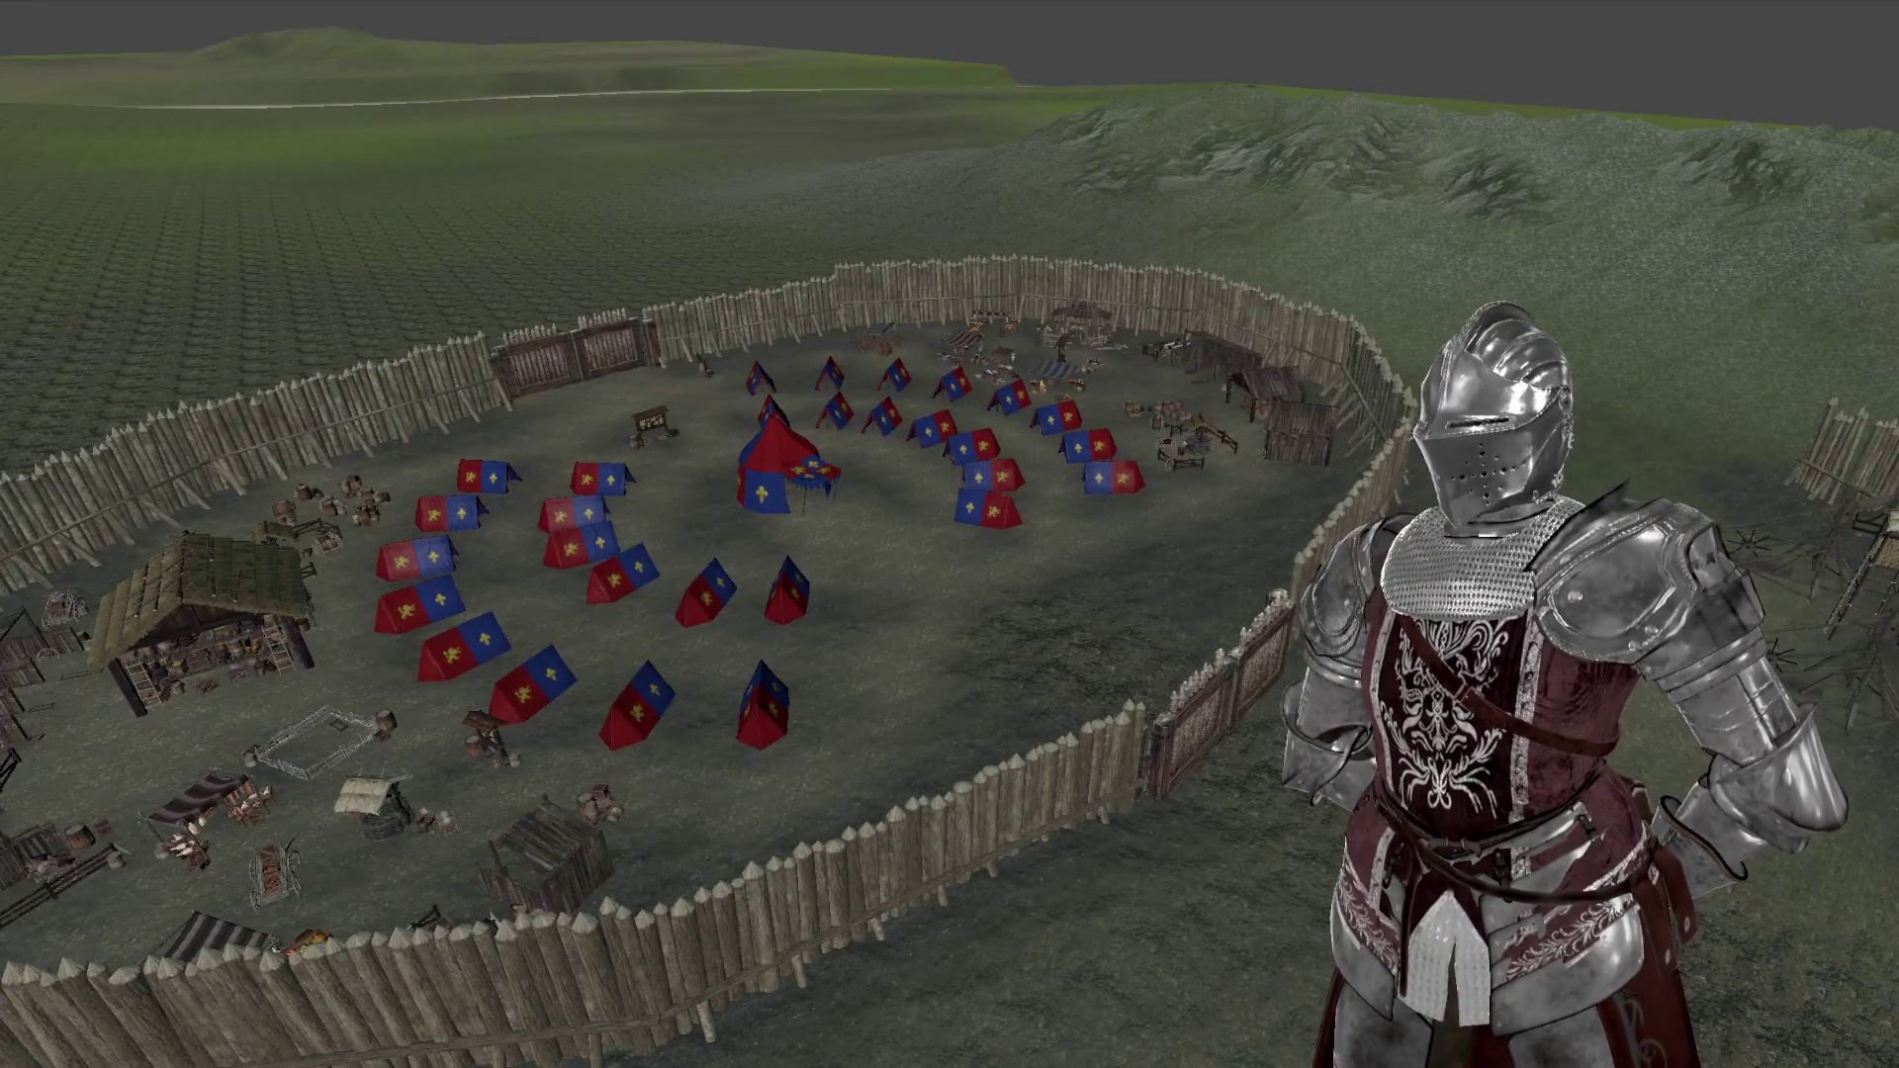
Fly the Scene view over the palisade to frame the trench and its long wooden staircase
{"action": "left_click_drag", "start_coordinate": [1259, 537], "coordinate": [594, 437]}
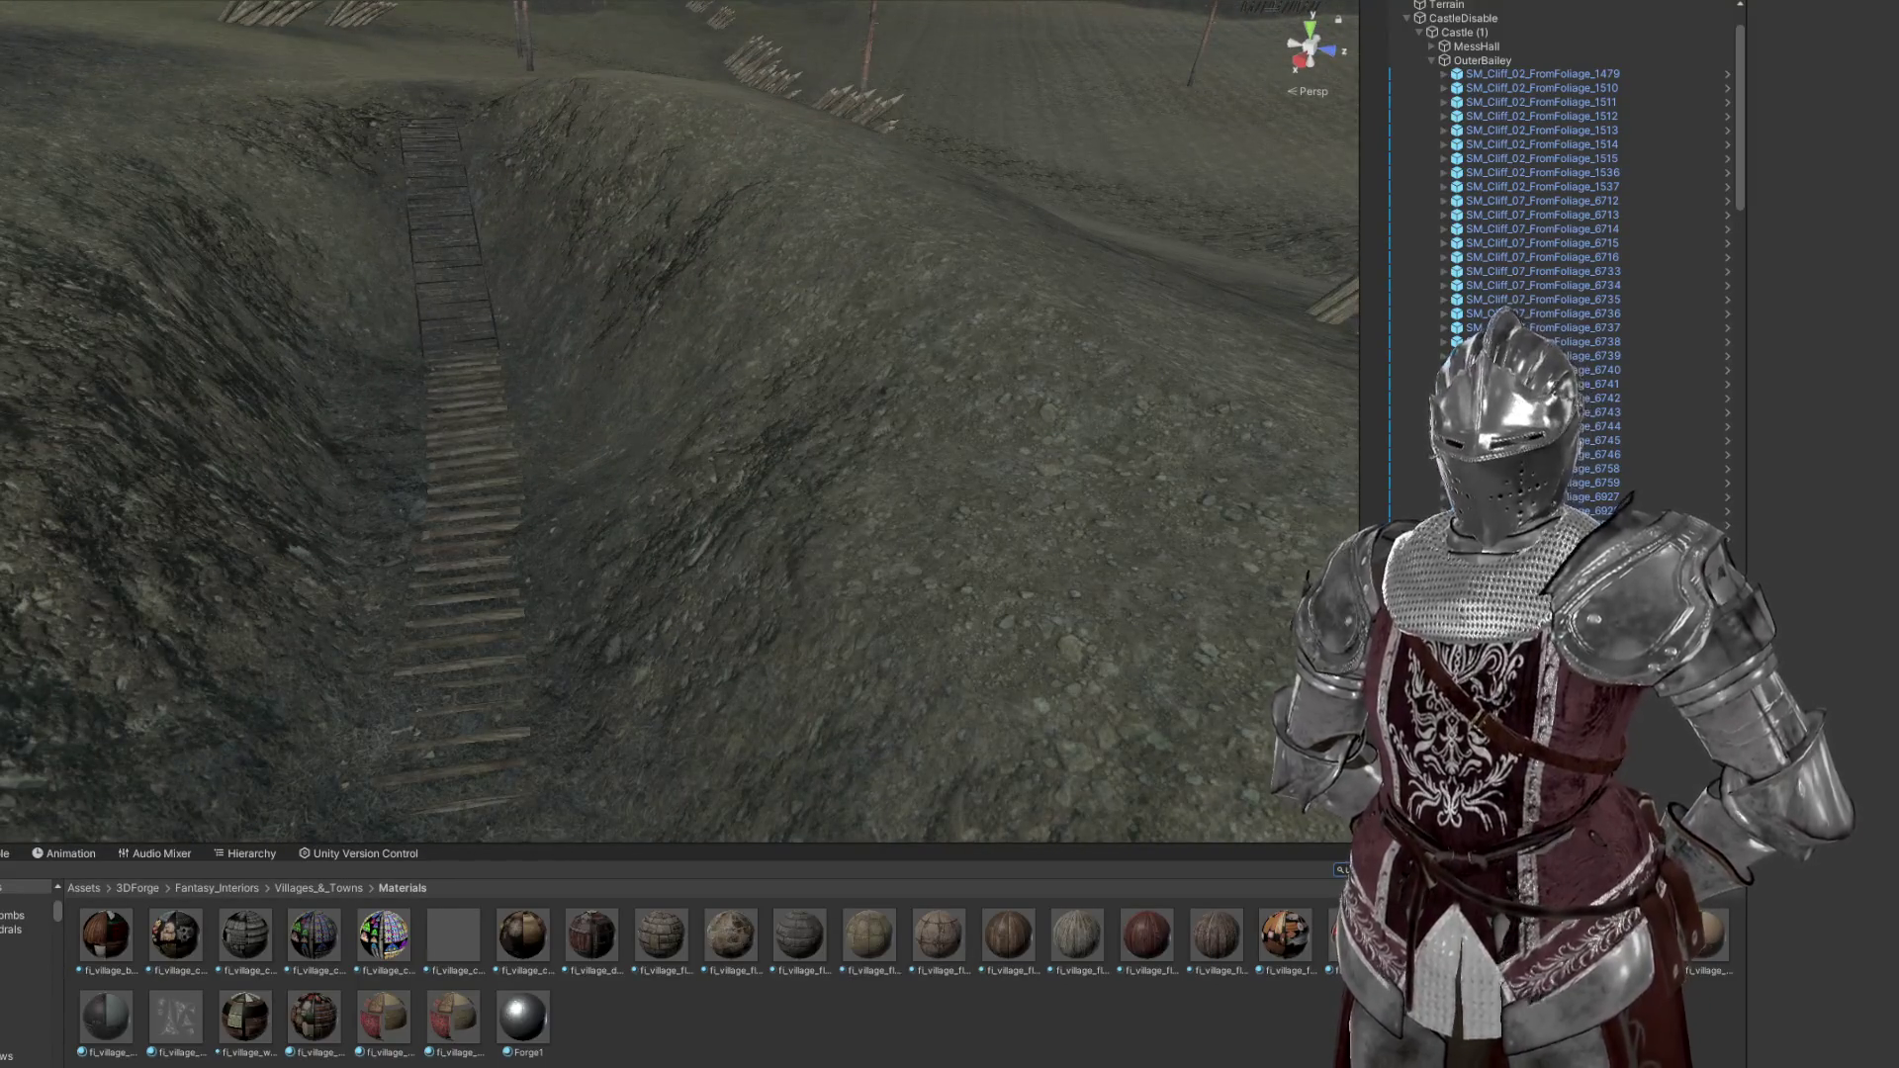
Find the Uprights prefabs and place a wooden upright post in the trench beside the stairs
{"action": "type", "text": "Uprights"}
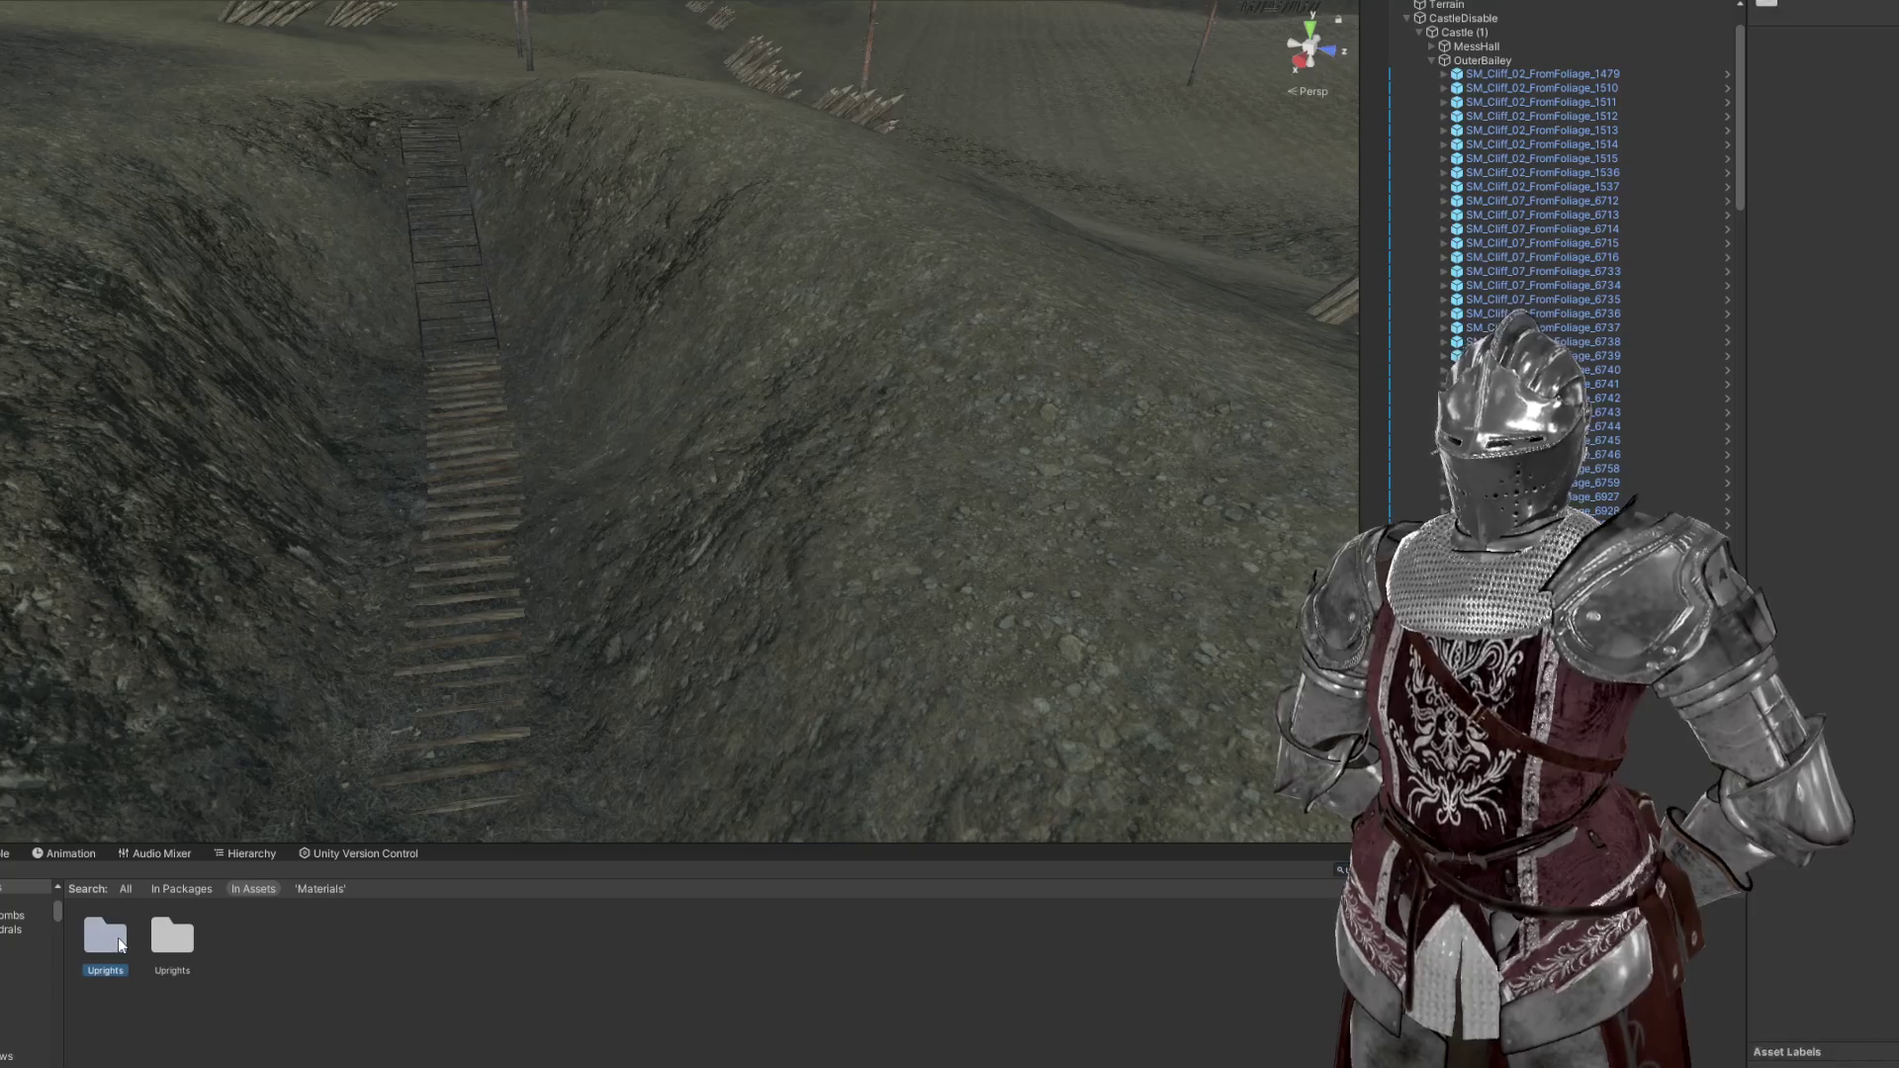
{"action": "double_click", "coordinate": [117, 938]}
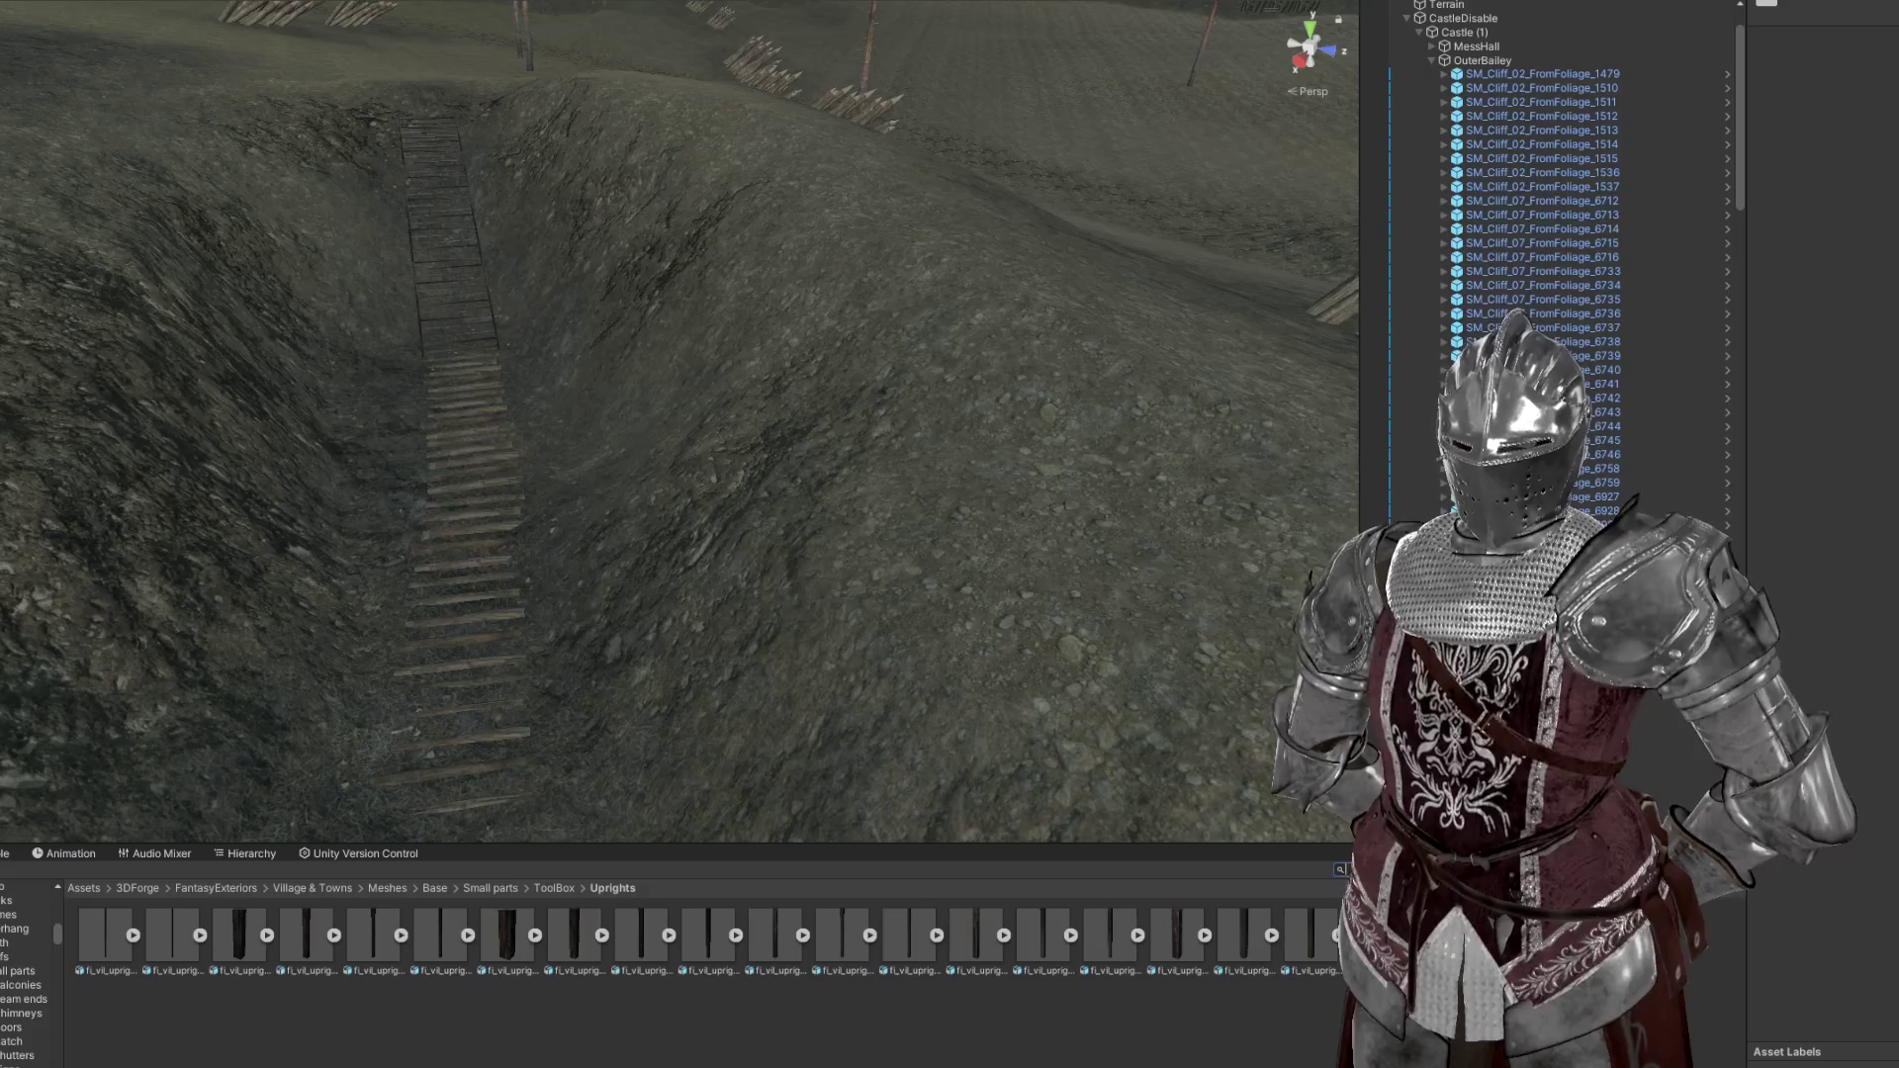
{"action": "double_click", "coordinate": [174, 935]}
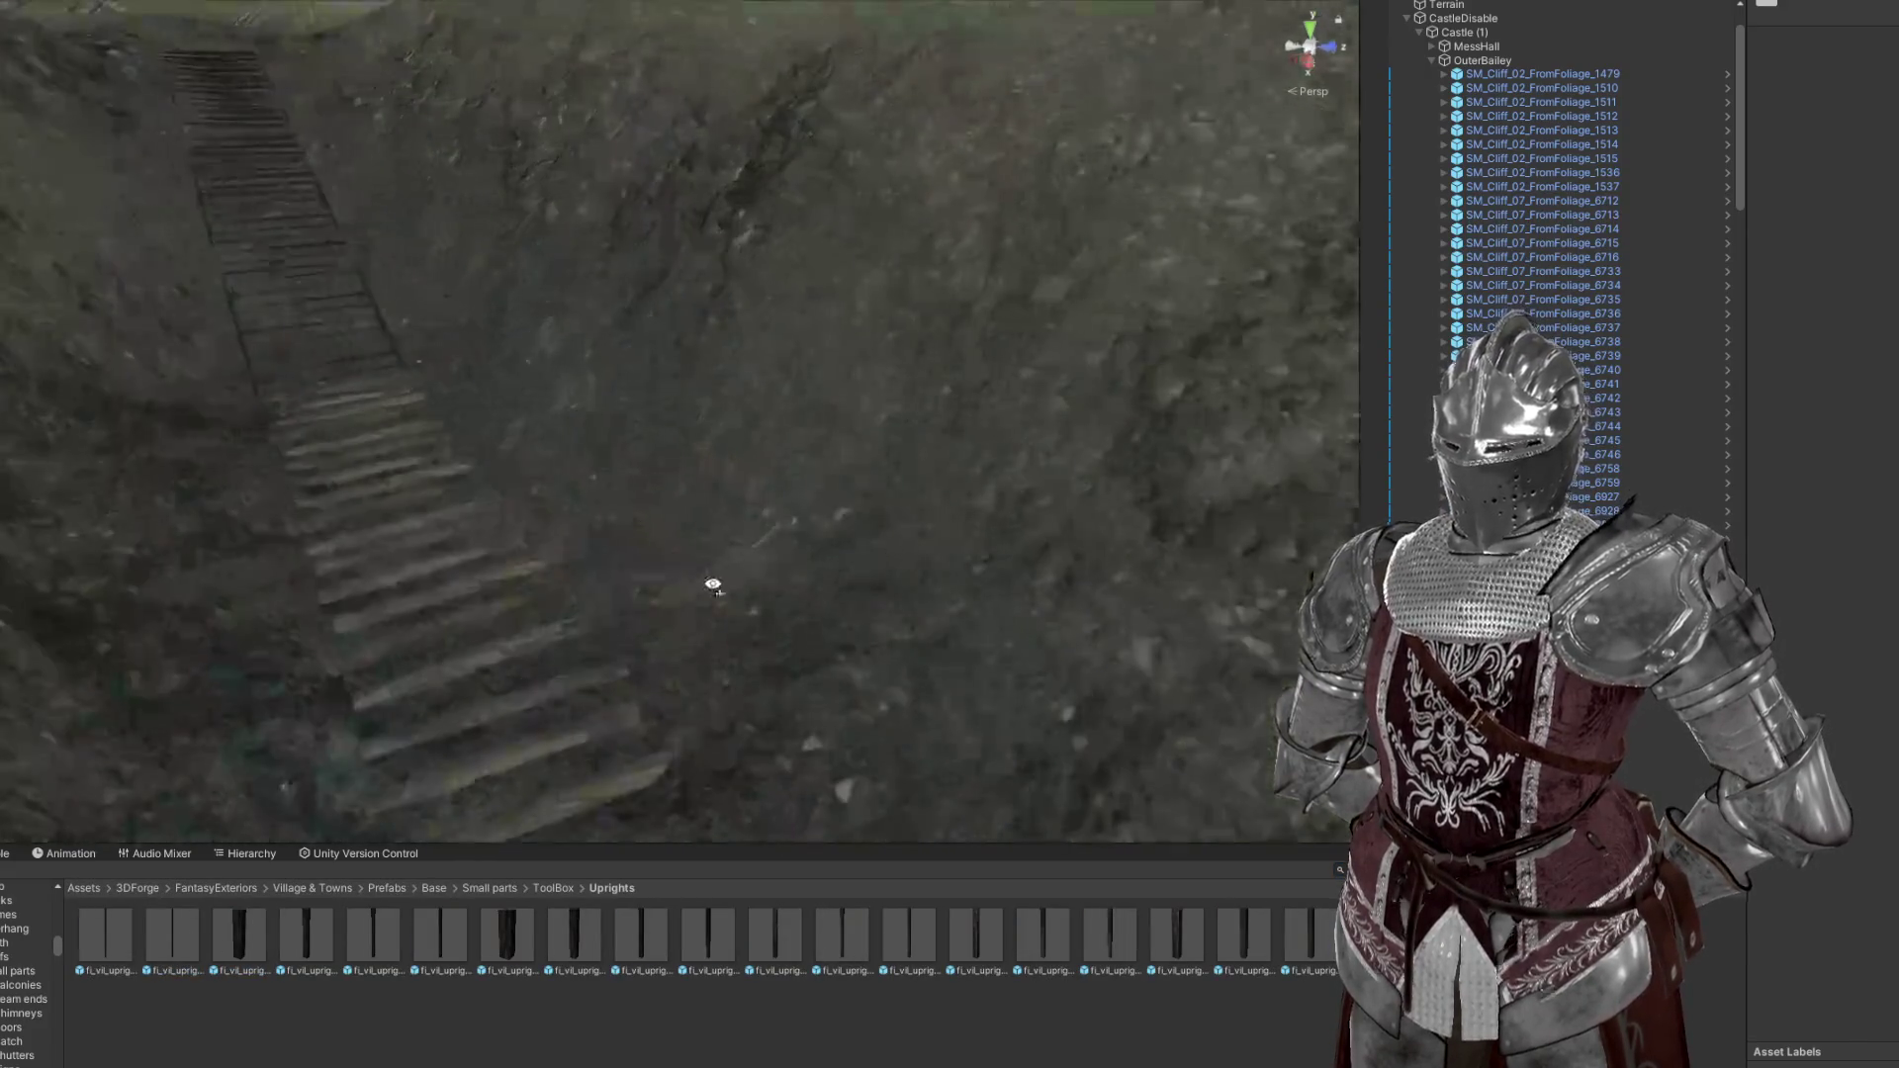
{"action": "left_click_drag", "start_coordinate": [120, 929], "coordinate": [623, 510]}
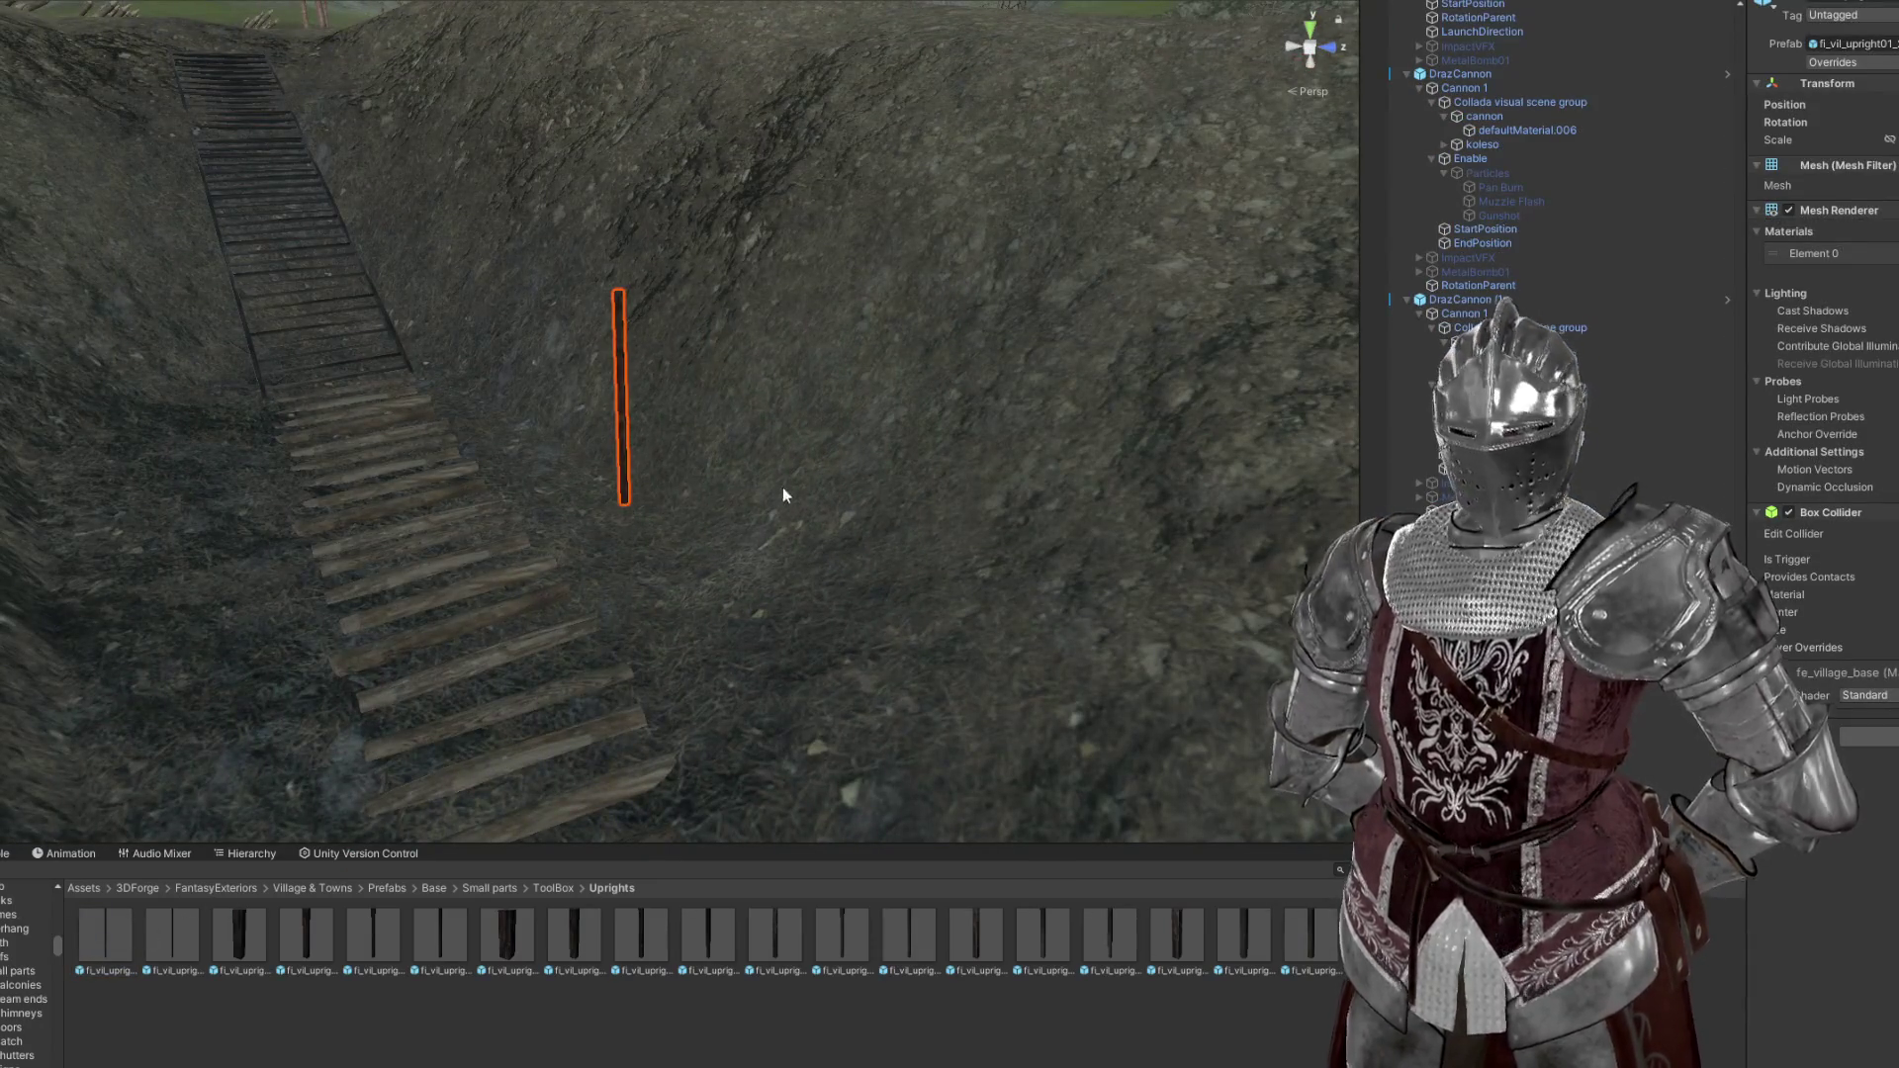
{"action": "left_click_drag", "start_coordinate": [882, 479], "coordinate": [769, 476]}
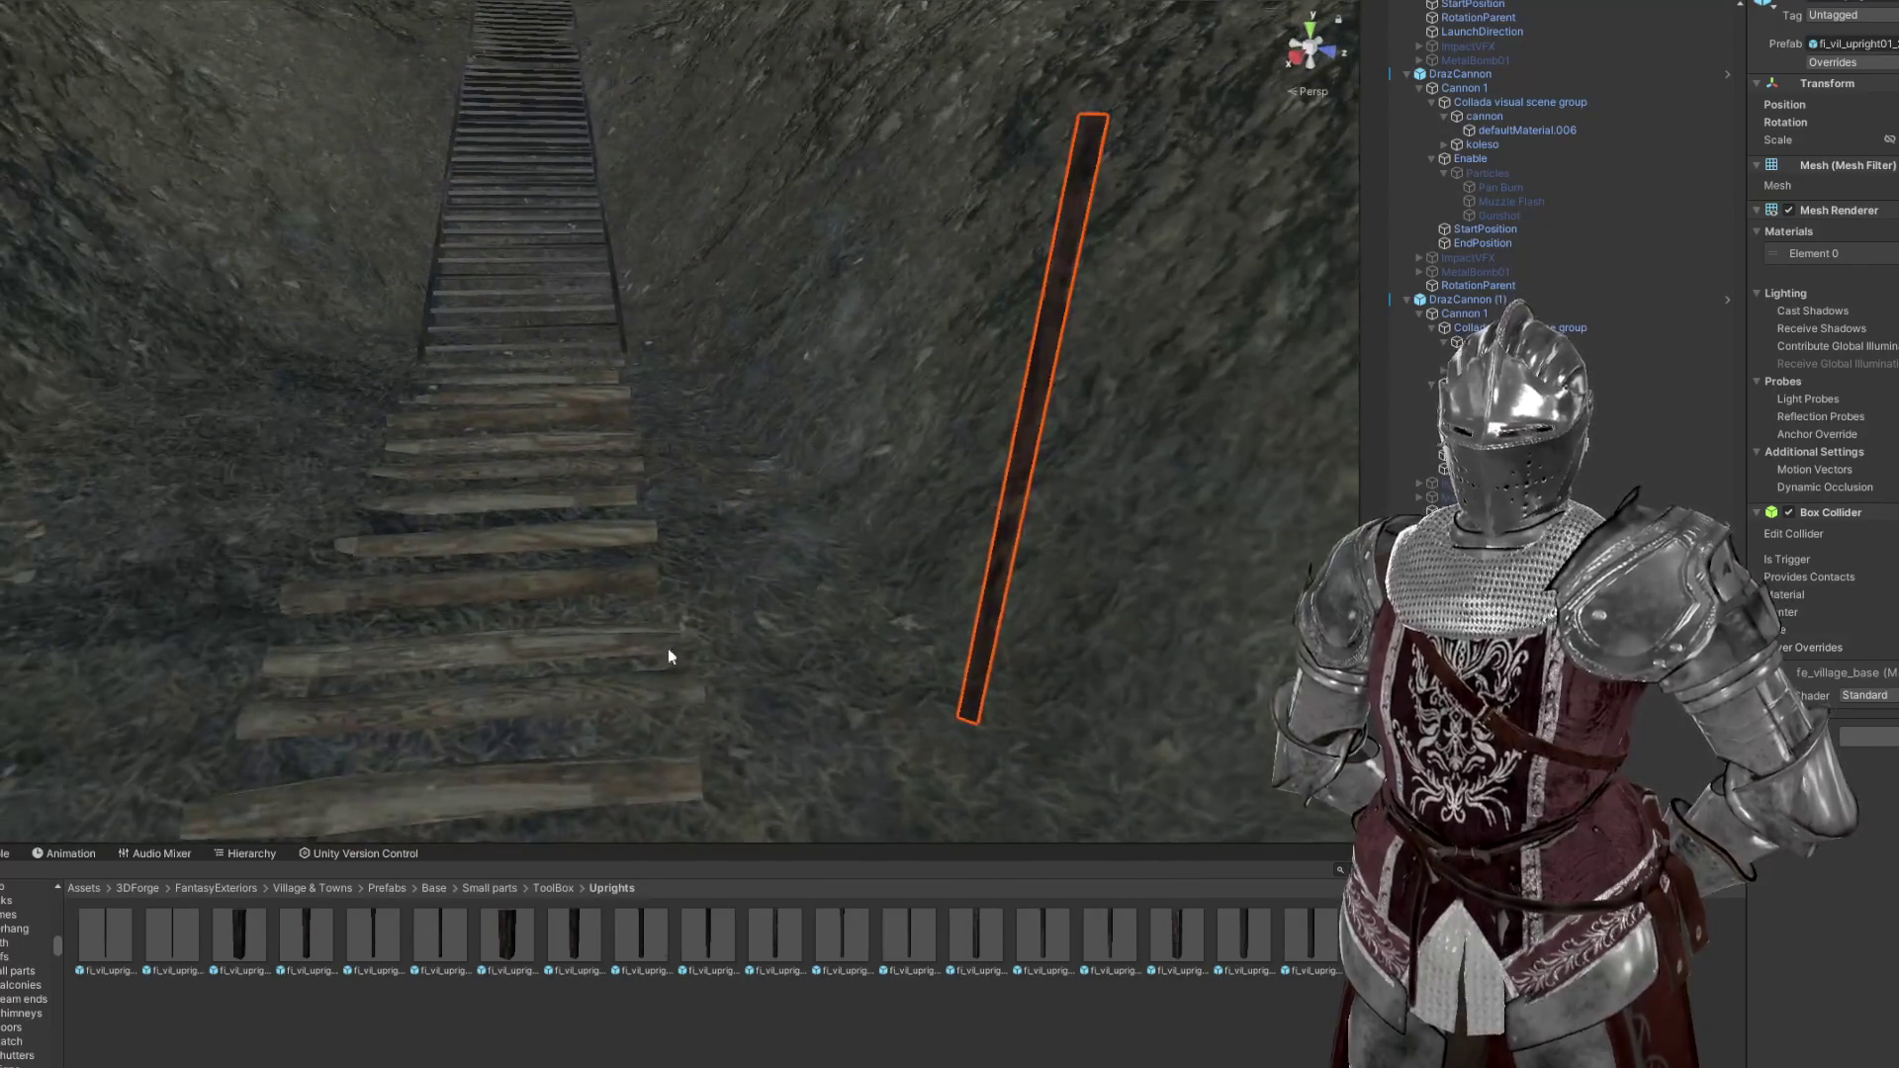
{"action": "key", "text": "Delete"}
{"action": "left_click_drag", "start_coordinate": [301, 934], "coordinate": [885, 551]}
{"action": "scroll", "scroll_direction": "down", "scroll_amount": 3}
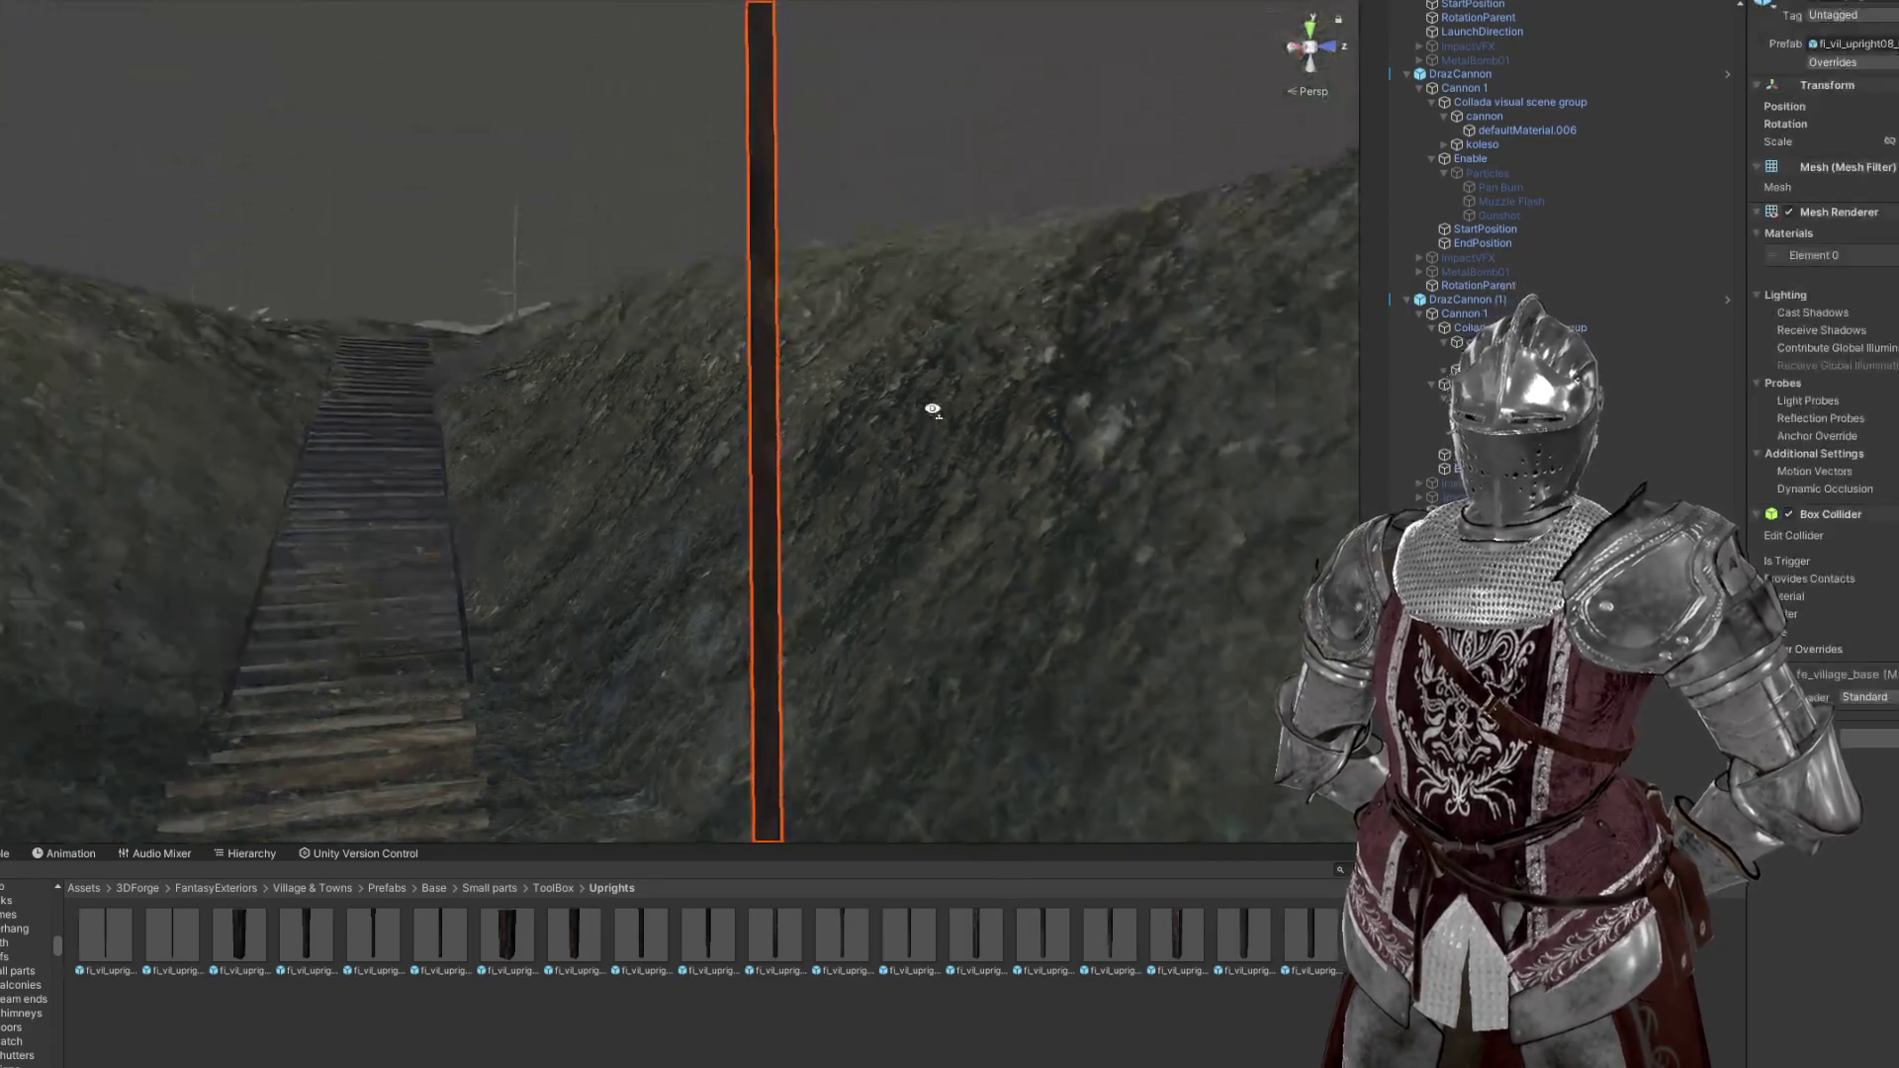
{"action": "left_click_drag", "start_coordinate": [902, 436], "coordinate": [840, 499]}
Tilt the post diagonally and slide it along the slope against the bank
{"action": "key", "text": "e"}
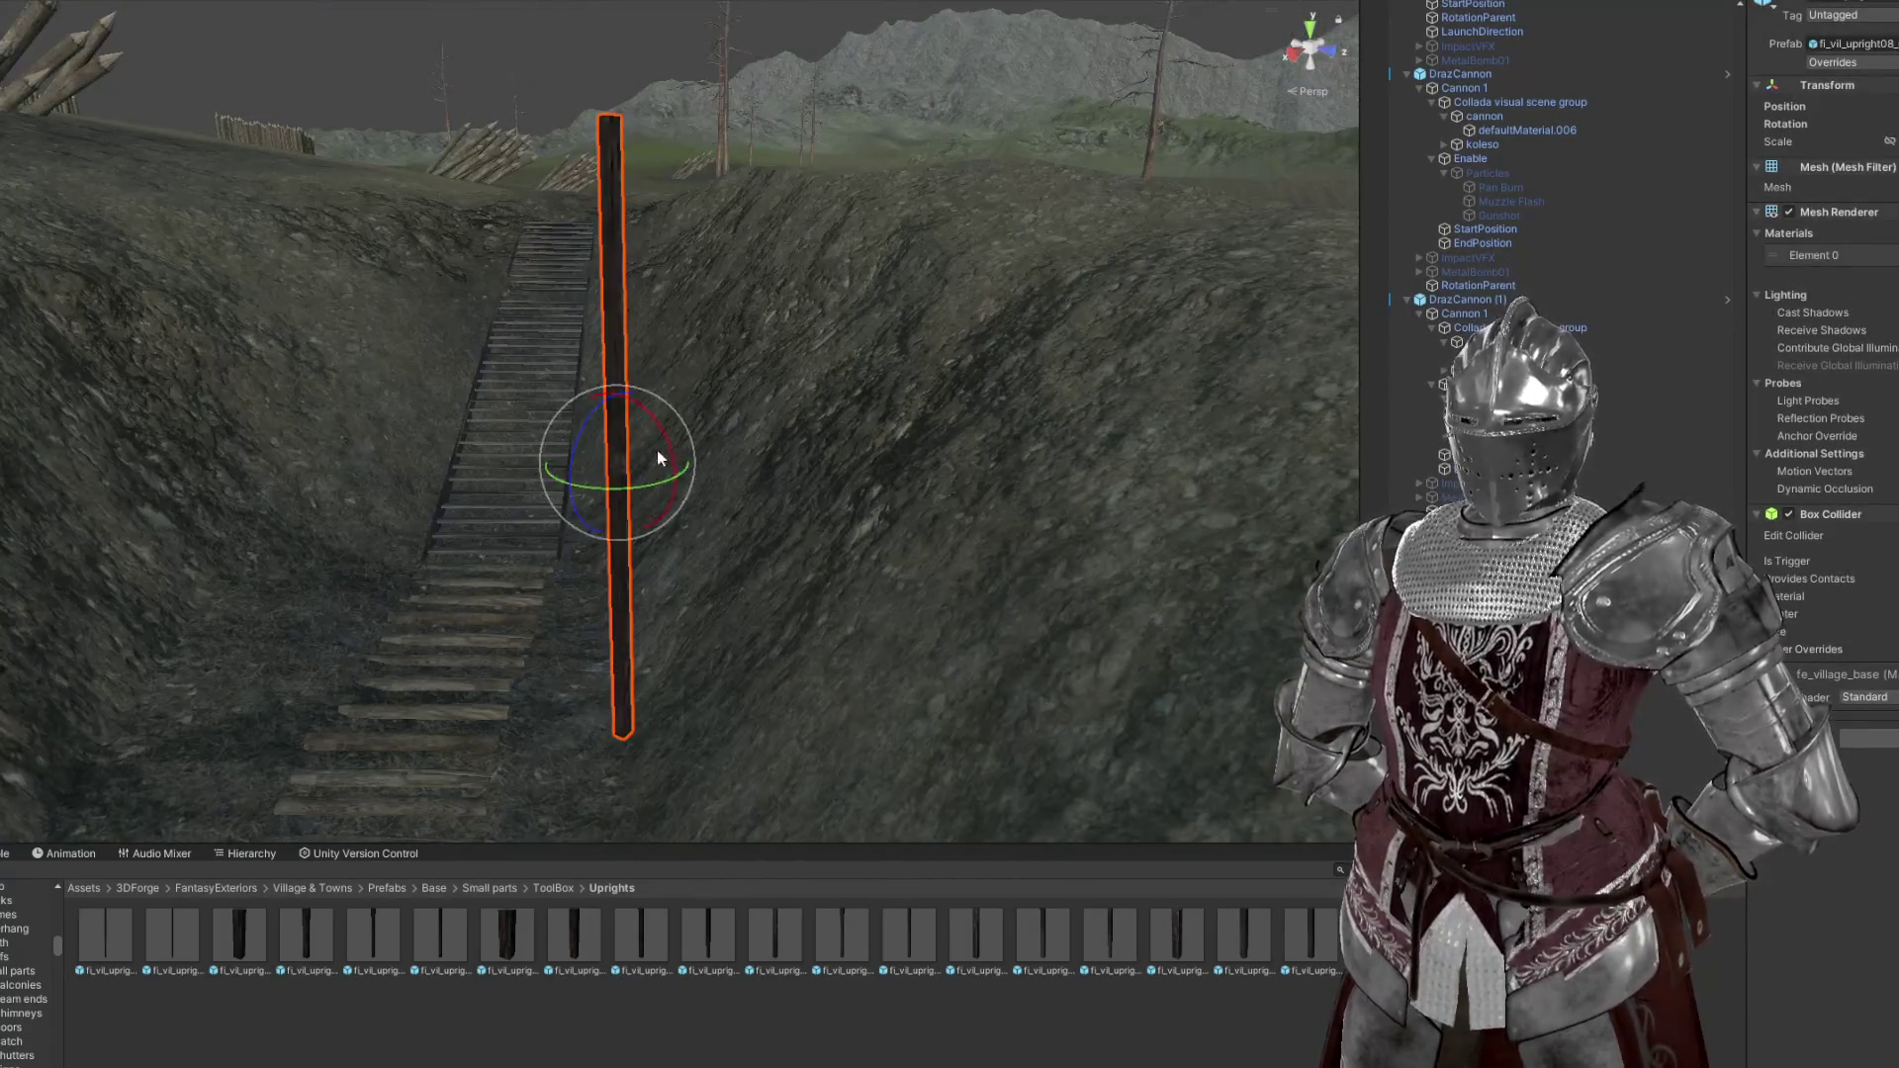
{"action": "left_click_drag", "start_coordinate": [657, 416], "coordinate": [903, 550]}
{"action": "key", "text": "w"}
{"action": "key", "text": "e"}
{"action": "left_click_drag", "start_coordinate": [803, 574], "coordinate": [1180, 300]}
{"action": "key", "text": "w"}
{"action": "key", "text": "e"}
{"action": "key", "text": "w"}
{"action": "scroll", "scroll_direction": "up", "scroll_amount": 3}
{"action": "scroll", "scroll_direction": "down", "scroll_amount": 3}
{"action": "left_click_drag", "start_coordinate": [751, 431], "coordinate": [762, 439]}
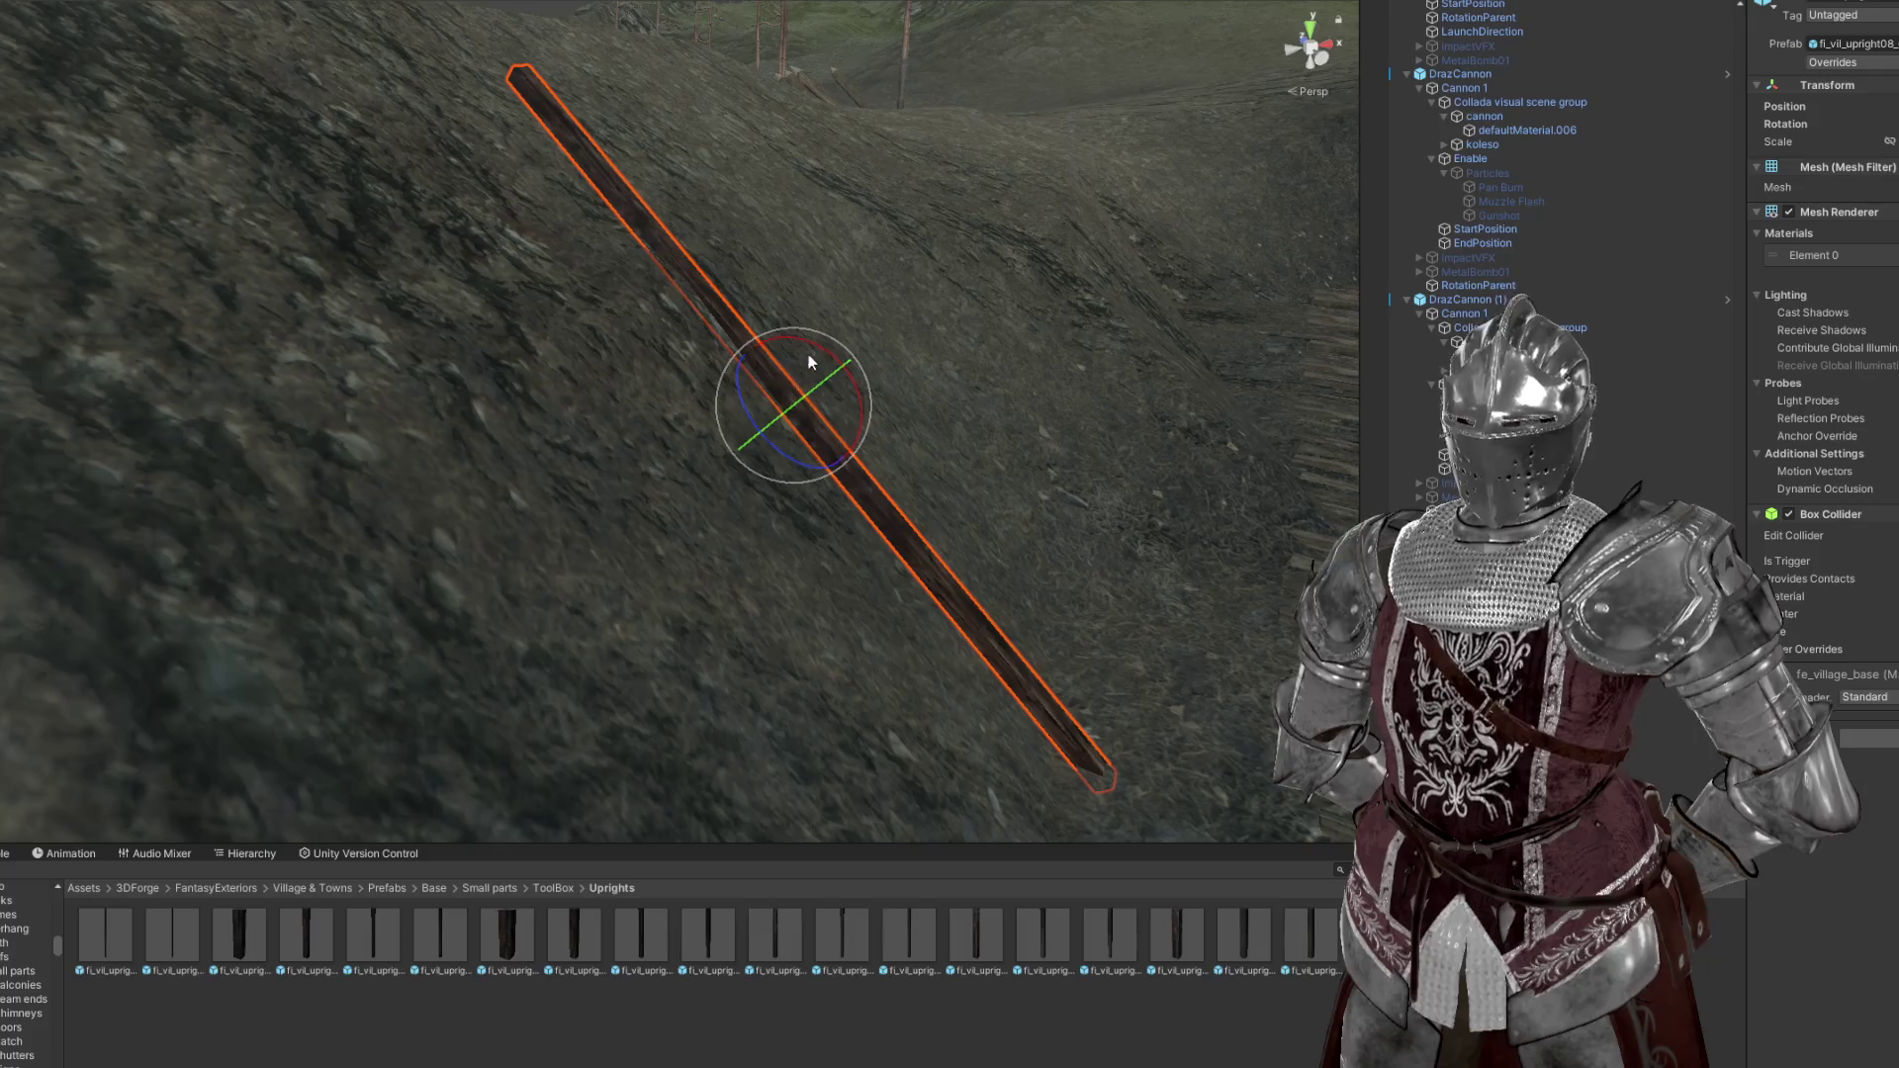
Fine-tune the post's angle, then duplicate it and move the copy up-left along the bank
{"action": "left_click_drag", "start_coordinate": [824, 359], "coordinate": [819, 360]}
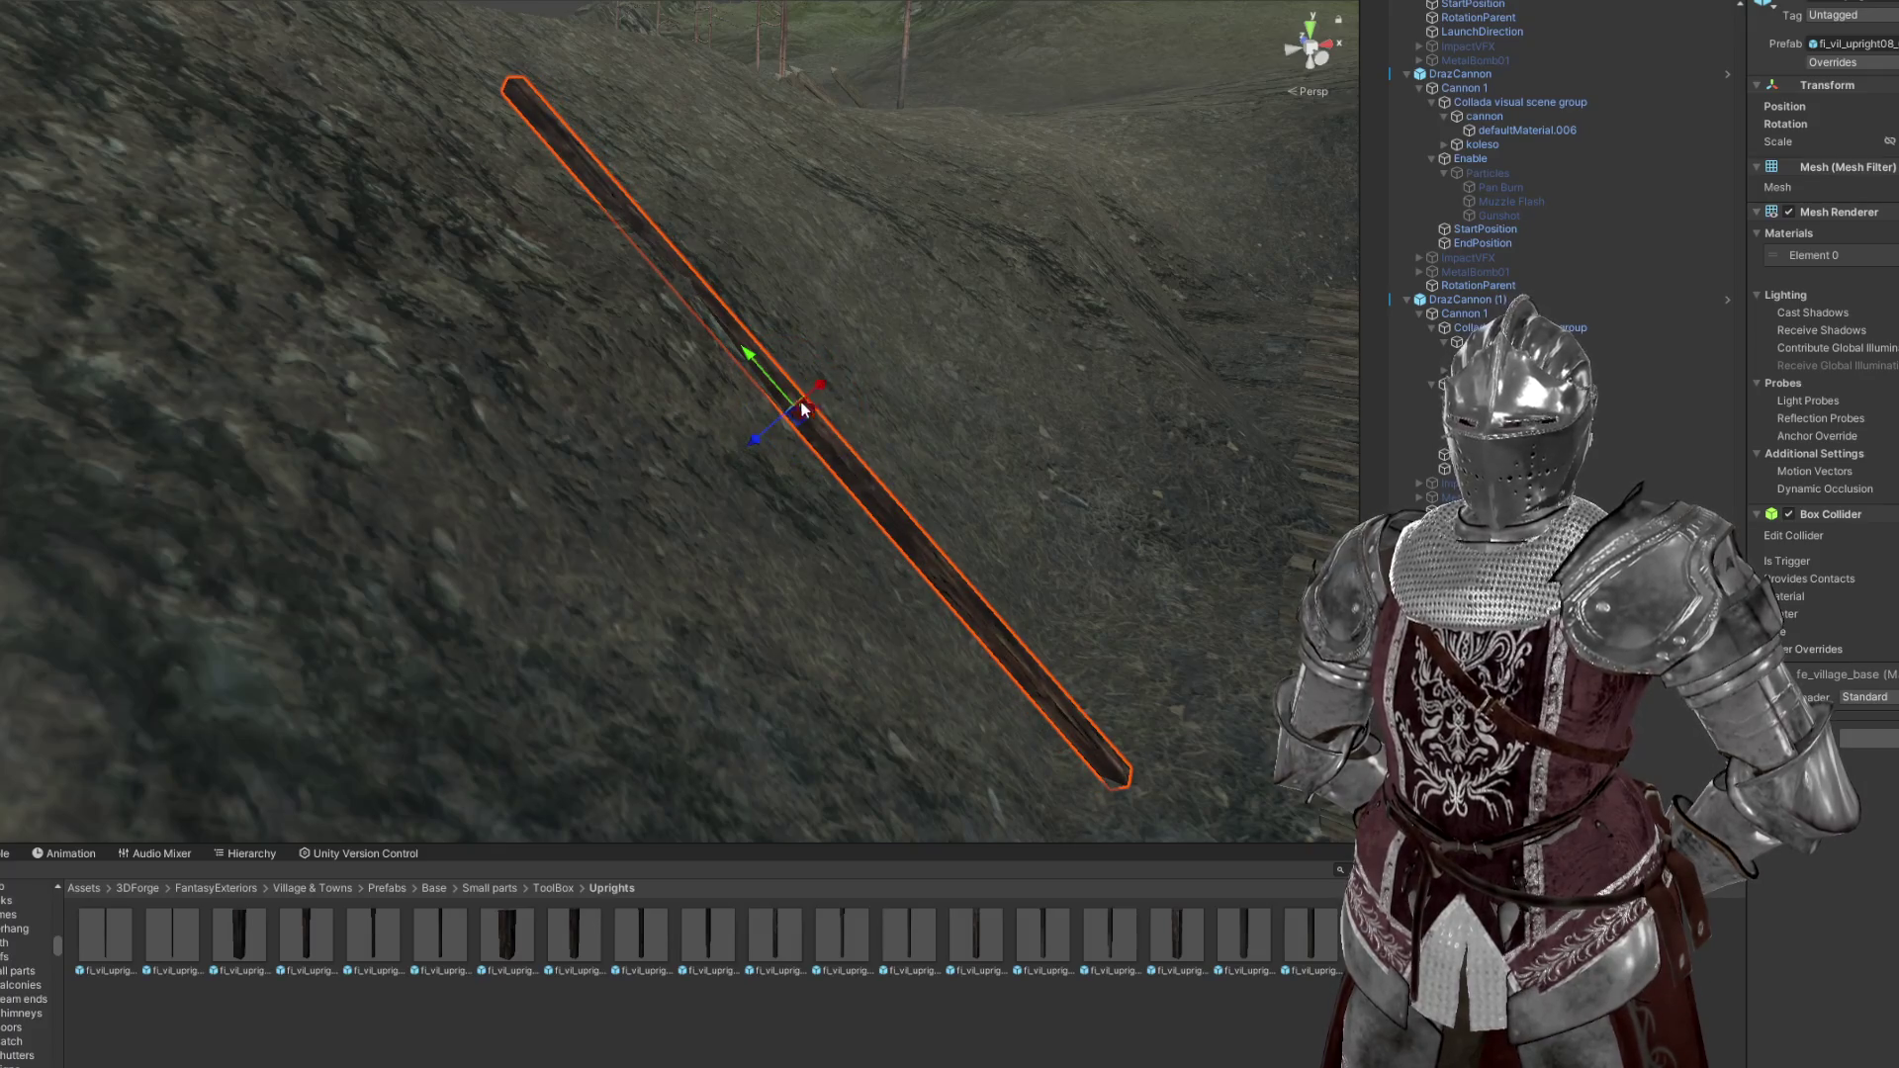
{"action": "left_click_drag", "start_coordinate": [754, 445], "coordinate": [501, 457]}
{"action": "key", "text": "ctrl+d"}
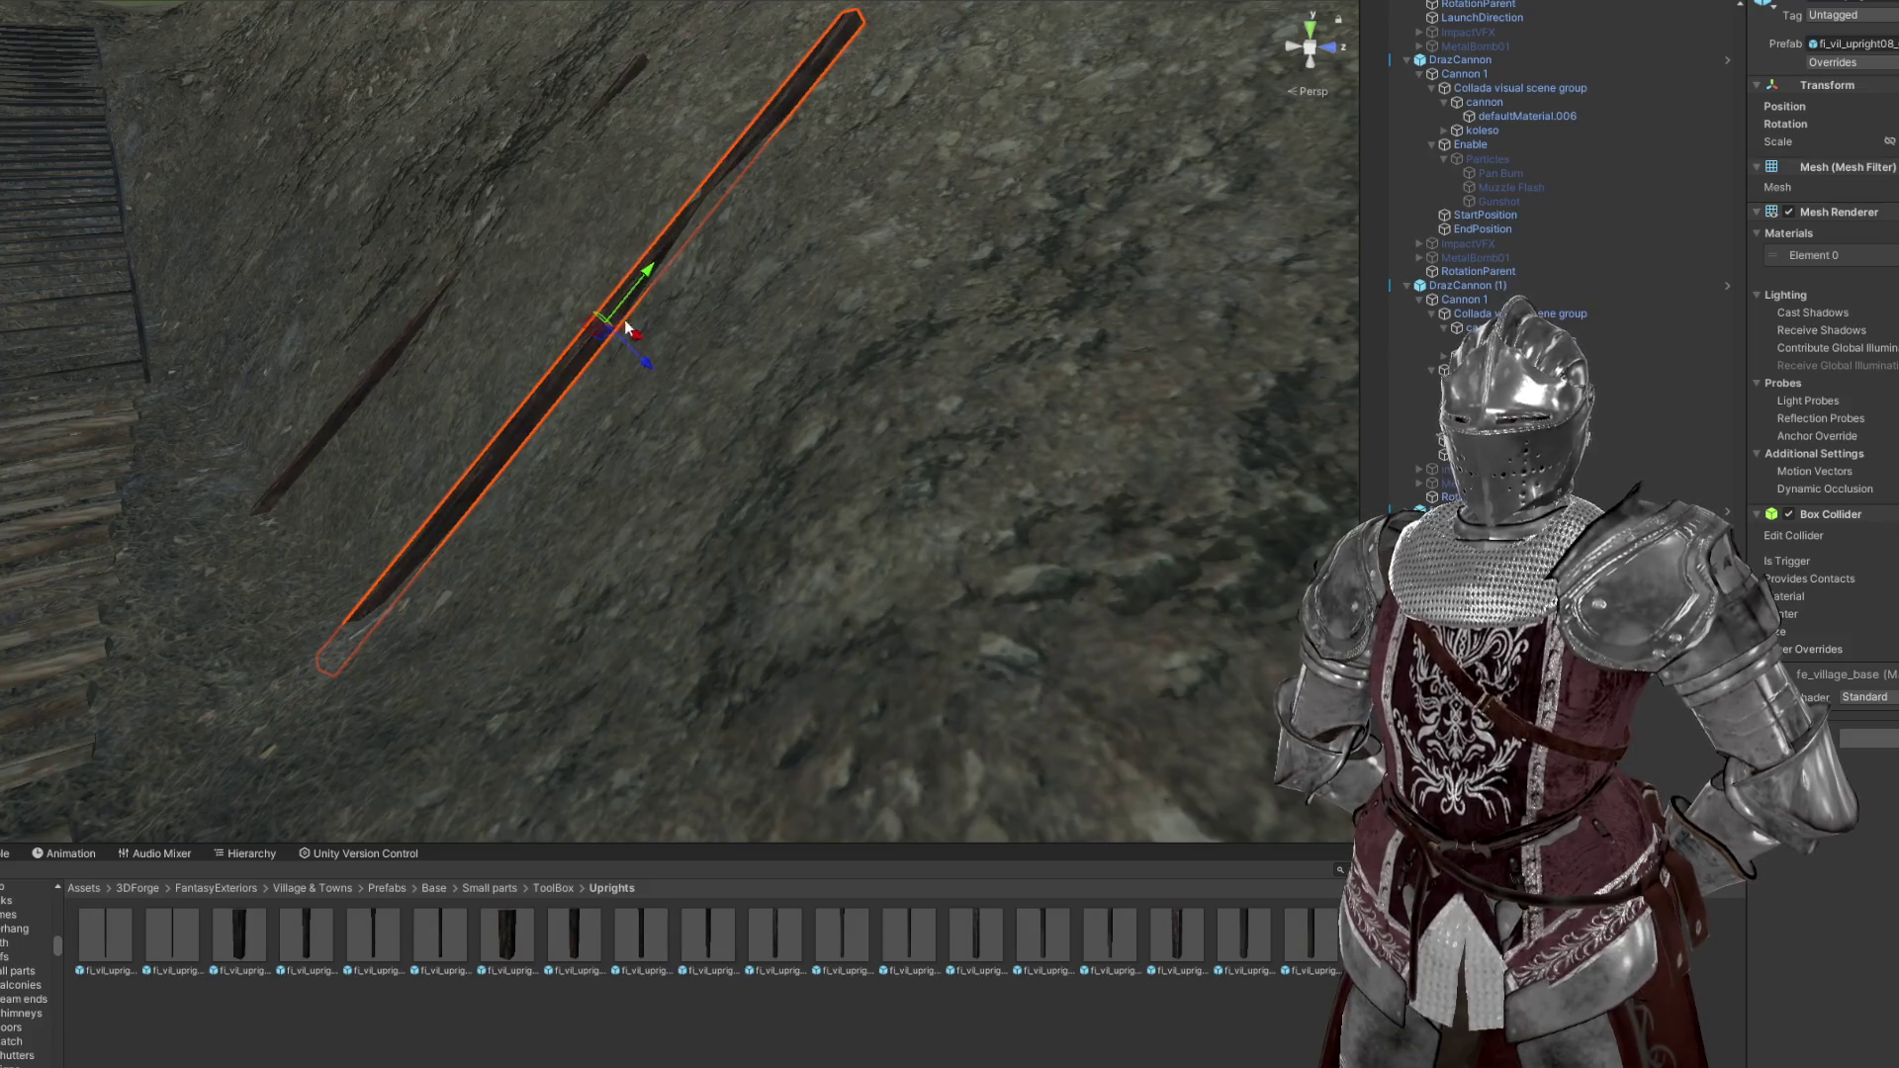
{"action": "left_click_drag", "start_coordinate": [603, 337], "coordinate": [466, 335]}
{"action": "key", "text": "w"}
Duplicate both posts, move them up-left along the bank, and tilt them slightly clockwise
{"action": "left_click", "coordinate": [727, 376]}
{"action": "key", "text": "f"}
{"action": "key", "text": "ctrl+d"}
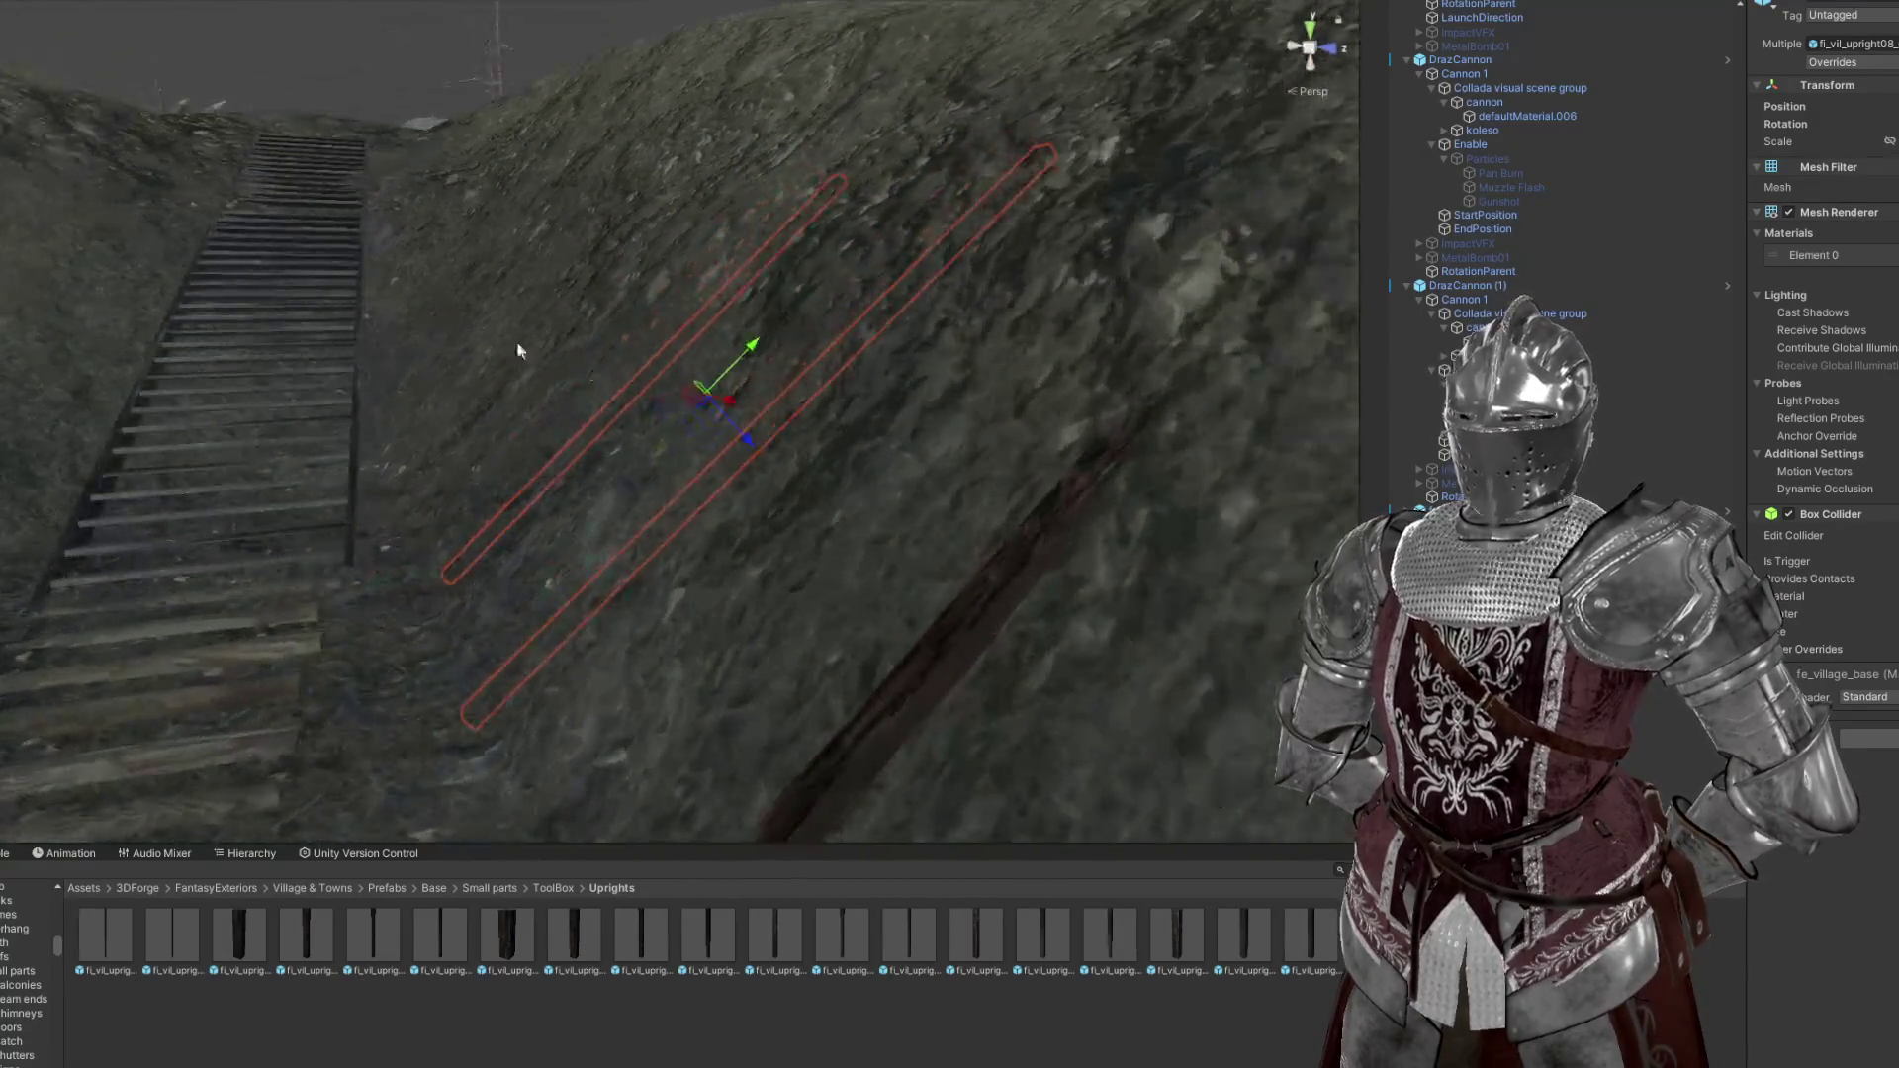
{"action": "left_click_drag", "start_coordinate": [701, 393], "coordinate": [624, 359]}
{"action": "key", "text": "e"}
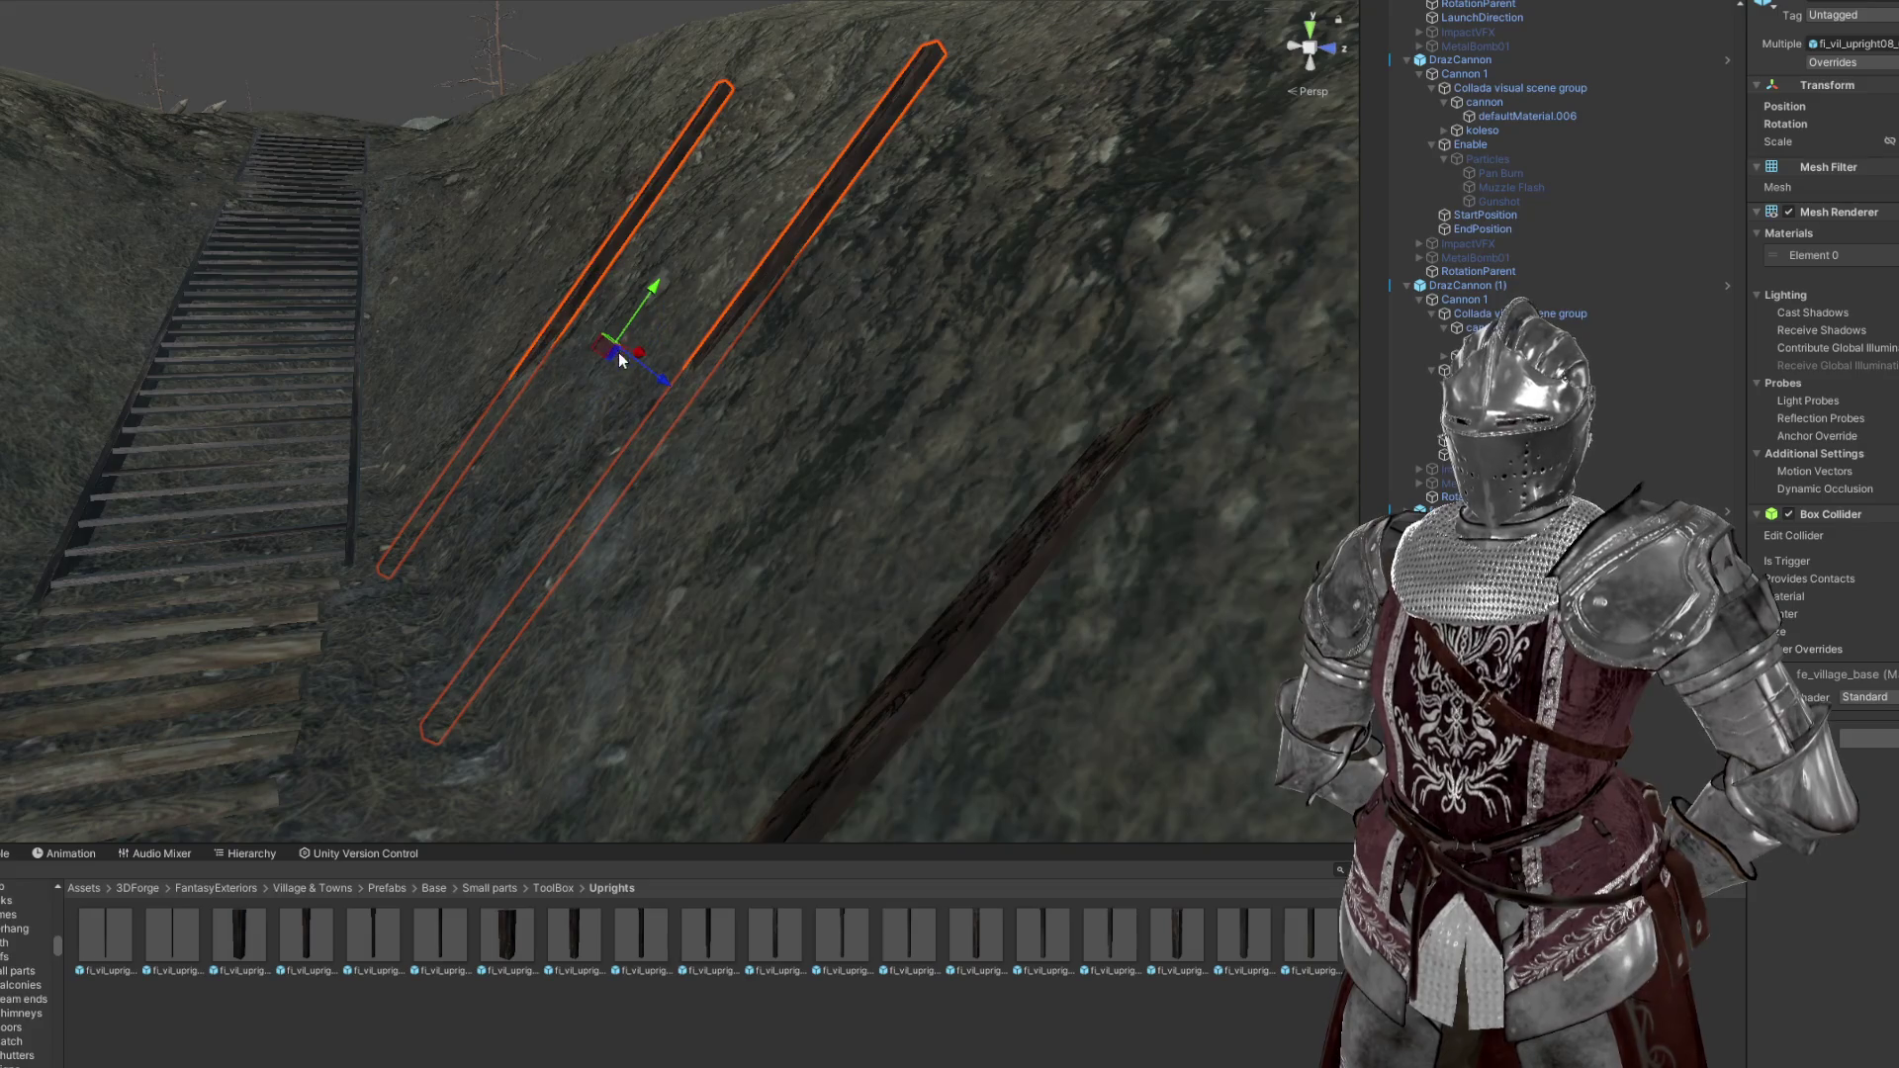
{"action": "key", "text": "e"}
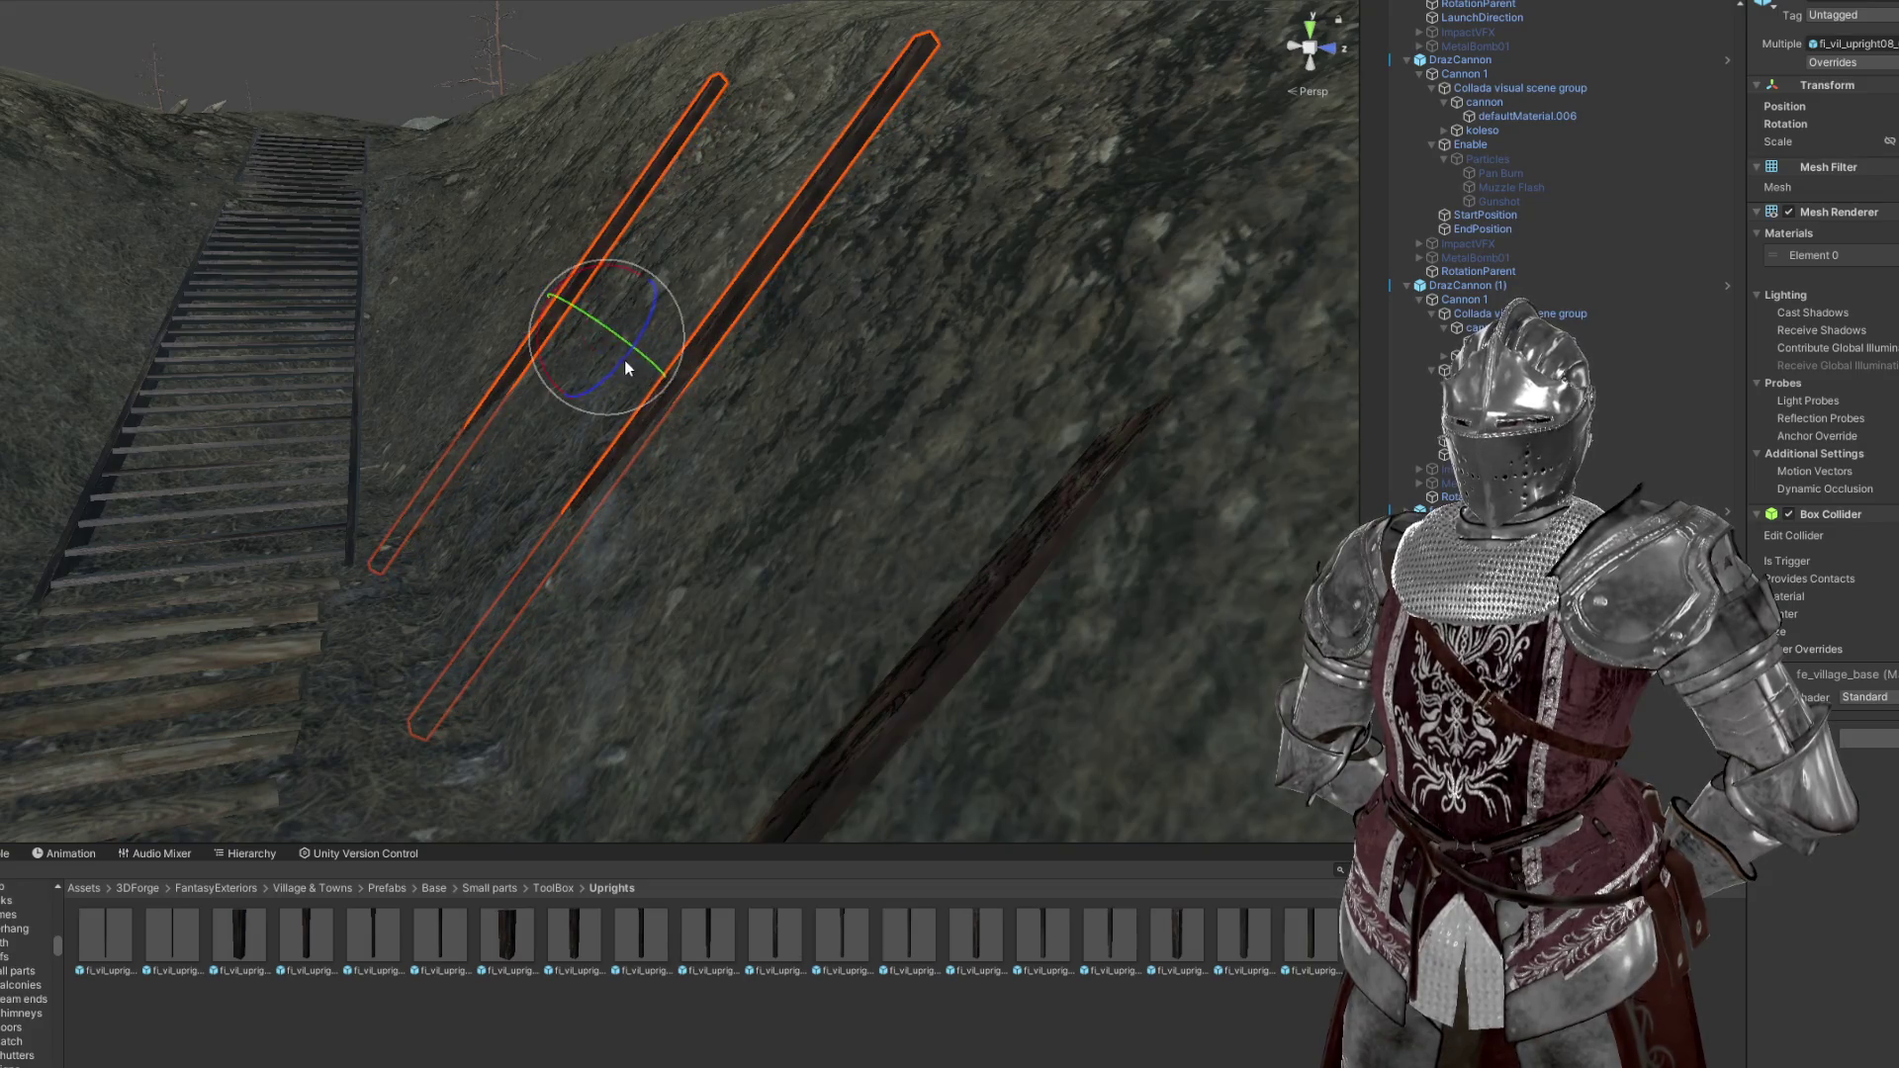
{"action": "left_click_drag", "start_coordinate": [543, 340], "coordinate": [936, 483]}
{"action": "key", "text": "w"}
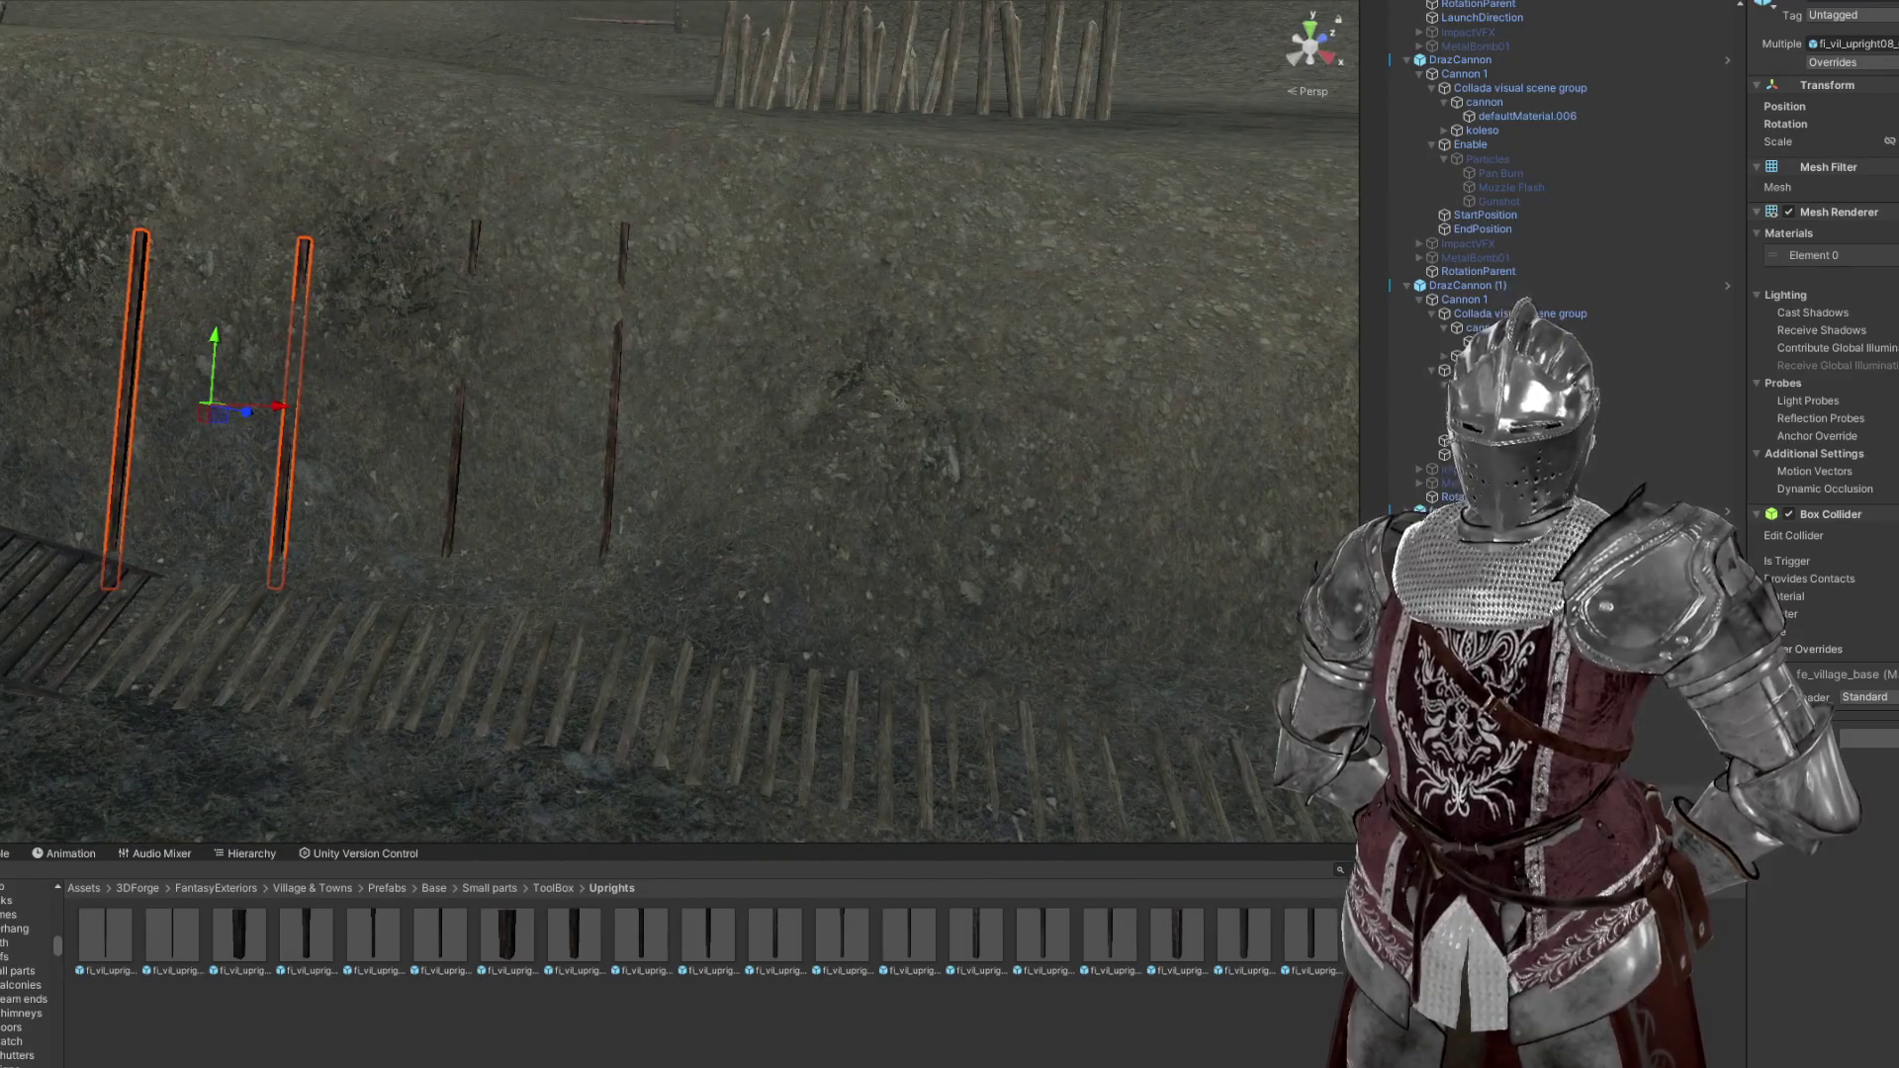
Duplicate the four posts, move the copies right, rotate them, and slide them down the hillside
{"action": "scroll", "scroll_direction": "down", "scroll_amount": 3}
{"action": "left_click", "coordinate": [461, 385]}
{"action": "key", "text": "f"}
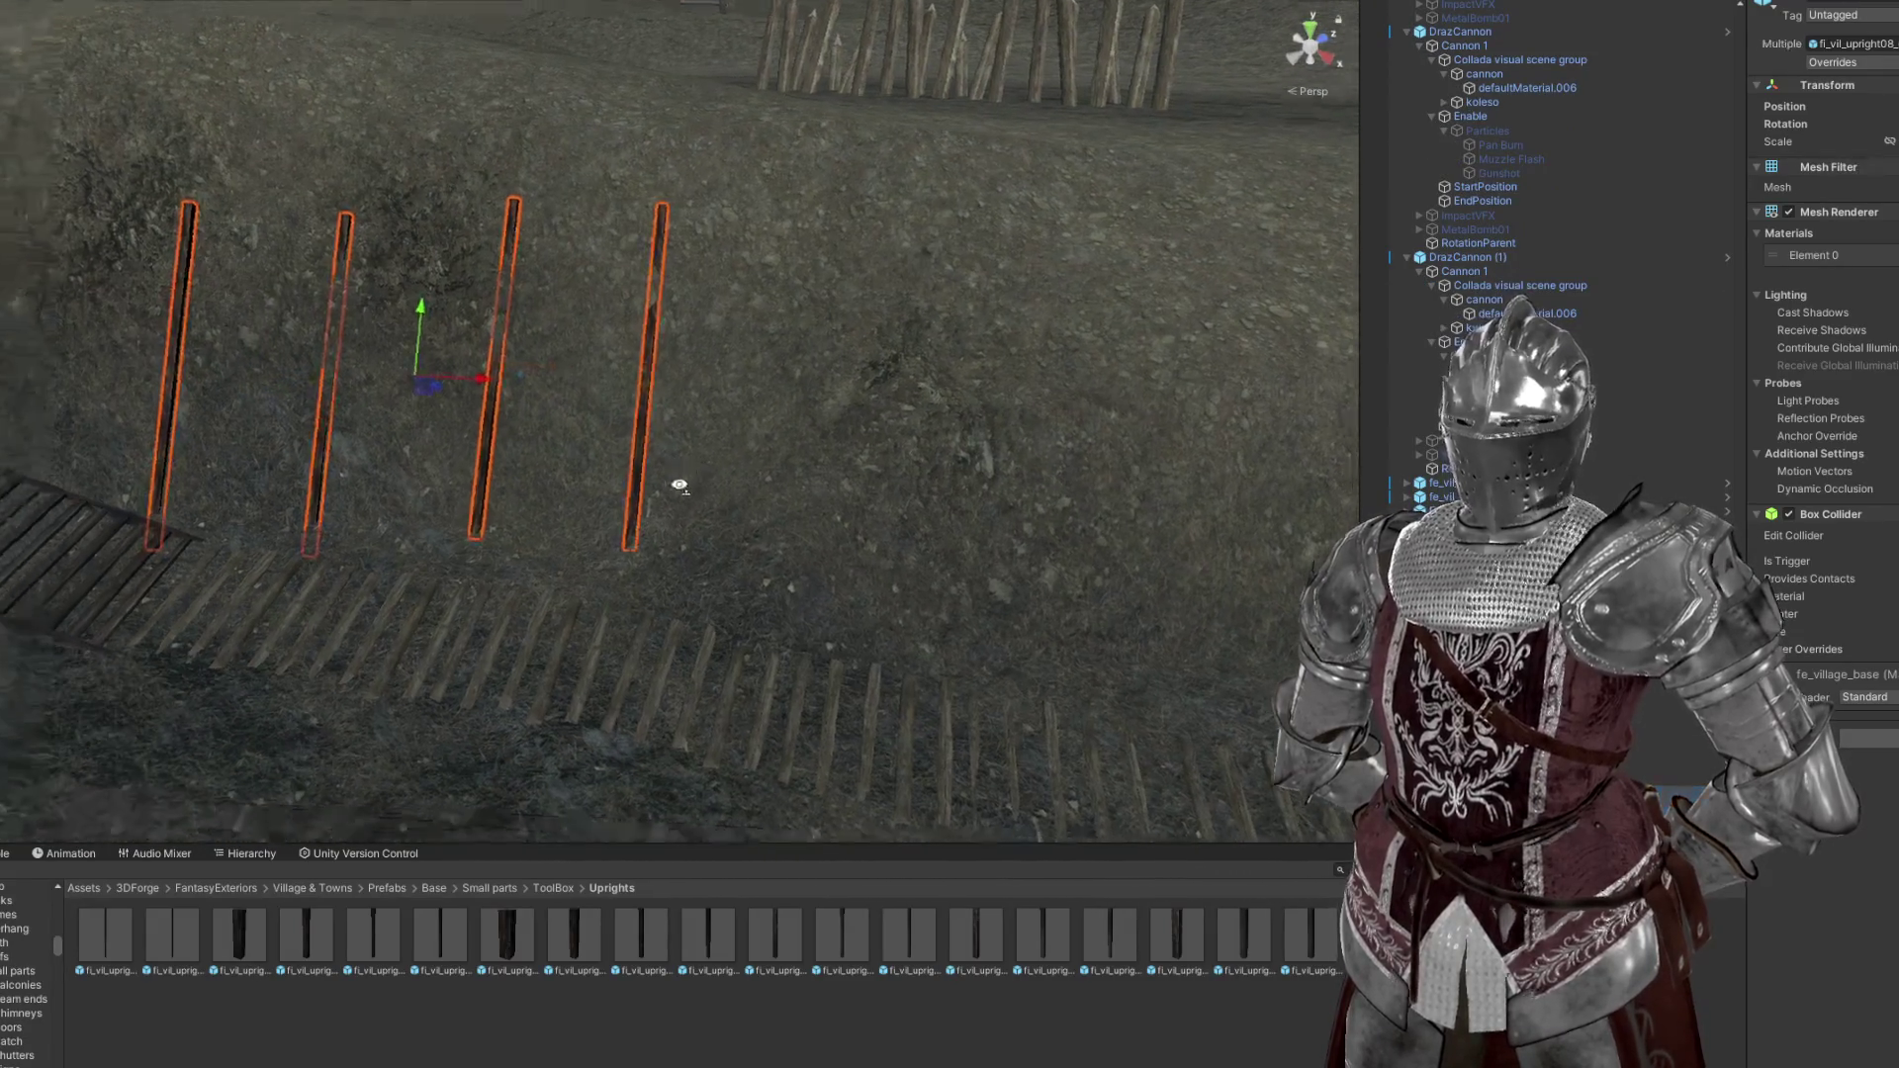
{"action": "key", "text": "ctrl+d"}
{"action": "left_click_drag", "start_coordinate": [413, 368], "coordinate": [919, 373]}
{"action": "key", "text": "e"}
{"action": "left_click_drag", "start_coordinate": [906, 454], "coordinate": [916, 456]}
{"action": "left_click_drag", "start_coordinate": [956, 377], "coordinate": [608, 267]}
{"action": "key", "text": "e"}
{"action": "left_click_drag", "start_coordinate": [544, 204], "coordinate": [552, 244]}
{"action": "left_click_drag", "start_coordinate": [761, 313], "coordinate": [1205, 403]}
Rotate one of the copied posts slightly to match the bank
{"action": "key", "text": "e"}
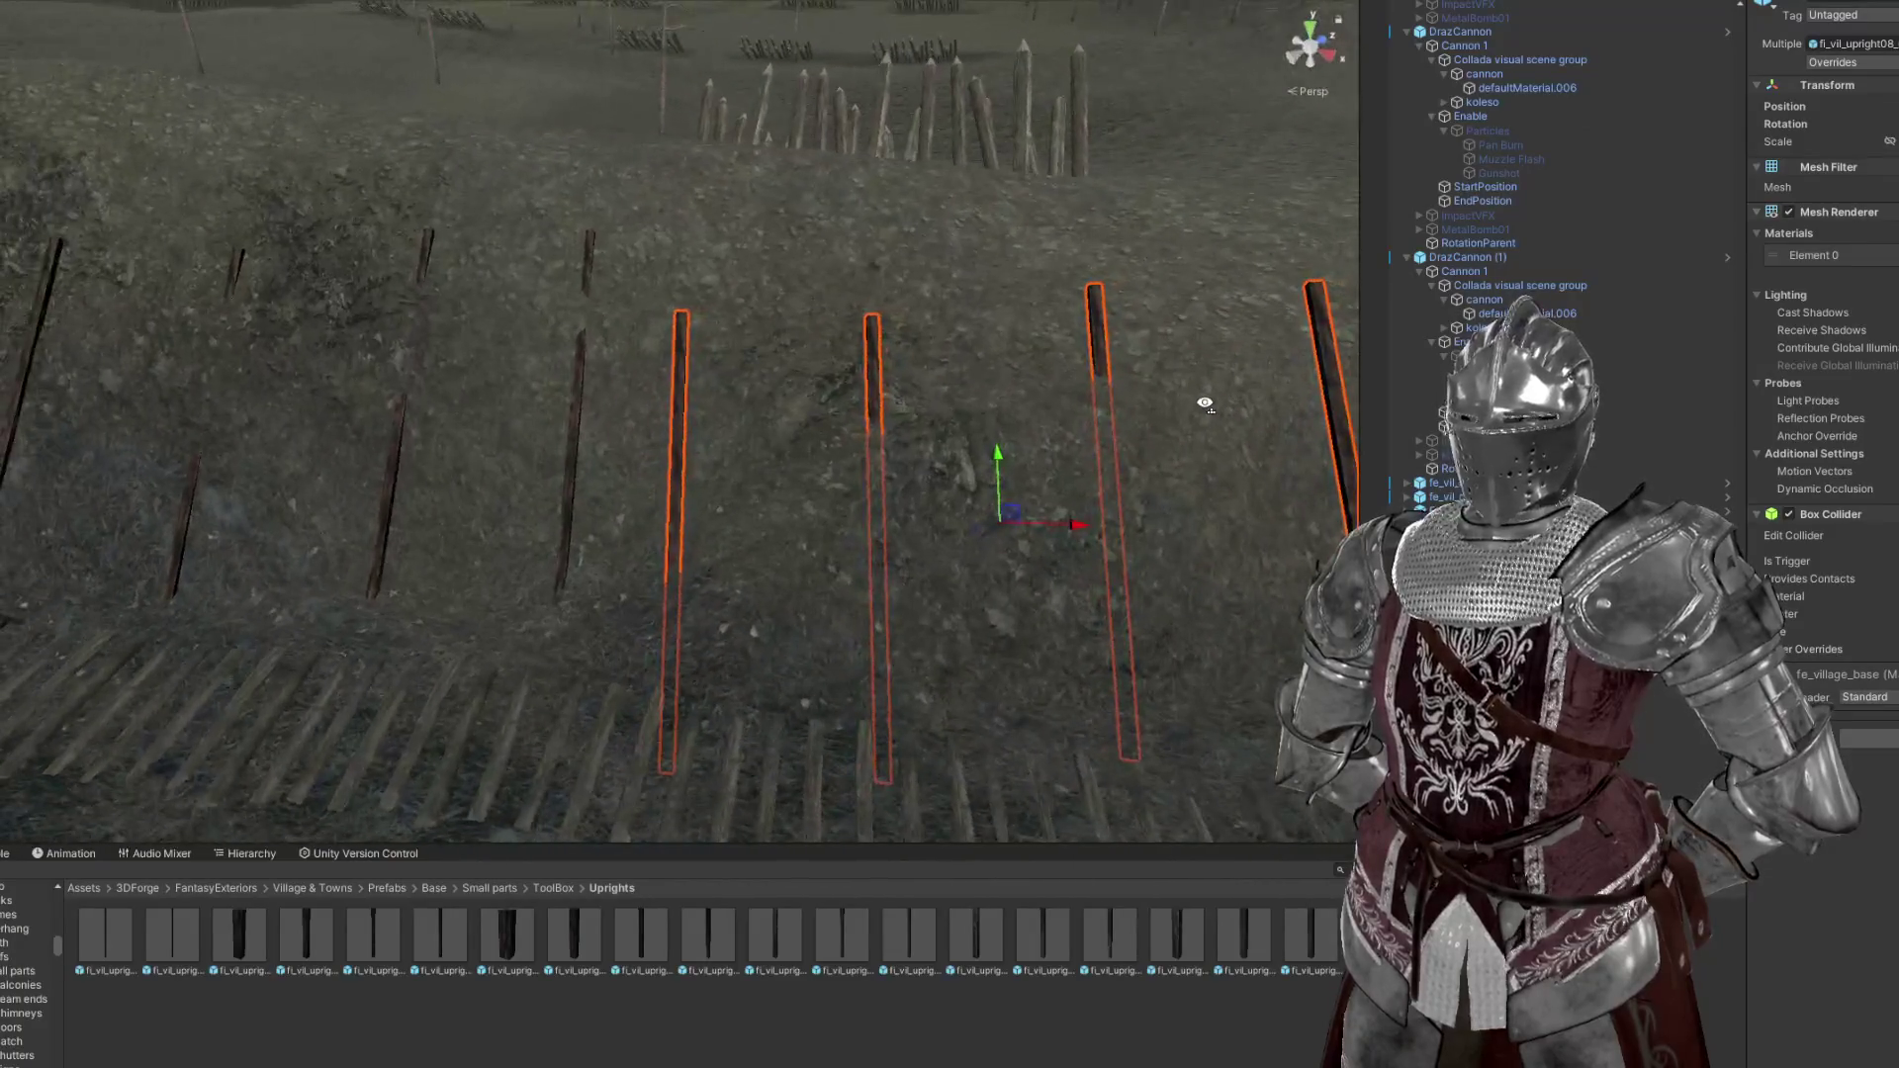
{"action": "left_click_drag", "start_coordinate": [708, 393], "coordinate": [737, 287]}
{"action": "key", "text": "e"}
{"action": "key", "text": "w"}
{"action": "left_click", "coordinate": [816, 229]}
{"action": "left_click_drag", "start_coordinate": [633, 252], "coordinate": [481, 352]}
{"action": "key", "text": "w"}
{"action": "key", "text": "w"}
{"action": "key", "text": "e"}
{"action": "left_click", "coordinate": [466, 352]}
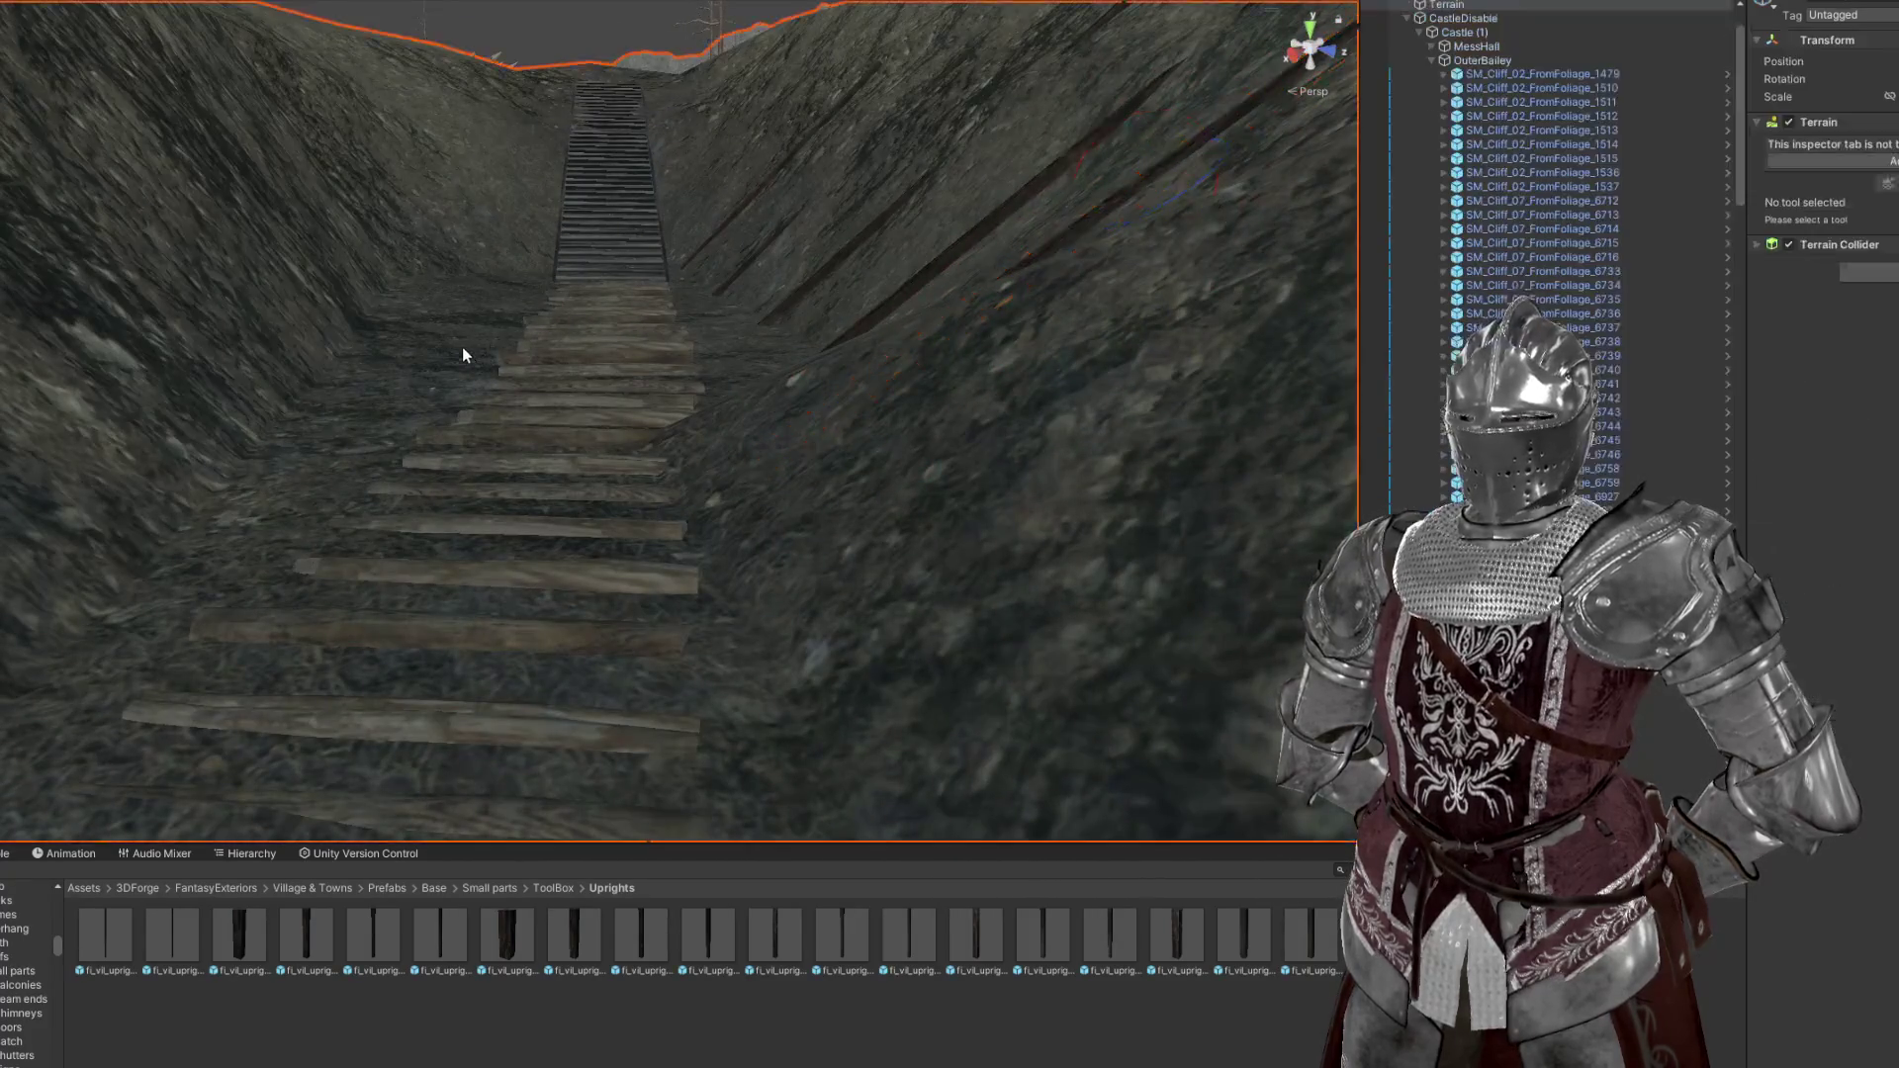
Switch the terrain brush to Set Height, view the stairs from a low angle, and select the angled beam
{"action": "left_click", "coordinate": [1888, 144]}
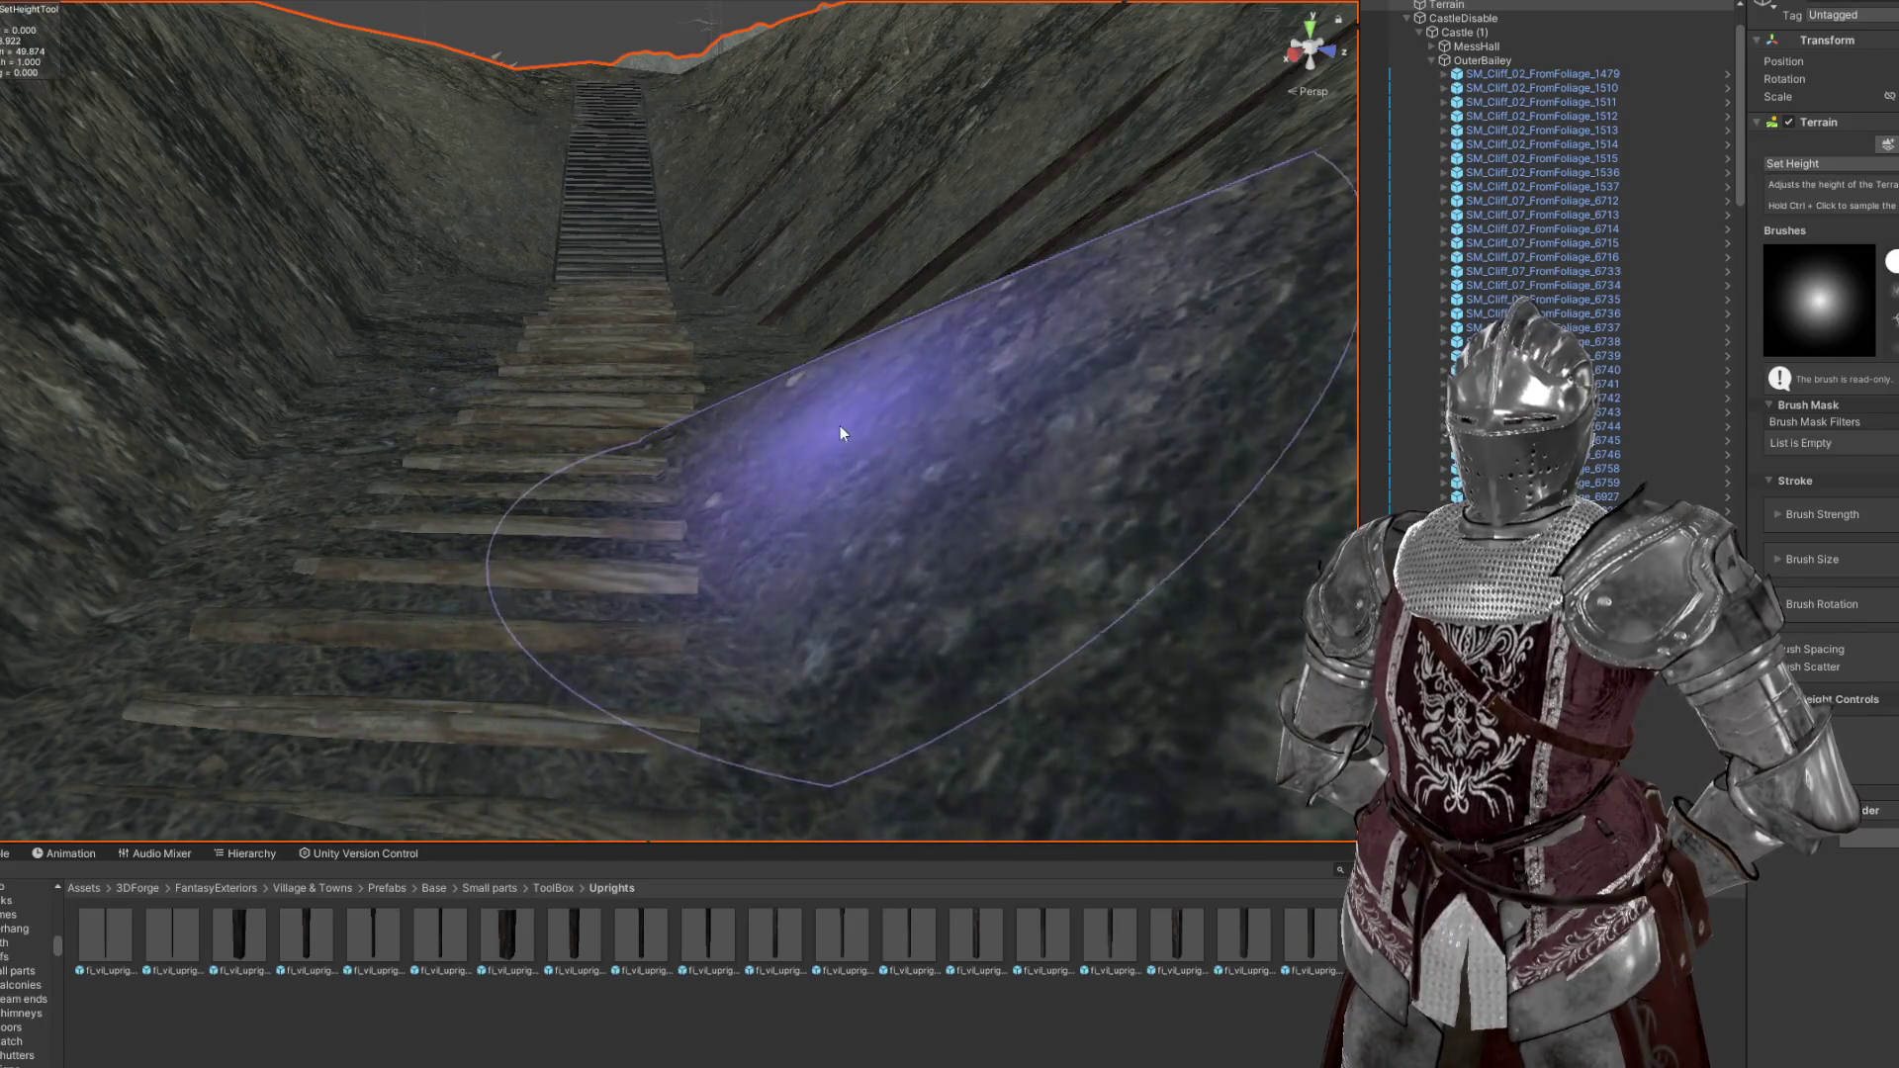
{"action": "left_click_drag", "start_coordinate": [1030, 429], "coordinate": [685, 428]}
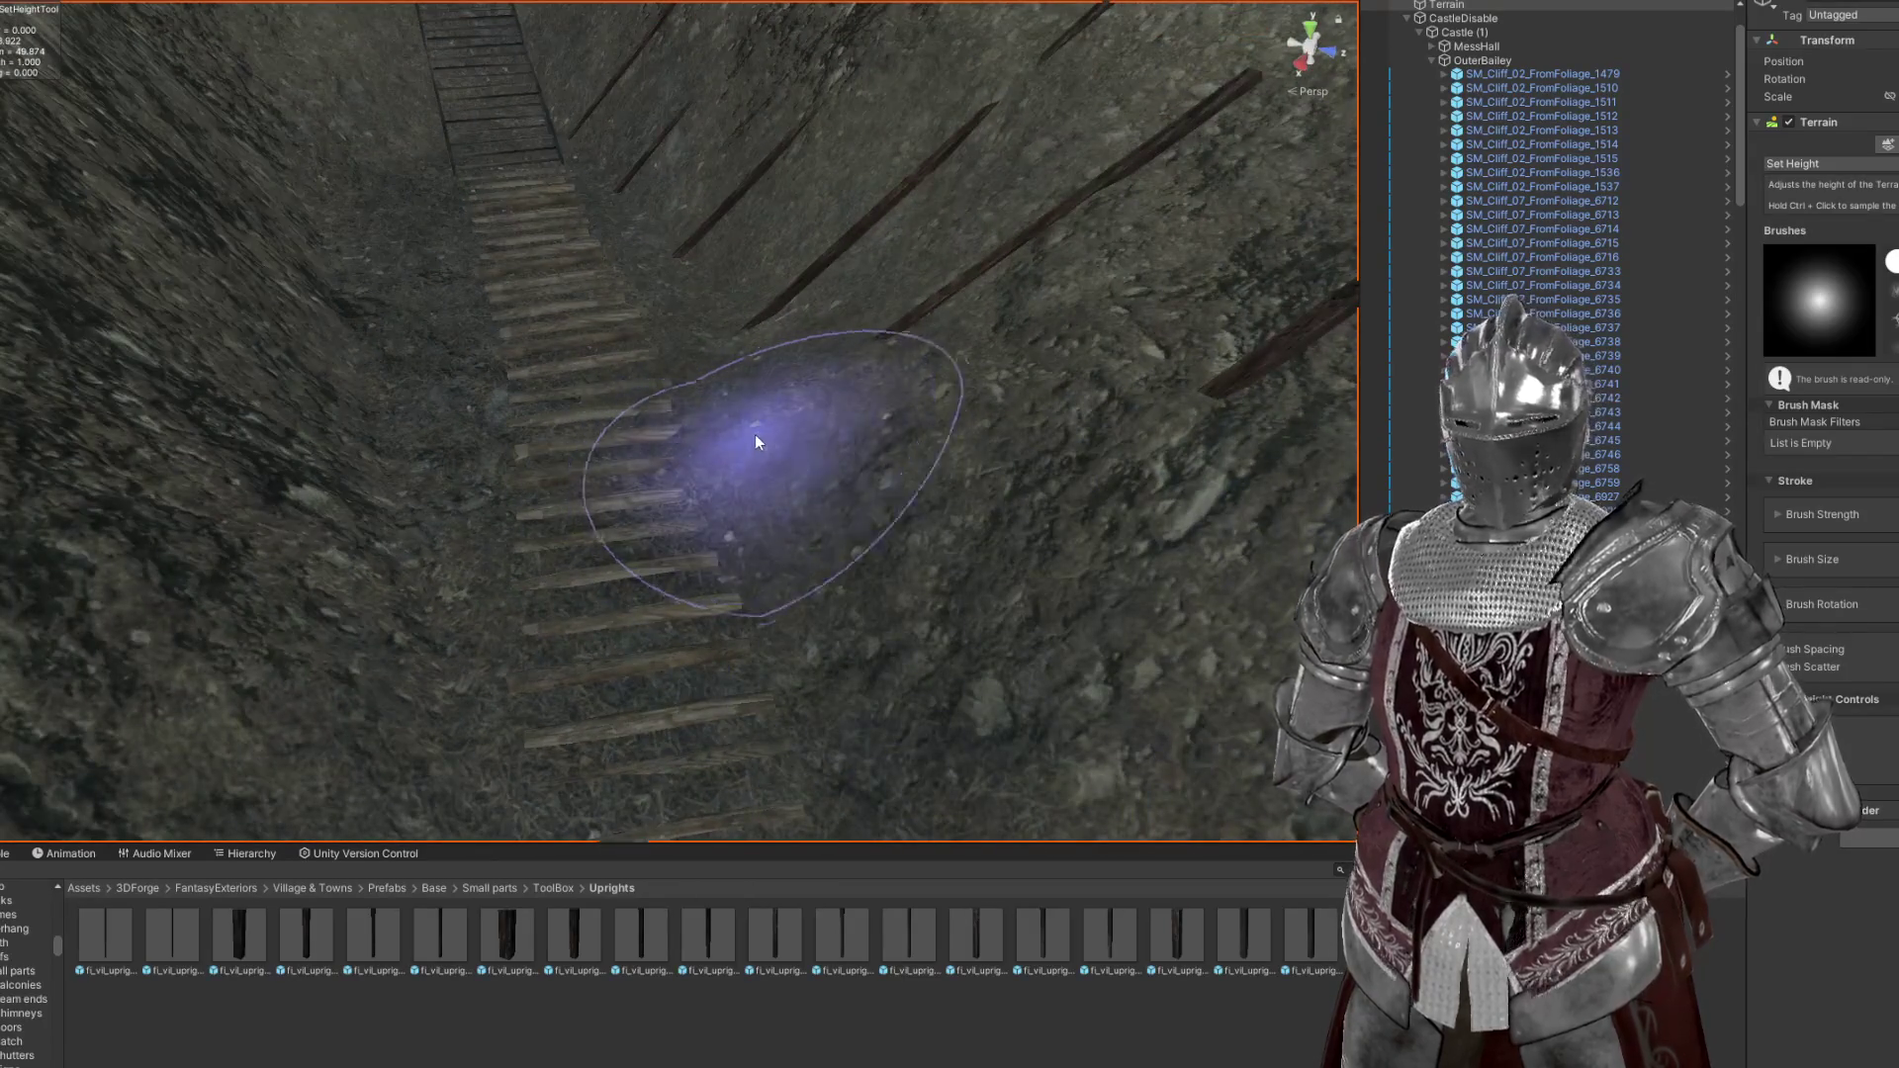
{"action": "left_click_drag", "start_coordinate": [912, 445], "coordinate": [844, 330]}
{"action": "left_click", "coordinate": [844, 330]}
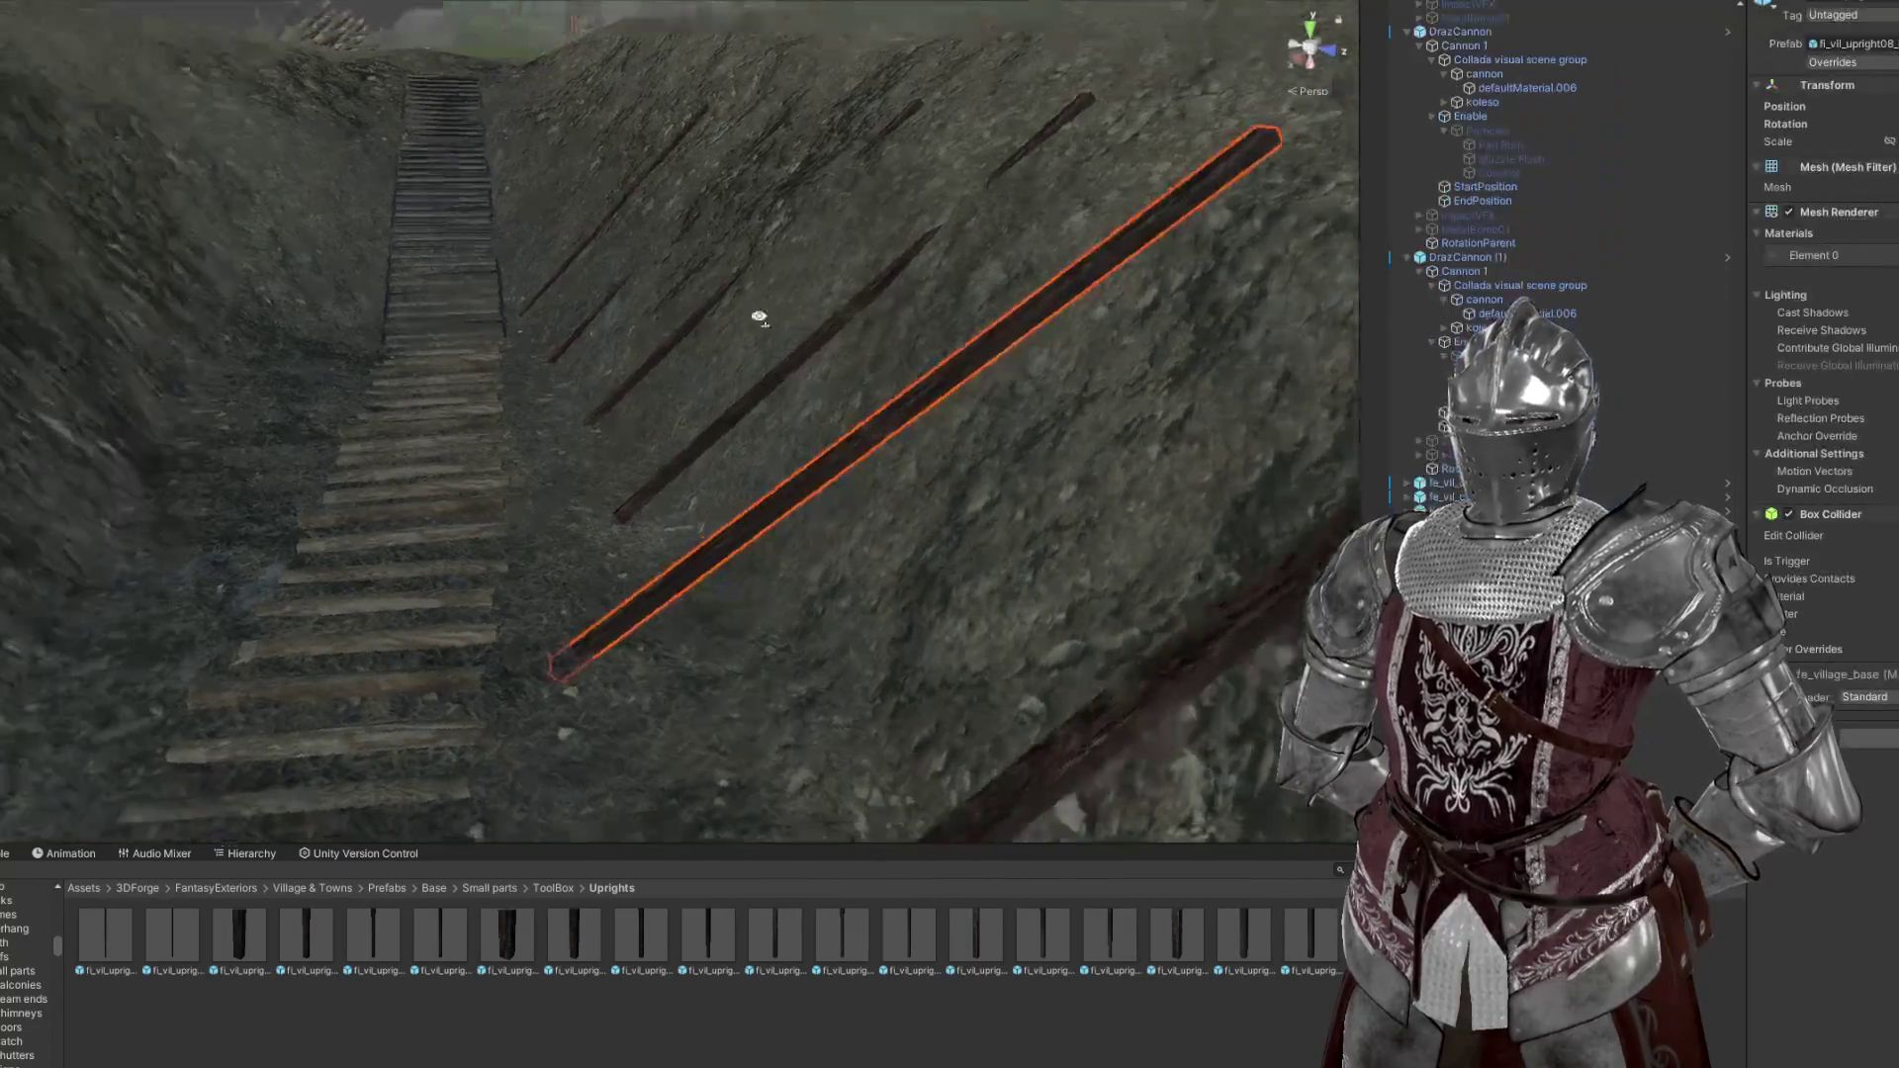
Sink the beam lower into the bank and move it right along the slope
{"action": "left_click_drag", "start_coordinate": [660, 450], "coordinate": [653, 579]}
{"action": "key", "text": "ctrl+z"}
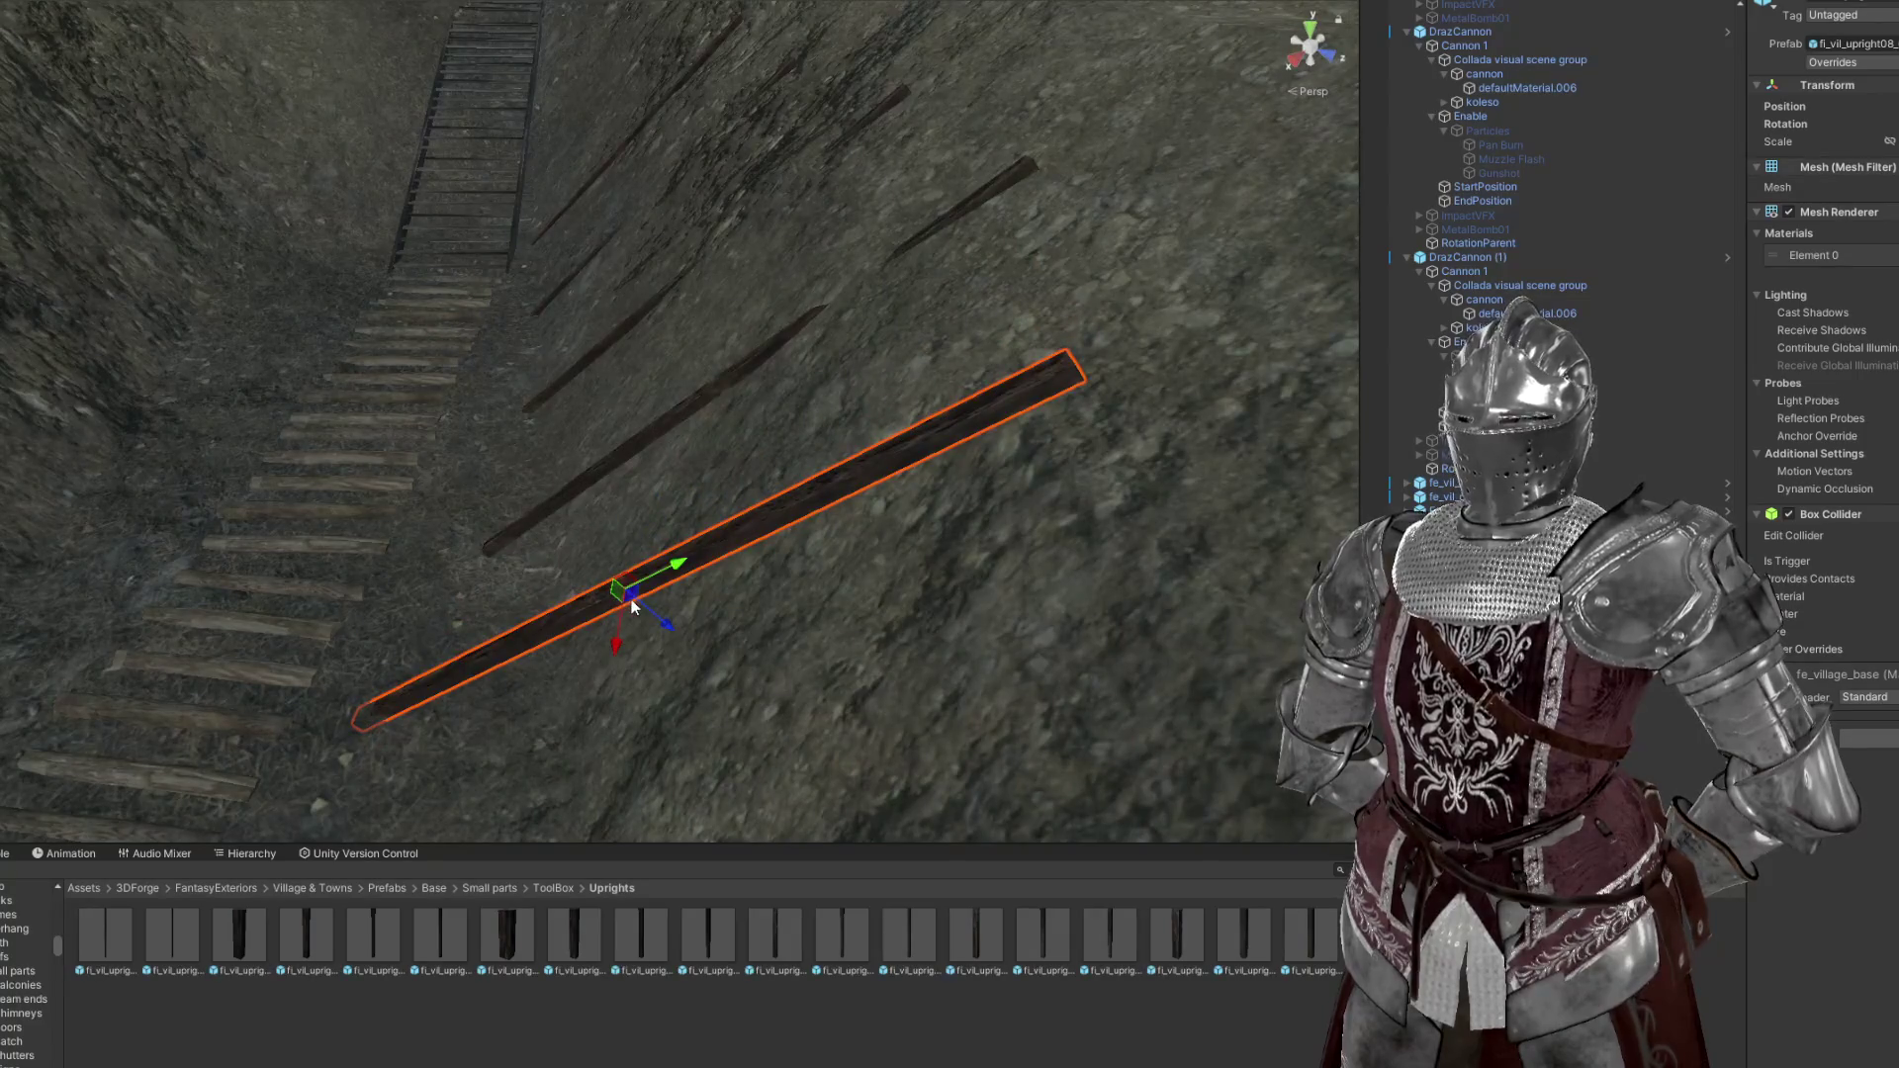
{"action": "left_click_drag", "start_coordinate": [713, 593], "coordinate": [782, 557]}
{"action": "key", "text": "e"}
{"action": "key", "text": "e"}
{"action": "key", "text": "w"}
{"action": "left_click_drag", "start_coordinate": [617, 568], "coordinate": [592, 493]}
{"action": "scroll", "scroll_direction": "up", "scroll_amount": 3}
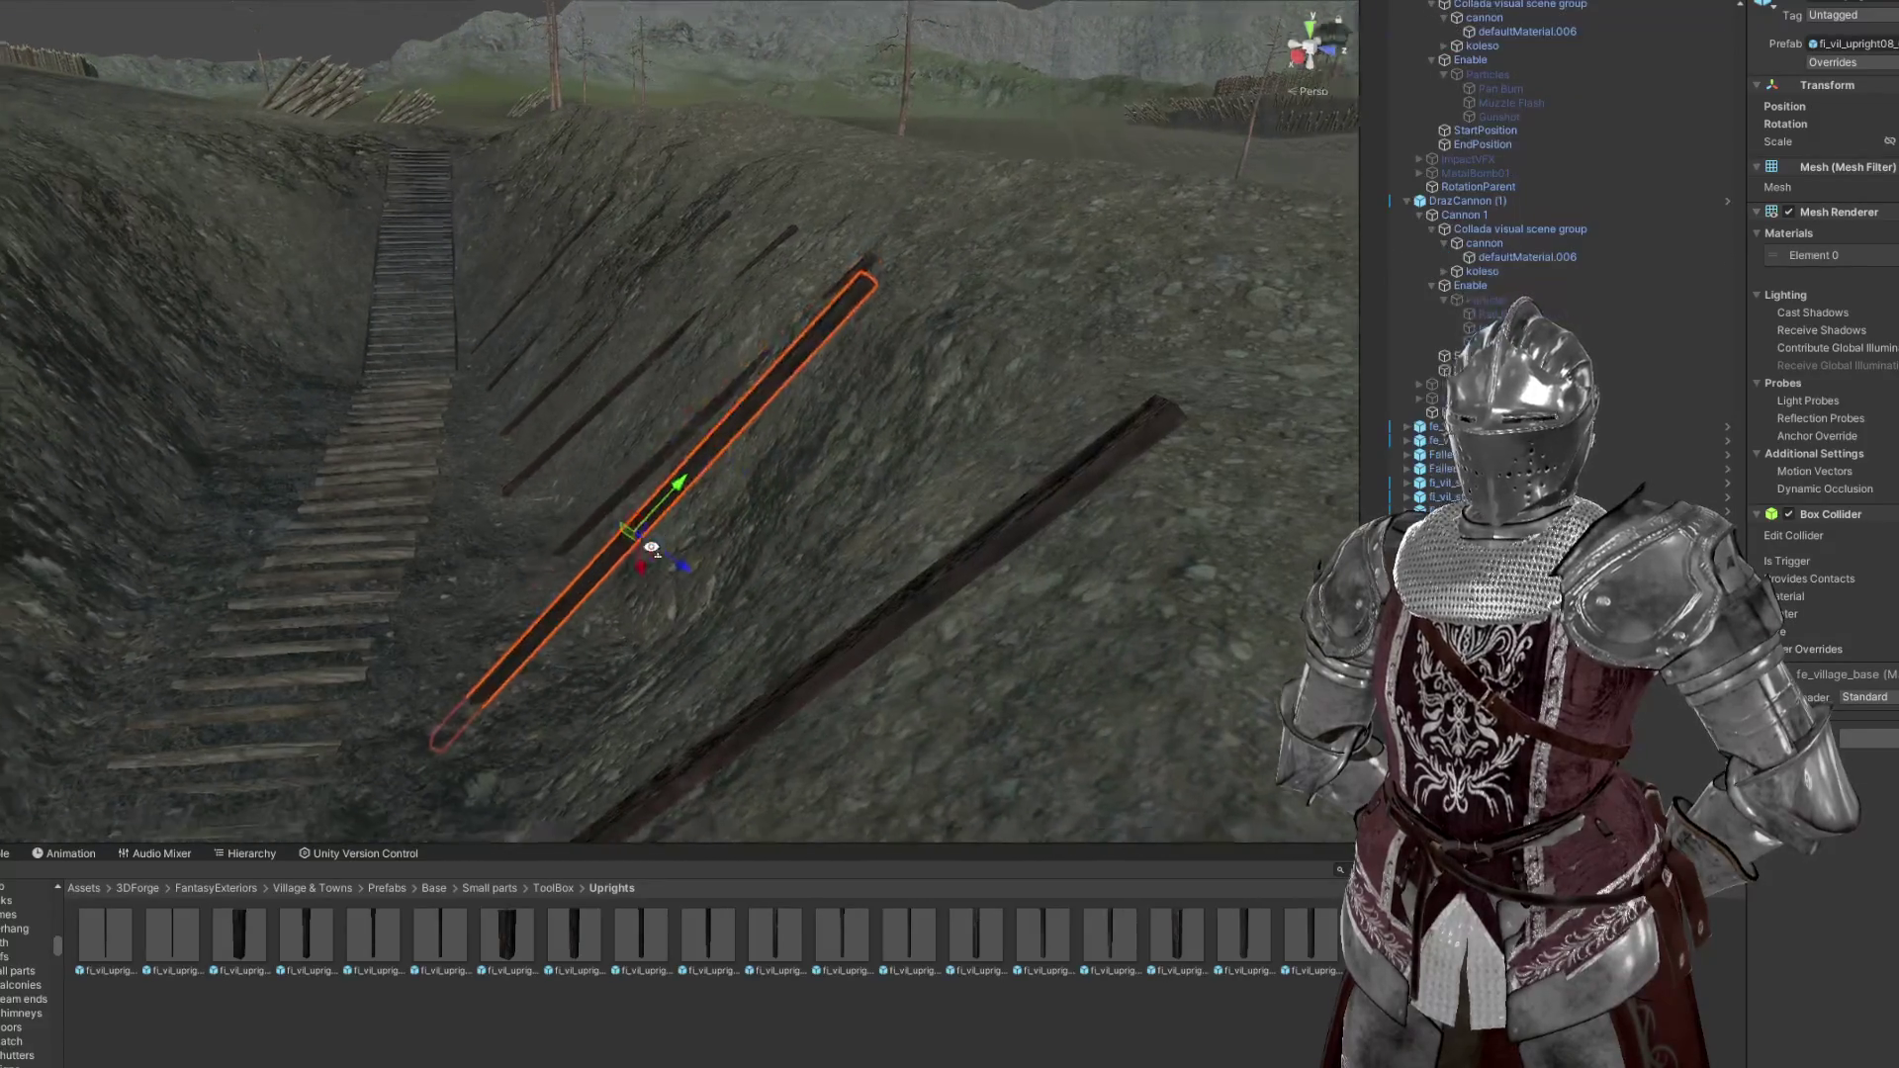
{"action": "left_click_drag", "start_coordinate": [668, 615], "coordinate": [766, 511]}
Nudge the beam down-right into the slope and tilt it to a new angle
{"action": "key", "text": "e"}
{"action": "key", "text": "w"}
{"action": "key", "text": "f"}
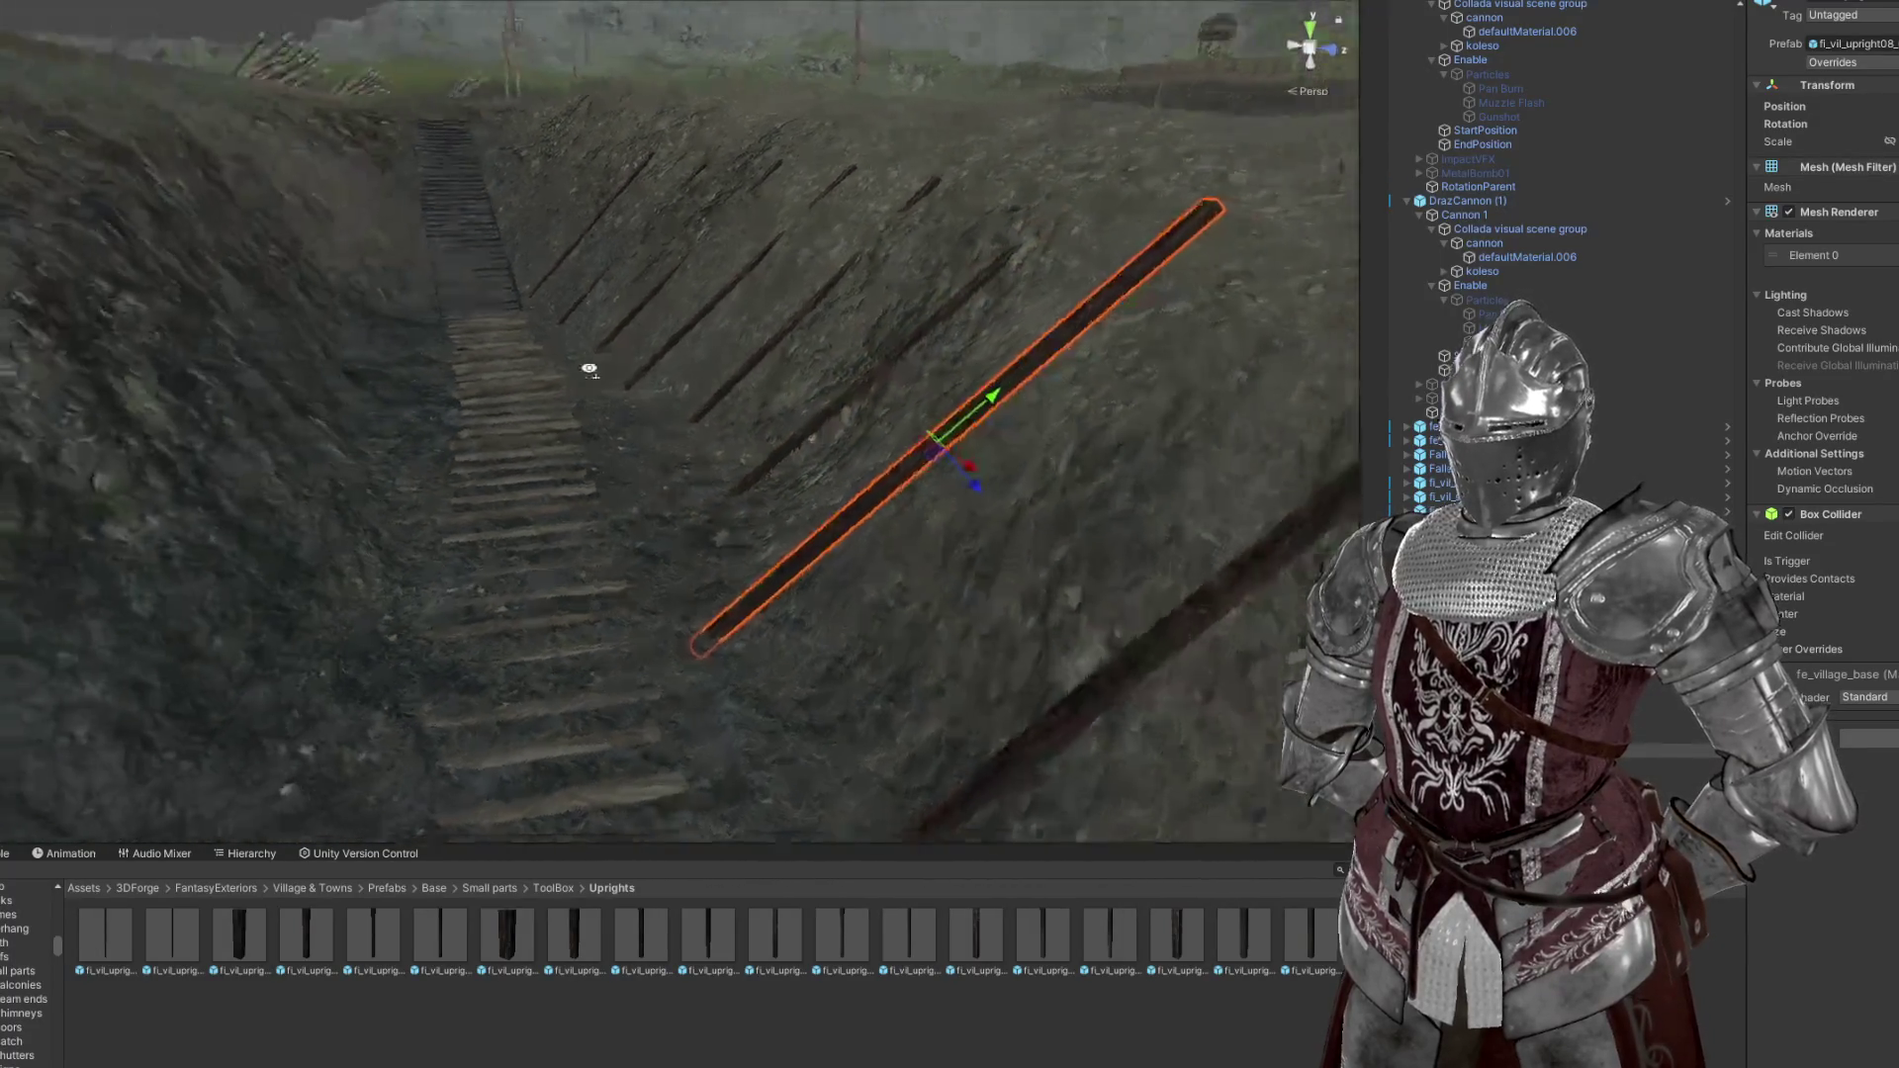
{"action": "left_click_drag", "start_coordinate": [829, 427], "coordinate": [870, 439]}
{"action": "key", "text": "e"}
{"action": "key", "text": "e"}
{"action": "key", "text": "w"}
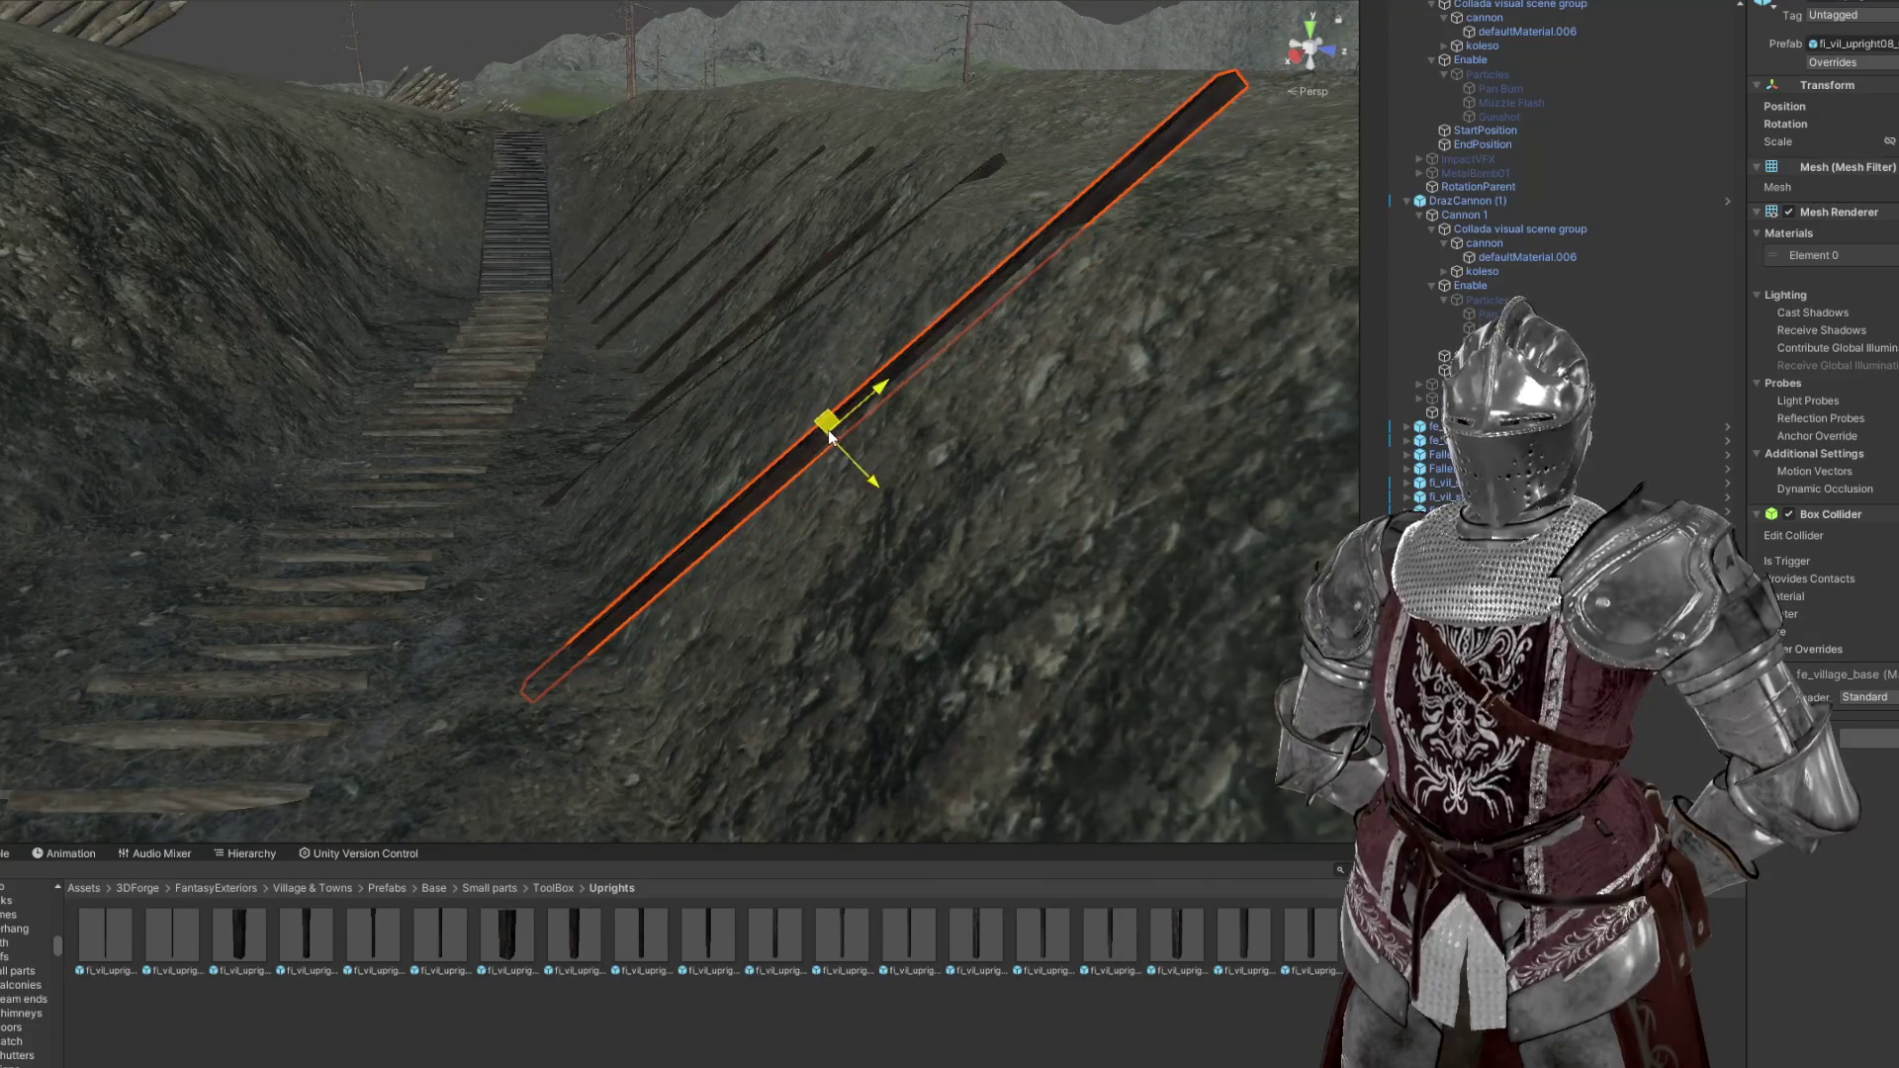
{"action": "left_click_drag", "start_coordinate": [829, 386], "coordinate": [846, 391]}
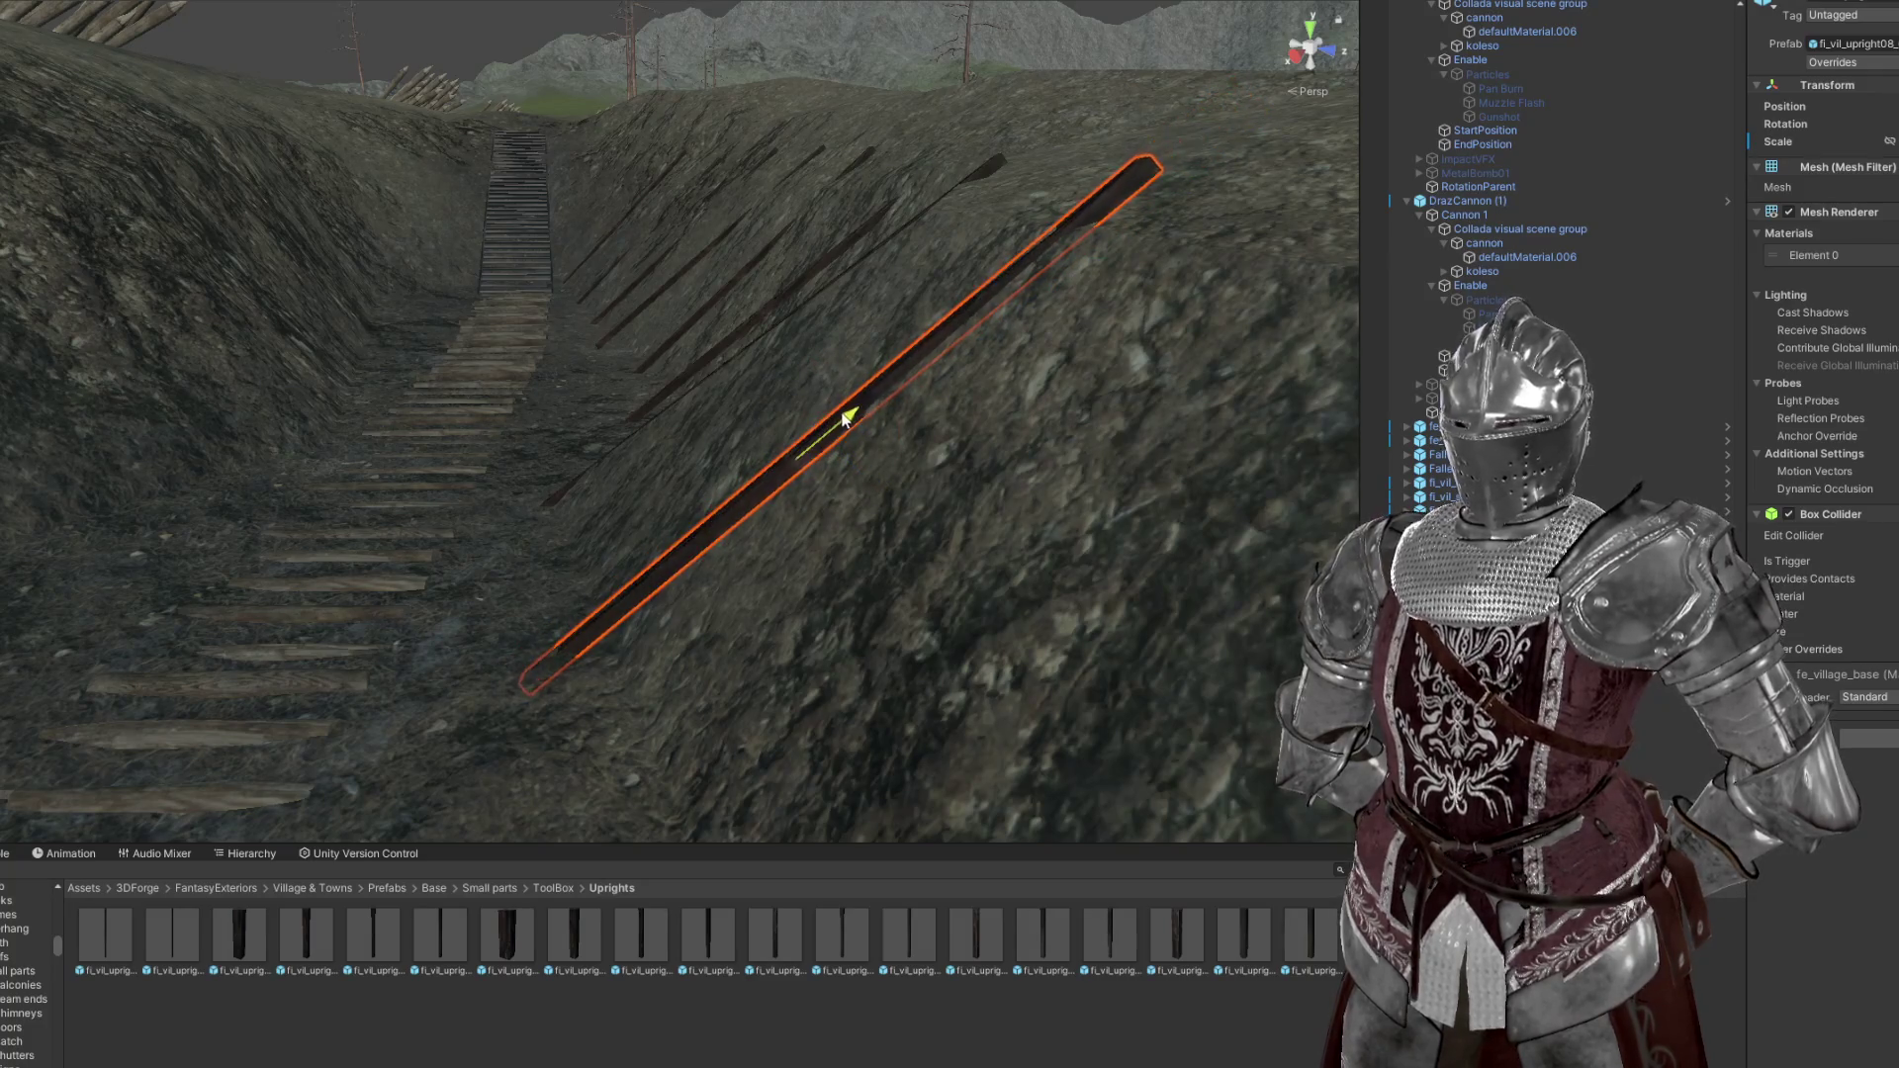
{"action": "left_click_drag", "start_coordinate": [767, 430], "coordinate": [762, 396]}
Duplicate the beam and rotate the copy clockwise to line up with the others
{"action": "key", "text": "ctrl+d"}
{"action": "key", "text": "ctrl+d"}
{"action": "key", "text": "ctrl+d"}
{"action": "key", "text": "e"}
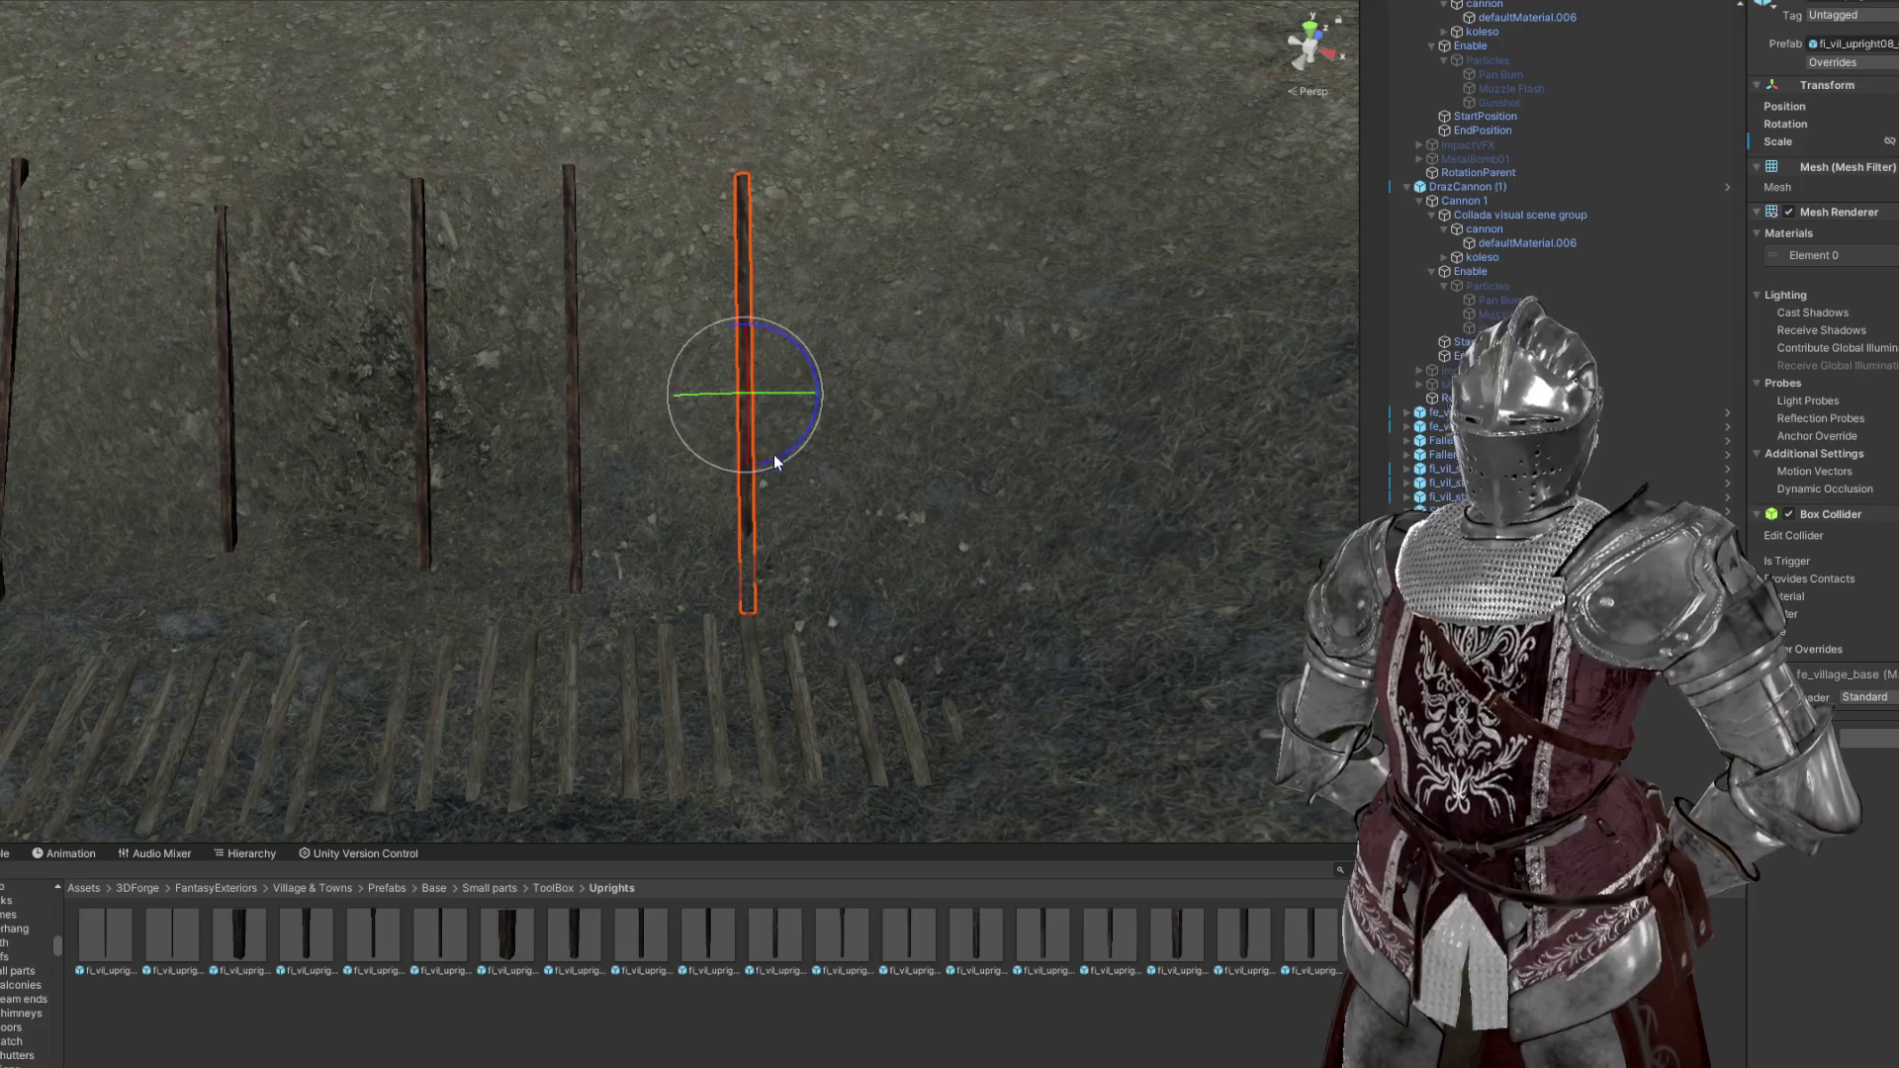
{"action": "left_click_drag", "start_coordinate": [760, 467], "coordinate": [739, 451]}
{"action": "key", "text": "f"}
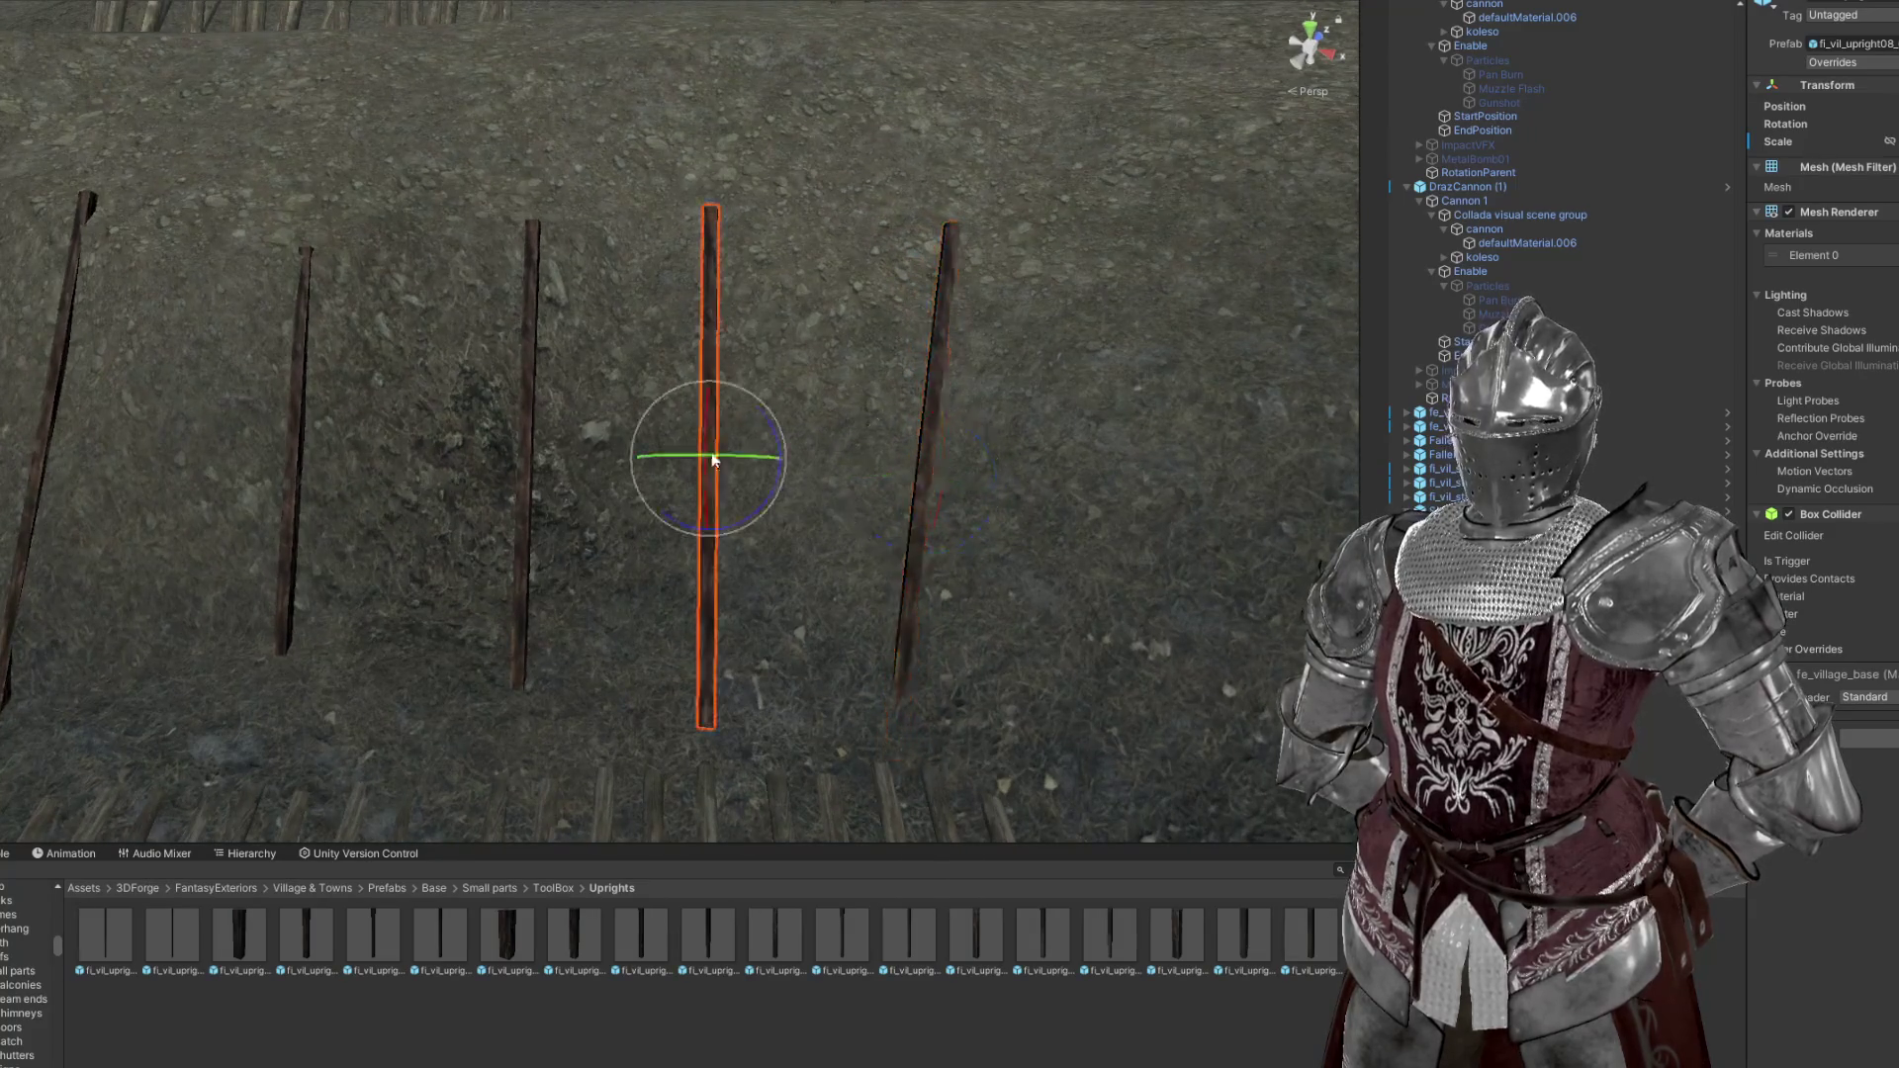
{"action": "left_click_drag", "start_coordinate": [745, 523], "coordinate": [695, 384]}
{"action": "left_click", "coordinate": [1327, 386]}
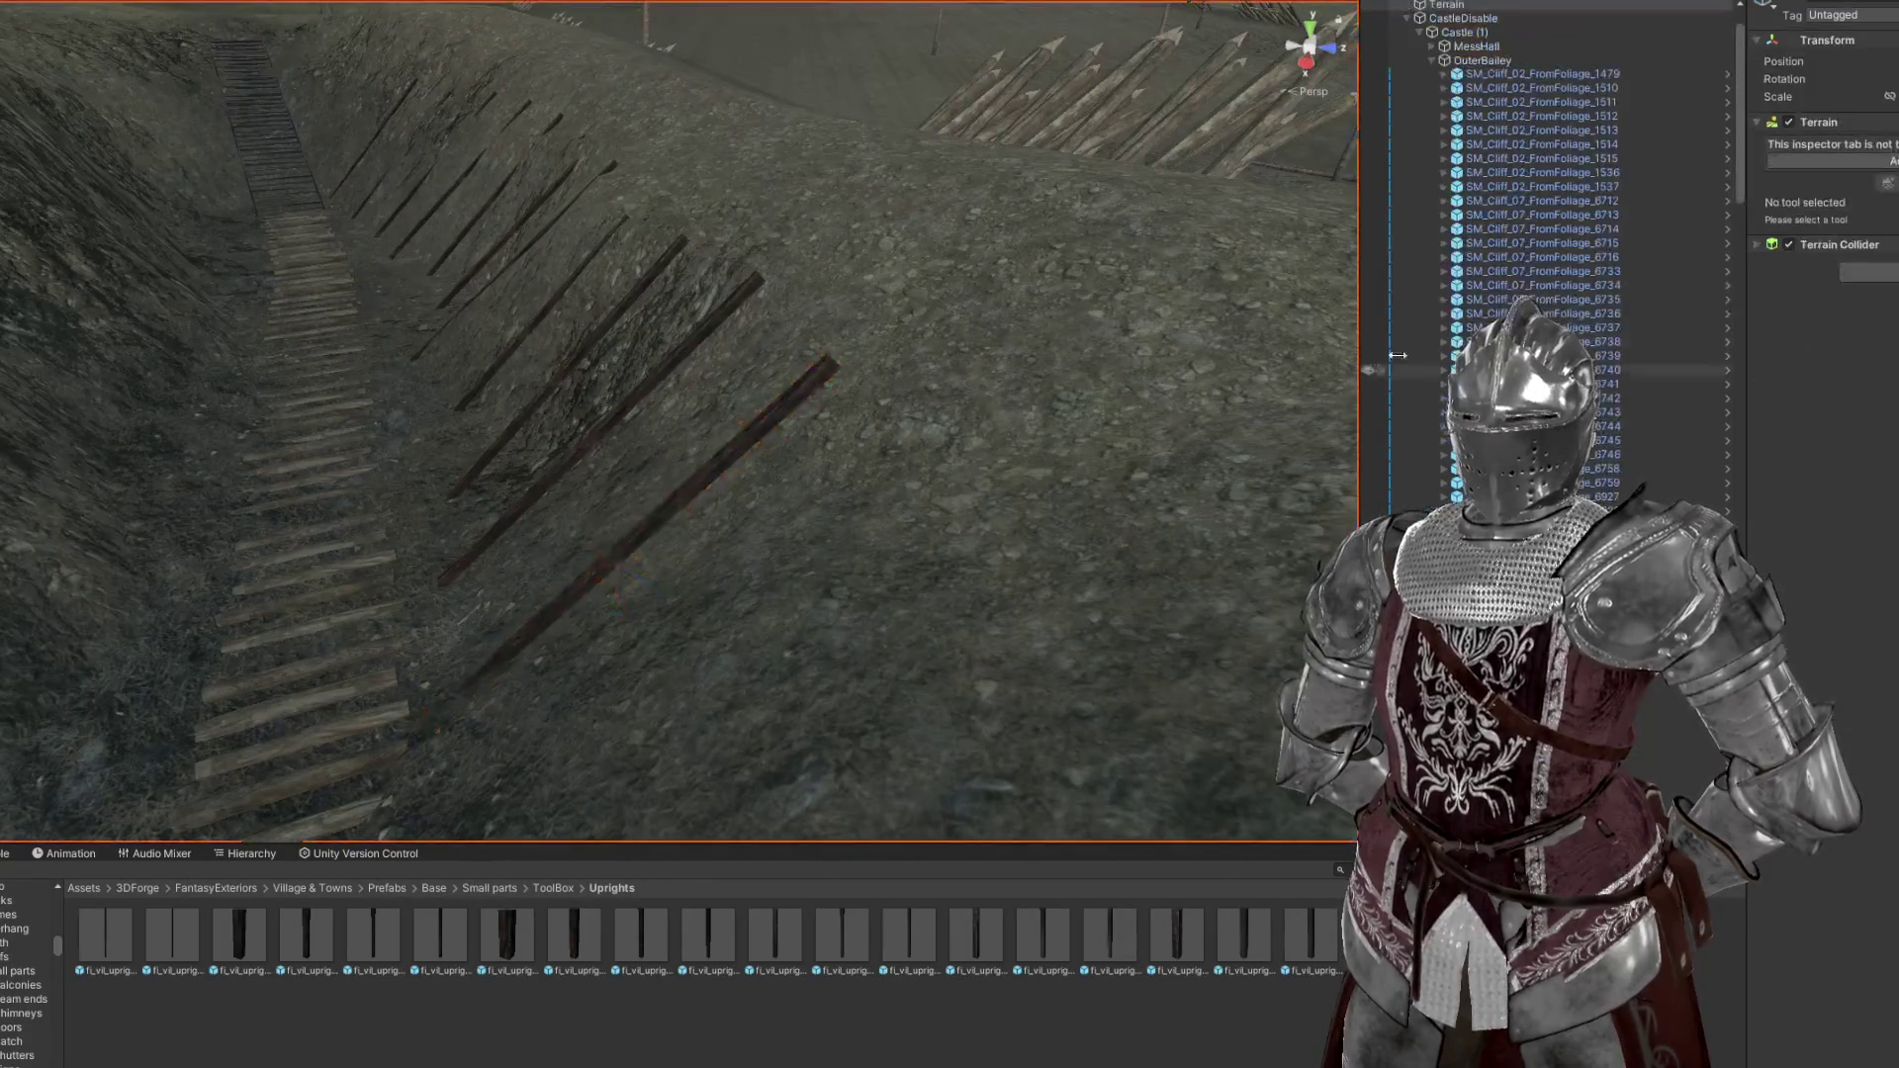
Flatten the terrain bump beside the lower posts with the Set Height brush
{"action": "left_click", "coordinate": [1887, 143]}
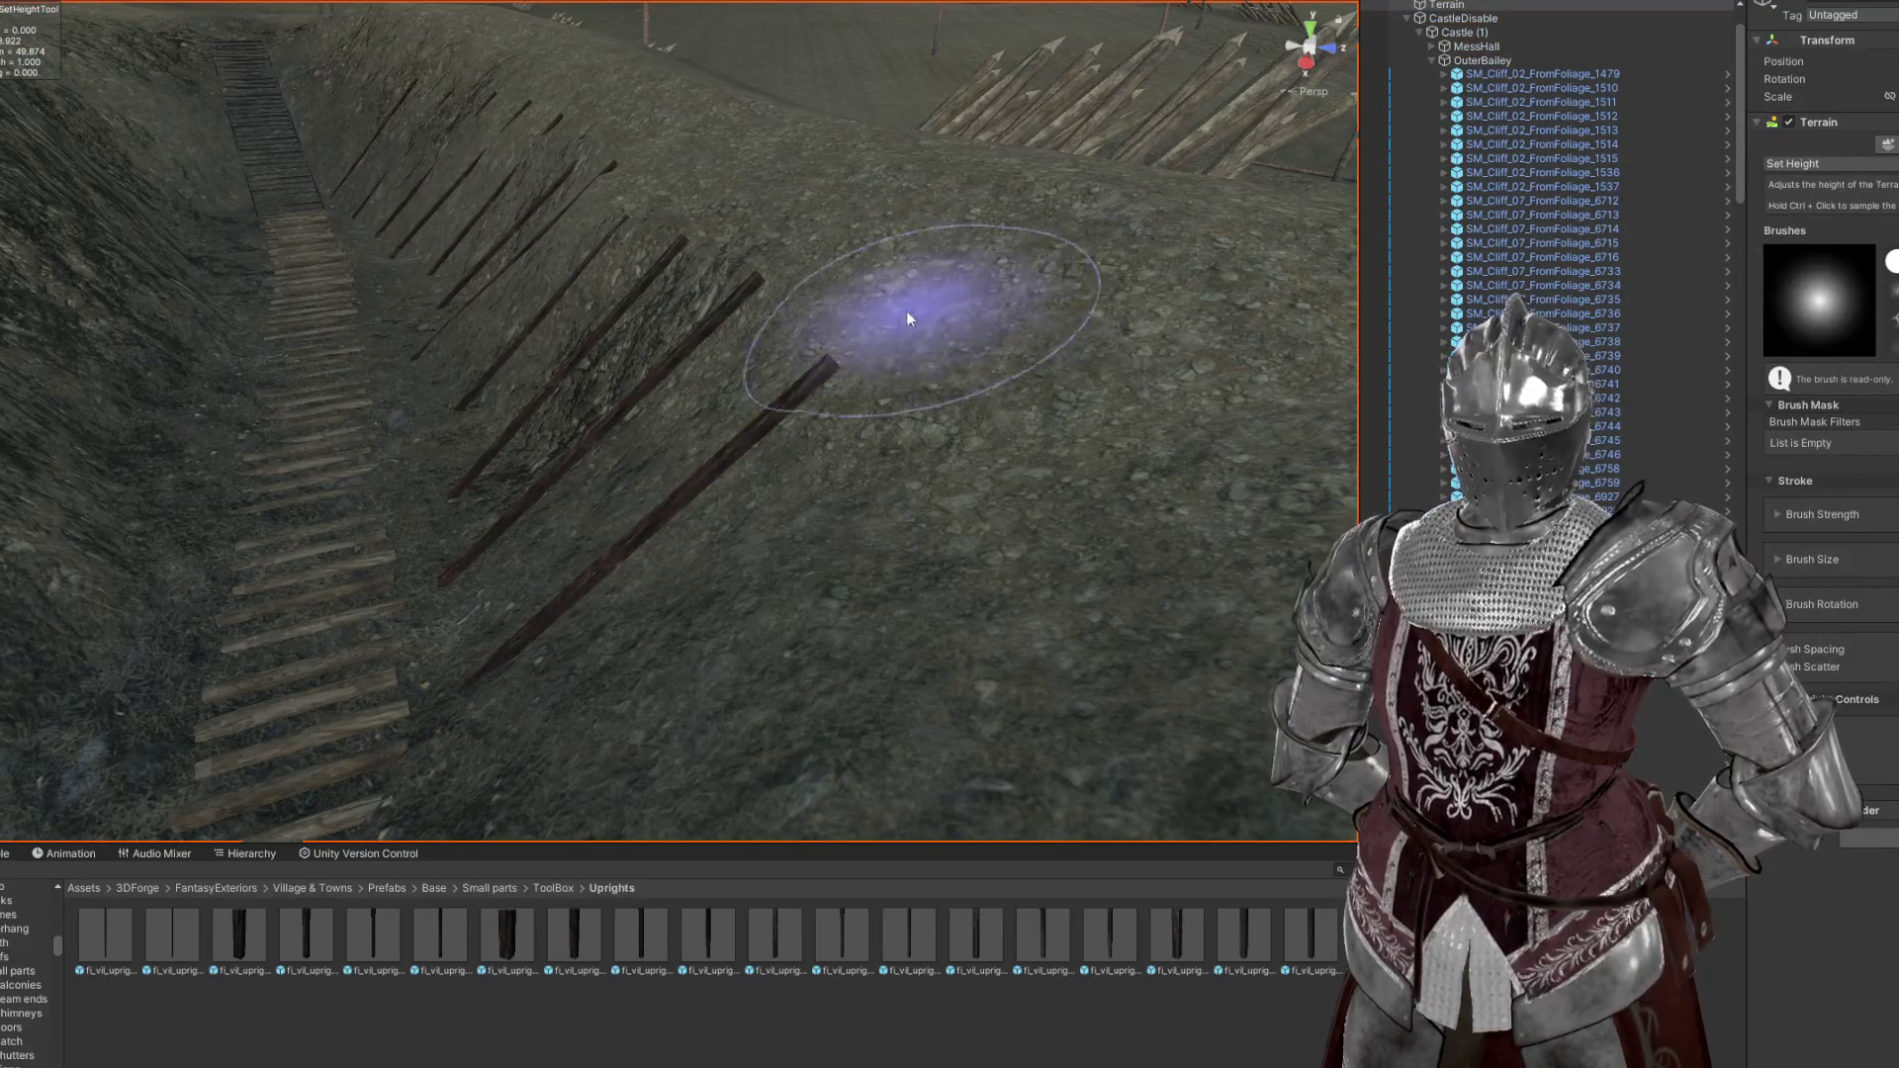
{"action": "left_click_drag", "start_coordinate": [882, 318], "coordinate": [756, 337]}
{"action": "key", "text": "a"}
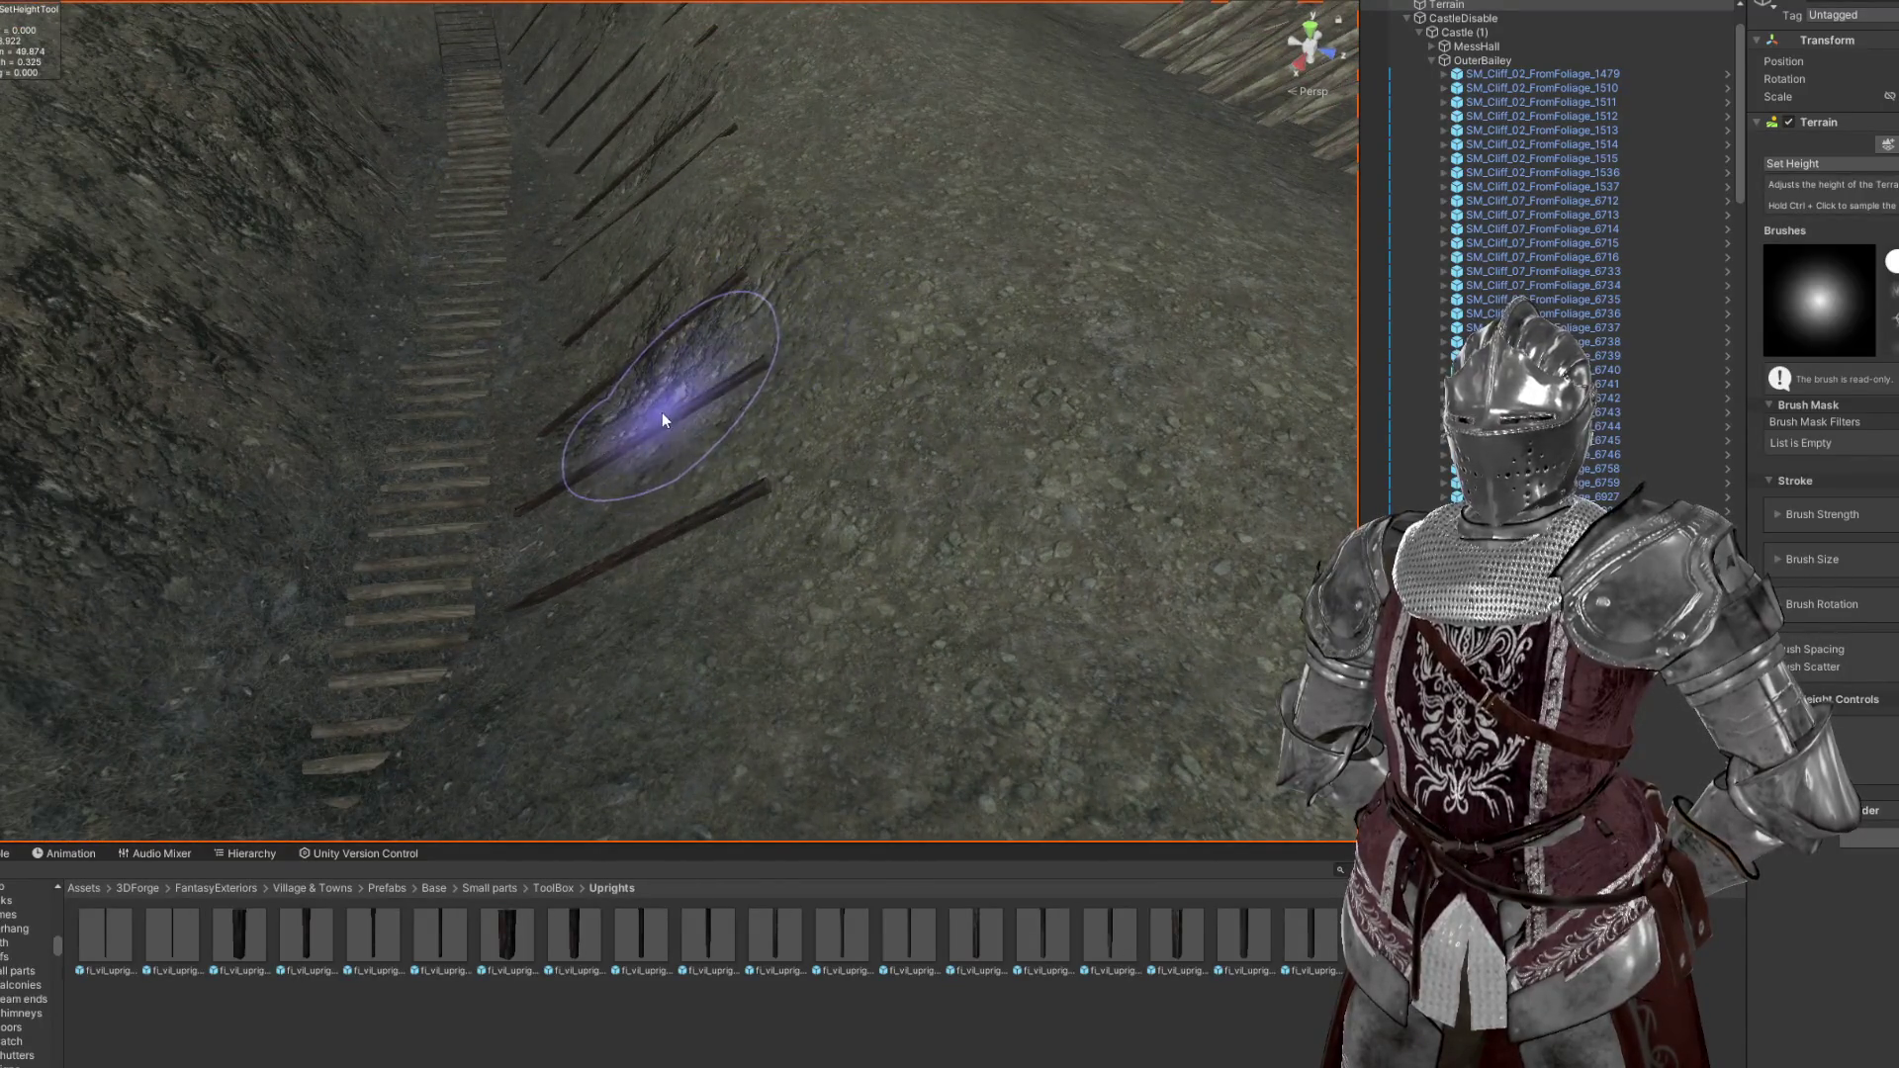
{"action": "left_click_drag", "start_coordinate": [697, 386], "coordinate": [854, 419]}
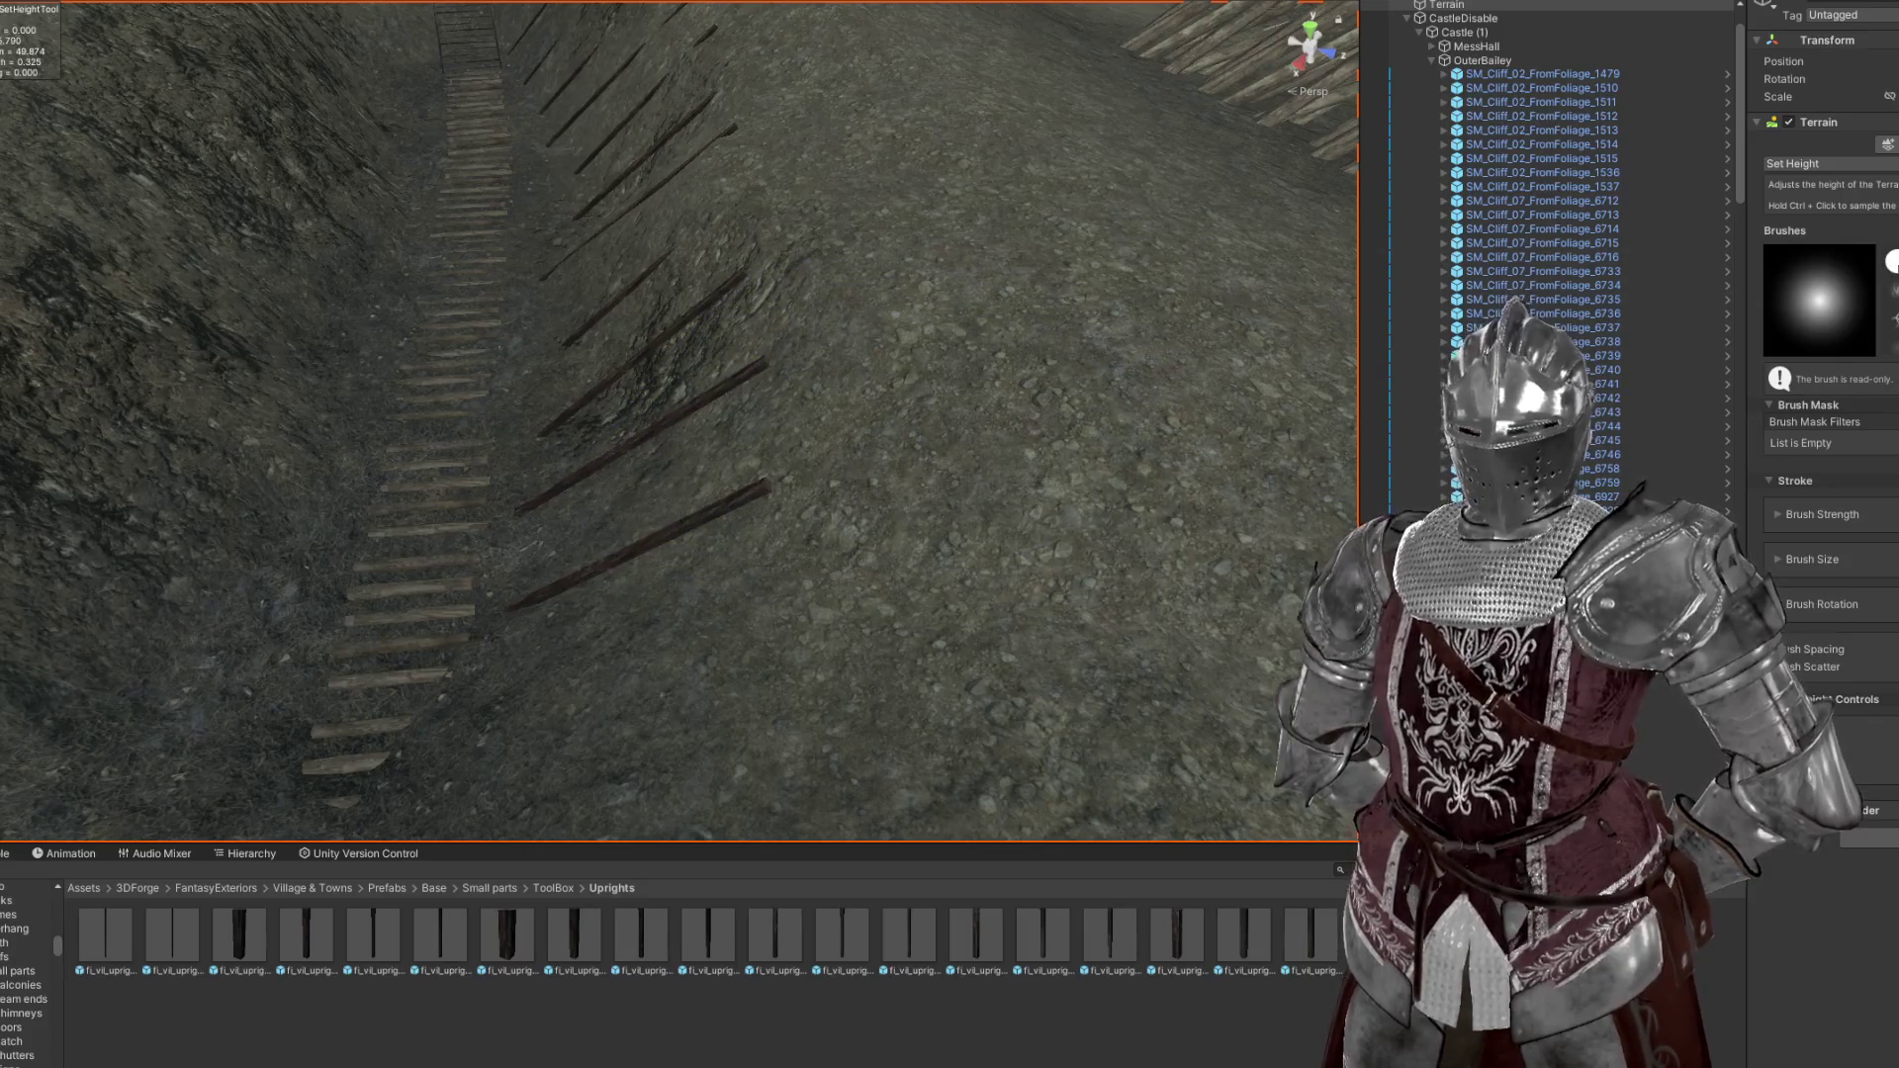
Switch to the hard-edged round brush, undo the paint that buried a post, and set strength to 2%
{"action": "left_click", "coordinate": [1891, 262]}
{"action": "left_click_drag", "start_coordinate": [864, 433], "coordinate": [804, 510]}
{"action": "key", "text": "ctrl+z"}
{"action": "key", "text": "a"}
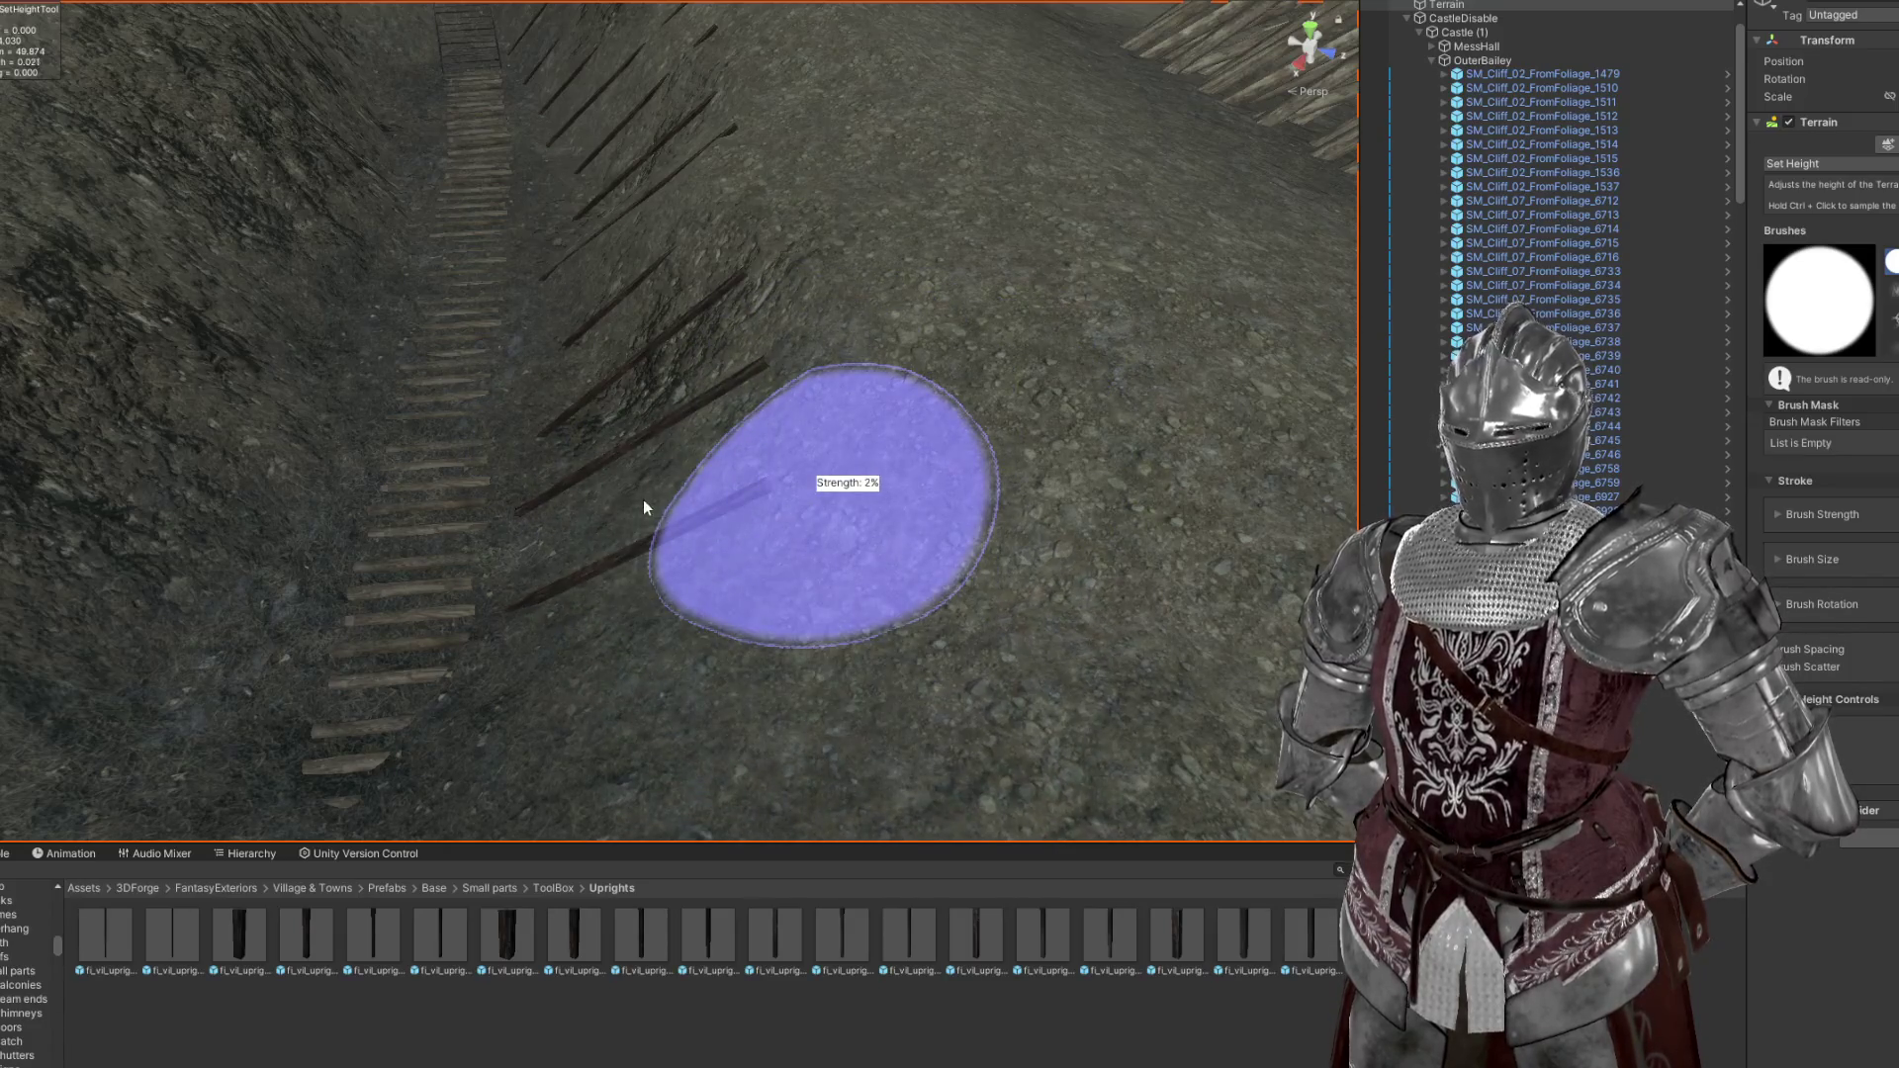